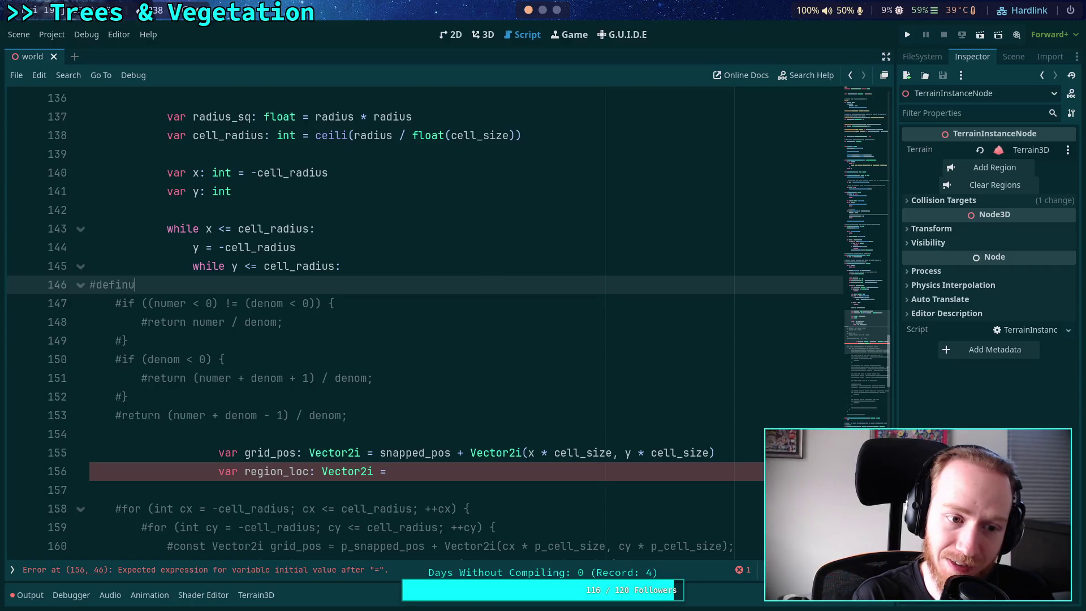
Erase the stray #define text on line 146 so the line is blank inside the cell_radius loop
key(BackSpace)
key(BackSpace)
key(BackSpace)
text(DEFINE)
key(BackSpace)
key(BackSpace)
key(BackSpace)
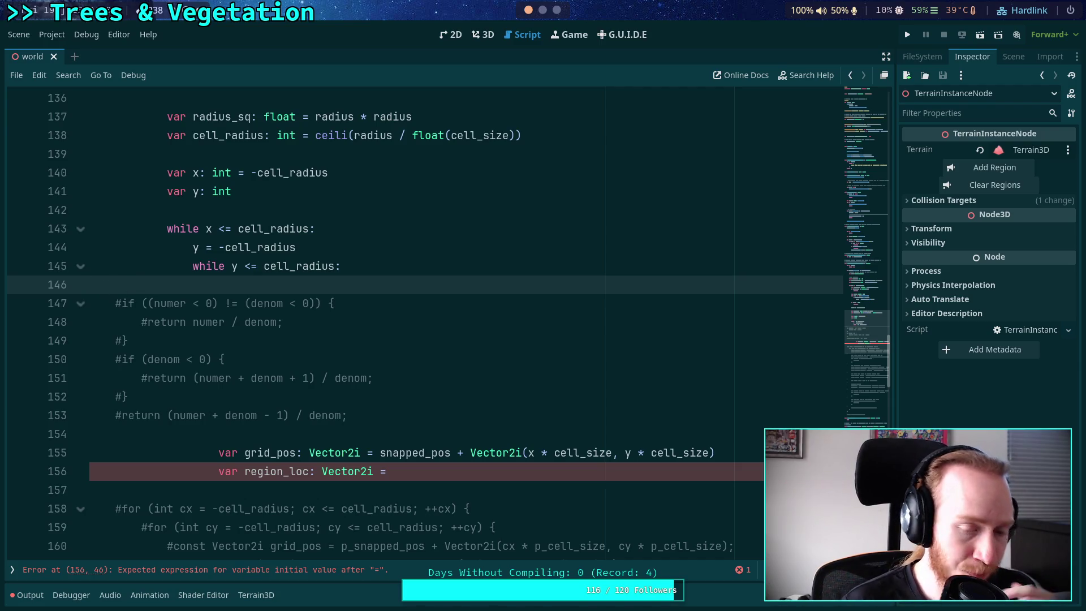
text(//)
key(BackSpace)
key(BackSpace)
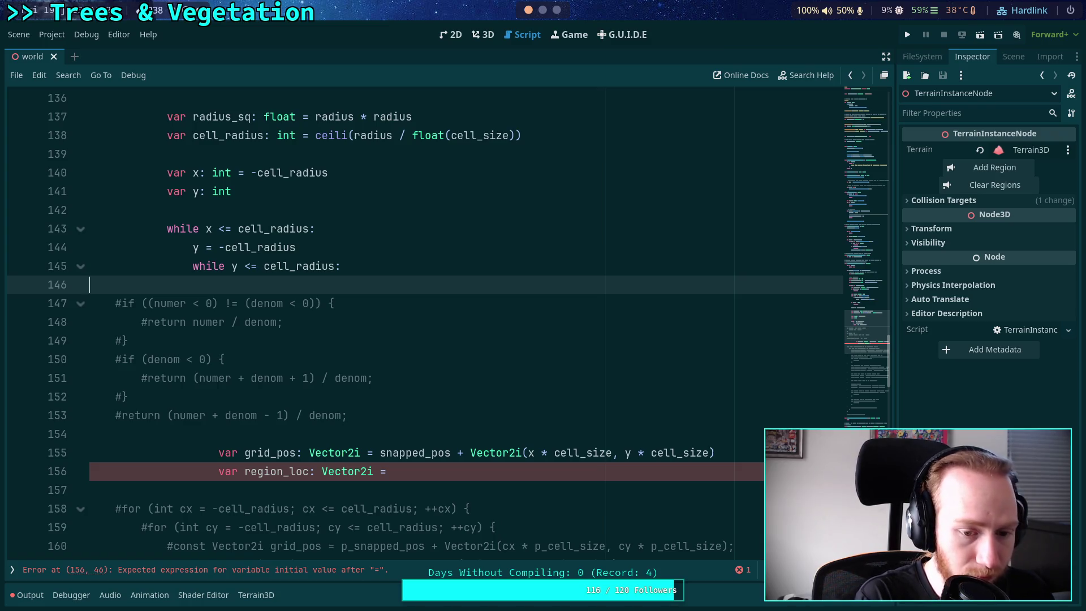
scroll(504, 375, down, 2)
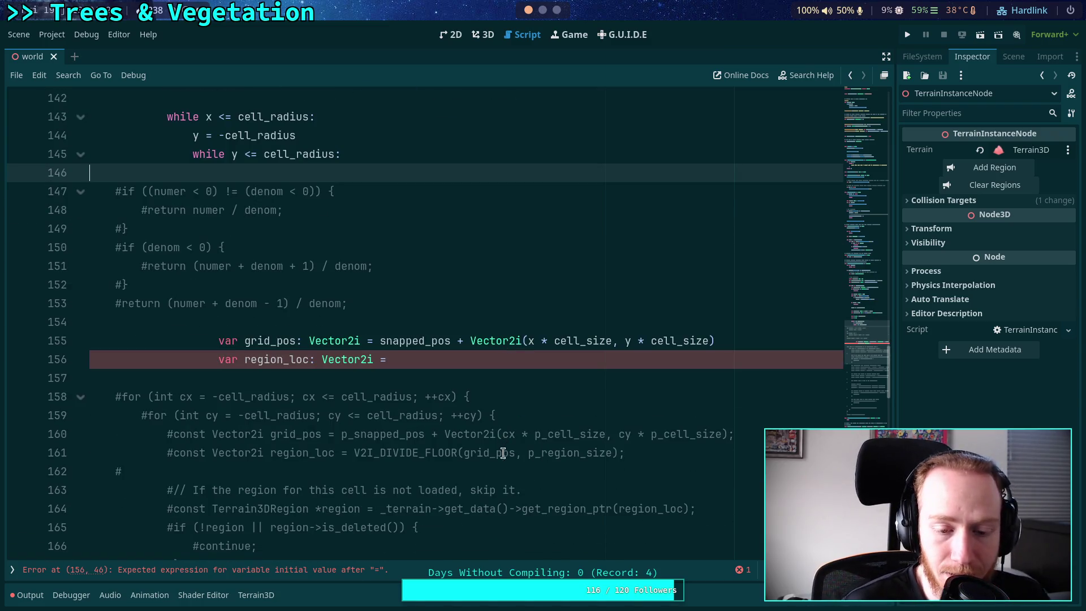
Study the V2I_DIVIDE_FLOOR call on line 161 and surrounding region_loc code, then switch to workspace 3
double_click(438, 454)
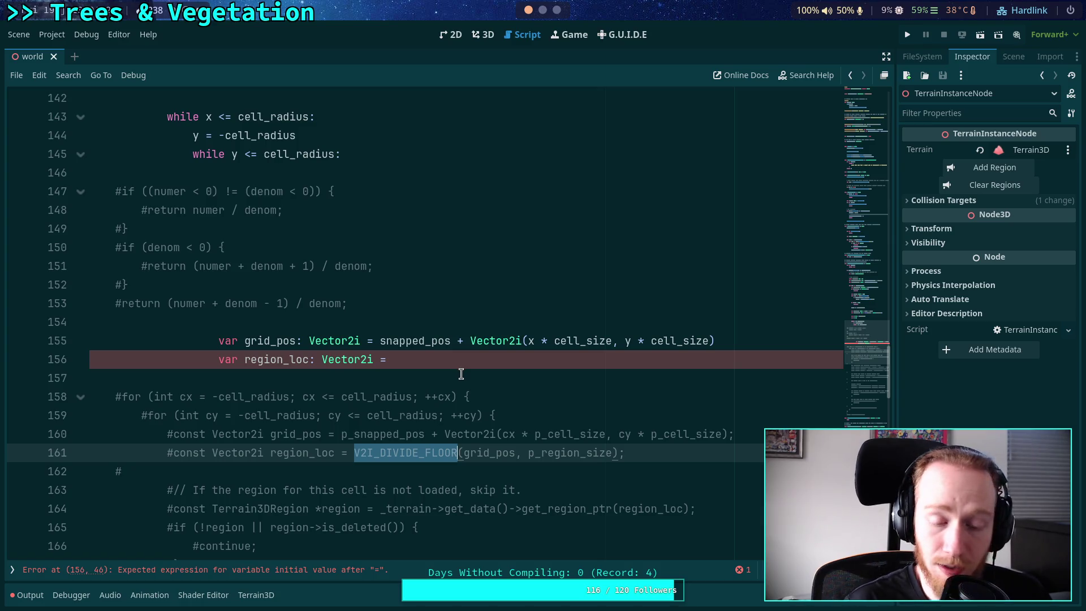
scroll(462, 373, down, 5)
scroll(451, 380, down, 2)
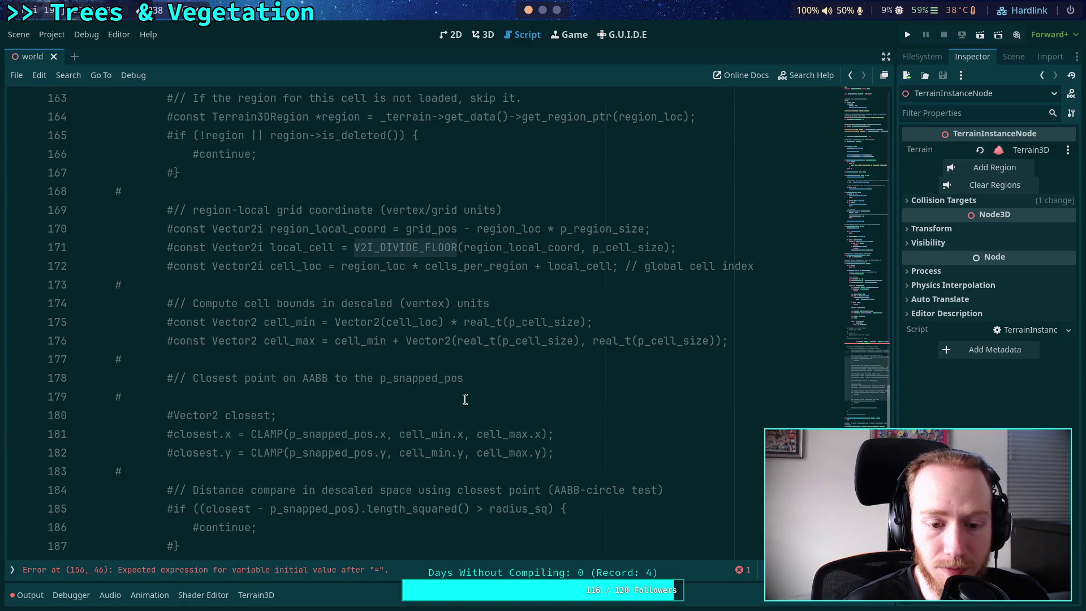
scroll(518, 417, down, 1)
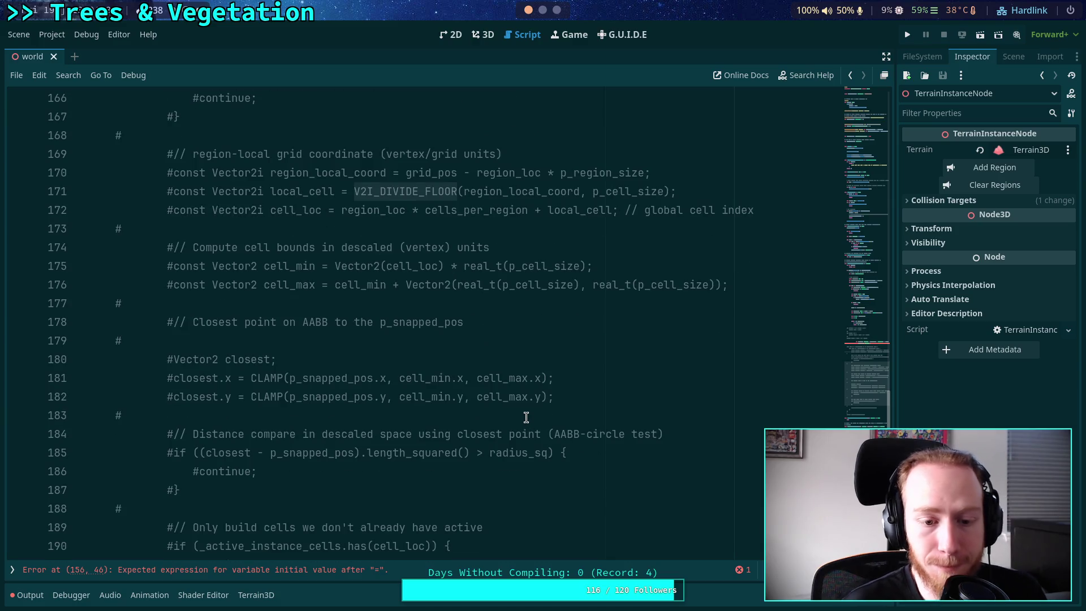
scroll(531, 417, up, 20)
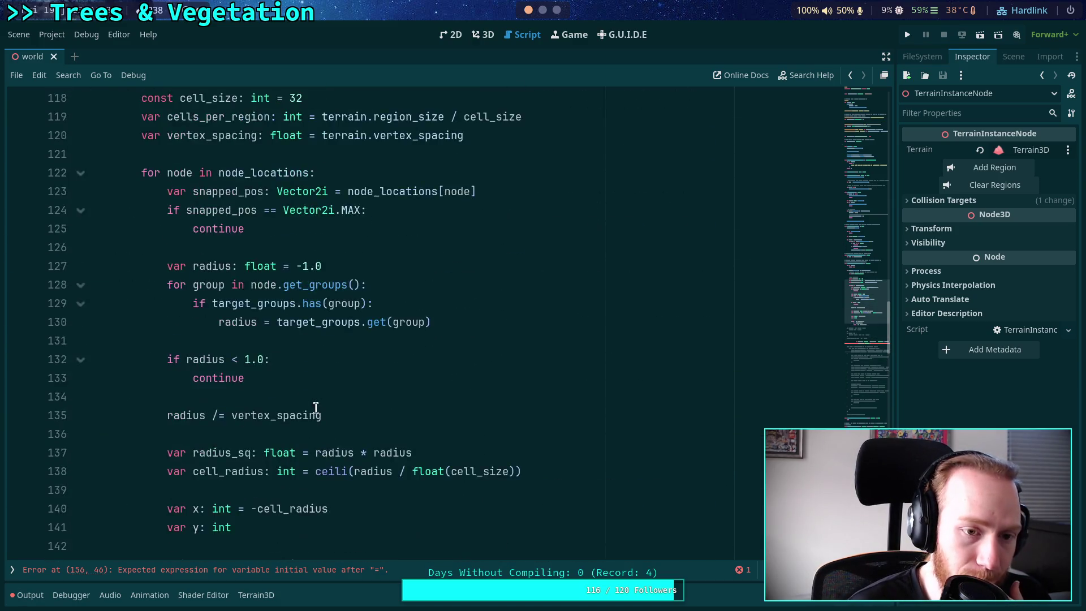
scroll(316, 407, up, 4)
scroll(291, 408, down, 13)
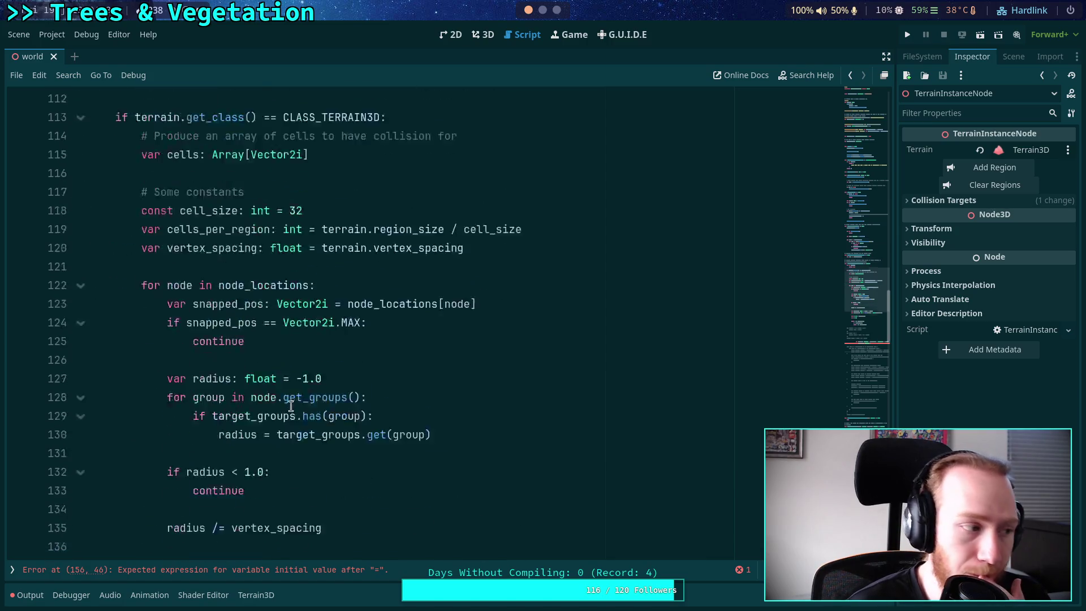
scroll(290, 407, down, 6)
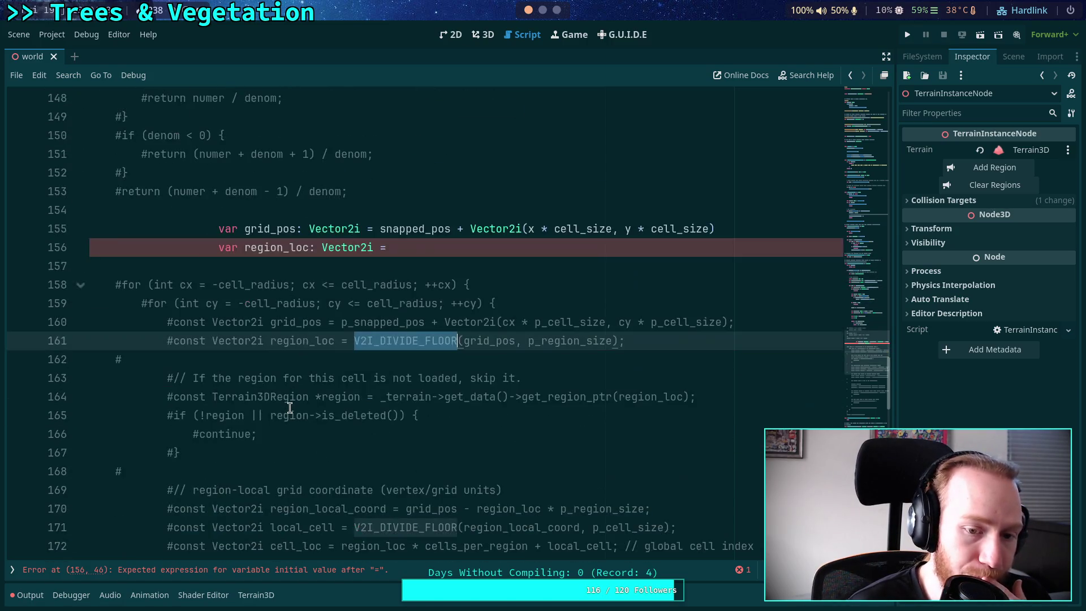
scroll(290, 407, up, 5)
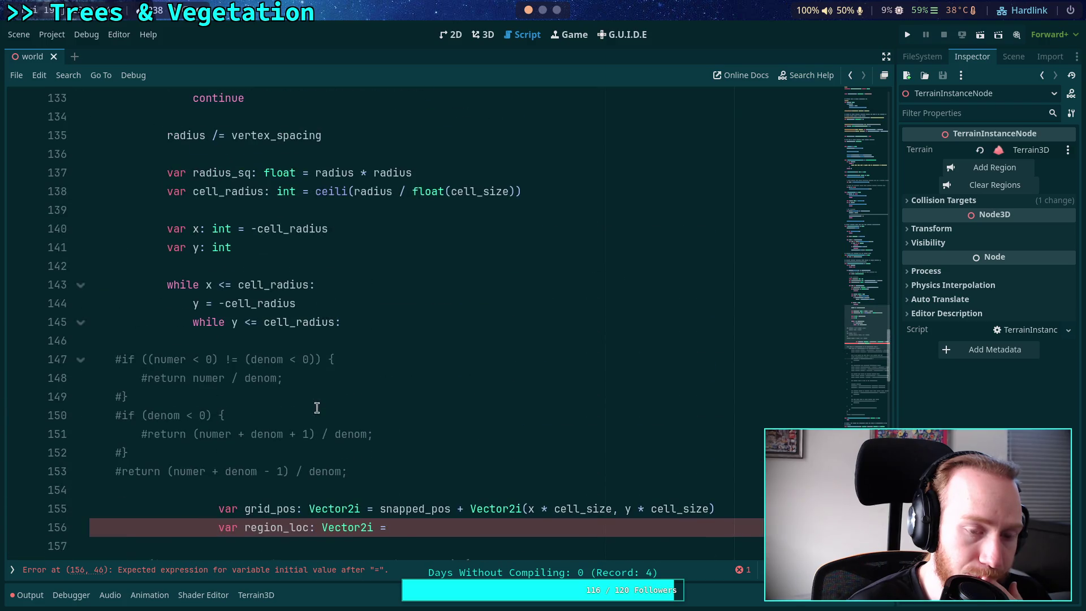
scroll(306, 407, up, 8)
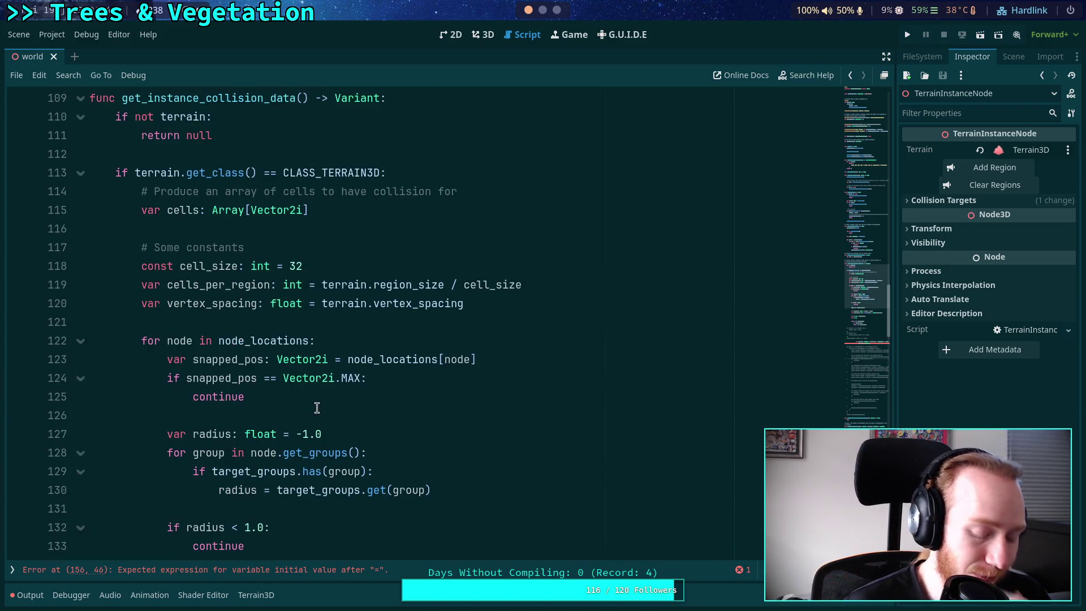
key(super+3)
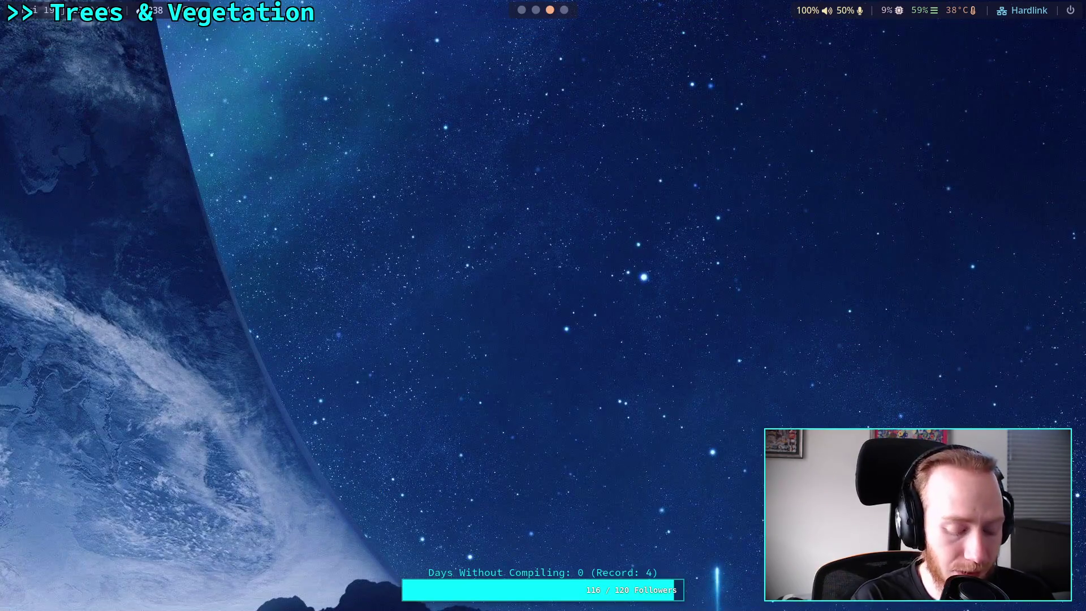
Switch to Neovim and locate int_divide_floor's result line in terrain_3d_util.h
key(super+2)
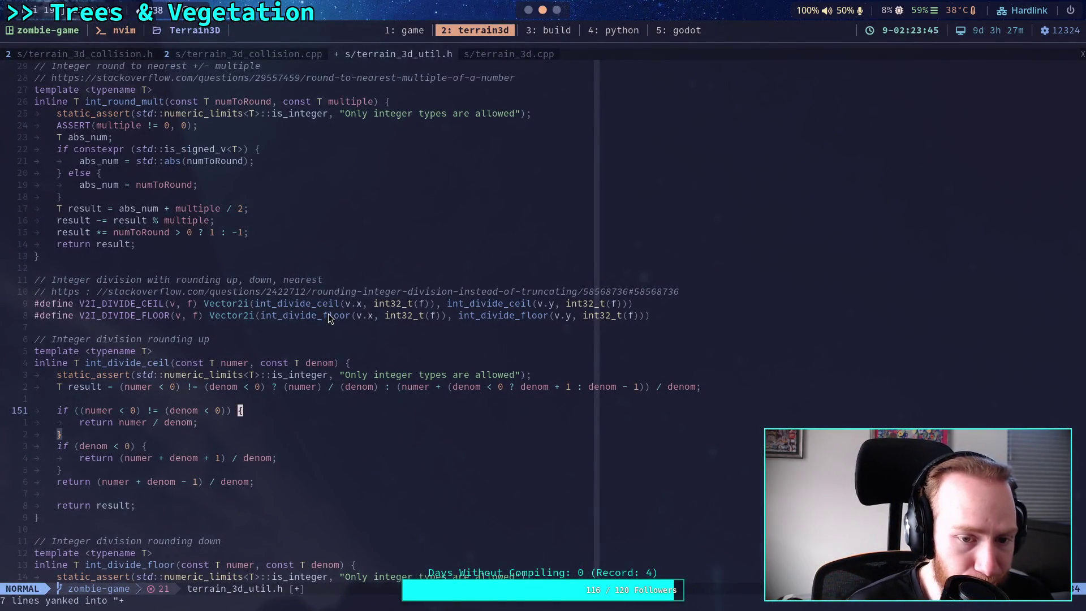
double_click(328, 315)
scroll(306, 345, down, 4)
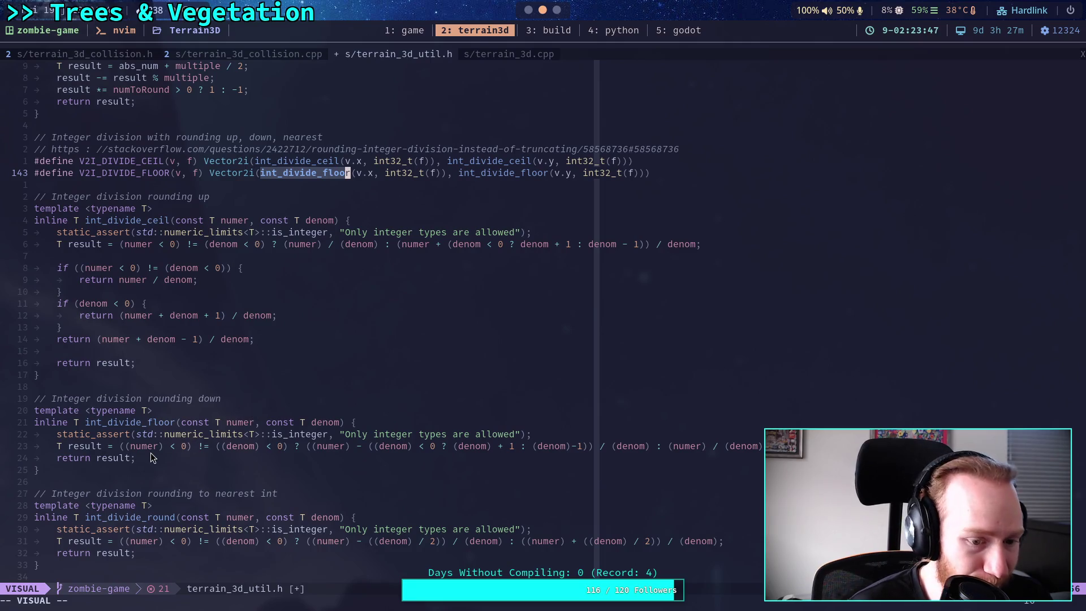
key(Escape)
click(193, 433)
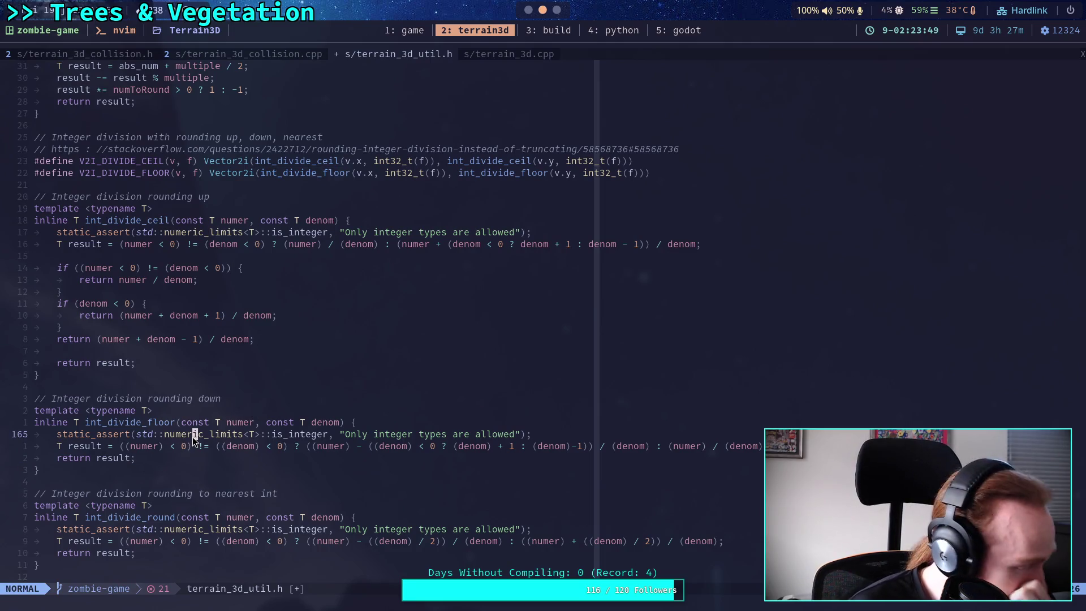
click(346, 445)
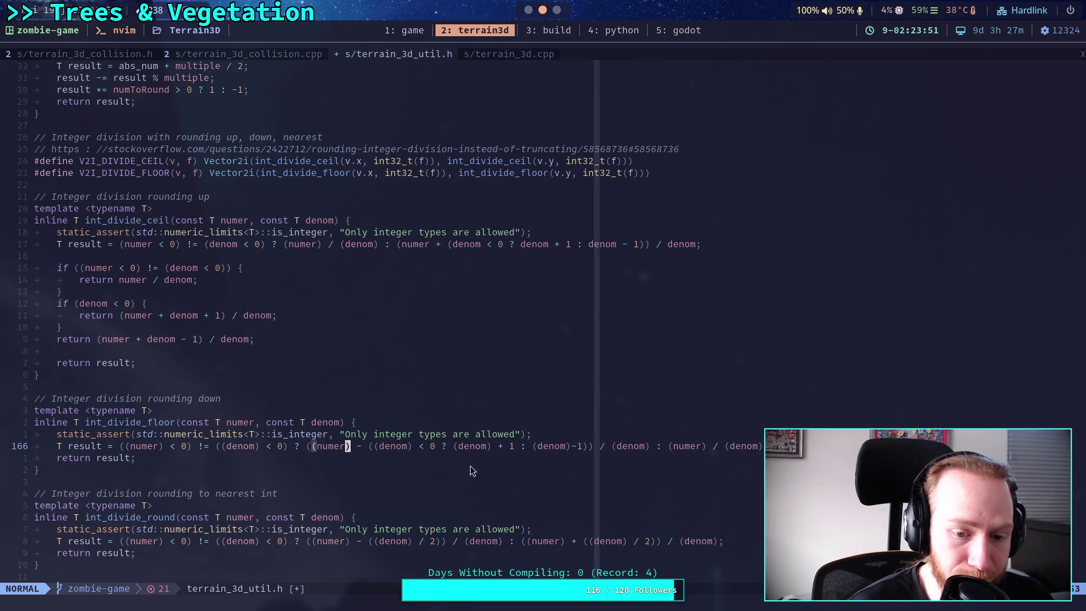
Remove the parentheses around the leading numer and denom and the subtracted numer
click(128, 450)
key(s)
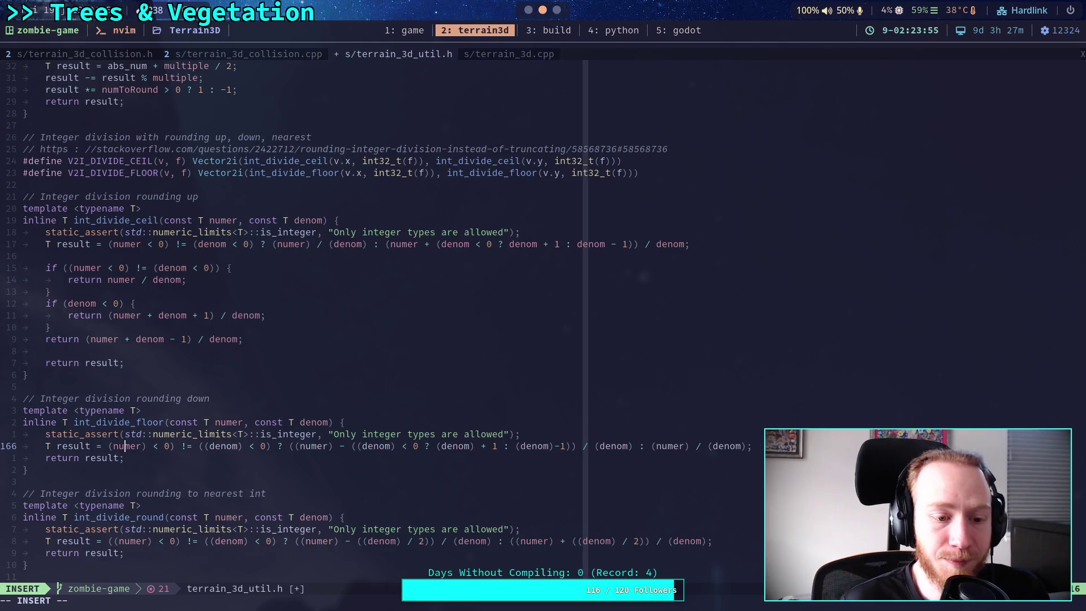
key(Right)
key(Right)
key(Right)
key(Delete)
key(Right)
key(Right)
key(Right)
key(Delete)
key(Right)
key(Right)
key(Right)
key(Delete)
key(Right)
key(Right)
key(Right)
key(Right)
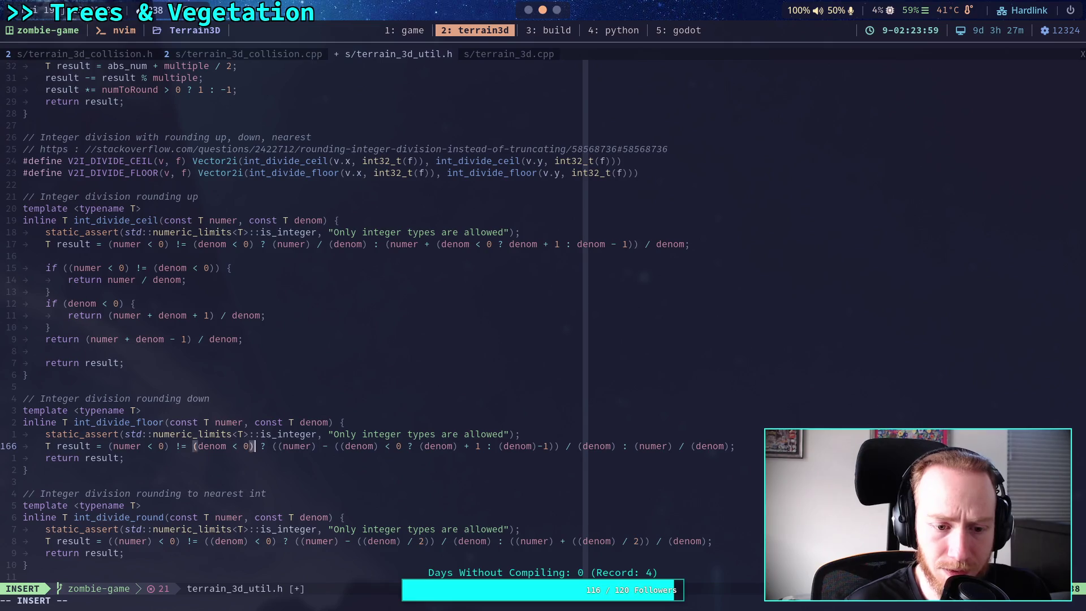
key(Delete)
key(Right)
key(Right)
key(Right)
key(Delete)
Unwrap the remaining denom terms so the line ends '/ denom : numer / denom;'
key(Right)
key(Right)
key(Right)
key(Right)
key(Delete)
key(Right)
key(Right)
key(Right)
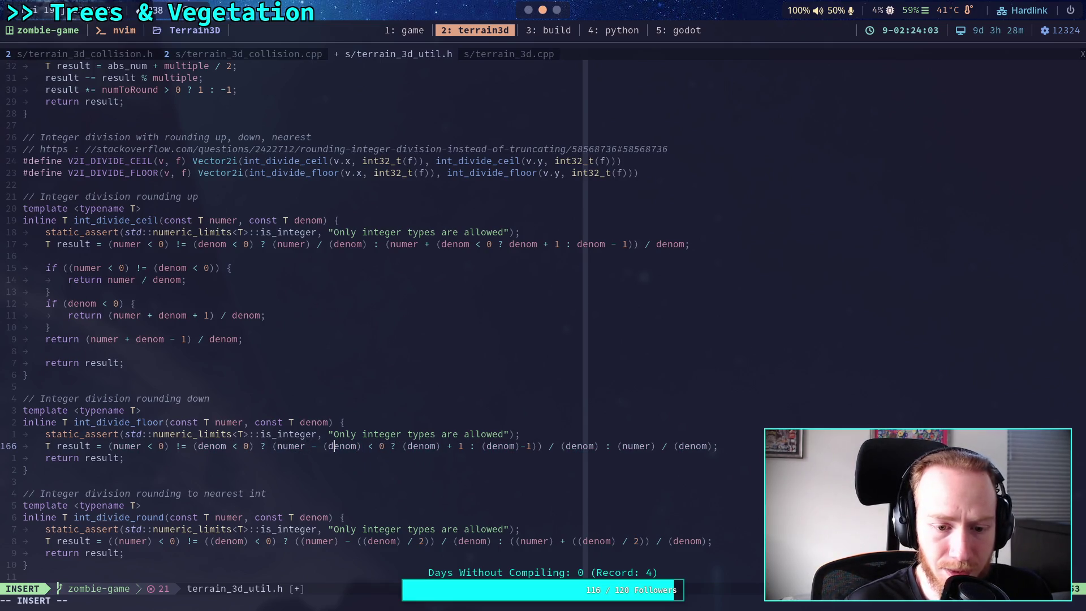
key(Delete)
key(Right)
key(Right)
key(Delete)
key(Right)
key(Right)
key(Right)
key(Delete)
key(Right)
key(Right)
key(Right)
key(Right)
key(Delete)
key(Right)
key(Right)
key(Right)
key(Delete)
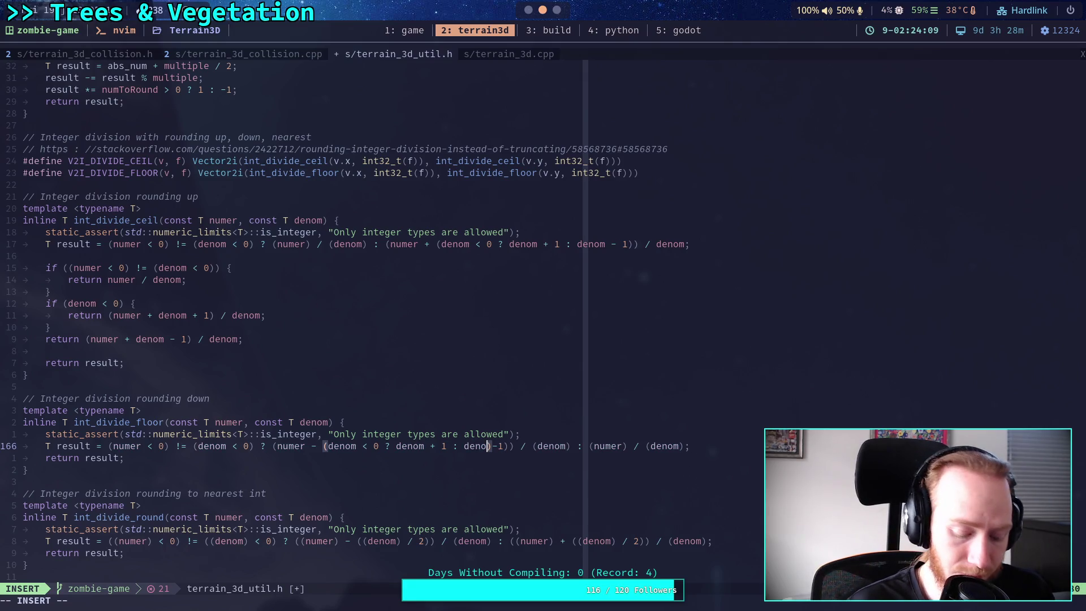
key(Right)
key(Right)
key(Right)
key(Right)
key(Right)
key(Delete)
key(Right)
key(Right)
key(Right)
key(Delete)
key(Right)
key(Right)
key(Right)
key(Delete)
key(Right)
key(Right)
key(Right)
key(Right)
key(Right)
key(Delete)
key(Right)
key(Right)
key(Delete)
key(Right)
key(Right)
key(Right)
key(Right)
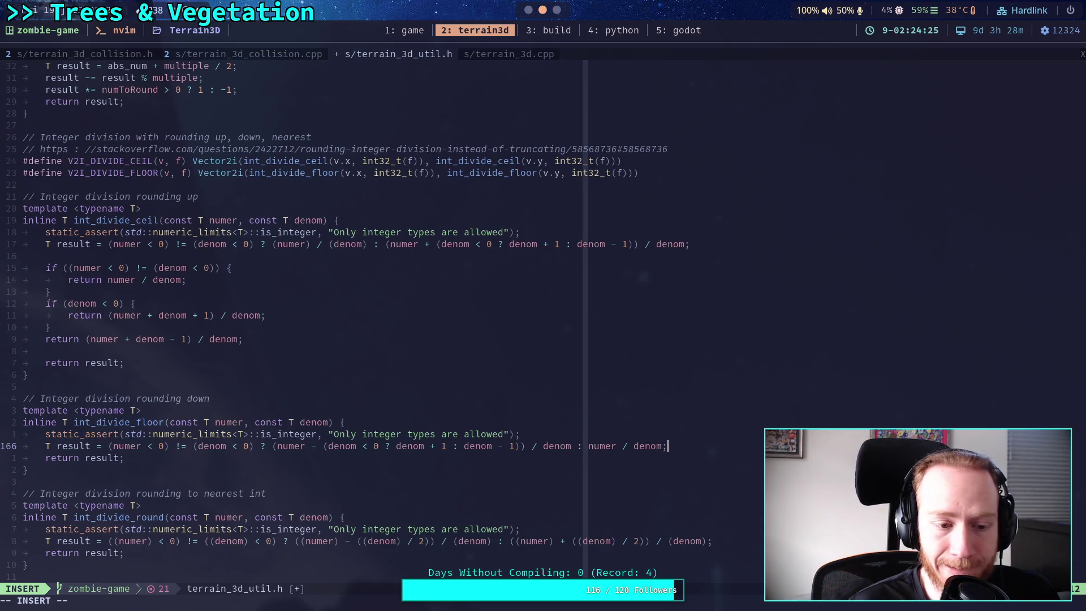
Add the sign-mismatch test 'if ((numer < 0) != (denom < 0)) {' below the result expression
key(Return)
text(if ()
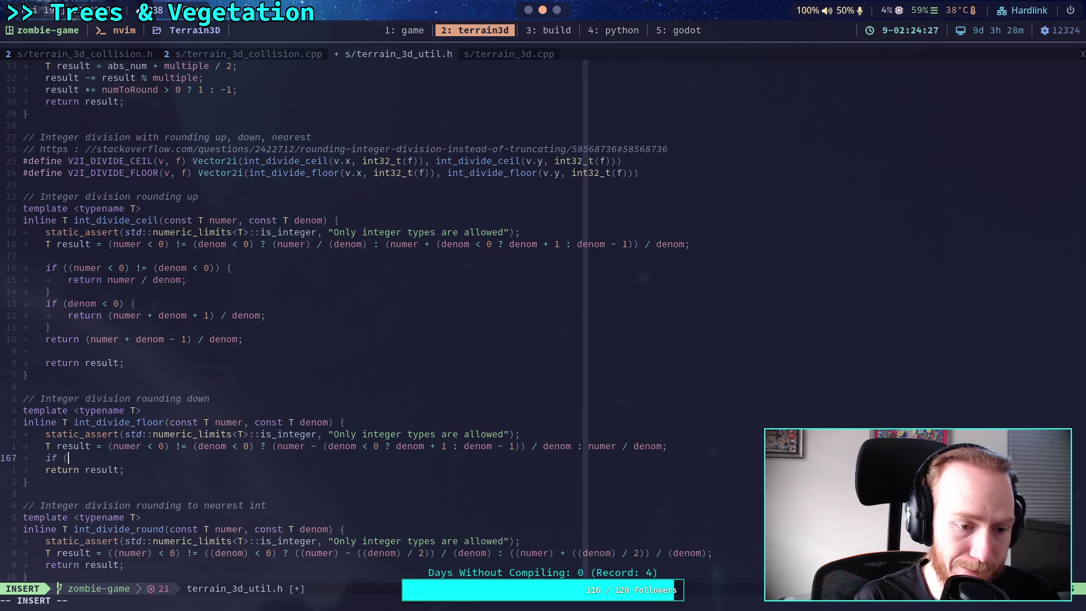
text((numer <0)
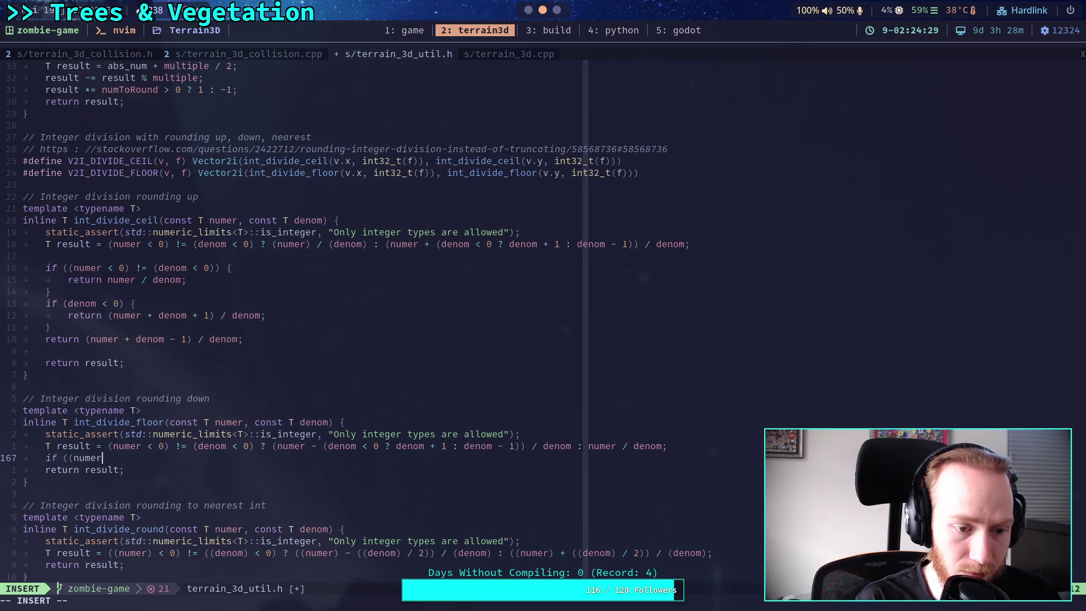
key(BackSpace)
text(0) != ()
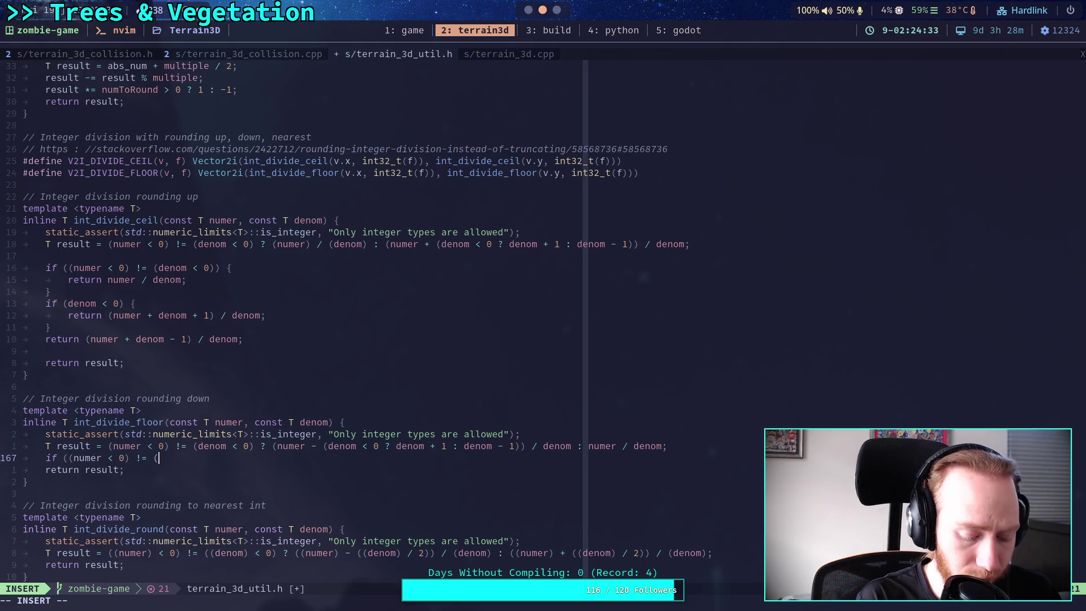
text(denom < 0)) )
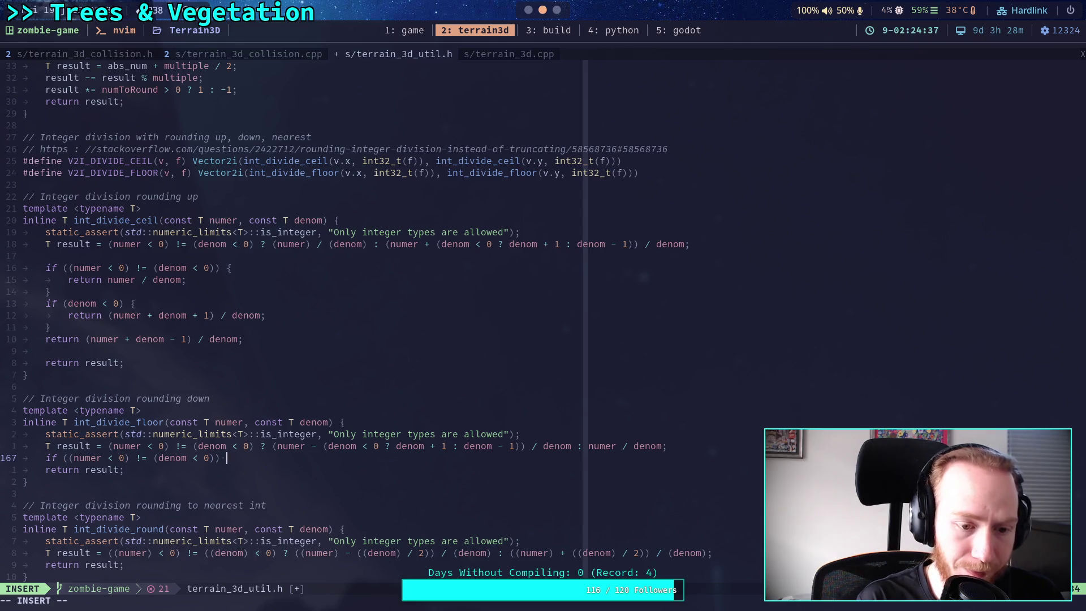
text({)
key(Return)
key(Tab)
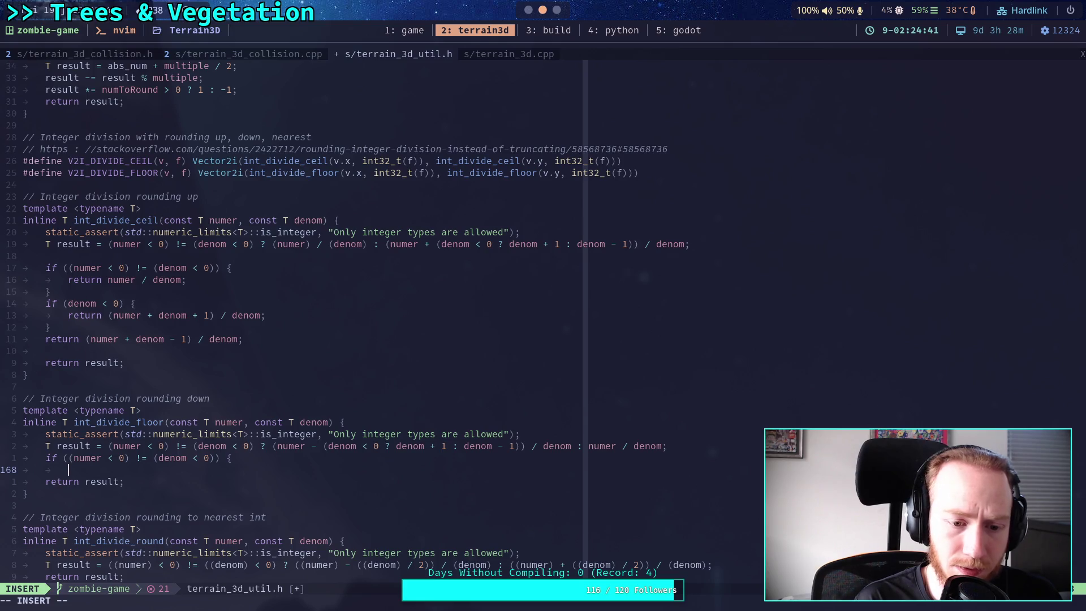
Add 'if (denom < 0) {' returning (numer - (denom + 1)) / denom
text(})
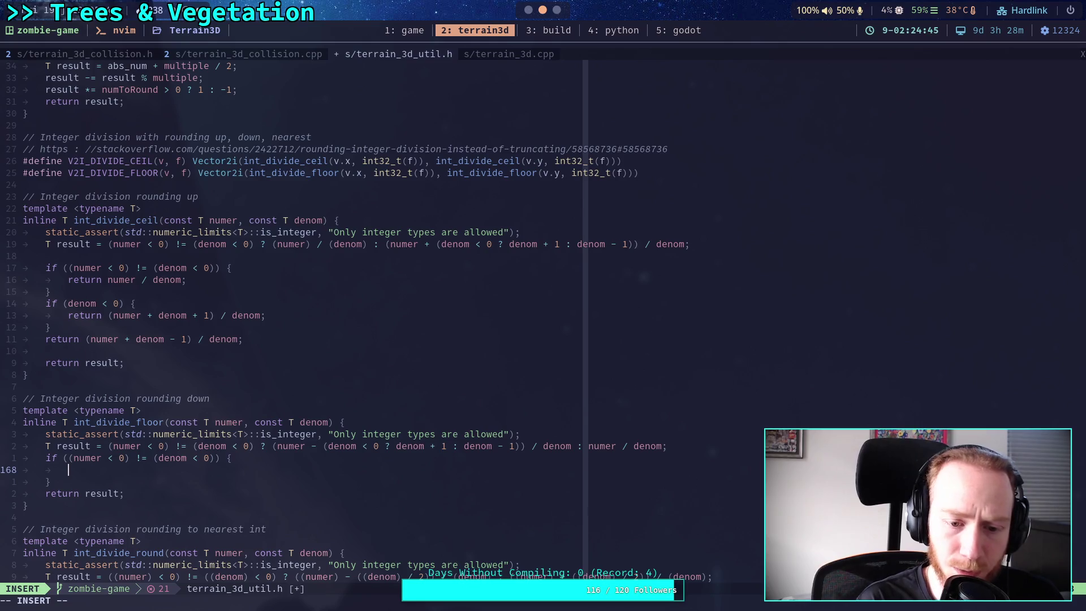
text(if ()
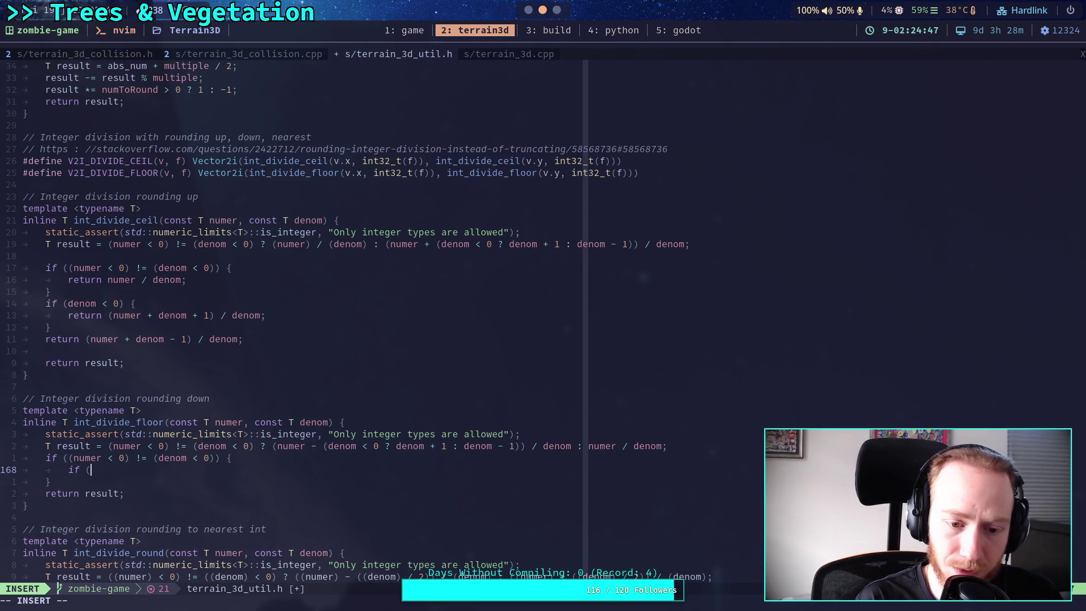
text(denom)
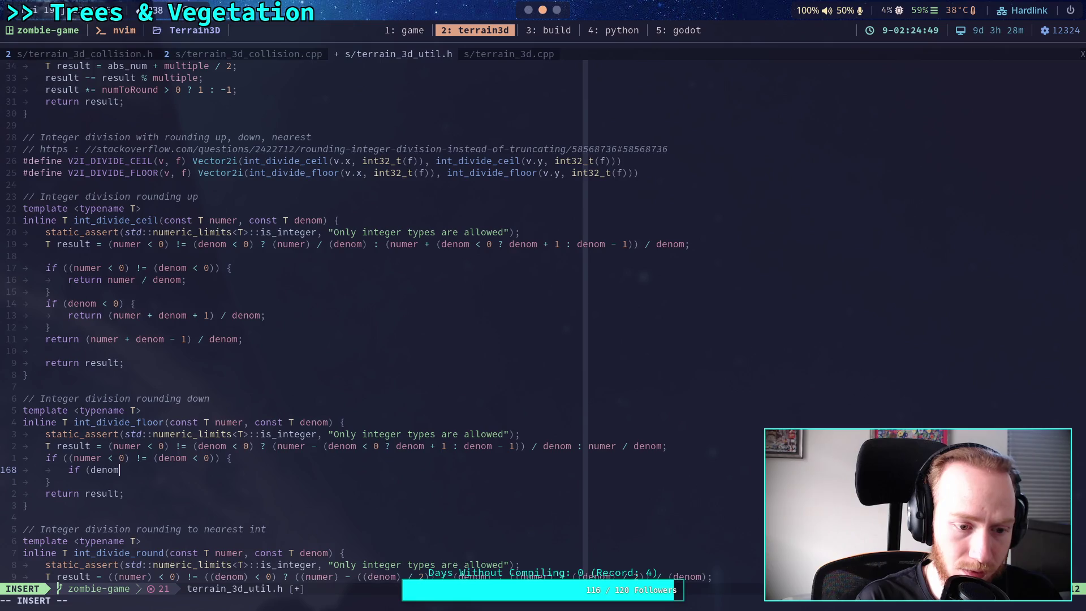
text( < 0) {)
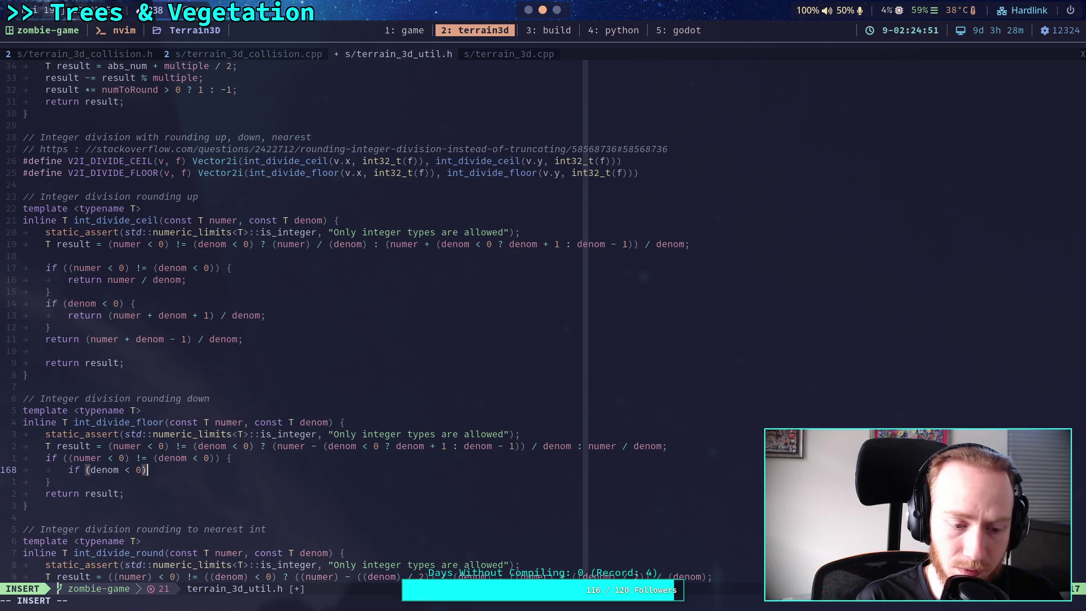
key(Return)
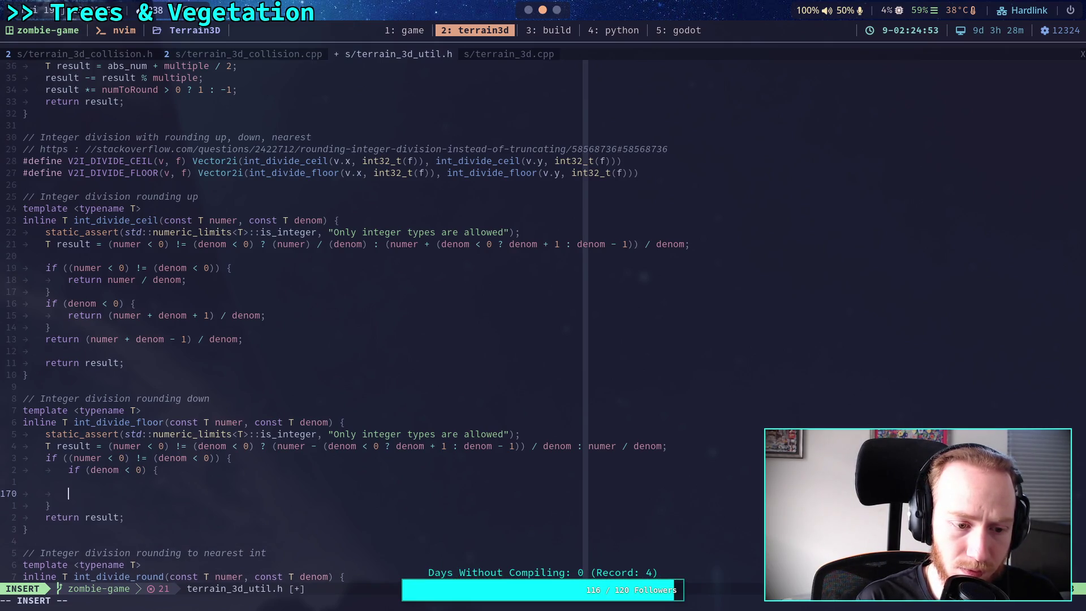
key(Tab)
text(retu)
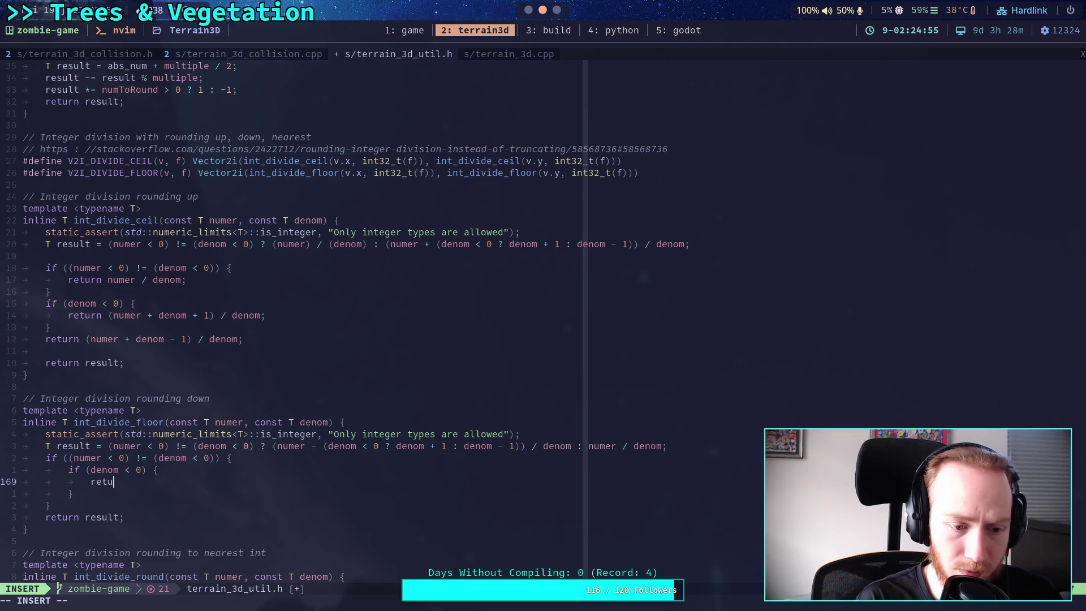
text(rn nume)
key(BackSpace)
key(BackSpace)
key(BackSpace)
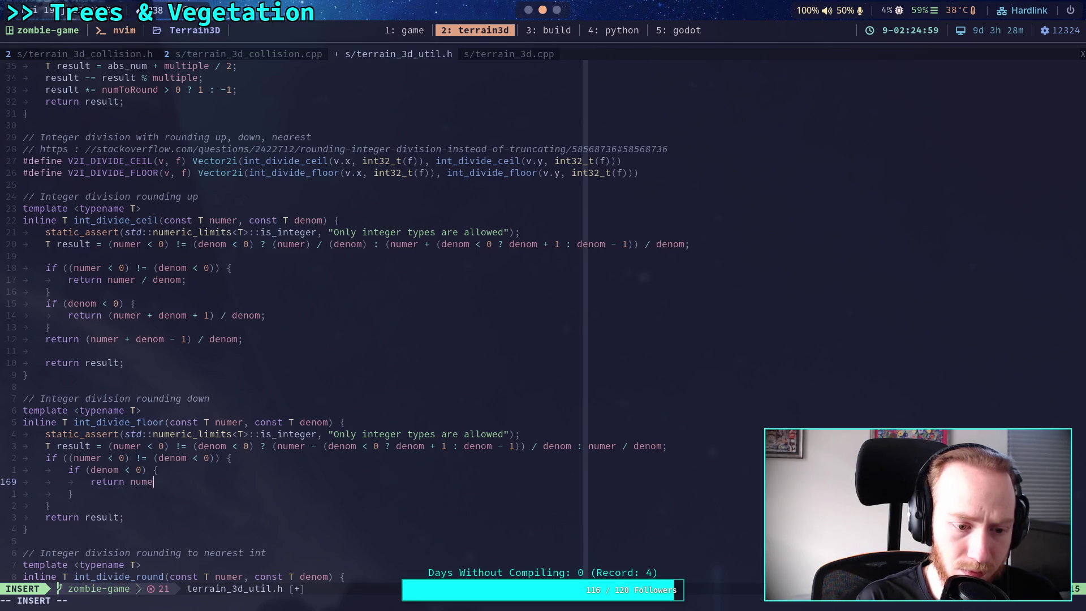
text(()
text(num)
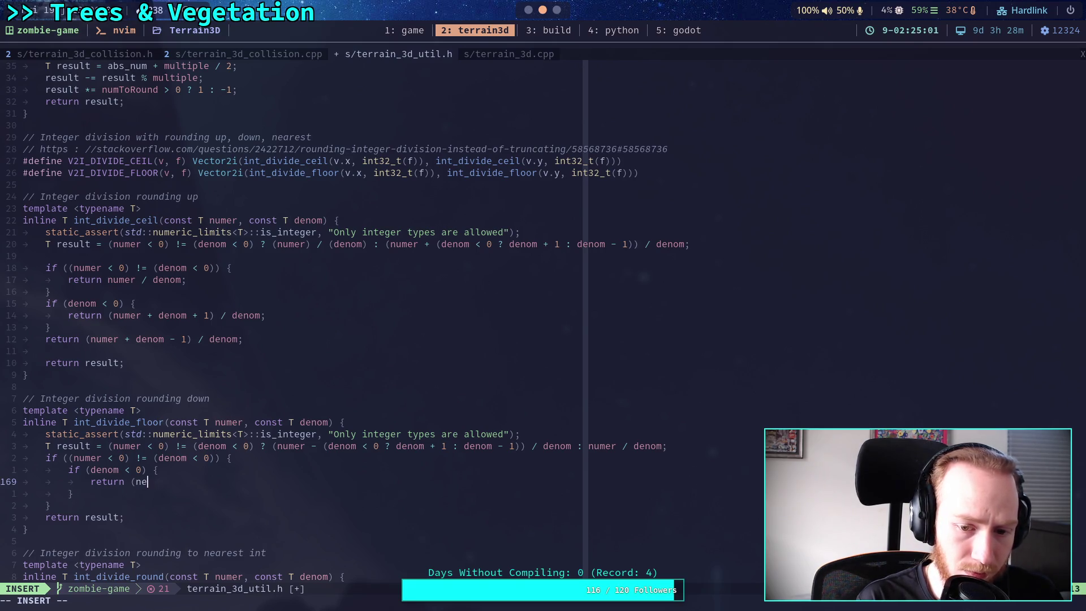
key(BackSpace)
key(BackSpace)
text(umer)
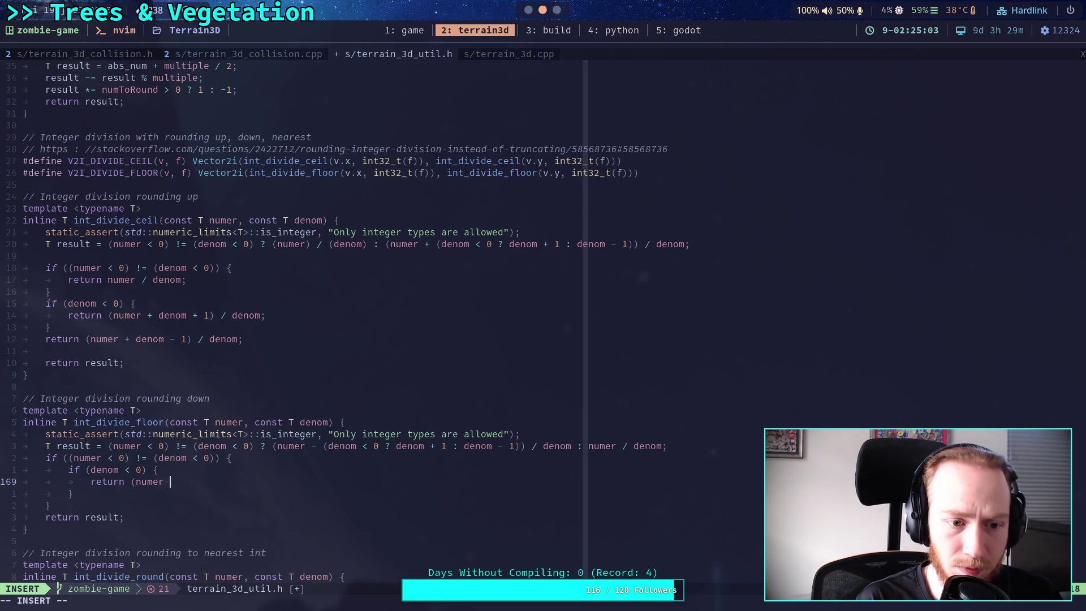
text( - )
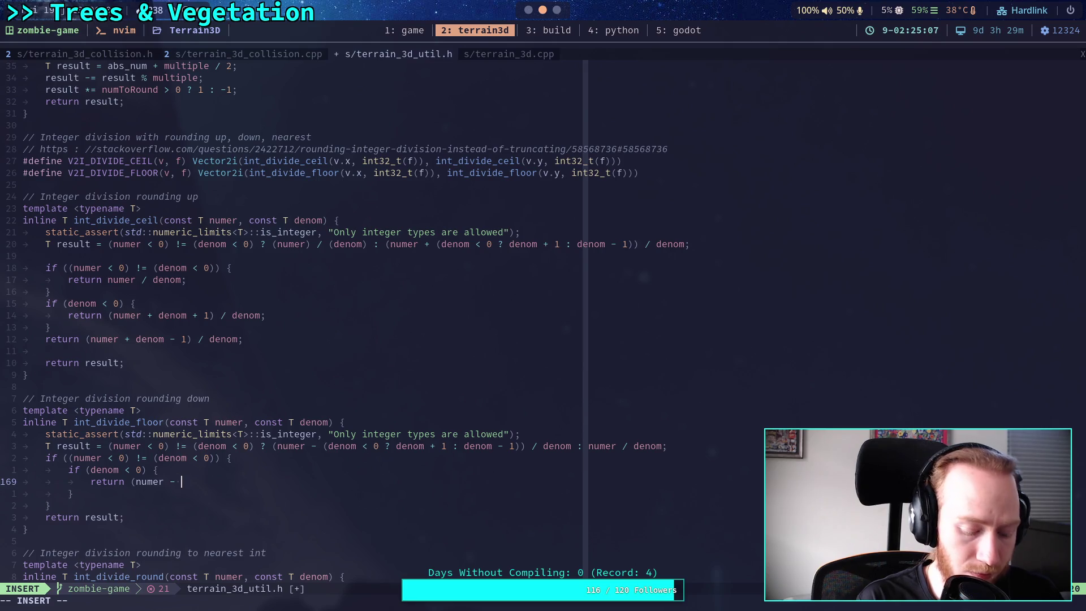
text((denom + 1)))
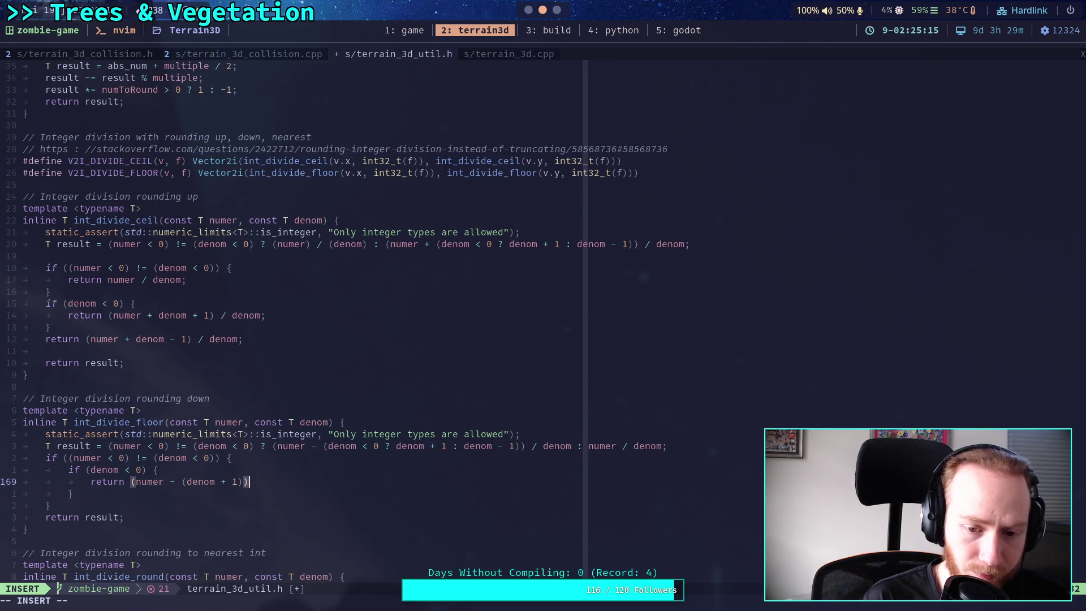
text( / denom)
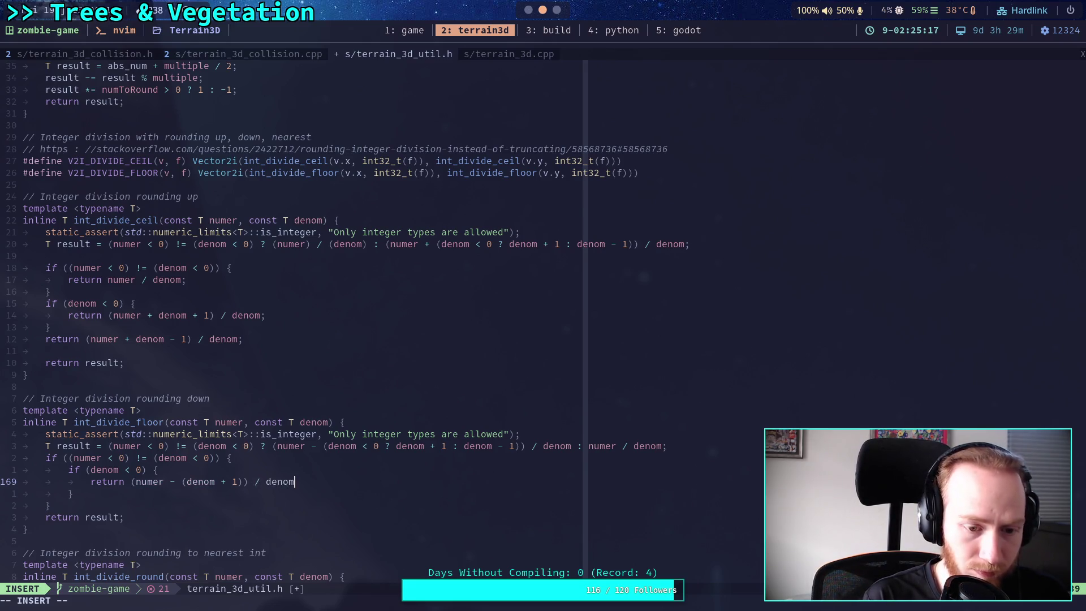
text(;)
key(Down)
Add the other branch's 'return (numer - (denom - 1)) / denom;'
key(Return)
text(return (n)
text(umer - (de)
text(nom )
text(- 1)))
text( / done)
key(BackSpace)
key(BackSpace)
Replace 'return result;' with 'return numer / denom;' and leave insert mode
key(BackSpace)
text(enom)
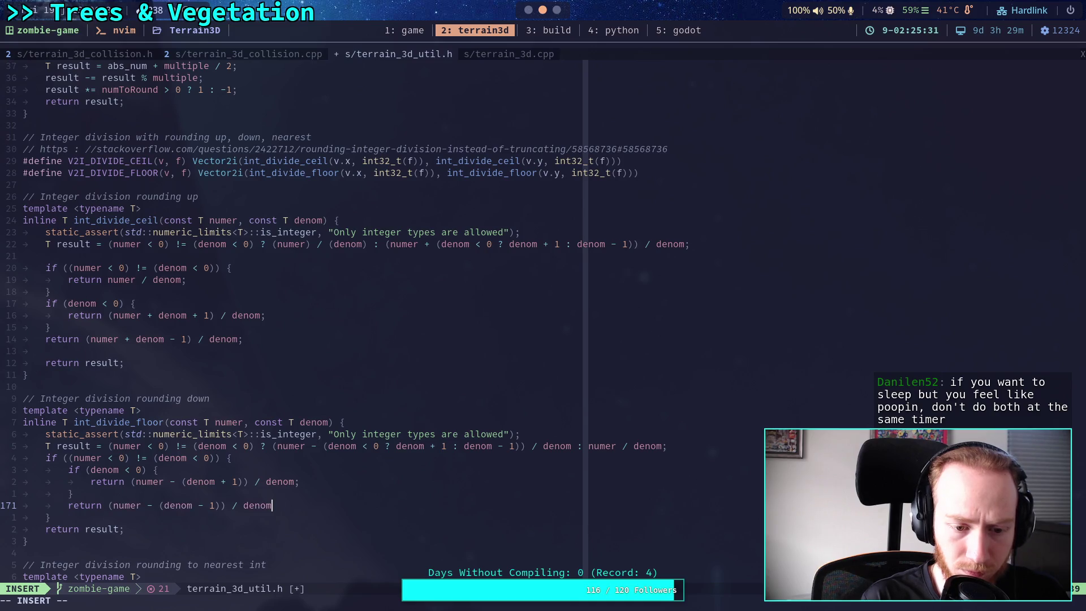
click(51, 517)
click(119, 529)
key(BackSpace)
key(BackSpace)
key(BackSpace)
key(BackSpace)
text(numer / denom)
key(Escape)
click(58, 517)
Delete the leftover 'return result;' line and blank line from int_divide_ceil
click(81, 493)
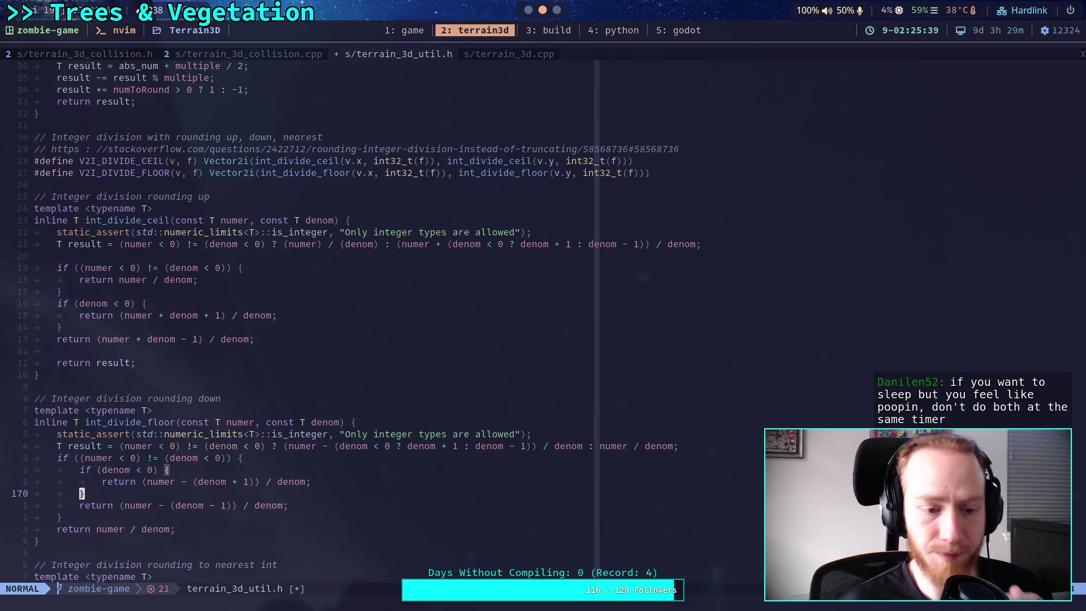
scroll(182, 429, down, 2)
click(147, 317)
key(d)
key(d)
key(k)
key(d)
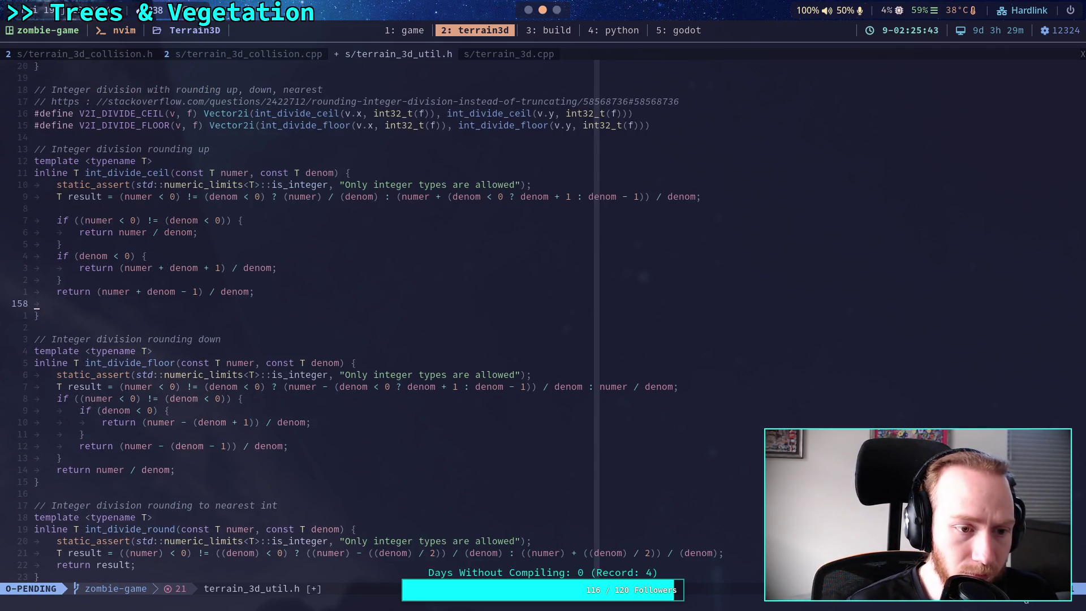
key(d)
Look over the edited division functions in the header, then switch back to Godot
scroll(248, 351, up, 2)
click(199, 422)
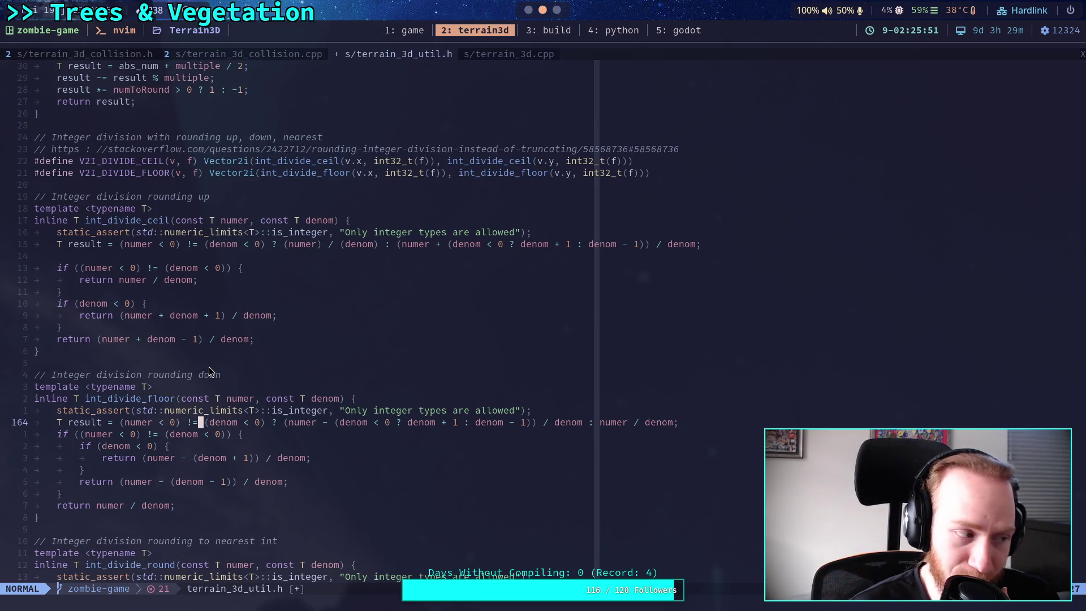
click(192, 361)
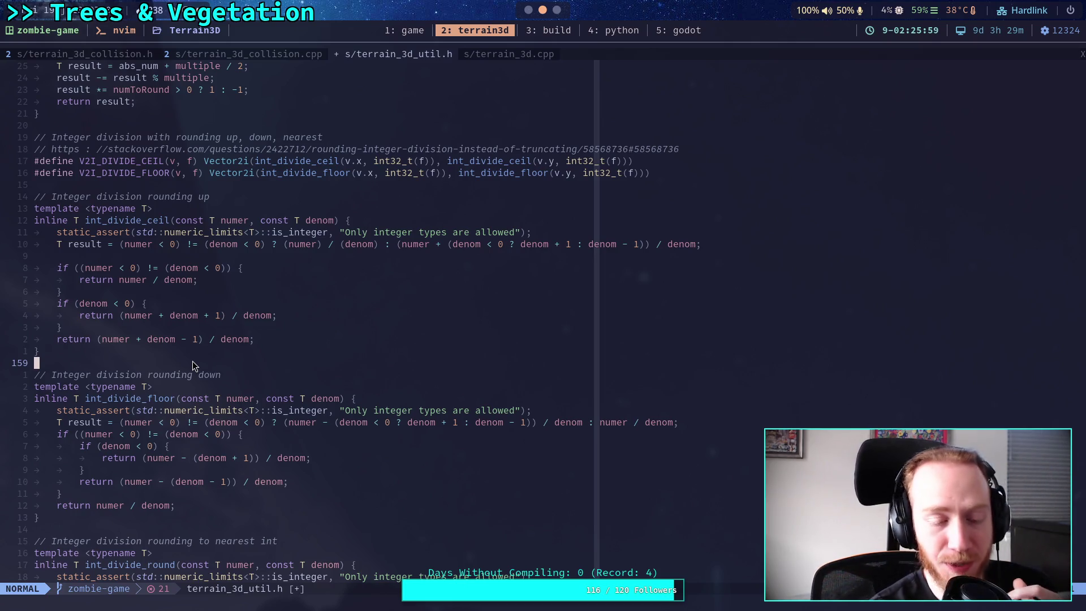
key(z)
key(z)
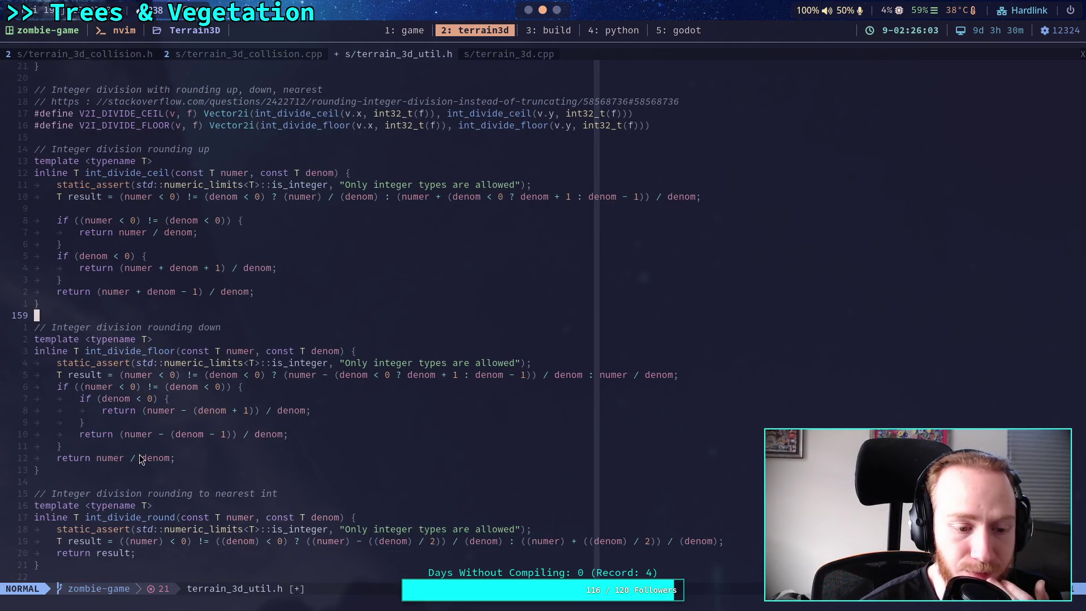
scroll(140, 452, down, 2)
click(133, 433)
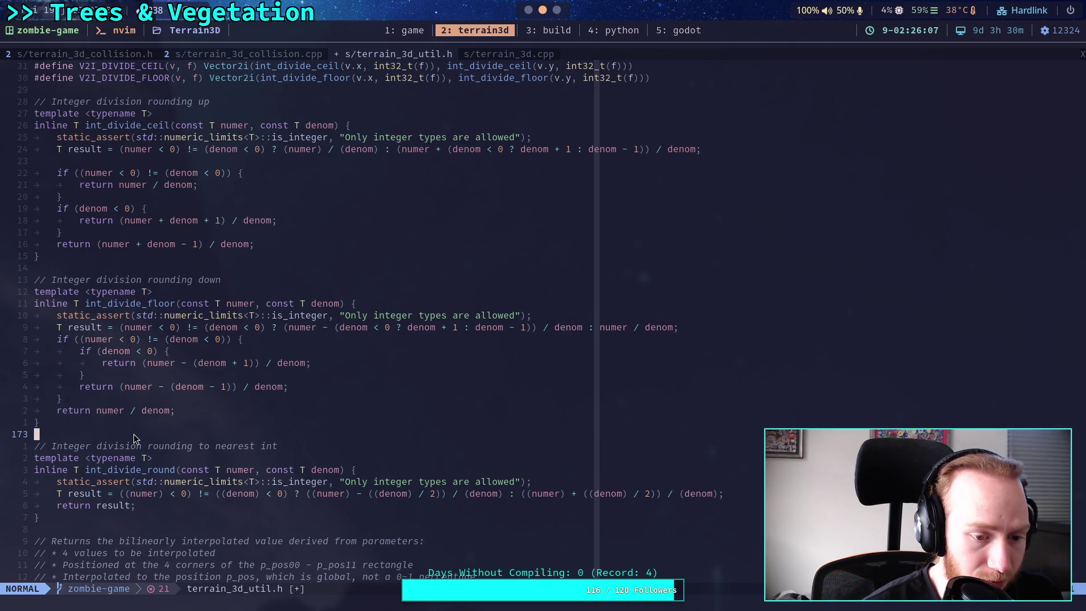
scroll(134, 433, down, 4)
scroll(133, 433, up, 4)
scroll(133, 434, up, 2)
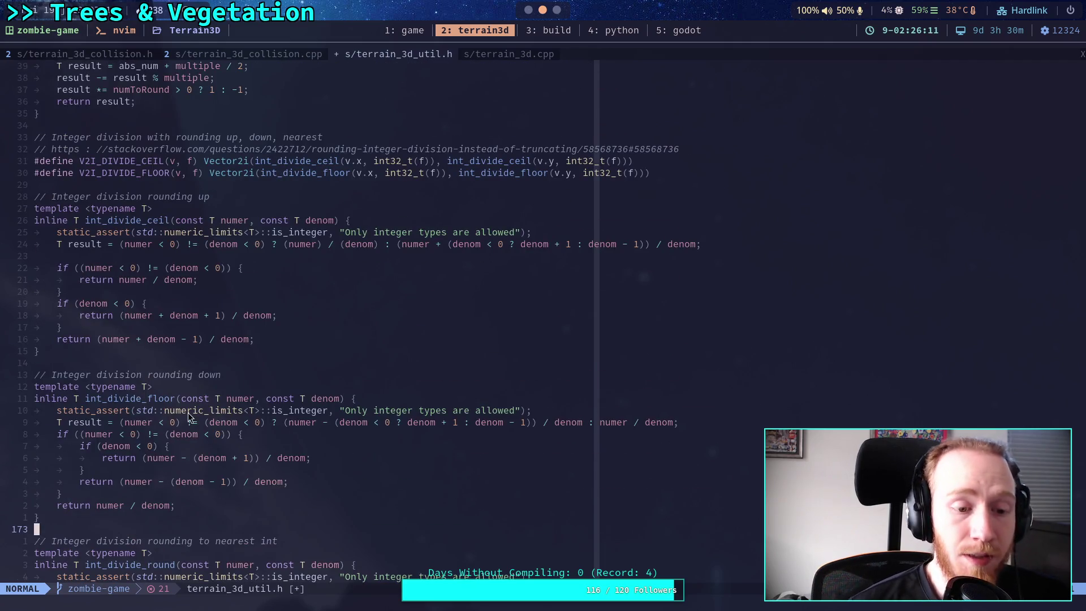
scroll(211, 400, up, 7)
scroll(254, 384, down, 7)
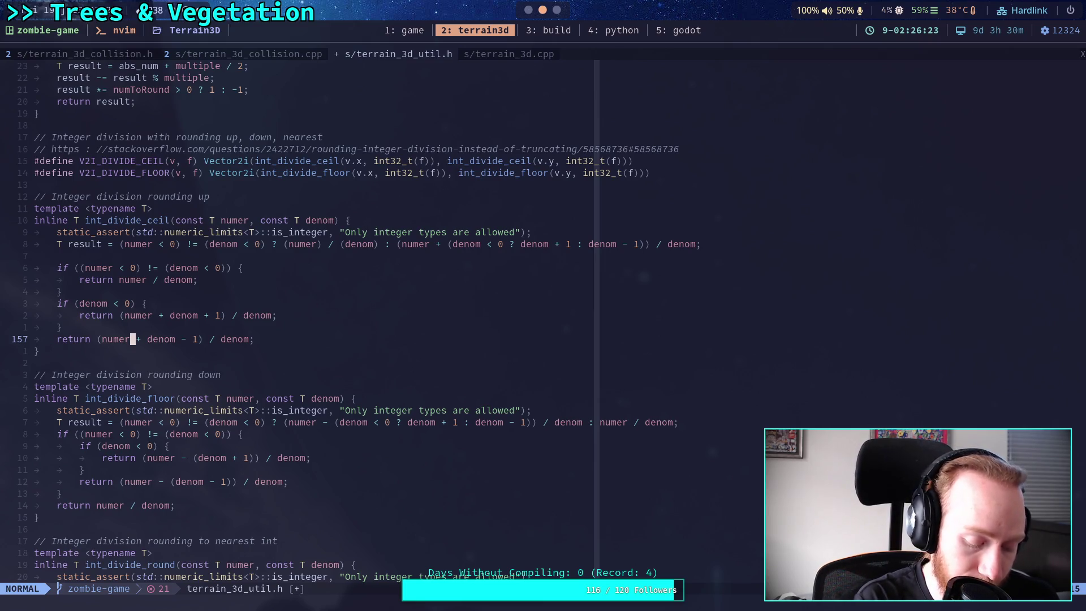
key(super+5)
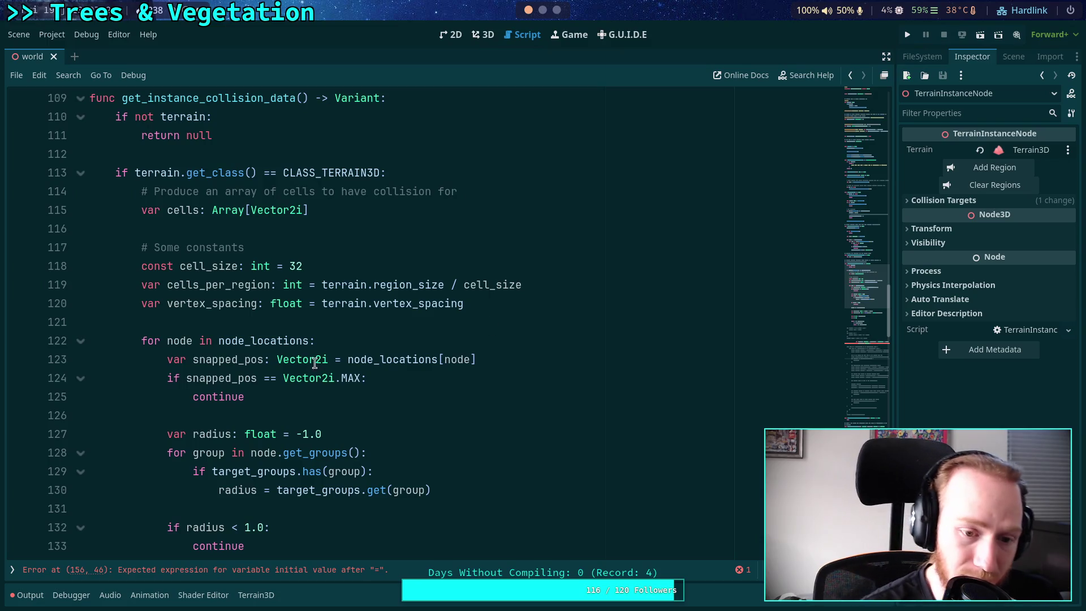
Open the Vector2i documentation via Lookup Symbol and scroll down to its operators
right_click(296, 360)
click(329, 549)
scroll(376, 344, down, 5)
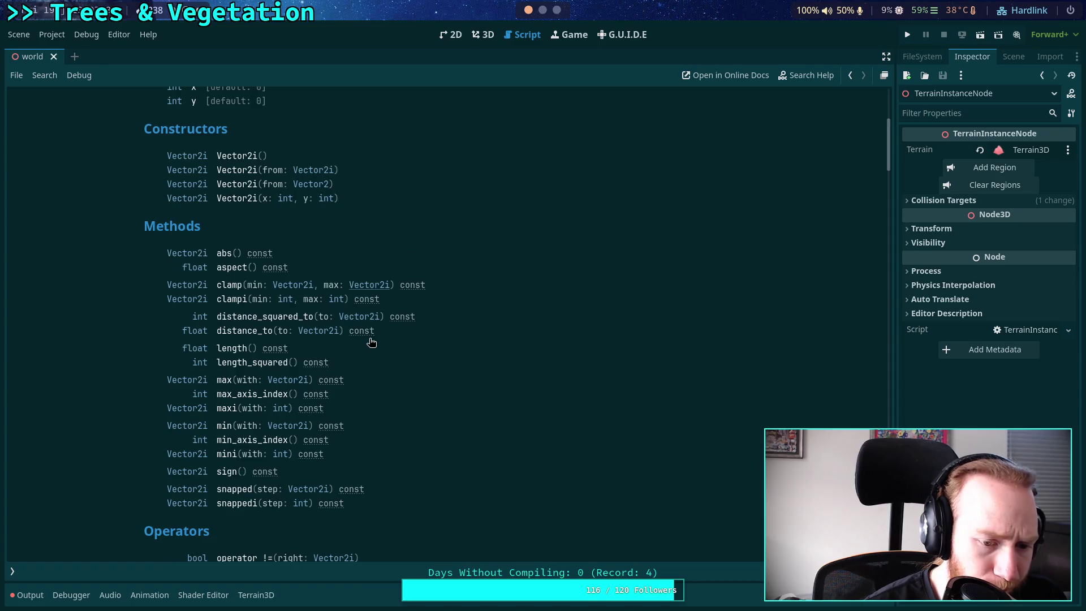
scroll(371, 342, down, 3)
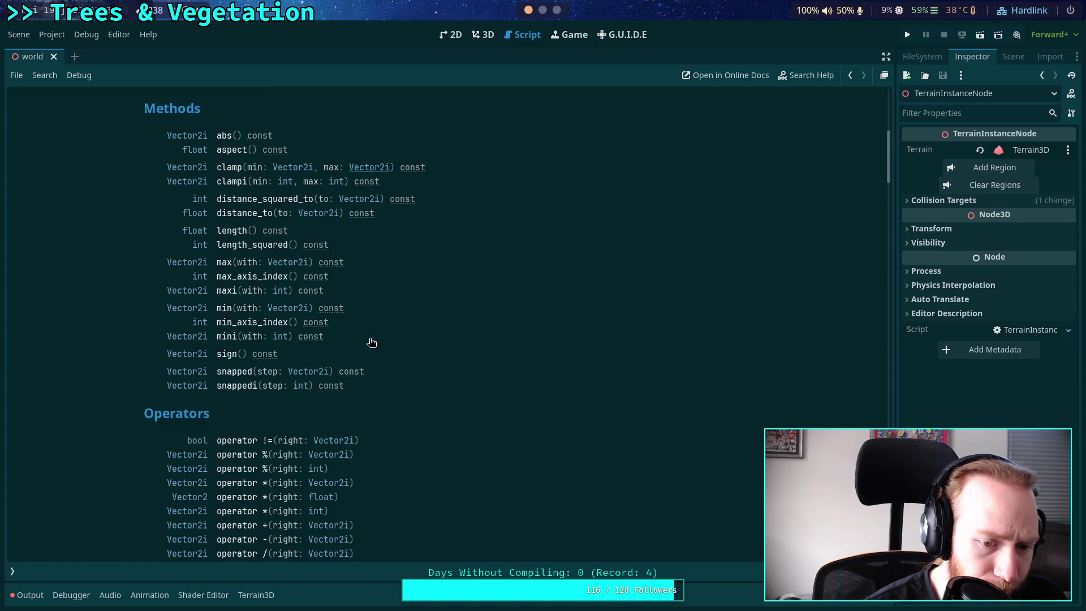
scroll(371, 342, down, 6)
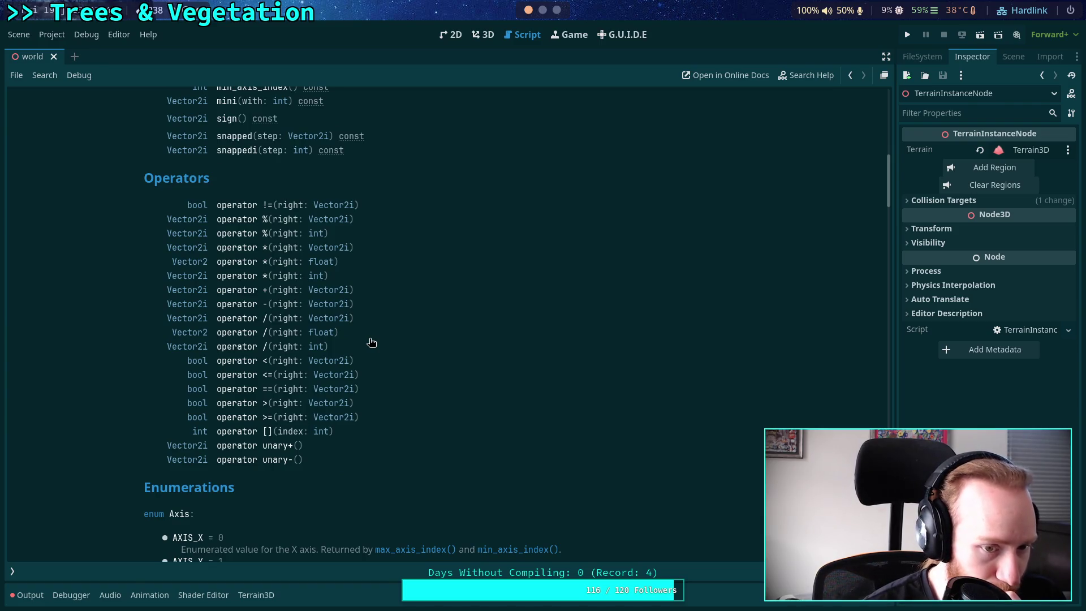
Read the 'operator /(right: int)' description, then return to Neovim
click(238, 346)
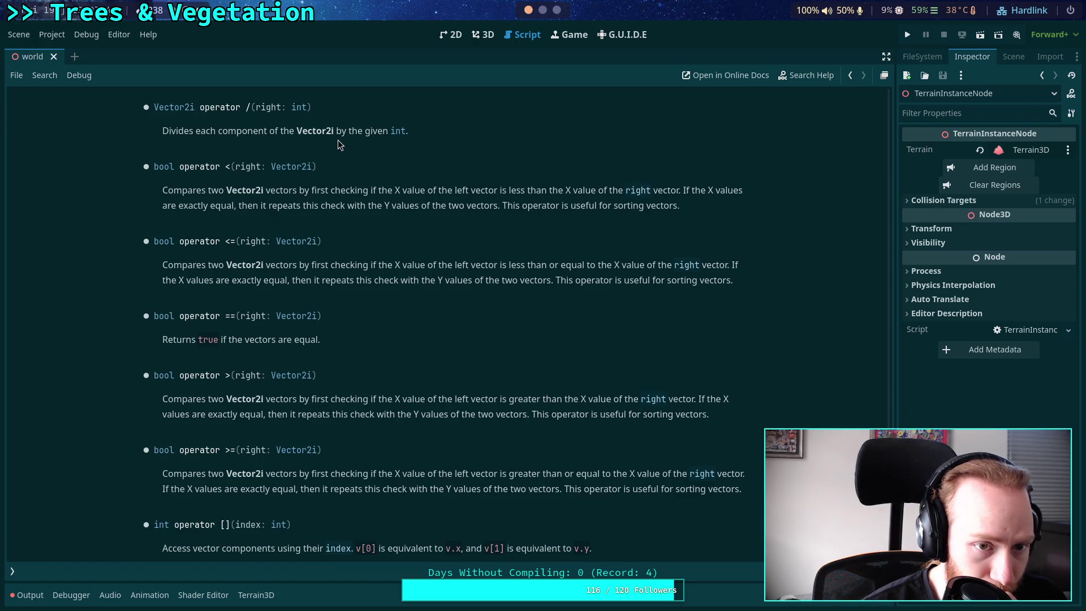
scroll(340, 143, down, 4)
scroll(344, 142, up, 10)
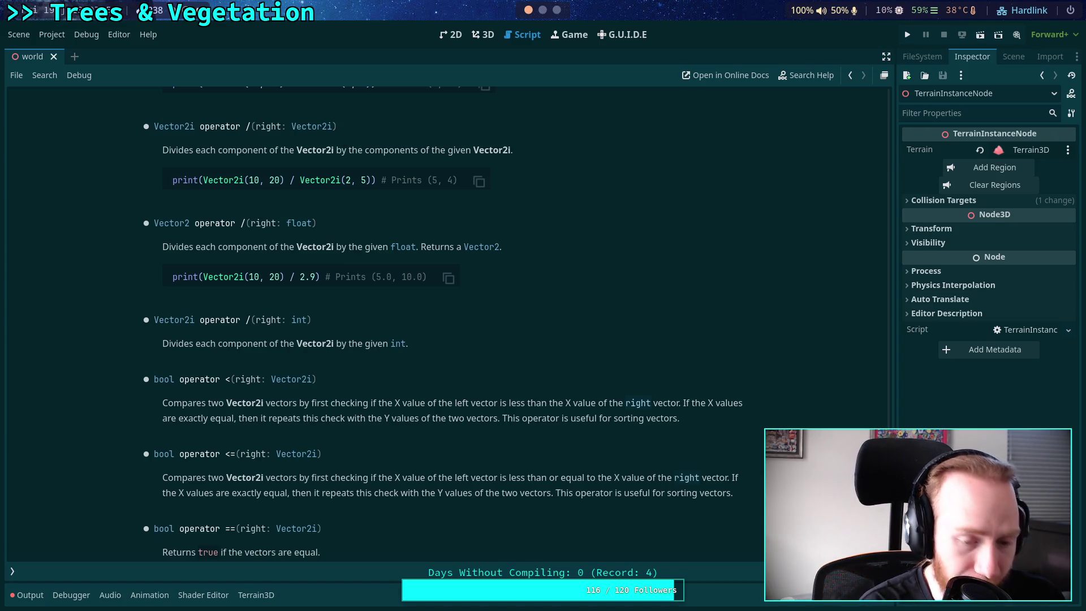
key(super+2)
scroll(394, 256, up, 1)
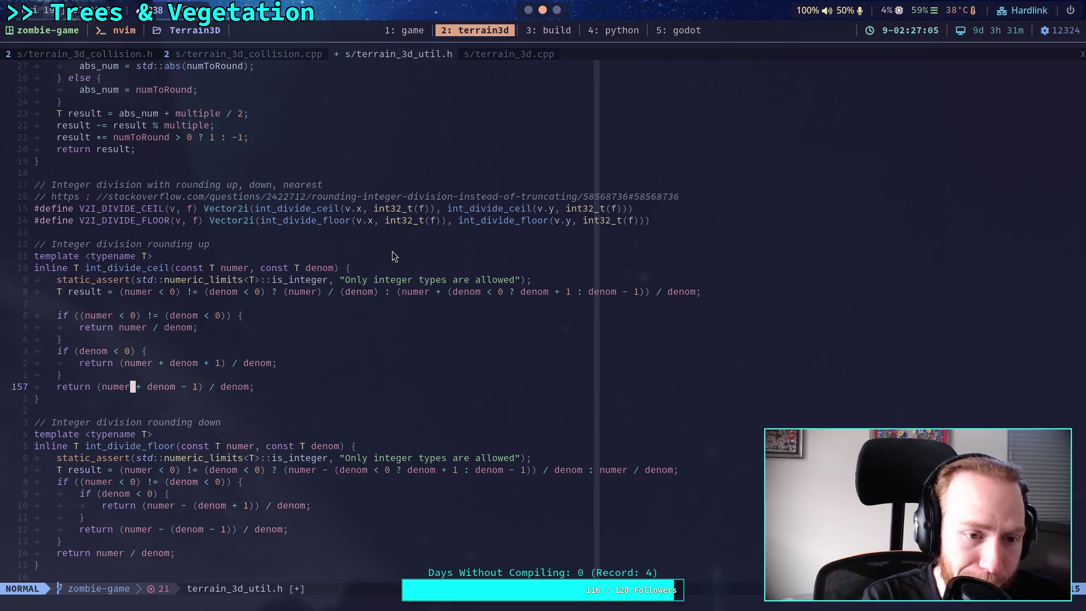
Check the two mixed-sign return expressions and 'return numer / denom', then return to Godot
scroll(398, 258, down, 1)
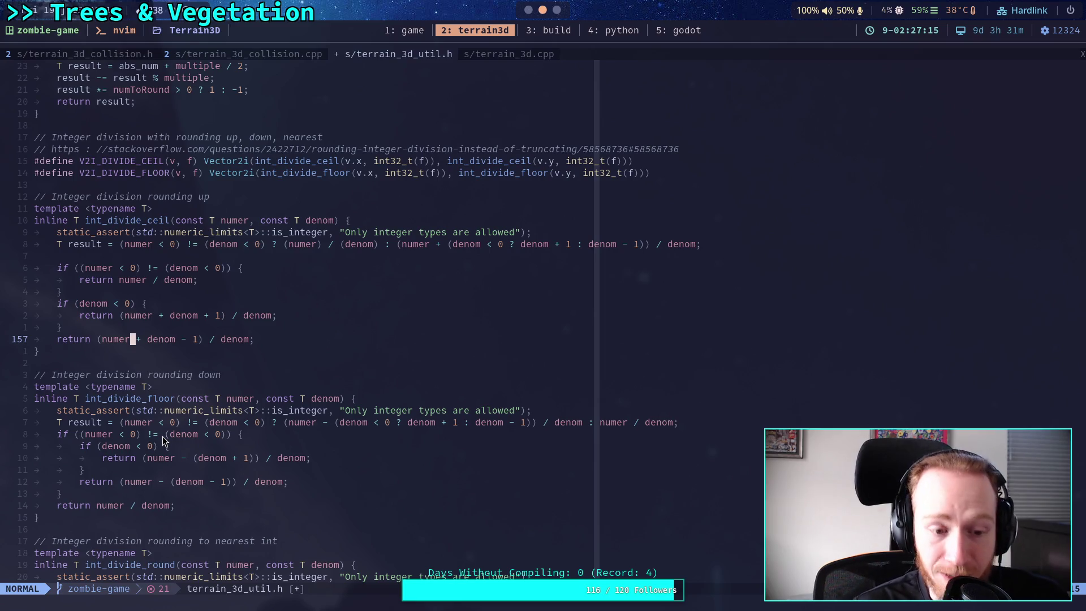
drag(93, 505, 171, 503)
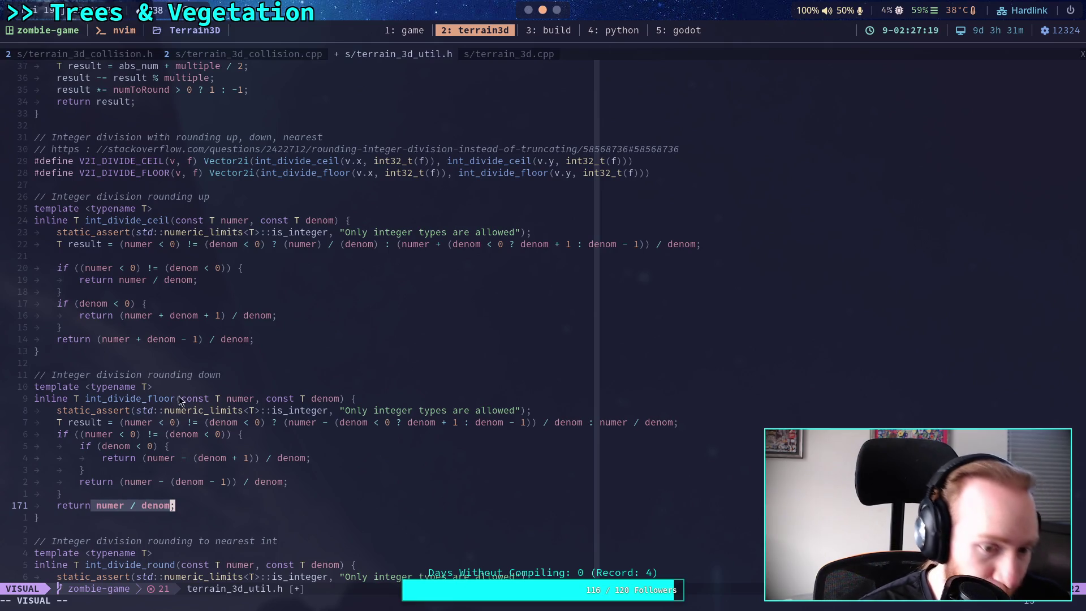
click(190, 373)
drag(142, 447, 310, 459)
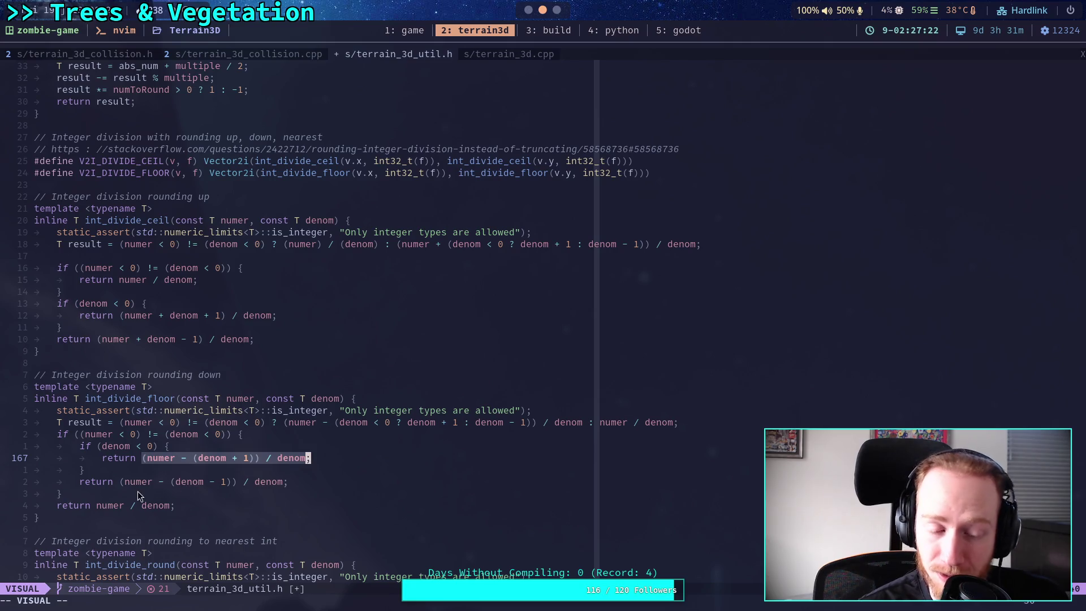
drag(121, 482, 311, 484)
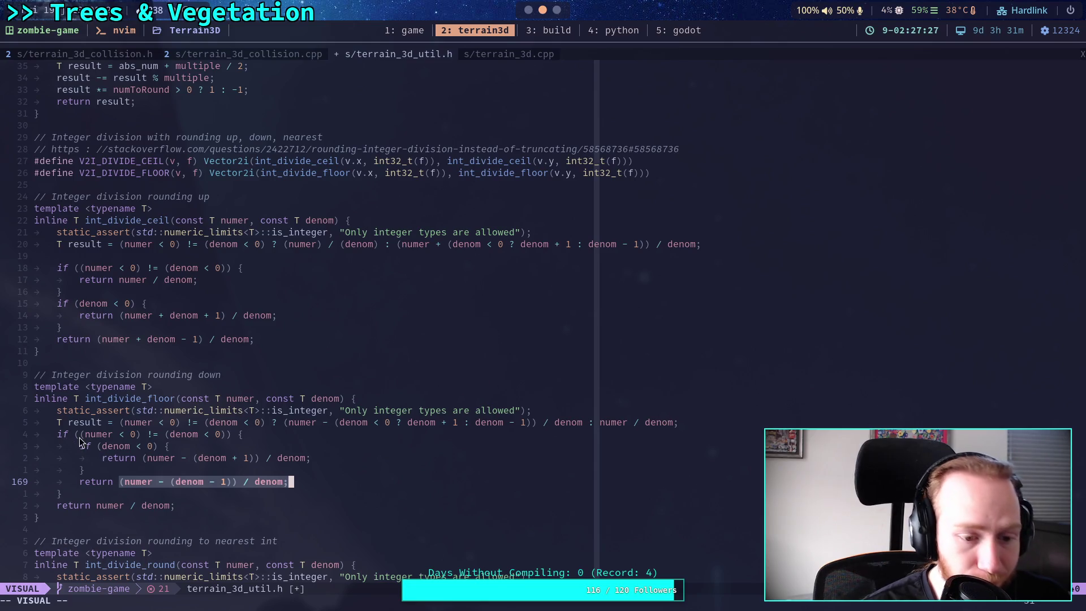
click(144, 481)
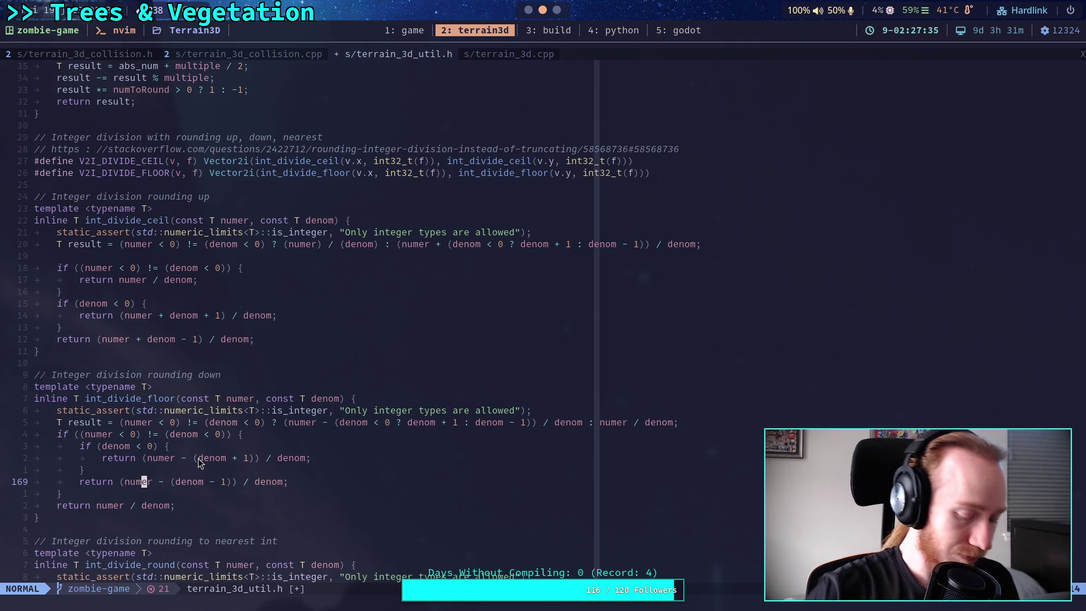
key(super+5)
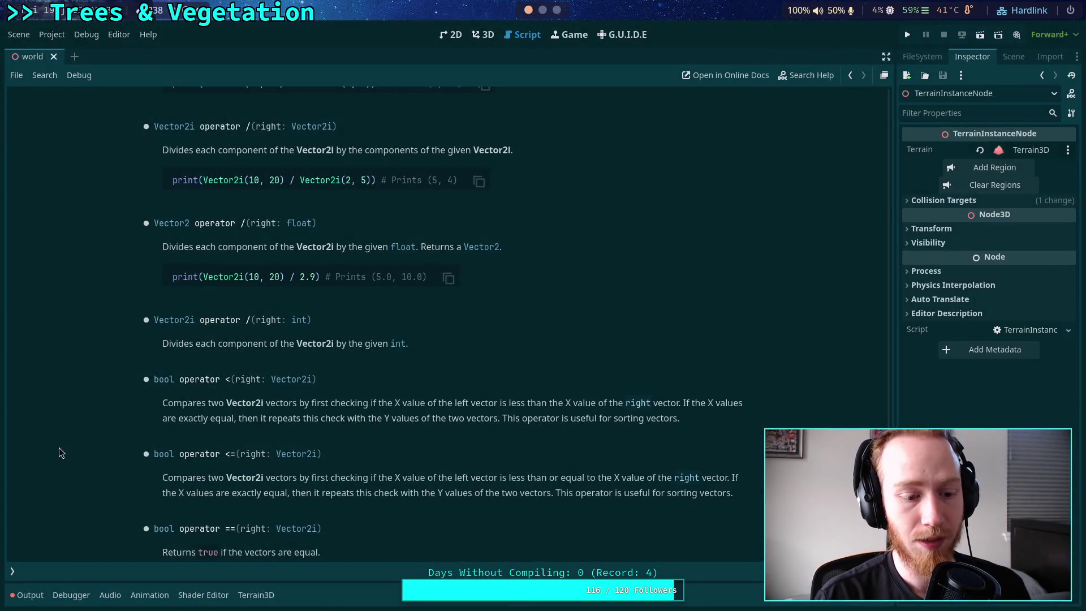
Open TerrainInstanceNode.gd and start a #region line after the last function
click(12, 572)
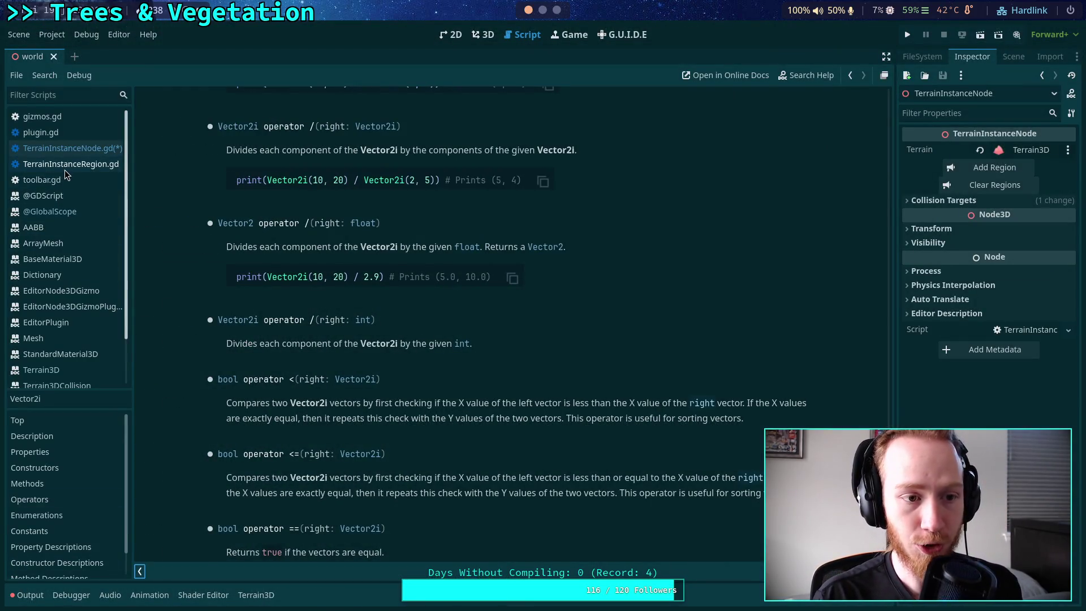
click(72, 148)
scroll(340, 356, down, 15)
scroll(356, 353, down, 7)
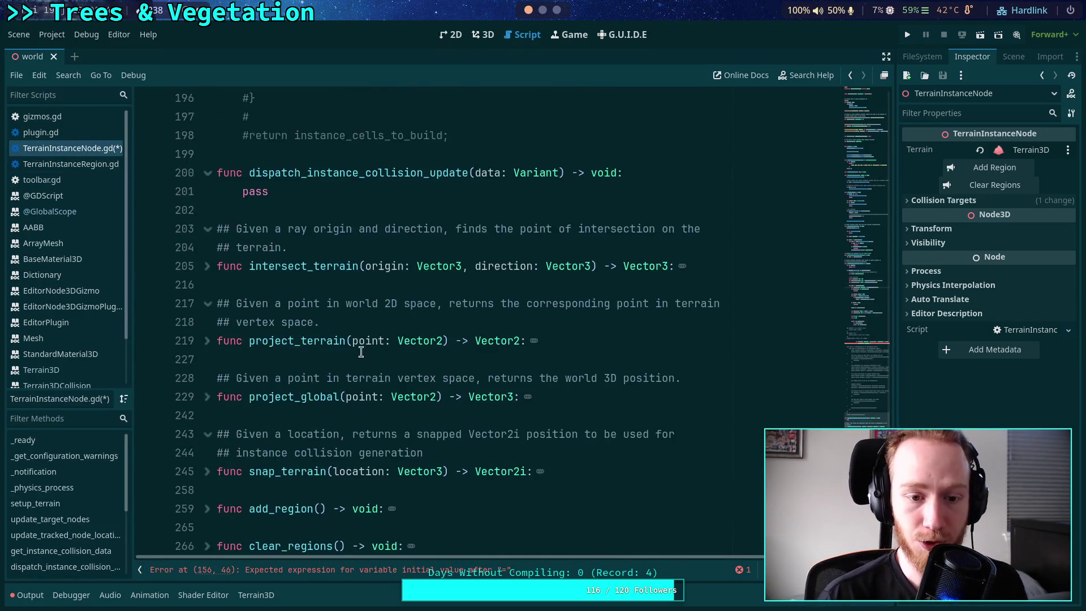
scroll(429, 413, down, 10)
click(470, 410)
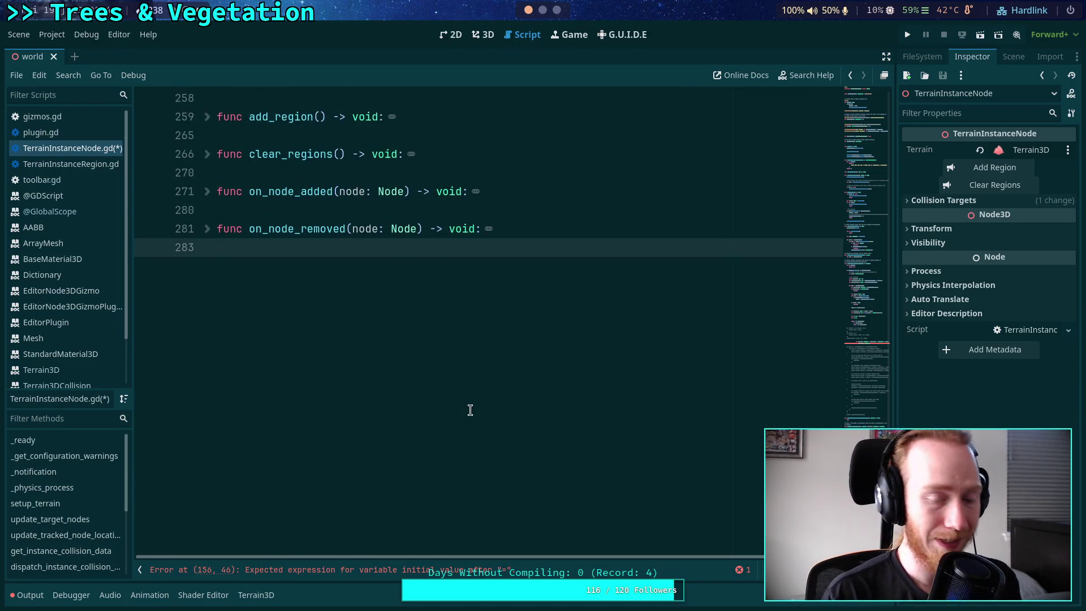
key(Return)
text(#region)
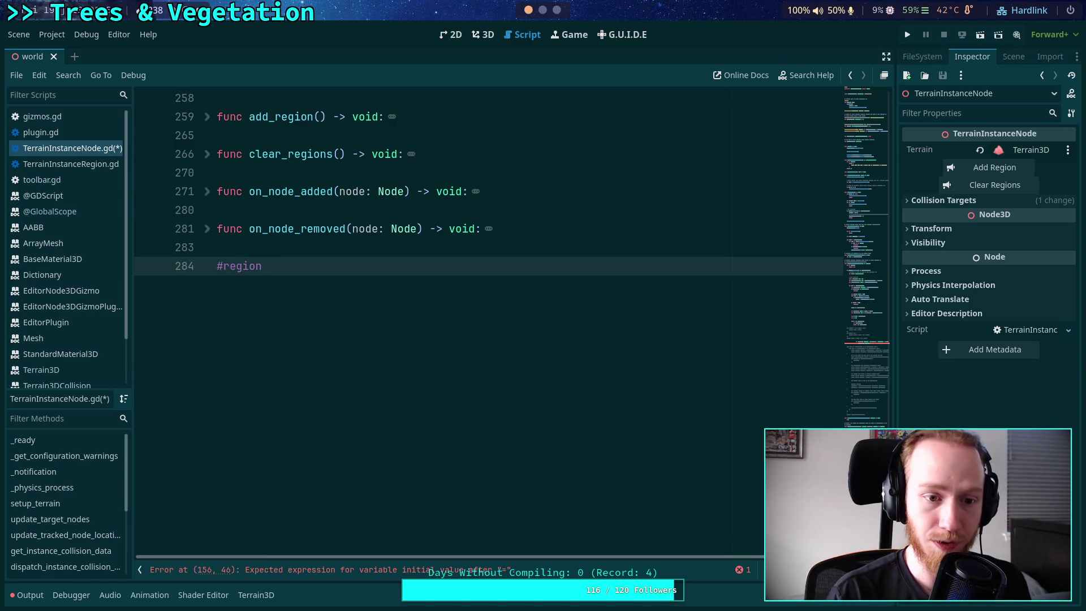
Close the new region with an #endregion line below it
right_click(260, 268)
right_click(234, 264)
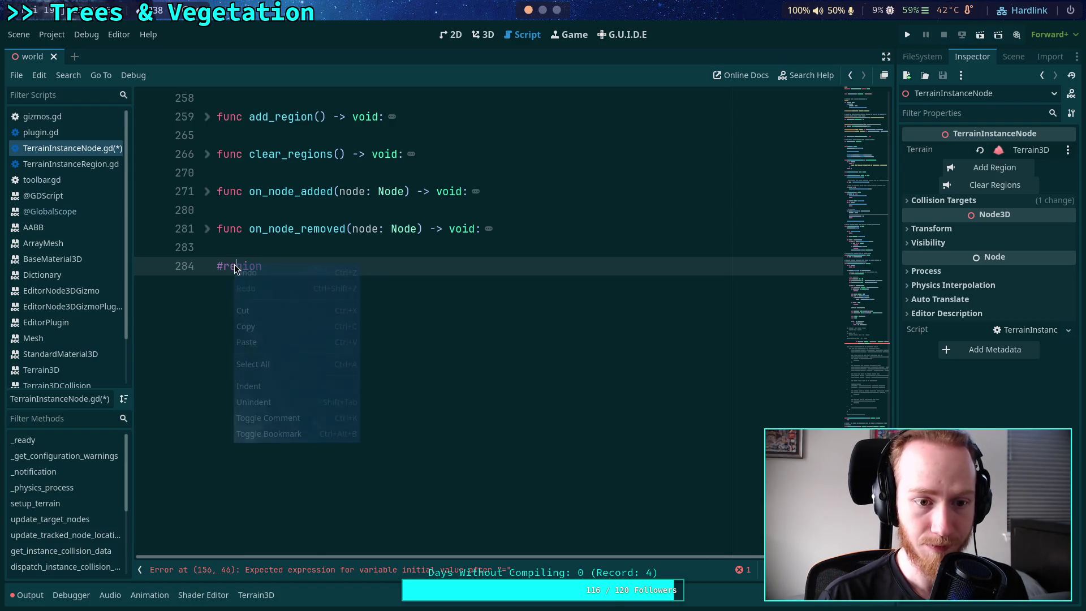
click(378, 266)
key(Return)
key(Return)
text(#endregion)
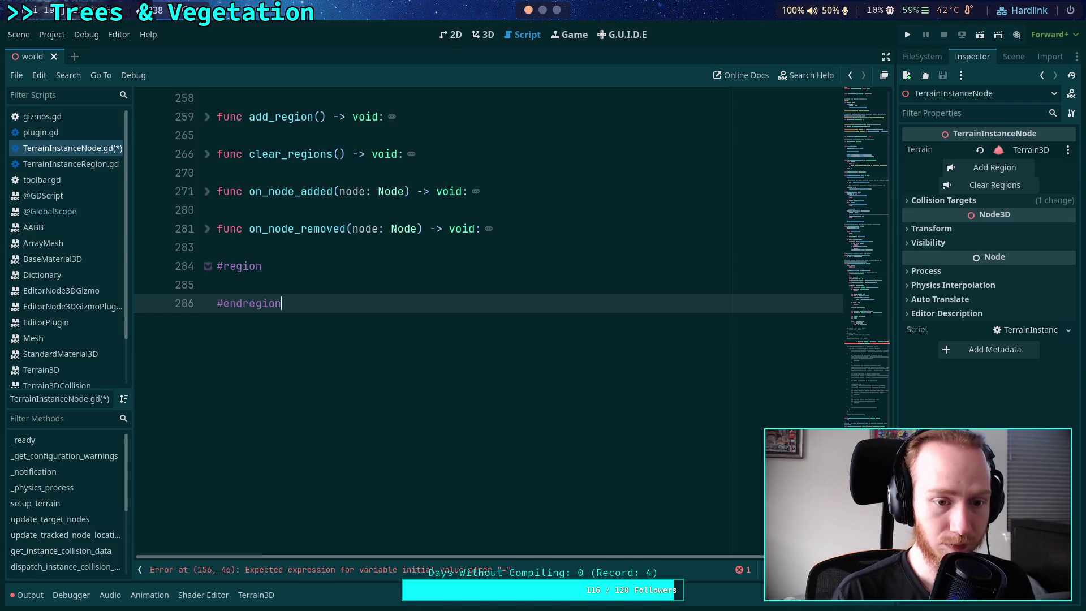
Title the region 'Utility methods for some stuff', replacing the temporary BALALA name
click(207, 267)
click(208, 267)
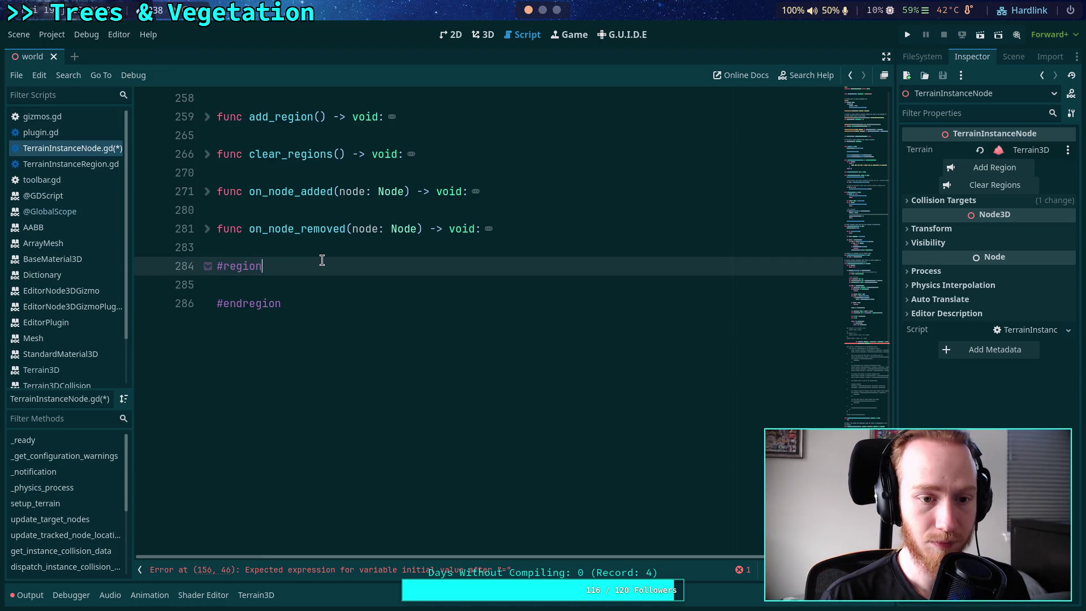
text( BALALA)
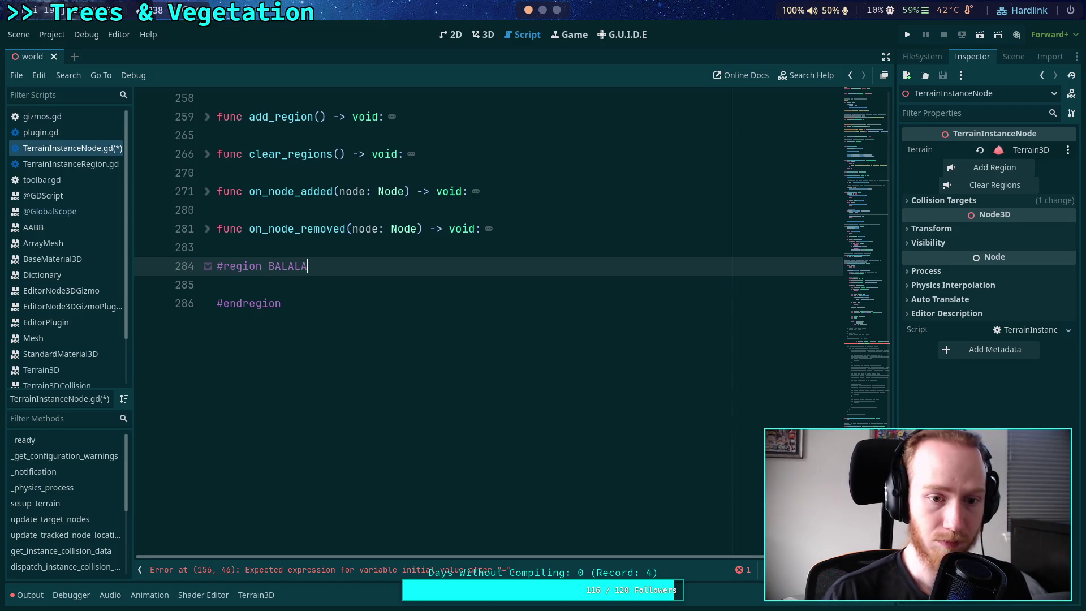
click(208, 267)
click(208, 266)
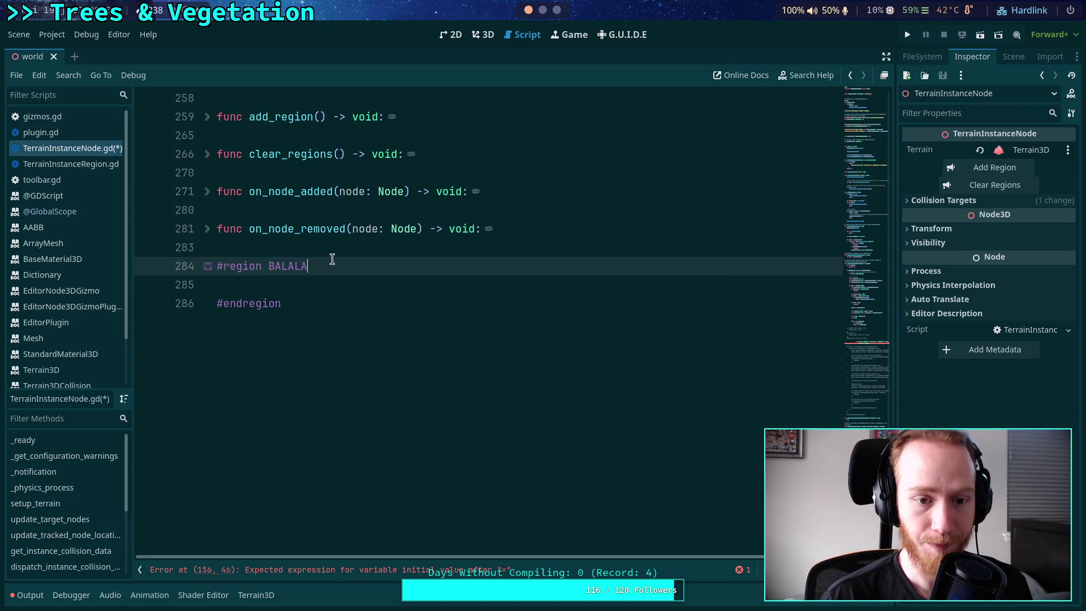
double_click(273, 264)
click(269, 266)
drag(269, 266, 334, 260)
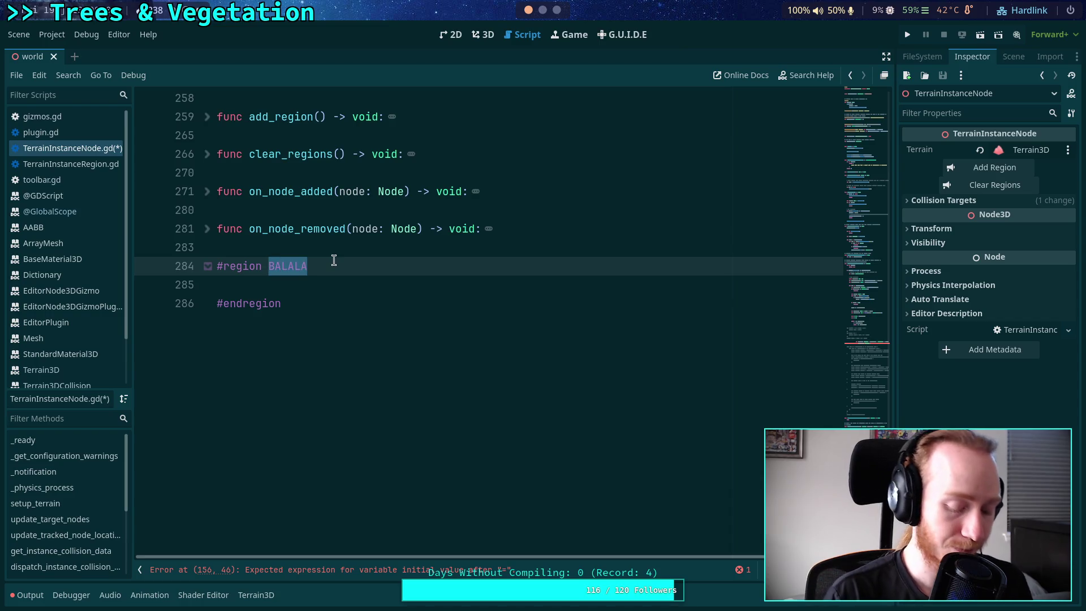
text(Utilit)
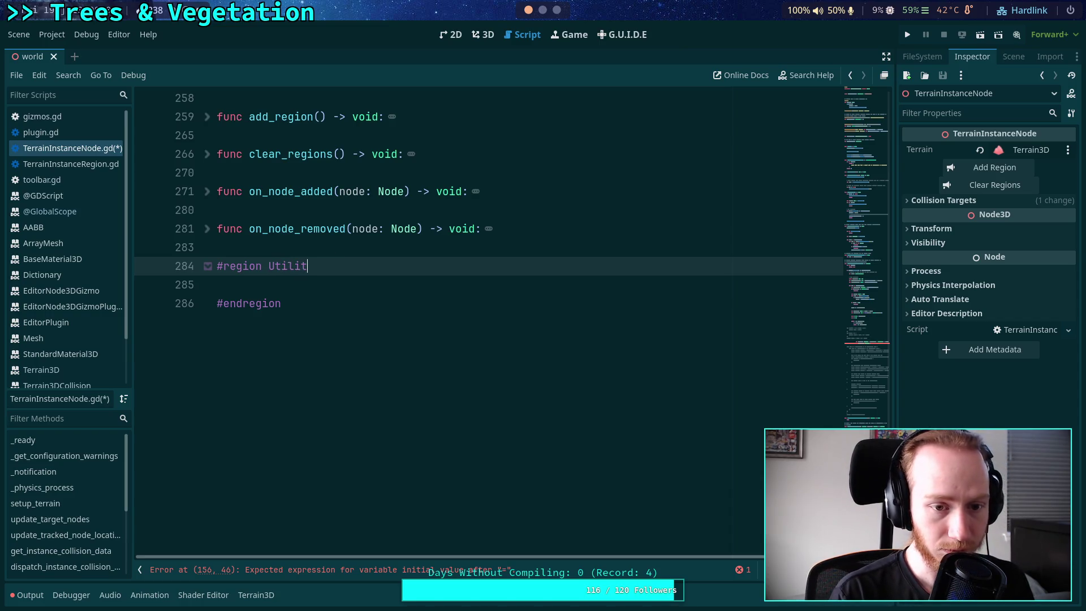
text(y methods for )
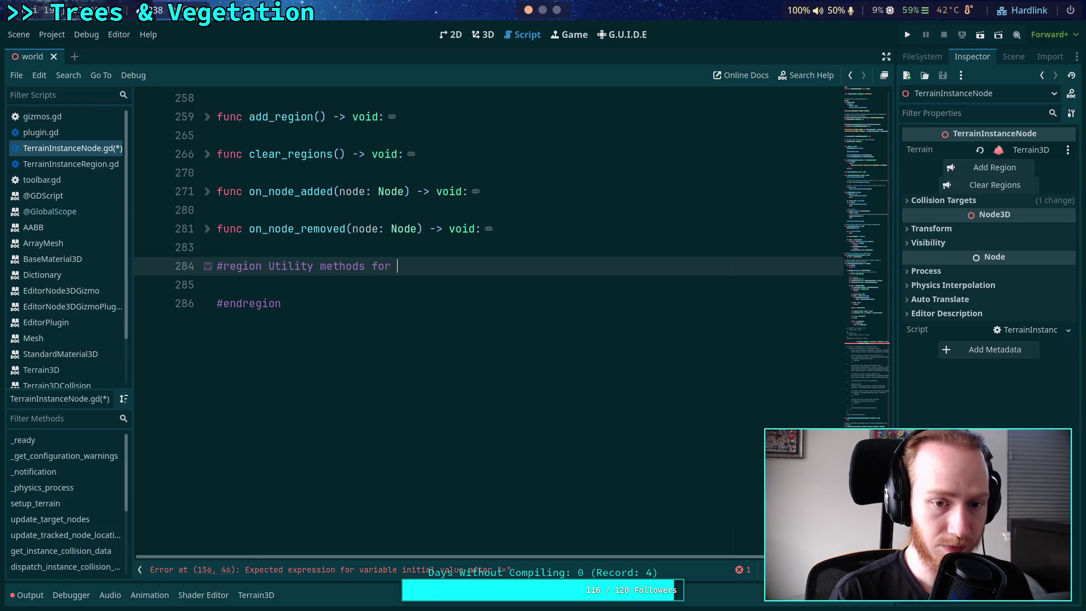
text(some st)
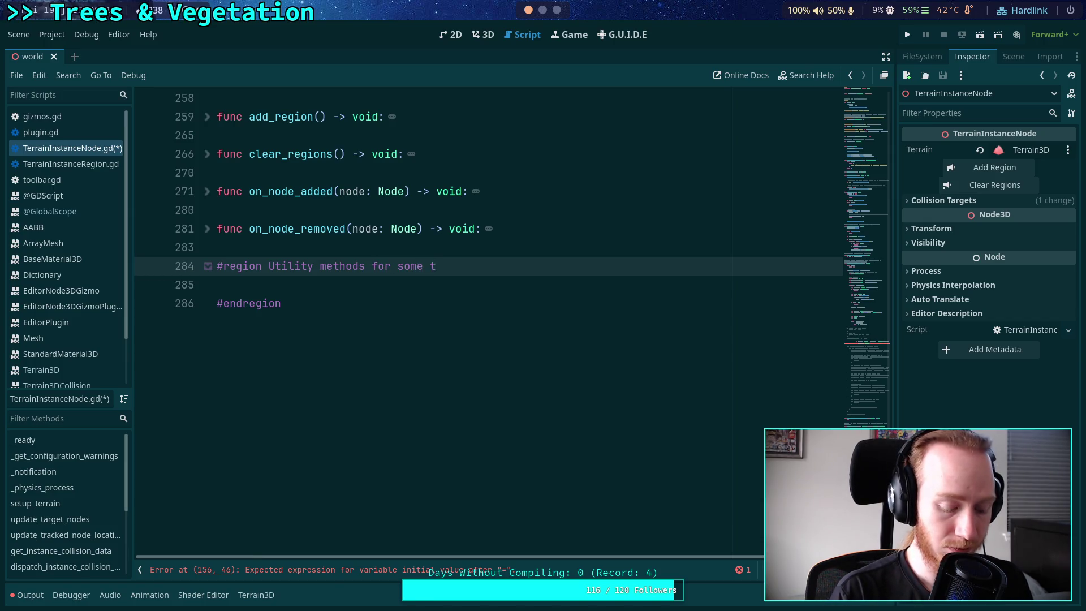
text(uff)
click(217, 284)
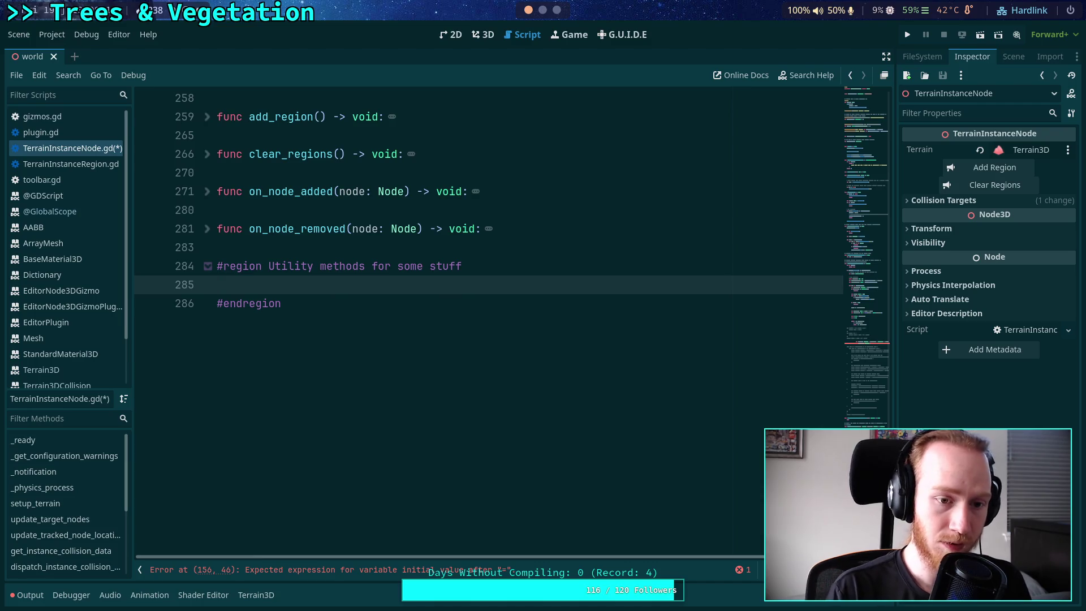
Declare func _v2i_divide_floor(v: Vector2i, d: int) -> Vector2i inside the region, then check the C++ header
key(Return)
key(Return)
key(Up)
text(func )
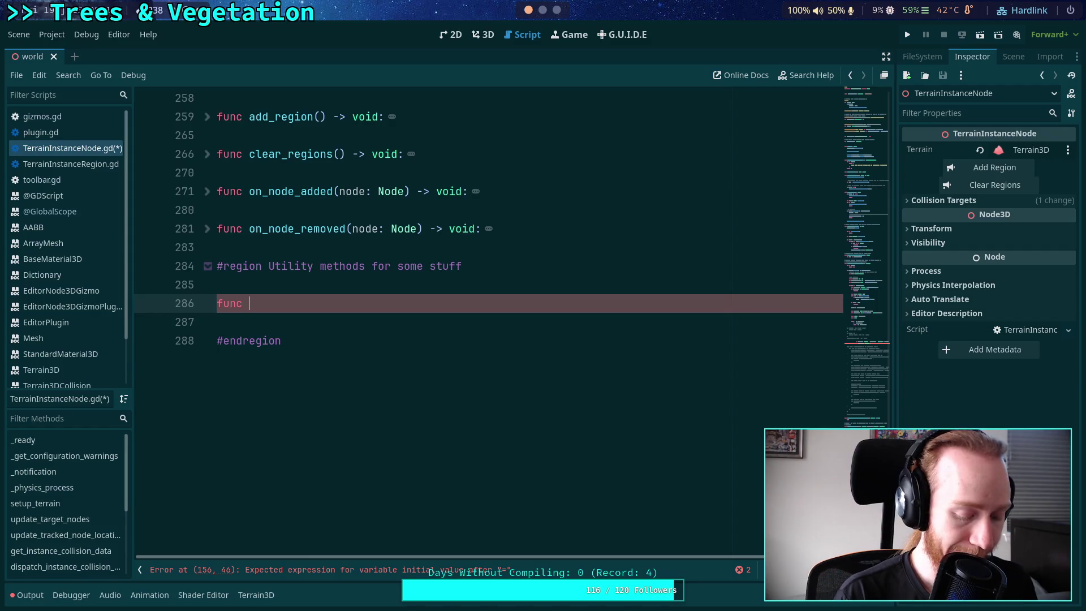
text(_v)
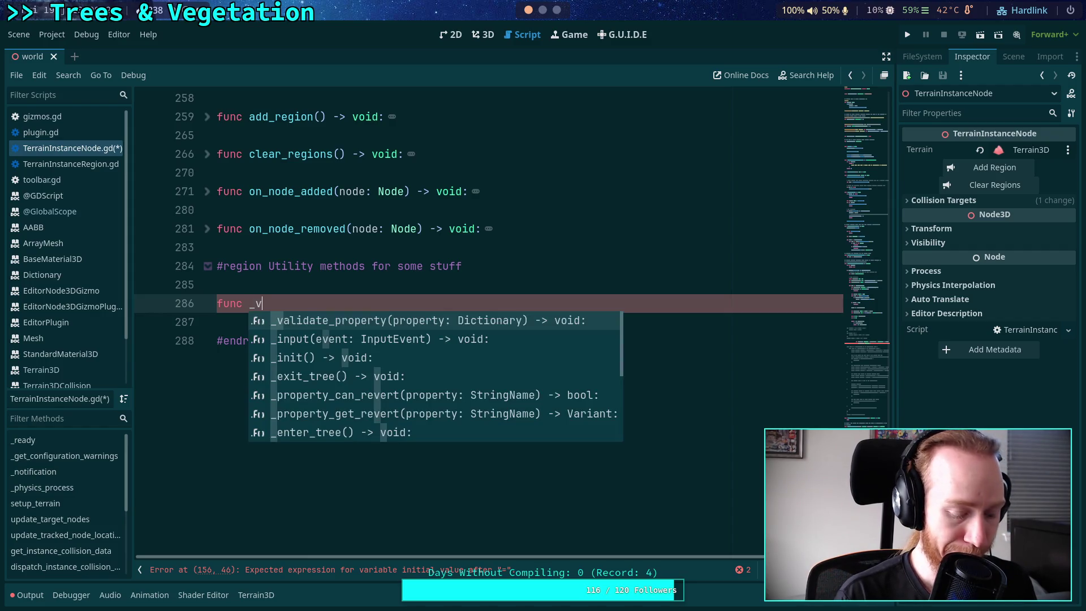
text(2i_divid)
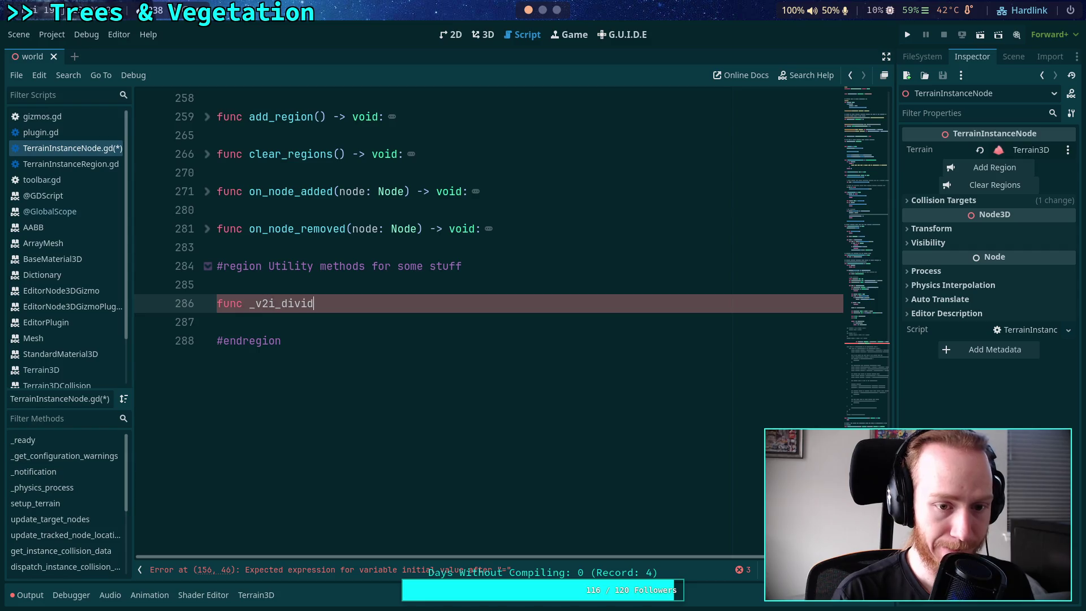
text(e_gloor)
key(BackSpace)
key(BackSpace)
key(BackSpace)
text(floor)
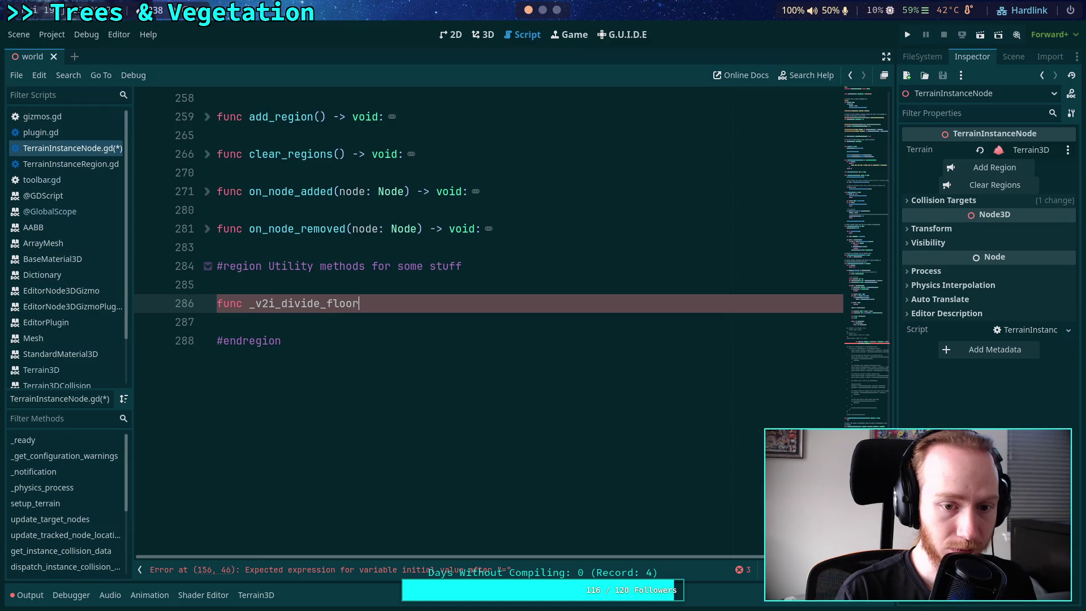
text((v: Vector2i, d: int) -> Vector2)
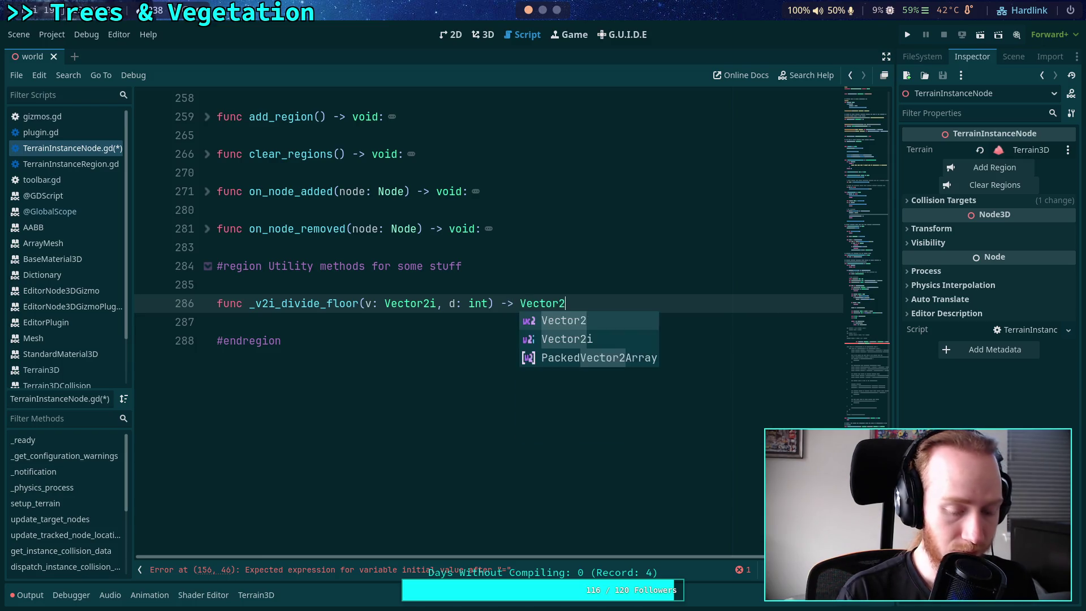
text(i:)
key(Return)
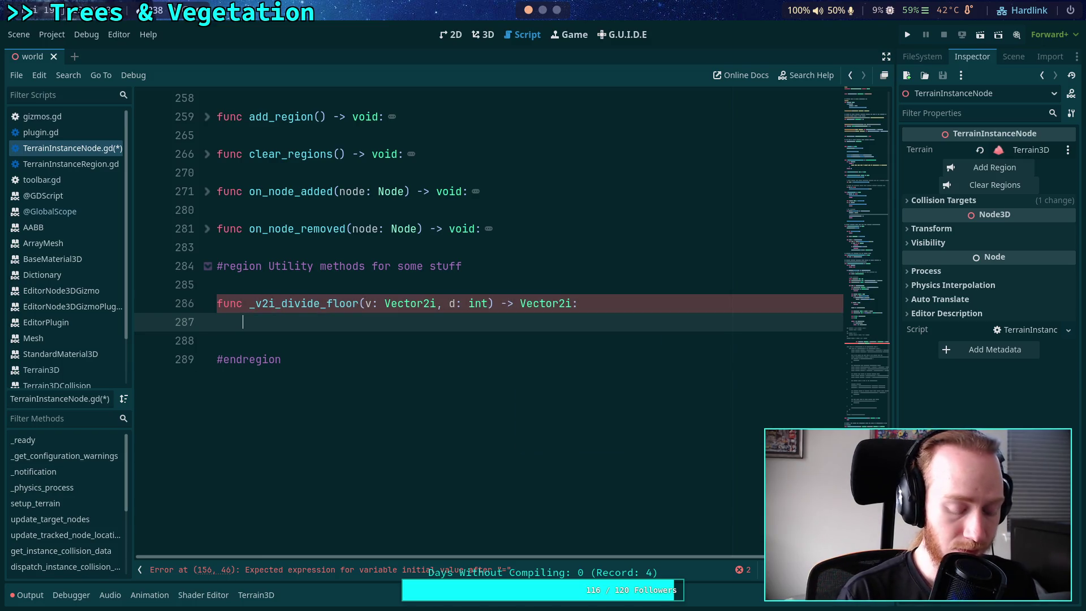
key(alt+Tab)
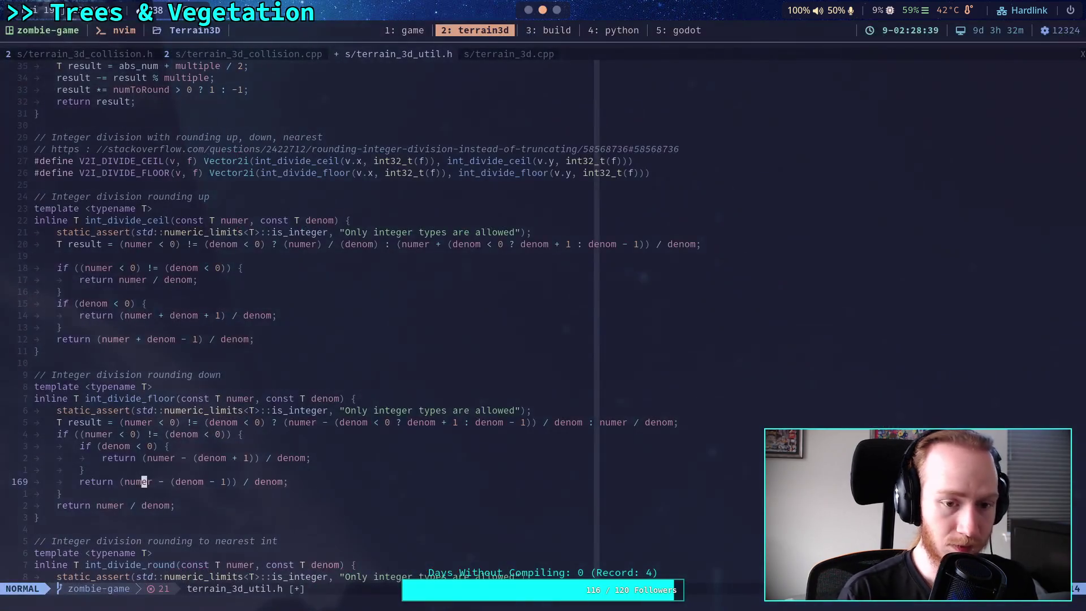
Copy the V2I_DIVIDE_FLOOR macro line from Neovim into the _v2i_divide_floor body
click(308, 172)
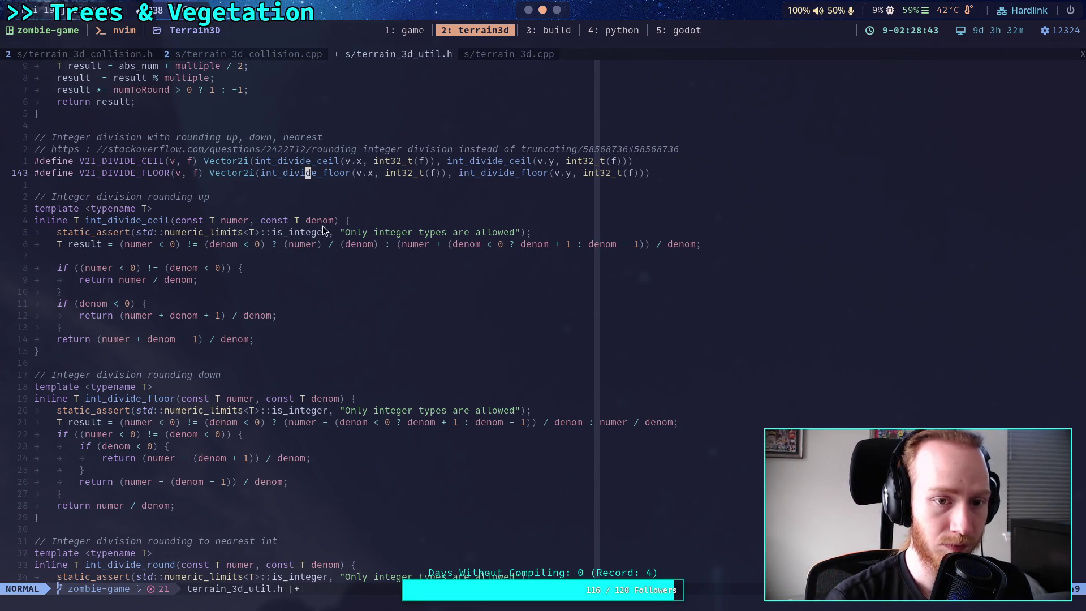
key(ctrl+v)
key(Escape)
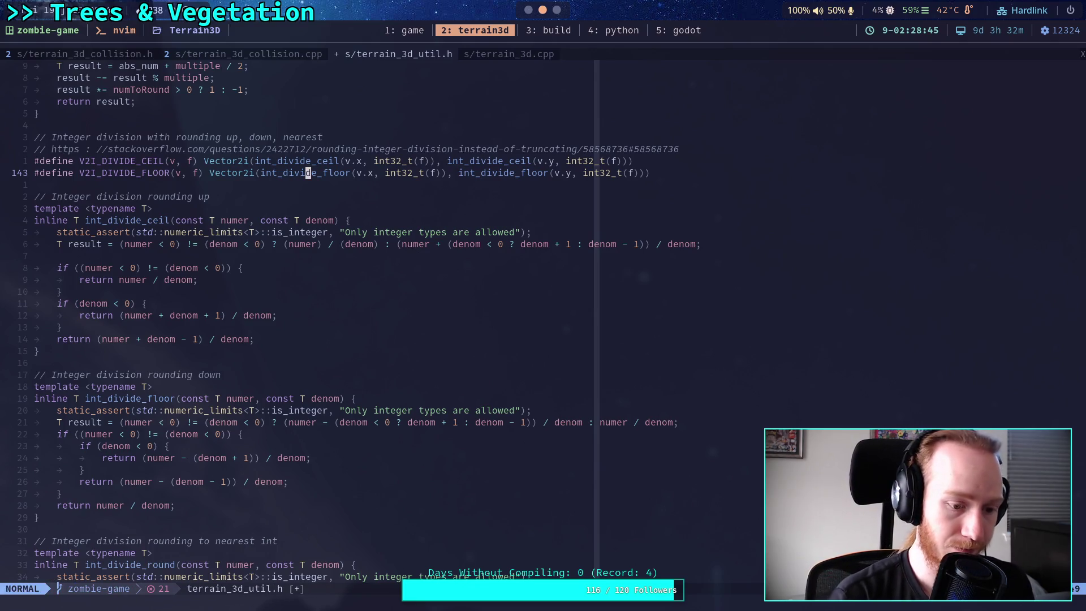
key(shift+v)
right_click(241, 173)
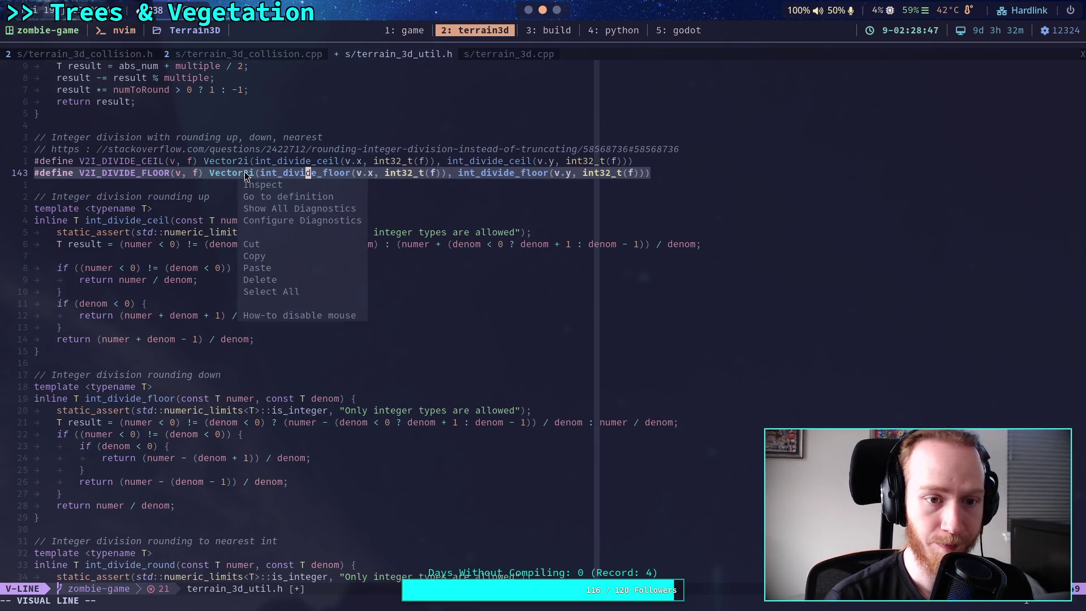
click(263, 261)
key(super+5)
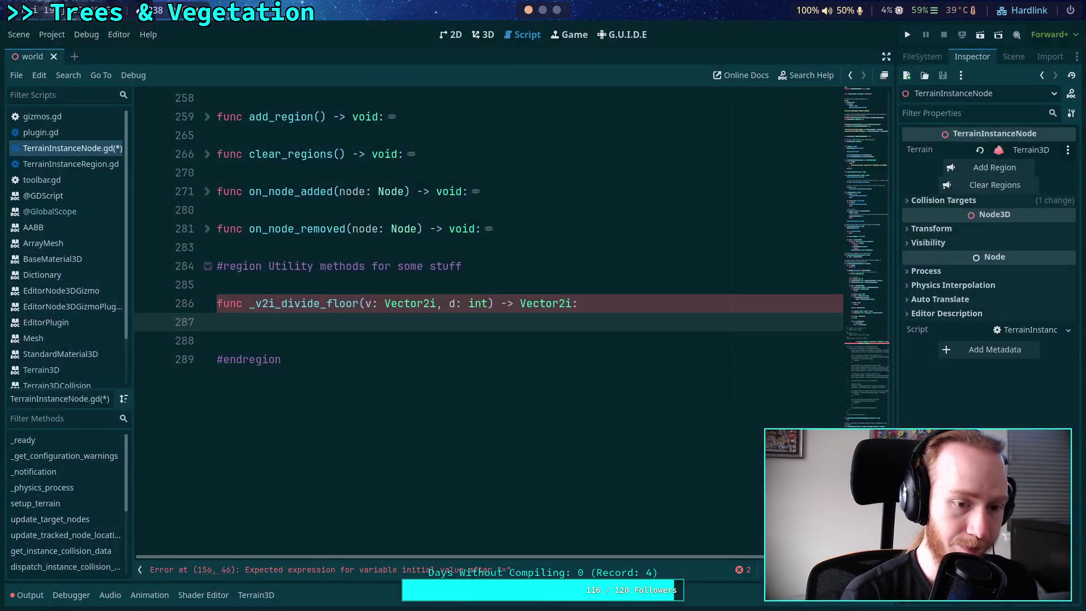
key(ctrl+v)
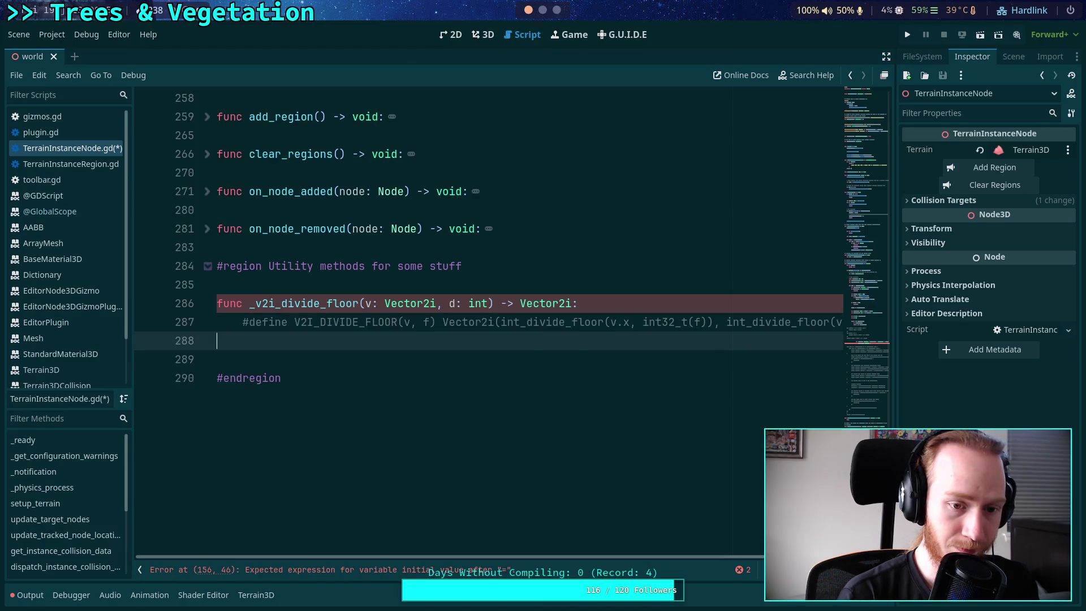
Copy the int_divide_floor body lines from terrain_3d_util.h into _v2i_divide_floor
key(super+1)
key(super+3)
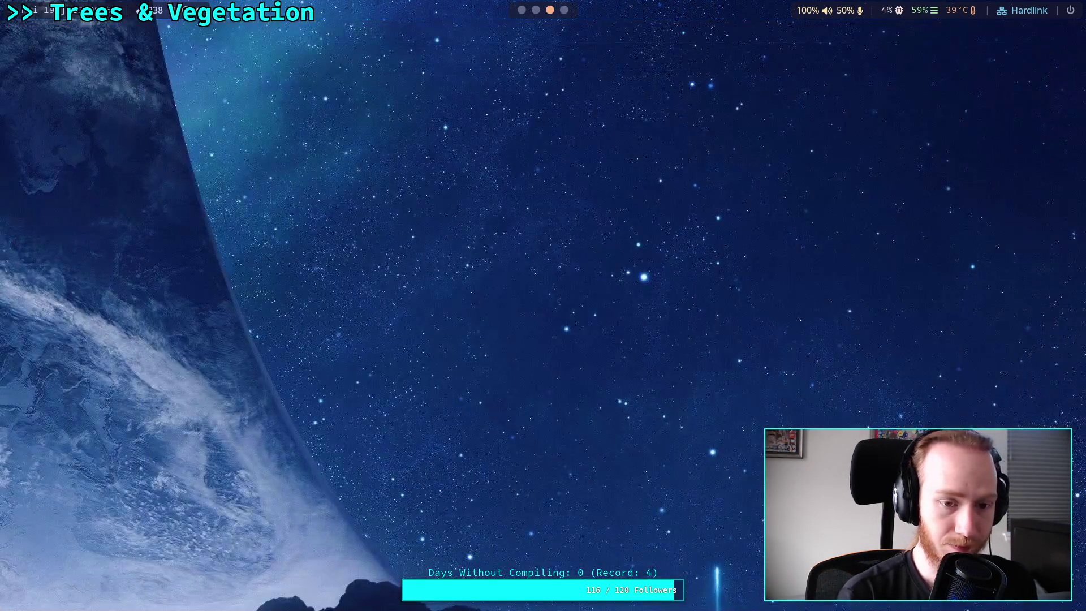
key(super+2)
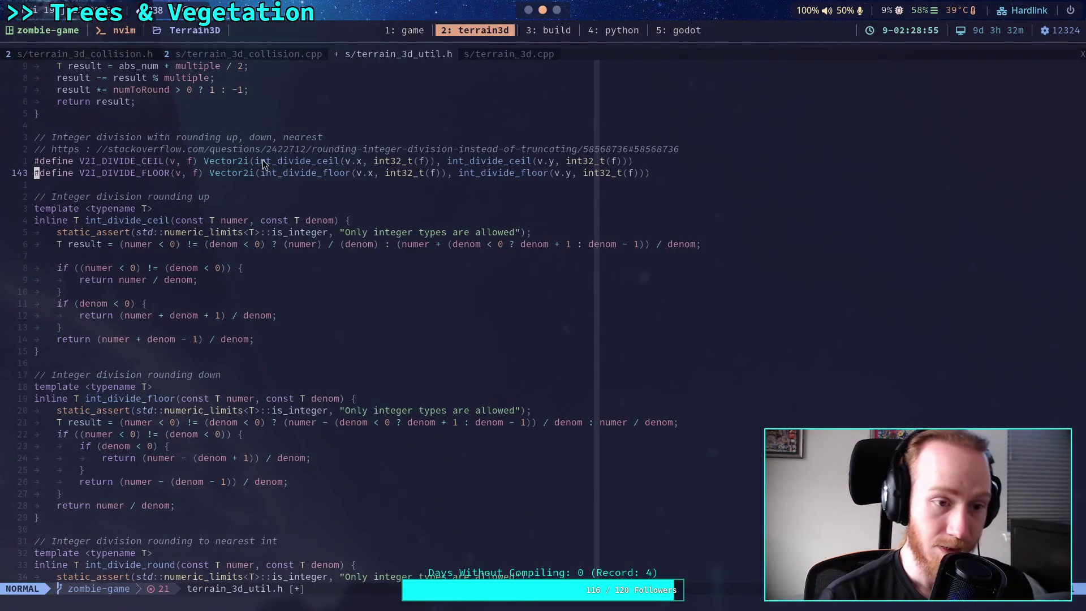
click(111, 411)
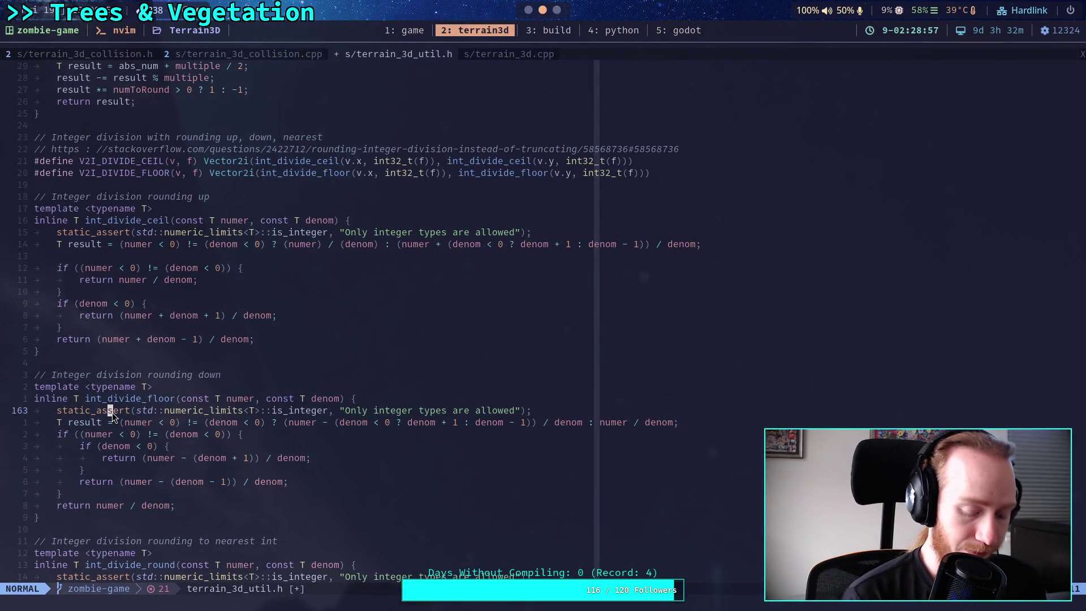
key(j)
key(shift+v)
key(j)
key(j)
key(j)
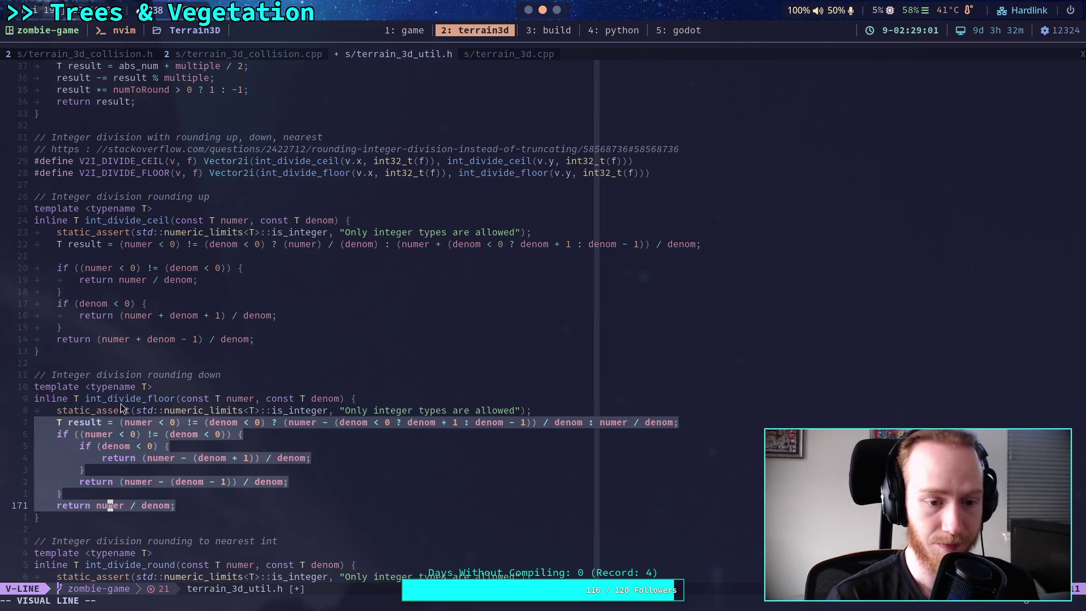
right_click(162, 432)
click(177, 515)
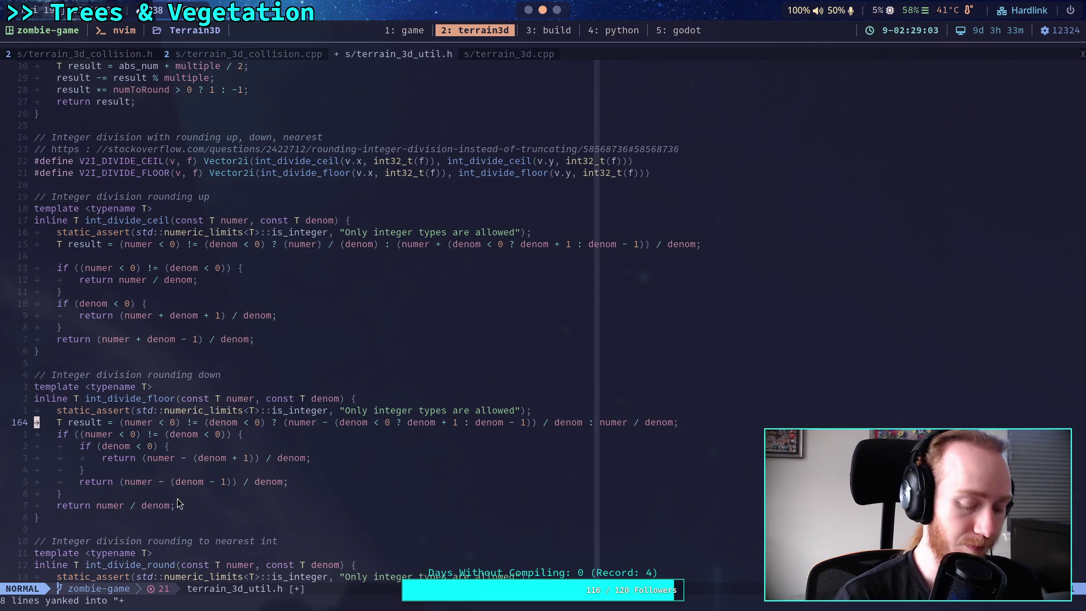
key(alt+Tab)
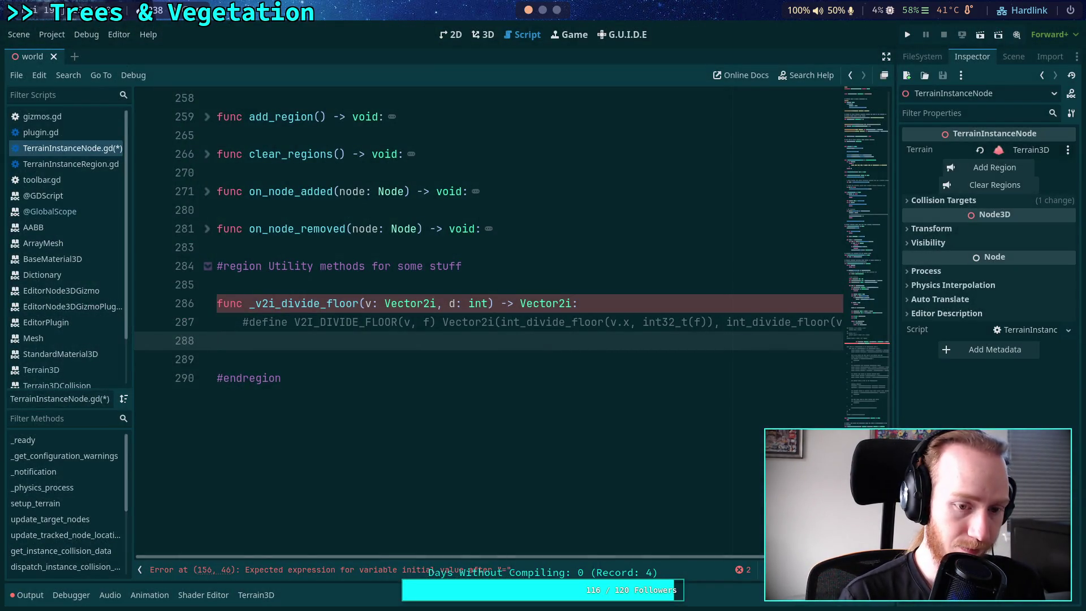
key(ctrl+v)
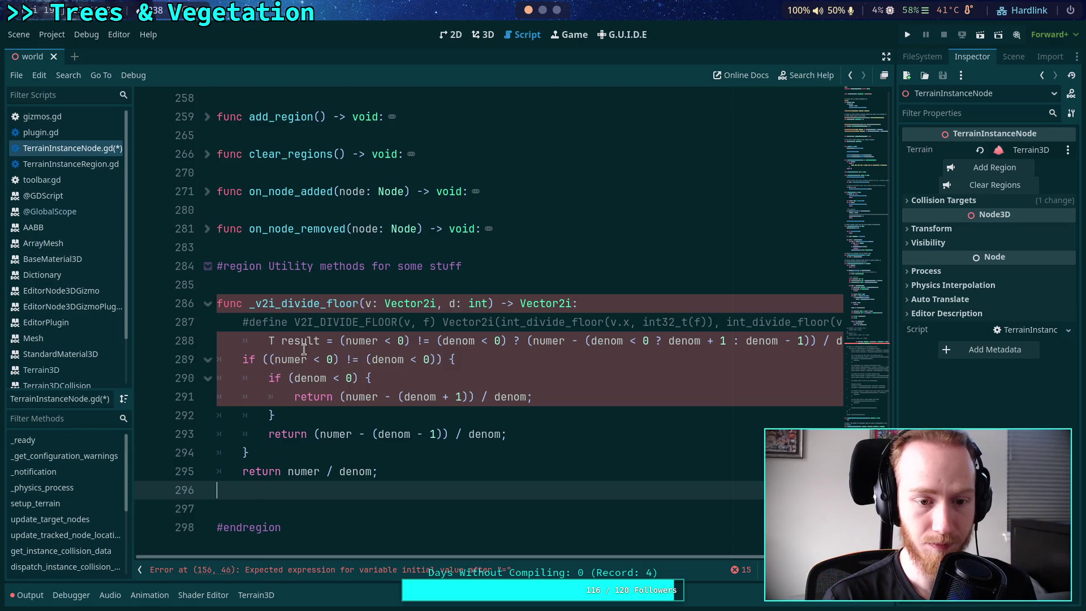
Save the script and comment out the pasted C++ lines 288 to 295
click(312, 347)
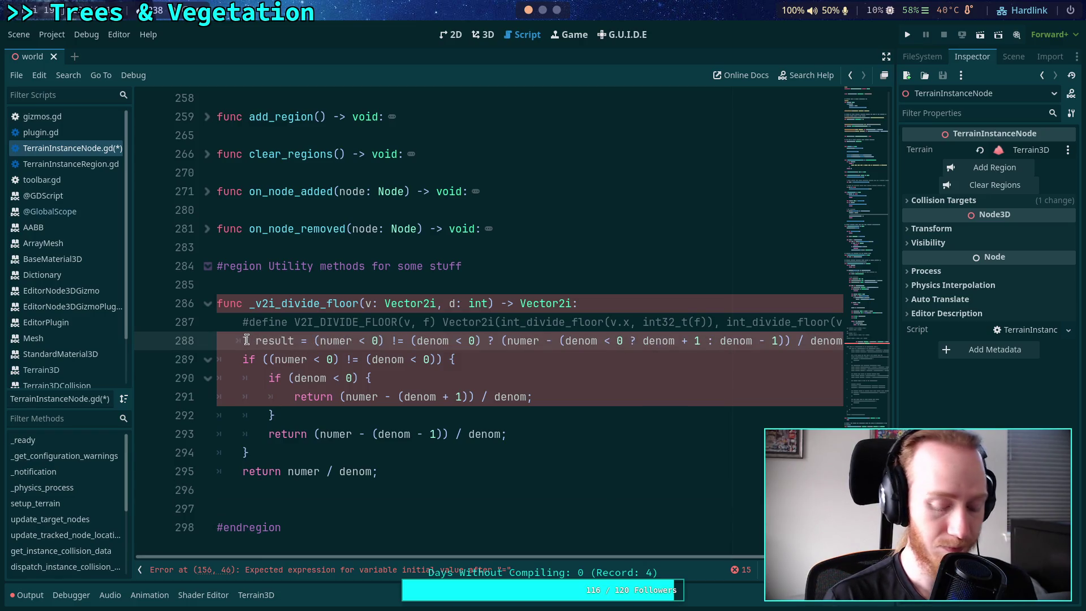
key(ctrl+s)
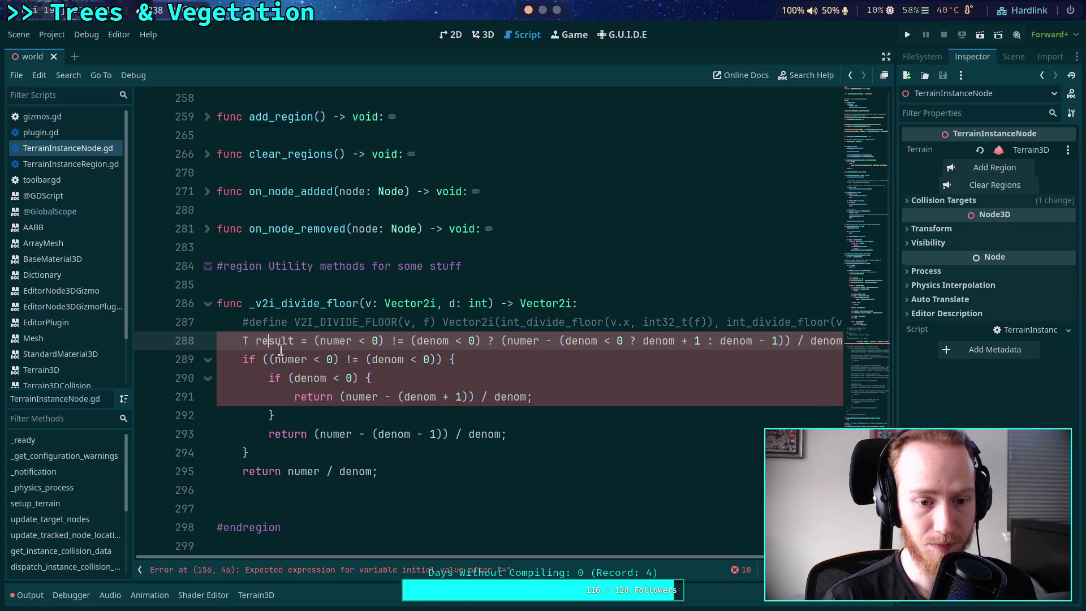
drag(261, 340, 298, 468)
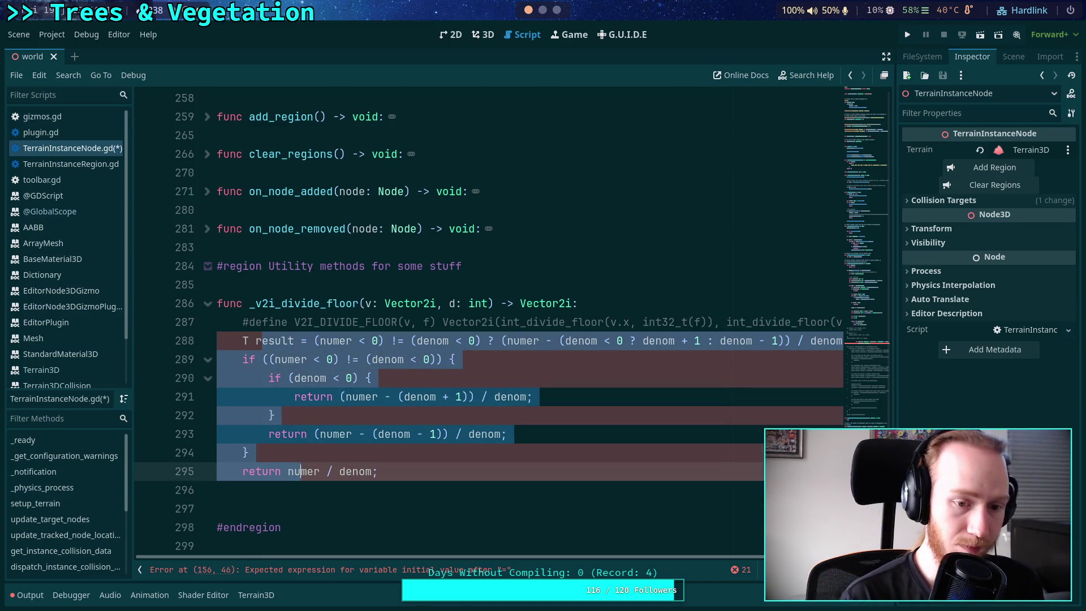
key(ctrl+k)
click(472, 477)
key(Return)
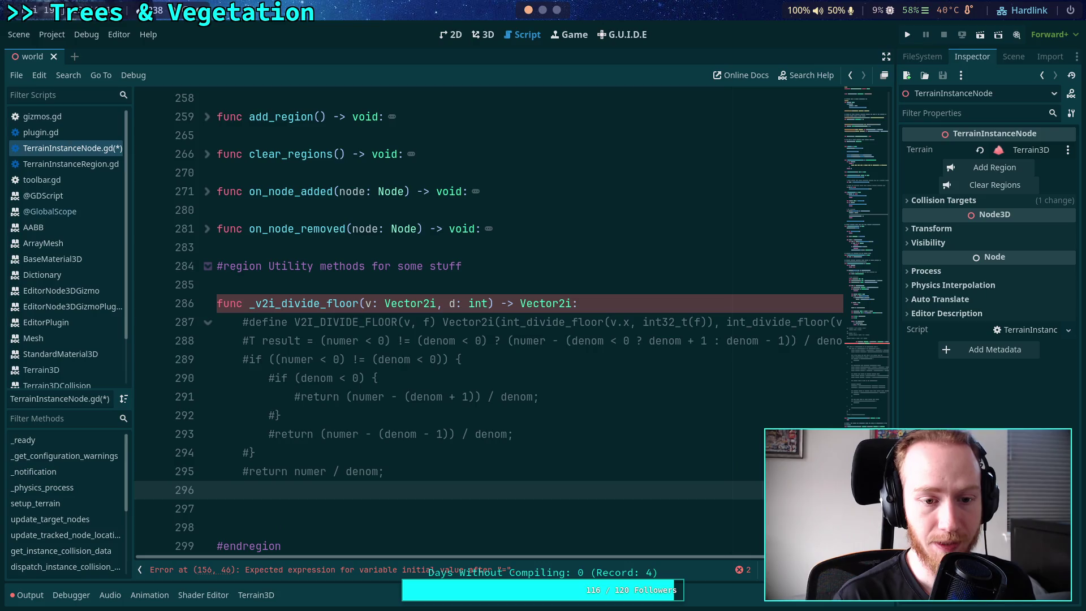
Add '# From Terrain3D' above the function and '# int divide floor' below the #define line
click(347, 283)
key(Return)
text(# From Terrain3)
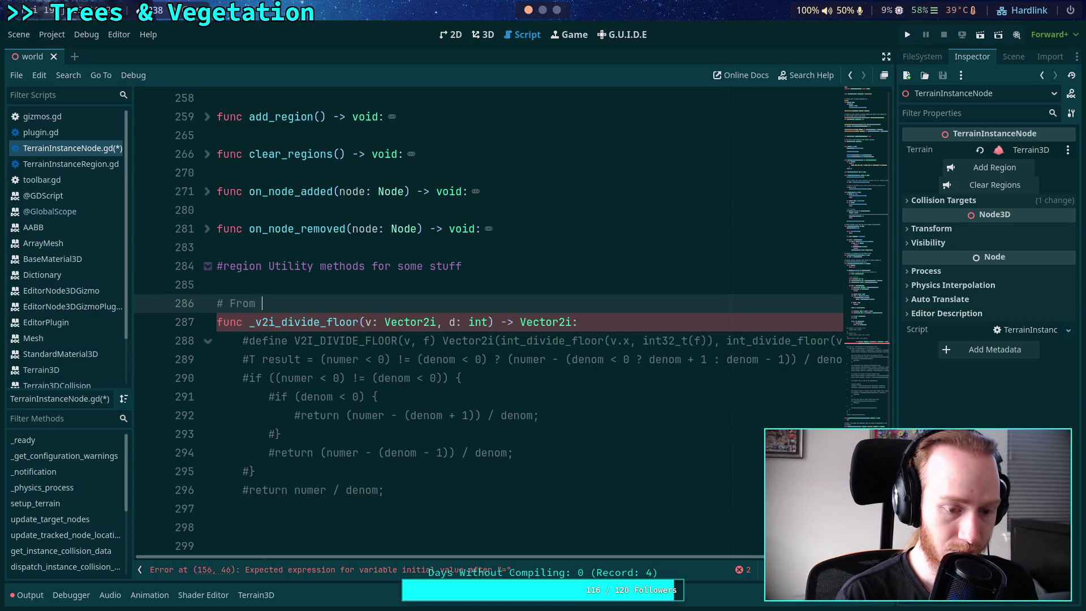
text(D)
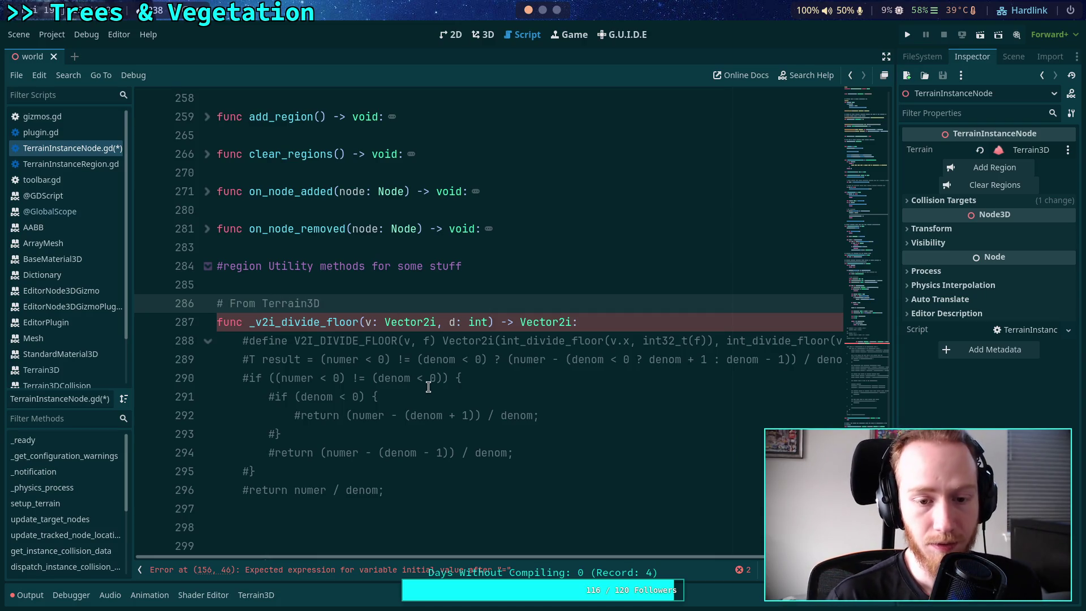
scroll(427, 388, down, 1)
click(140, 569)
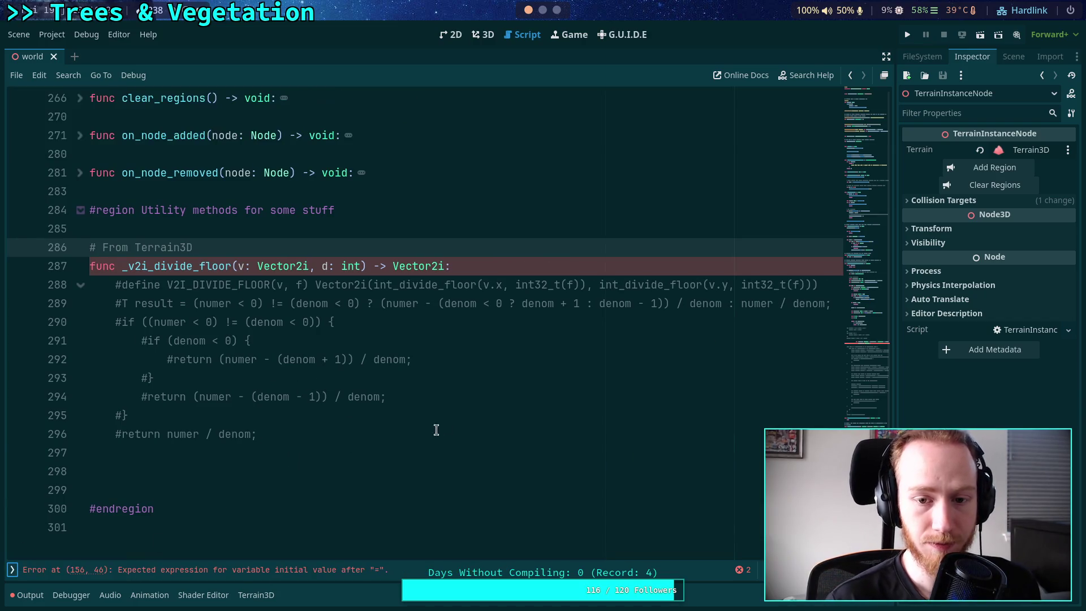
click(436, 431)
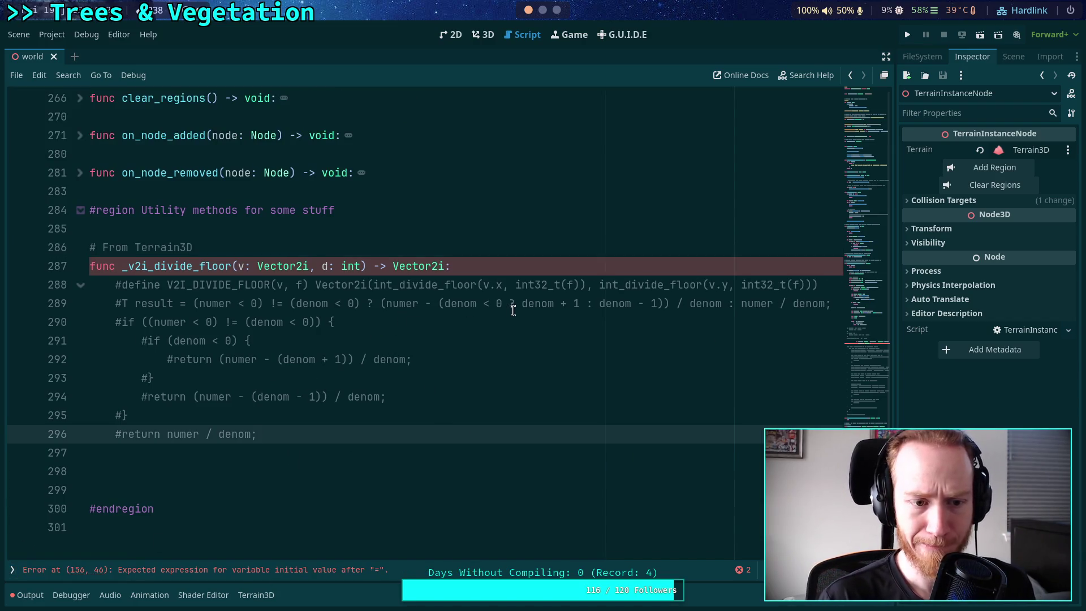
click(825, 283)
key(Return)
text(# int divide )
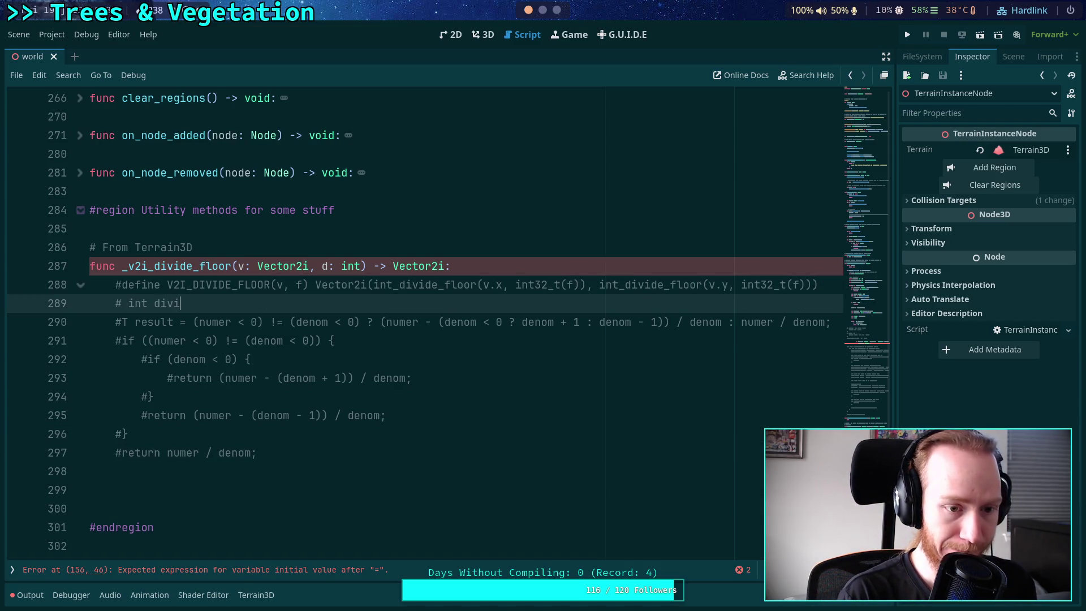
text(floor)
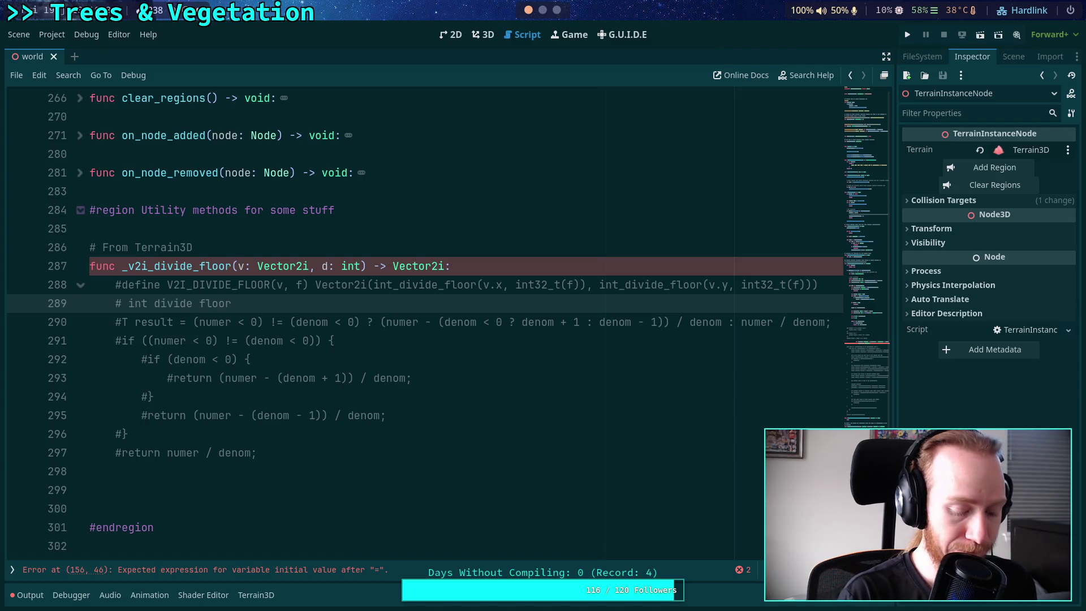
key(super+2)
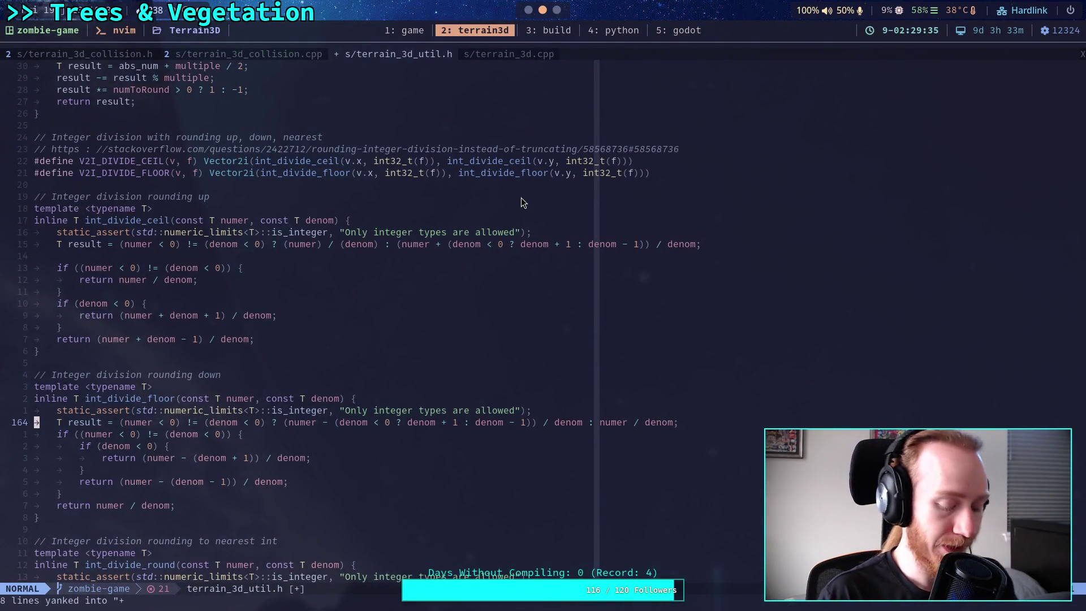
Review the commented cell loop around lines 154–198, then place the caret at line 287's signature
key(super+1)
scroll(453, 182, up, 20)
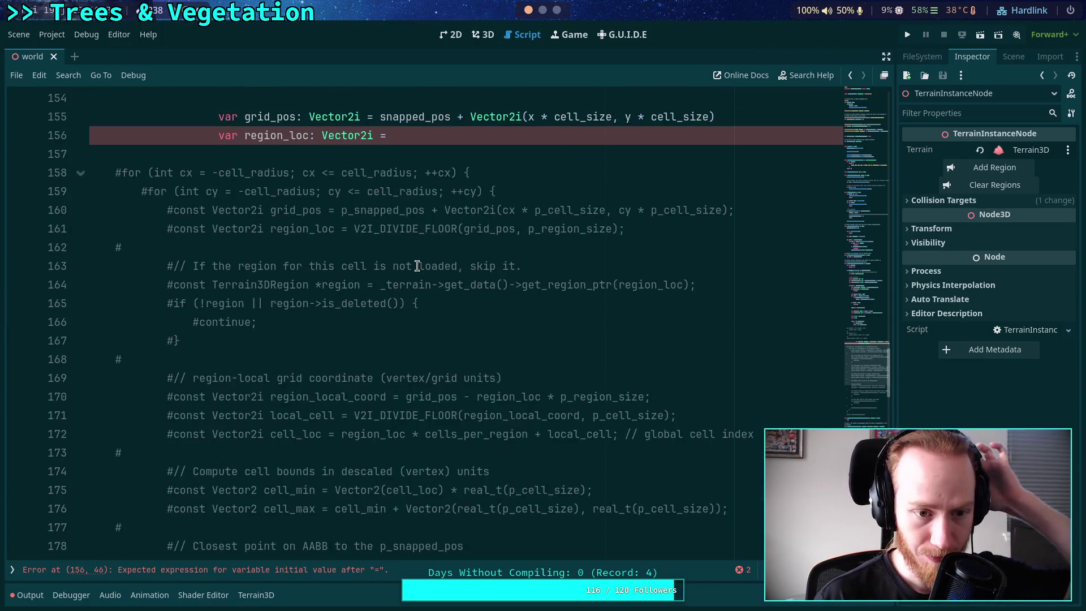
scroll(417, 265, down, 4)
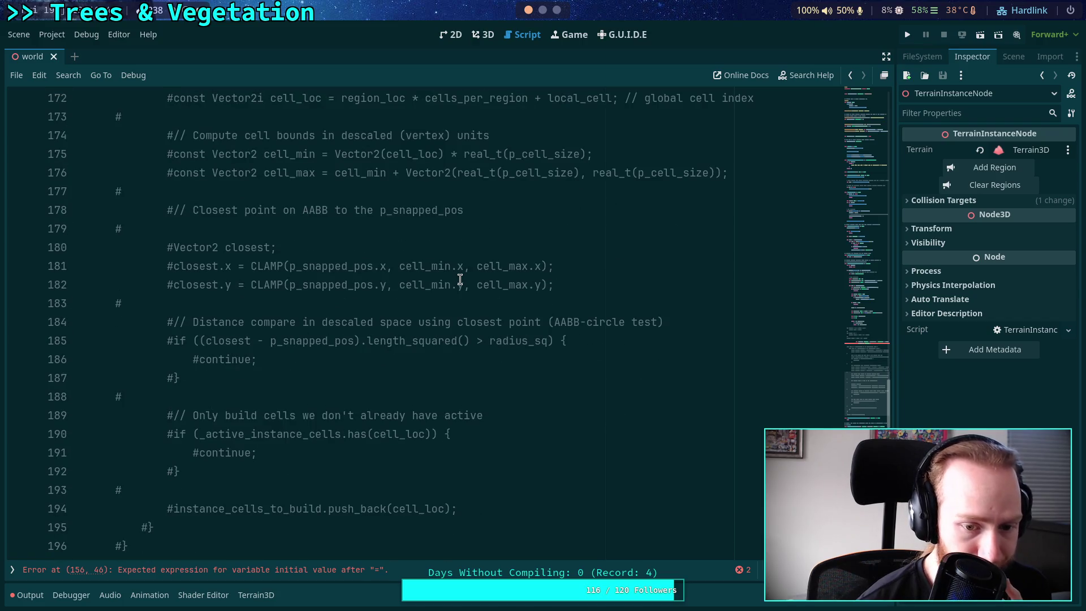
scroll(460, 279, down, 1)
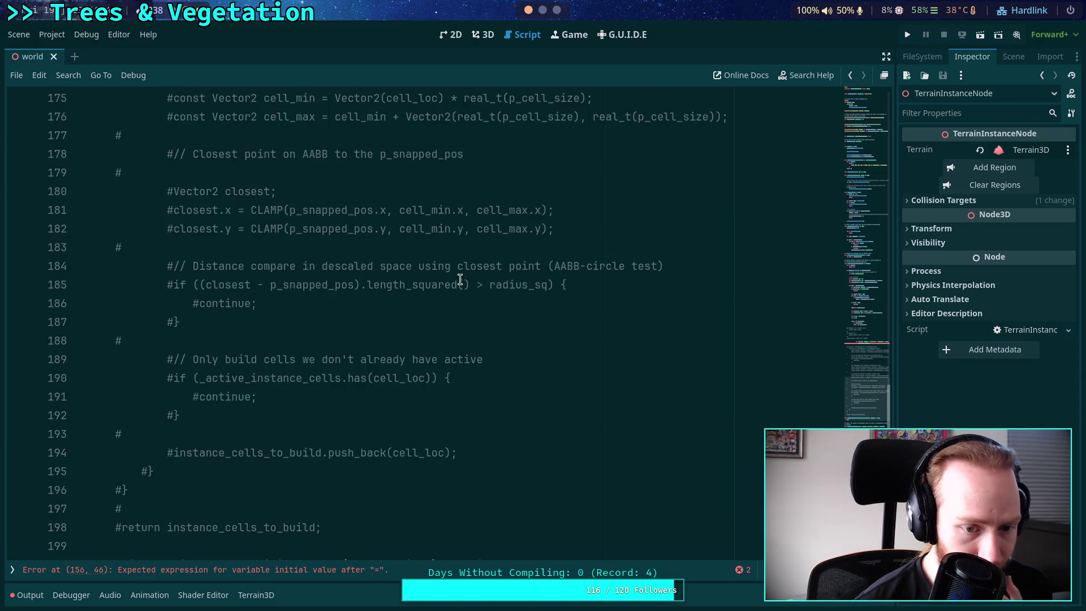
scroll(460, 278, up, 3)
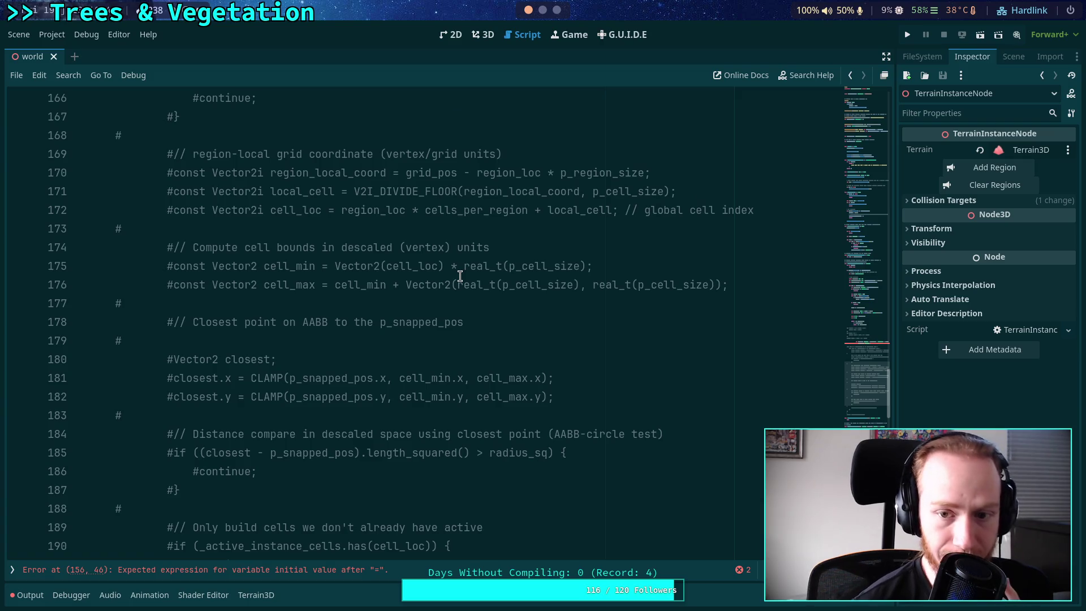
scroll(460, 276, up, 3)
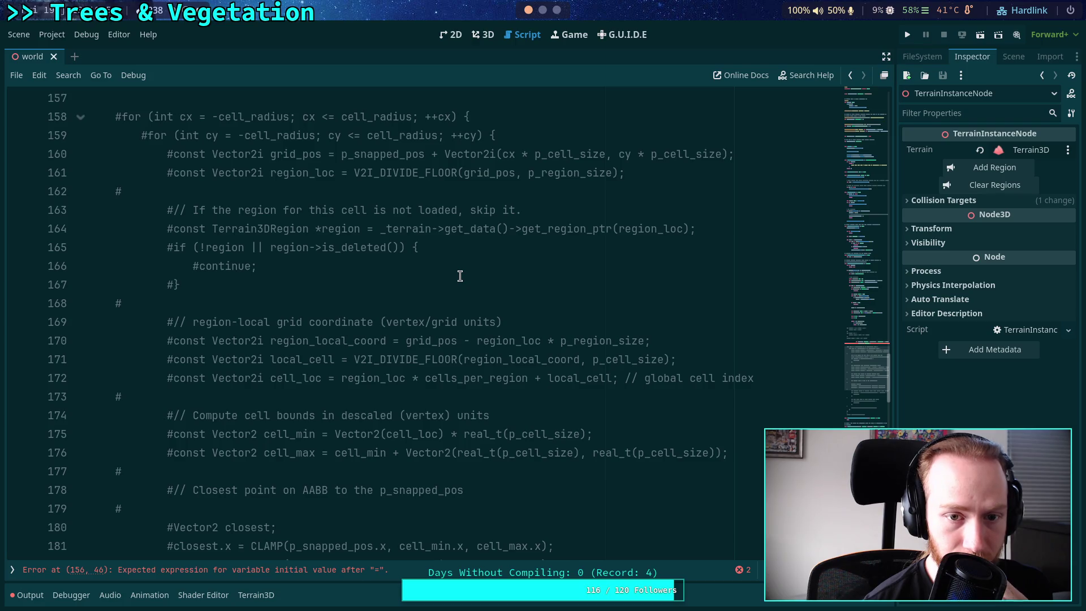
scroll(460, 276, up, 1)
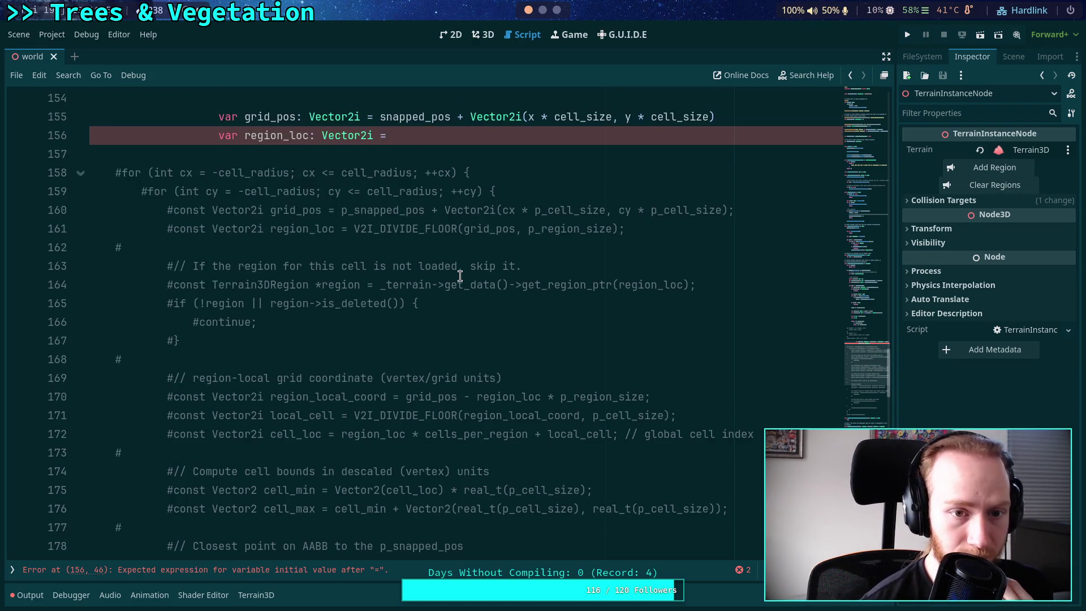
scroll(460, 283, down, 20)
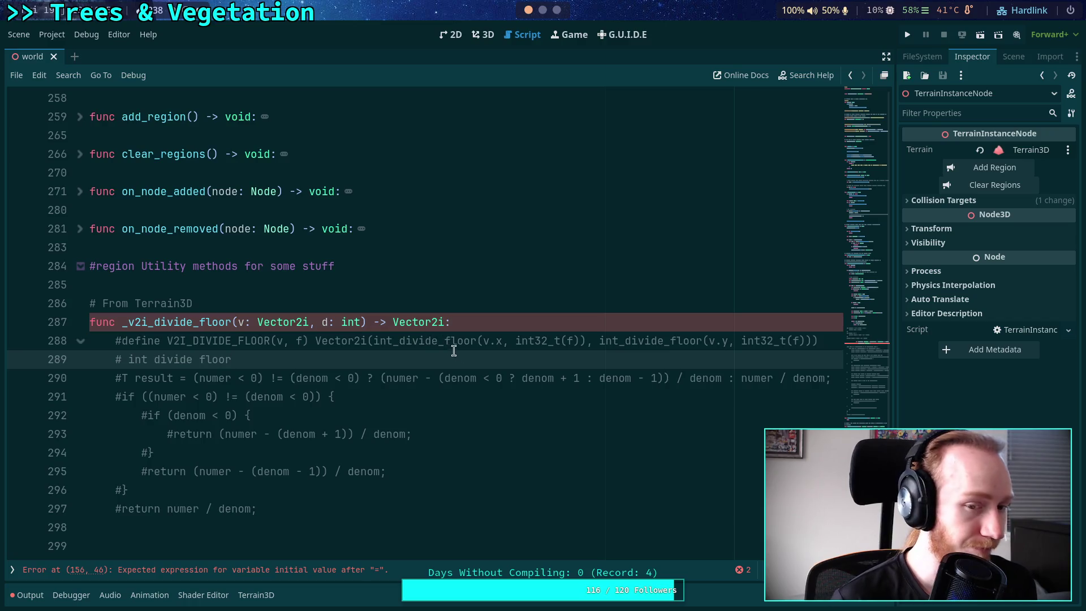
click(549, 322)
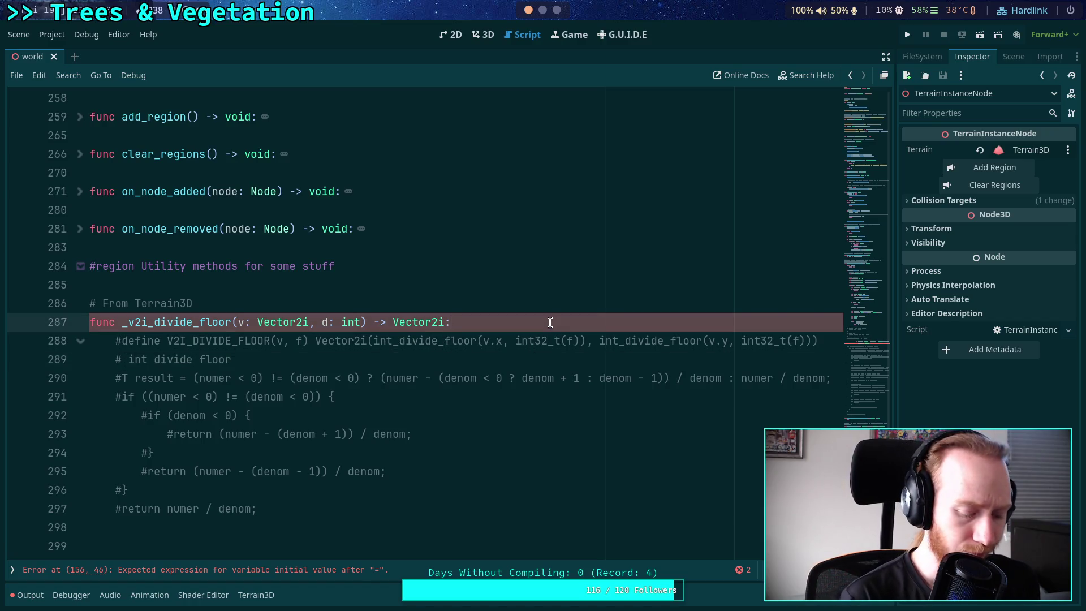
Reload terrain_3d_util.h with :e! and copy the int_divide_floor result line 157
key(alt+Tab)
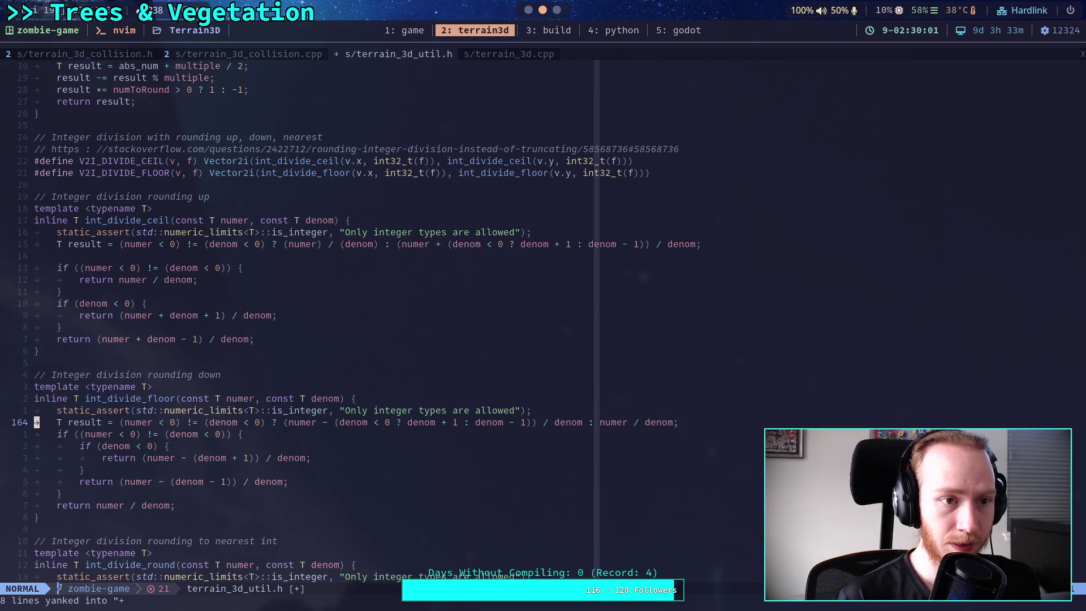
text(:e!)
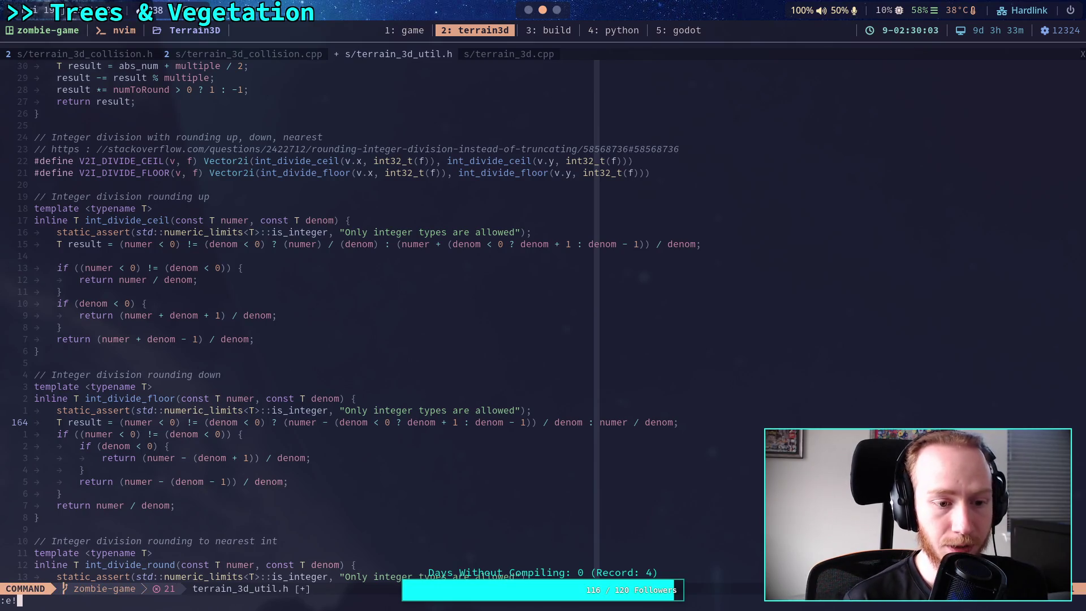
key(Return)
click(332, 328)
click(234, 232)
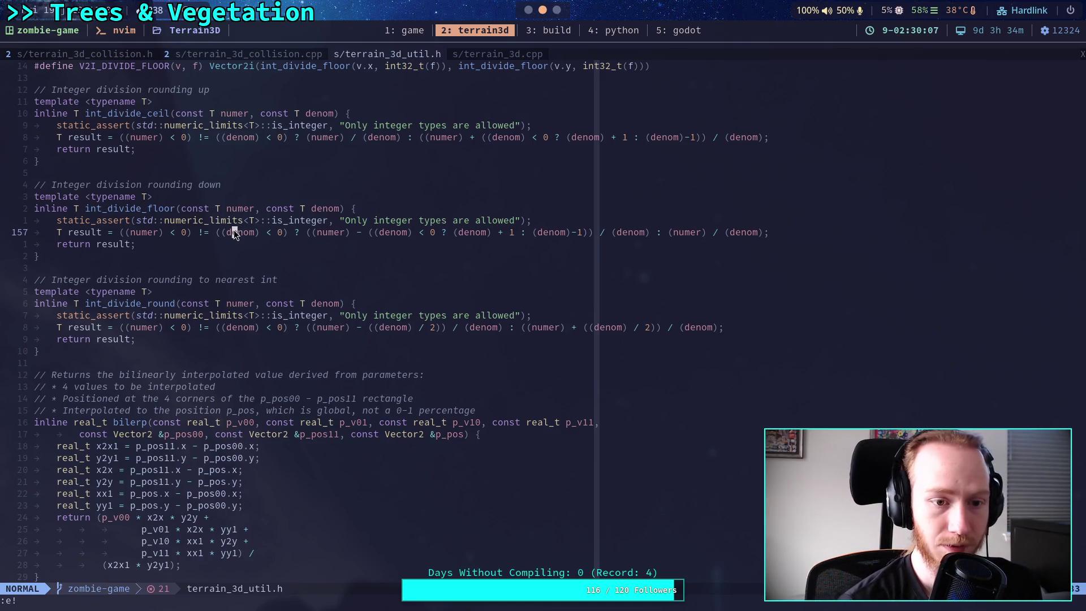
key(shift+v)
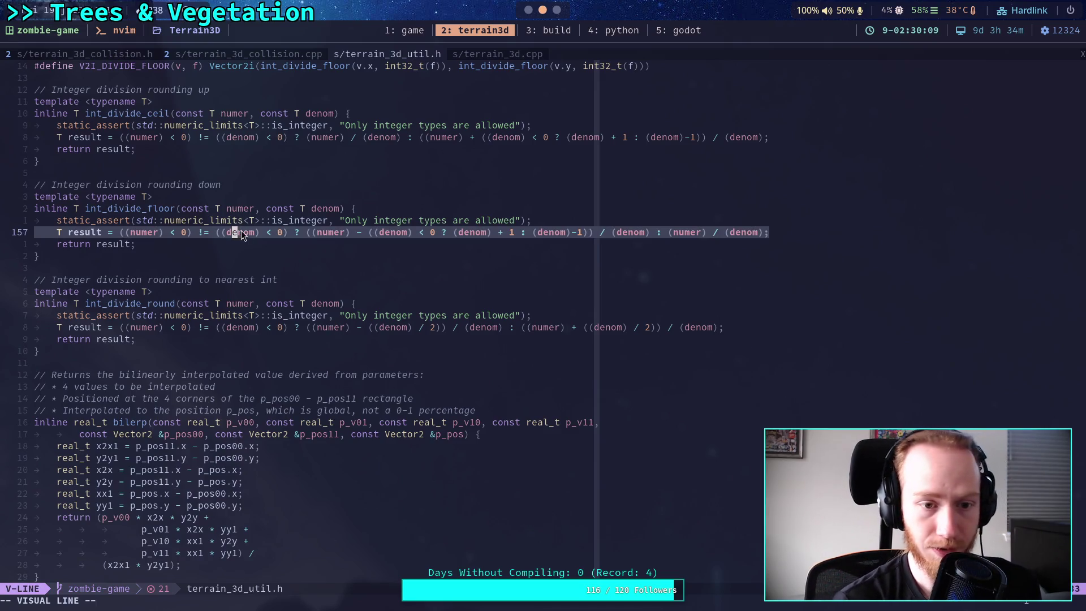
right_click(241, 232)
click(274, 315)
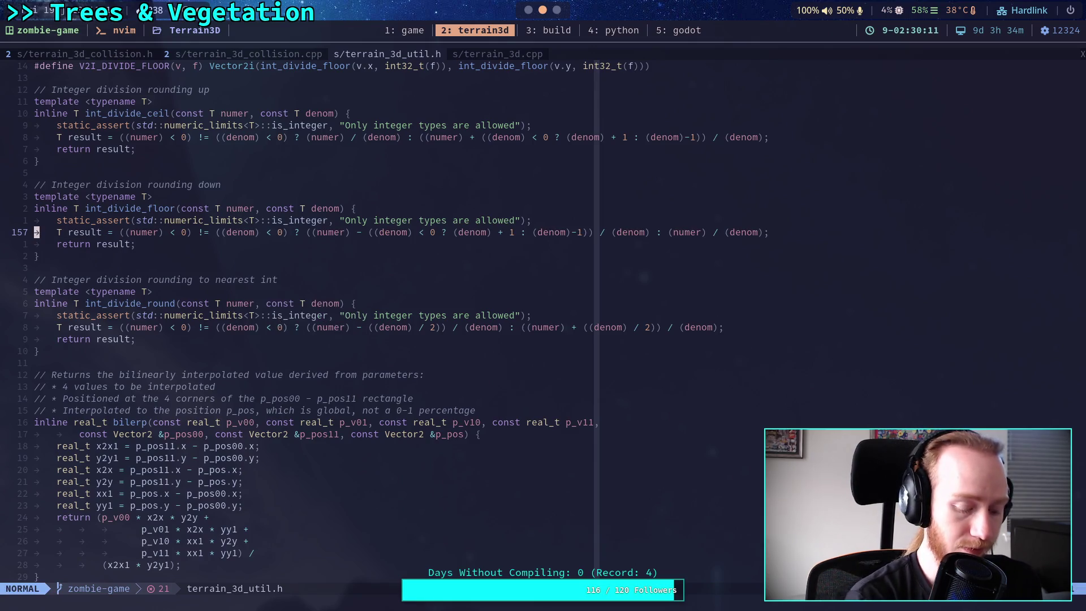
key(super+5)
click(164, 345)
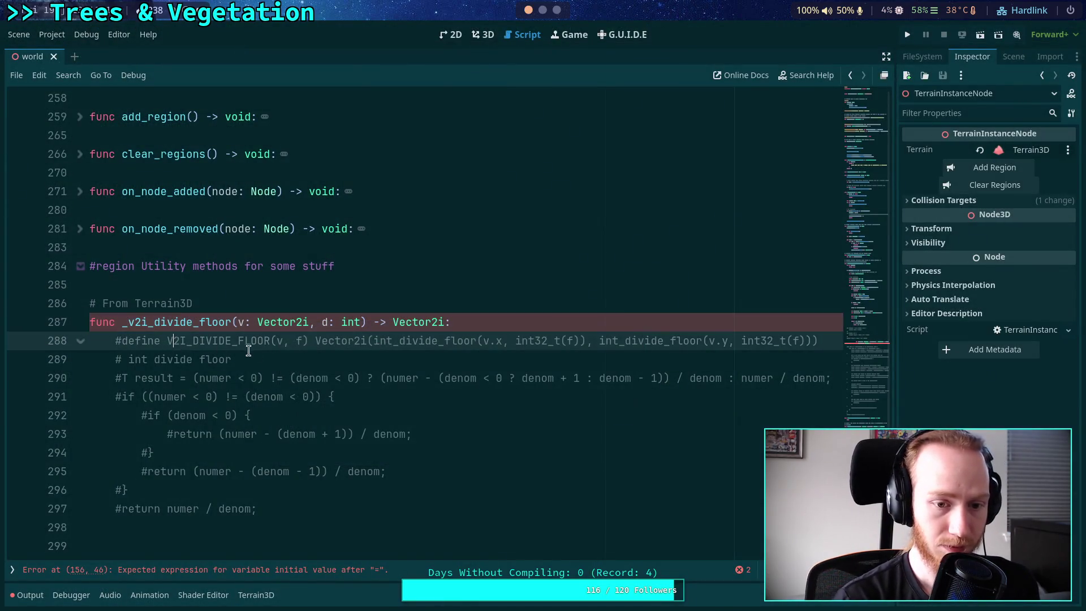
Paste the result line below the #define line, indent it, and comment it out
key(End)
key(Return)
key(ctrl+v)
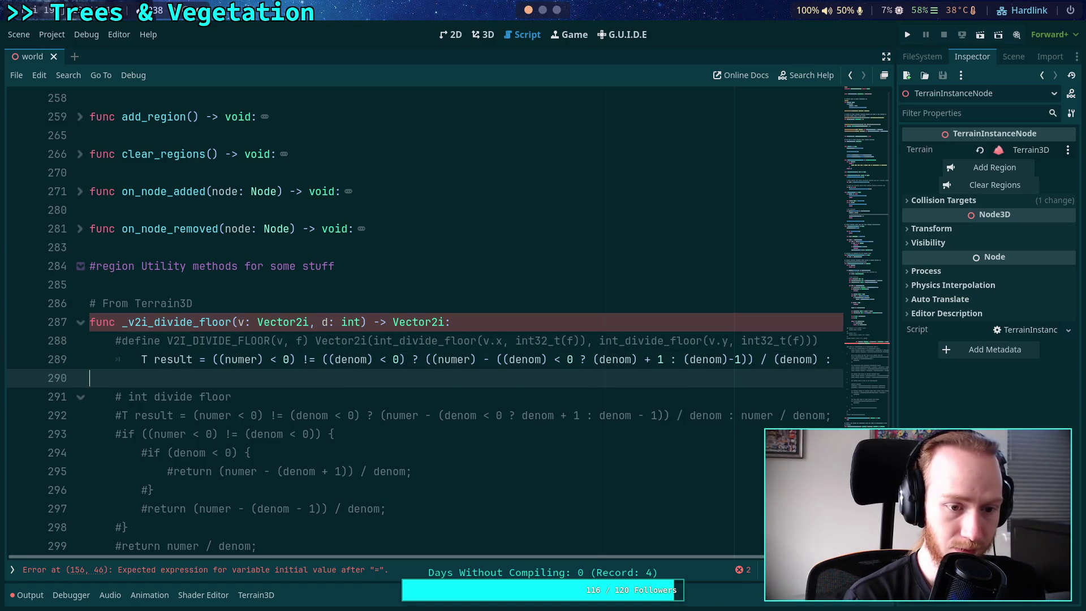
key(Up)
key(Delete)
key(Delete)
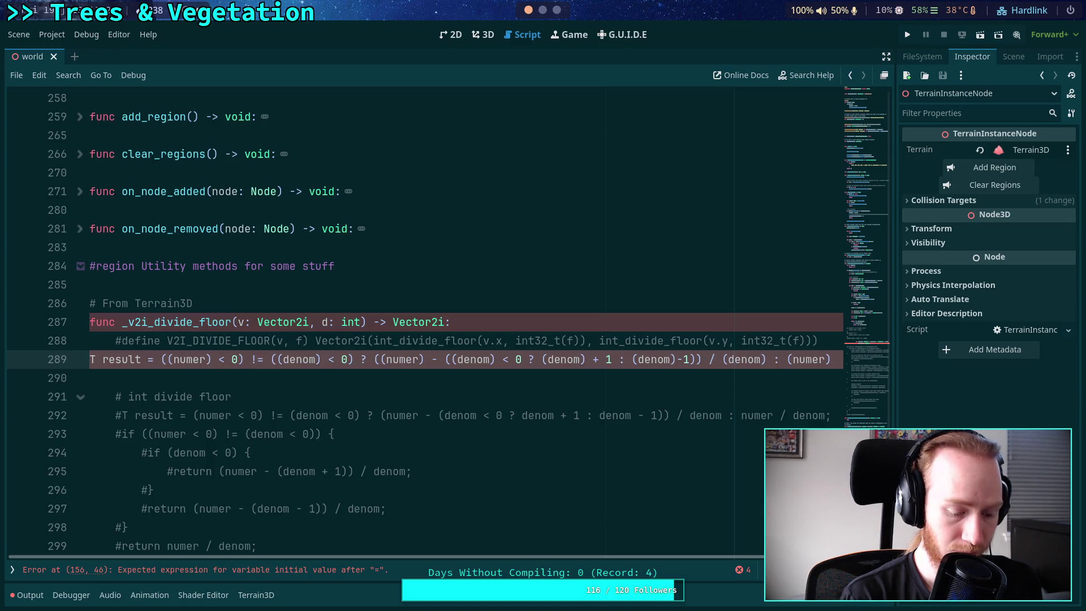
key(Tab)
key(ctrl+k)
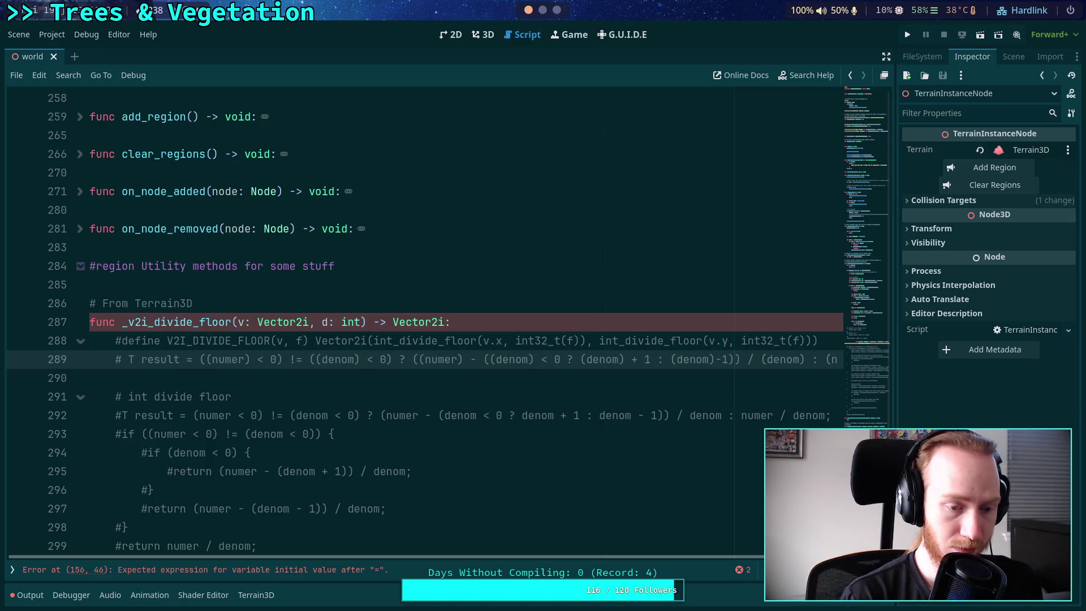
Move the result line under '# int divide floor', delete the duplicate, and add two blank lines
scroll(261, 345, down, 1)
click(300, 324)
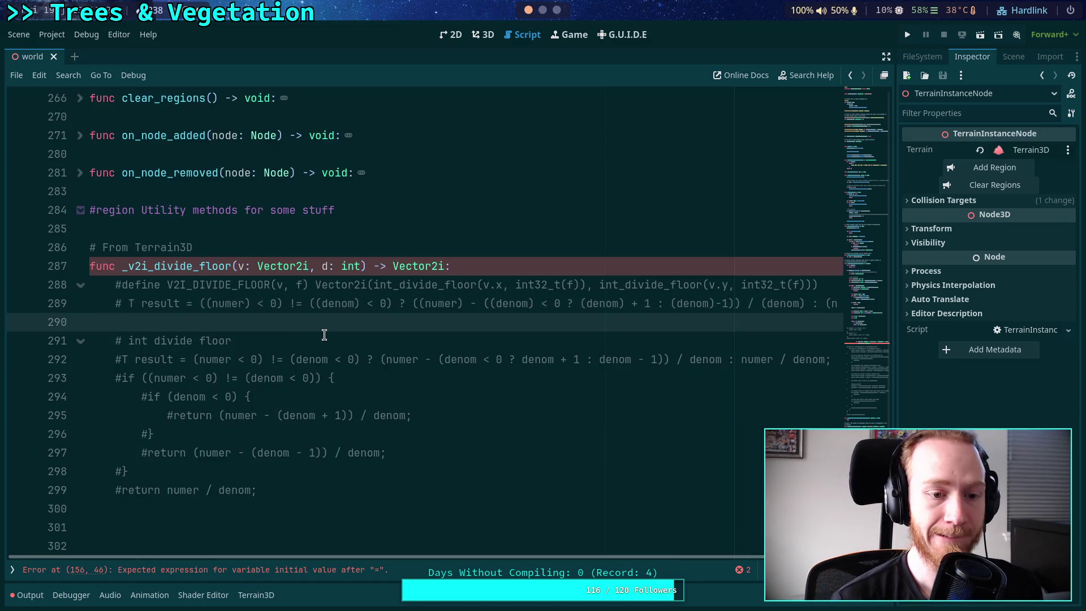
key(Up)
key(Up)
key(Down)
key(alt+Down)
key(alt+Down)
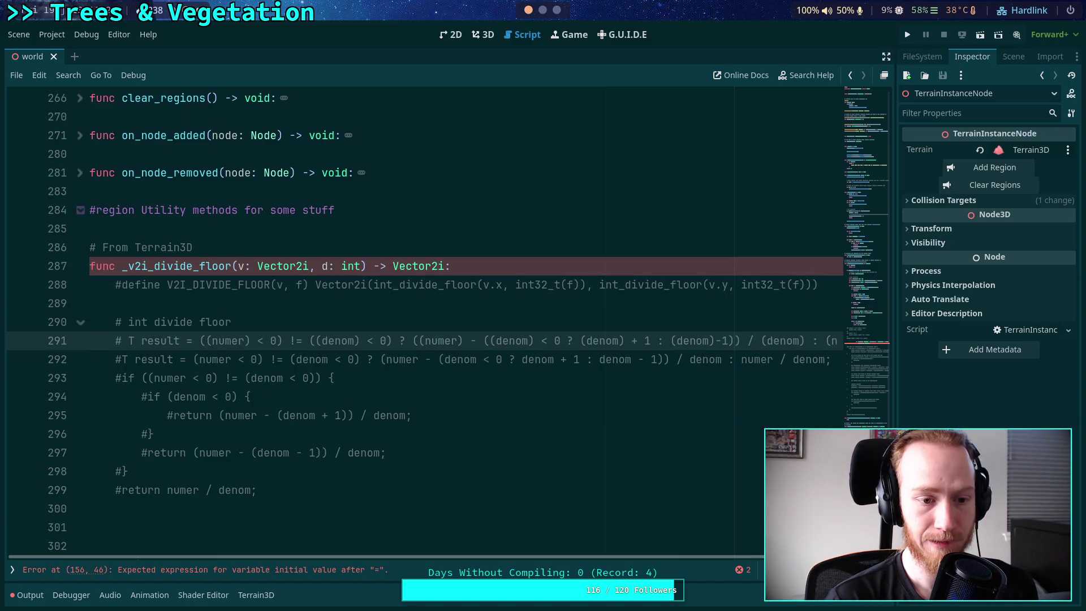
key(Down)
key(ctrl+shift+k)
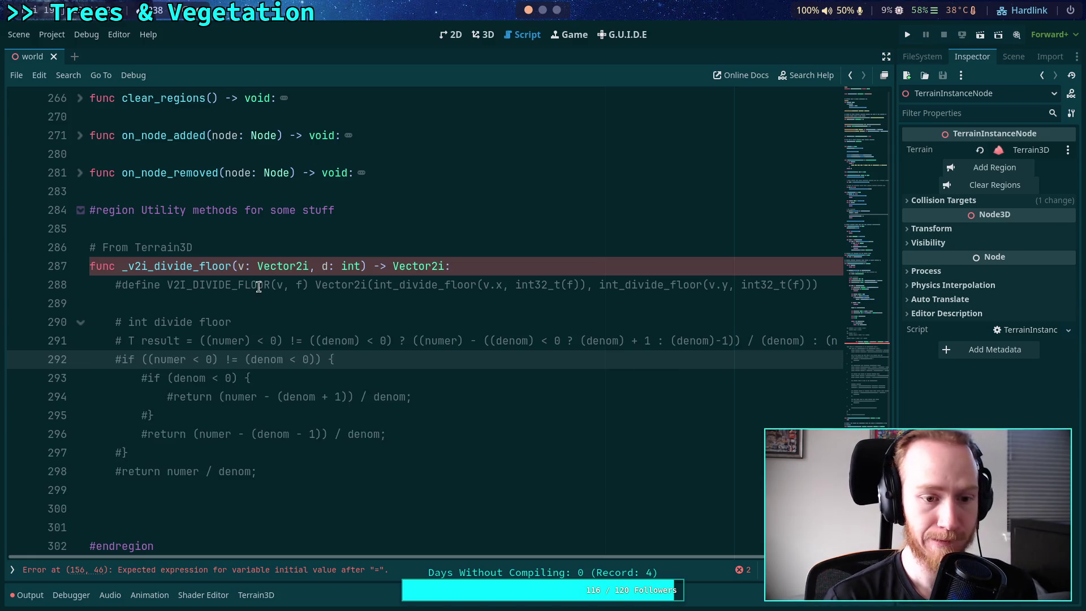
click(320, 303)
key(Return)
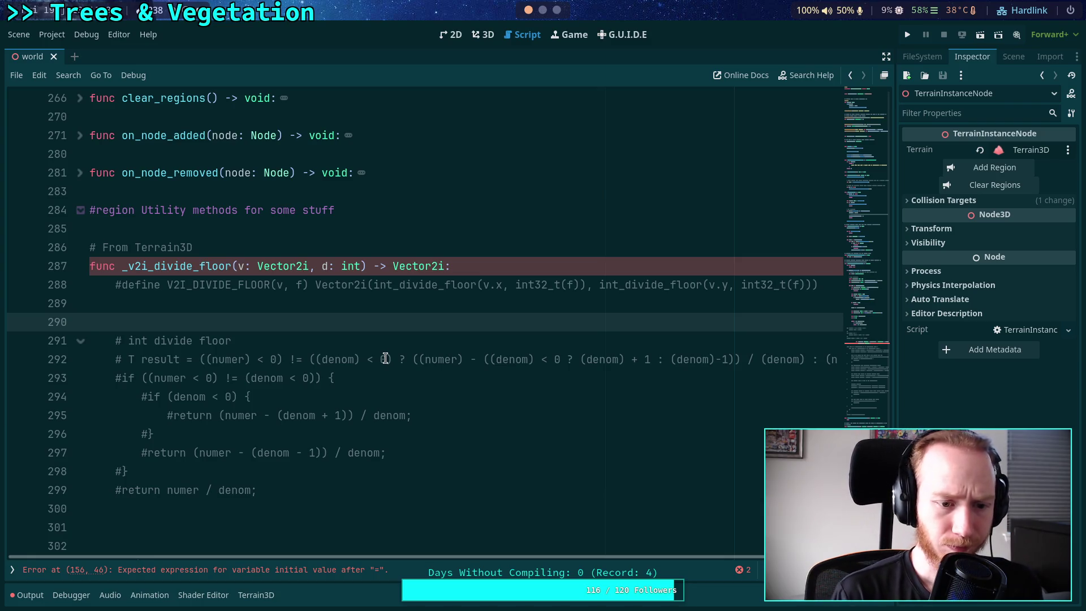
key(Return)
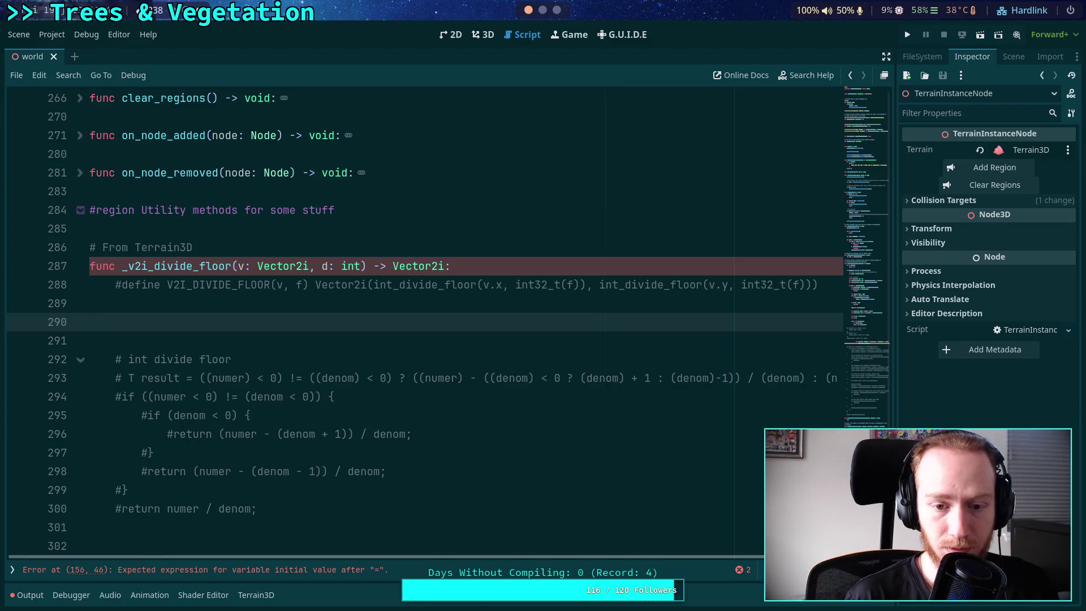
Above _v2i_divide_floor, declare func int_divide_floor(n: int, d: int) -> int
key(Up)
key(Up)
key(Up)
key(Return)
key(Return)
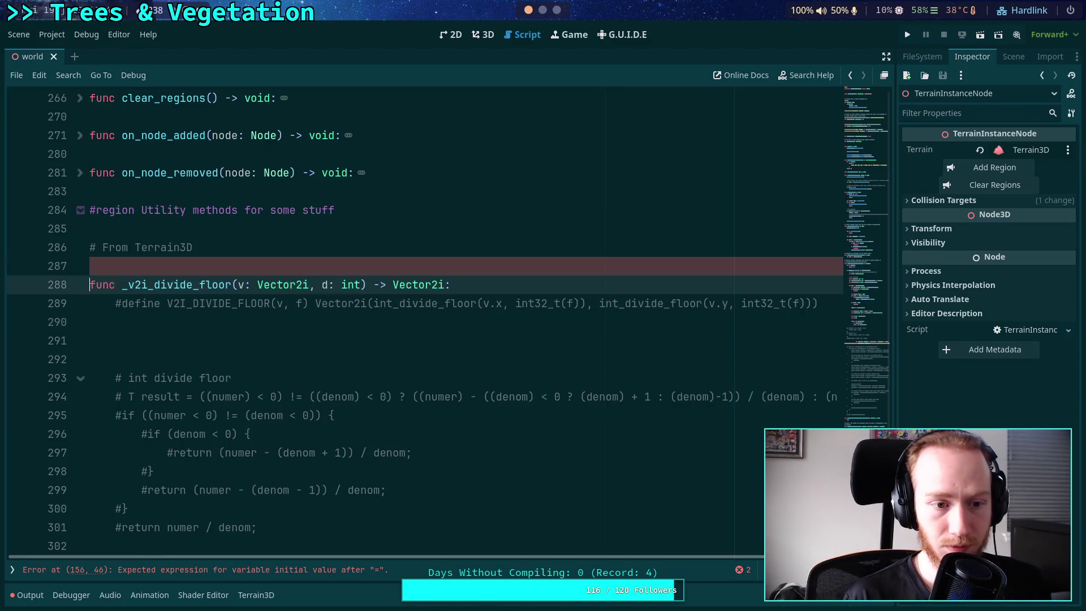
key(Up)
click(91, 266)
text(func )
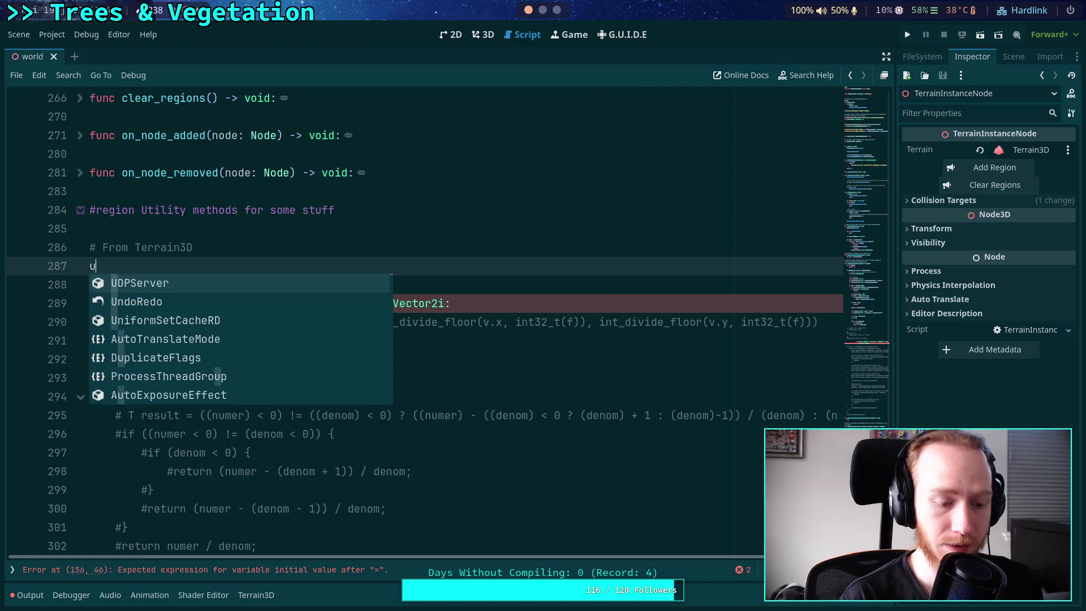
text(int_divide_floo)
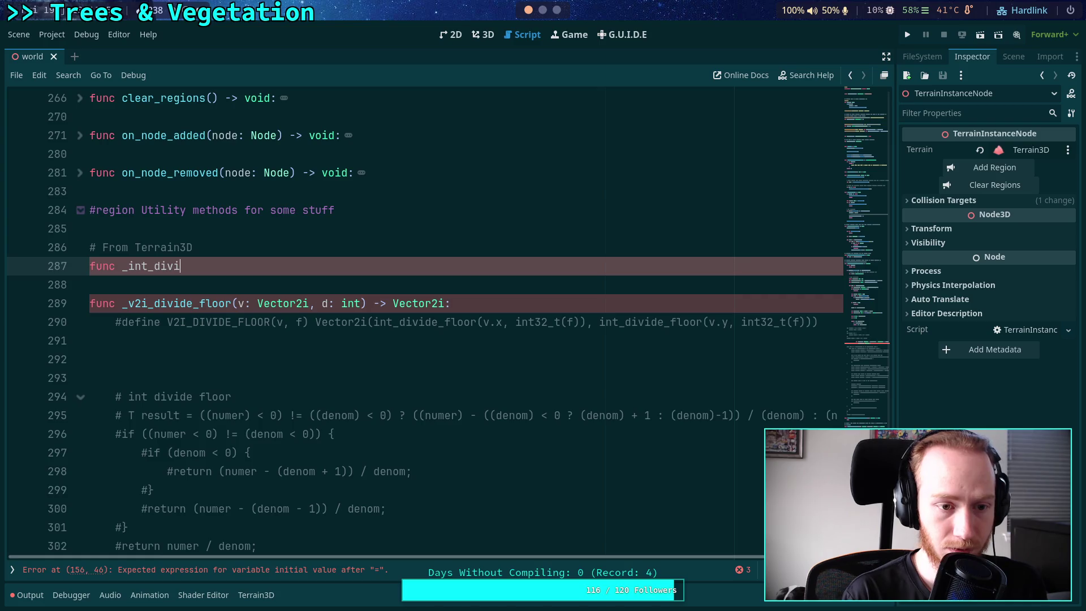
text(r()
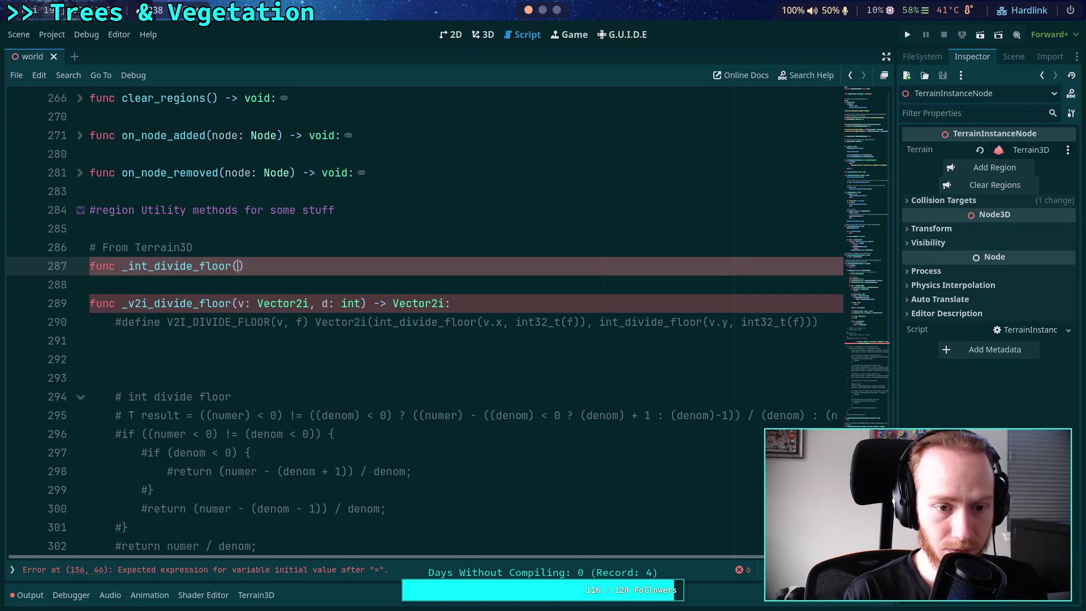
text(n: int, )
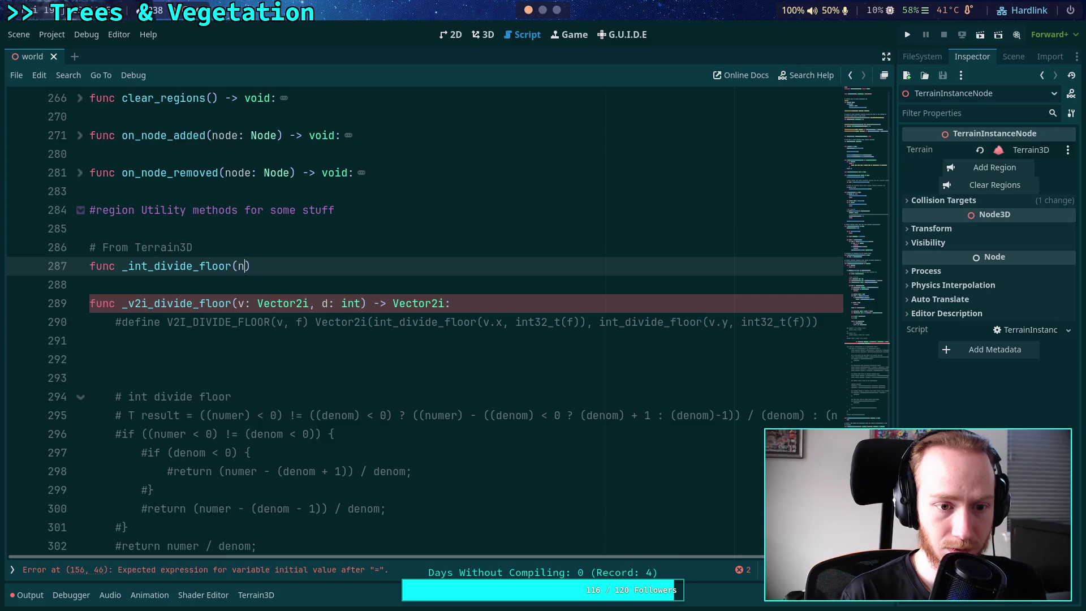
text(d: int))
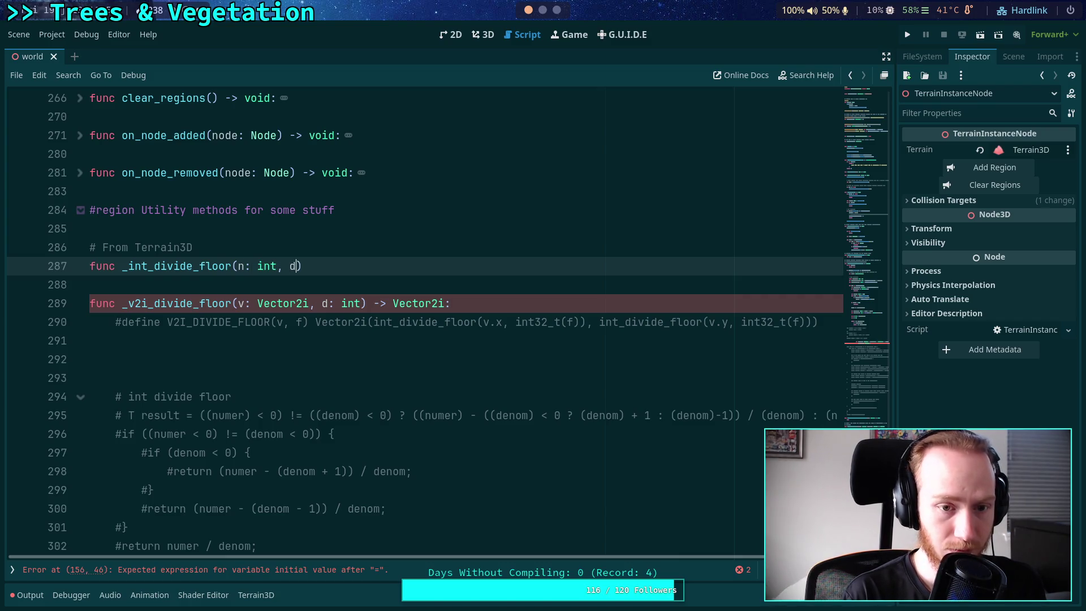
text(-> no)
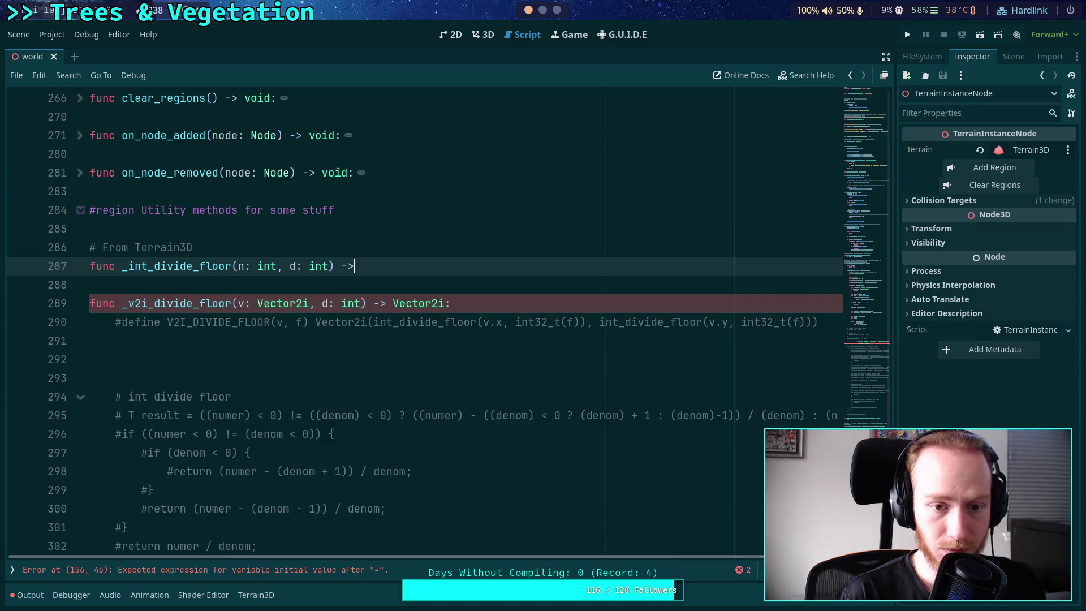
key(BackSpace)
key(BackSpace)
text(n)
key(BackSpace)
text(int:)
key(Return)
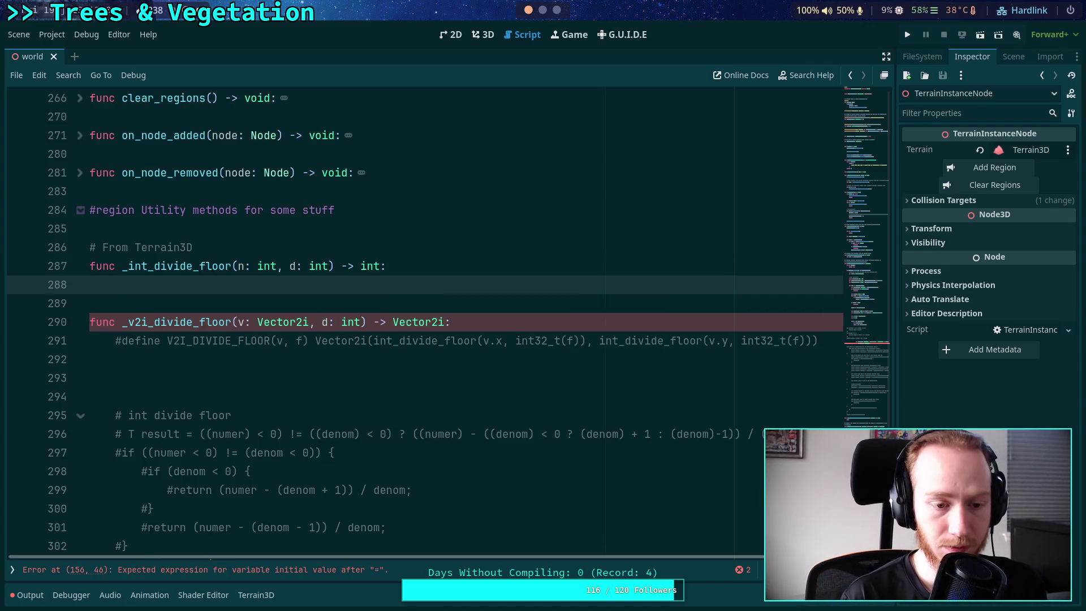
Start the helper body with an if ((n < 0 (d < 0) sign check from the reference
scroll(386, 366, down, 1)
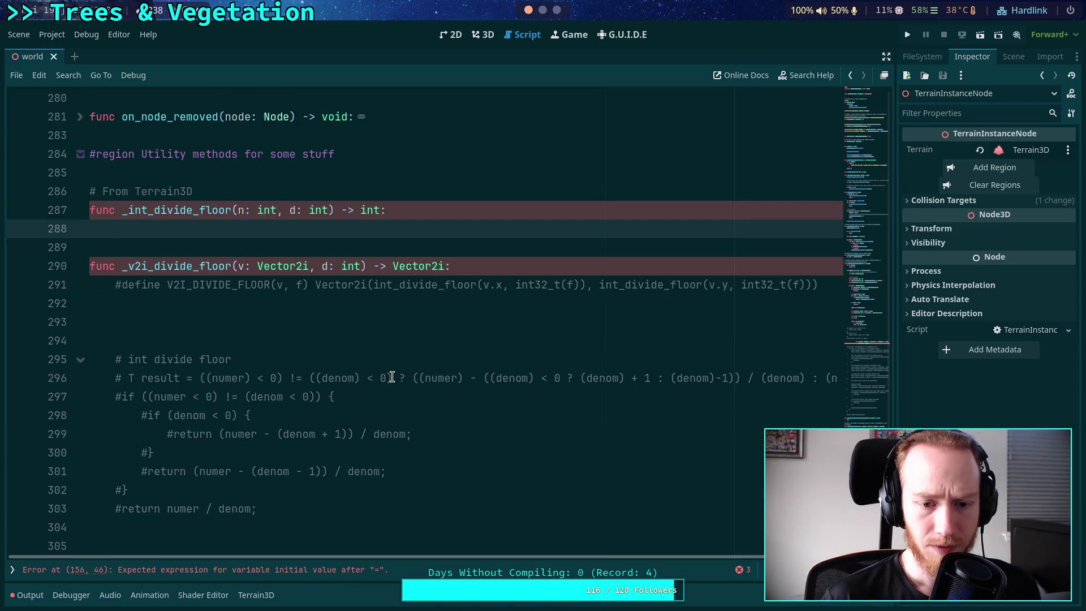
drag(392, 377, 308, 378)
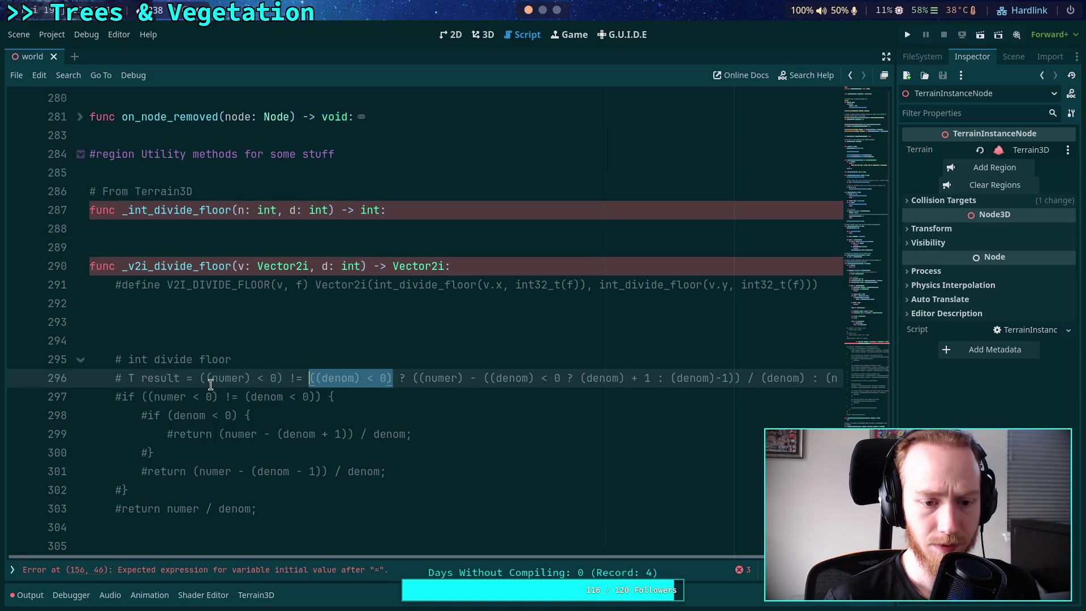
drag(285, 380, 199, 377)
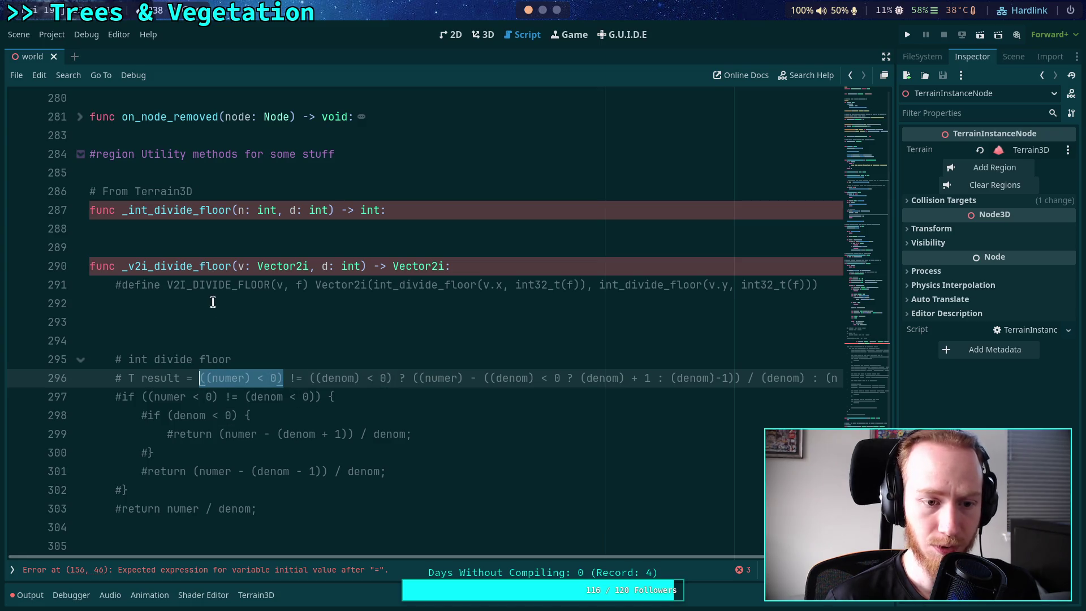
click(223, 228)
text(if )
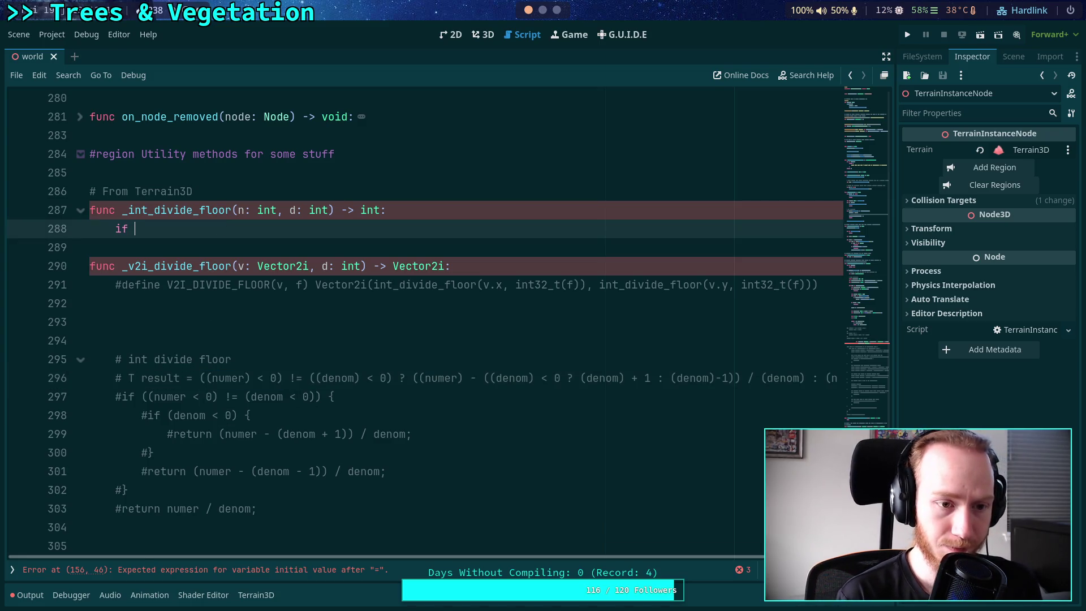
text(((n < 0)
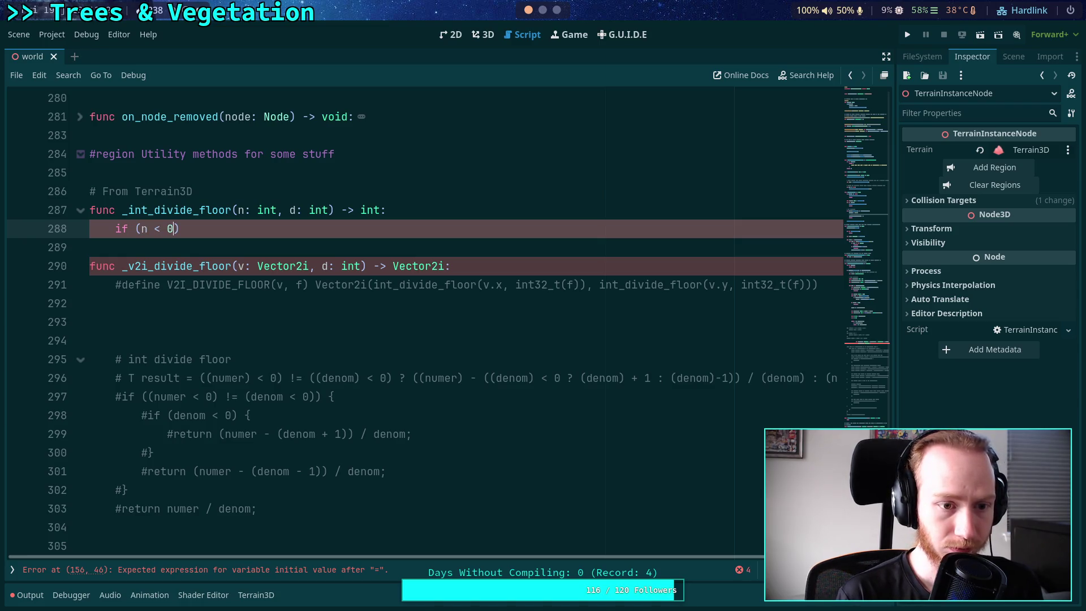
text( (d <)
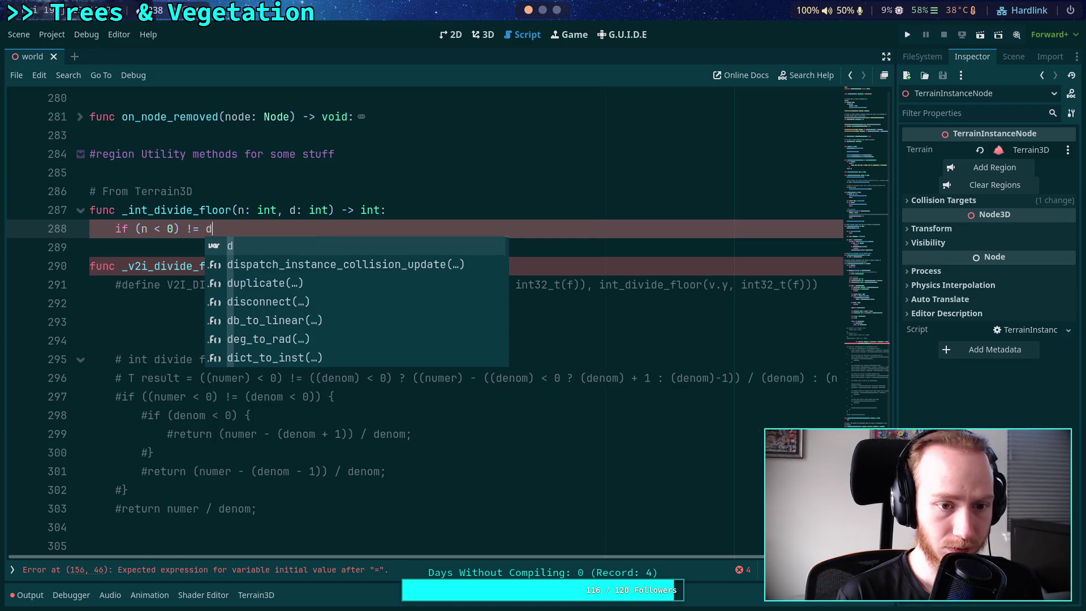
text( 0):)
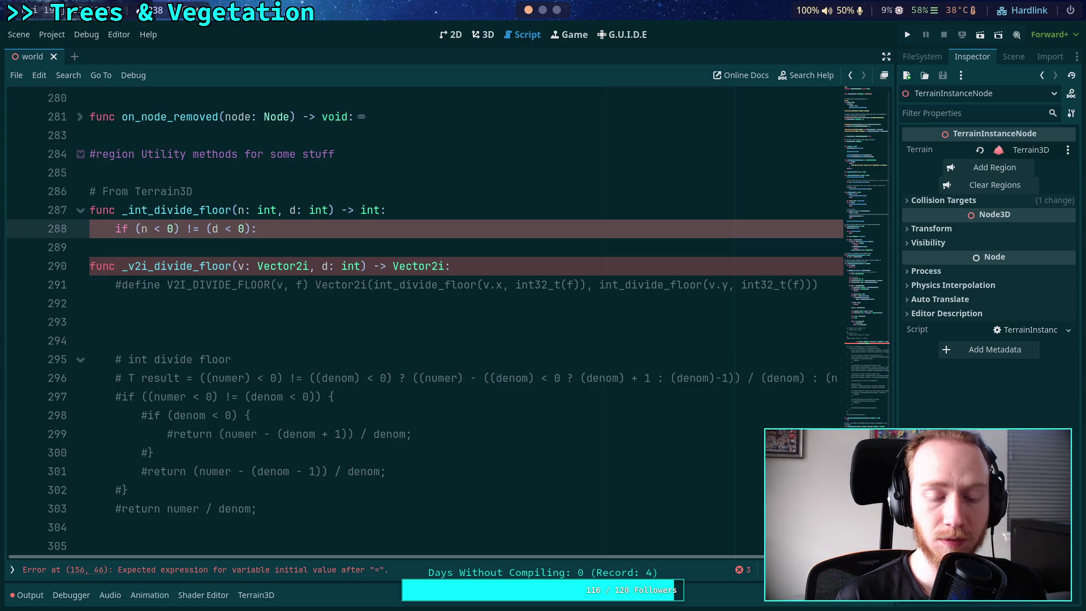
key(Return)
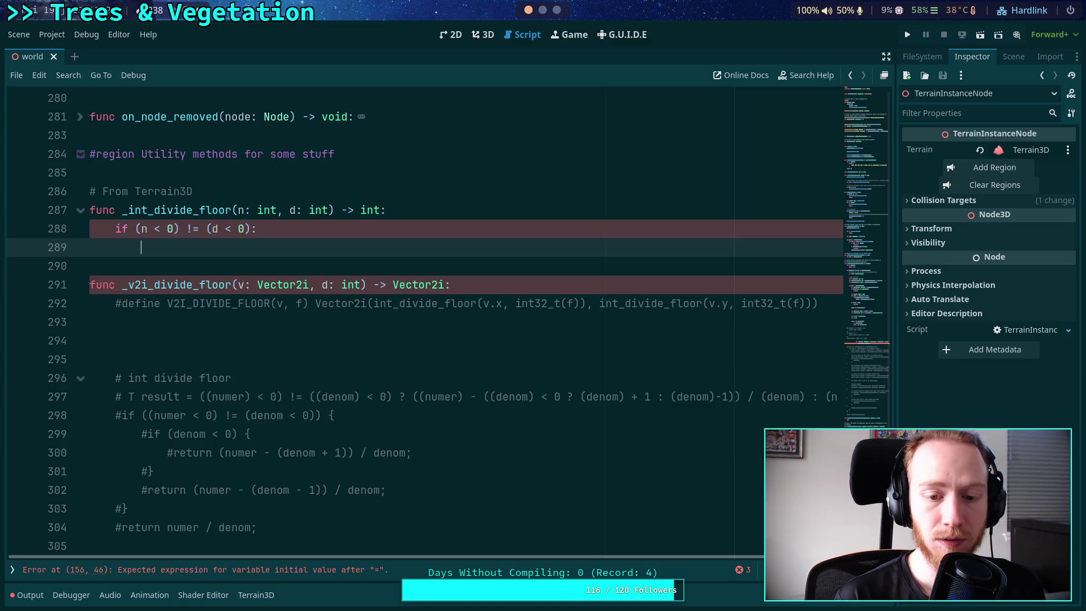
Examine the negative-case expression in the reference formula and the Terrain3D C++ header
mouse_move(412, 397)
mouse_down()
mouse_move(851, 396)
mouse_move(805, 397)
mouse_up()
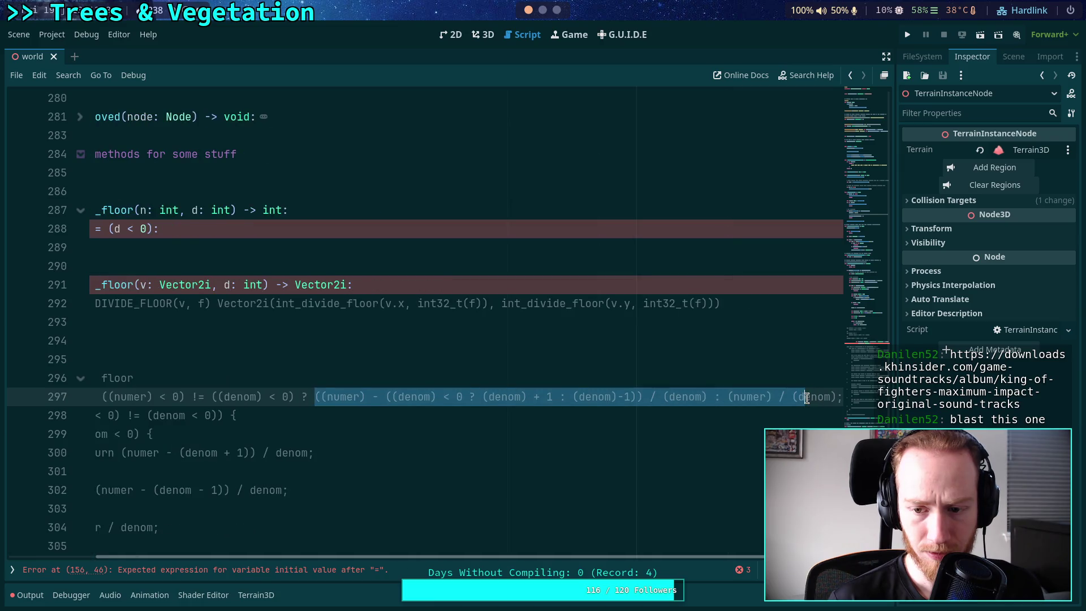
drag(695, 560, 565, 553)
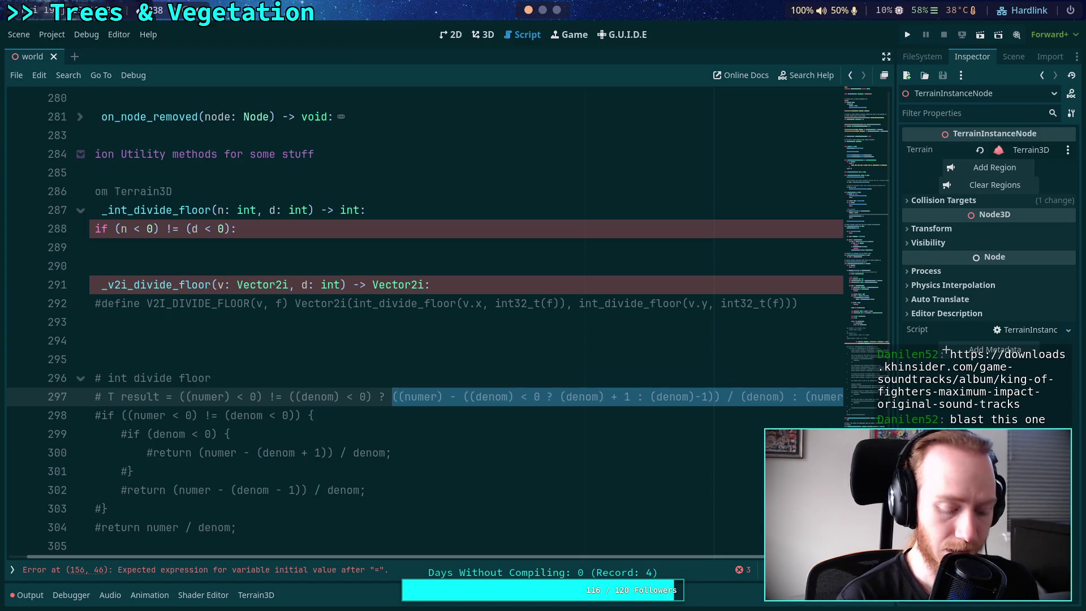
key(super+2)
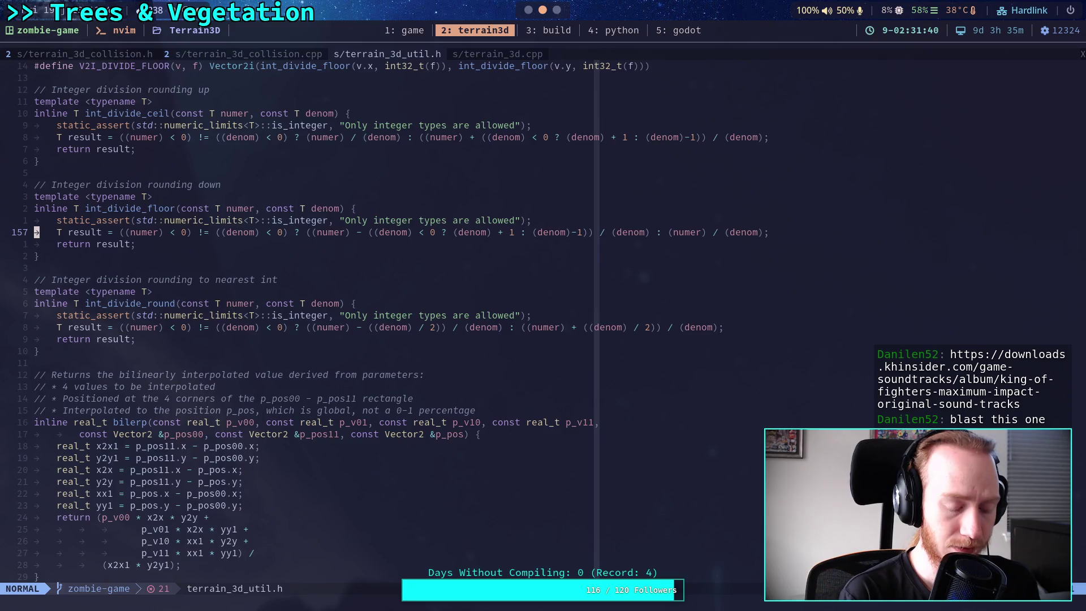
key(super+5)
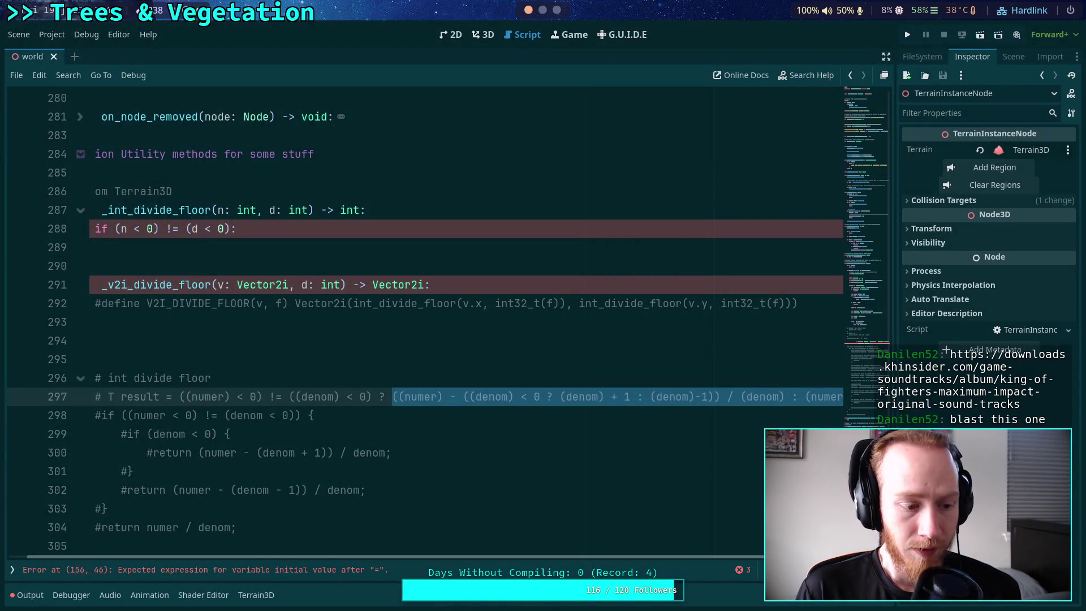
click(595, 470)
drag(634, 556, 763, 550)
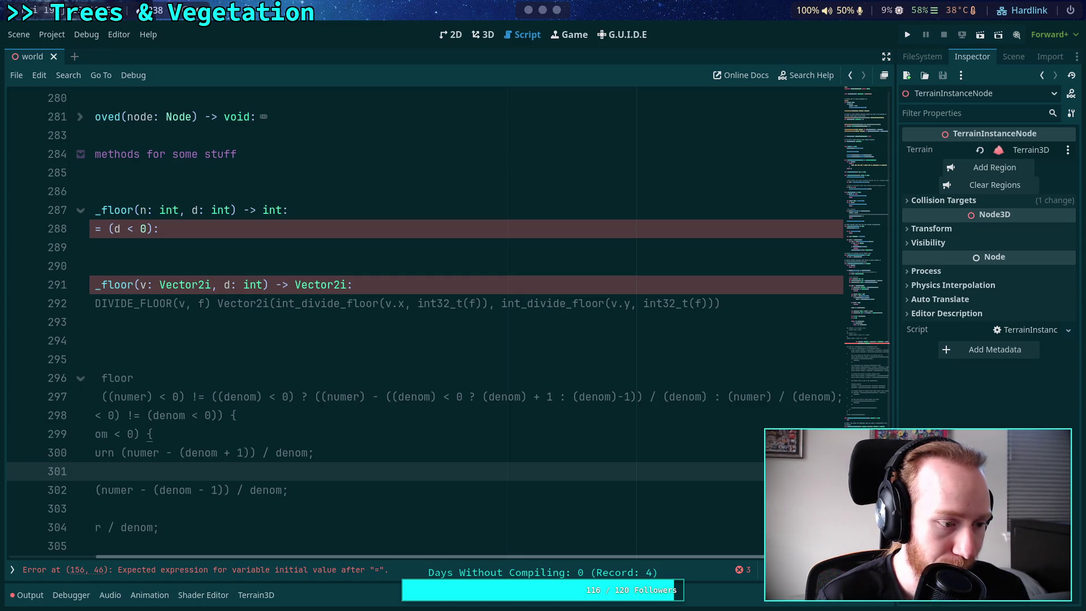
key(alt+Tab)
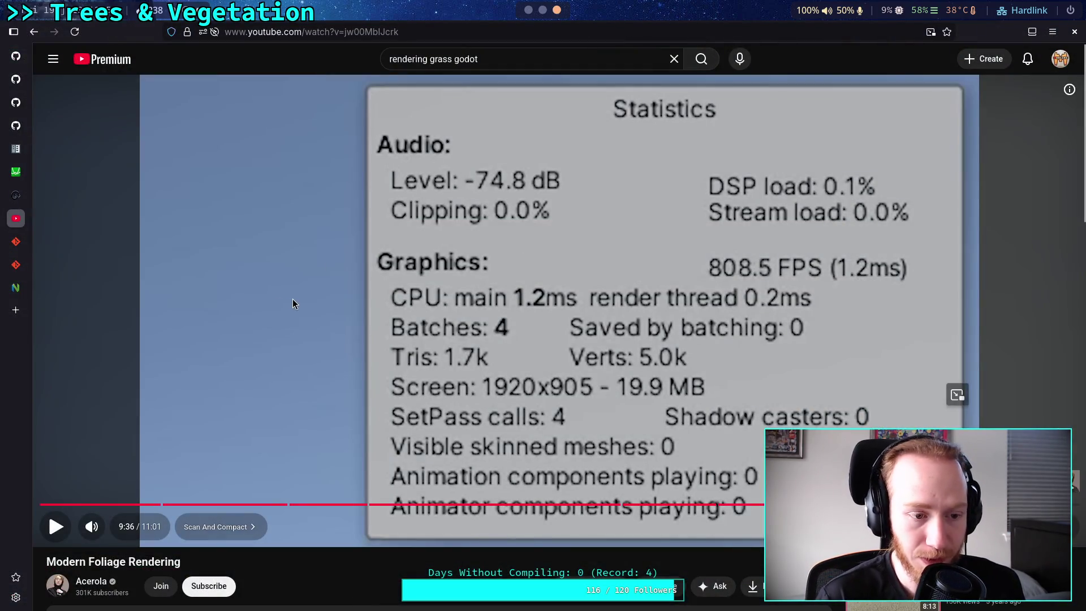
Search king-of-fighters-maximum-impact-original-sound-tracks in a new tab, then return to the Godot script
click(16, 312)
key(ctrl+v)
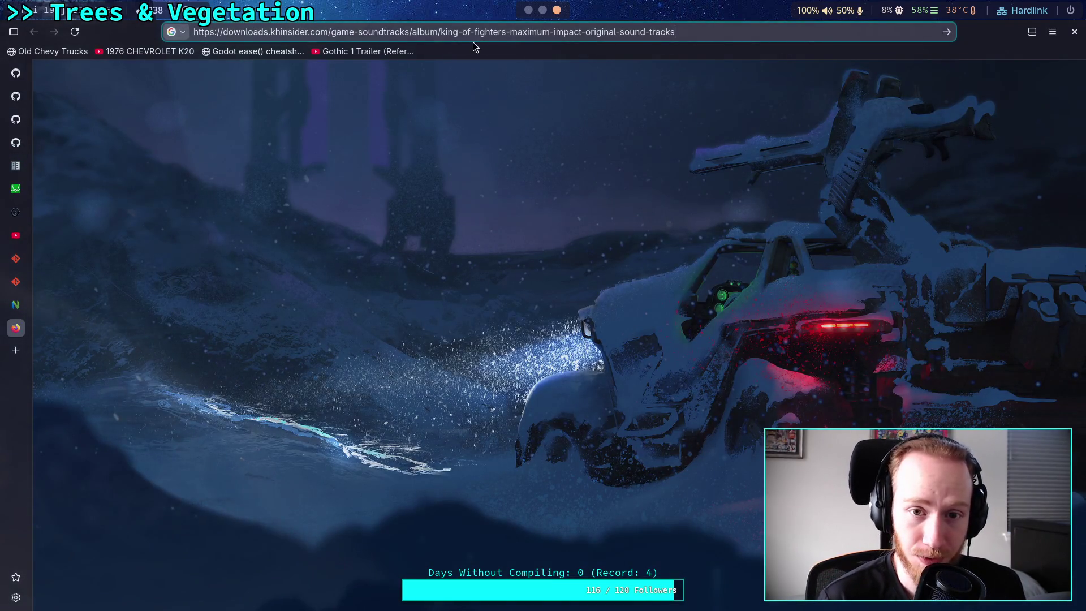
drag(440, 32, 675, 32)
key(shift+Home)
key(BackSpace)
key(Return)
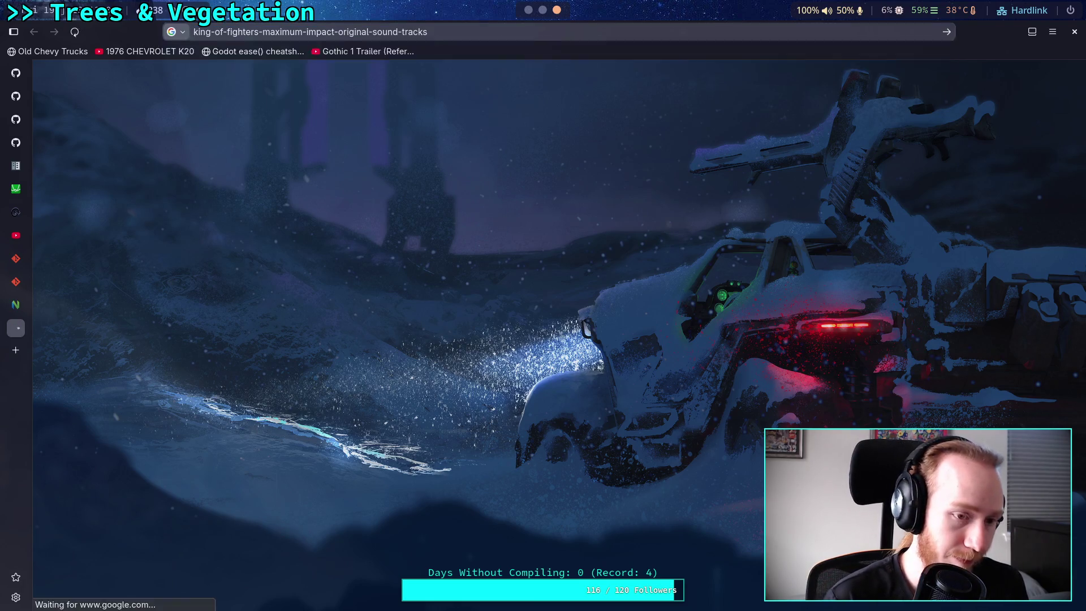
click(16, 218)
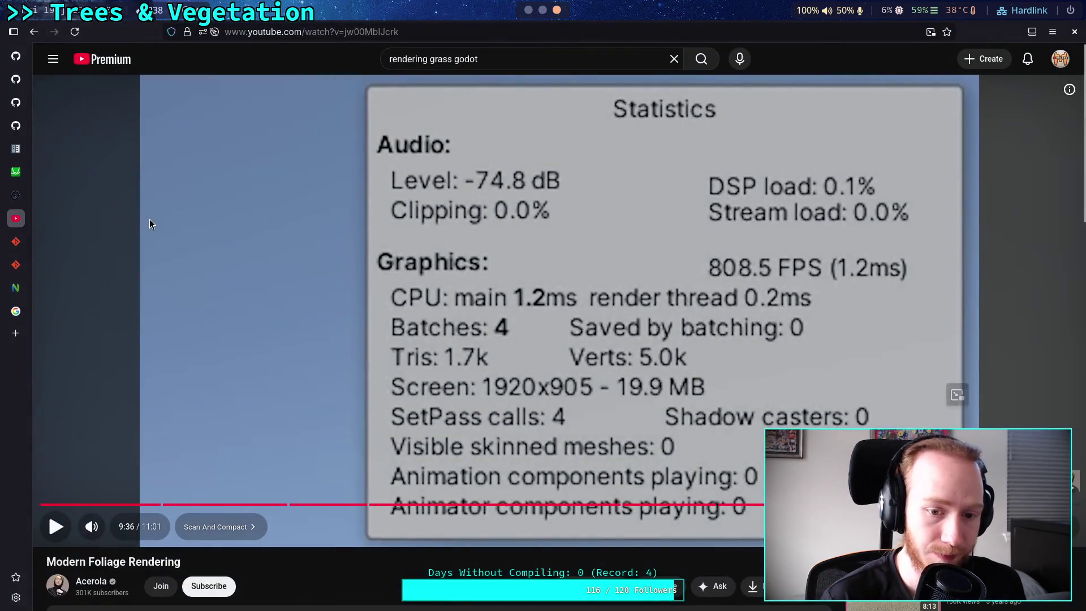
key(super+1)
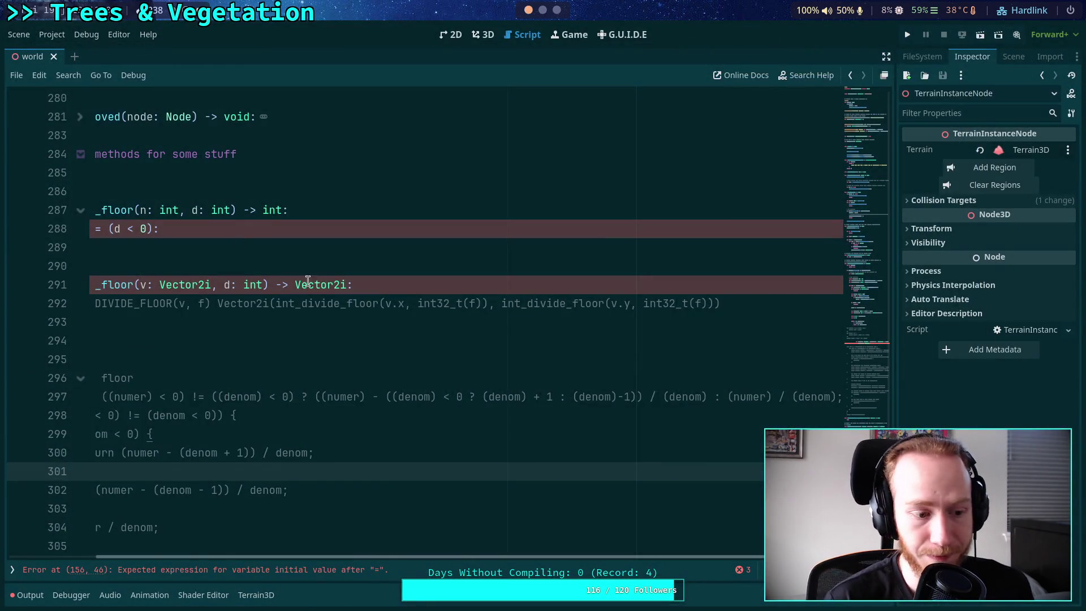
click(382, 323)
Examine the reference floor-division formula, selecting its (denom) and denom-minus-one parts
mouse_move(543, 557)
mouse_down()
mouse_move(653, 552)
mouse_move(525, 573)
mouse_move(682, 580)
mouse_move(651, 560)
mouse_up()
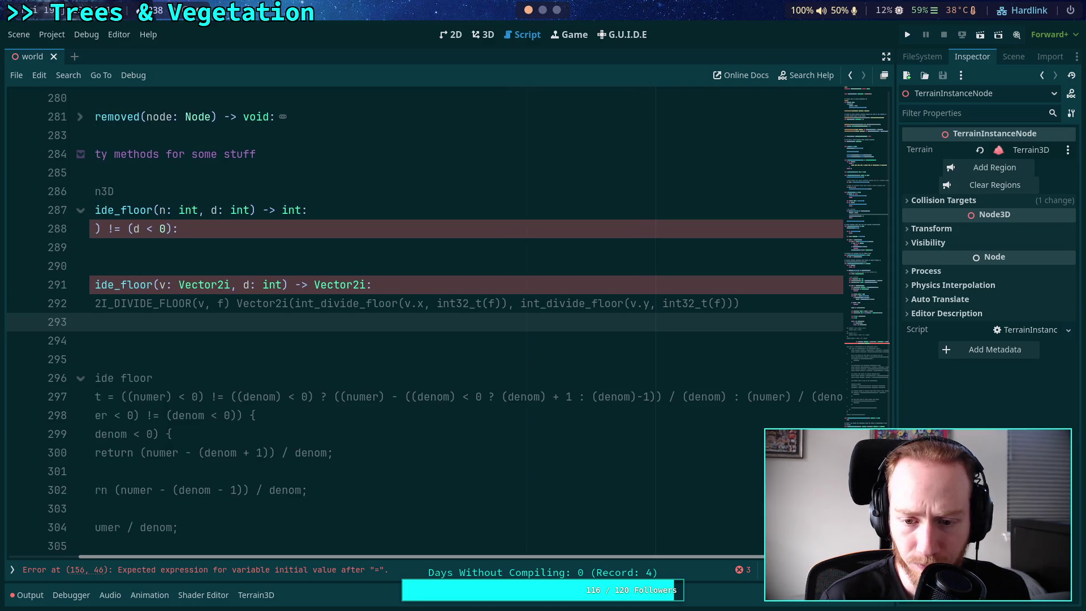
click(726, 395)
drag(726, 396, 679, 397)
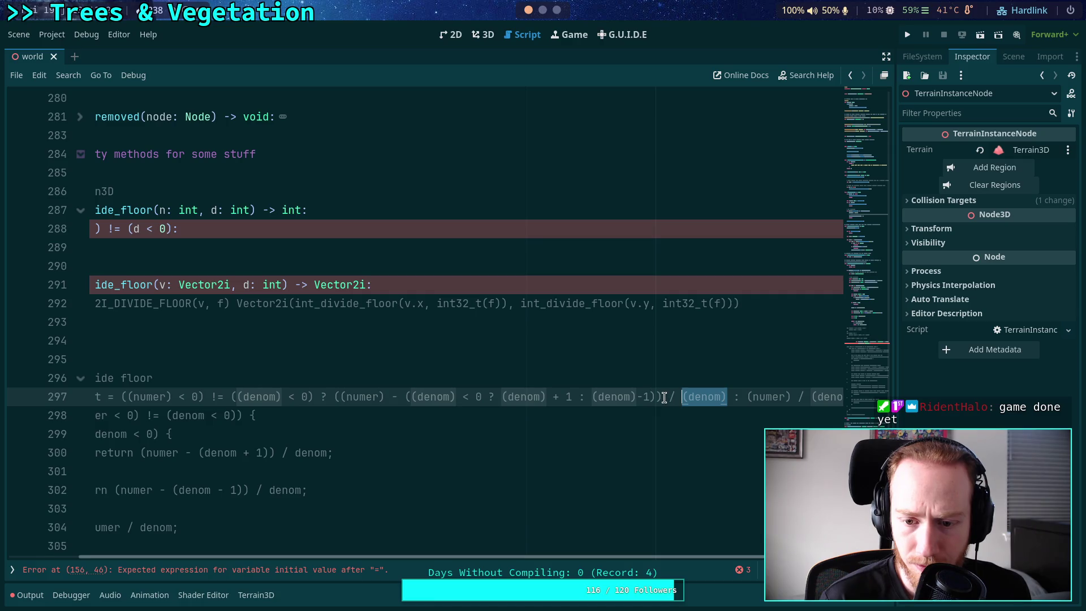
drag(661, 397, 335, 398)
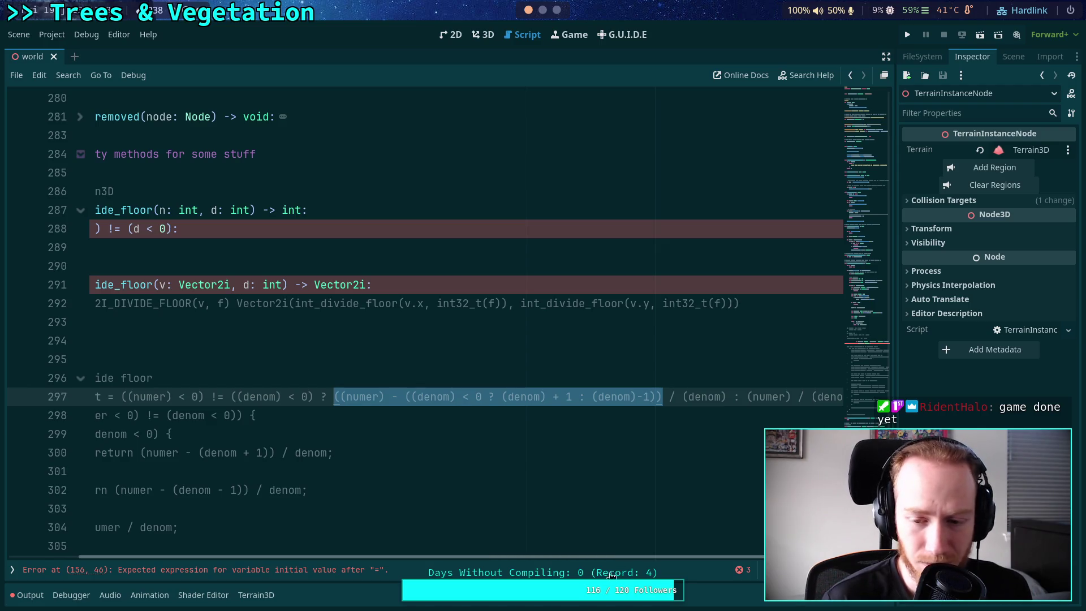
Move the '# T result' C++ formula comment up into _int_divide_floor and add a new line below it
drag(627, 559, 530, 555)
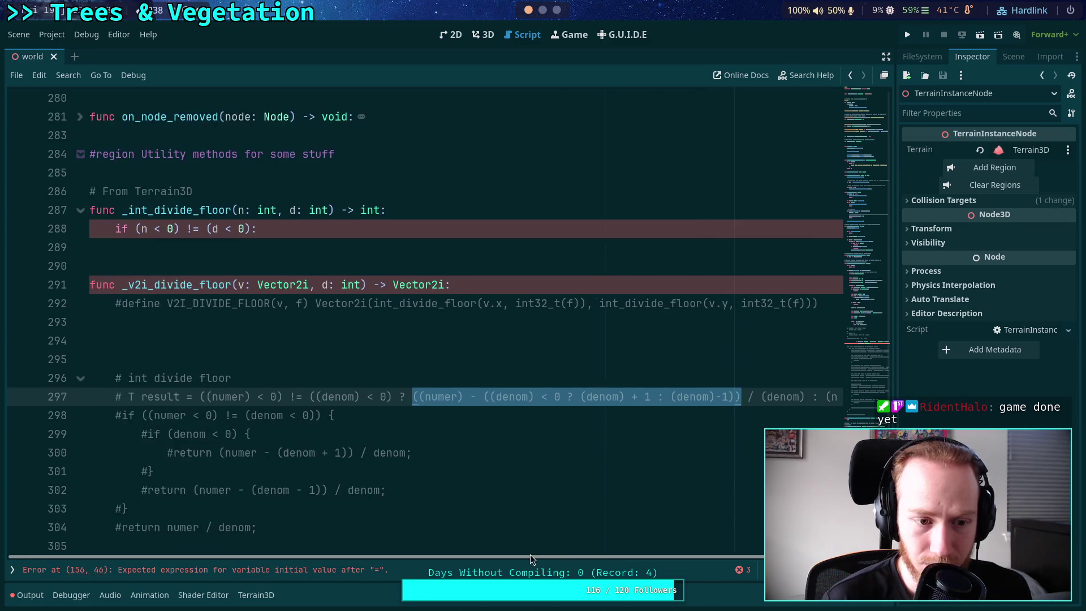
click(400, 258)
click(378, 396)
key(alt+Up)
key(alt+Up)
key(alt+Up)
key(alt+Up)
key(alt+Up)
key(alt+Up)
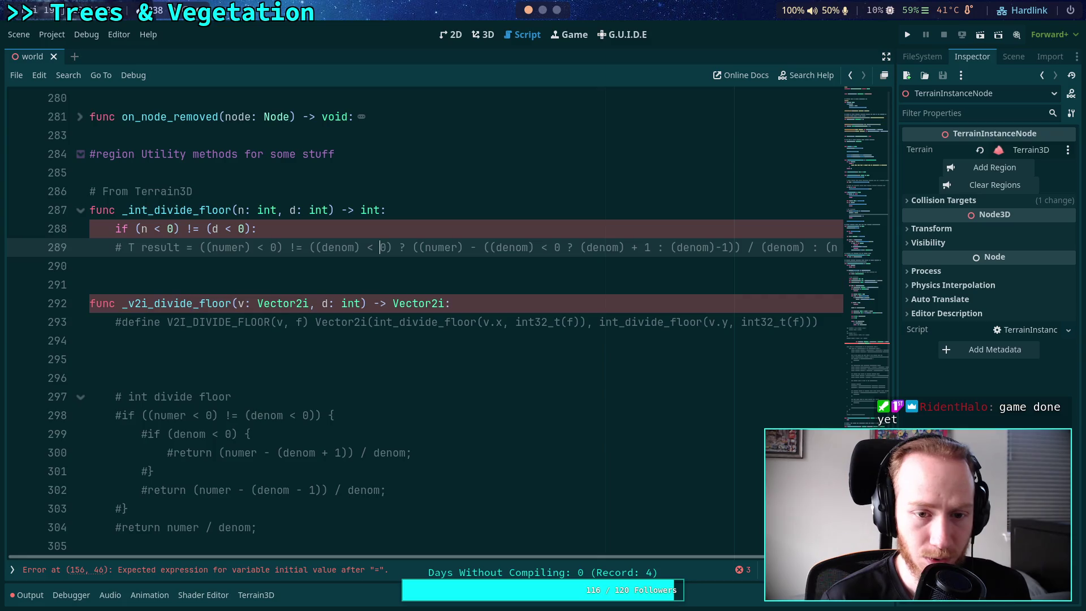
key(ctrl+Return)
text(if)
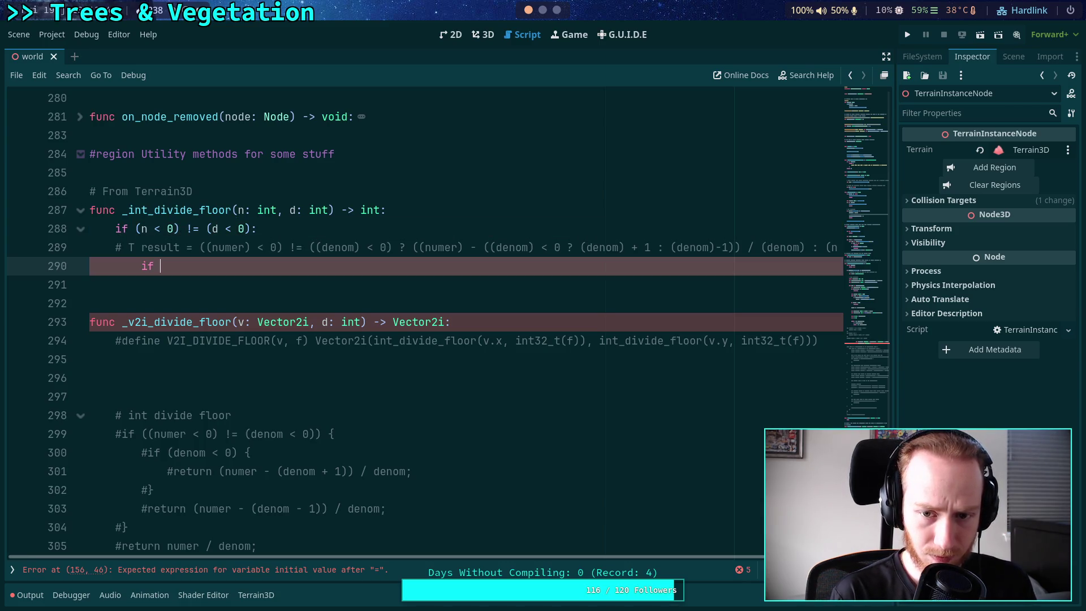
Add the d < 0 branch with a return from the C++ formula, renaming numer and denom to n and d
text(d < 0:)
key(Return)
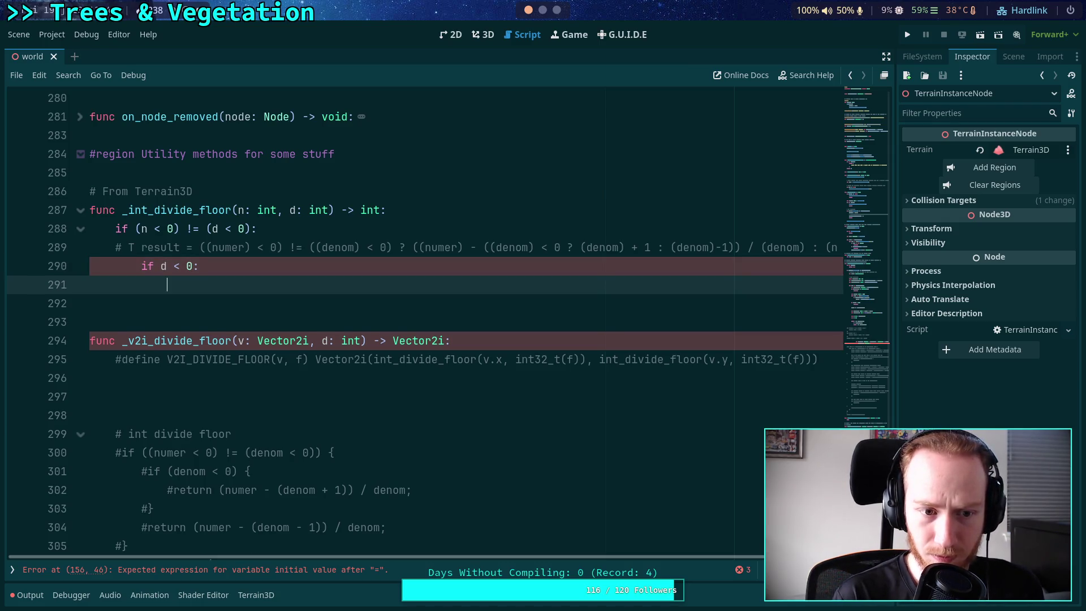
text(return)
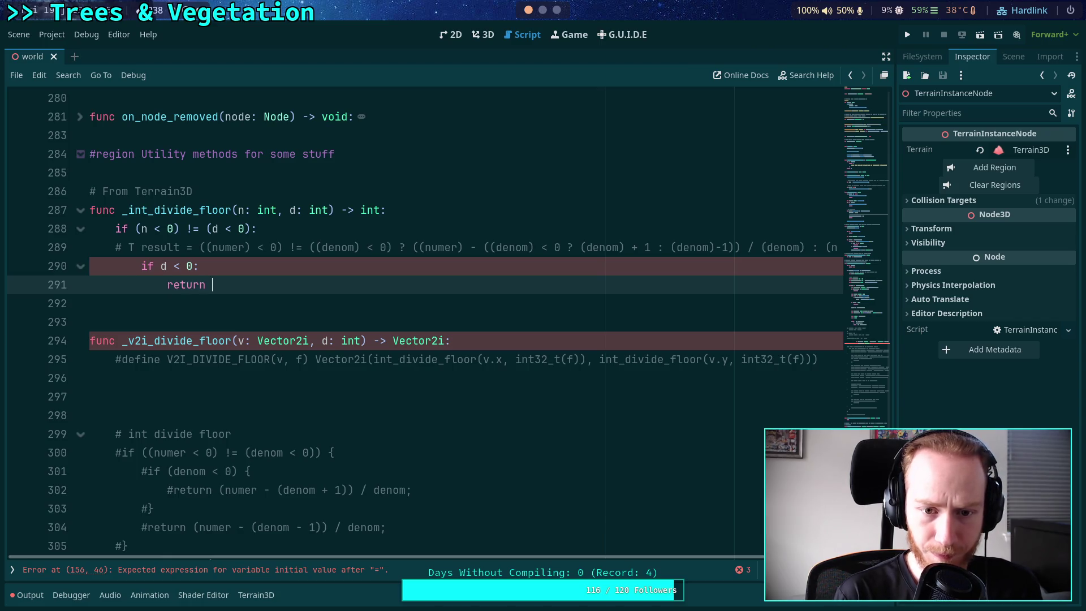
text( (numer )
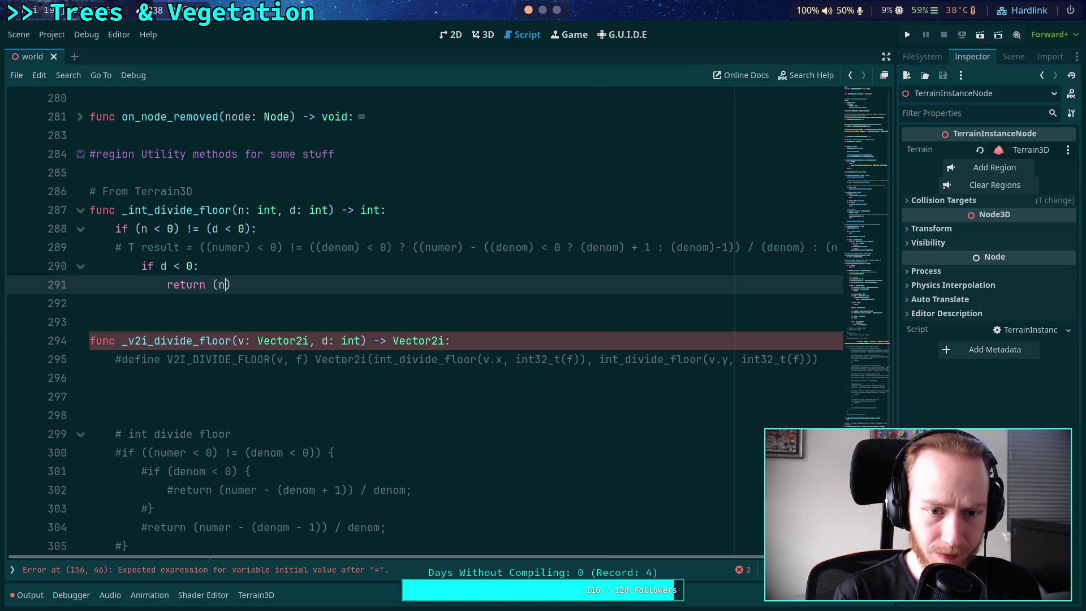
text(- )
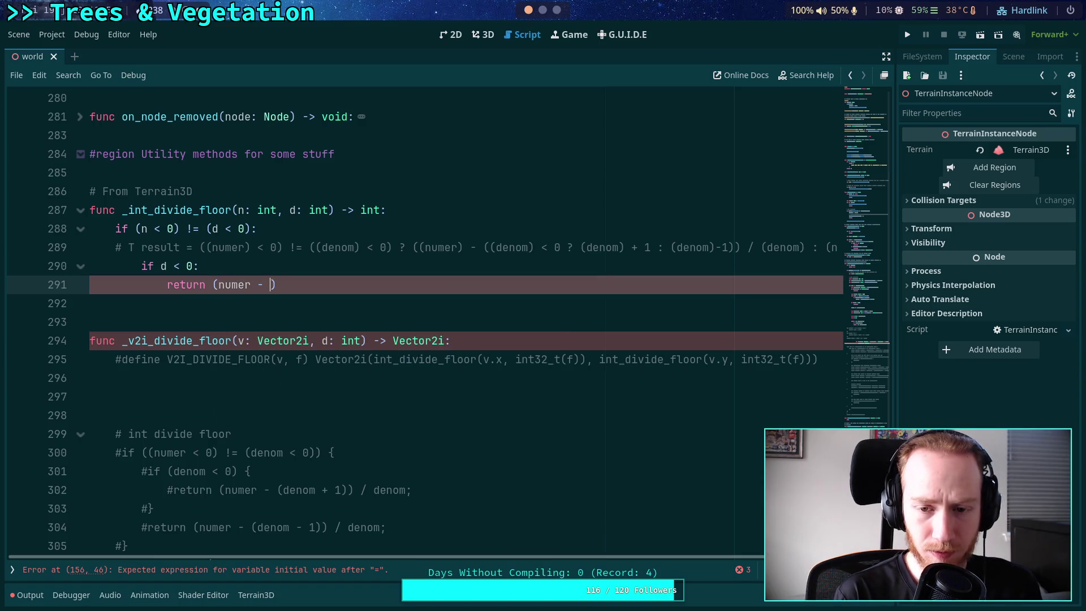
text((denom + 1)
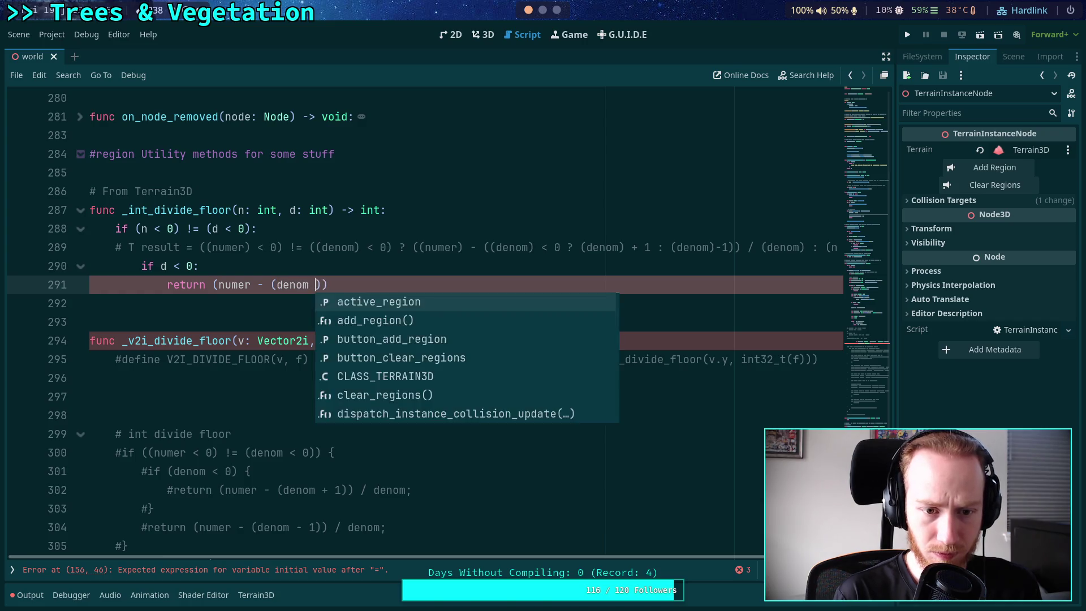
text()))
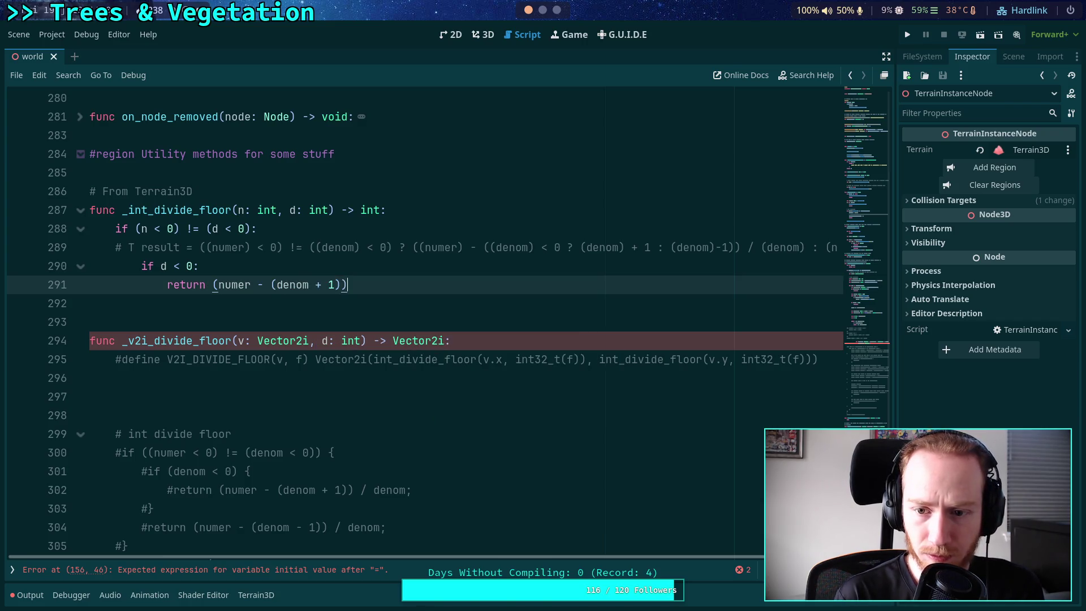
text( / d)
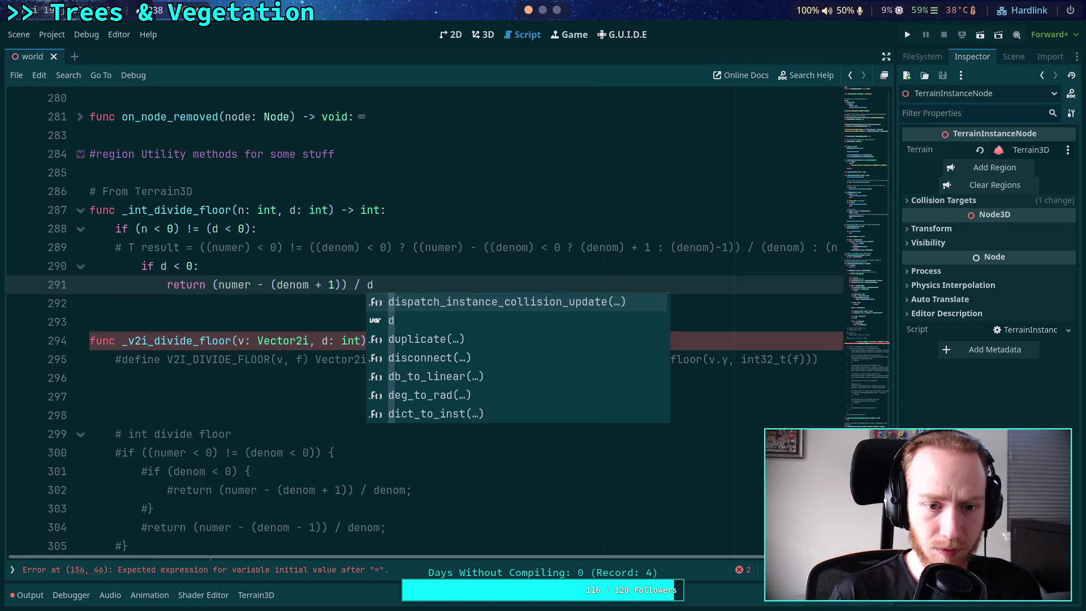
click(303, 284)
key(BackSpace)
key(BackSpace)
key(BackSpace)
key(Delete)
click(250, 285)
key(BackSpace)
key(BackSpace)
key(BackSpace)
click(390, 283)
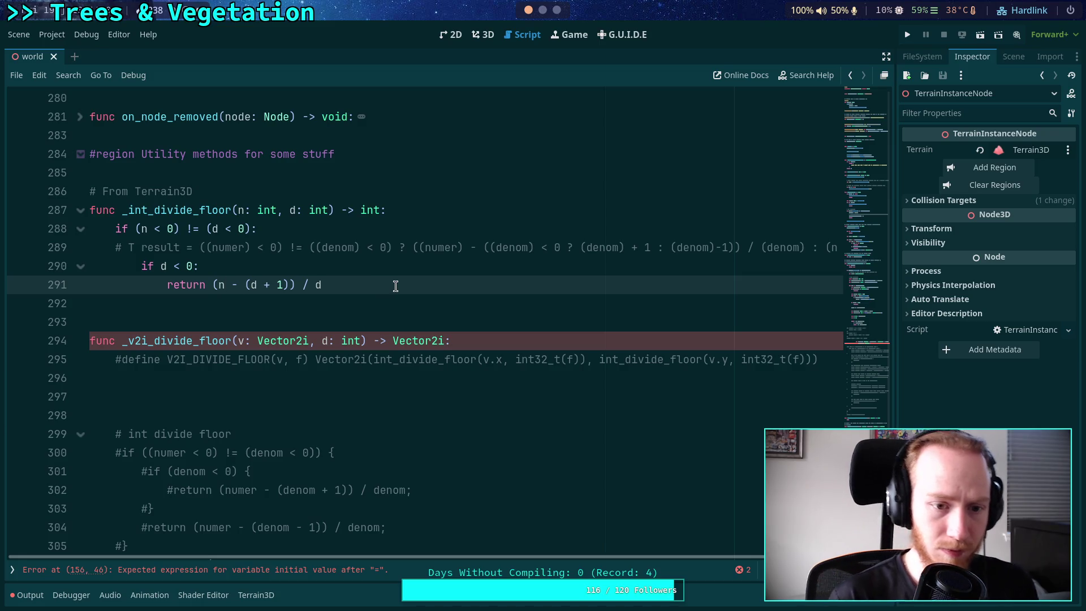
Add the second early return in terms of n and d, undoing an unwanted autocomplete insertion
key(Return)
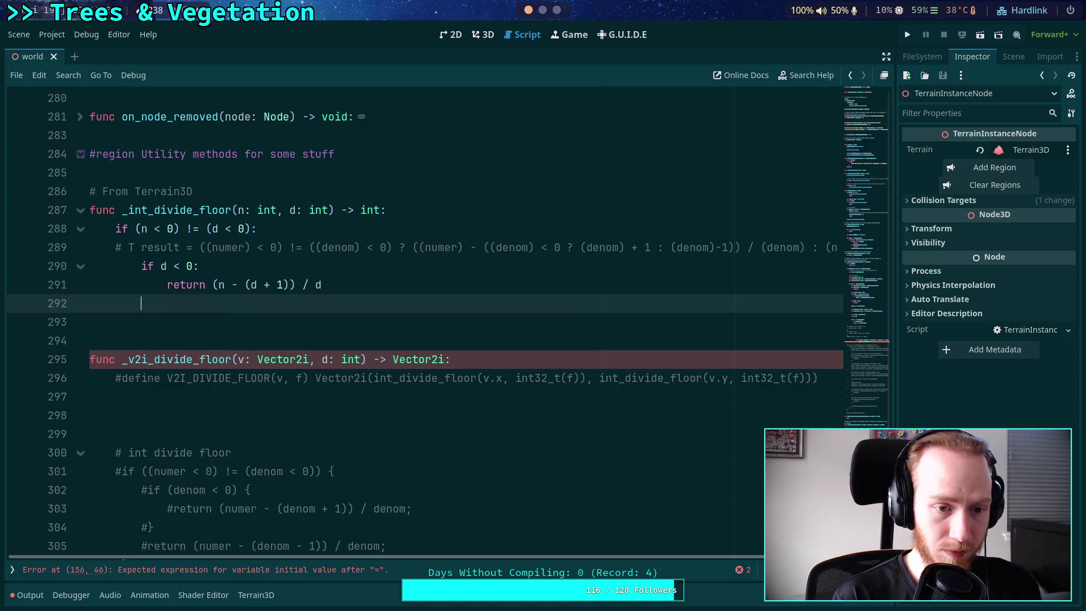
text(return (n - )
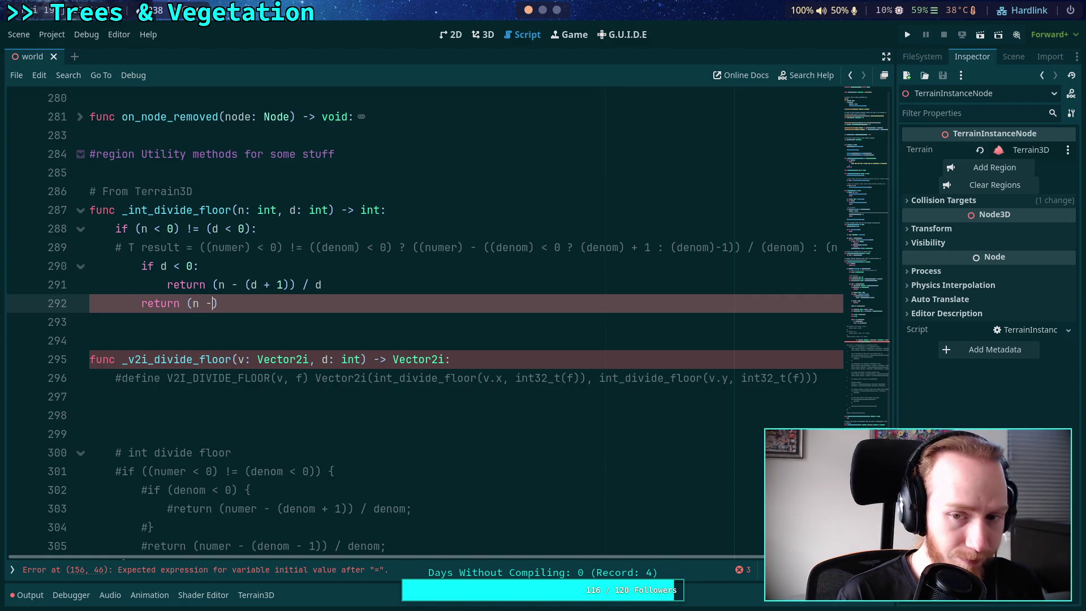
text( ()
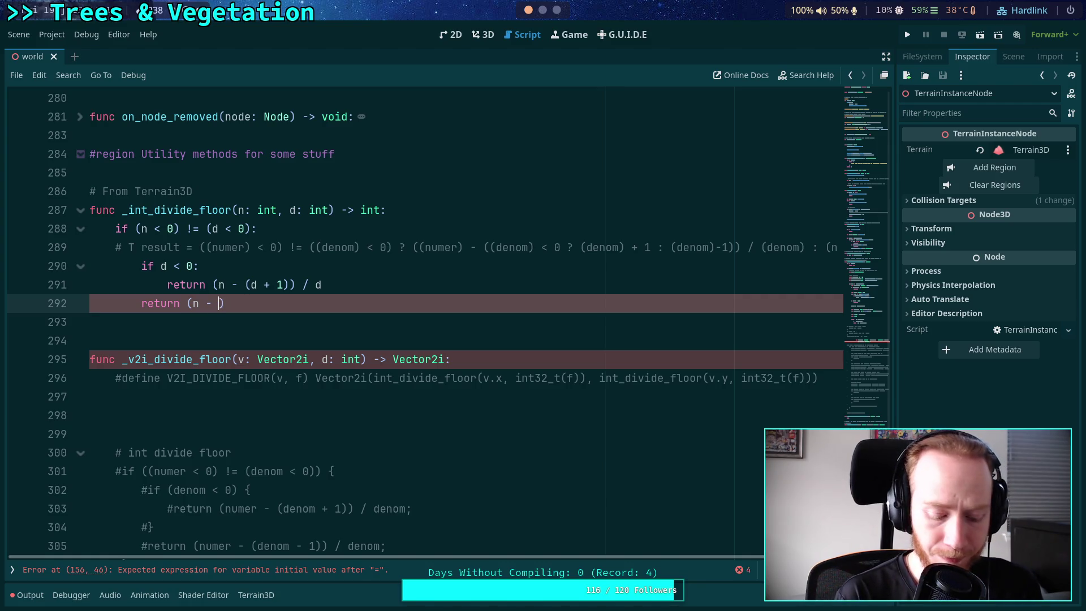
text(d - )
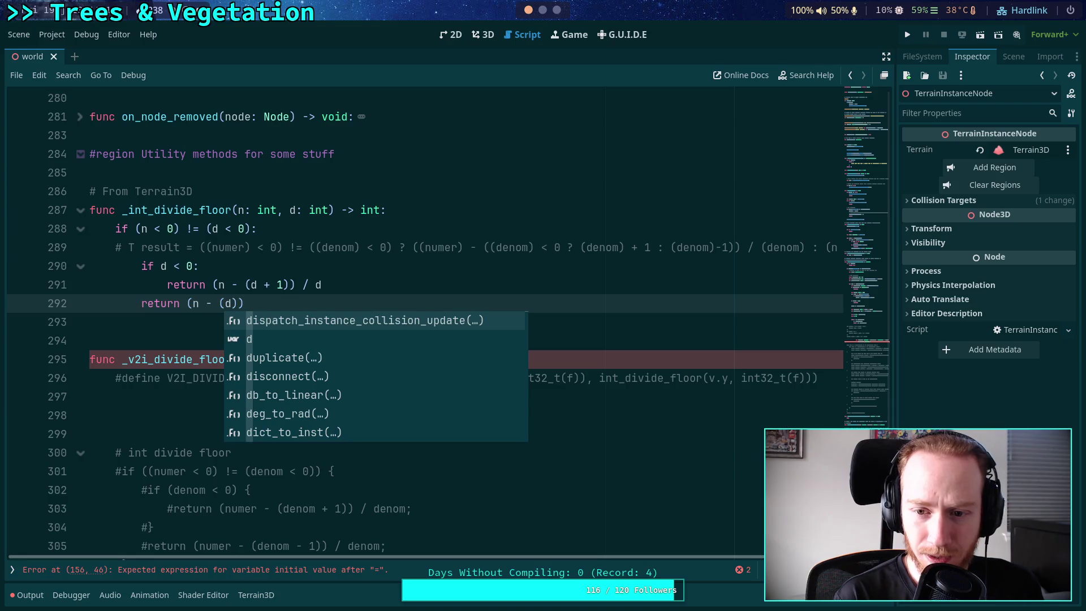
text()))
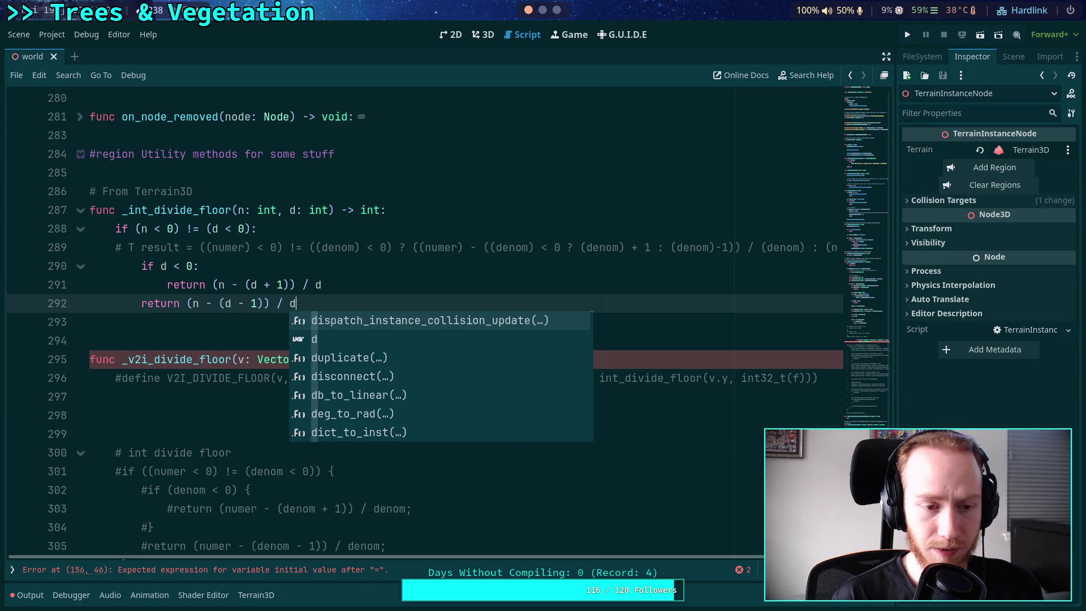
key(Return)
key(ctrl+z)
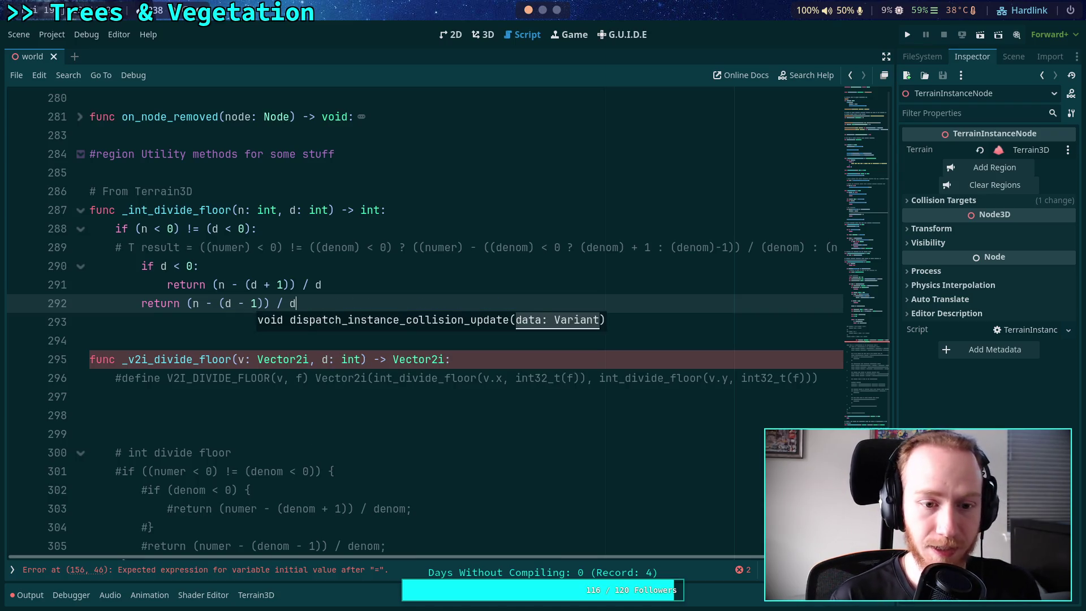
key(Return)
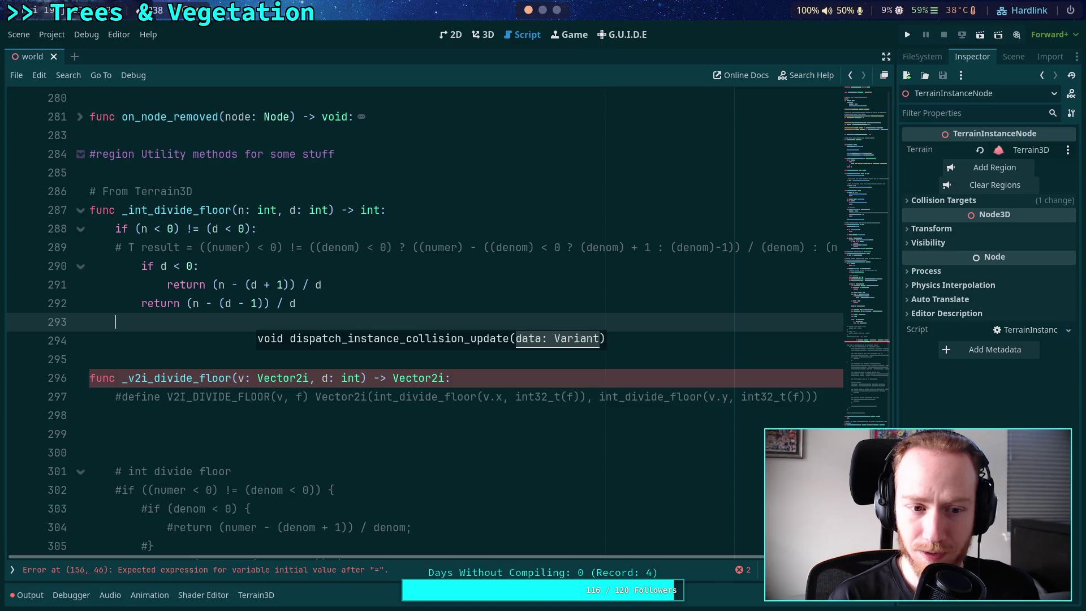
Write the final 'return n / d' and move the formula comment above the if statement
drag(610, 565, 759, 543)
click(199, 329)
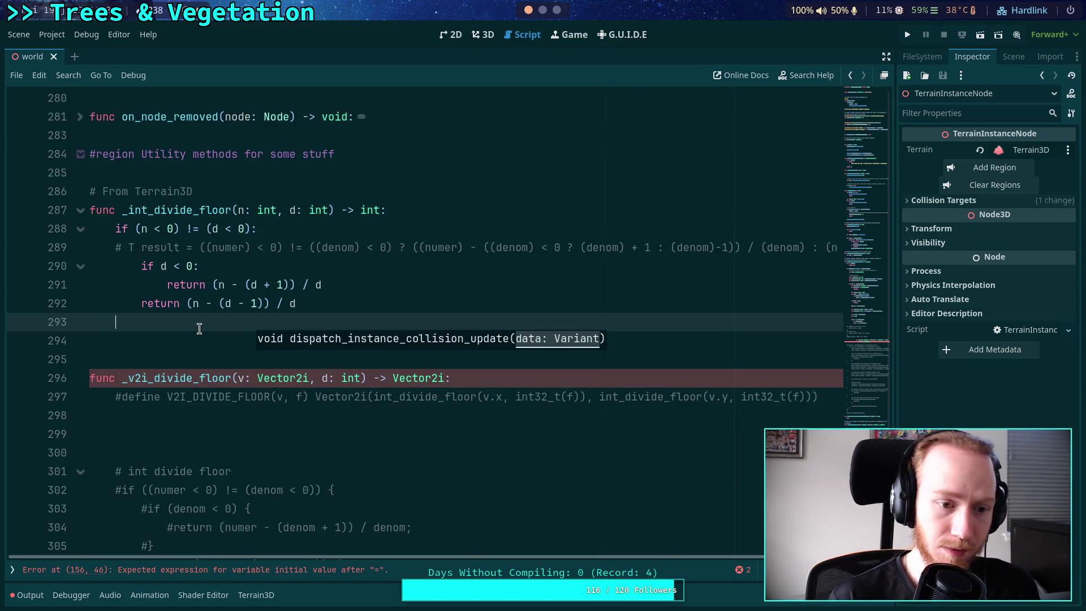
text(return n /)
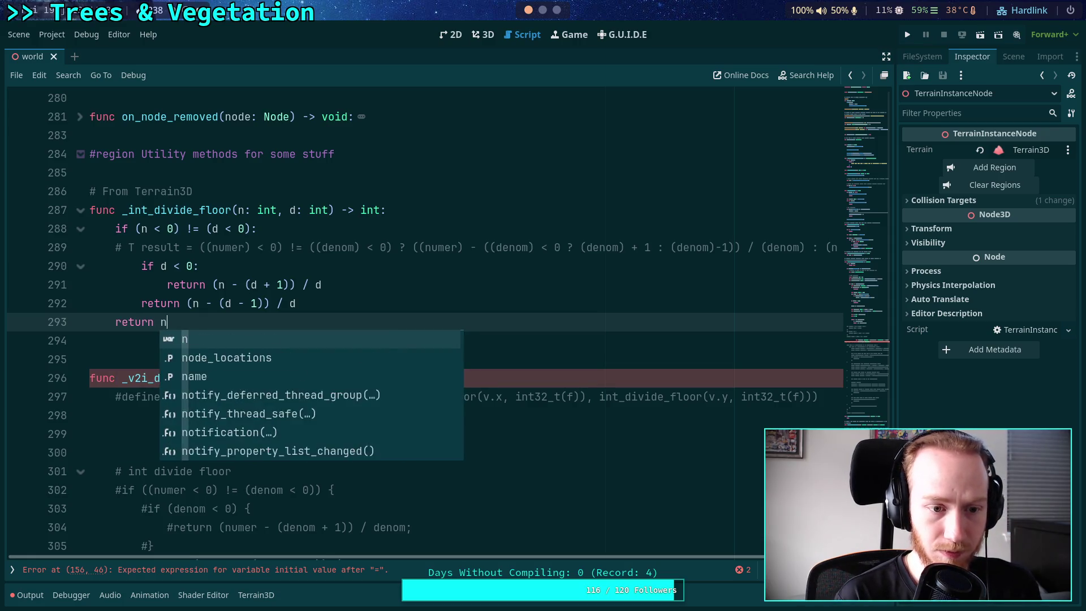
click(323, 250)
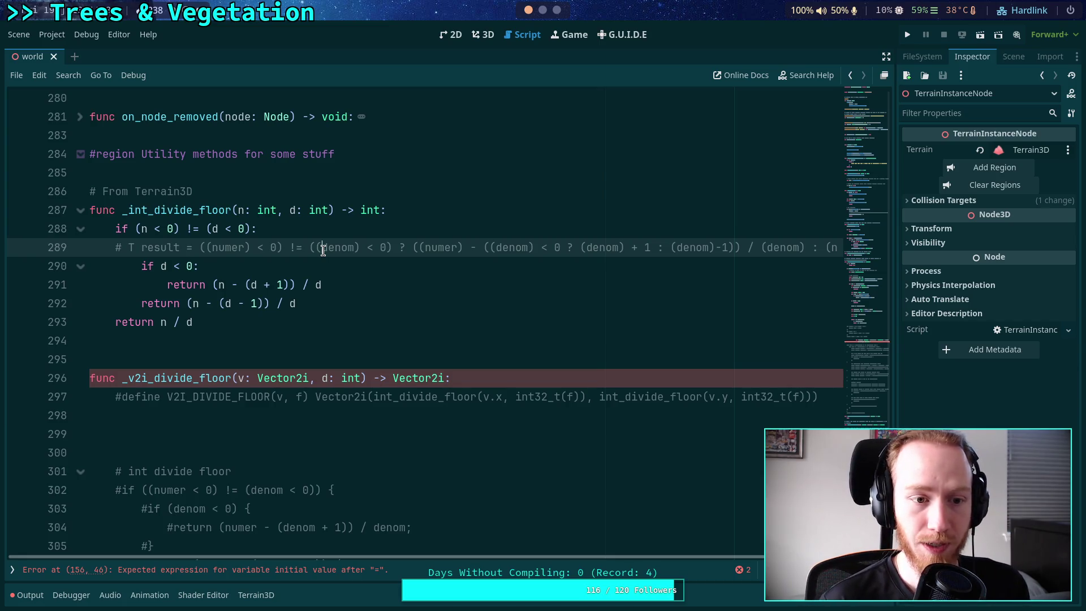
key(alt+Up)
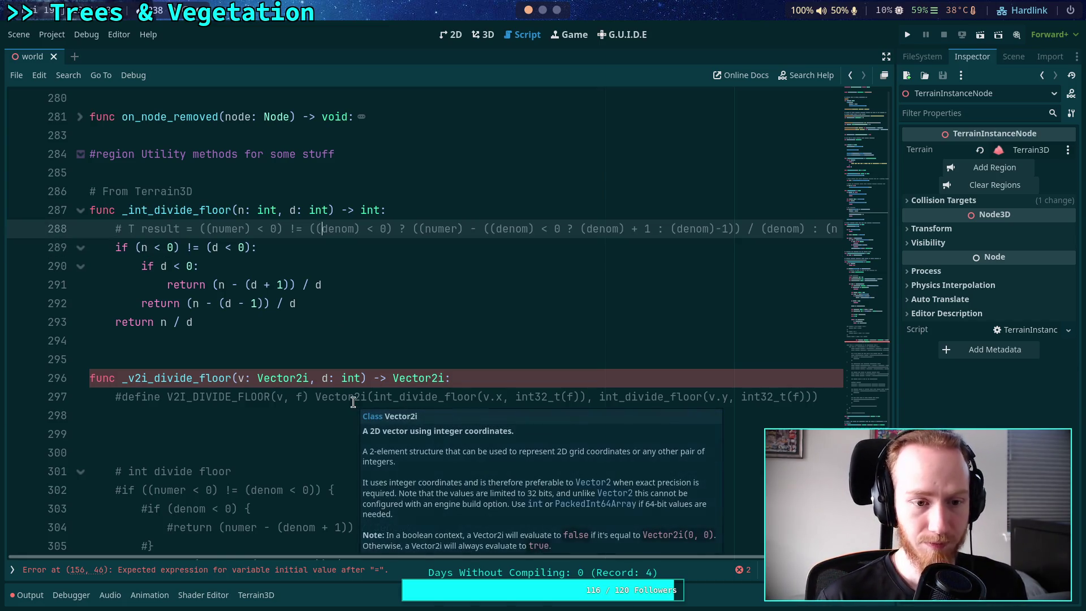
Replace the old commented divide-floor block with 'return Vector2i(' starting with _int_divide_floor(v.x,
click(229, 433)
scroll(246, 444, down, 3)
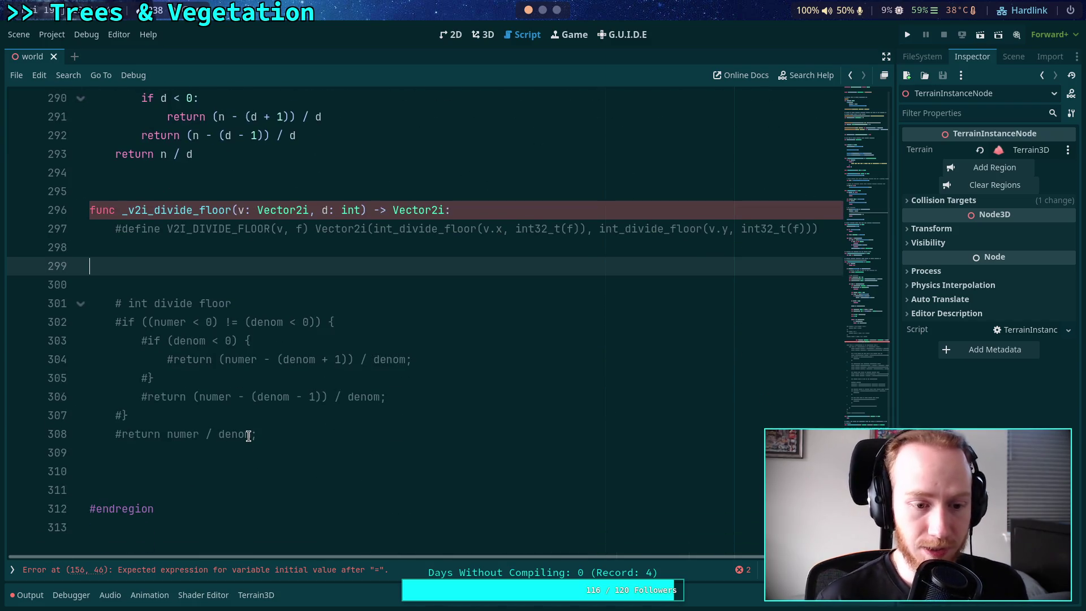
drag(294, 429, 168, 285)
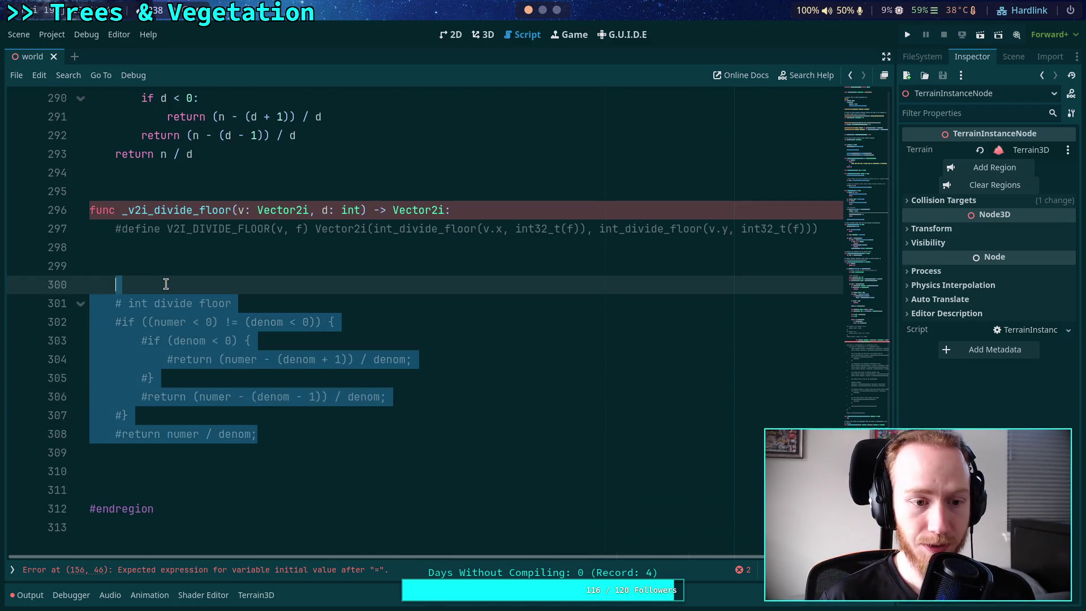
scroll(268, 352, up, 2)
key(BackSpace)
key(BackSpace)
key(BackSpace)
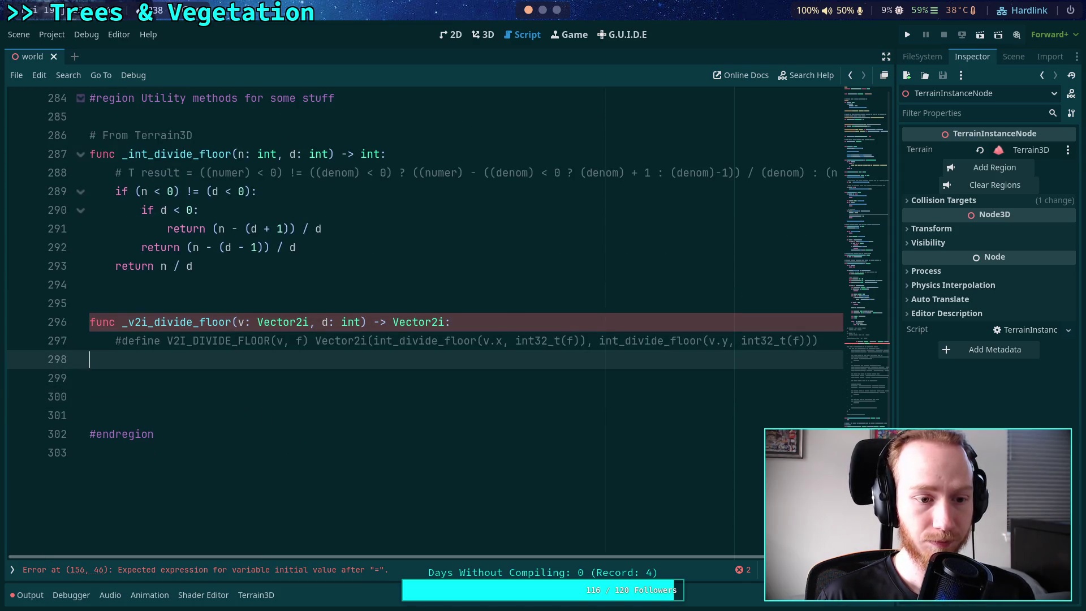
text(retur)
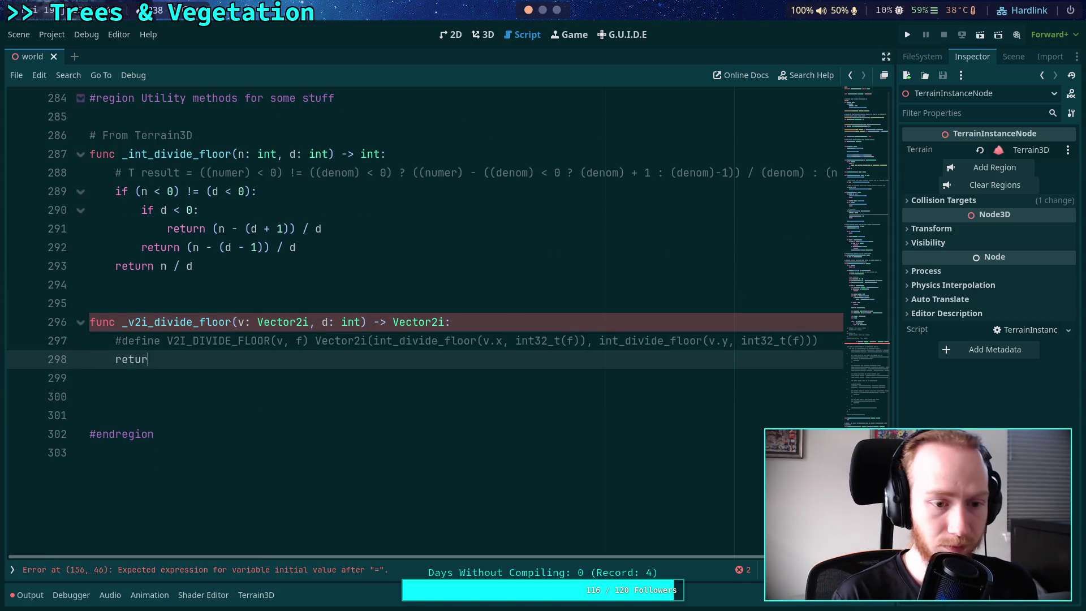
text(n Vector)
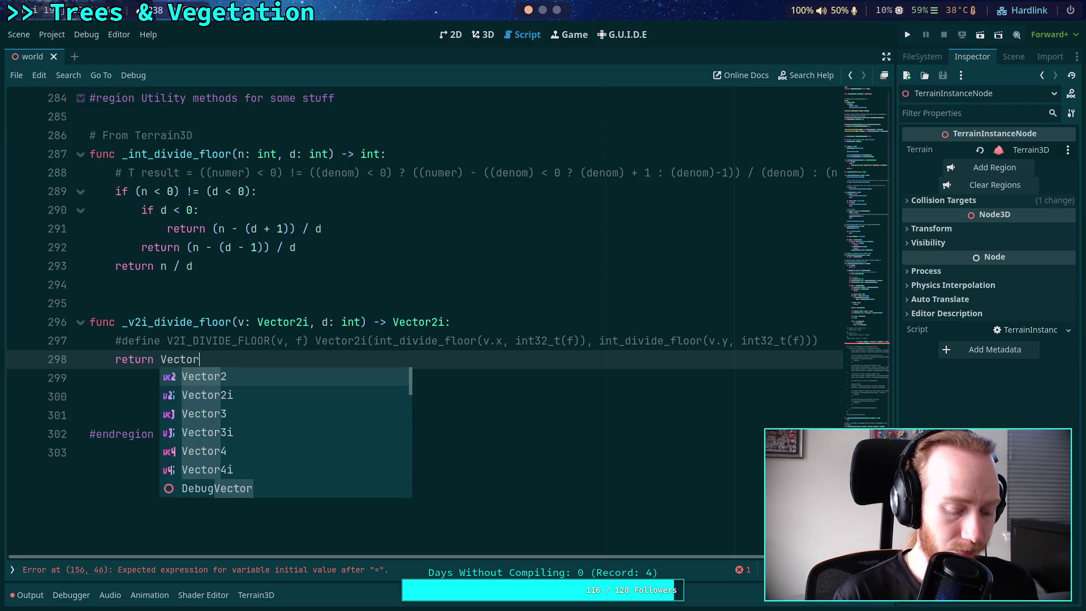
text(2i()
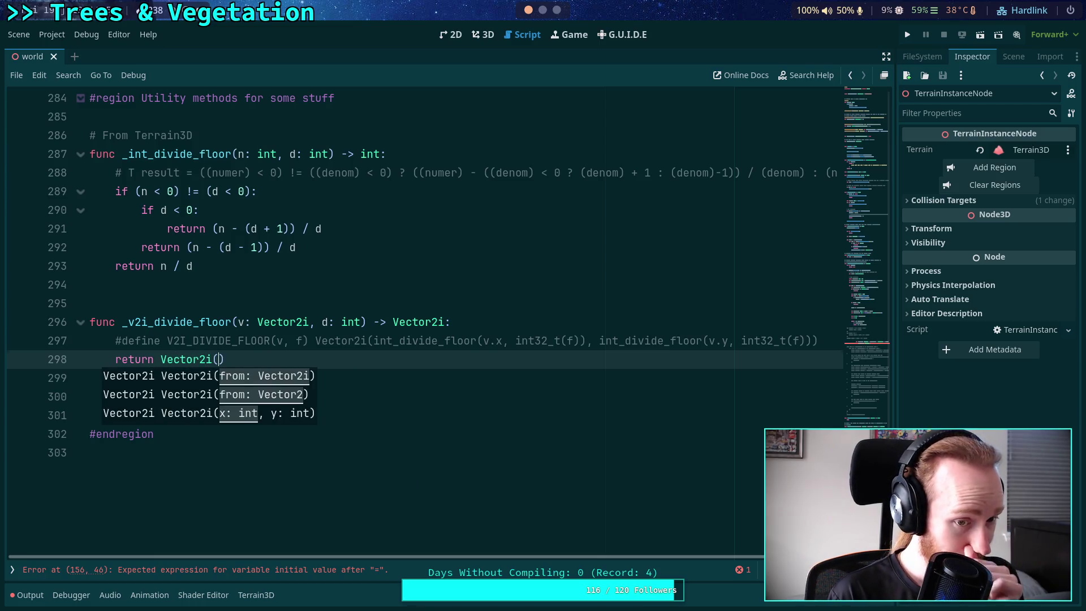
key(Return)
text(_int_di)
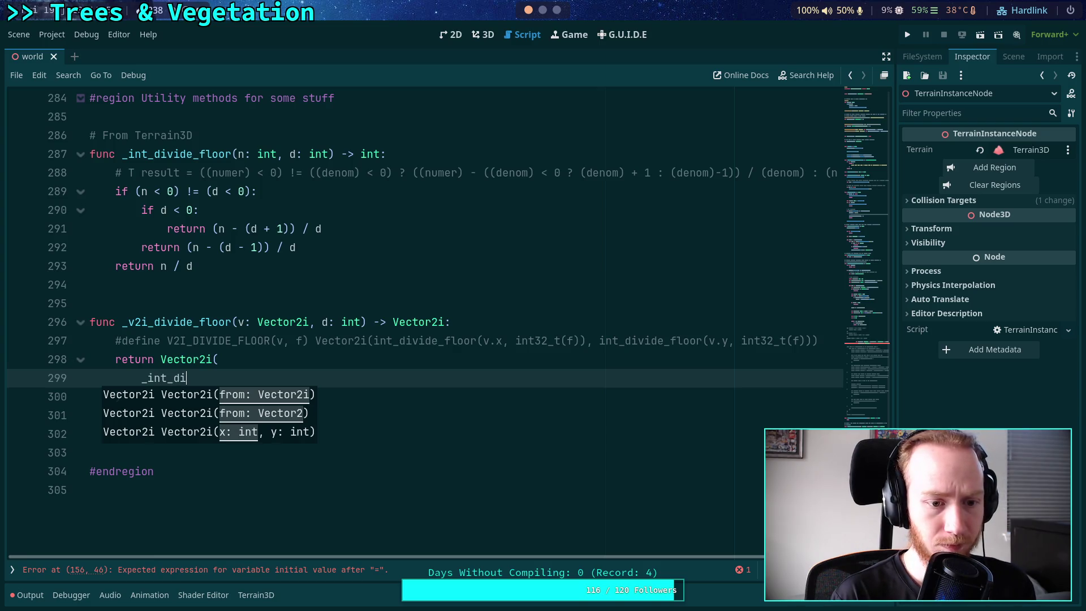
key(Return)
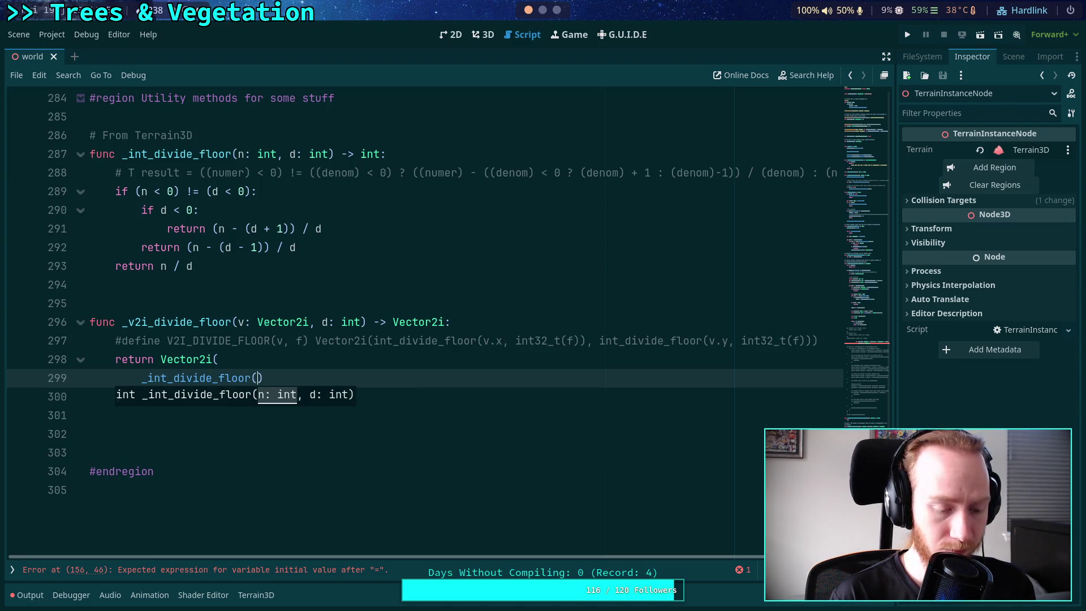
text(v.x)
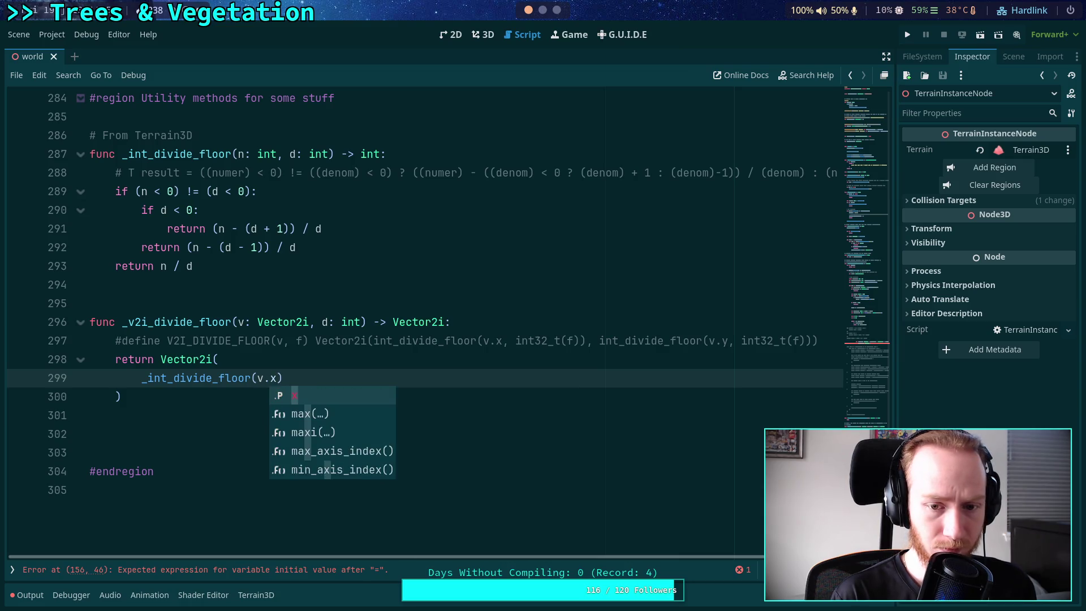
text(,)
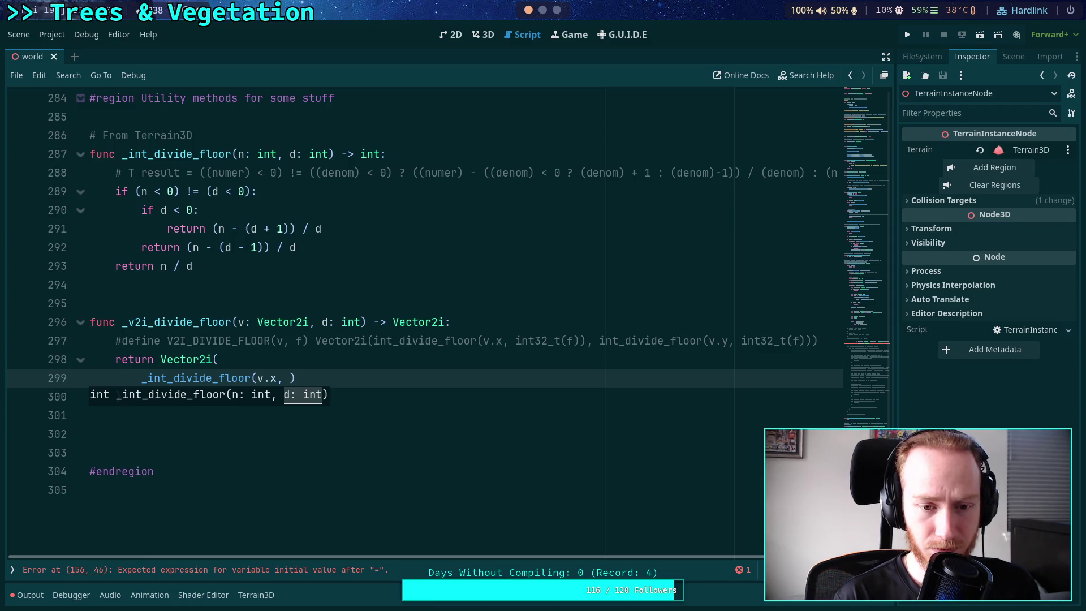
Make divisor d a float and complete _int_divide_floor(v.x, int(d)) and _int_divide_floor(v.y, int(d))
double_click(350, 323)
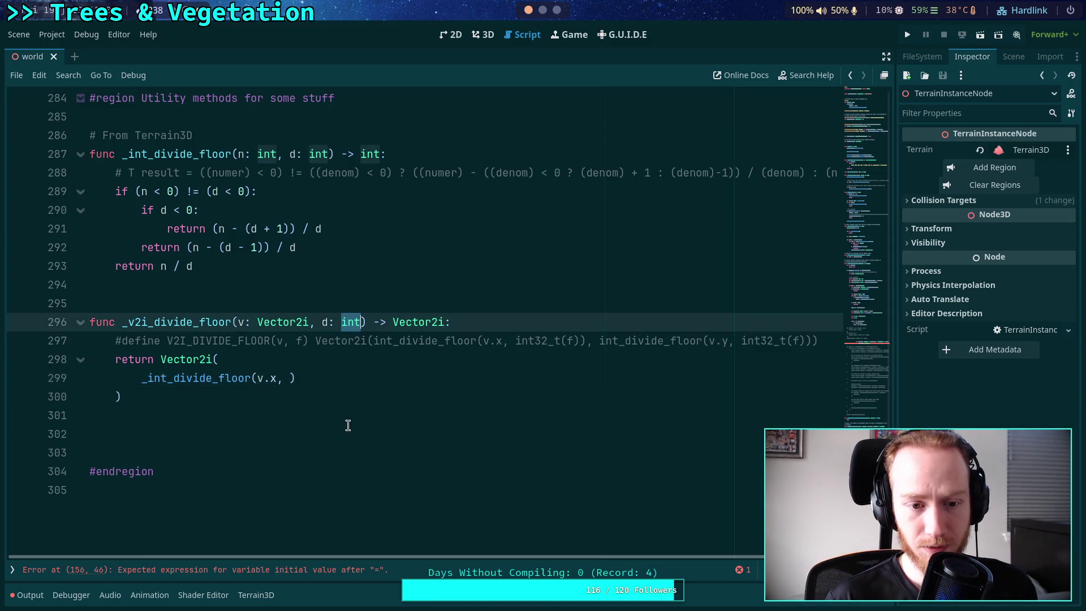
text(float)
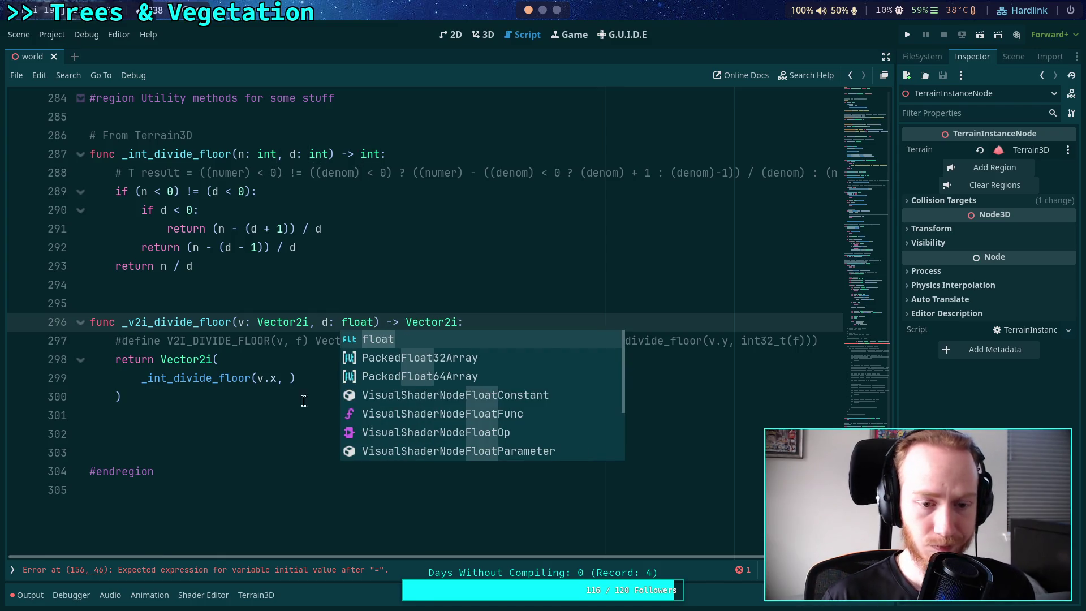
click(289, 378)
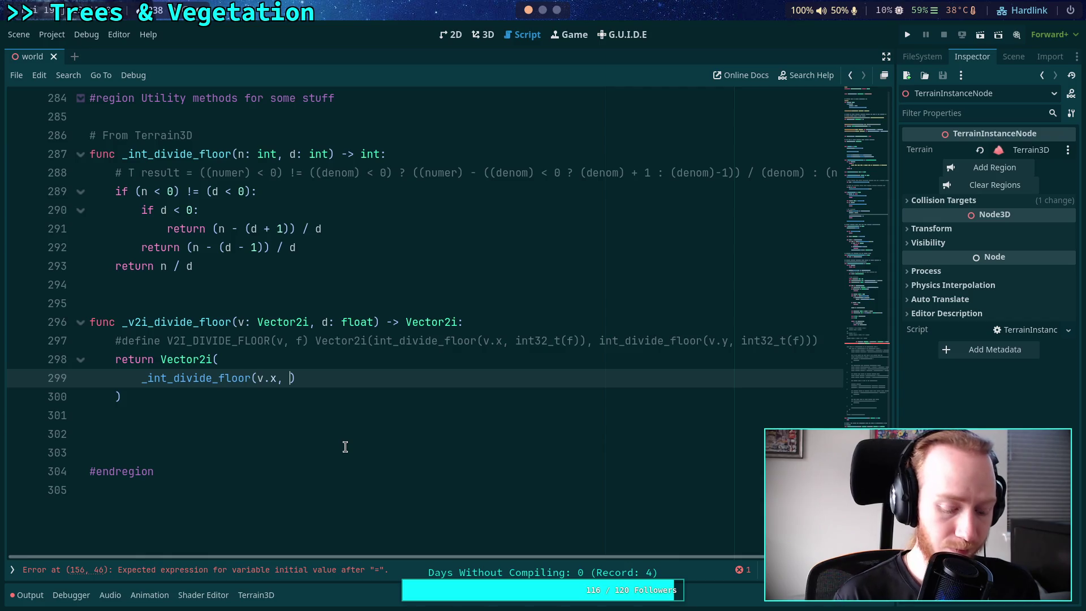
text(int(d)
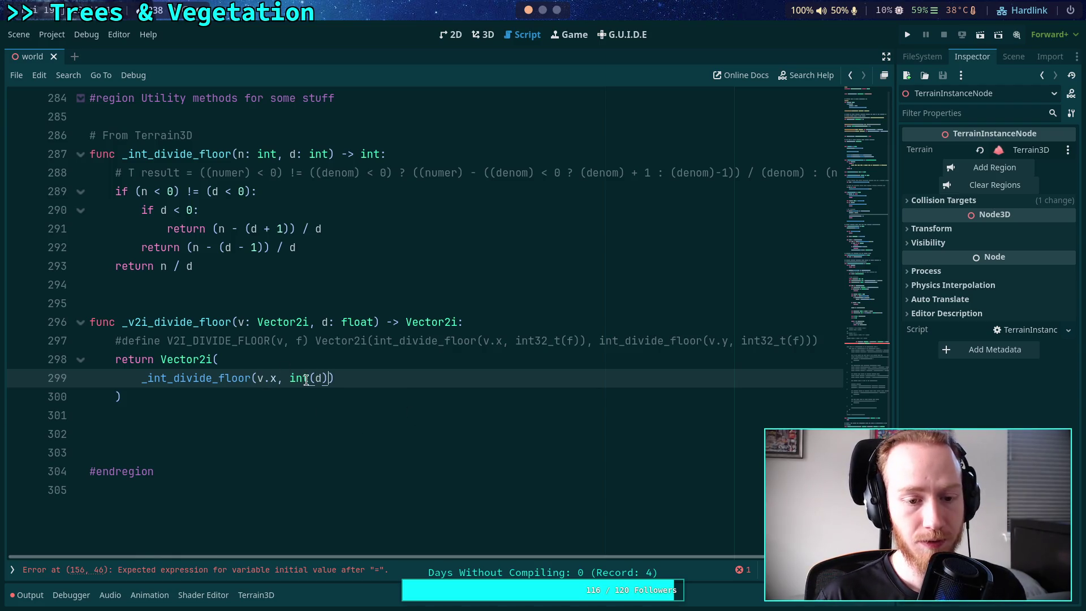
mouse_move(306, 380)
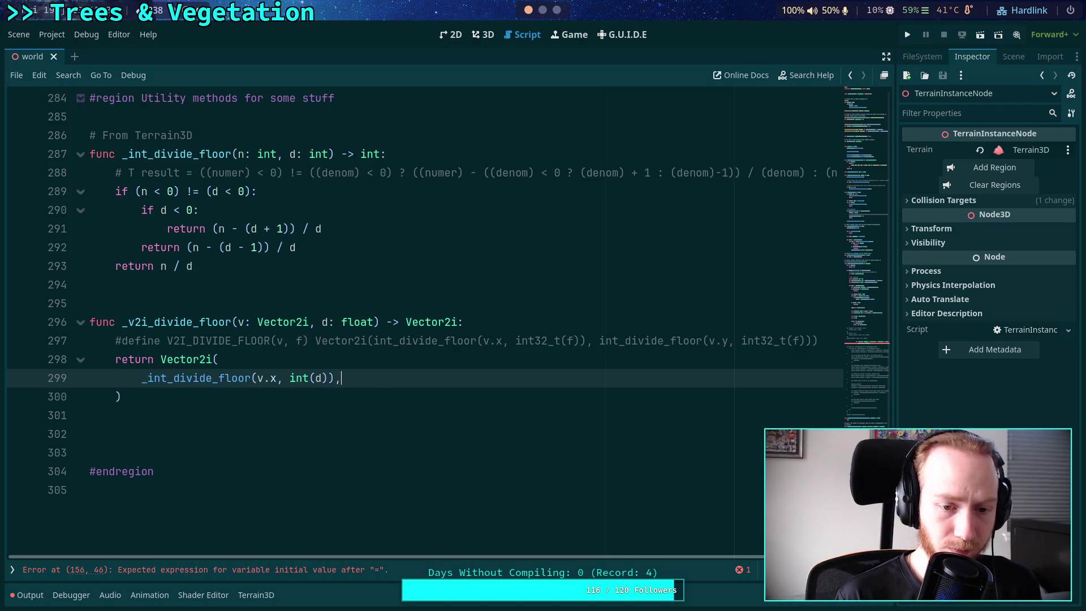
text(, _int_d)
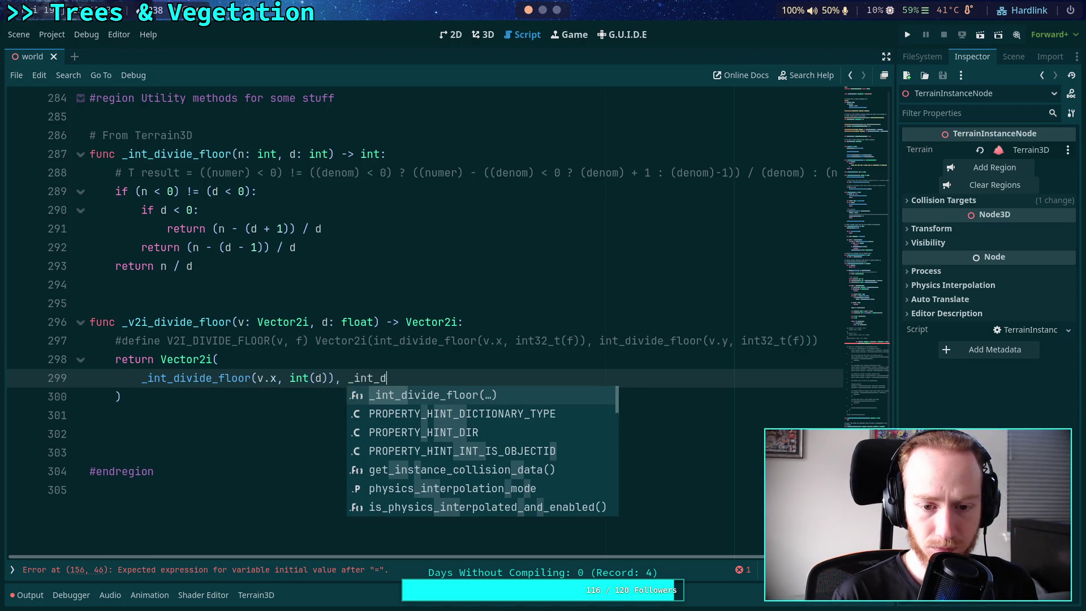
key(Return)
text(v.y)
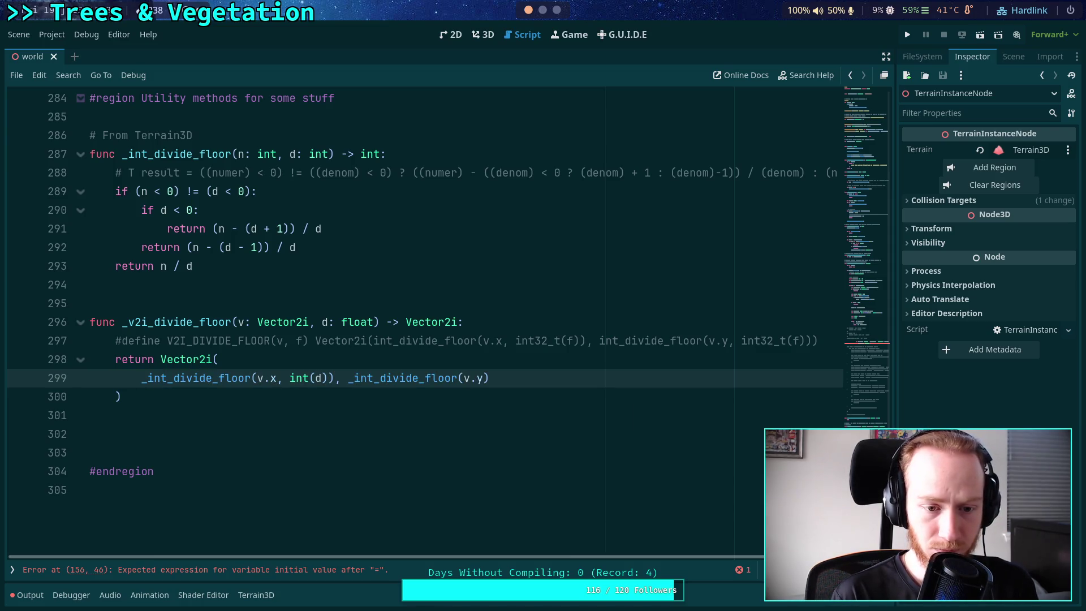
text(, int)
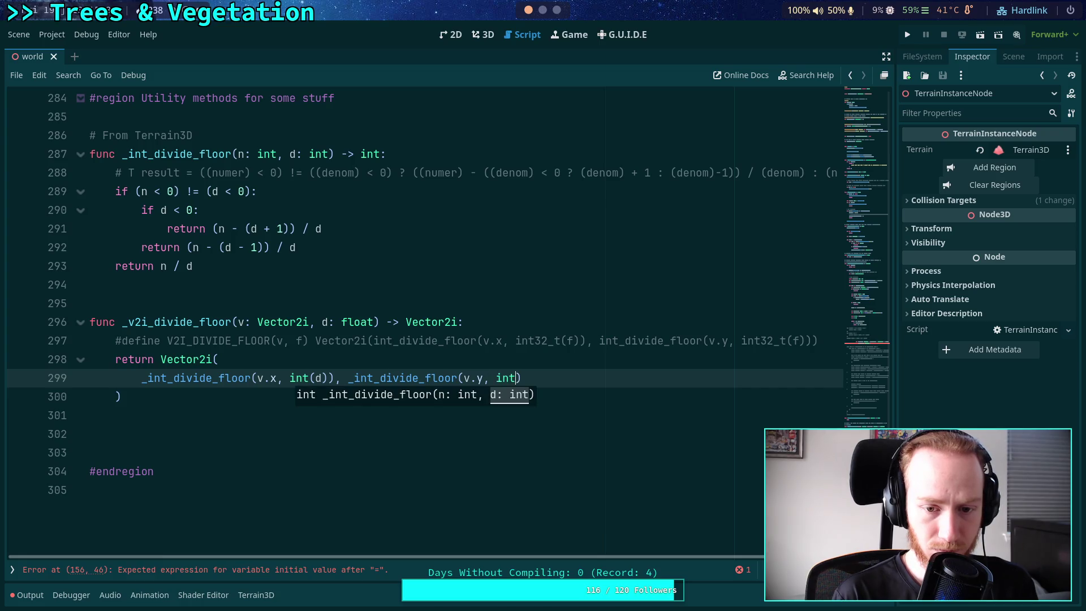
text((d)
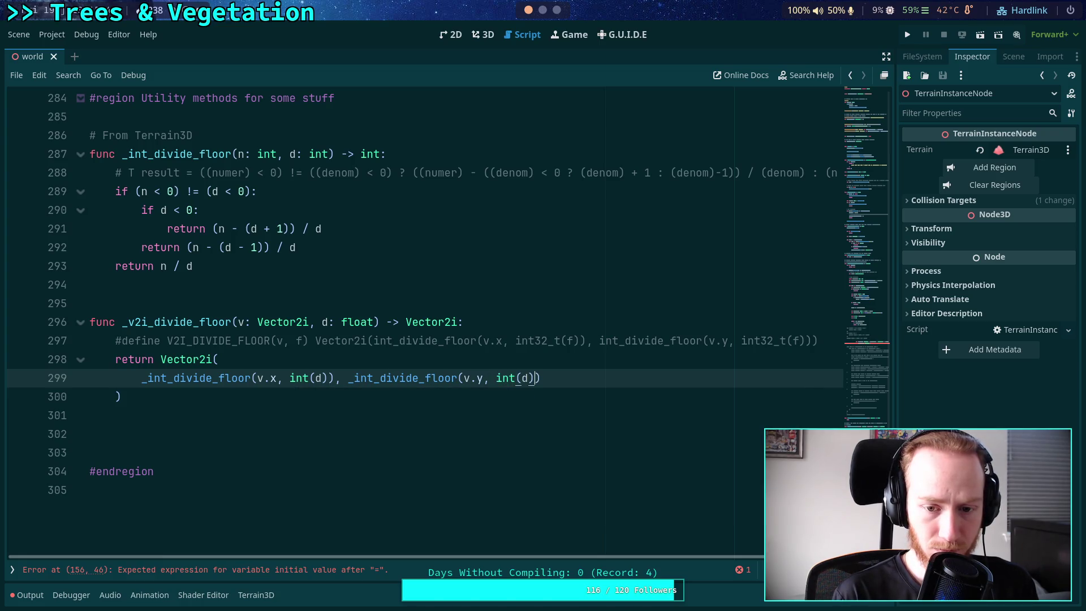
Join the Vector2i return expression onto a single line
click(121, 397)
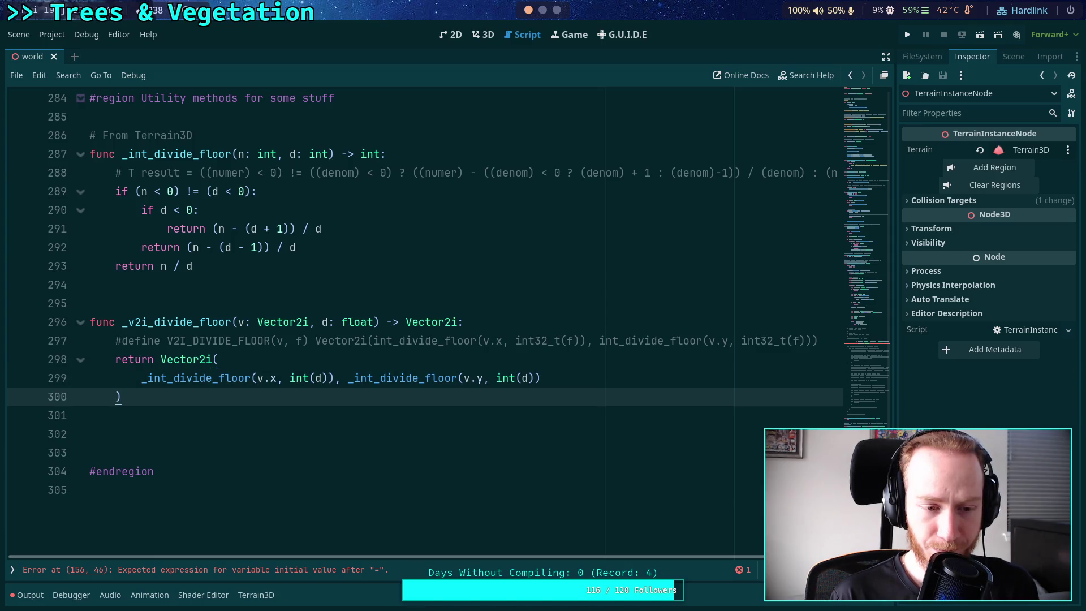
click(144, 378)
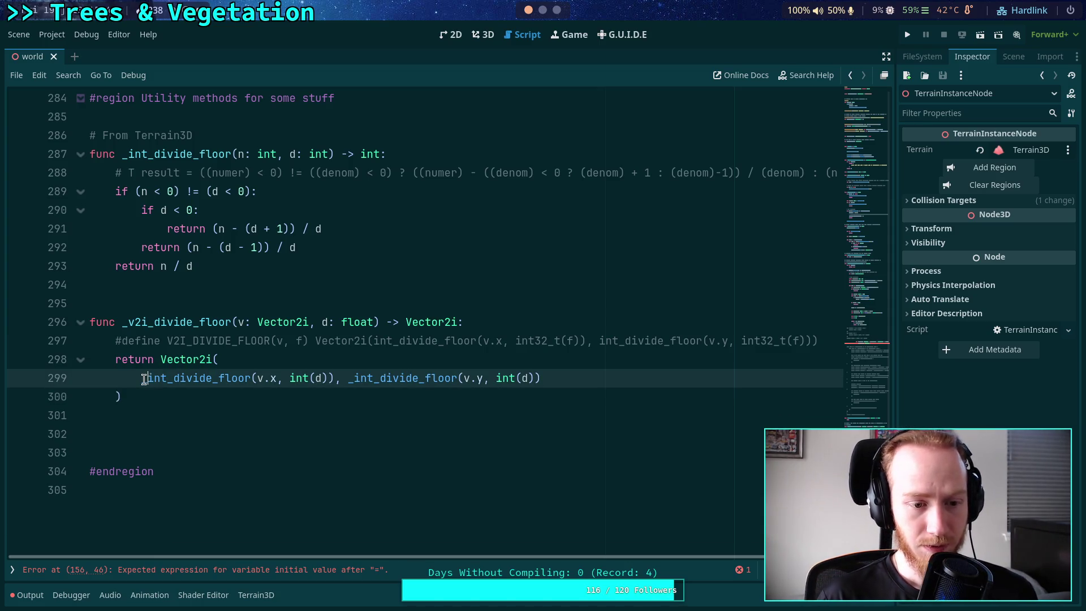
key(BackSpace)
key(BackSpace)
key(BackSpace)
key(Down)
key(Left)
key(BackSpace)
key(BackSpace)
key(BackSpace)
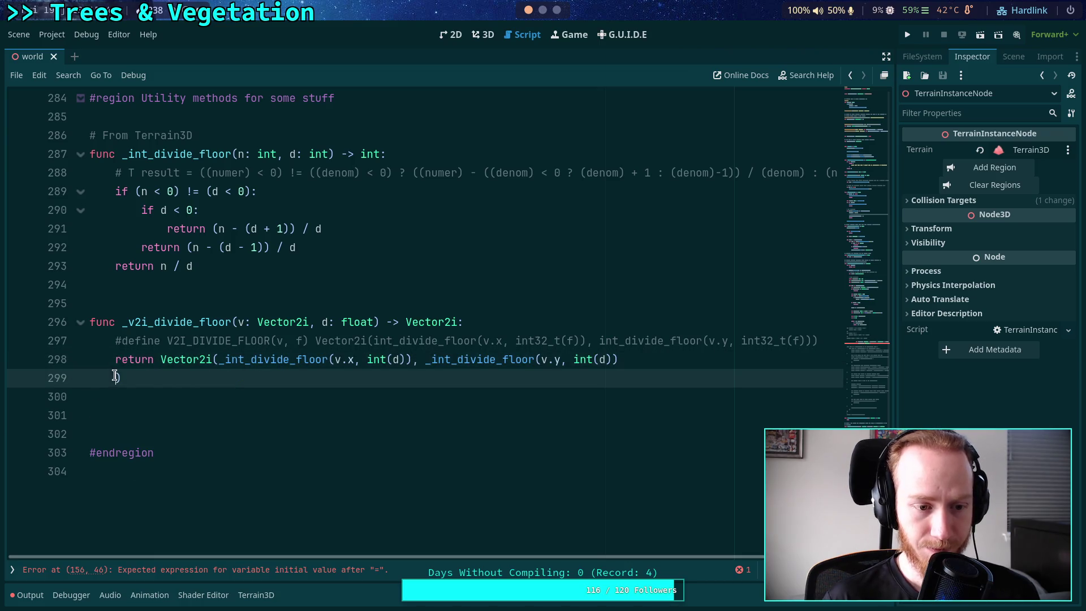
click(289, 401)
Remove stray blank lines around the helper functions and save the script
scroll(288, 402, up, 2)
click(224, 396)
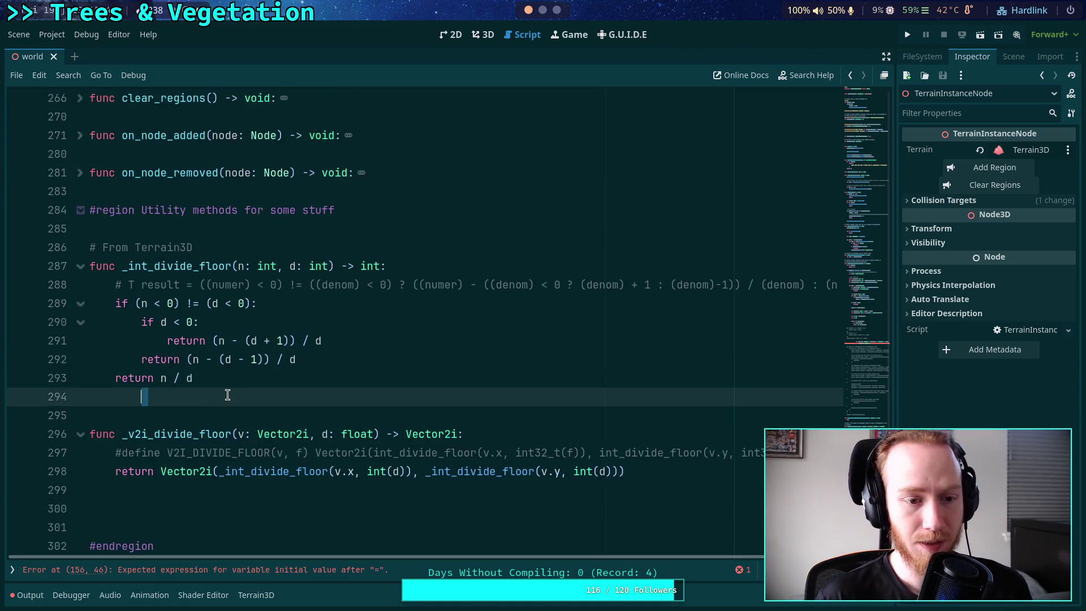
key(BackSpace)
key(BackSpace)
key(BackSpace)
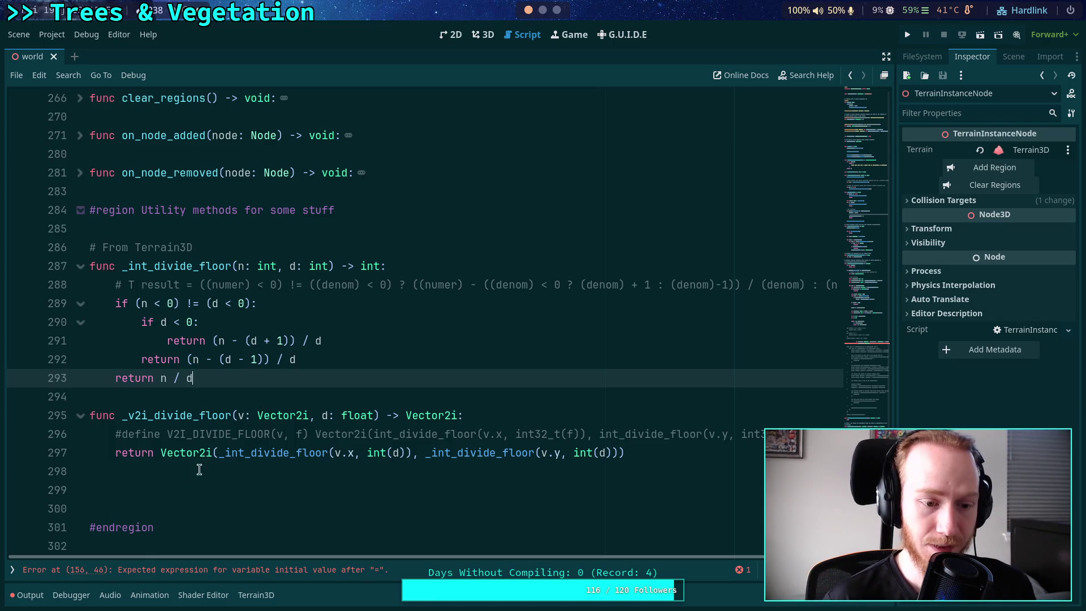
click(170, 489)
key(BackSpace)
key(BackSpace)
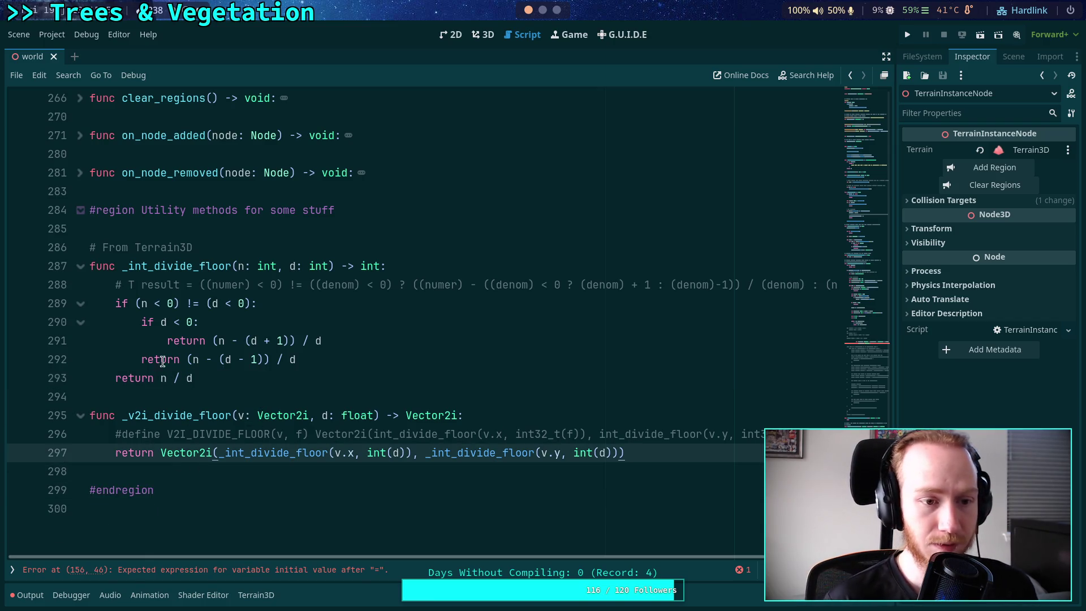
click(259, 234)
key(ctrl+s)
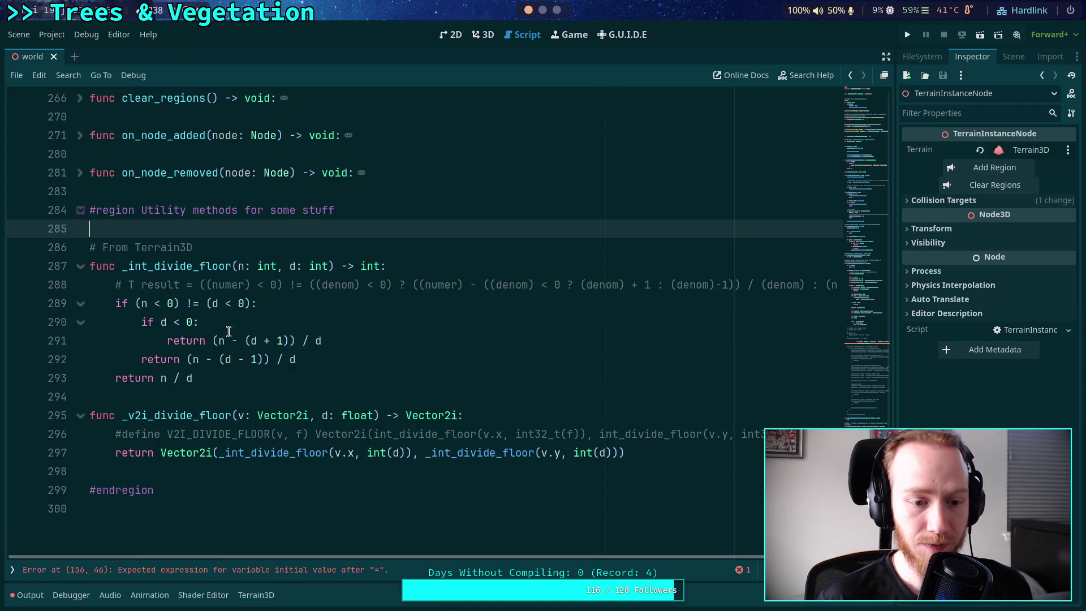
Set region_loc in the cell loop to _v2i_divide_floor(grid_pos, region_size)
scroll(272, 395, up, 10)
scroll(272, 394, up, 15)
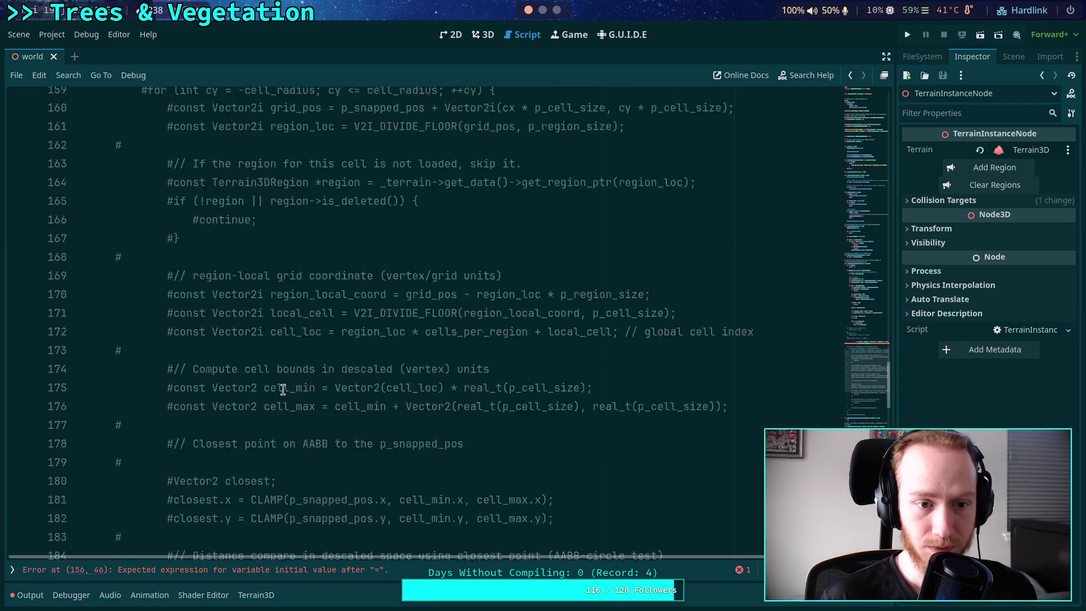
click(443, 246)
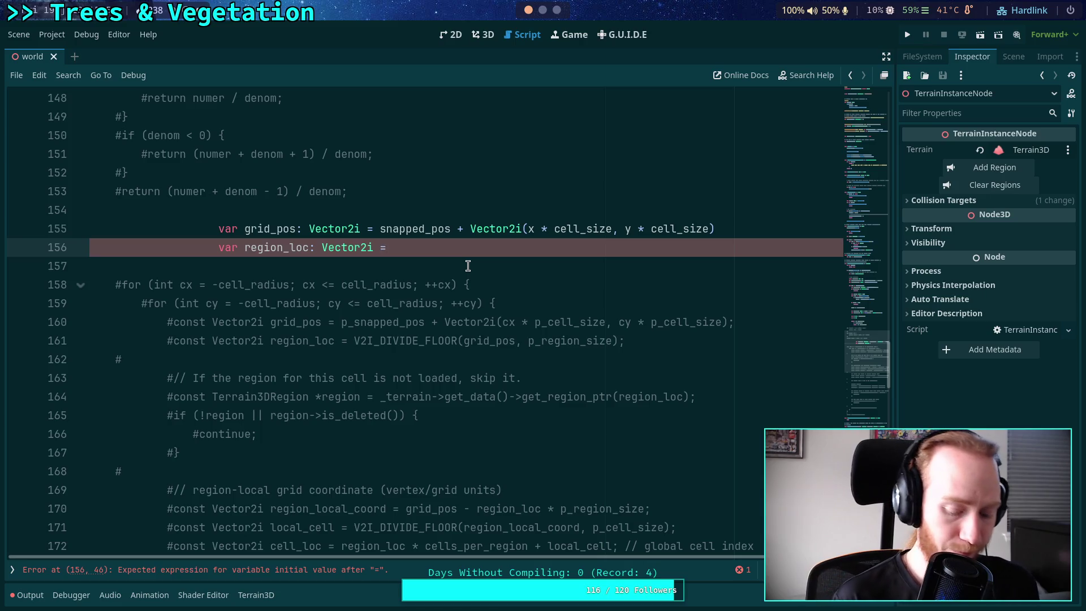
text(_v2i_)
key(Return)
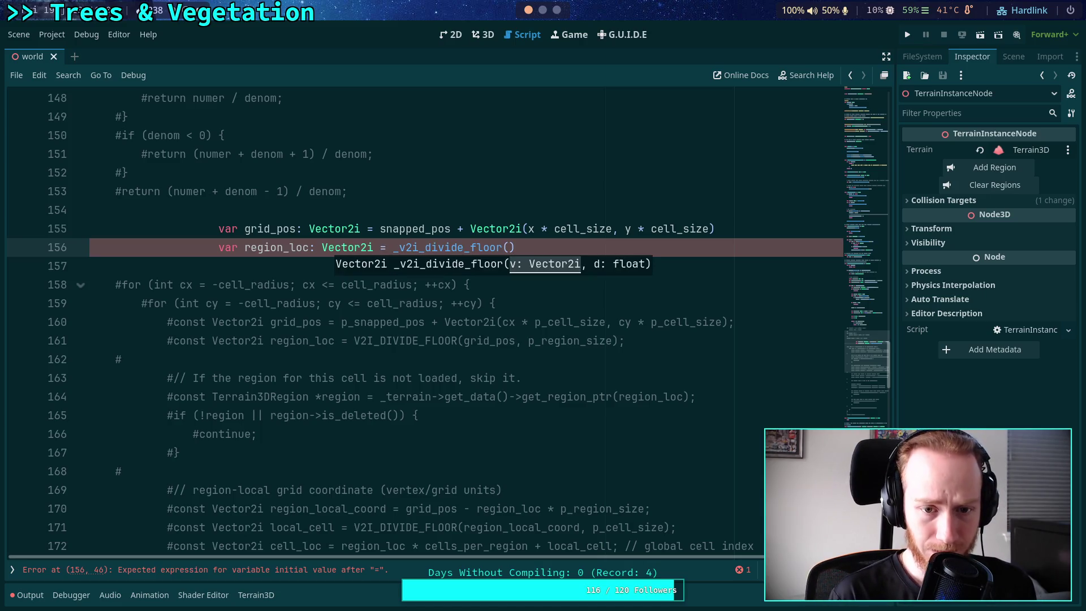
text(grid_pos)
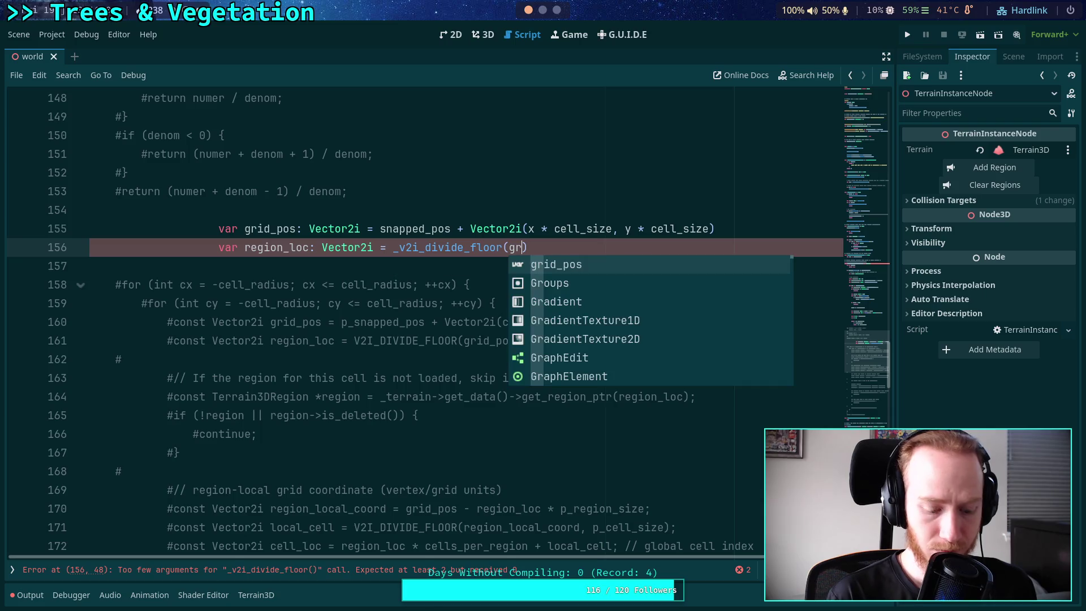
text(,)
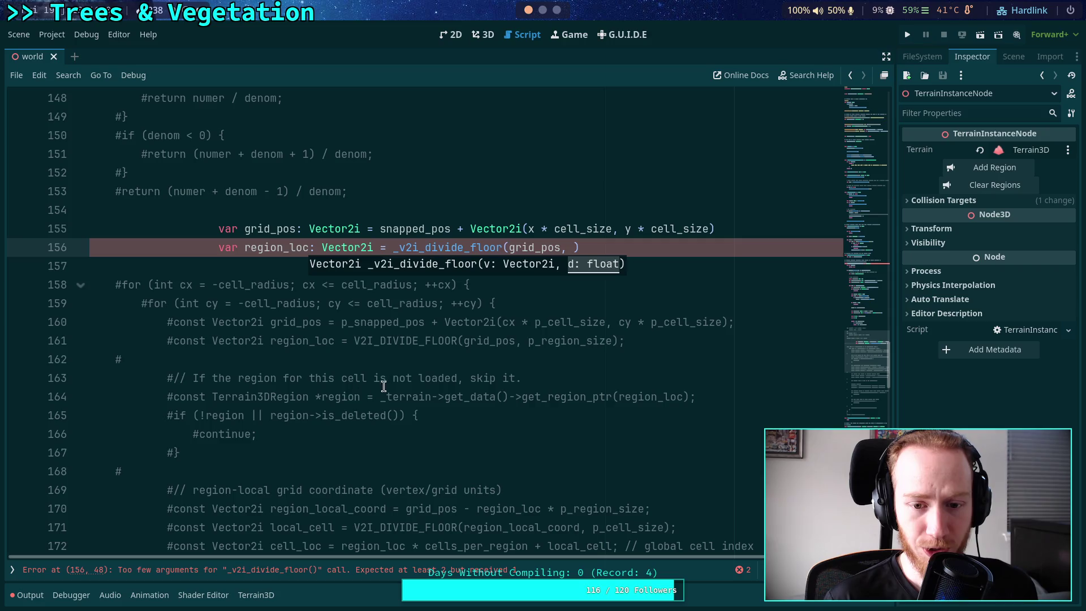
scroll(459, 339, up, 3)
text(region_size)
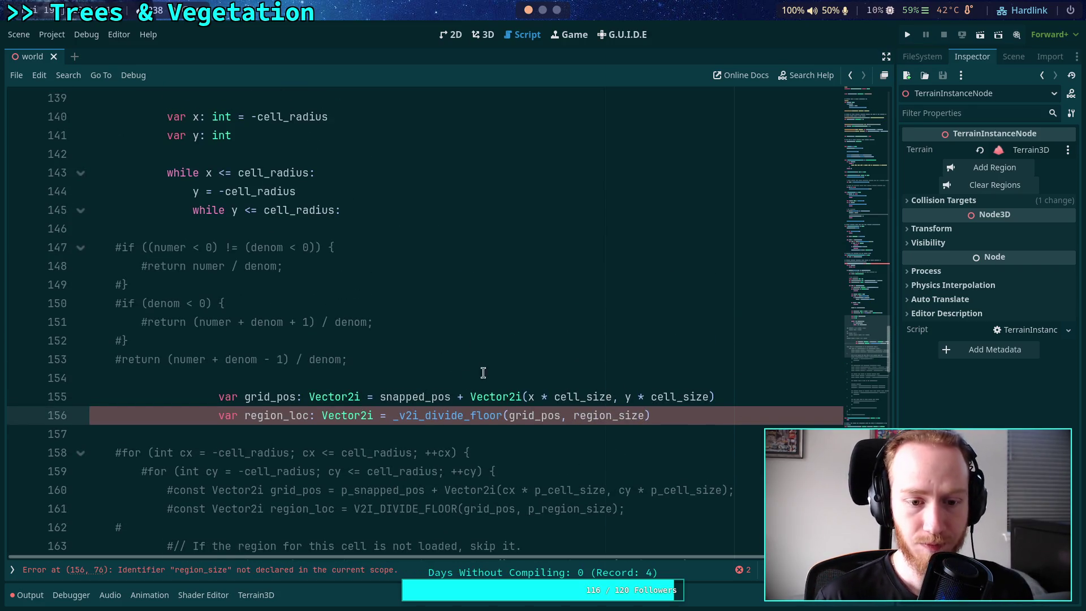
Begin a 'var region_size: int=' declaration below the cell_size constant
scroll(441, 388, up, 9)
click(392, 209)
key(Return)
text(var region_size: i)
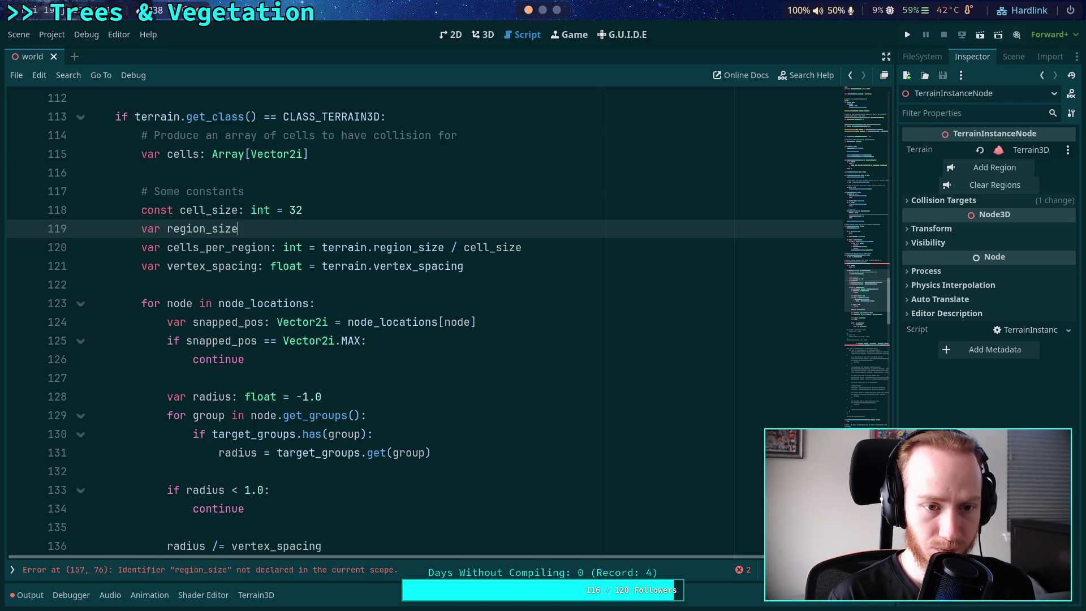
text(nt=)
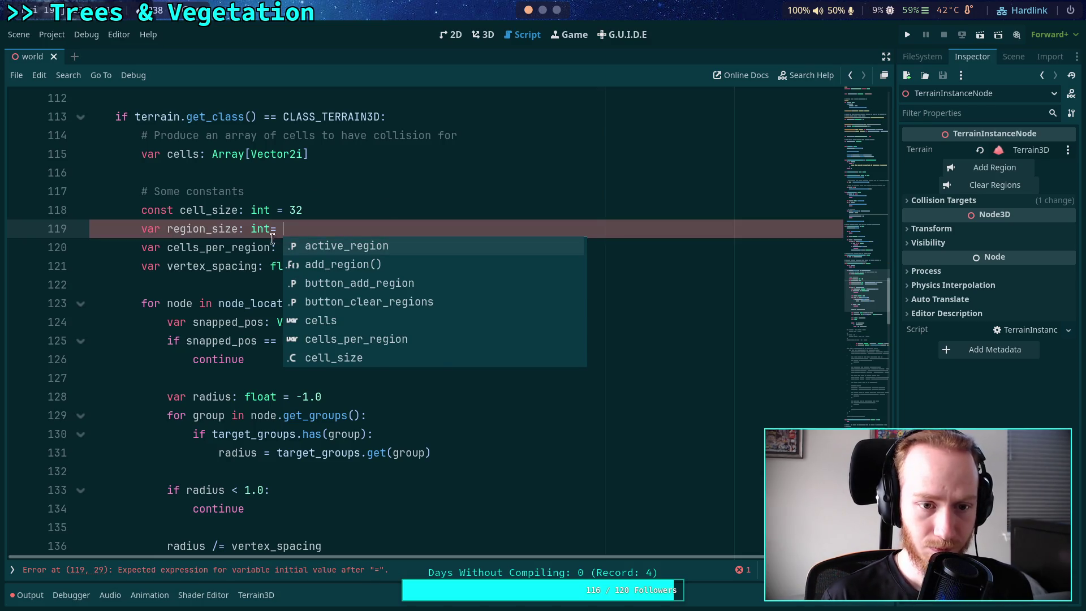
Assign terrain.region_size to region_size and use region_size in the cells_per_region formula
key(Left)
key(Left)
drag(323, 247, 444, 247)
key(ctrl+x)
click(379, 222)
key(ctrl+v)
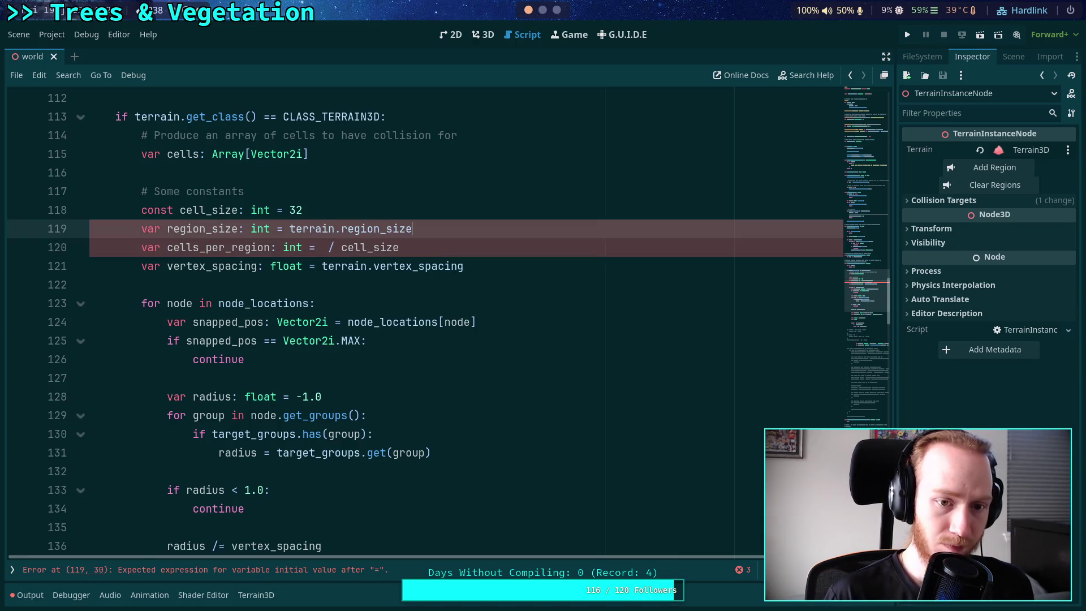
double_click(232, 229)
click(320, 243)
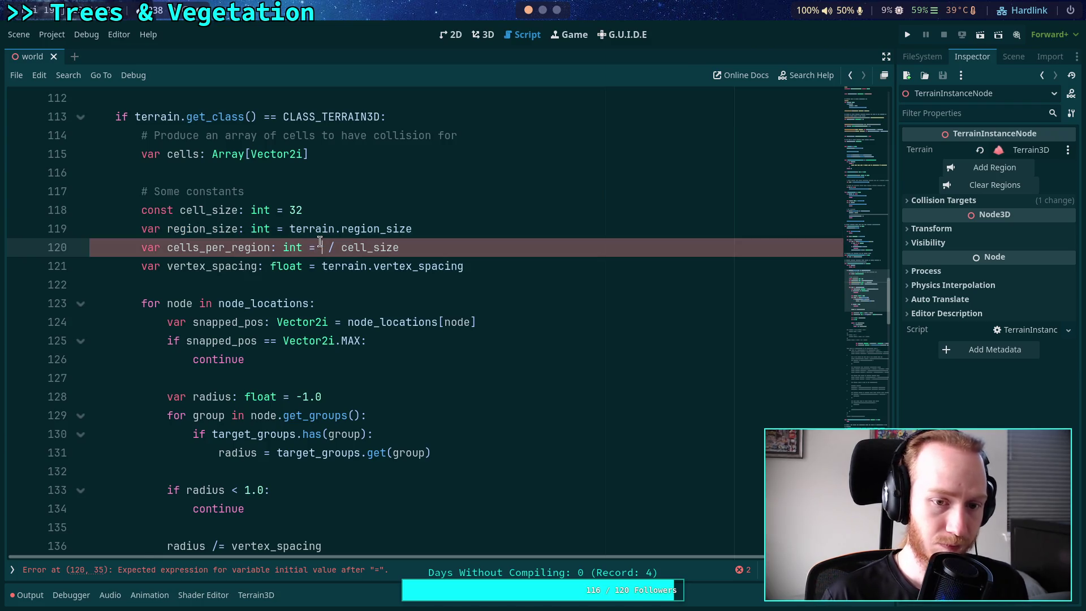
key(ctrl+v)
Delete the commented #if/#return block and the blank line inside the cell loop
click(356, 290)
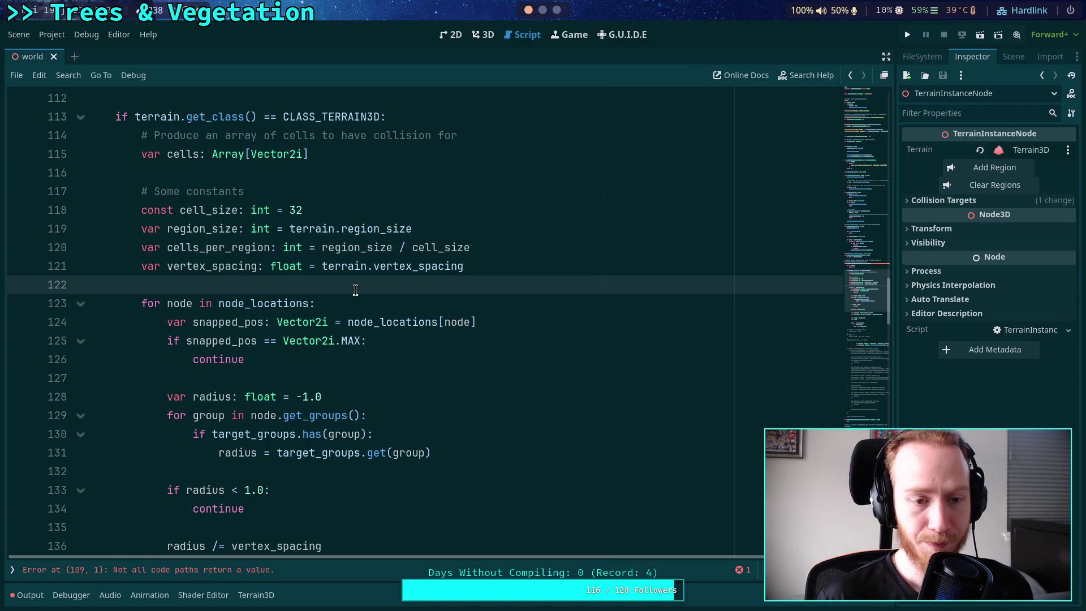
scroll(355, 290, down, 10)
scroll(427, 349, up, 7)
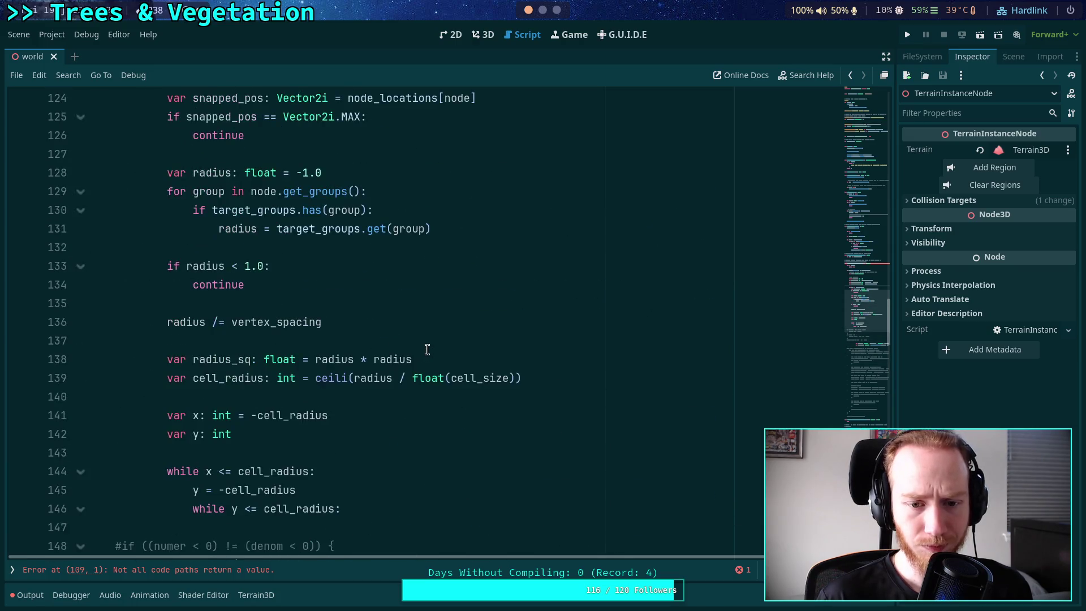
scroll(429, 343, down, 6)
drag(411, 323, 371, 195)
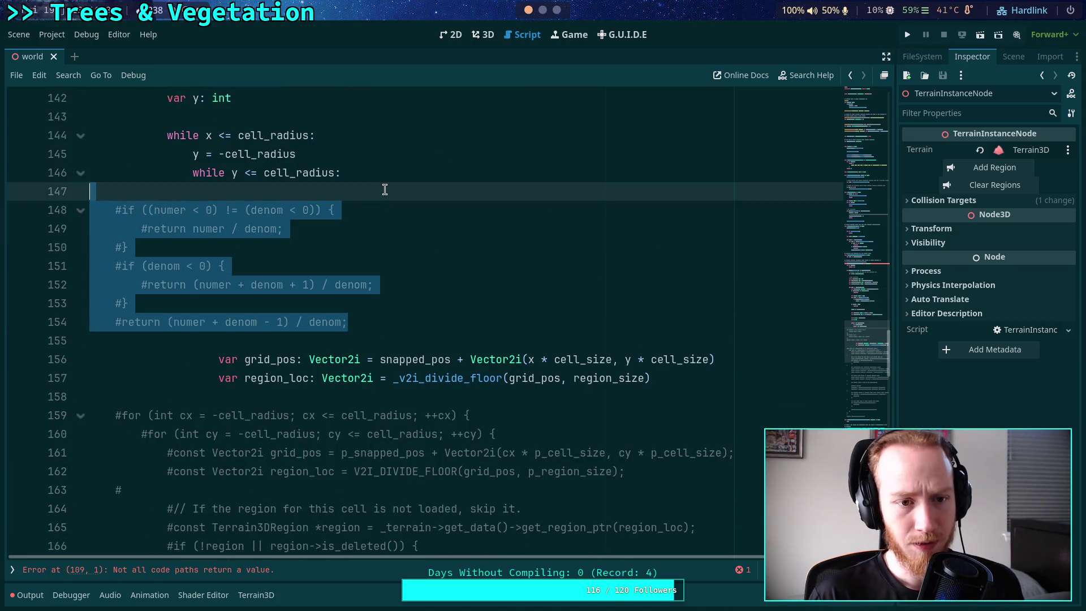
key(Delete)
key(Delete)
key(BackSpace)
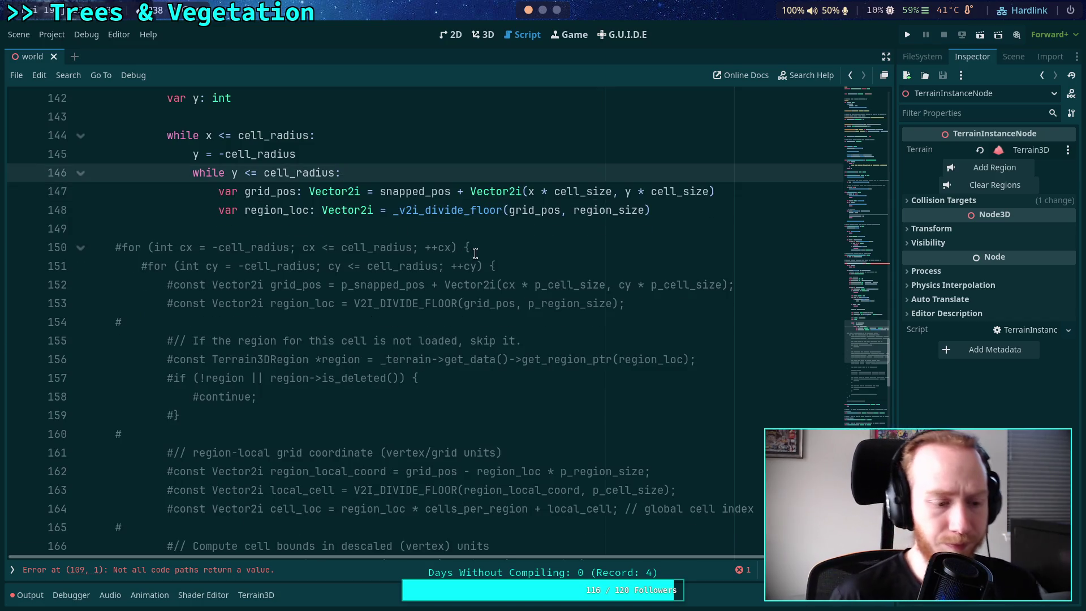
Select _v2i_divide_floor on the region_loc line and scroll toward its definition
scroll(582, 307, up, 1)
click(711, 267)
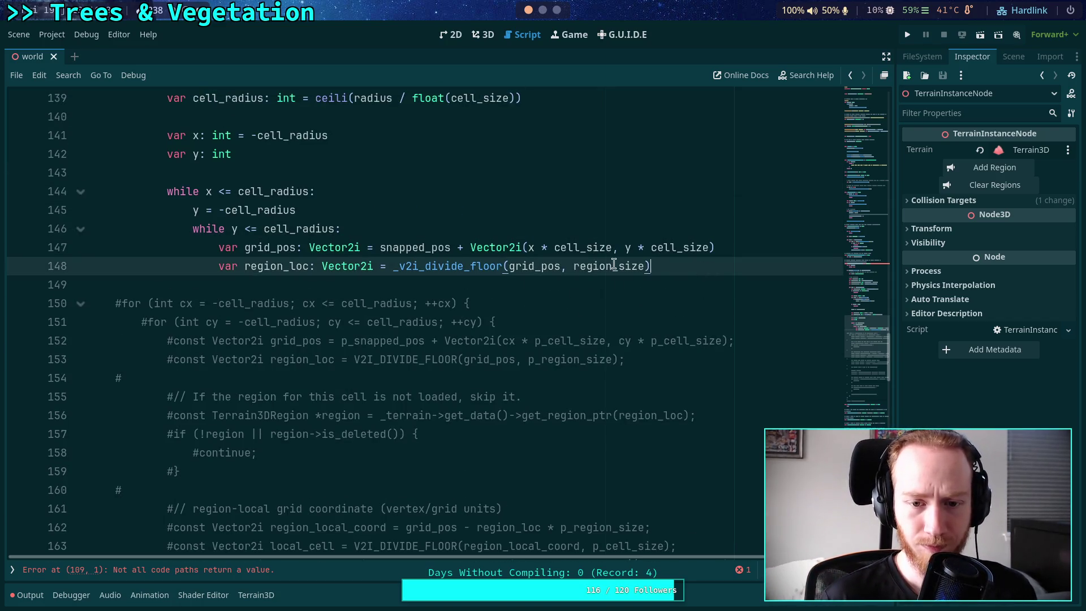
double_click(496, 266)
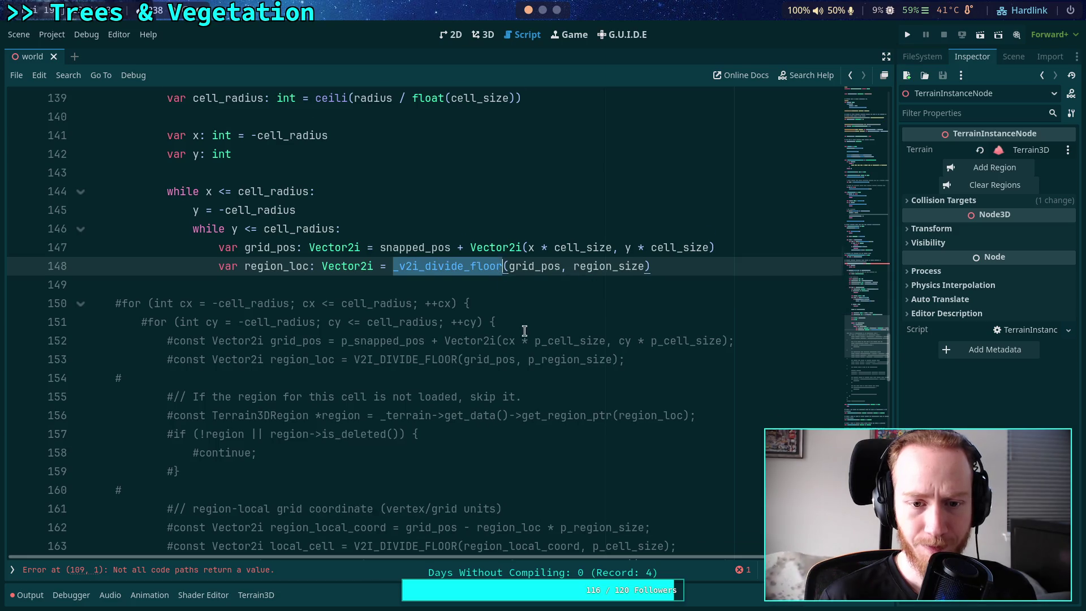
scroll(516, 322, down, 15)
scroll(373, 303, down, 3)
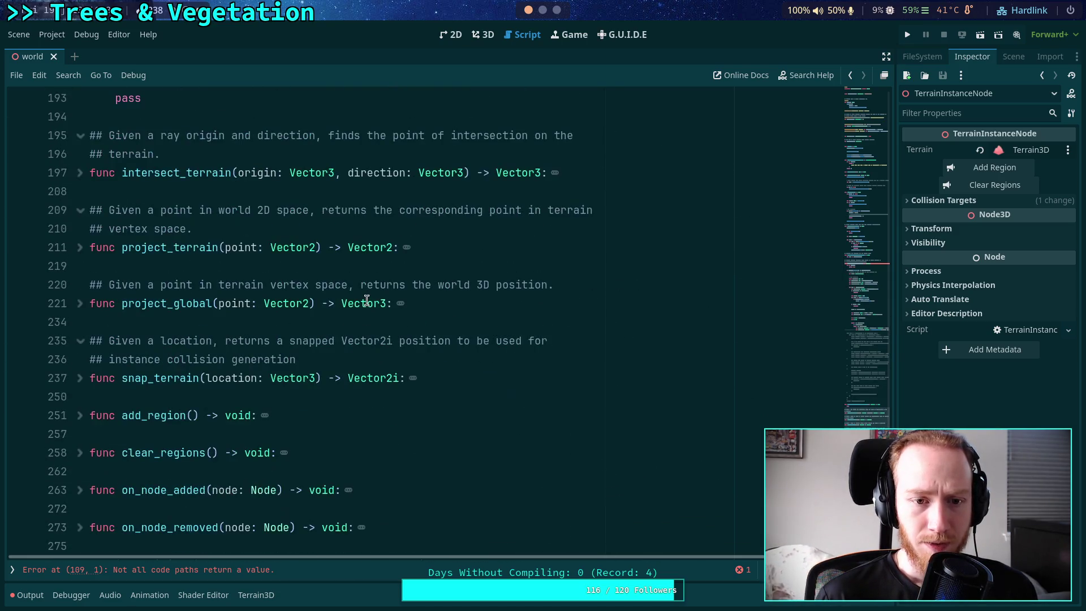
Change the _v2i_divide_floor divisor parameter from d: float to d: int
scroll(367, 298, down, 8)
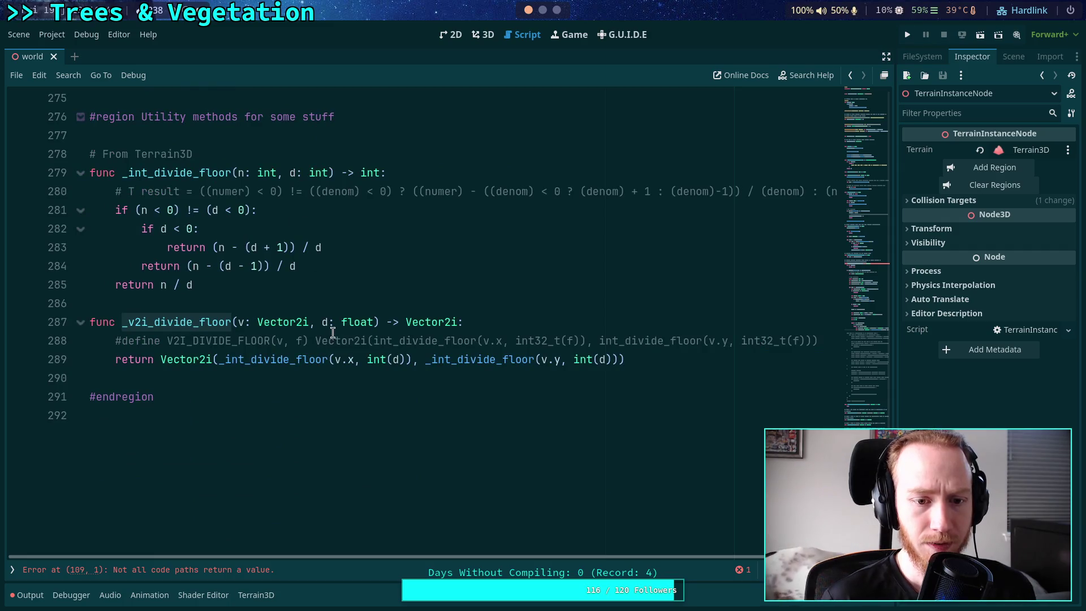
click(342, 321)
double_click(357, 322)
key(BackSpace)
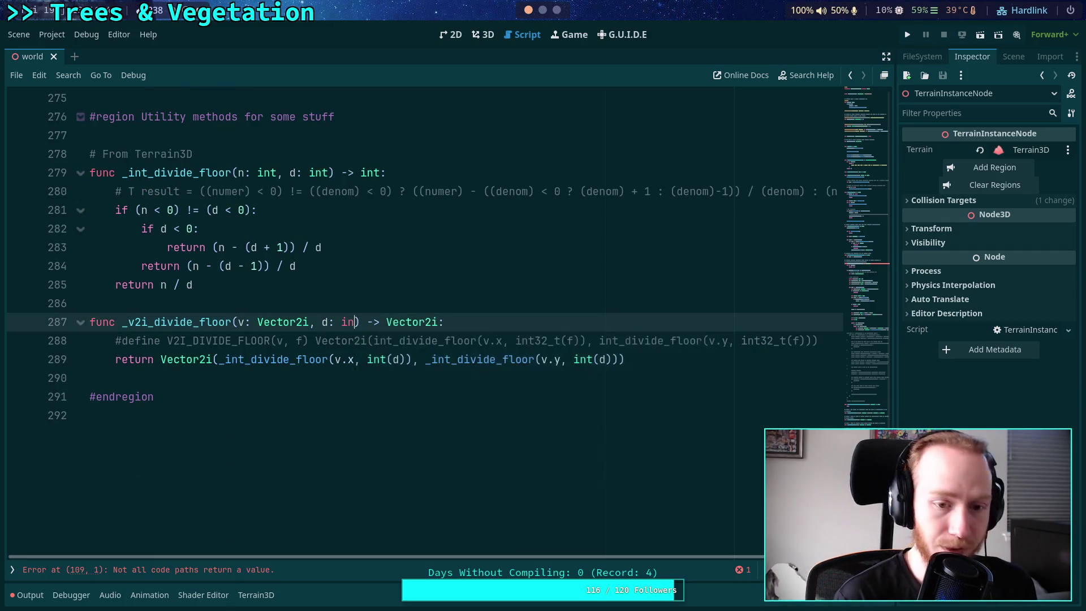
text(int)
Replace both int(d) casts with plain d in the Vector2i return line
click(346, 283)
click(393, 359)
key(BackSpace)
key(BackSpace)
key(BackSpace)
key(Delete)
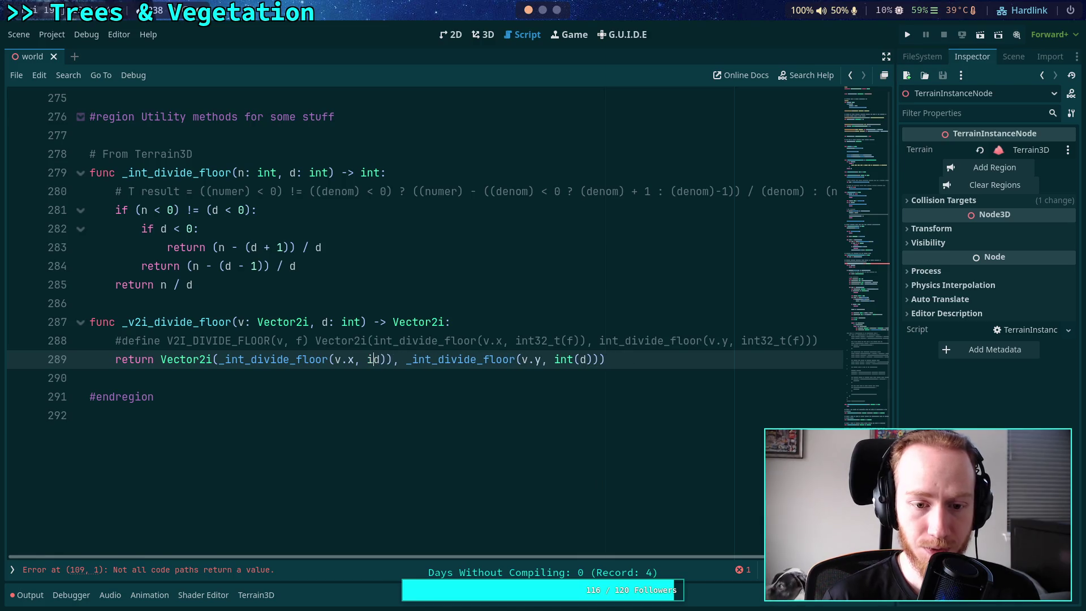
click(575, 359)
key(BackSpace)
key(BackSpace)
key(BackSpace)
key(Delete)
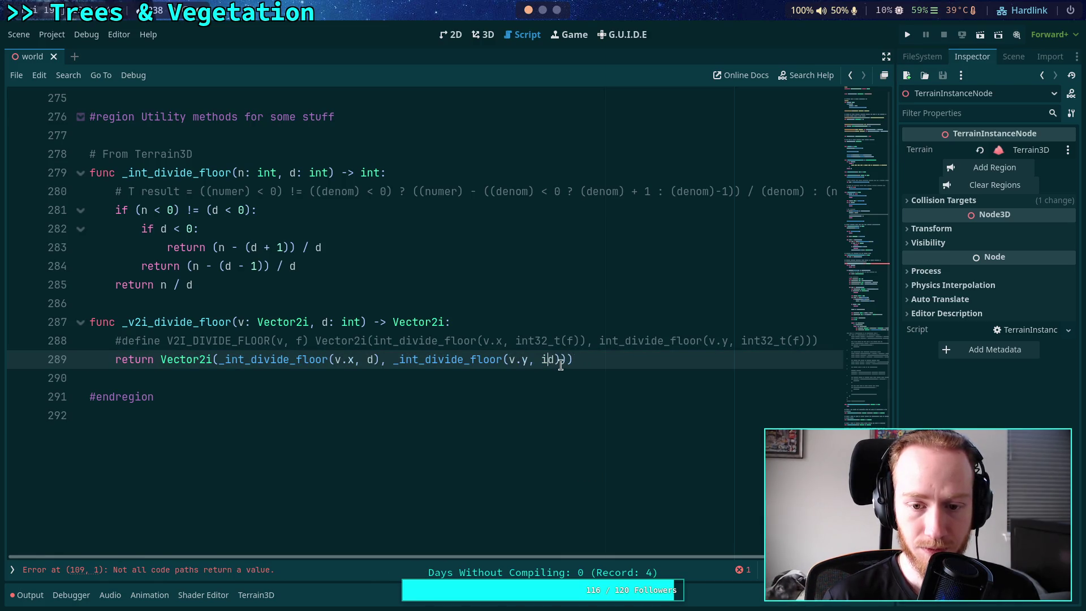
key(BackSpace)
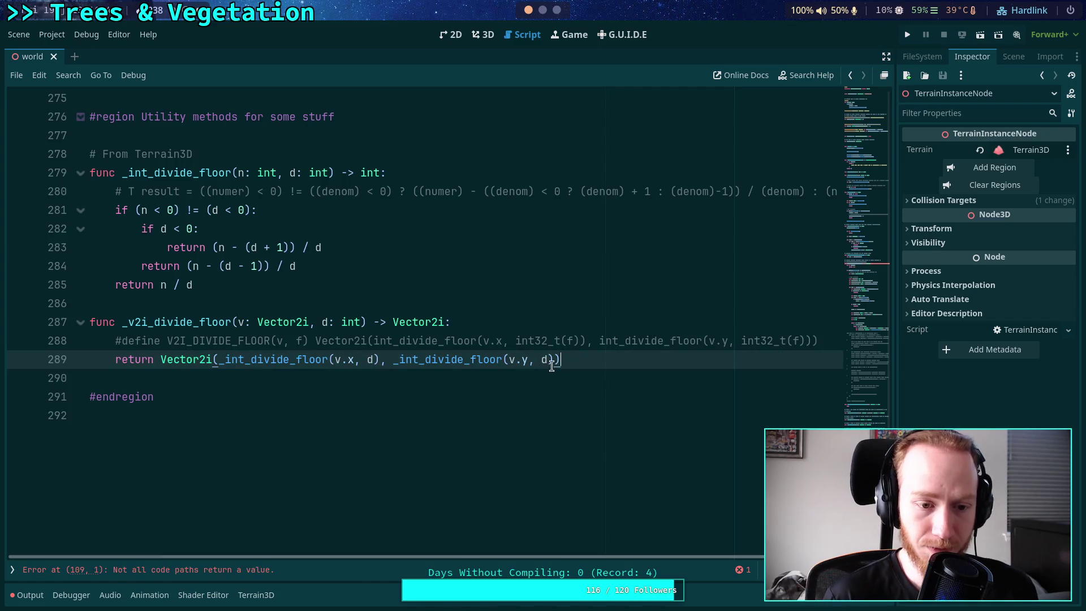
Insert a blank line below the region_loc line in the cell loop
scroll(453, 385, up, 2)
click(393, 398)
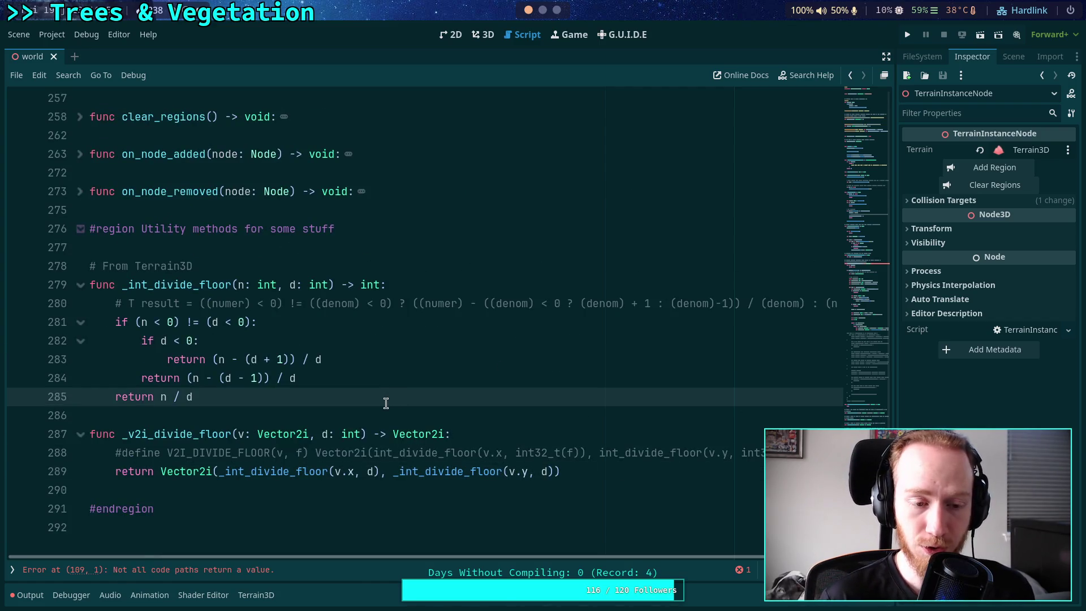
click(293, 413)
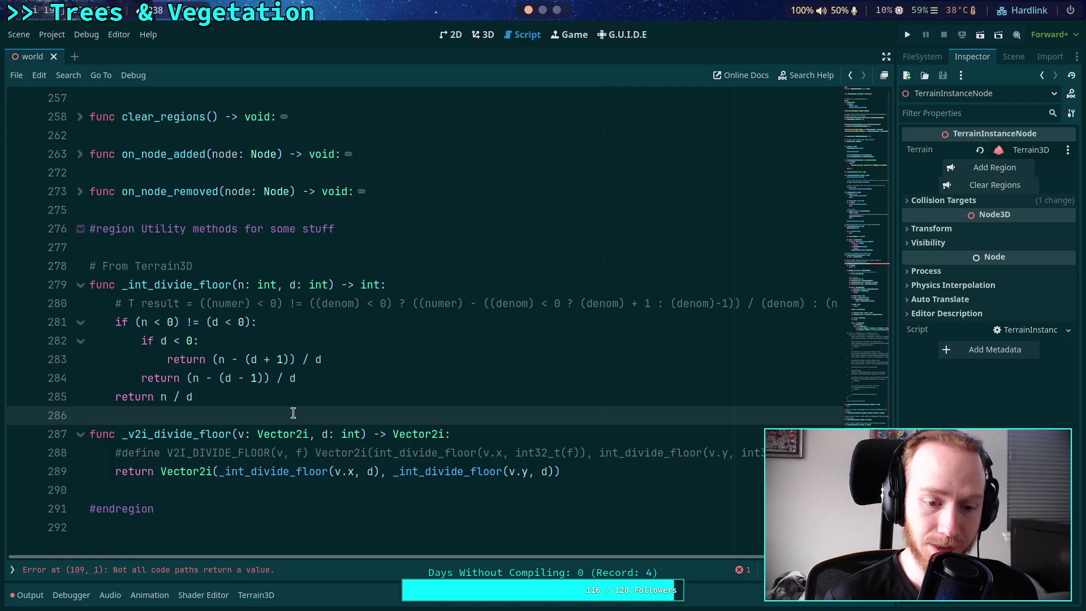
scroll(293, 413, up, 20)
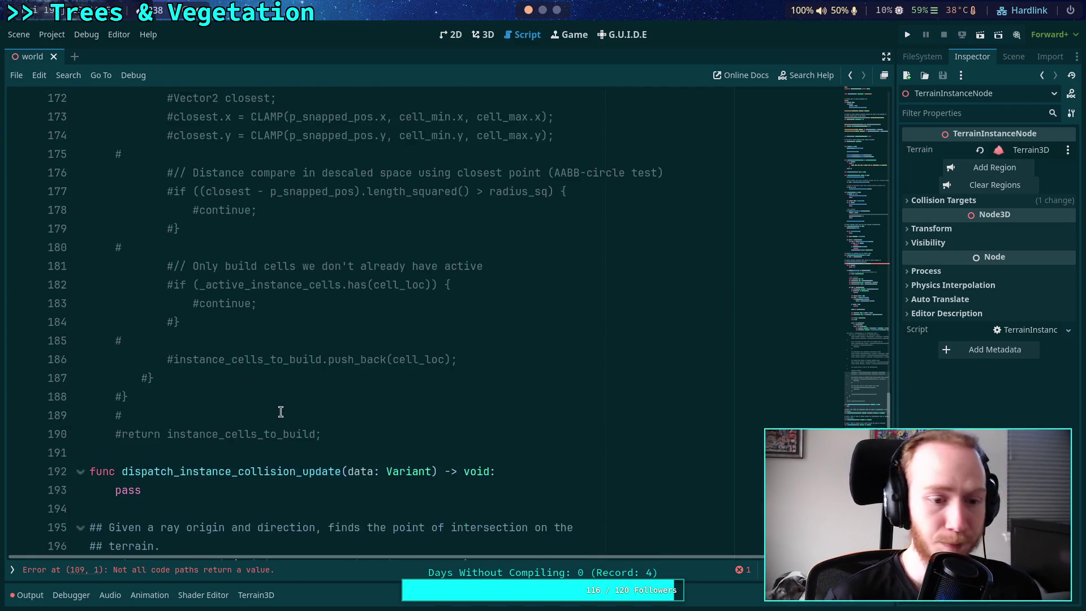
scroll(277, 407, up, 6)
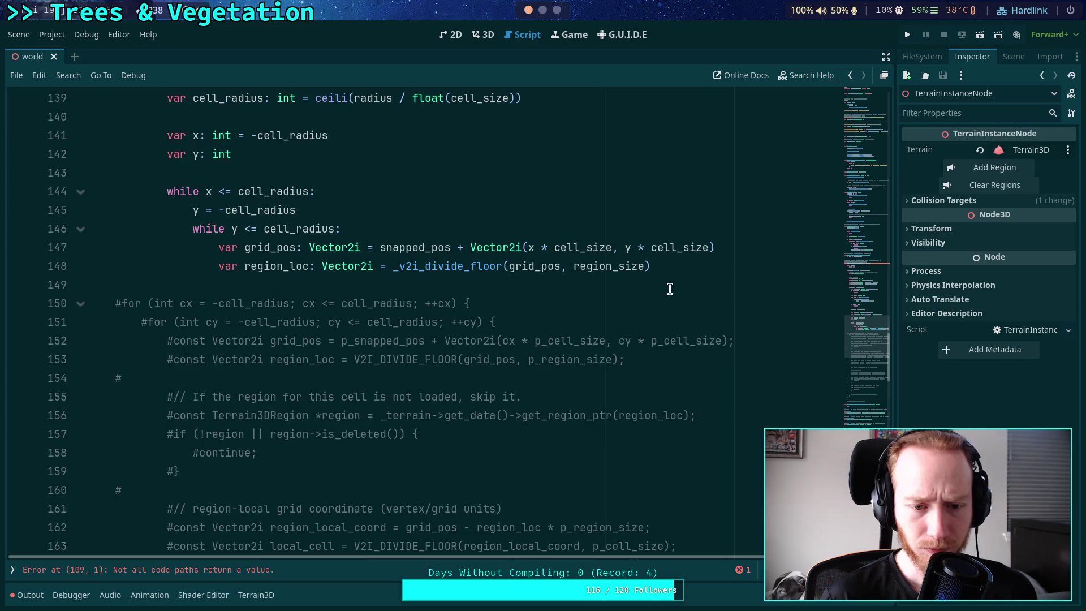
click(713, 283)
key(Return)
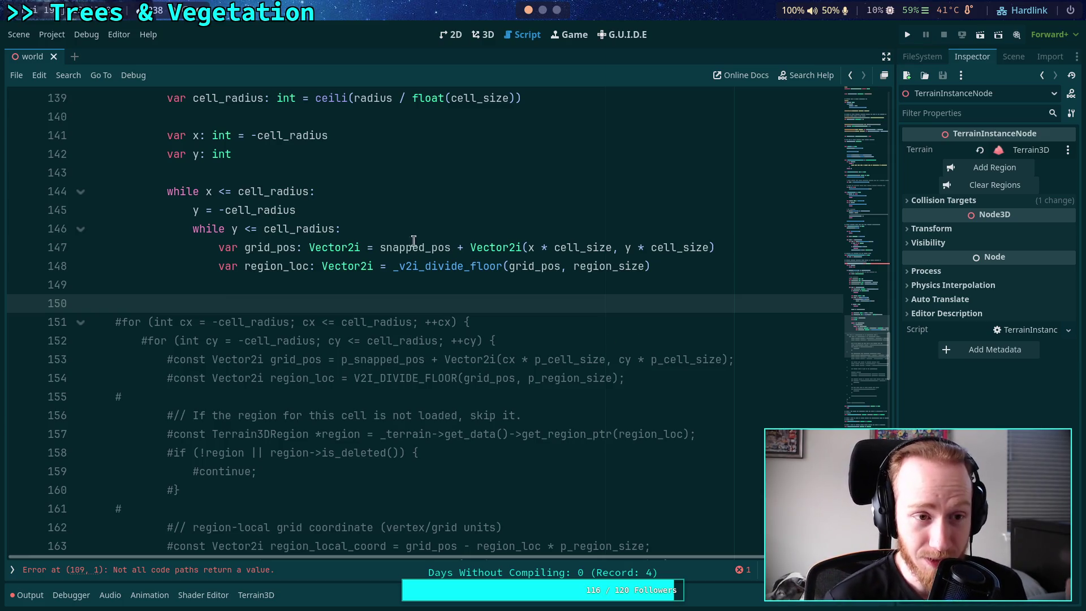
Group the Terrain3DCollision and Terrain3DInstancer docs beside Terrain3D in the scripts list
click(13, 570)
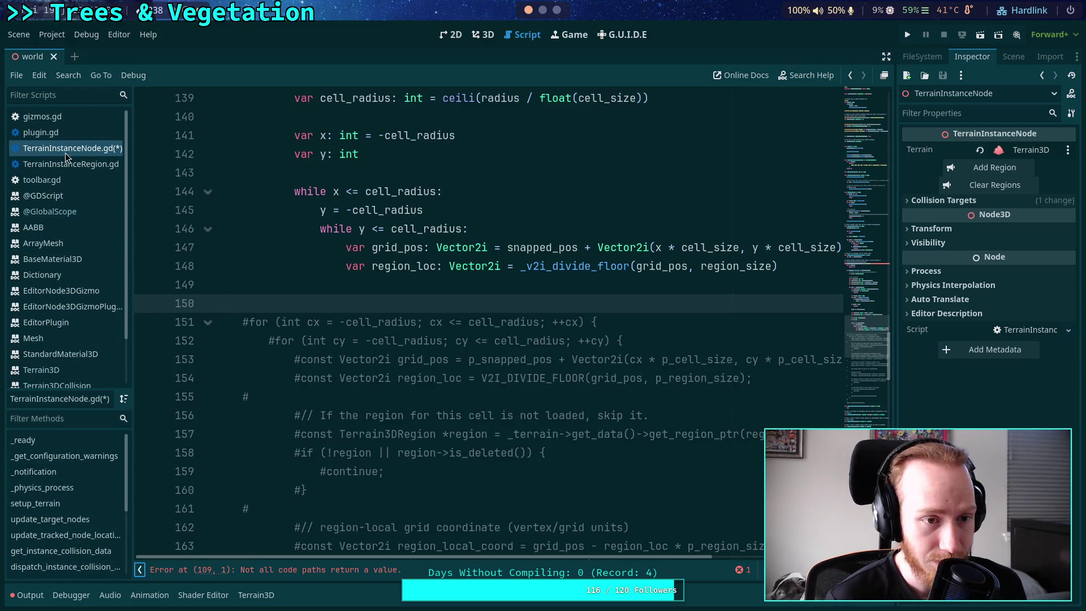
click(79, 164)
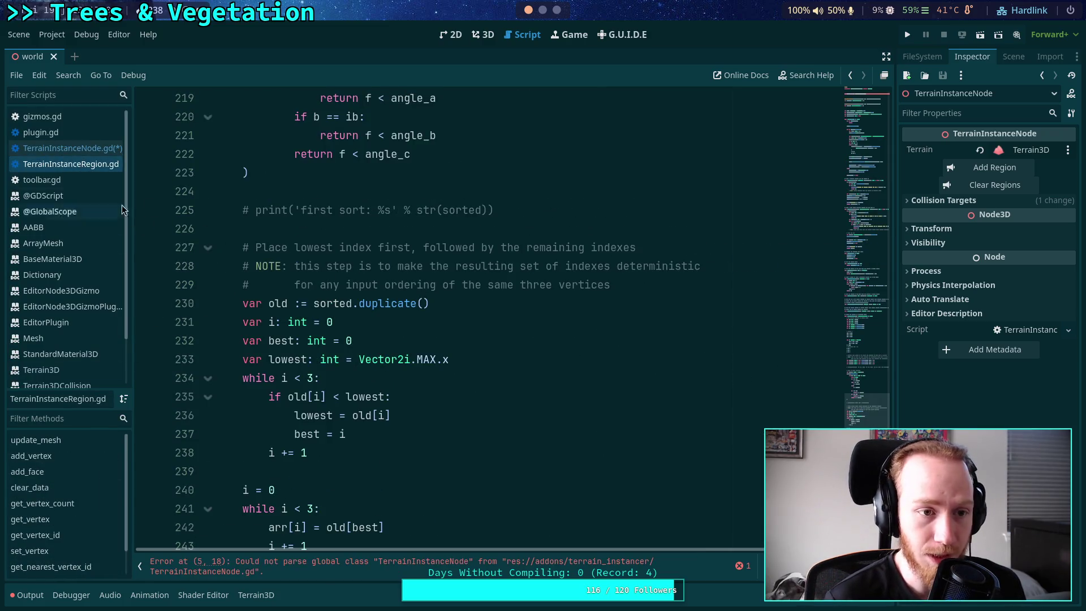
click(49, 376)
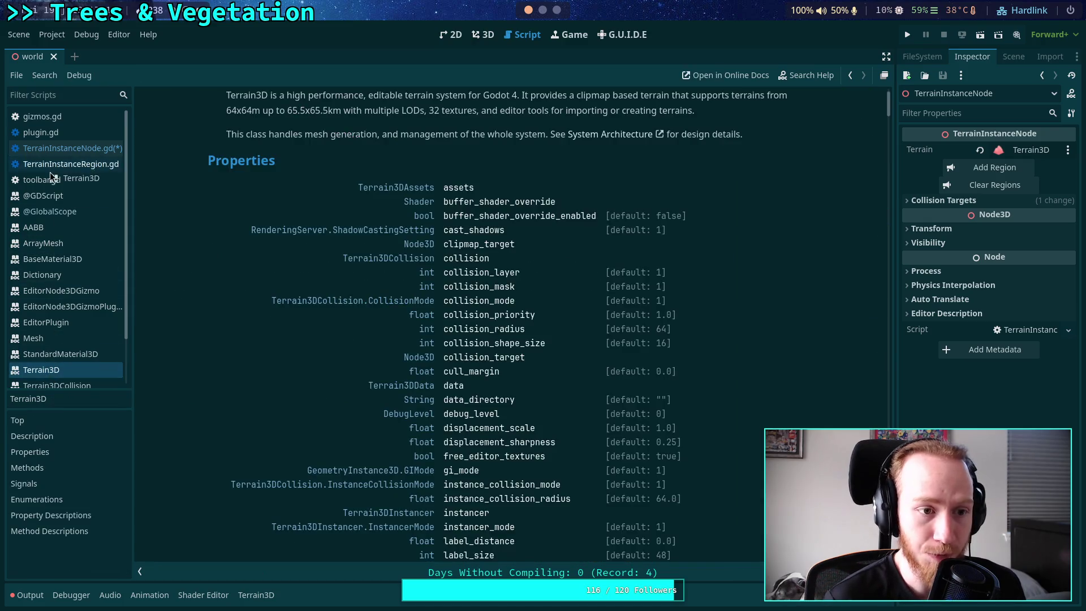
drag(53, 385, 61, 198)
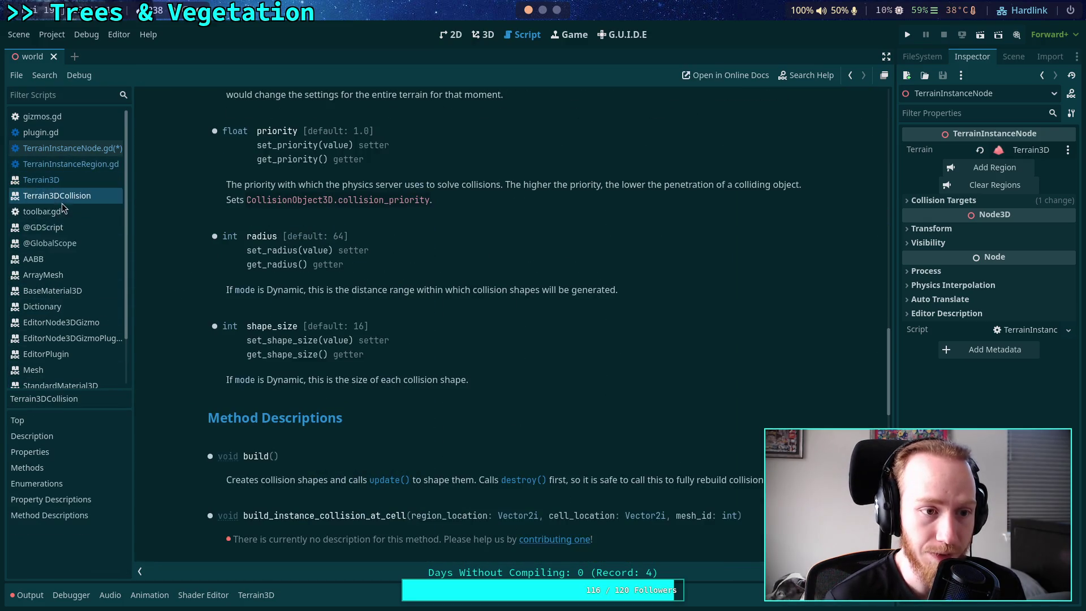
scroll(80, 288, down, 3)
drag(76, 349, 73, 140)
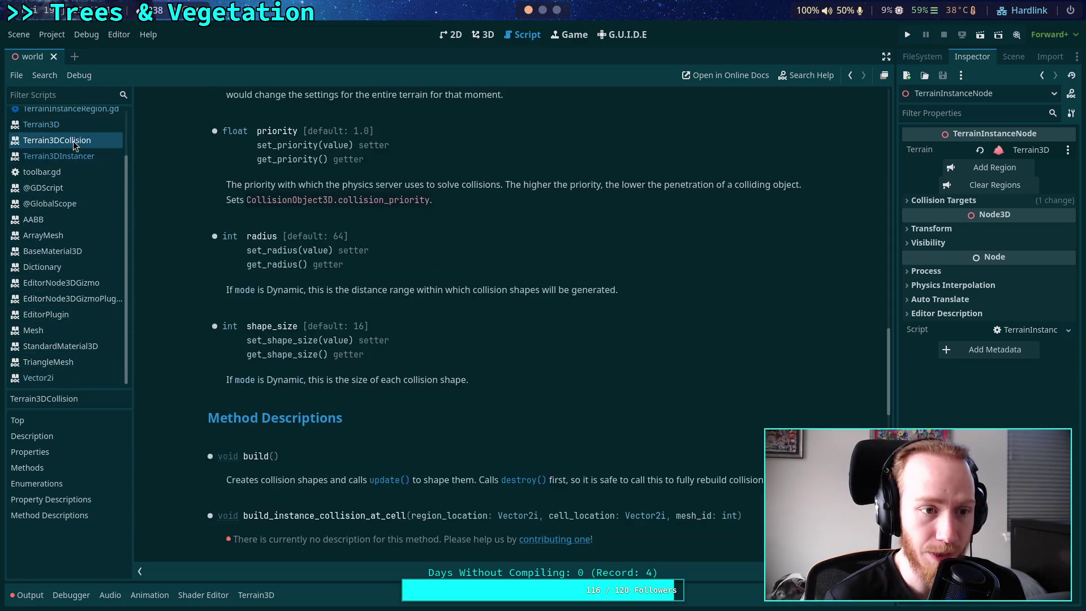
Open the Terrain3D class reference and follow its link to Terrain3DData
click(72, 125)
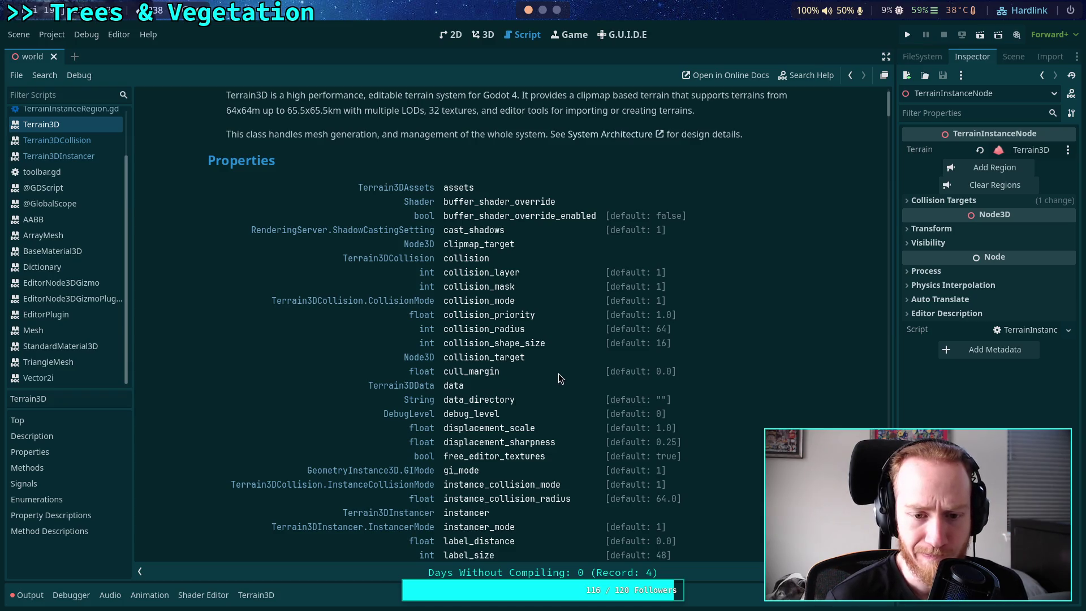
scroll(554, 371, down, 2)
scroll(399, 329, down, 20)
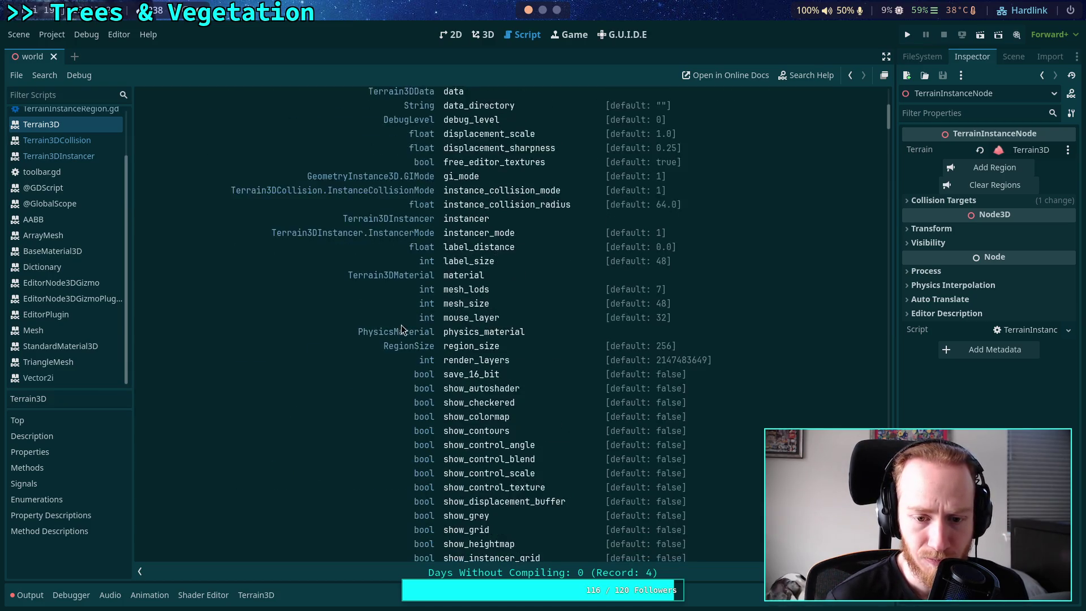
scroll(395, 326, up, 20)
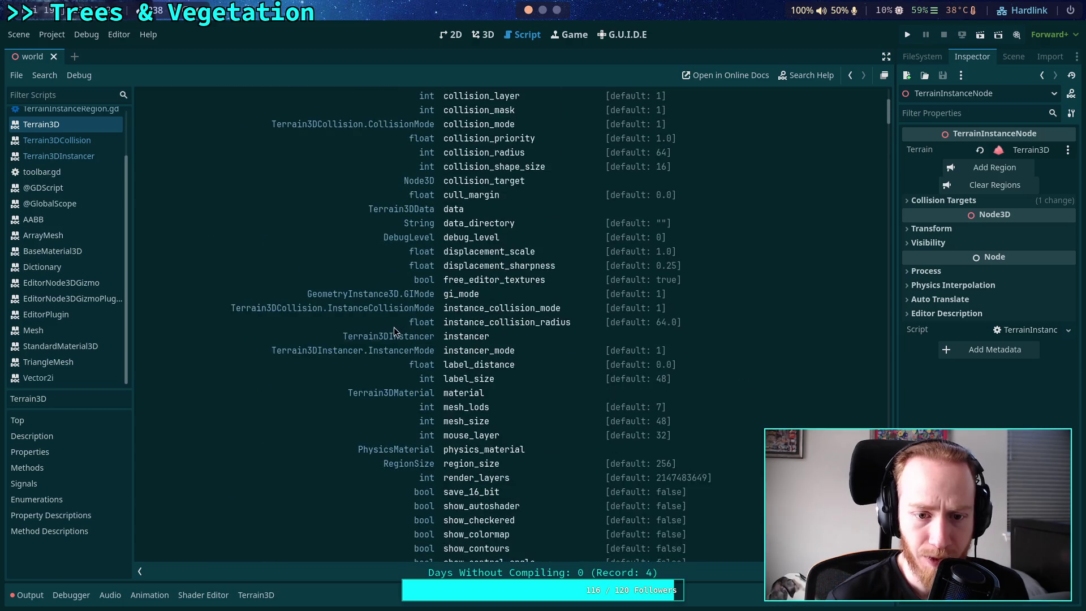
click(403, 209)
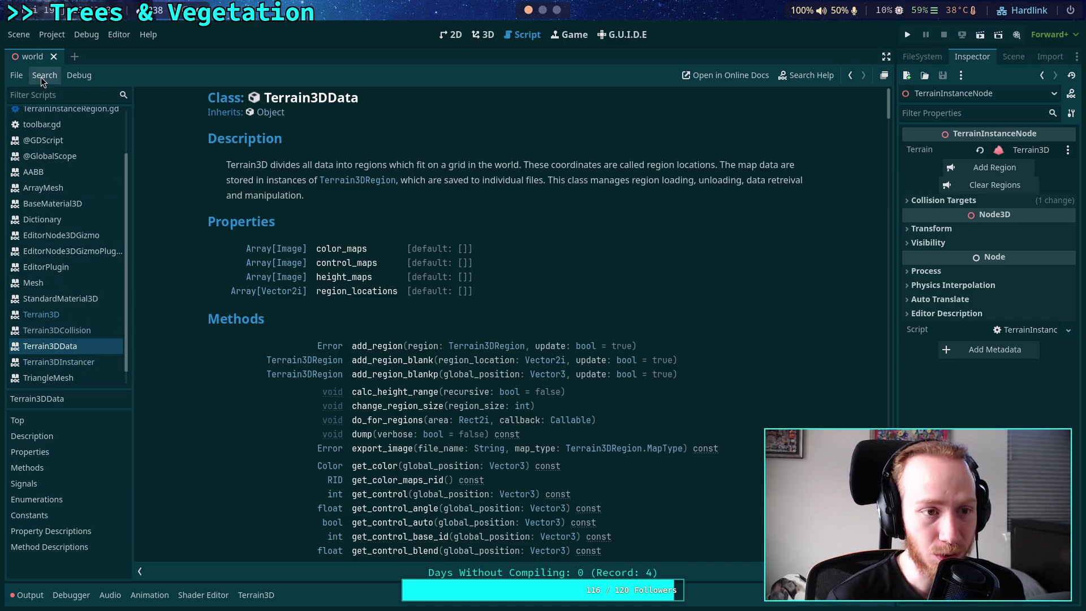
click(24, 77)
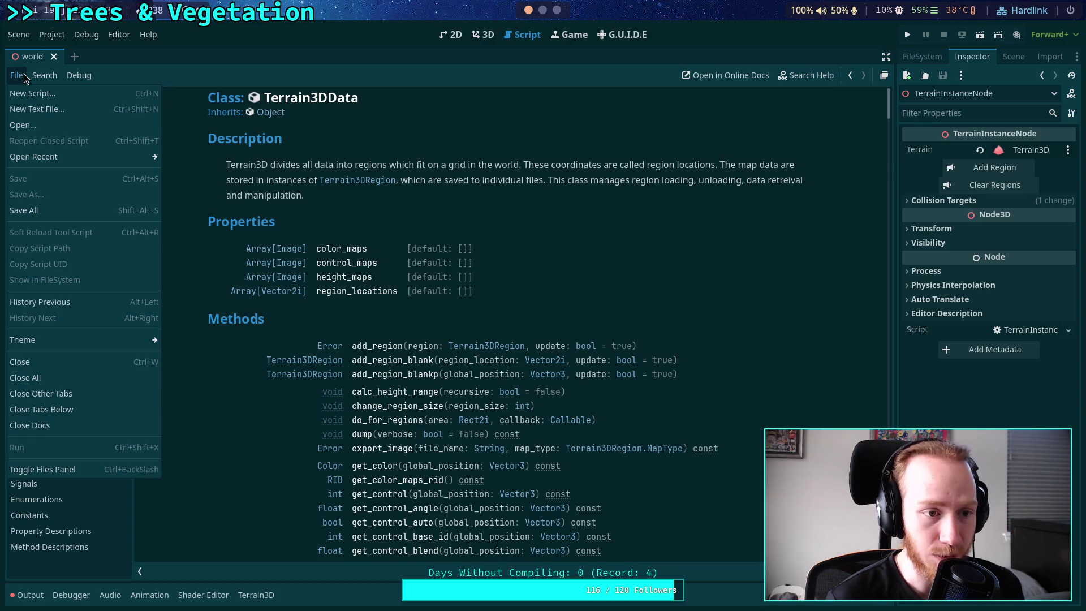
click(24, 77)
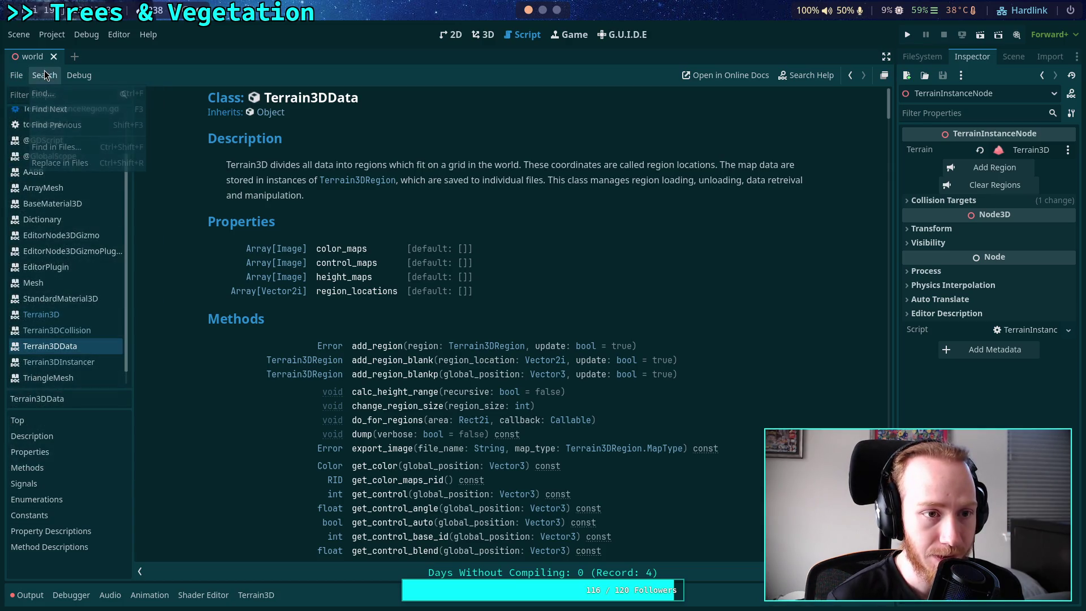
key(ctrl+s)
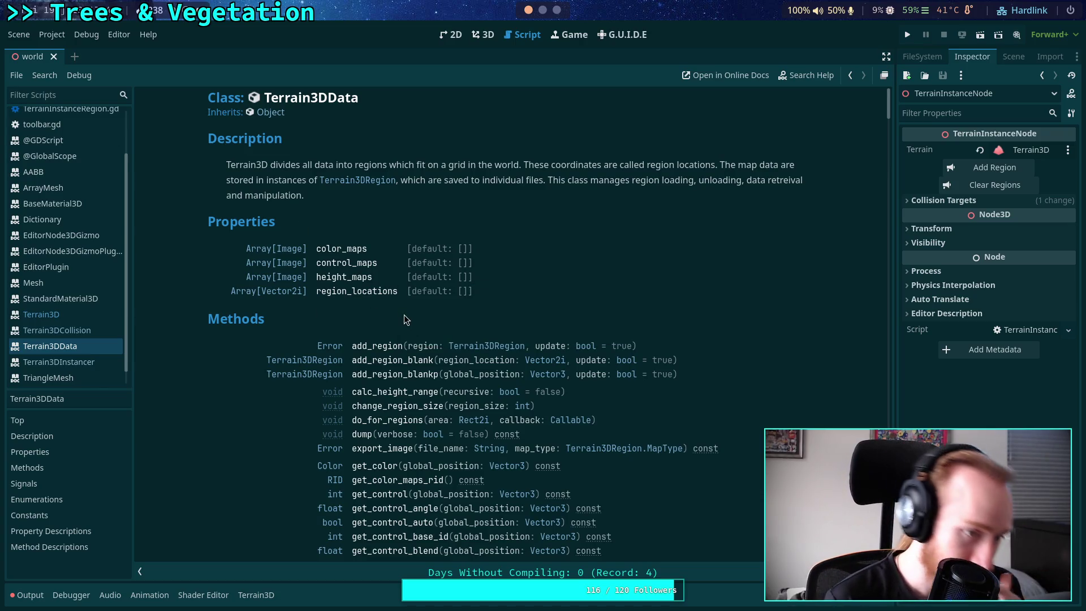
click(72, 140)
right_click(72, 141)
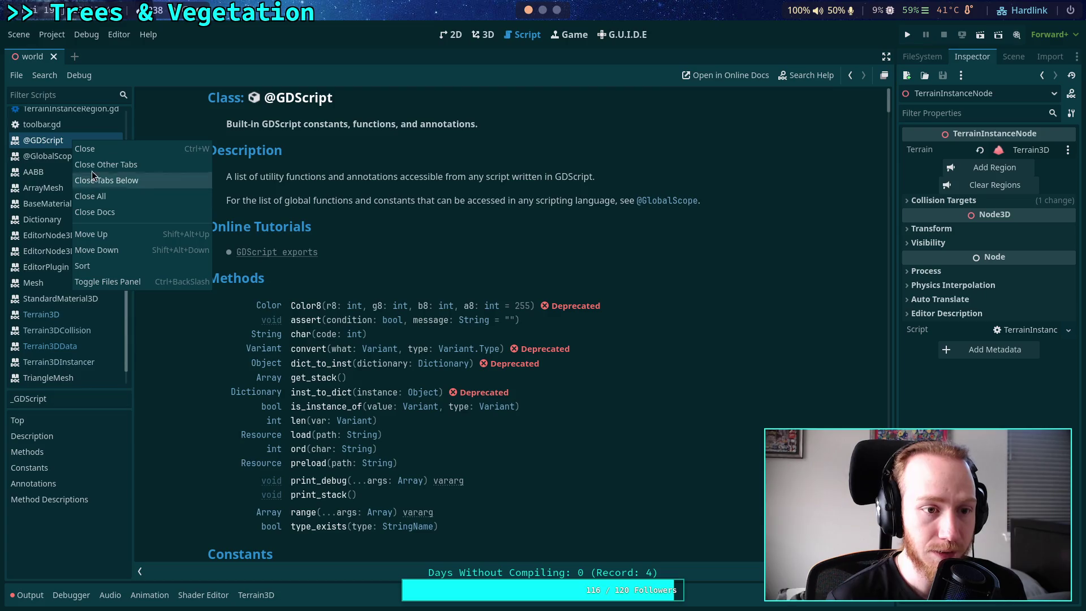
click(64, 148)
right_click(66, 144)
click(77, 152)
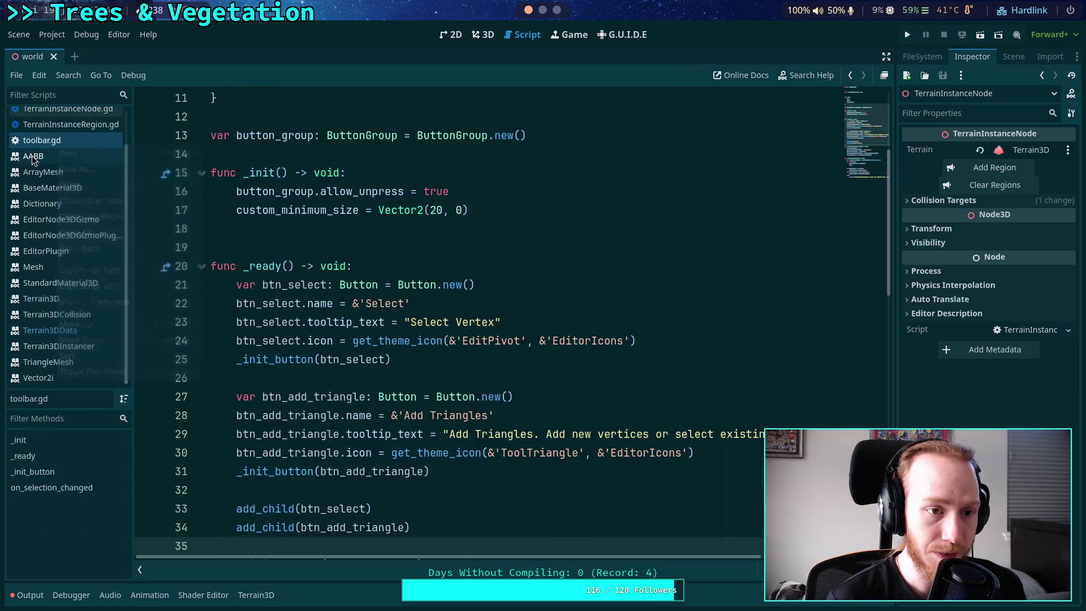
right_click(33, 156)
click(53, 165)
right_click(63, 168)
click(82, 177)
right_click(74, 191)
click(90, 199)
right_click(79, 198)
click(100, 209)
Close the EditorNode3DGizmo, EditorNode3DGizmoPlugin, EditorPlugin, Mesh, StandardMaterial3D, TriangleMesh and Vector2i docs
right_click(100, 198)
click(100, 205)
right_click(100, 198)
click(107, 205)
right_click(107, 198)
click(101, 204)
right_click(98, 195)
click(101, 204)
right_click(101, 198)
click(107, 203)
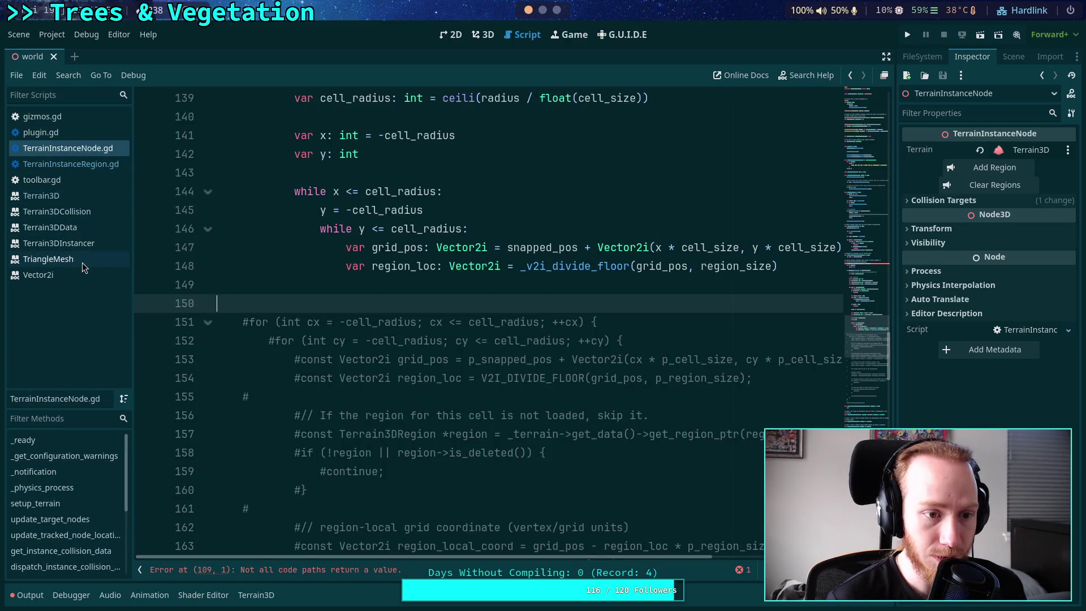
right_click(74, 262)
click(86, 272)
right_click(73, 258)
click(87, 268)
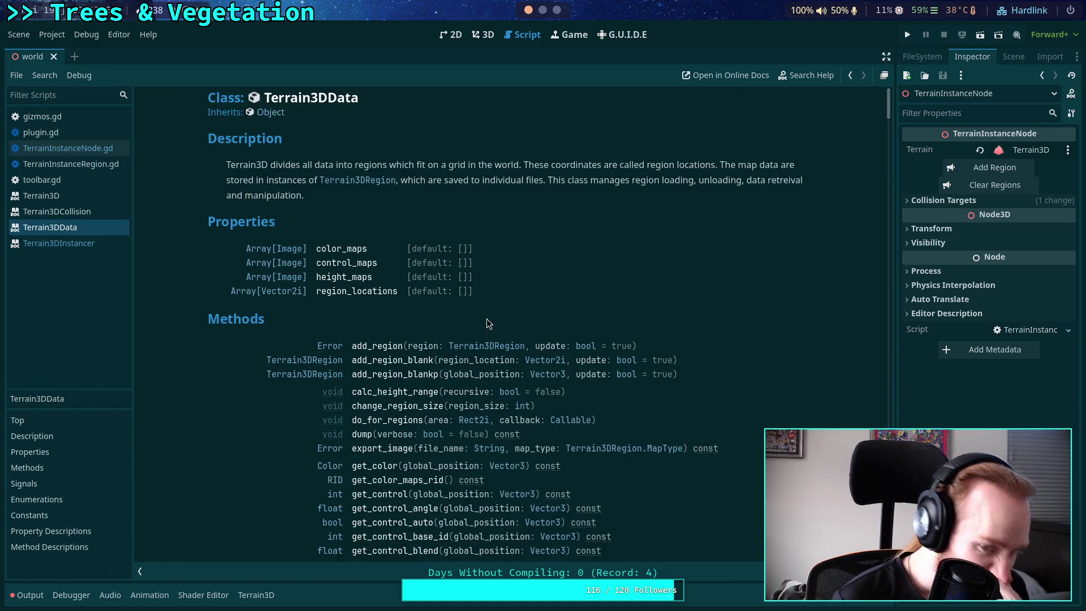
Scroll the Terrain3DData Methods list down to the get_region* entries
scroll(500, 314, down, 3)
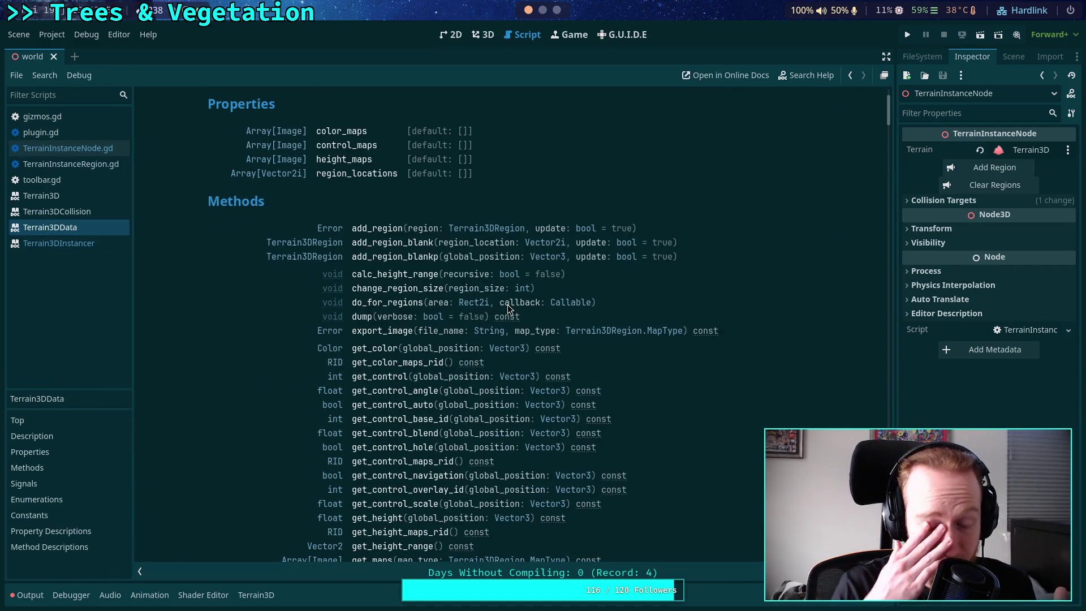
scroll(508, 308, down, 2)
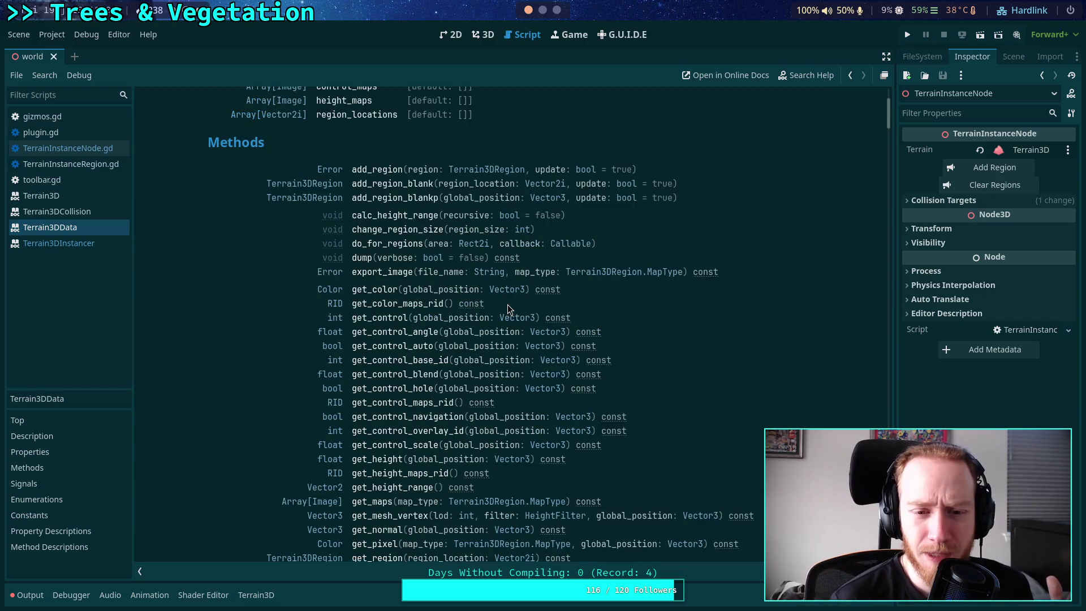
scroll(485, 337, down, 4)
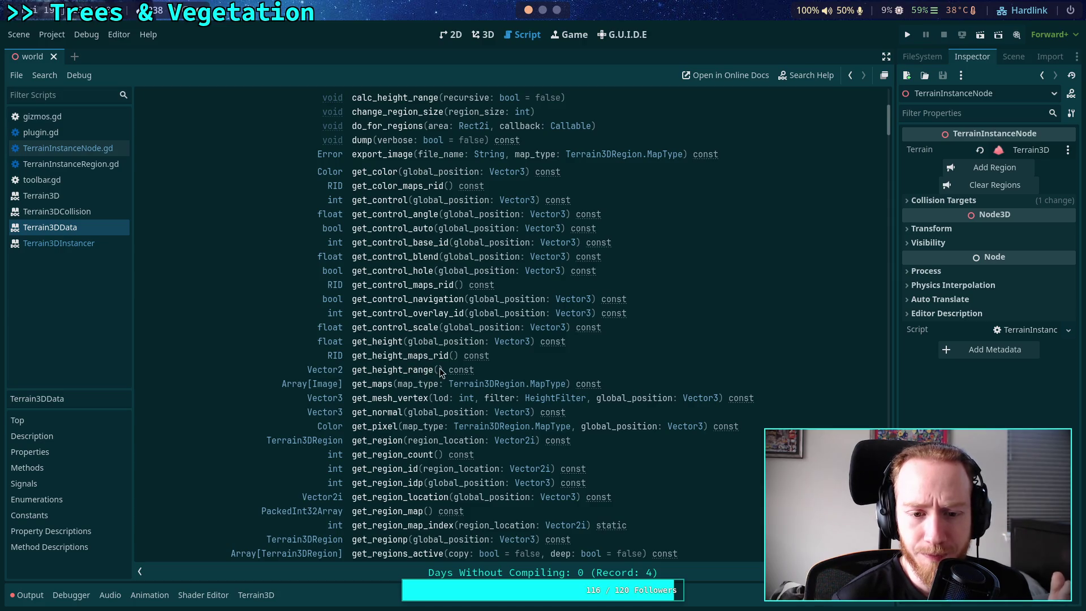
scroll(442, 374, down, 2)
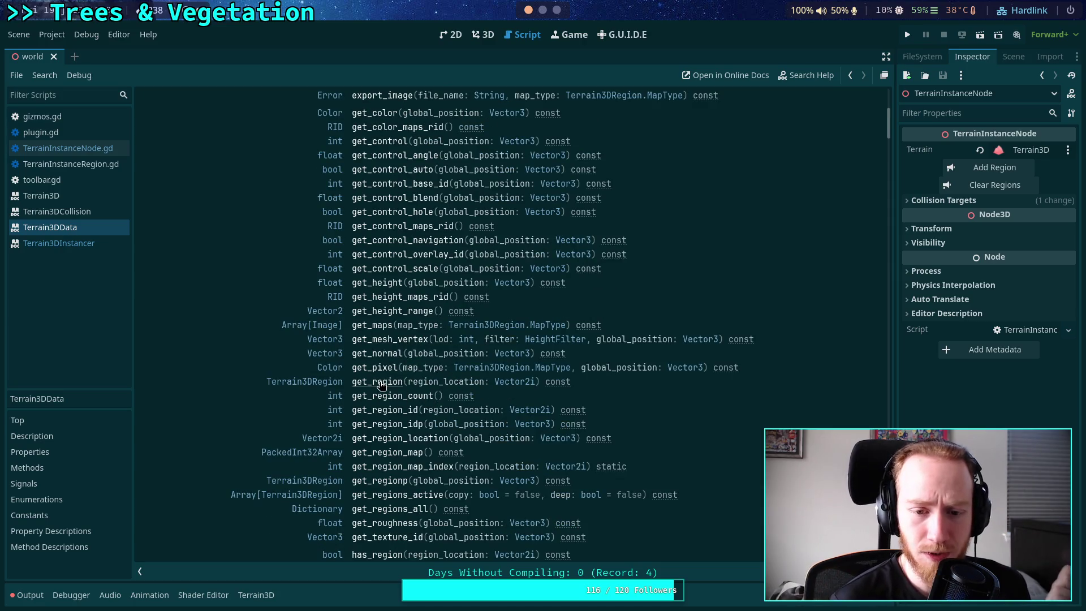
scroll(382, 382, down, 4)
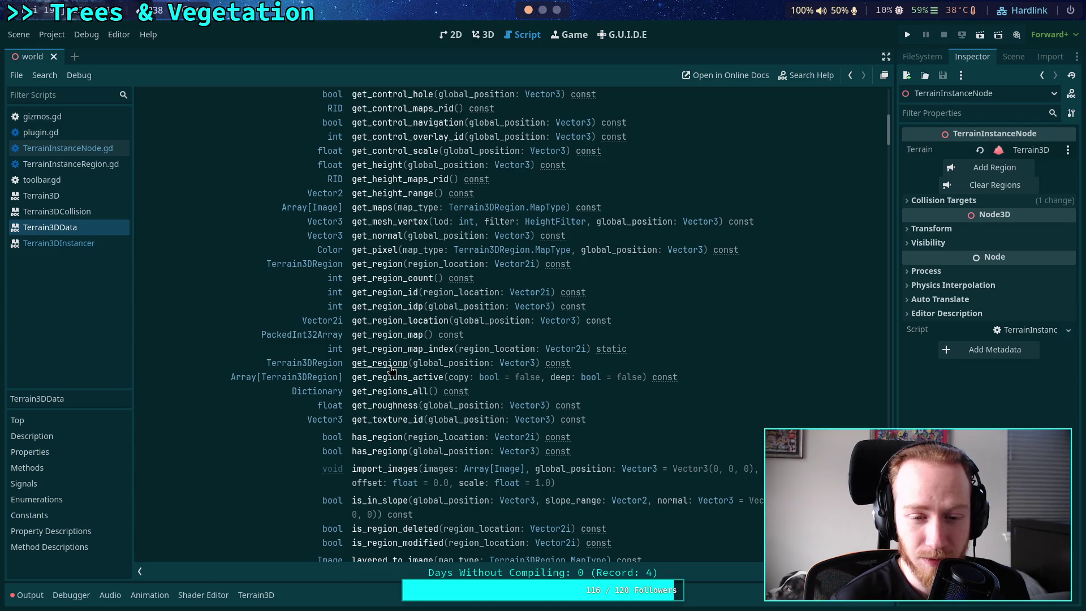
scroll(392, 369, down, 6)
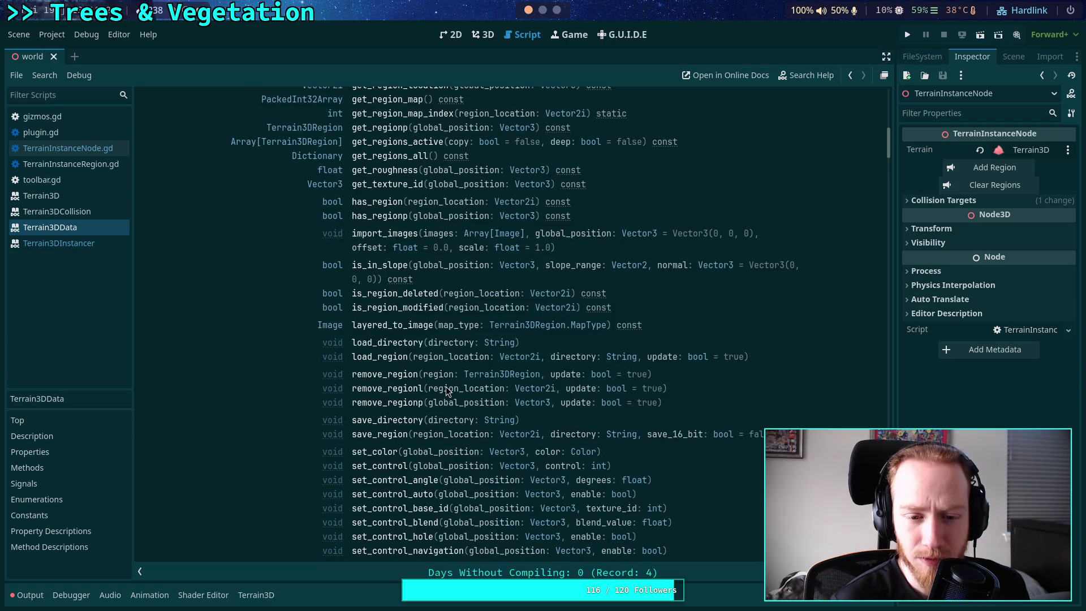
scroll(447, 387, down, 6)
Scroll back up through the methods, then switch to terrain_3d_util.h in Neovim
scroll(445, 386, up, 6)
scroll(446, 382, up, 2)
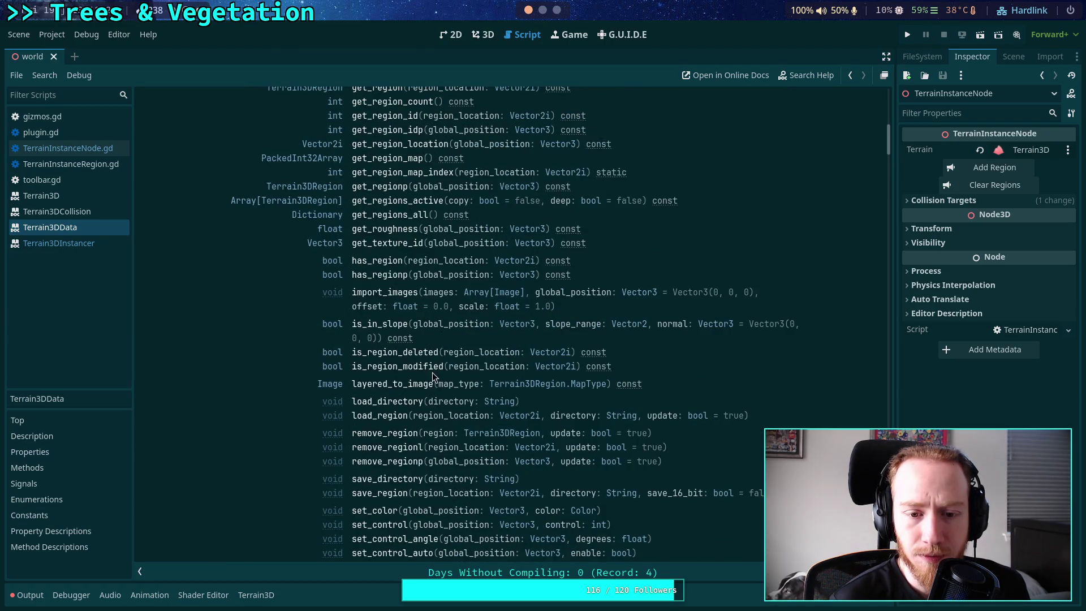
scroll(441, 387, up, 2)
scroll(440, 387, up, 2)
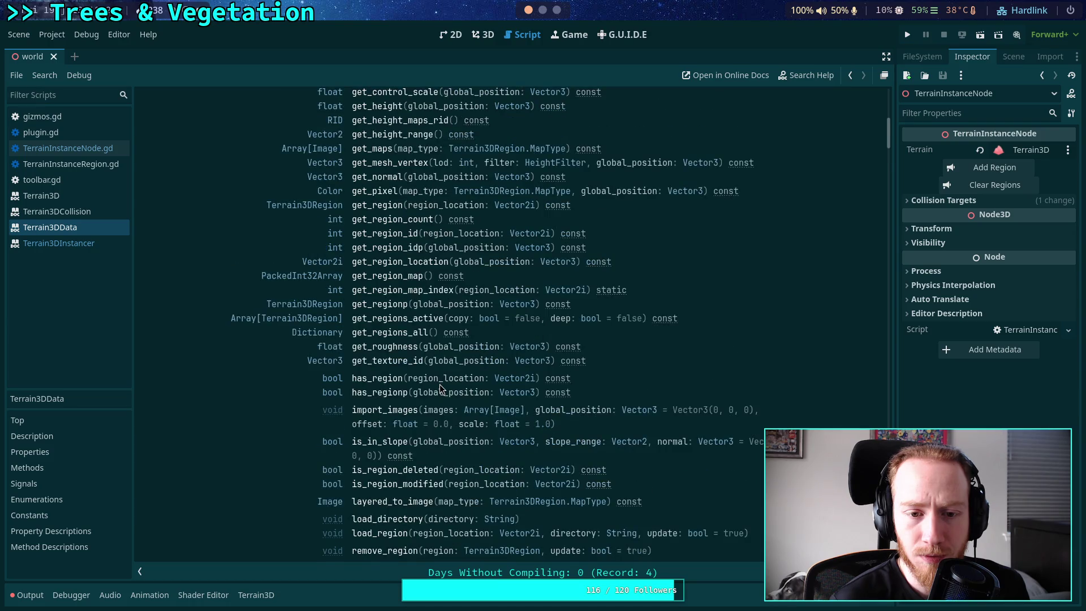
scroll(439, 385, up, 2)
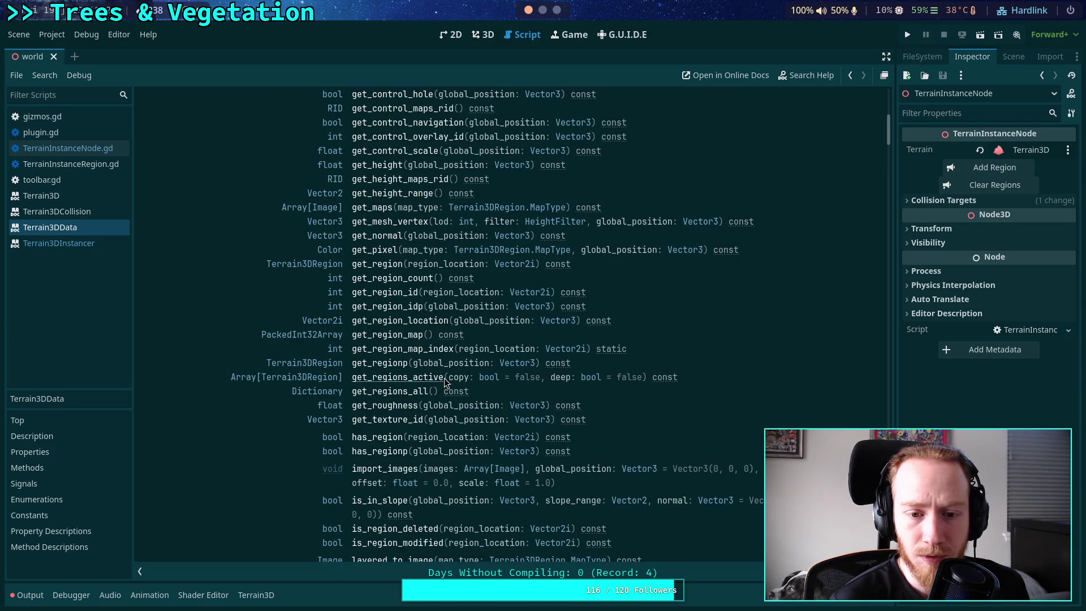
key(alt+Tab)
scroll(390, 351, up, 8)
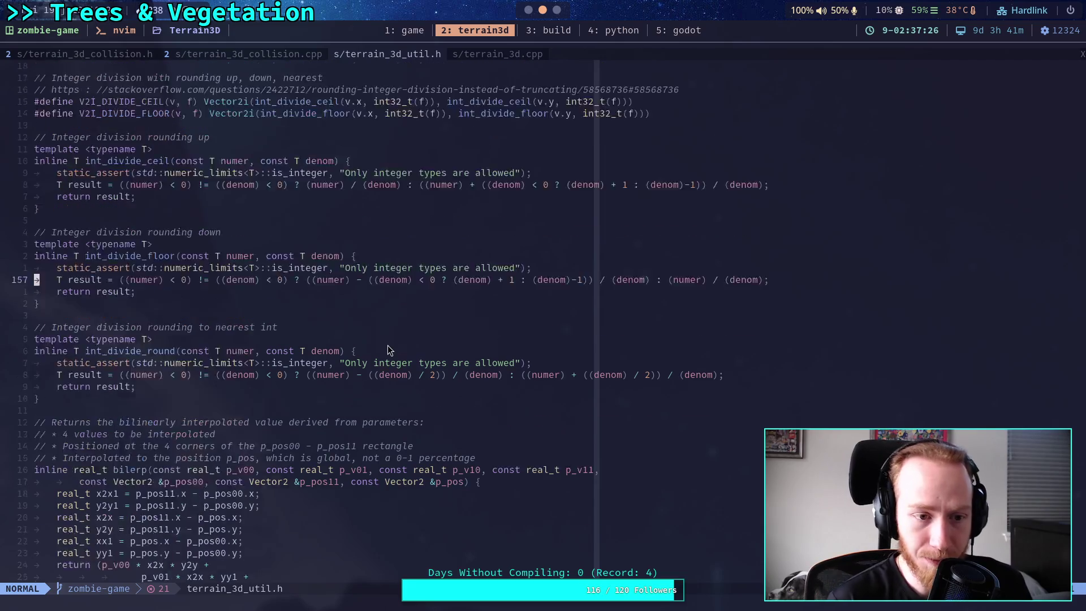
Review the get_regionp call on line 647 in terrain_3d_collision.cpp, then return to Godot
scroll(389, 352, down, 5)
key(ctrl+o)
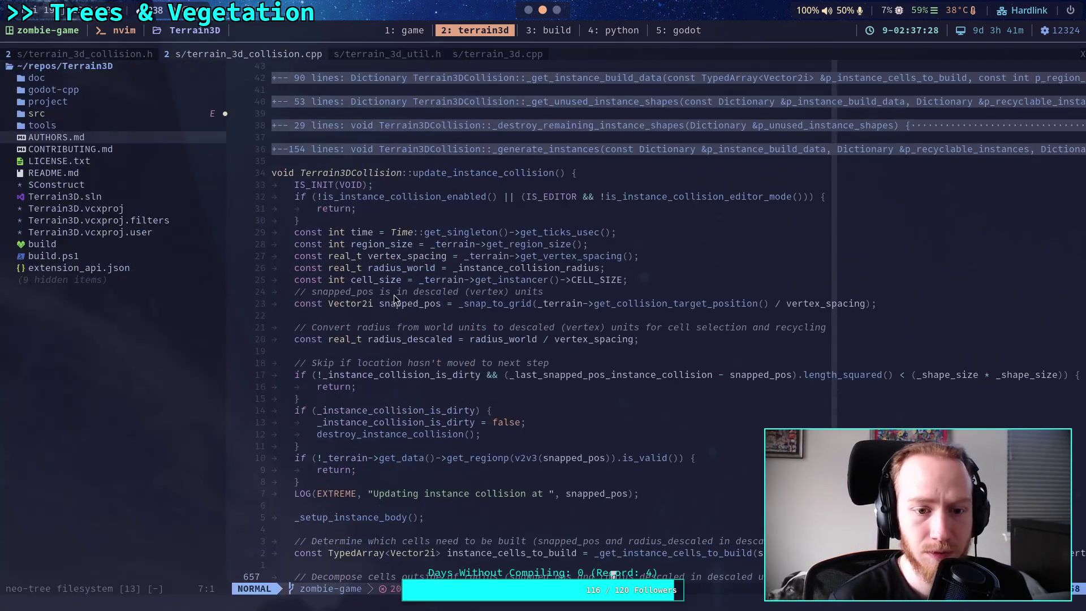
scroll(588, 317, down, 4)
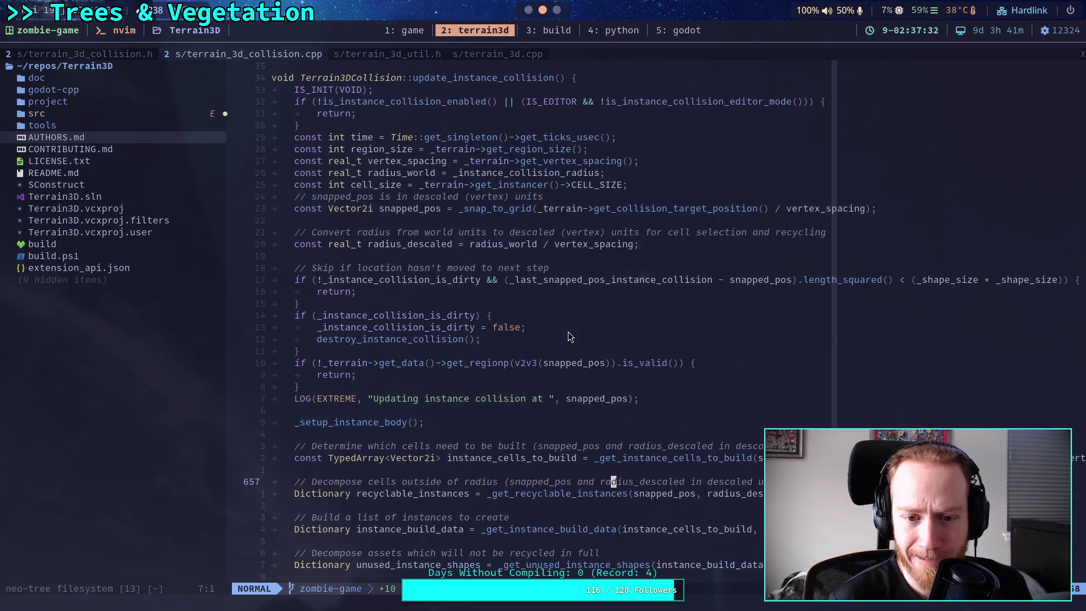
click(489, 362)
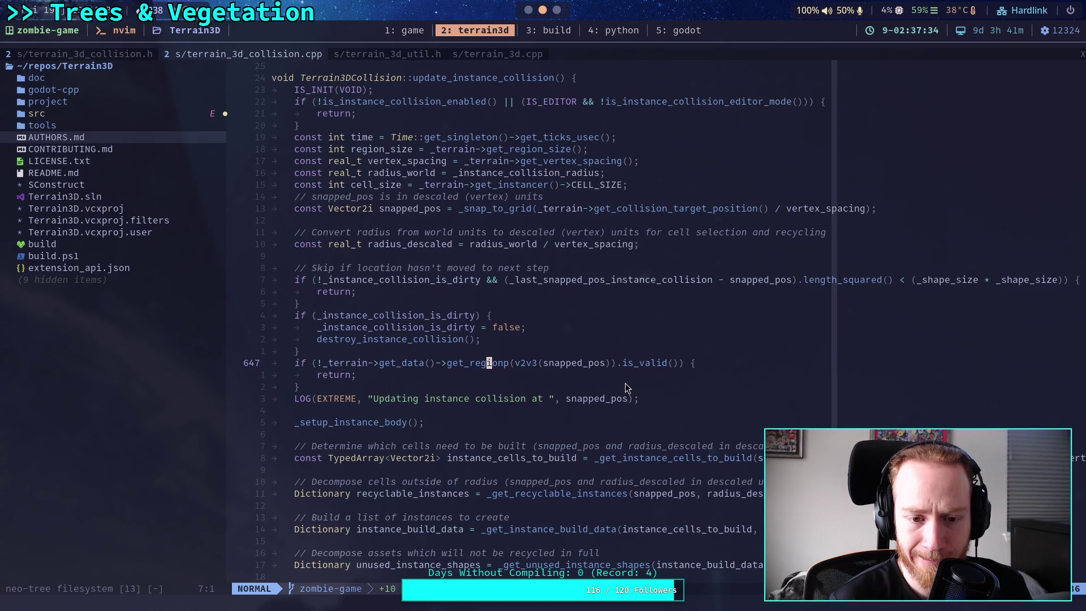
scroll(627, 382, up, 10)
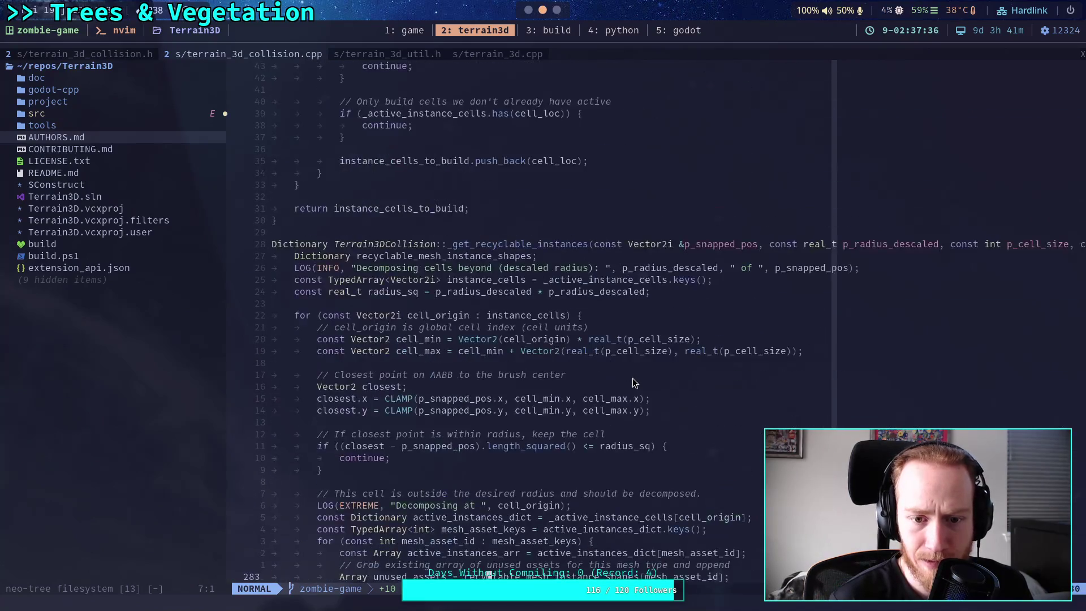
scroll(632, 383, down, 3)
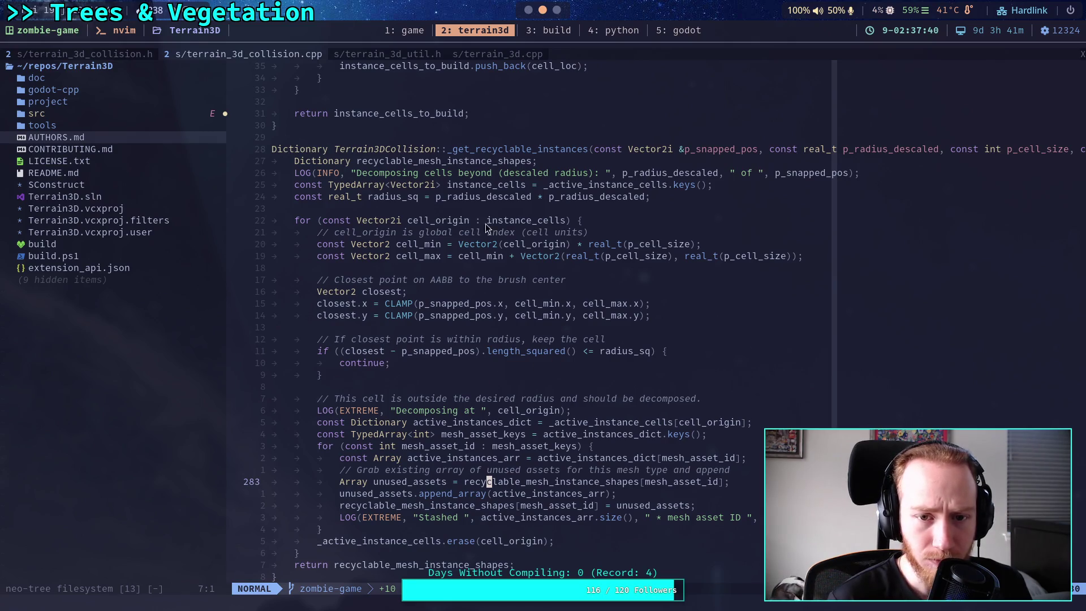
scroll(529, 393, up, 13)
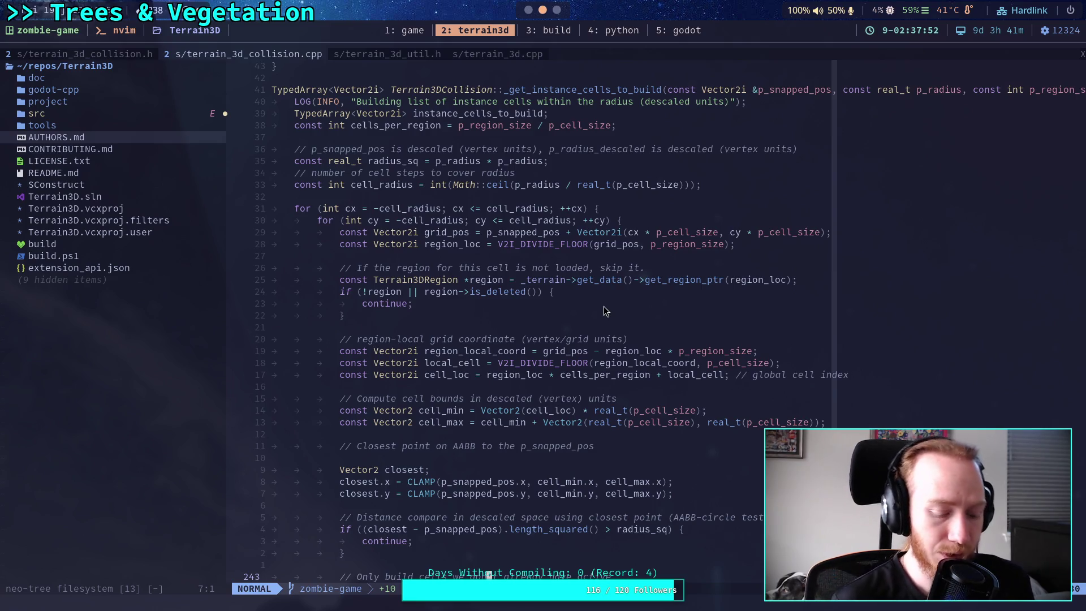
key(super+2)
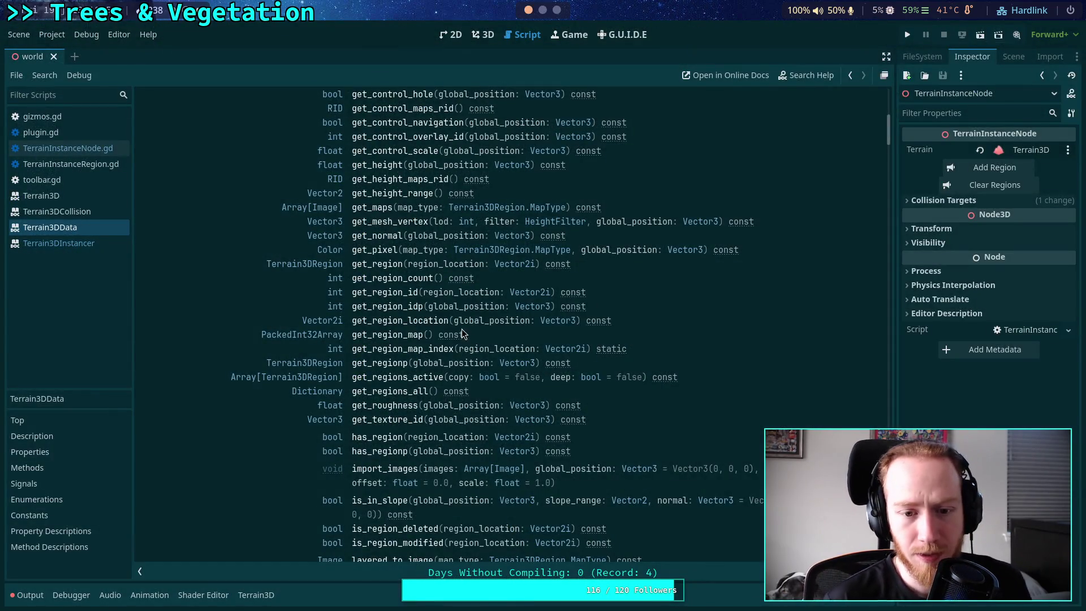
Read the detailed get_region description, then go back to terrain_3d_collision.cpp in Neovim
click(373, 265)
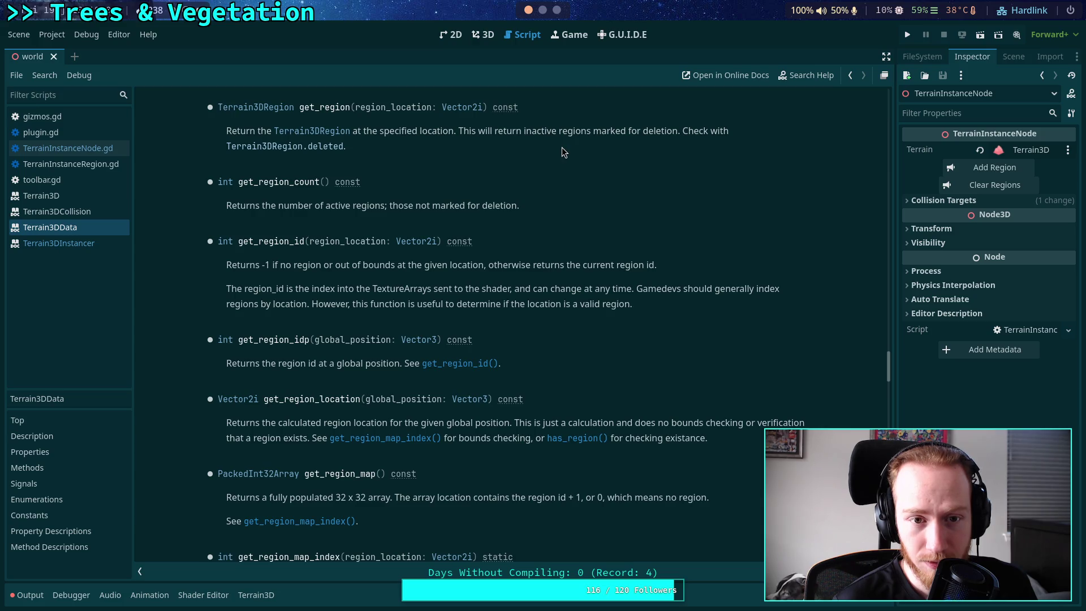
key(super+2)
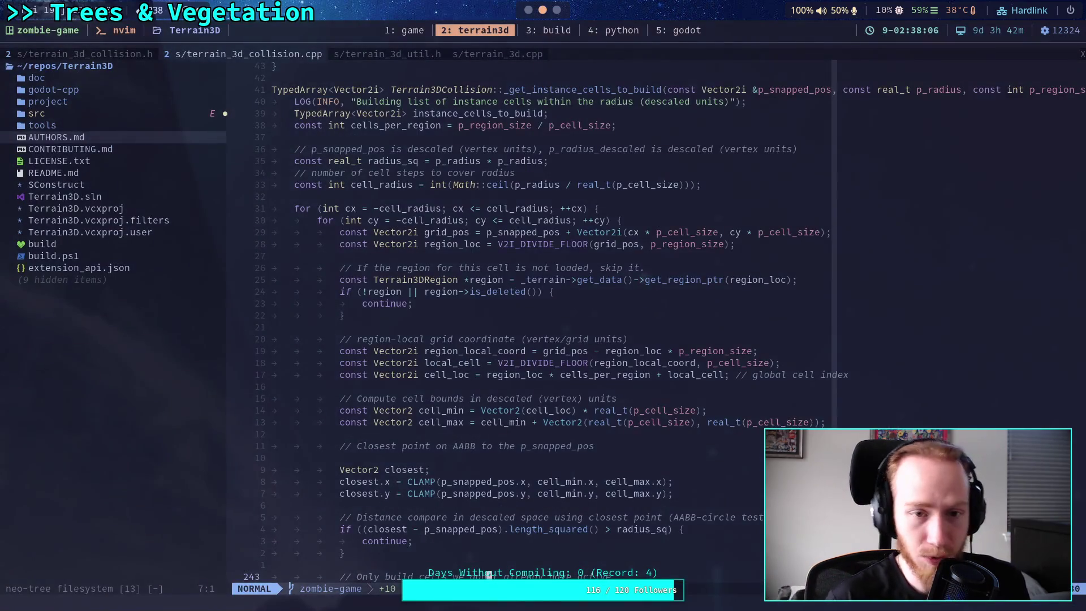
Open terrain_3d_data.h from the src file list and view get_region_map_index and get_region_location
click(135, 56)
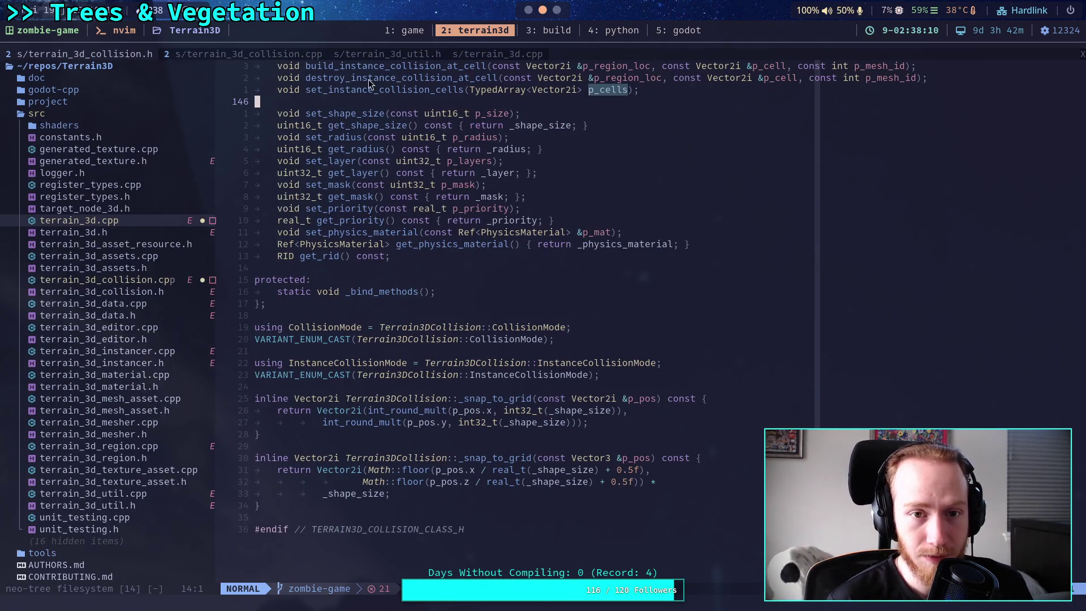
click(136, 318)
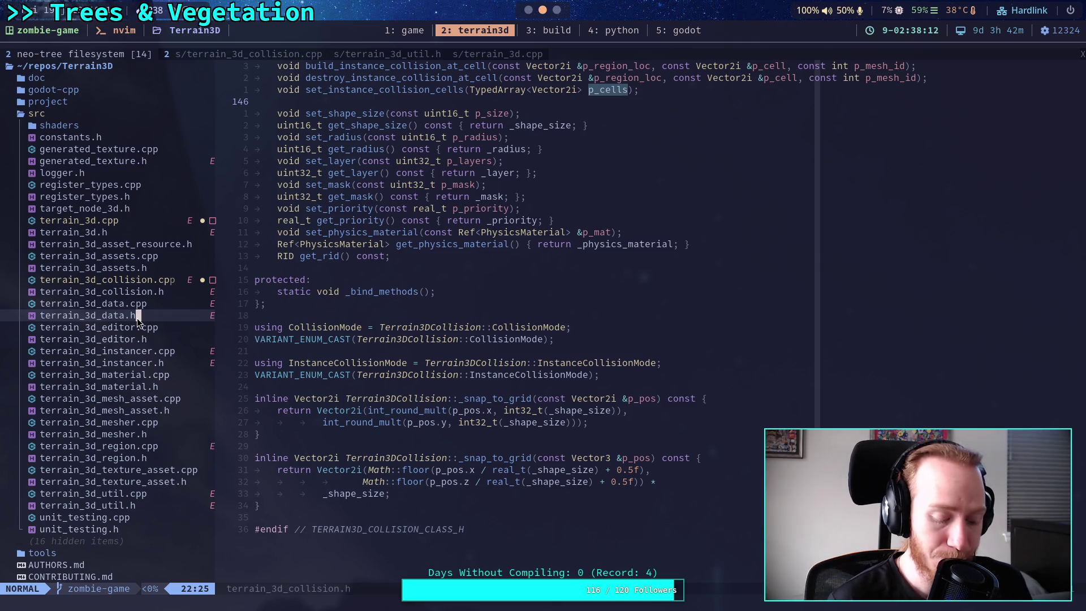
double_click(137, 318)
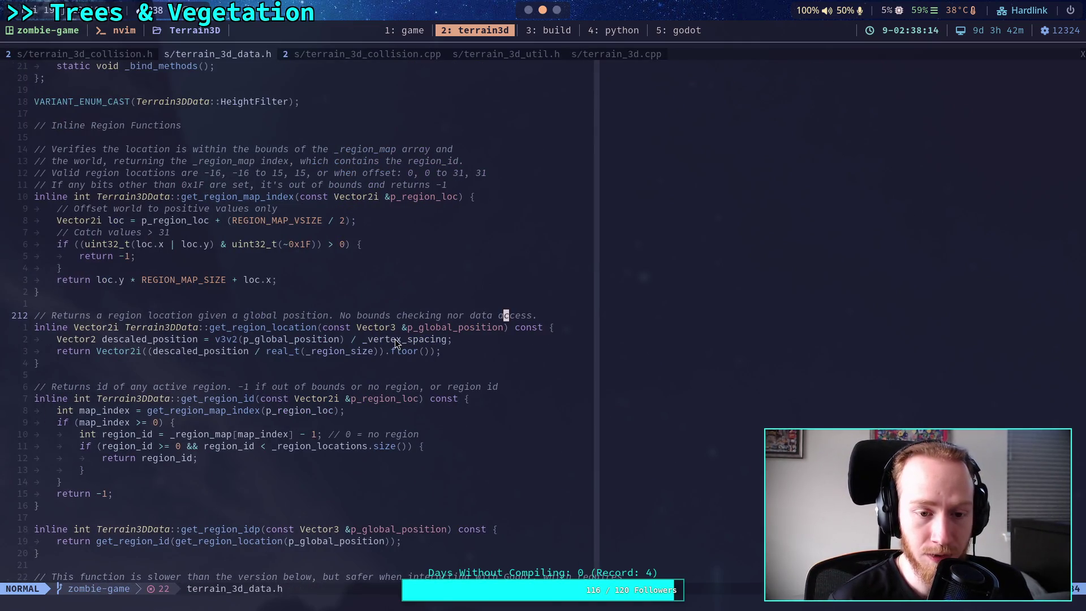
scroll(312, 312, up, 5)
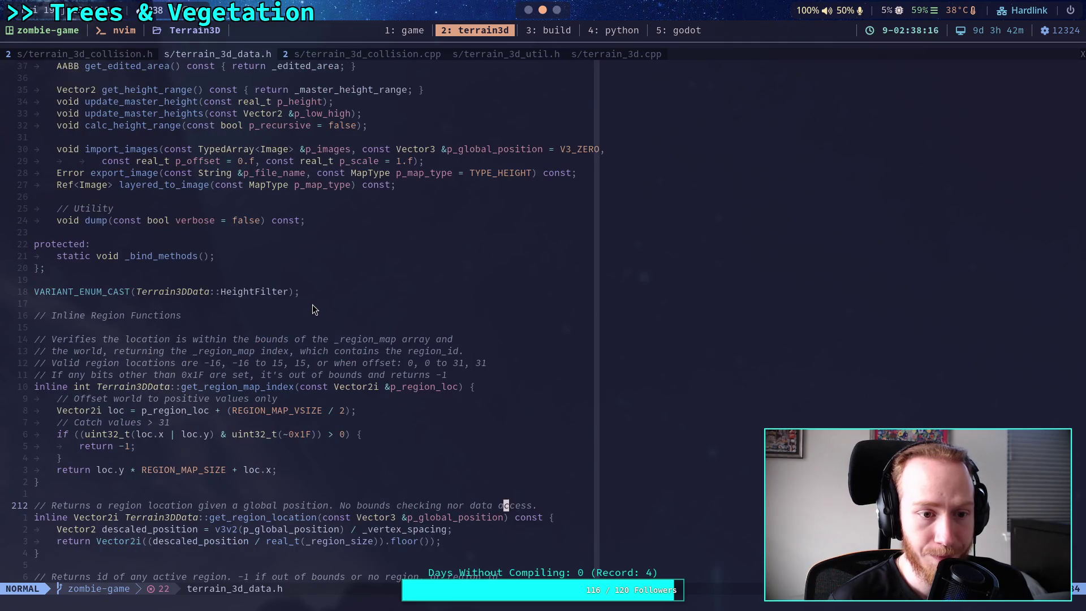
scroll(315, 309, down, 15)
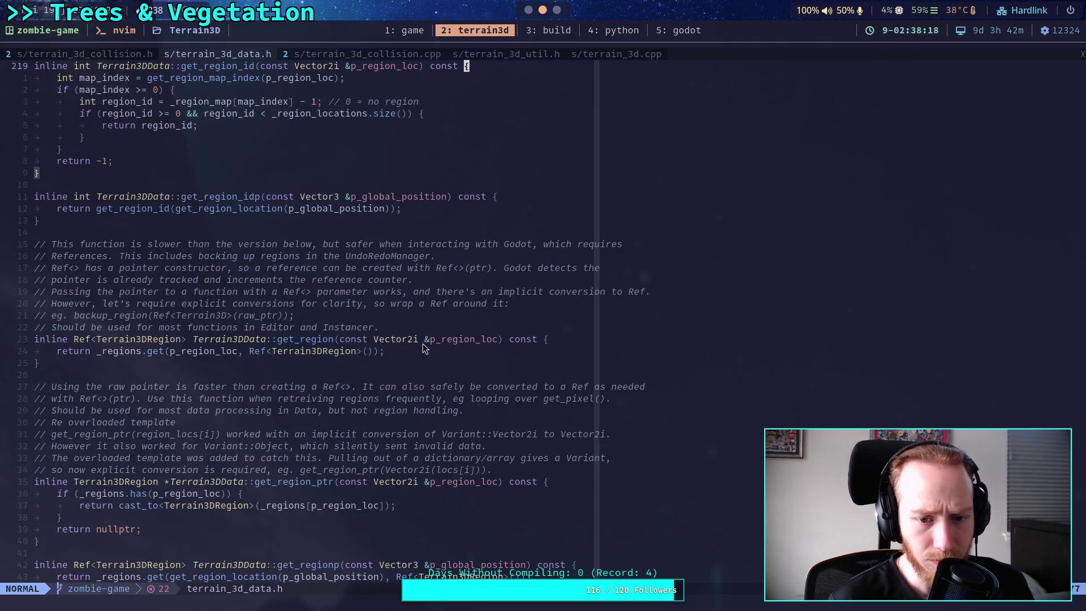
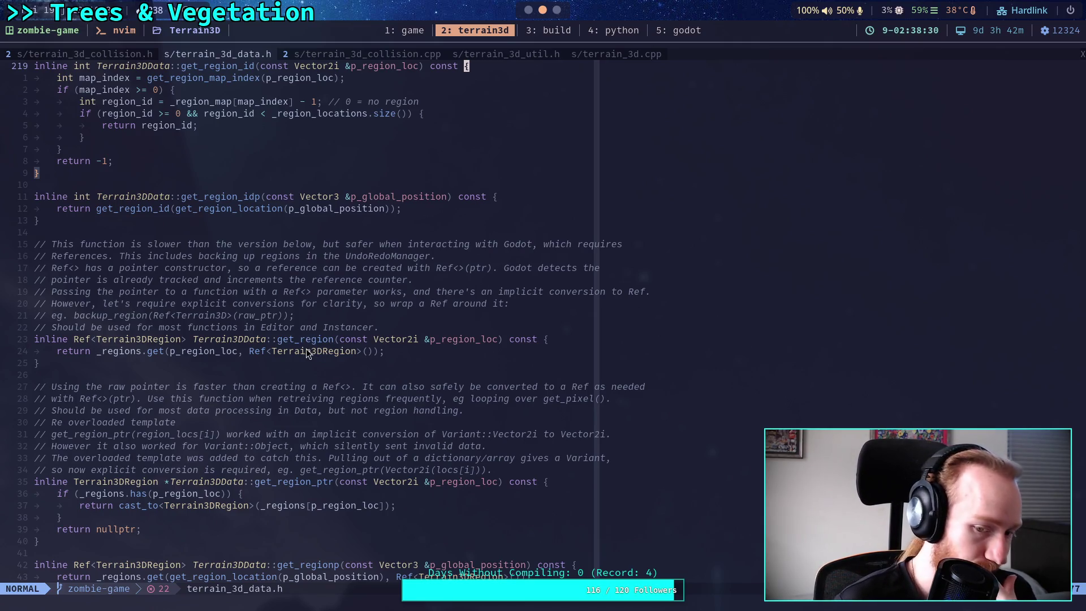
Finish reading terrain_3d_data.h in Neovim and switch to Godot's Terrain3DData documentation
scroll(304, 351, down, 2)
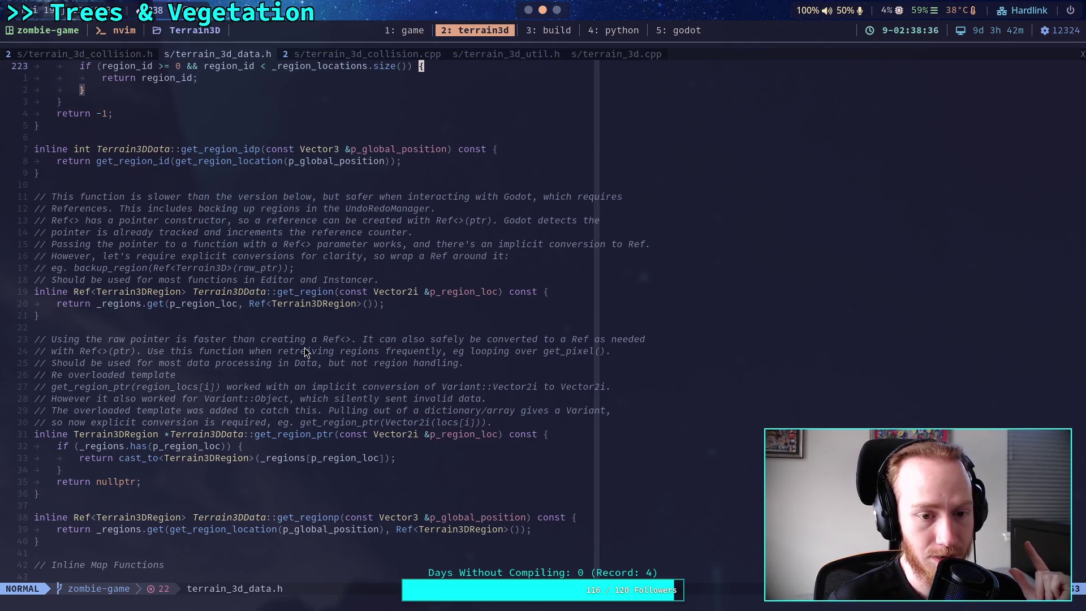
key(super+5)
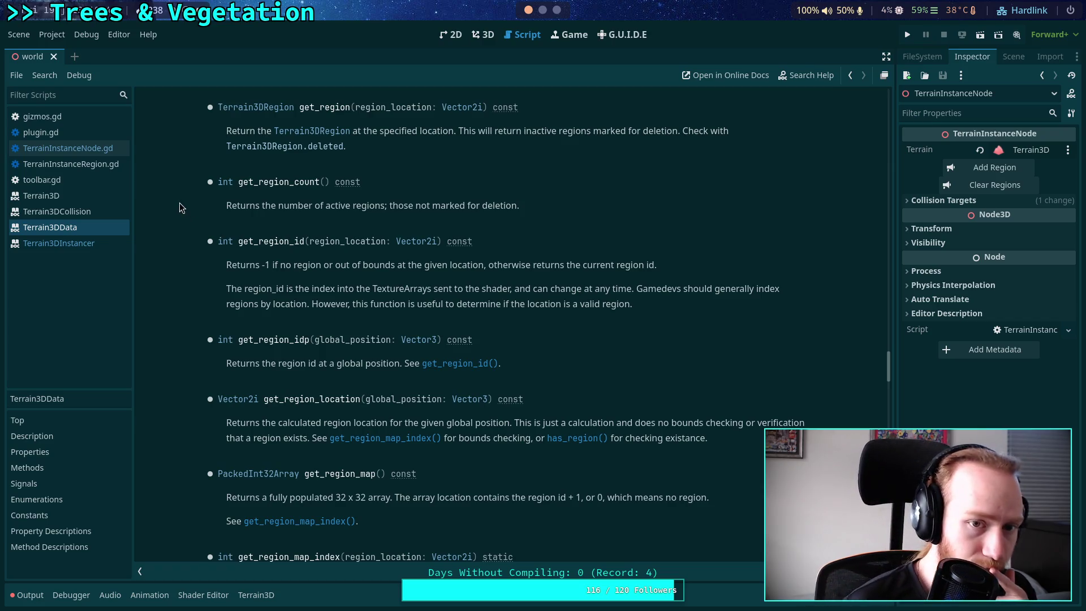
In TerrainInstanceNode.gd, start line 150 as 'var region: Resource ='
scroll(284, 234, up, 1)
scroll(388, 214, up, 2)
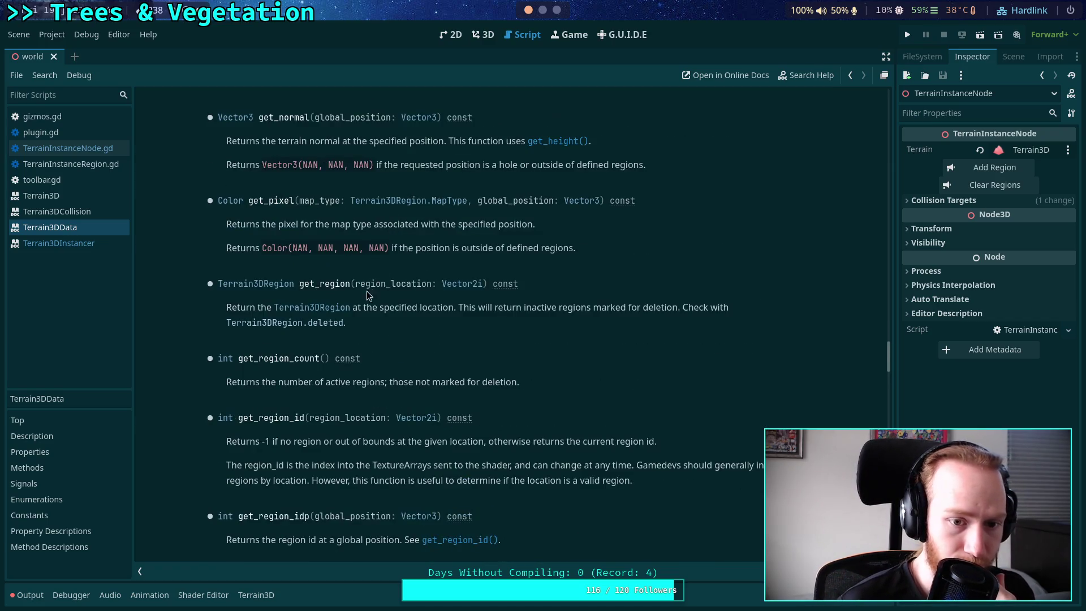
click(107, 148)
click(515, 292)
click(528, 308)
key(Tab)
text(var region:)
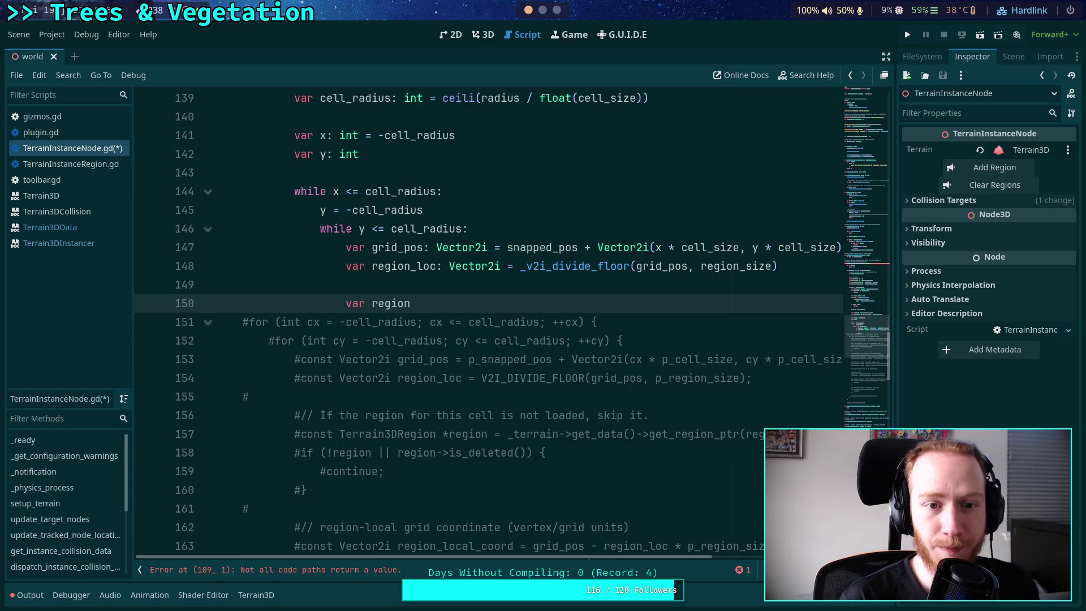
scroll(580, 399, up, 7)
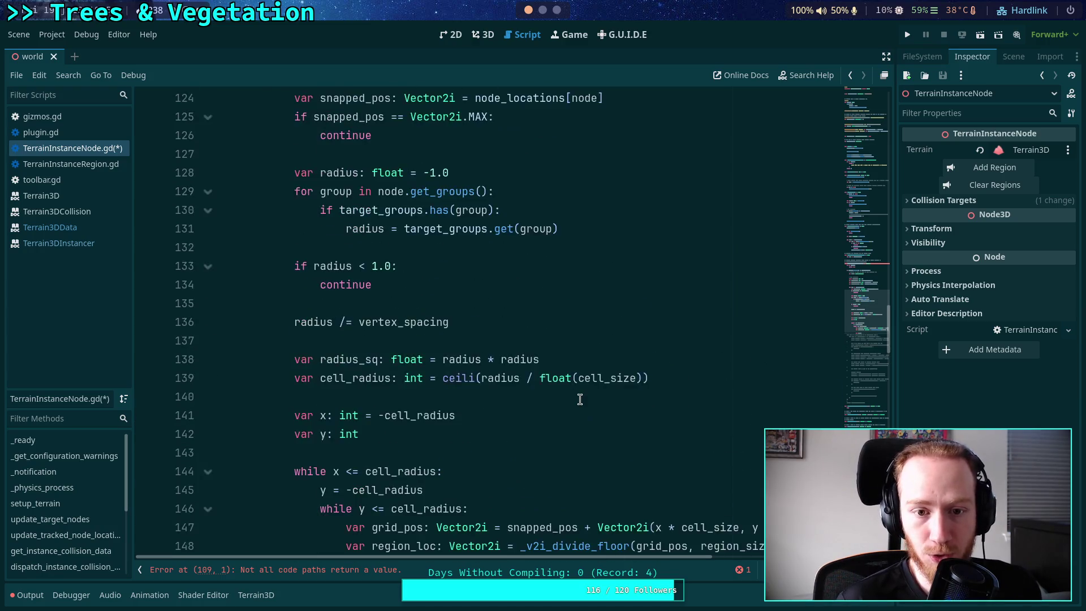
scroll(542, 364, up, 2)
key(BackSpace)
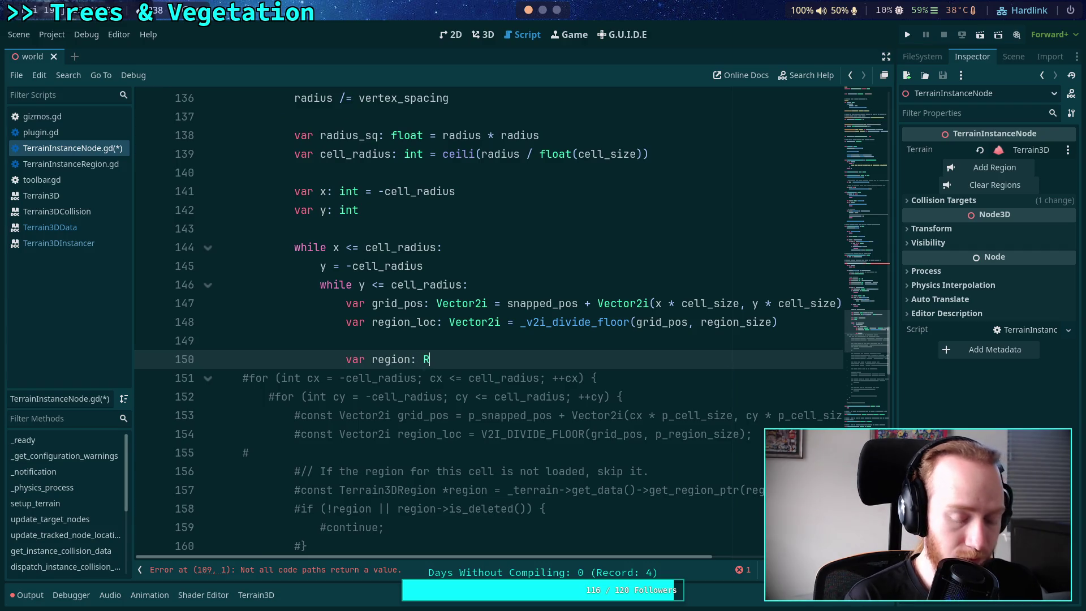
text(ef)
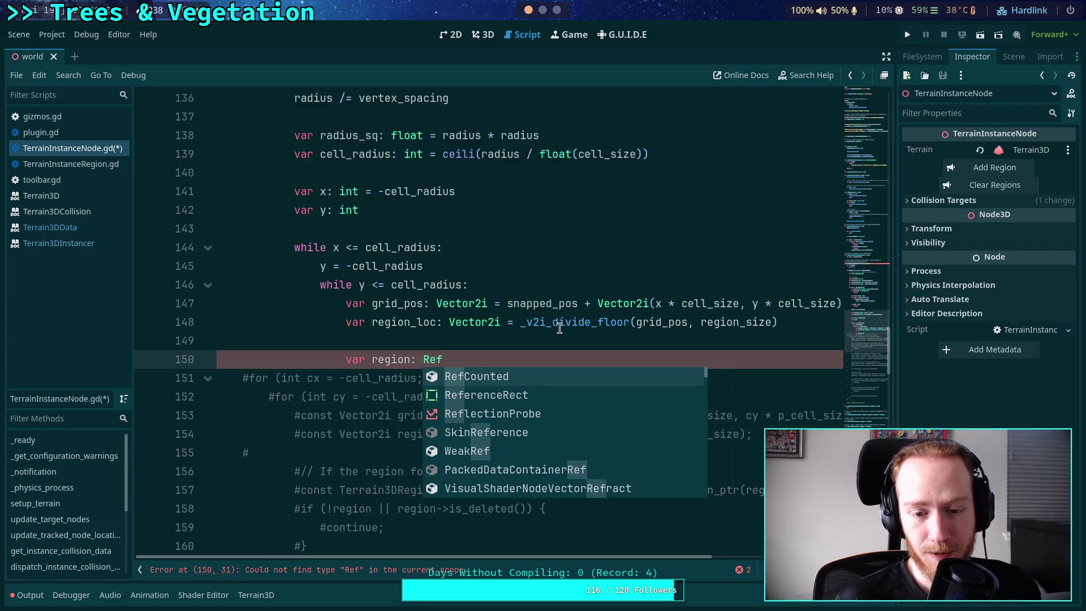
key(BackSpace)
text(s)
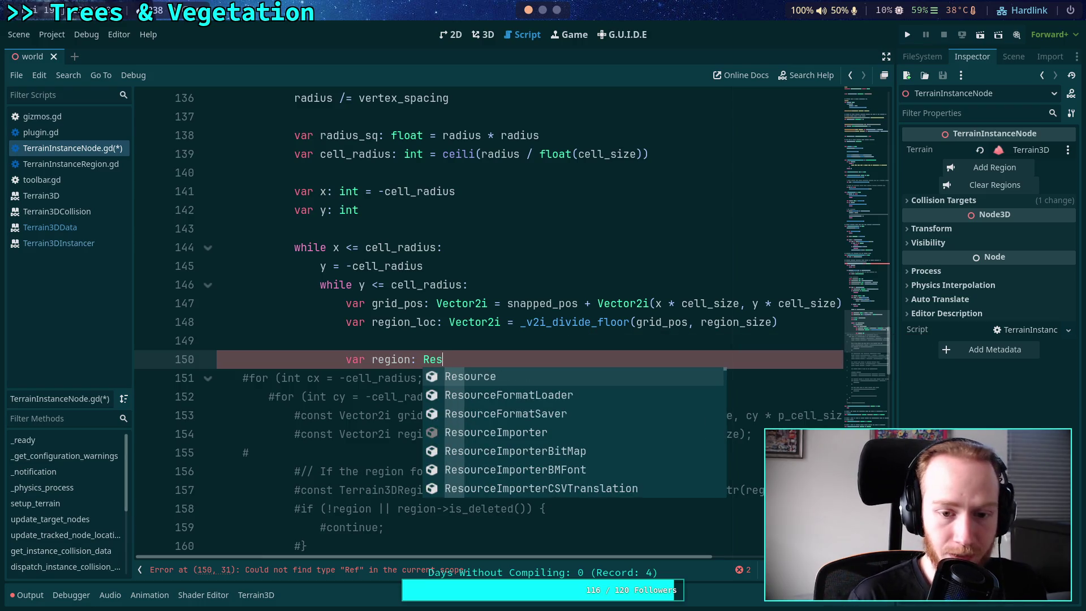
key(Return)
text(=)
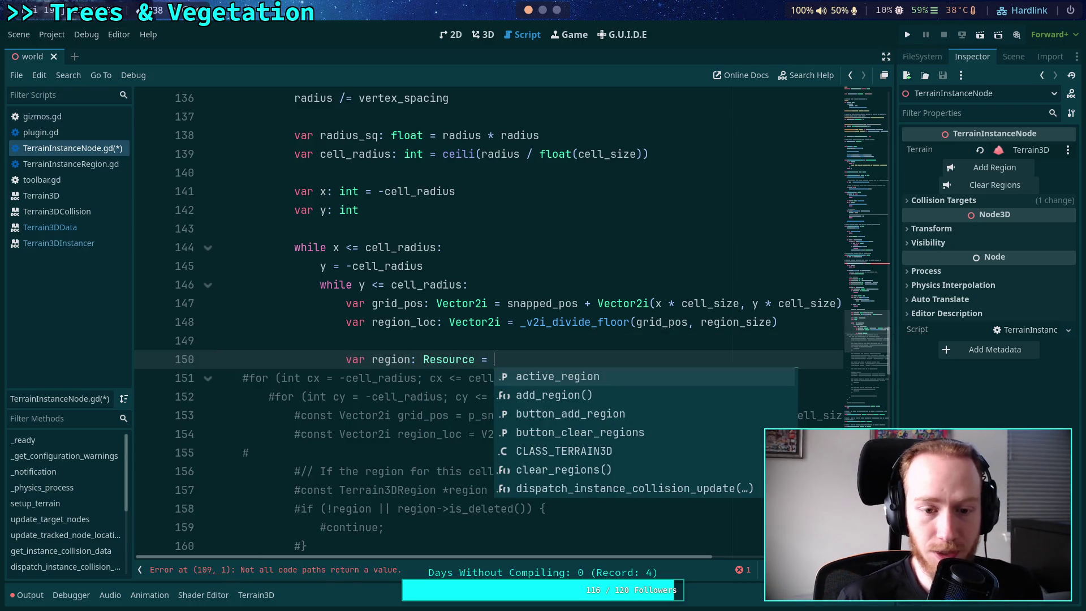
Open terrain_3d_region.h in Neovim's file tree, then return to the Godot script
scroll(542, 281, down, 1)
scroll(542, 281, down, 1)
mouse_move(463, 249)
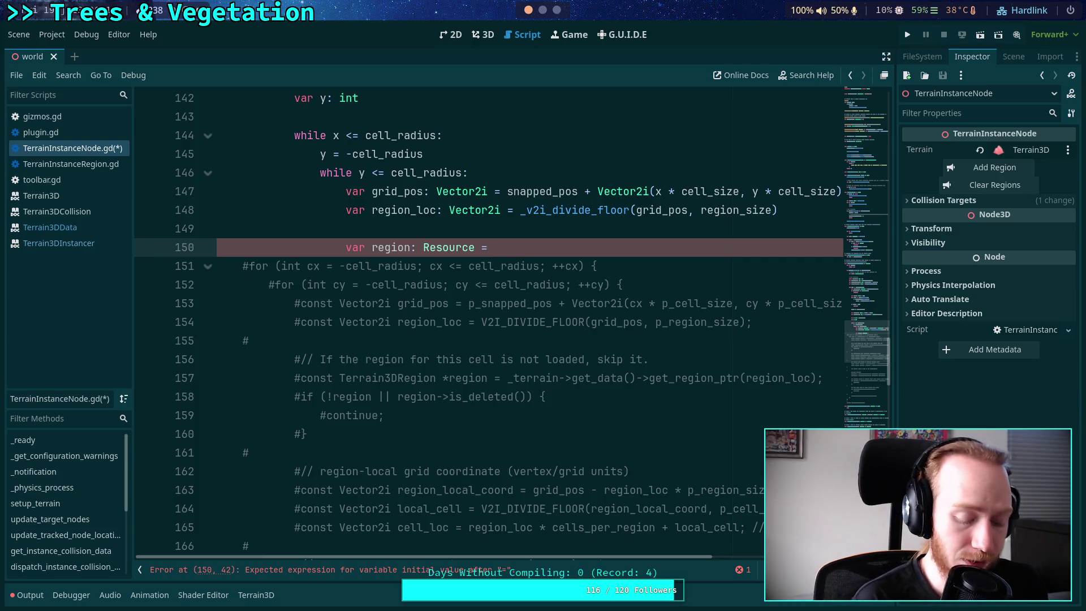
key(super+3)
key(super+2)
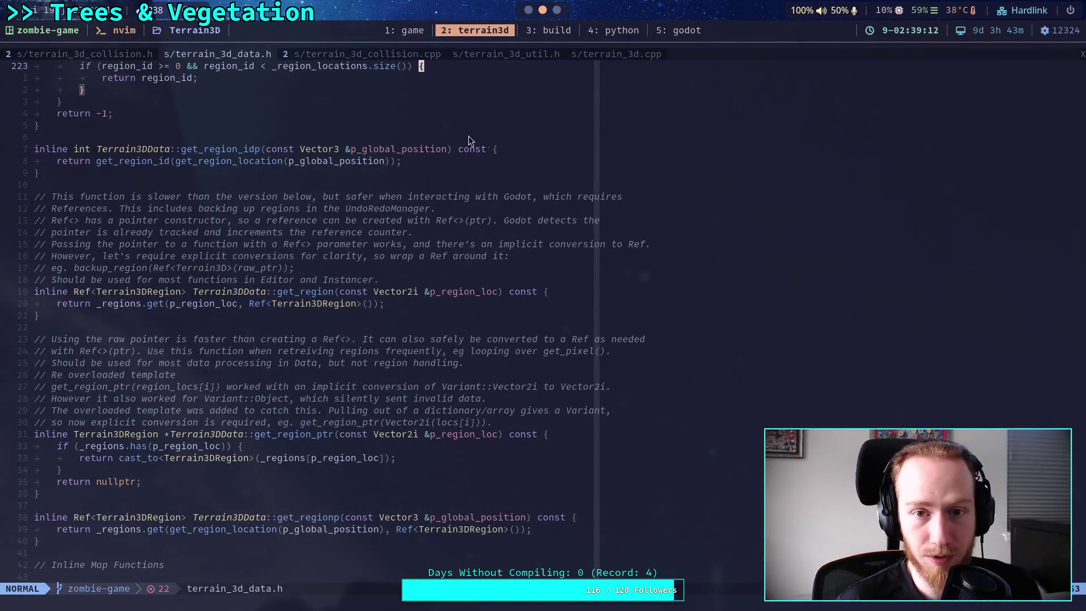
click(90, 55)
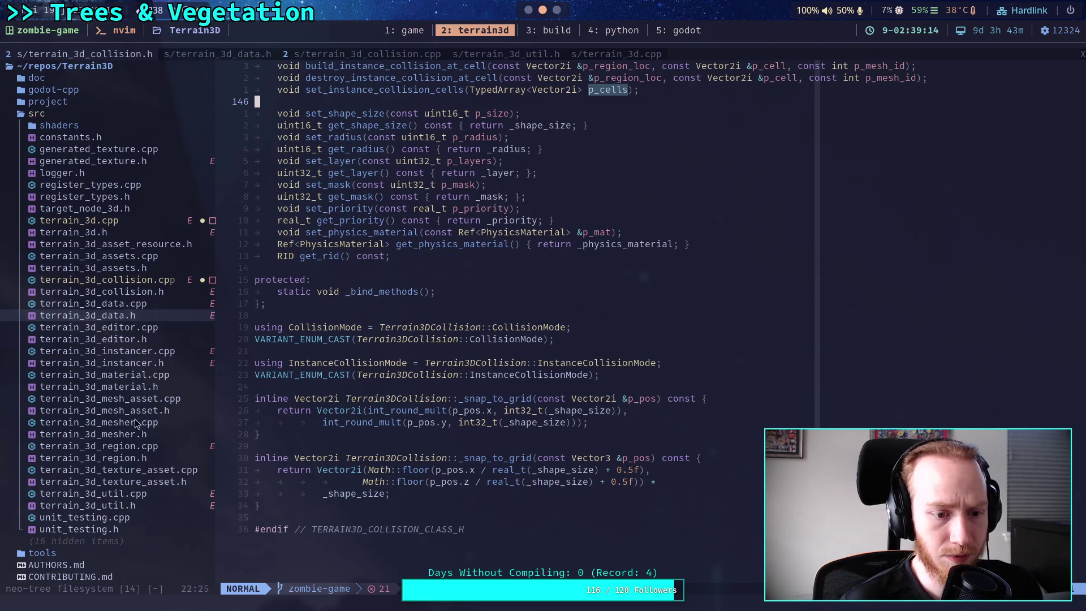
double_click(127, 459)
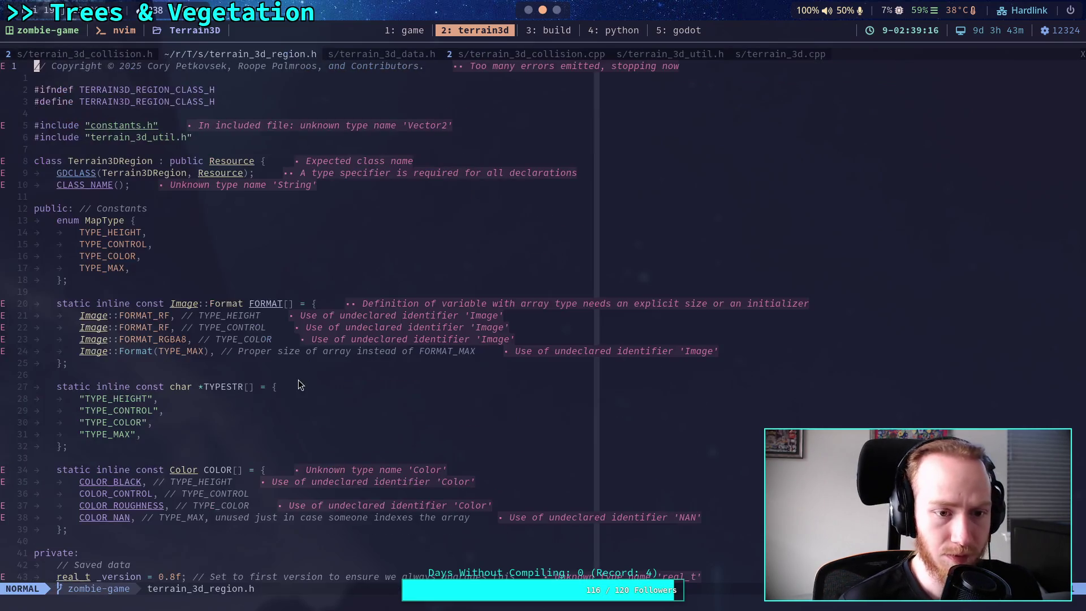
key(super+5)
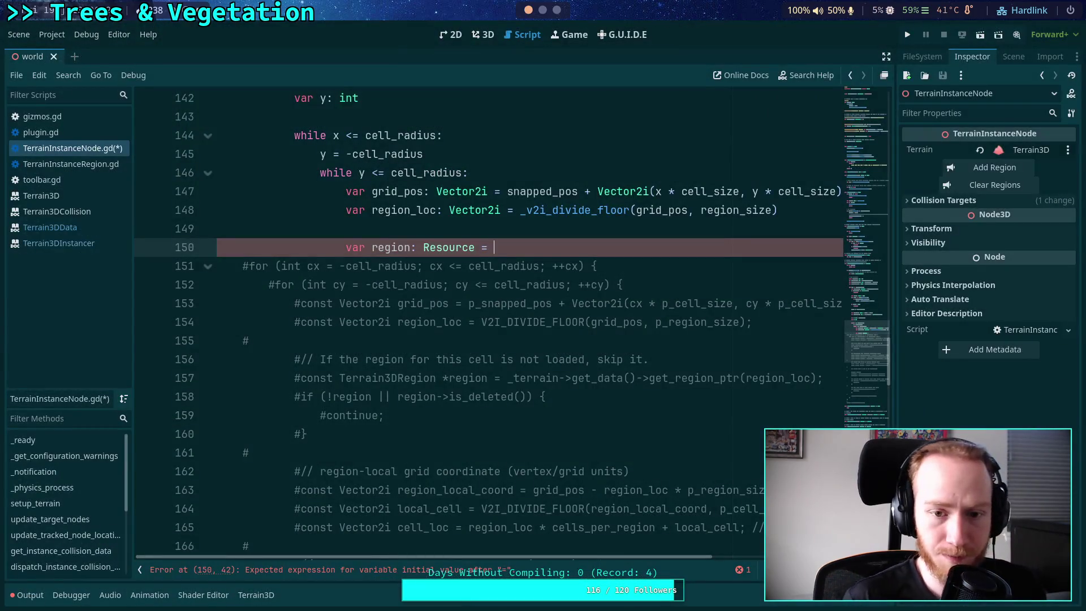
Assign region from get_region(region_loc), consulting the Terrain3D and Terrain3DData docs
text(terrain)
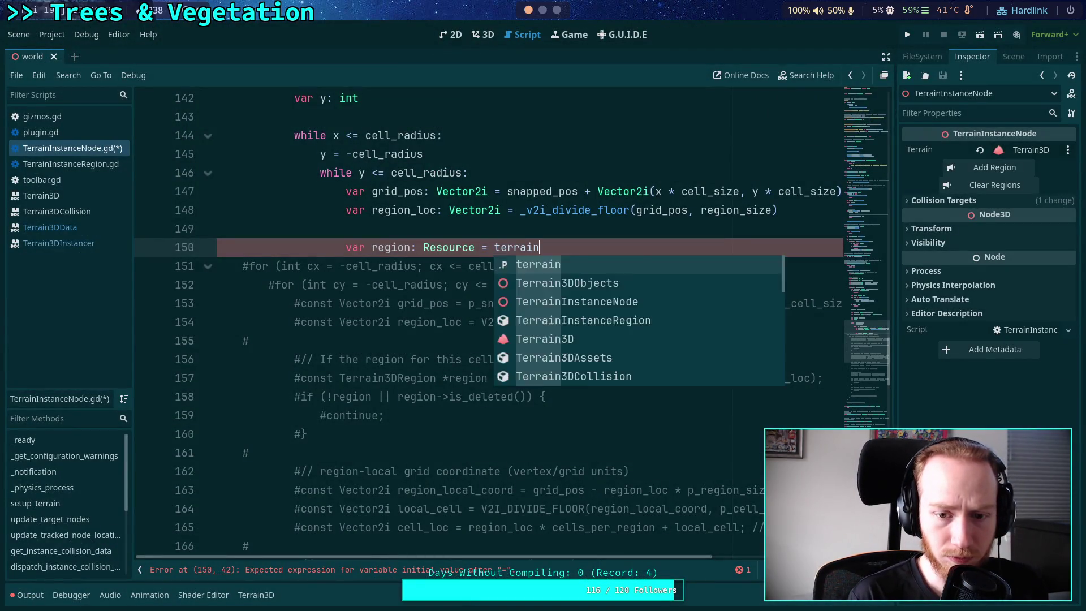
text(.get_reg)
key(Return)
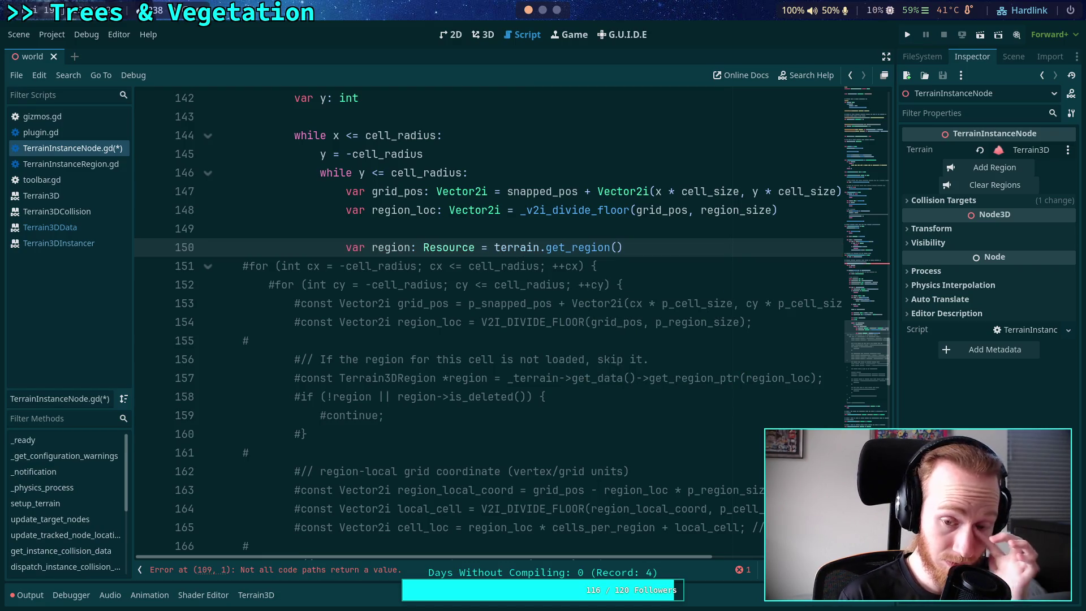
key(BackSpace)
key(BackSpace)
key(BackSpace)
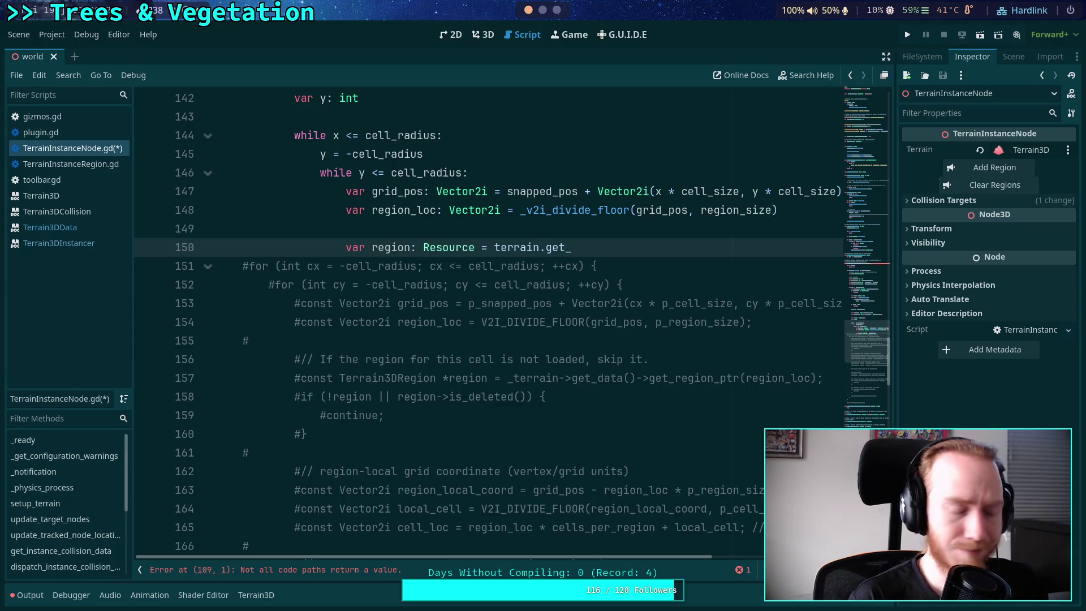
click(51, 196)
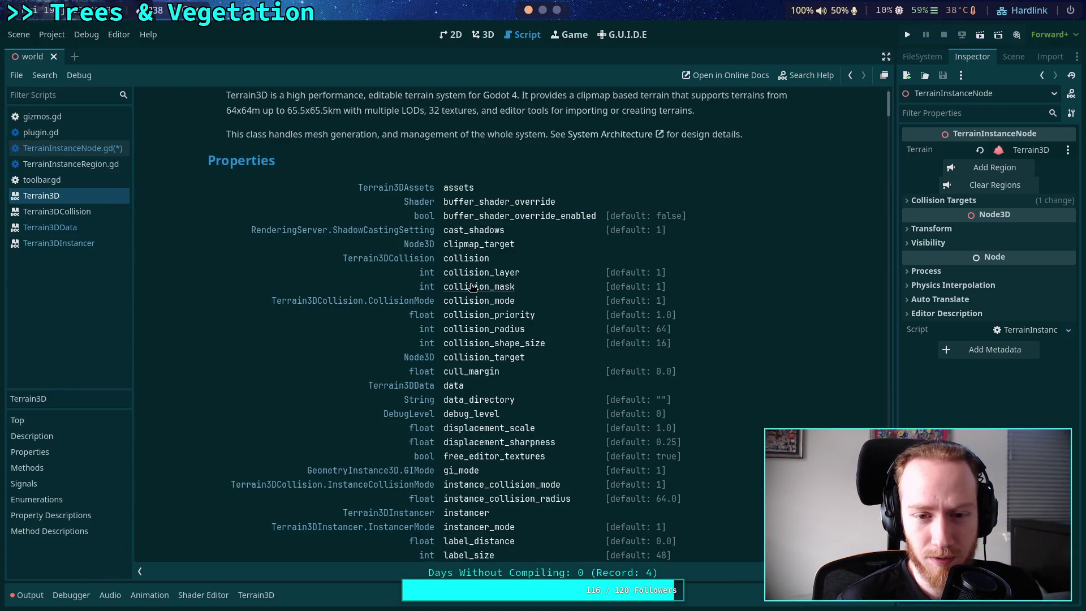
scroll(464, 382, down, 15)
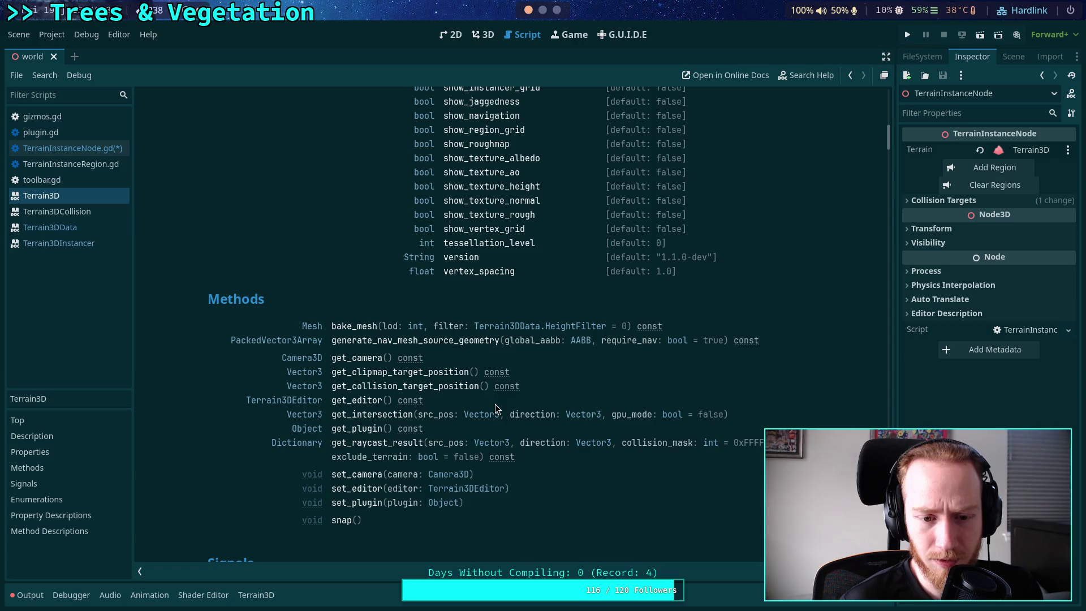
scroll(532, 398, up, 10)
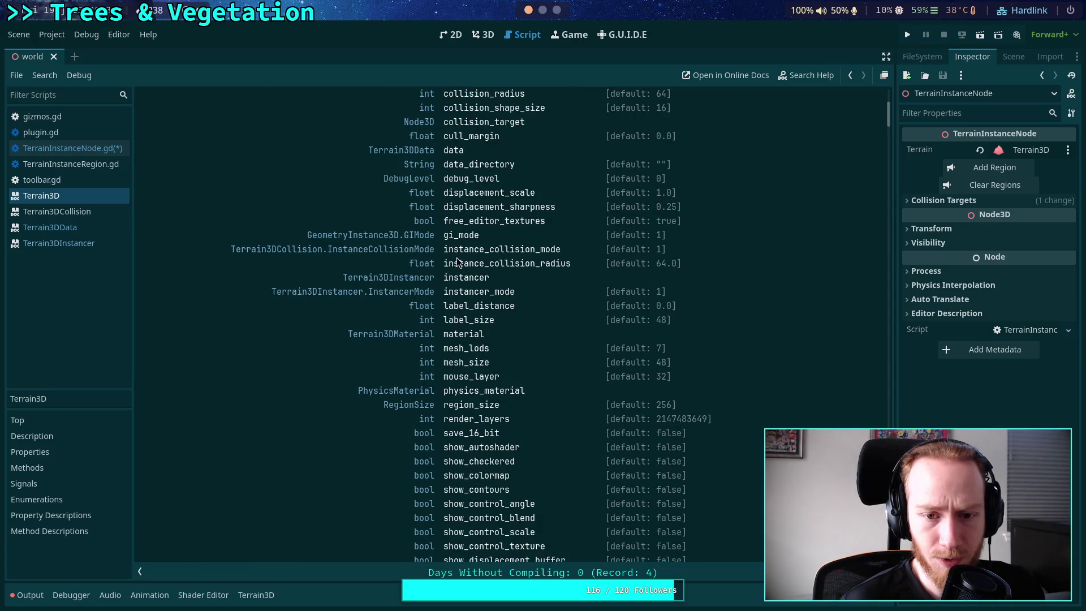
scroll(458, 261, up, 3)
click(78, 148)
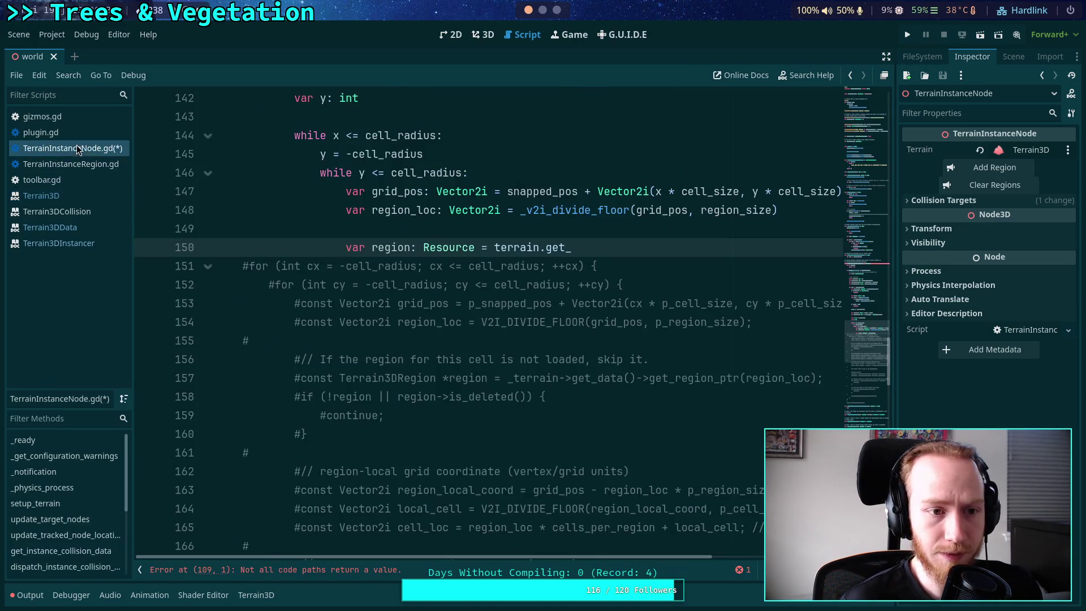
key(BackSpace)
key(BackSpace)
text(data.)
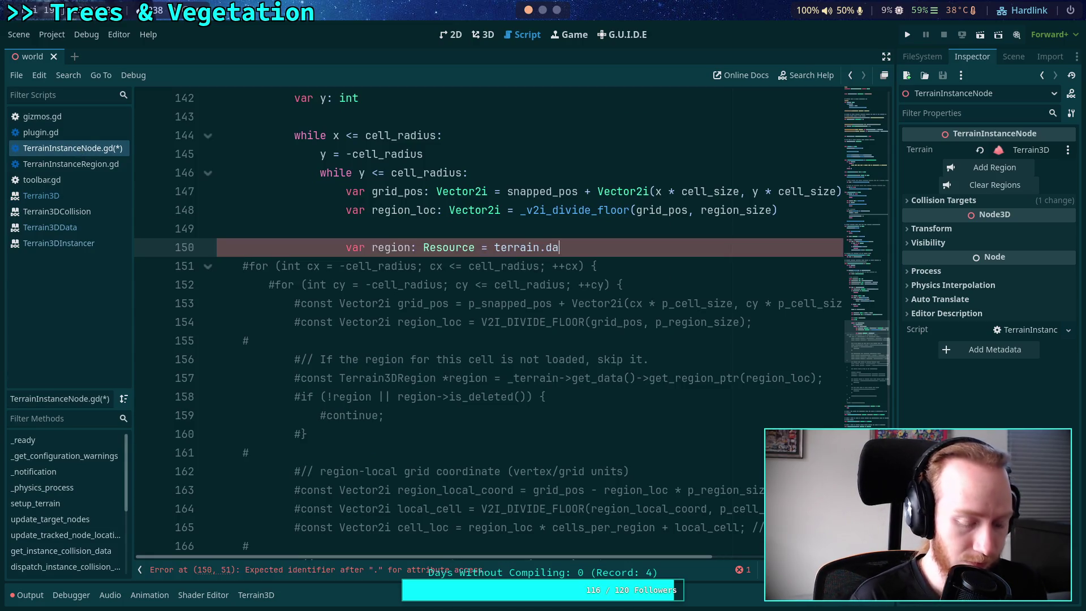
click(50, 227)
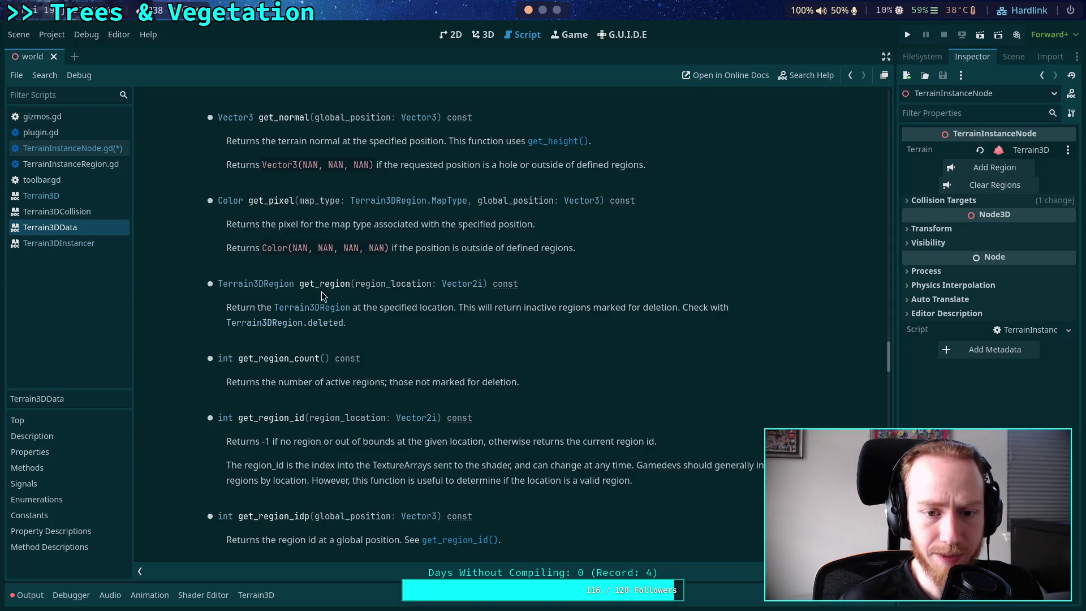
click(73, 148)
Read the Resource and RefCounted class documentation before returning to the script
ctrl+click(457, 370)
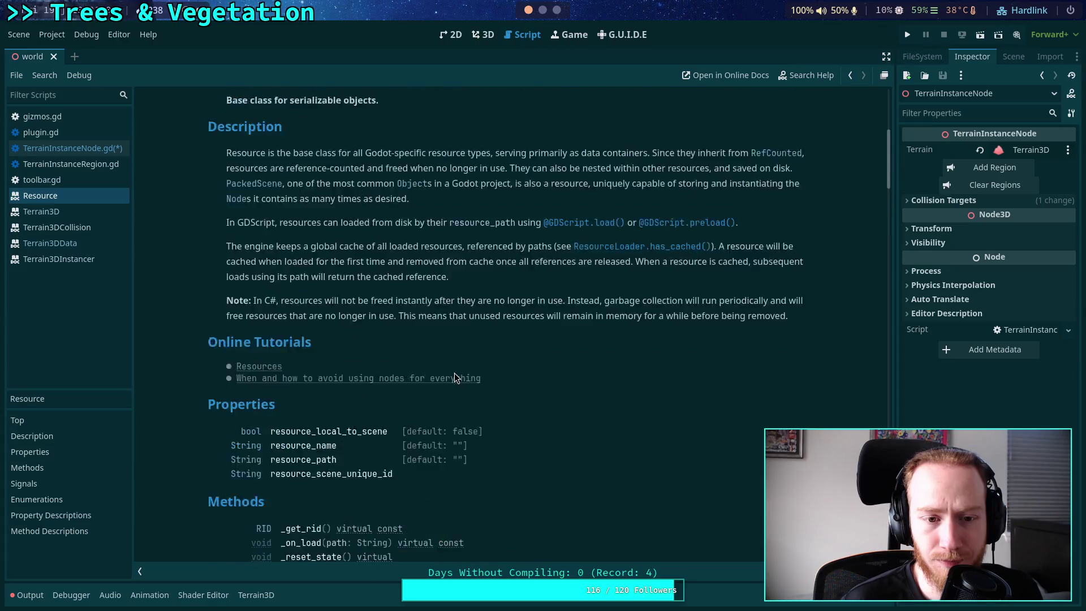
click(287, 113)
scroll(430, 349, down, 10)
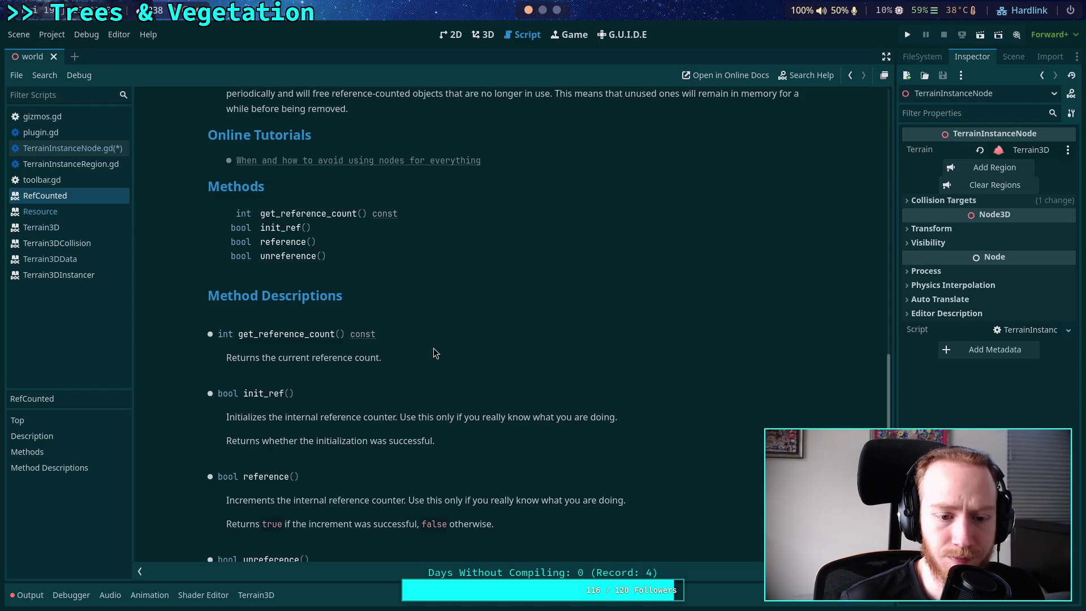
scroll(436, 354, down, 2)
scroll(399, 359, up, 15)
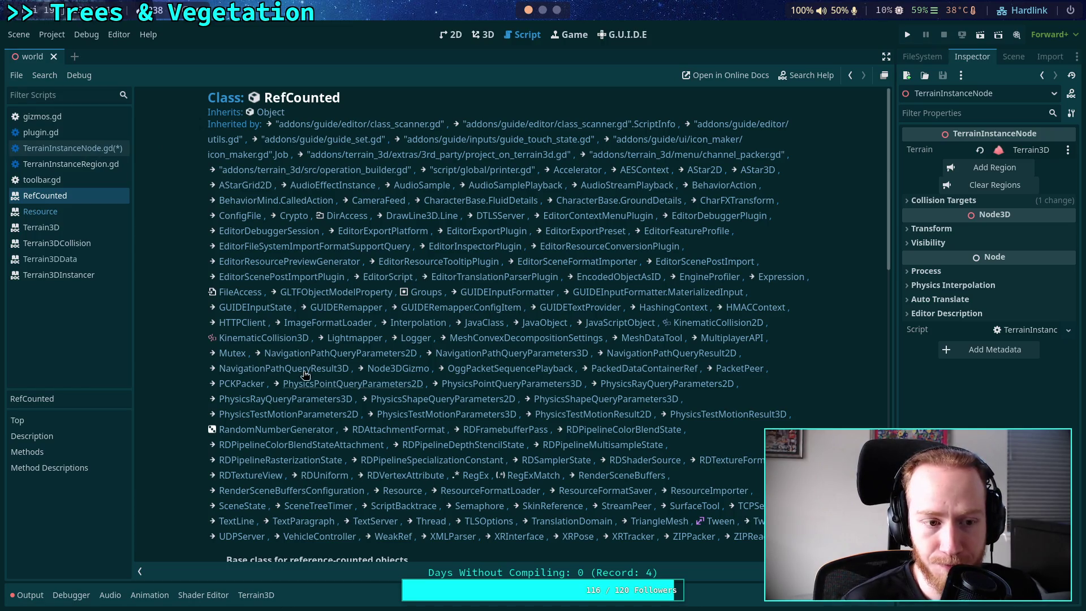
click(55, 212)
scroll(376, 360, down, 12)
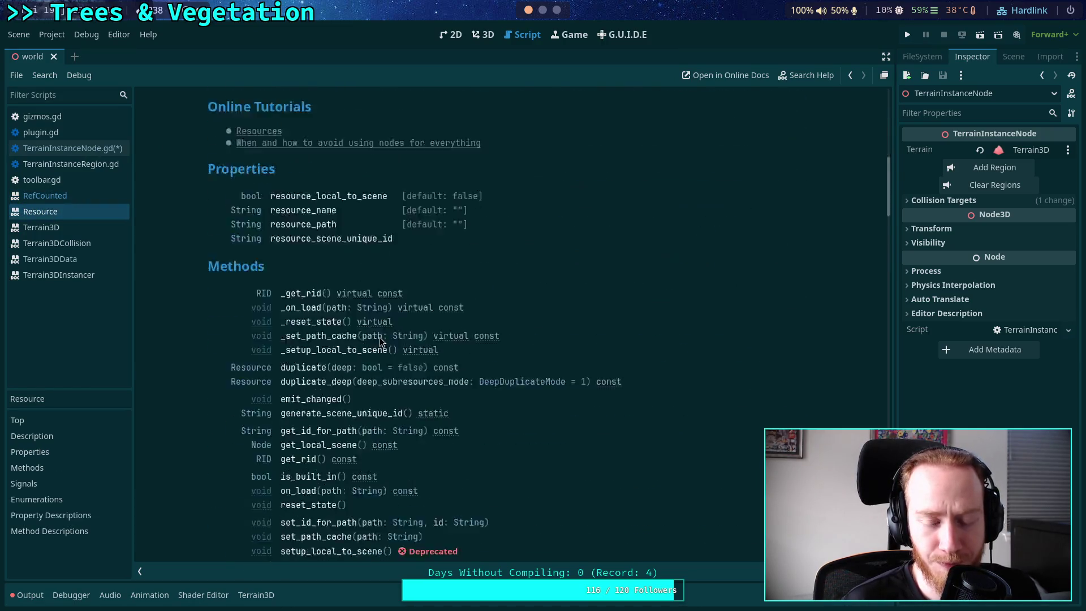
scroll(426, 357, down, 2)
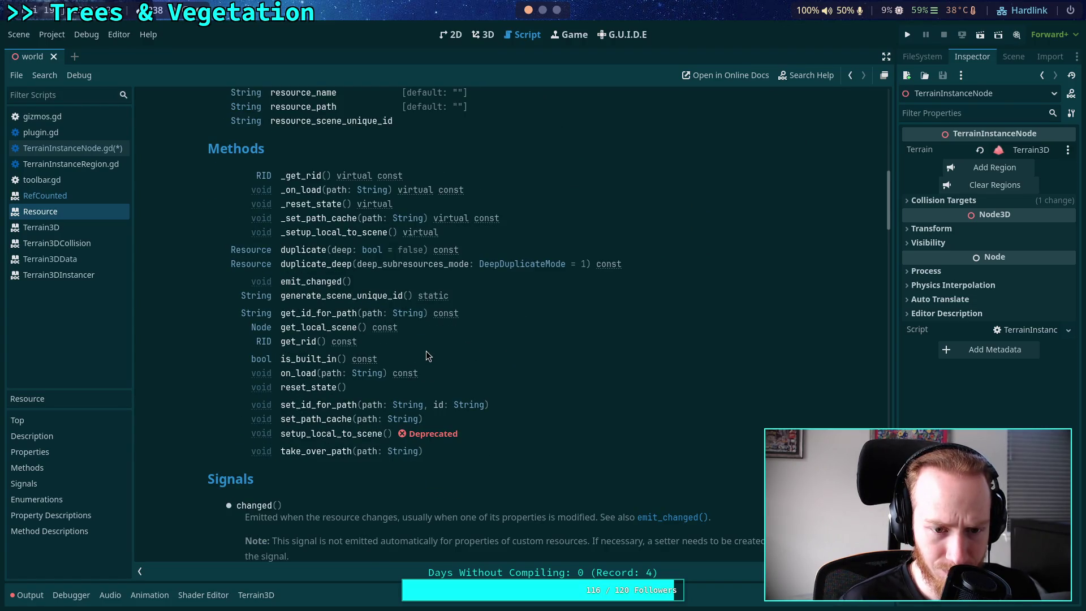
scroll(426, 351, down, 10)
scroll(426, 351, down, 5)
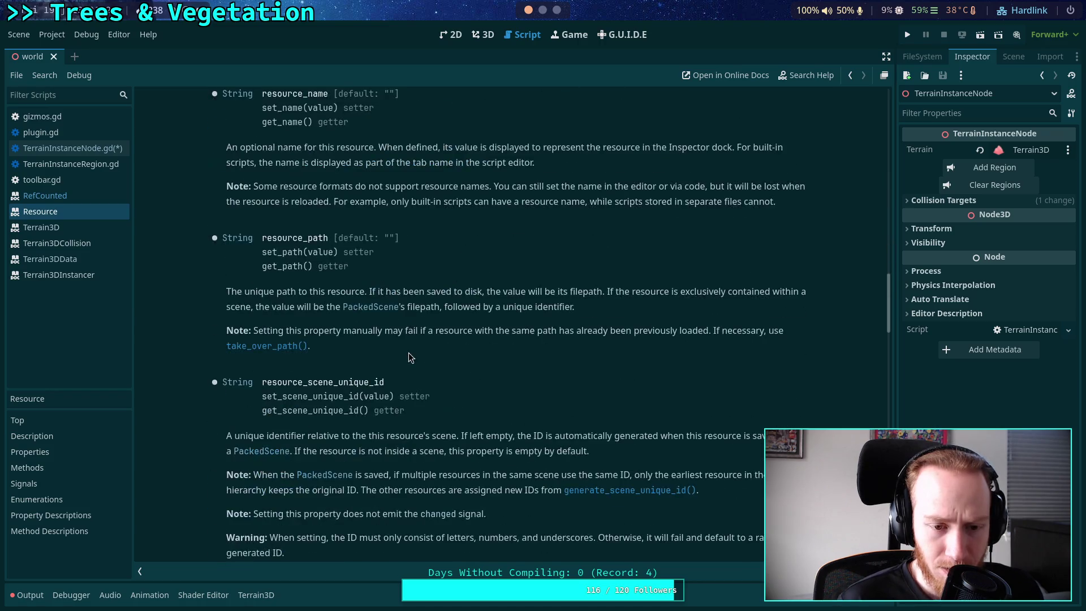
click(85, 148)
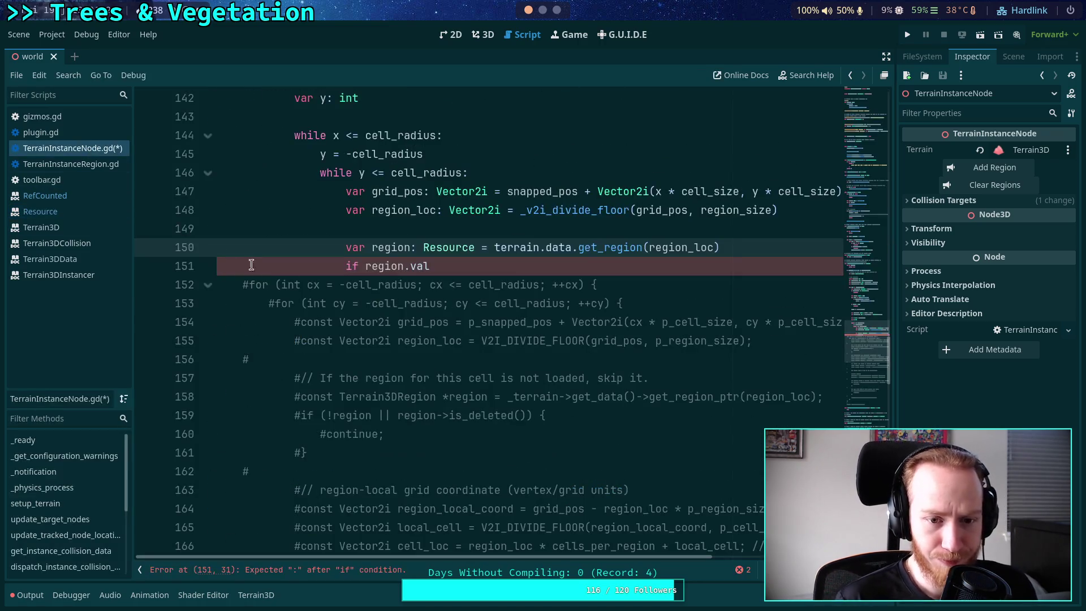
Clear the unfinished region.val condition on line 151 and try an is_vali check
click(444, 266)
key(ctrl+BackSpace)
key(ctrl+BackSpace)
key(ctrl+BackSpace)
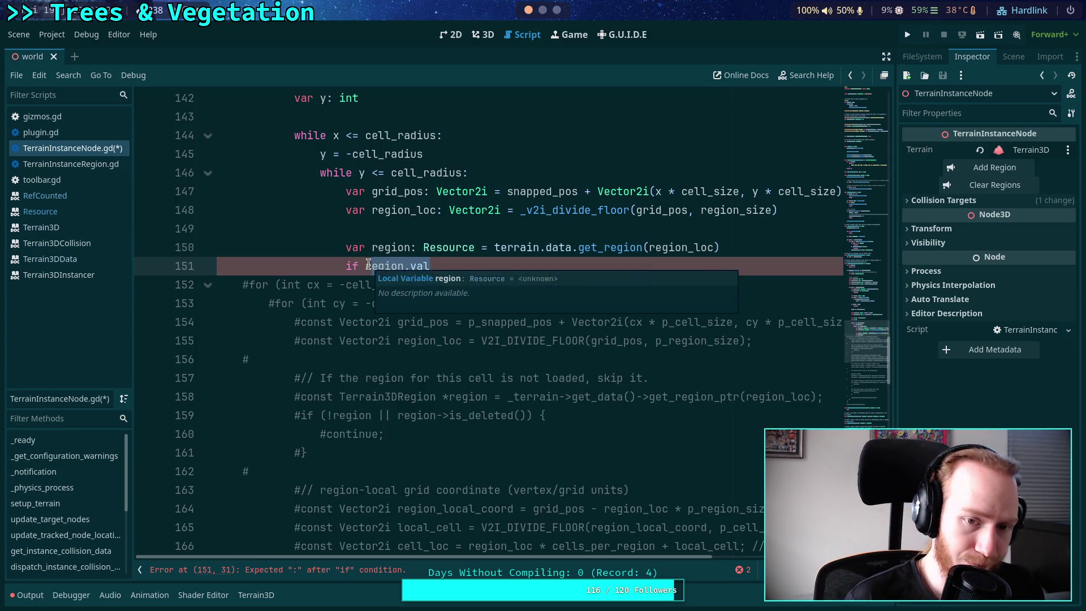
text(vali)
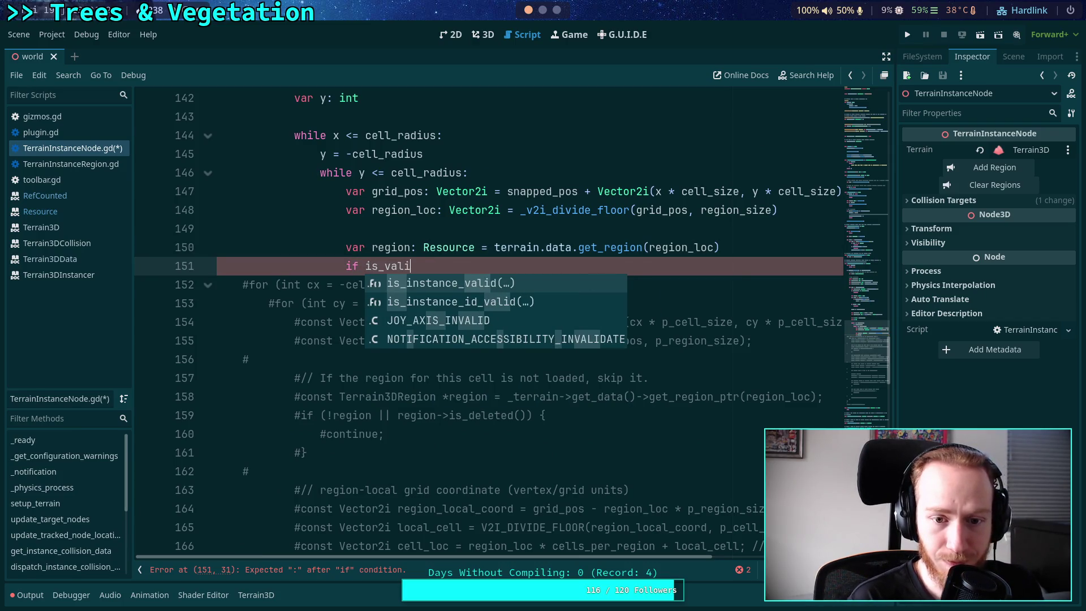
key(BackSpace)
key(BackSpace)
key(BackSpace)
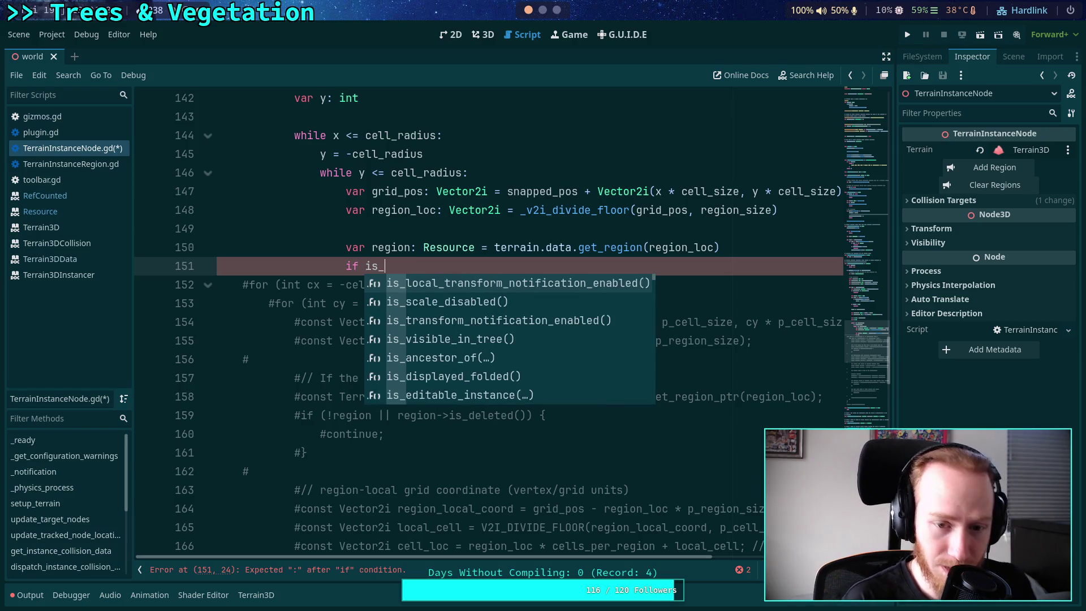
key(super+3)
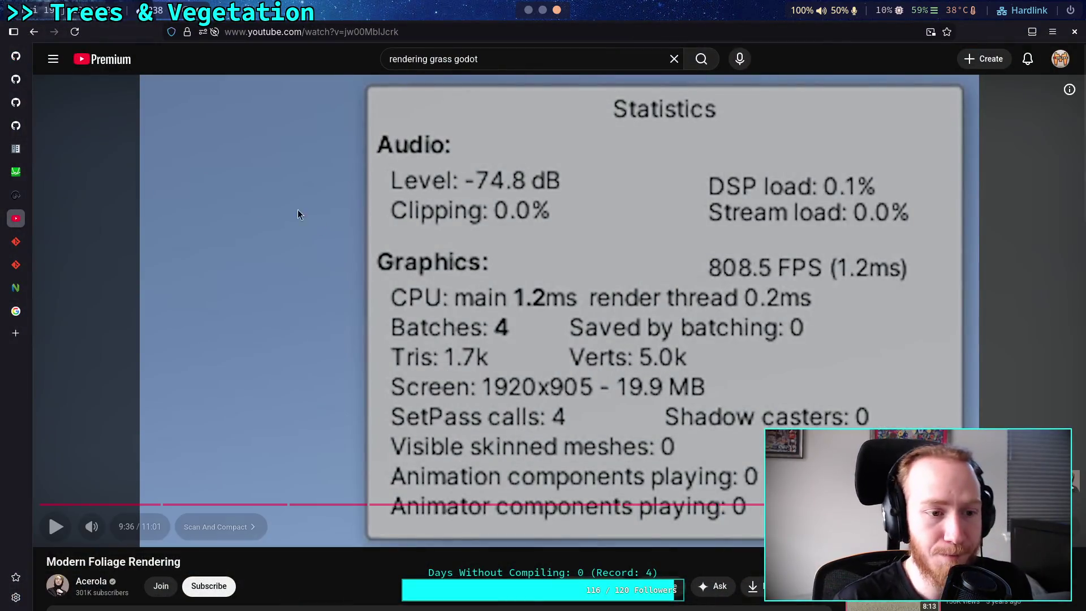
Search Google in a new tab for 'godot test if resource is valid'
click(16, 196)
click(16, 148)
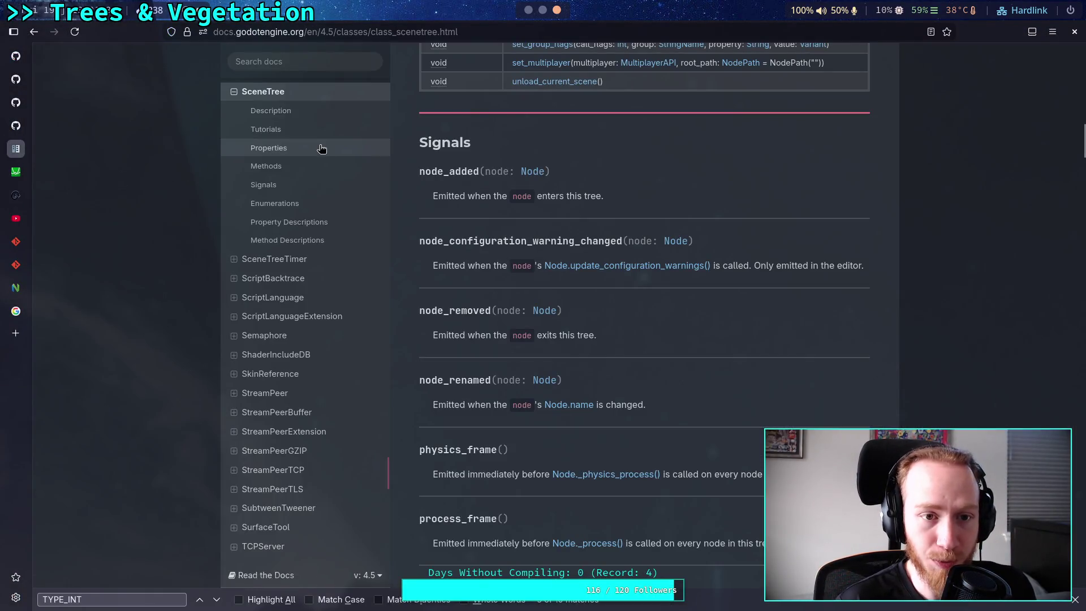
click(17, 335)
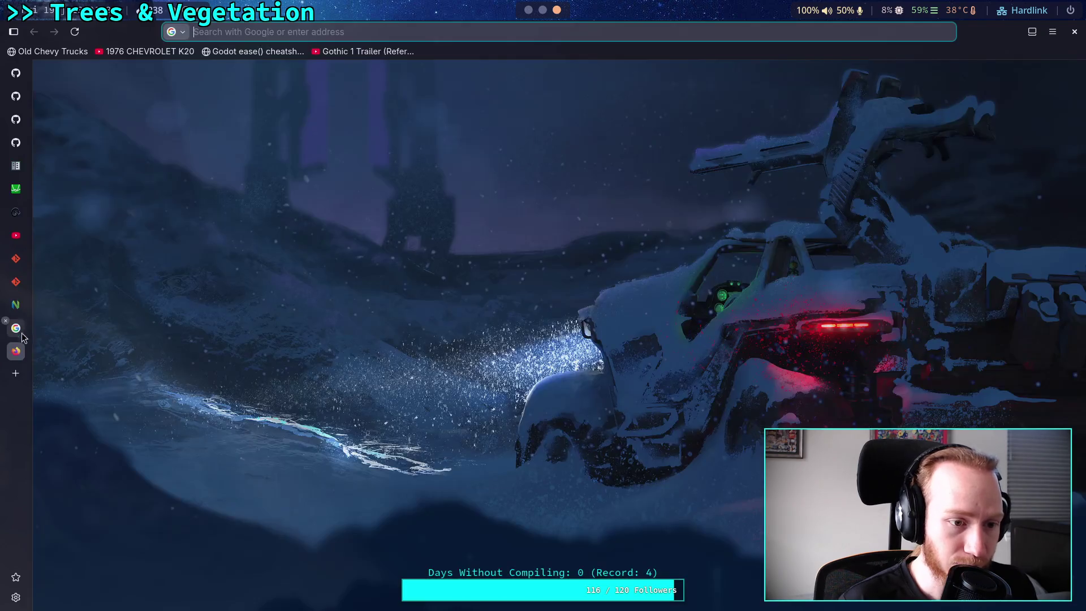
click(5, 343)
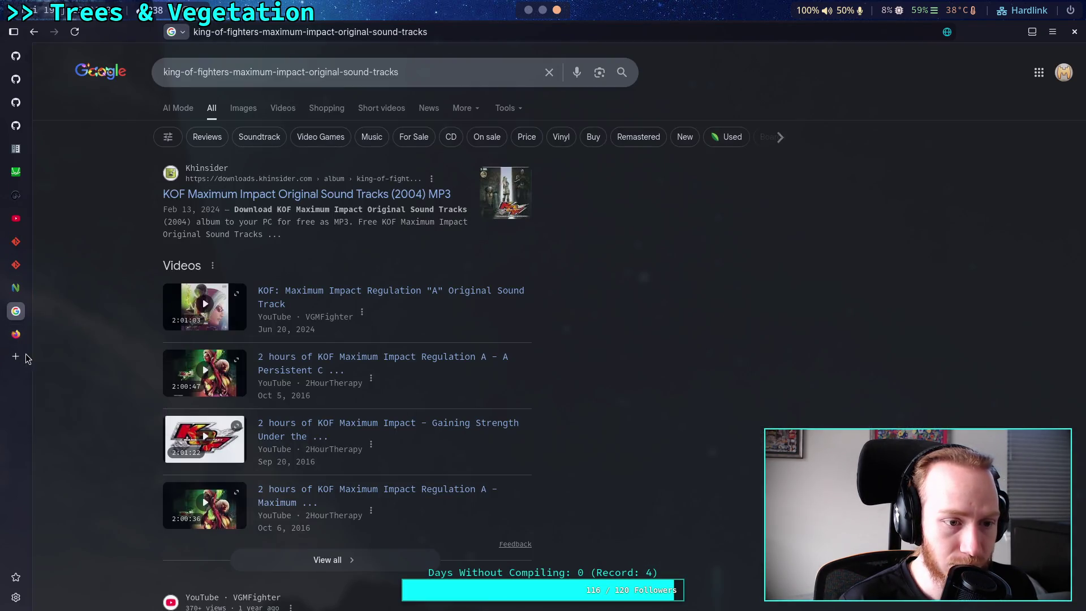
click(16, 334)
text(godot )
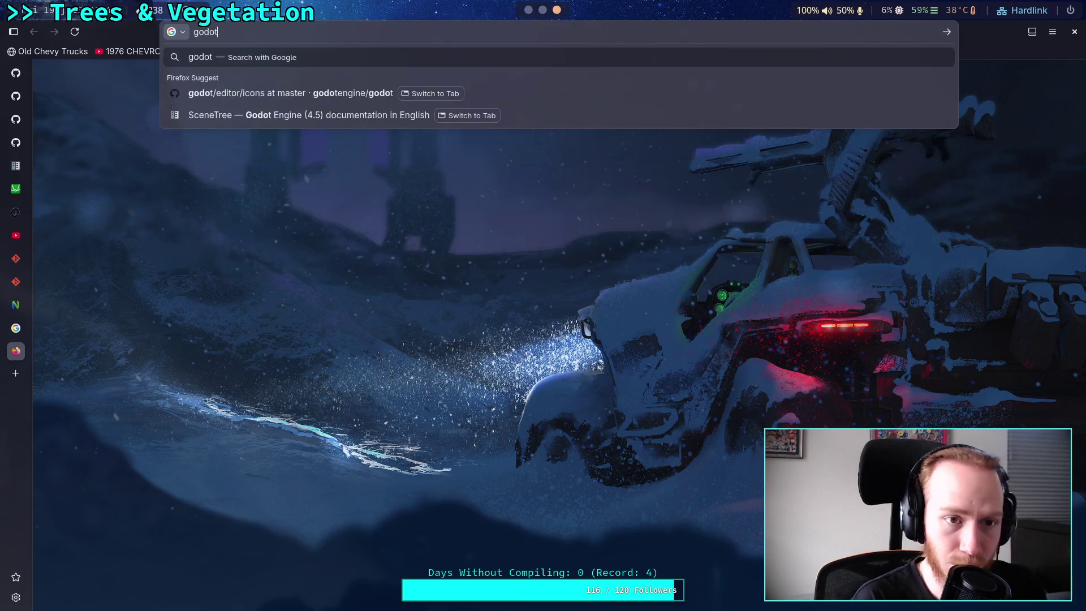
text(test if re)
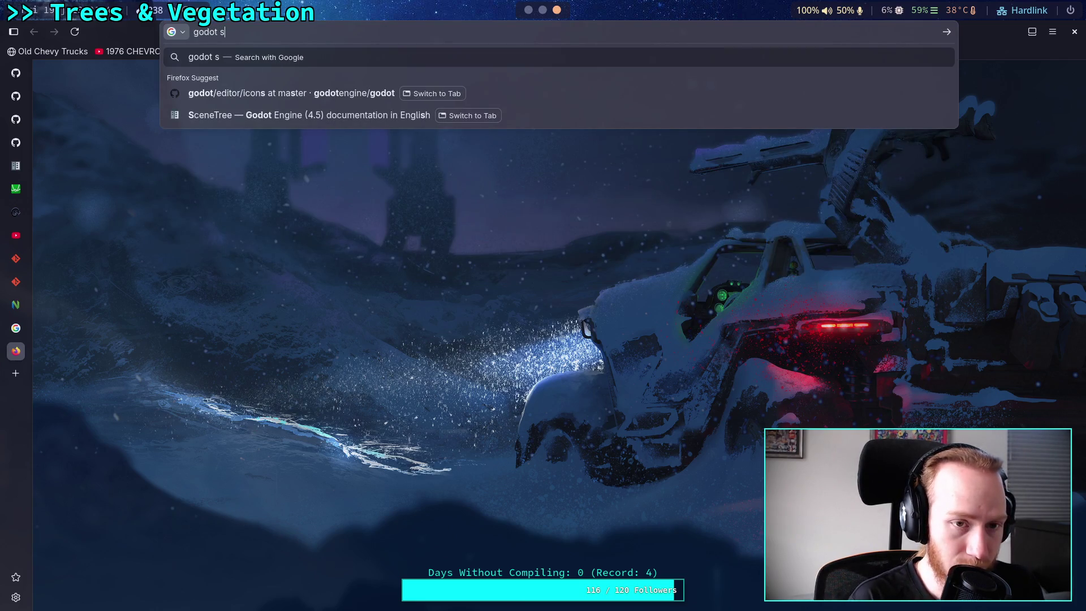
text(source is valid)
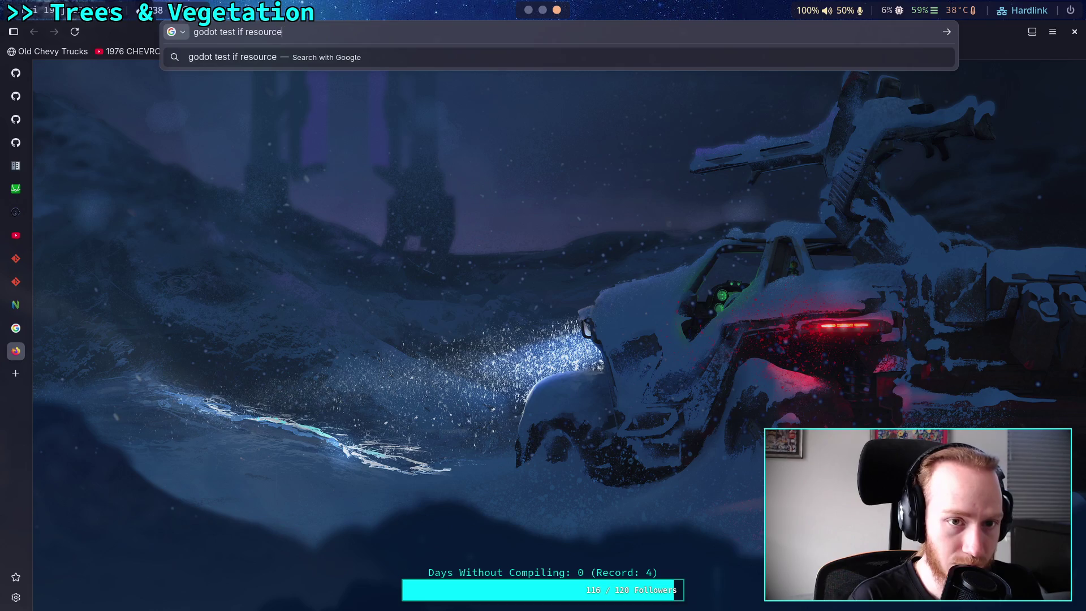
key(Return)
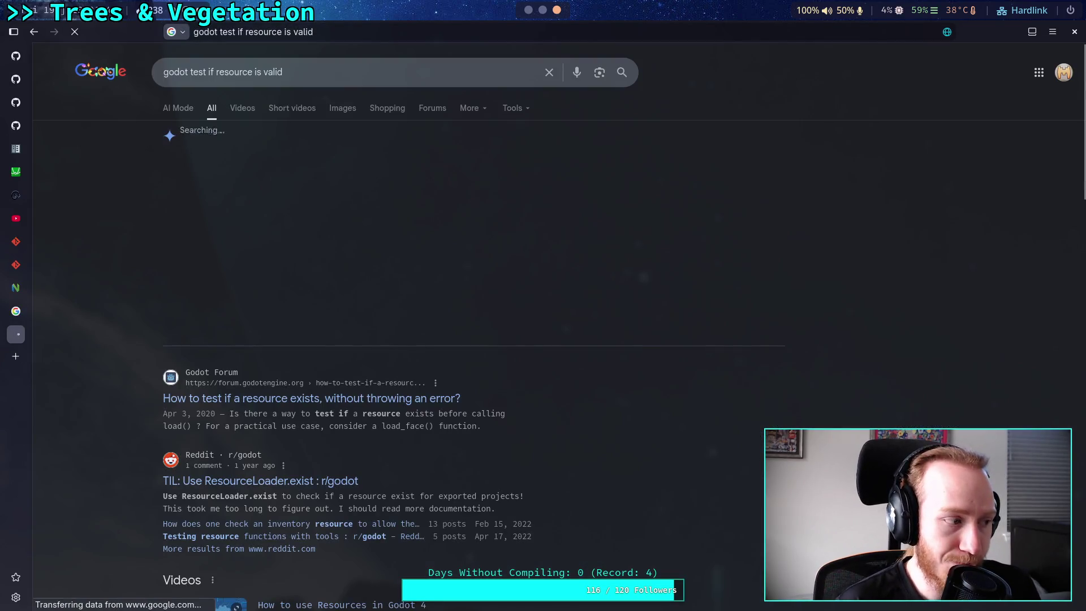
Read the Godot Forum answer, close the search tab, and return to Godot
scroll(307, 315, down, 2)
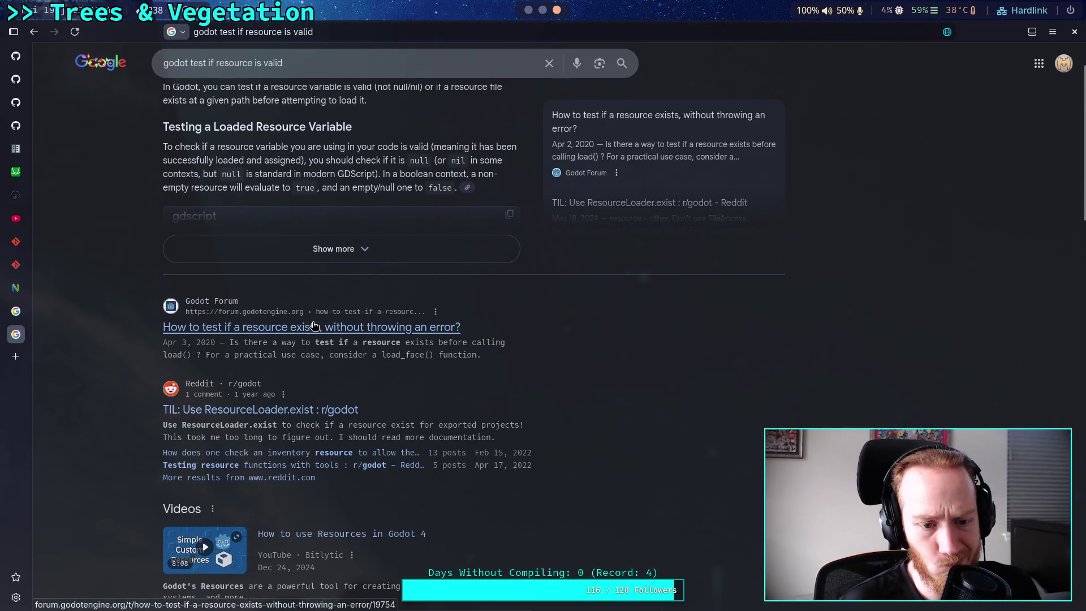
click(308, 327)
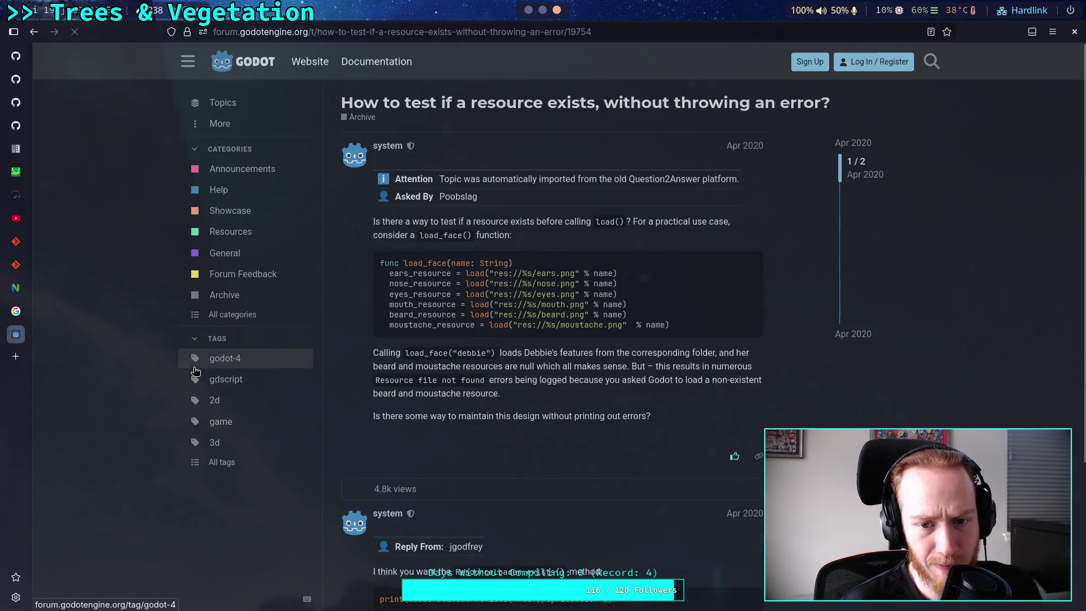
scroll(333, 350, down, 3)
scroll(341, 347, down, 2)
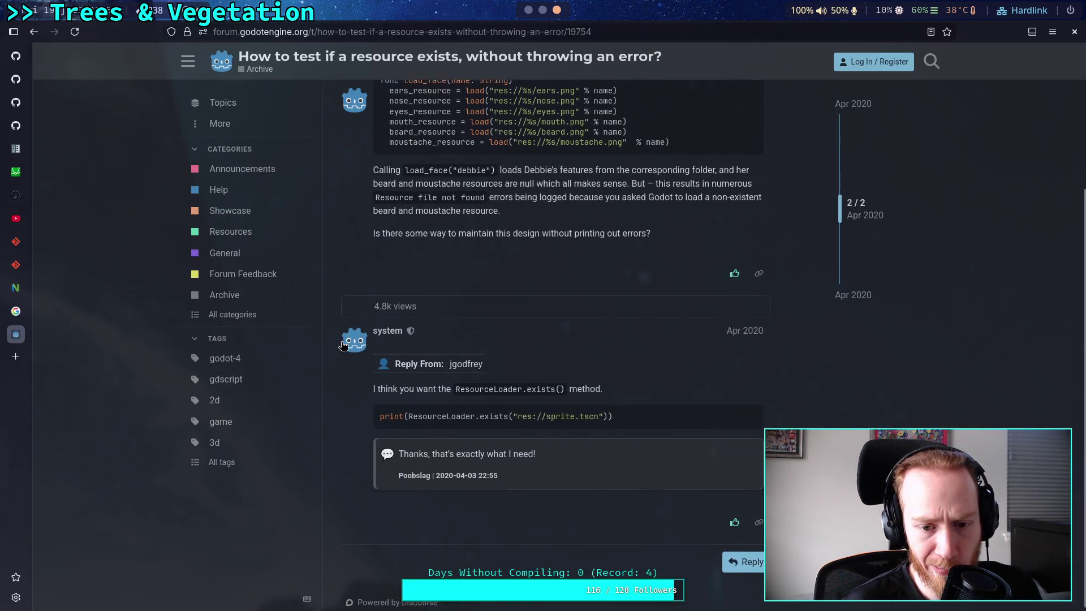
click(38, 35)
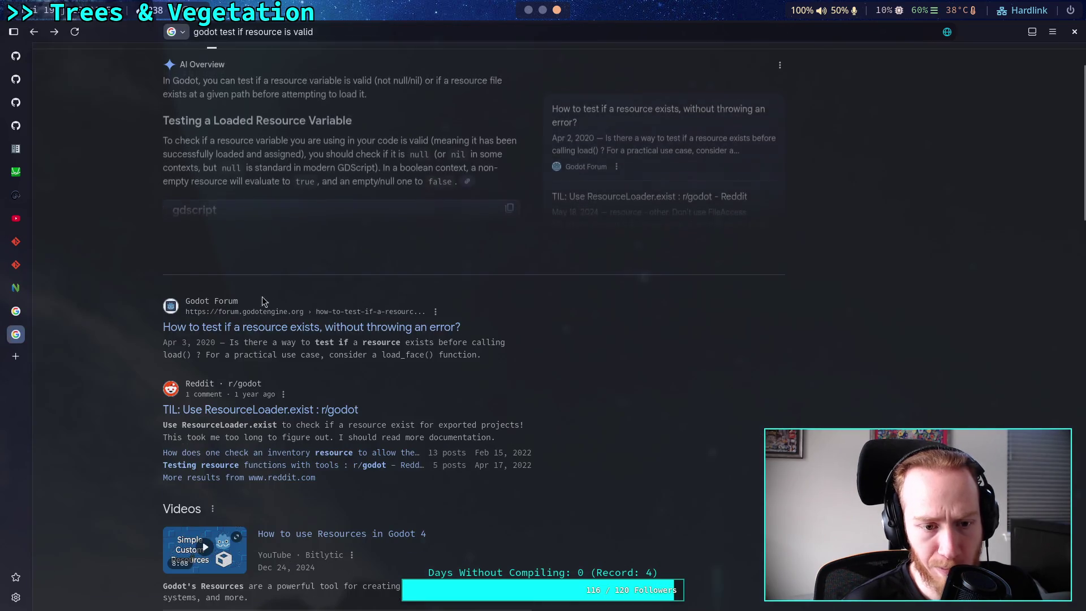
scroll(141, 307, down, 5)
scroll(140, 307, down, 5)
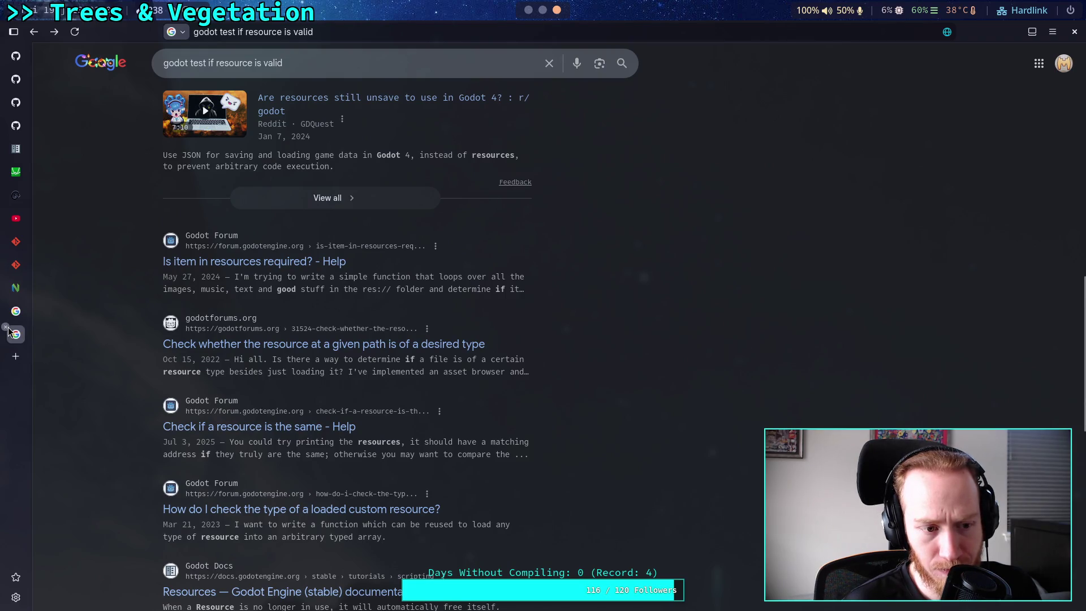
click(5, 327)
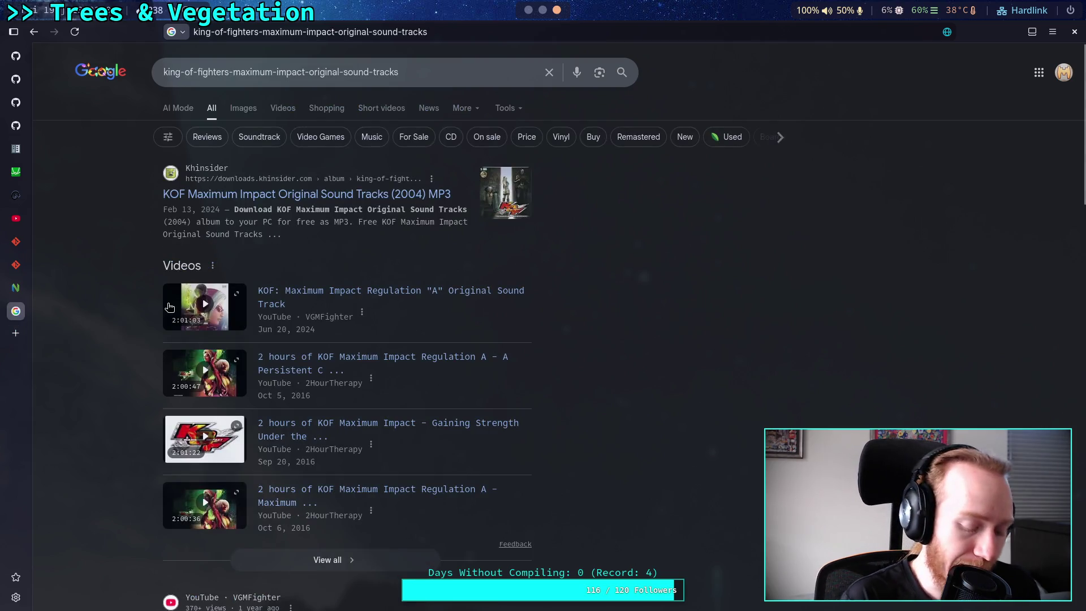
click(15, 149)
key(alt+Tab)
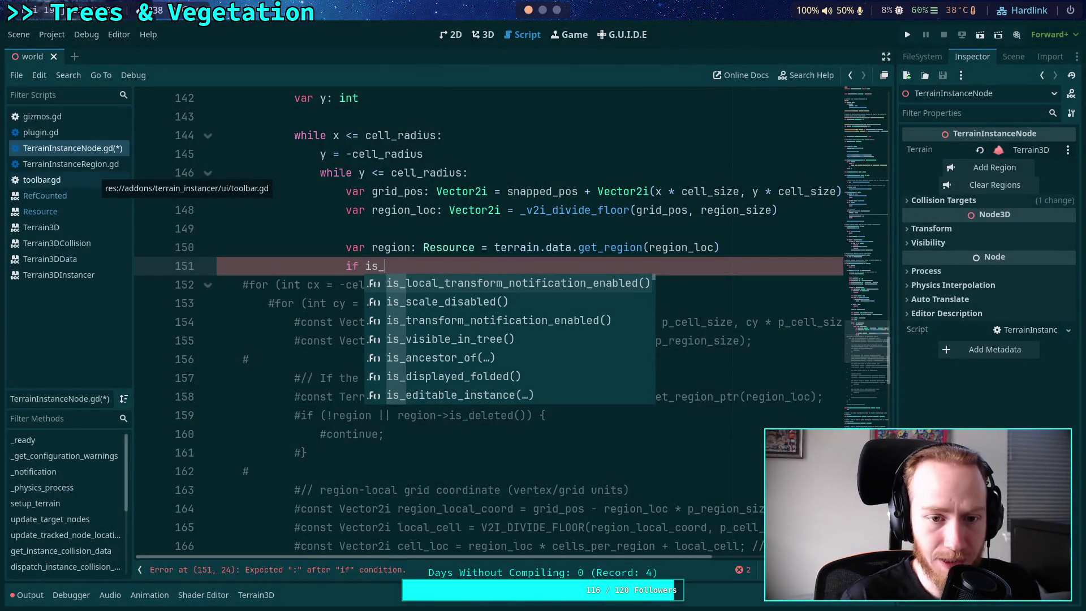
Rewrite line 151 as 'if (not region) or region.is_deleted()'
key(BackSpace)
key(BackSpace)
key(BackSpace)
text(no)
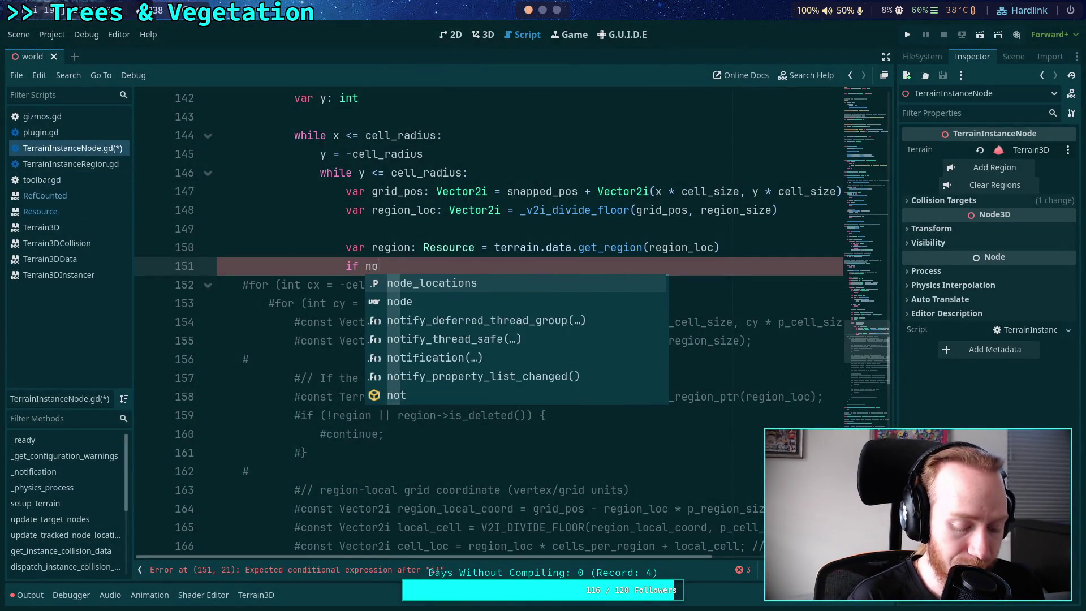
text(t region or)
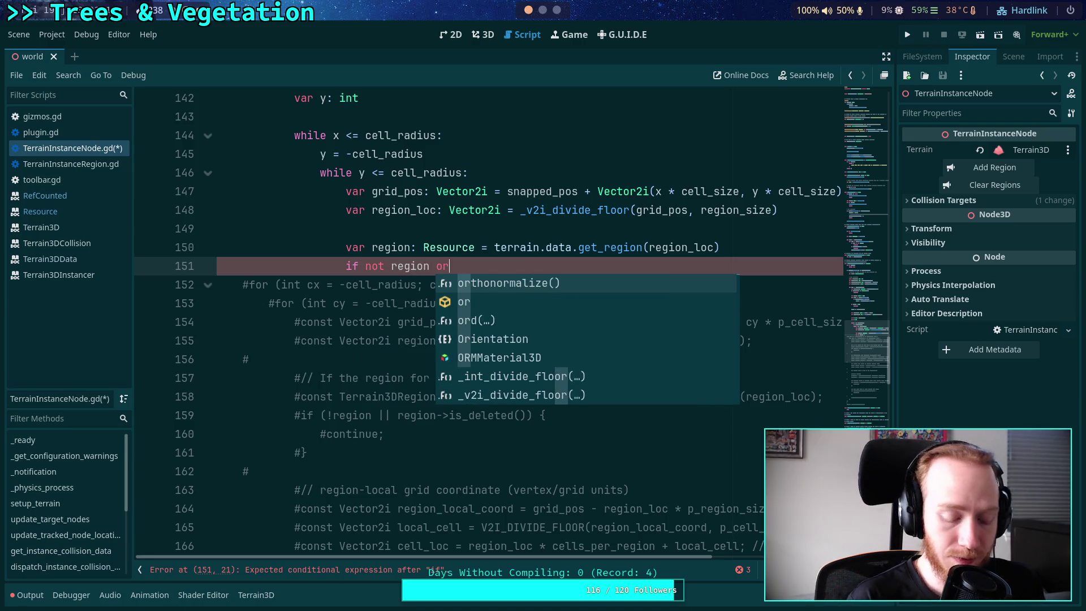
click(369, 266)
text((not region)
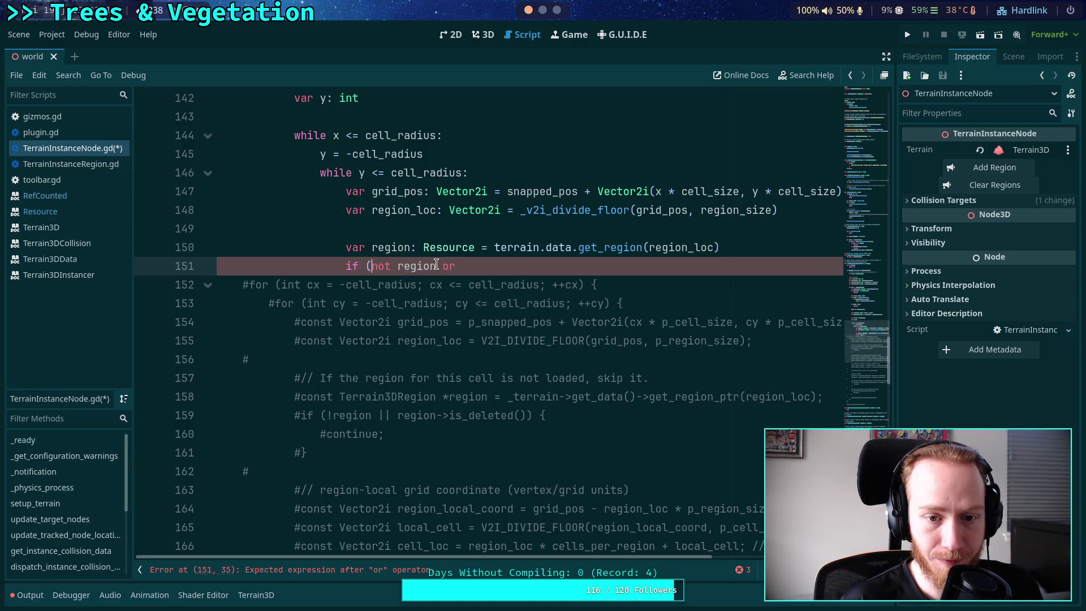
text() o)
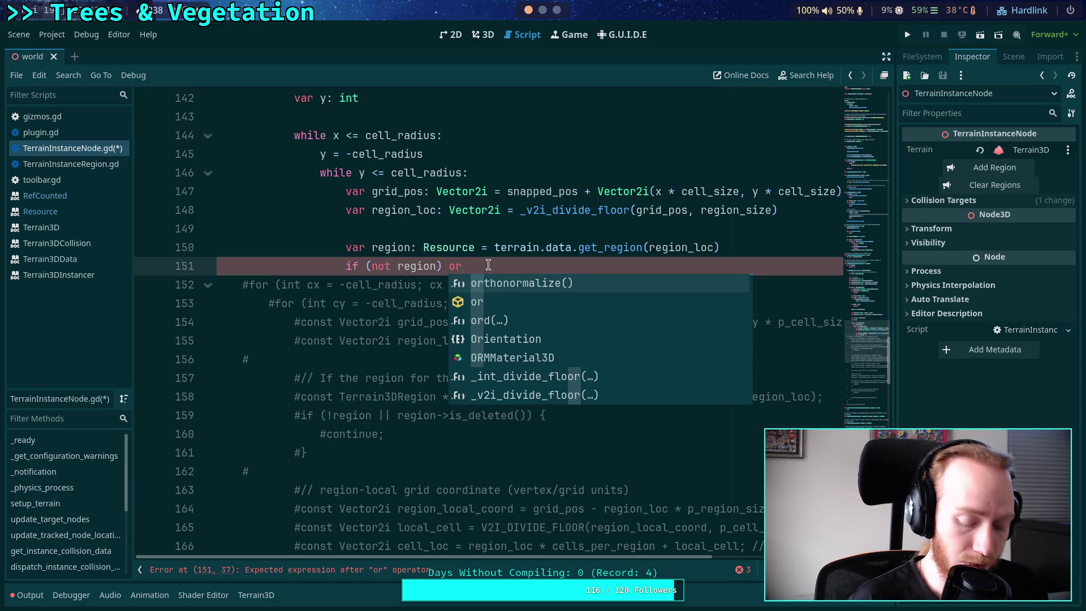
text(r region.)
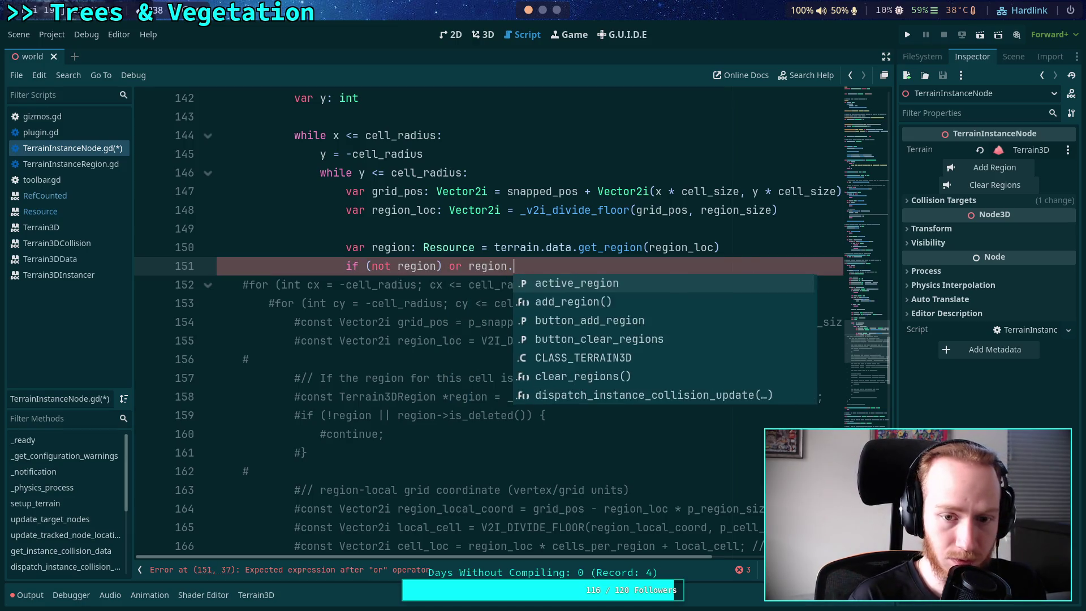
text(is_deleted())
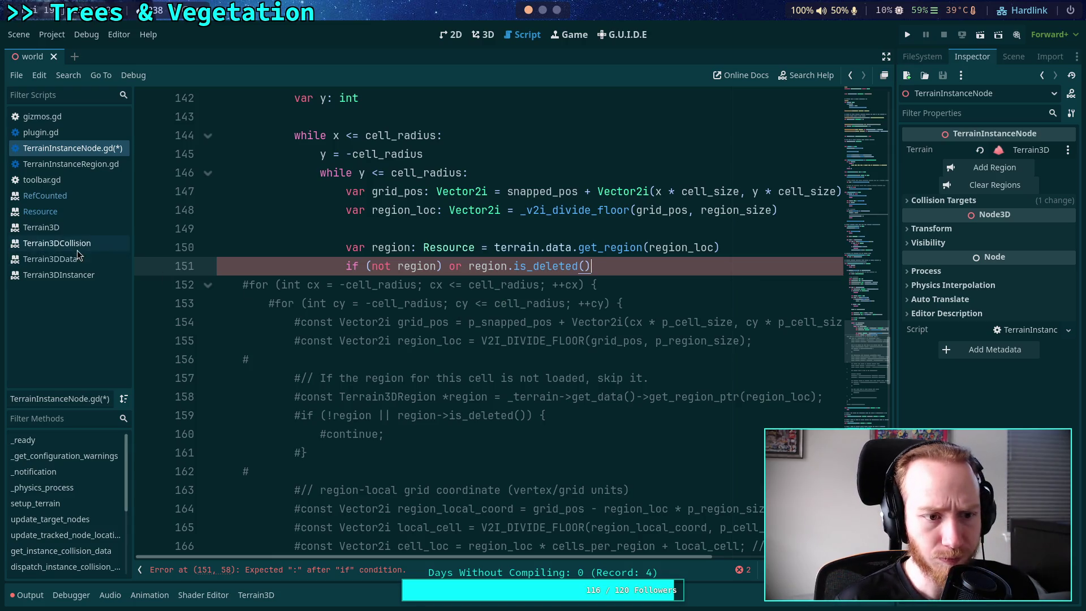
click(50, 258)
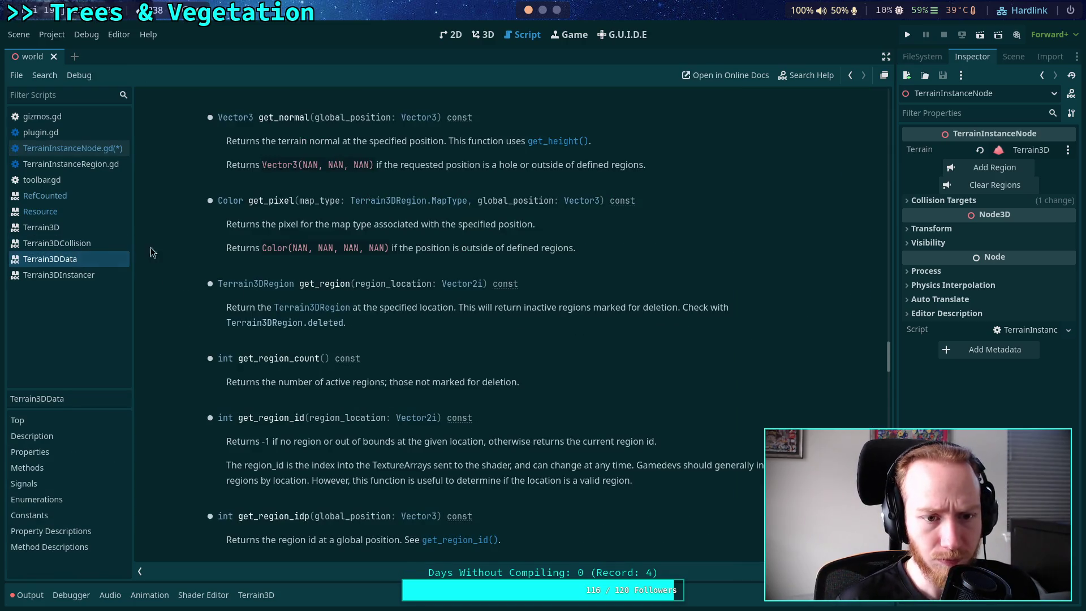
Look up is_deleted() in the Terrain3DRegion docs, then go back to TerrainInstanceNode.gd
click(255, 284)
scroll(450, 298, down, 2)
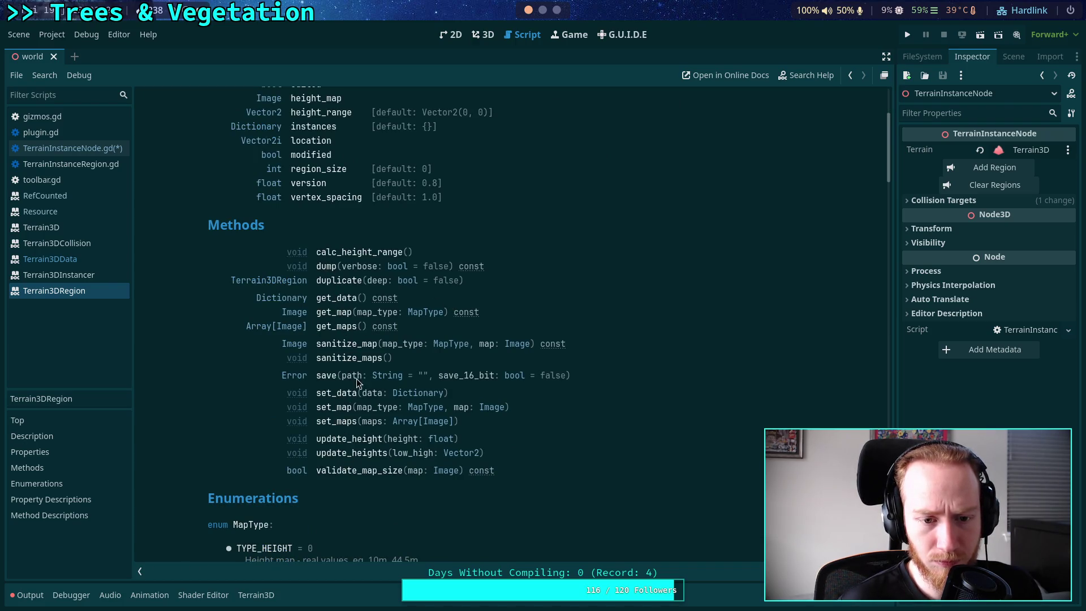
scroll(360, 379, up, 6)
scroll(361, 378, down, 6)
scroll(362, 375, up, 6)
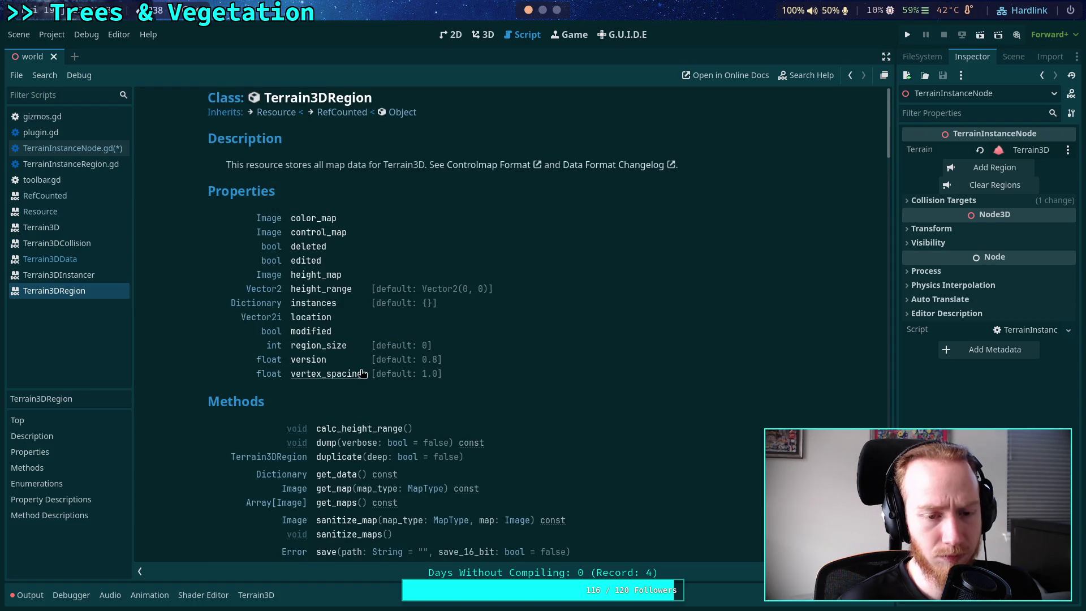
scroll(391, 362, down, 6)
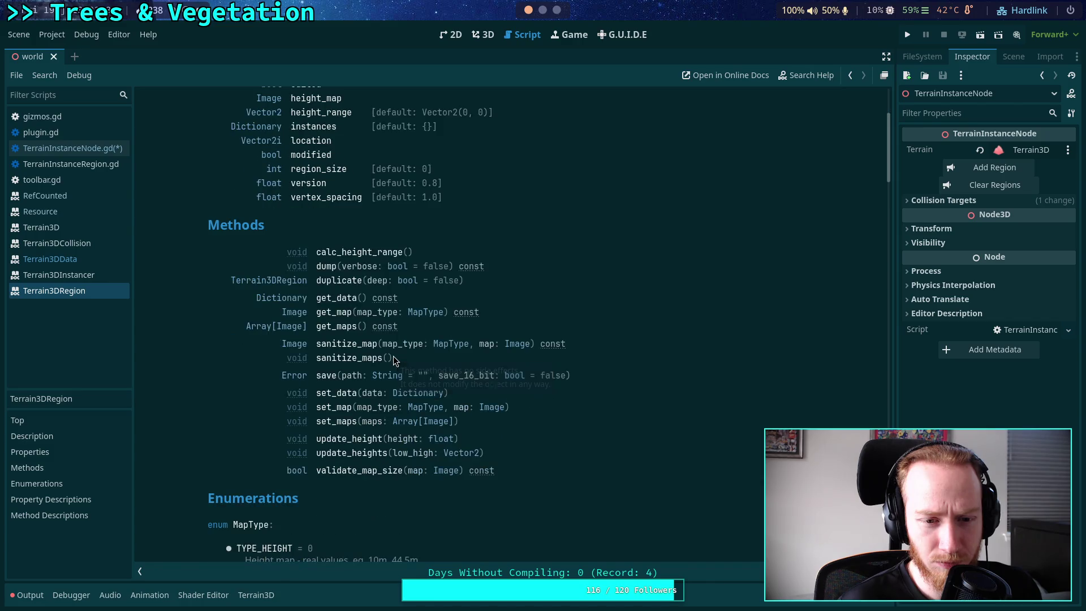
scroll(520, 398, down, 15)
scroll(555, 389, down, 13)
scroll(498, 388, up, 5)
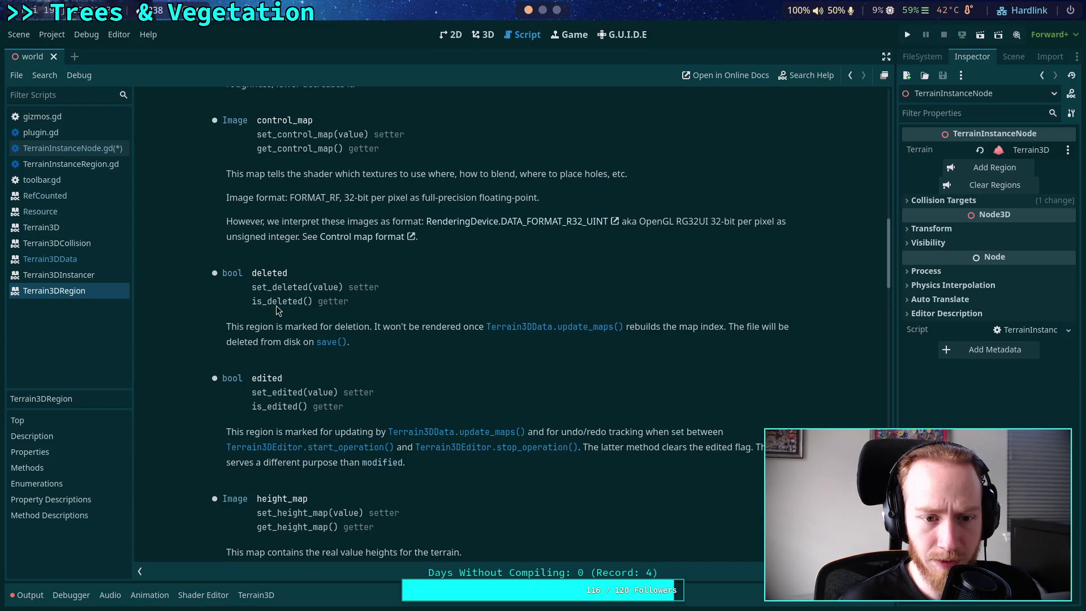
drag(252, 301, 313, 300)
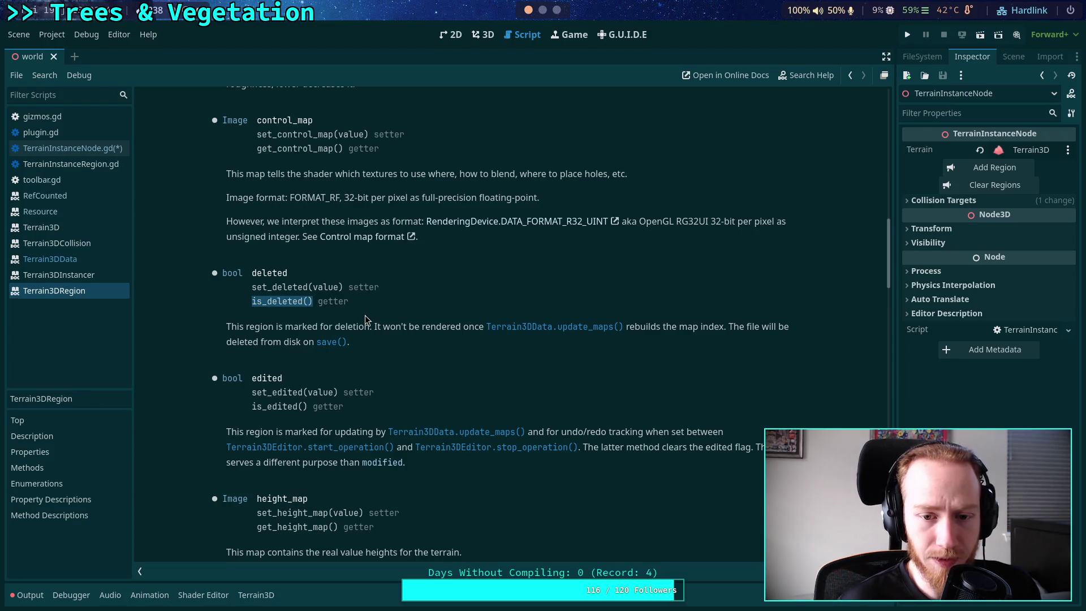
click(68, 148)
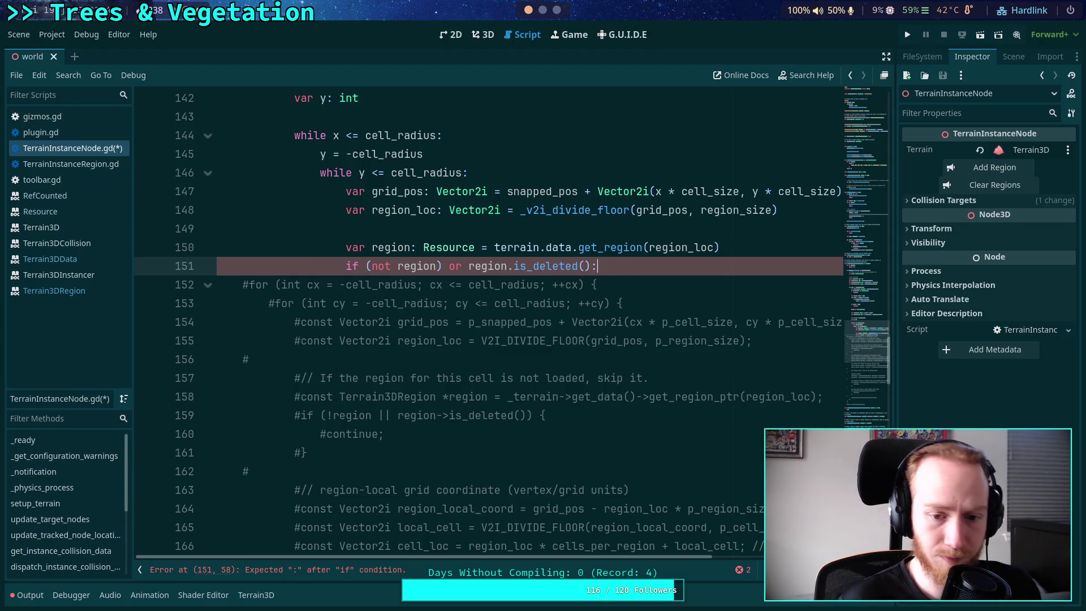
Add 'continue' on line 152 under the region check
key(Return)
text(continue)
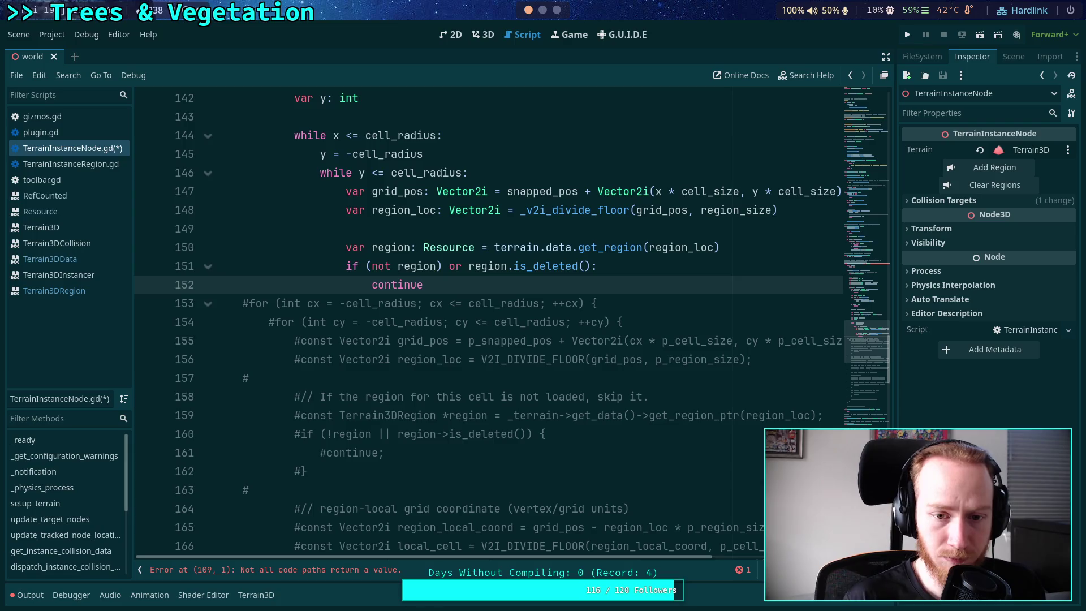
key(Return)
scroll(486, 322, down, 1)
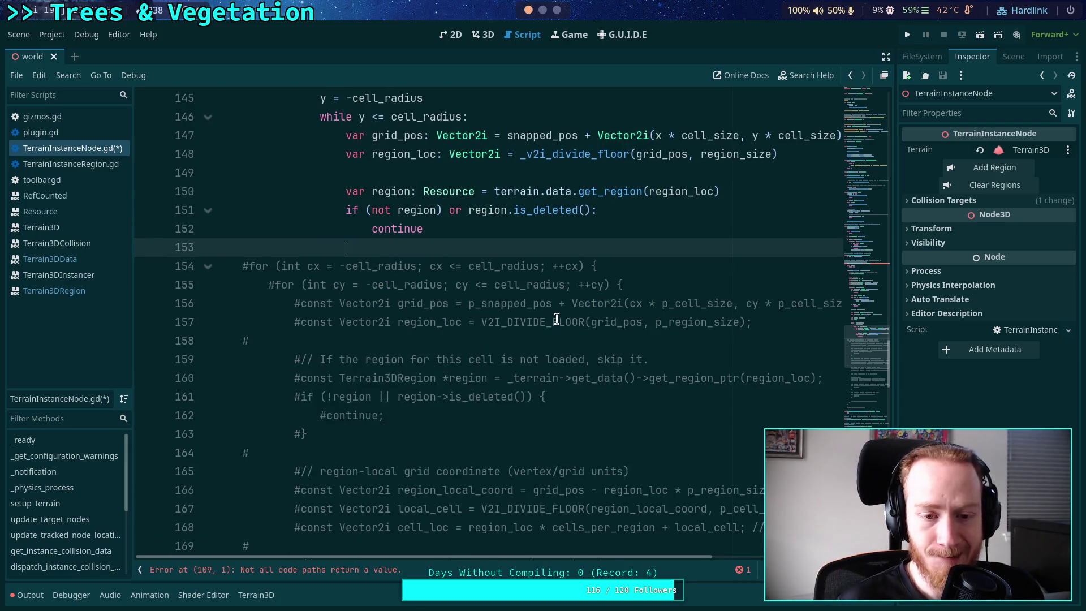
Delete the commented-out loop code on lines 154–163 and the leftover lone '#' line
mouse_move(369, 434)
mouse_down()
mouse_move(316, 434)
mouse_move(207, 345)
mouse_up()
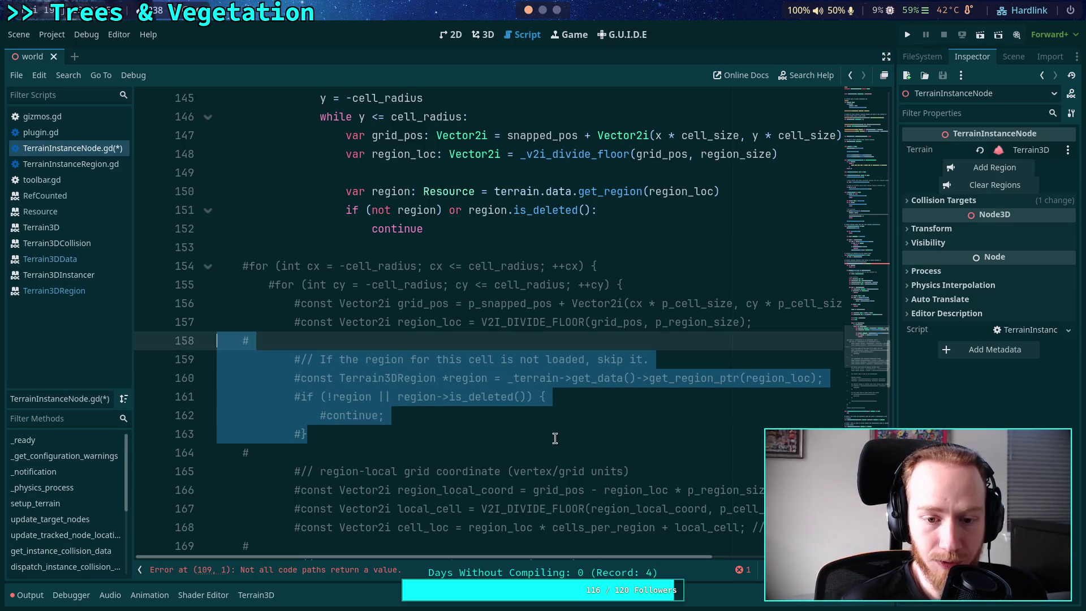
click(376, 434)
drag(328, 427, 218, 310)
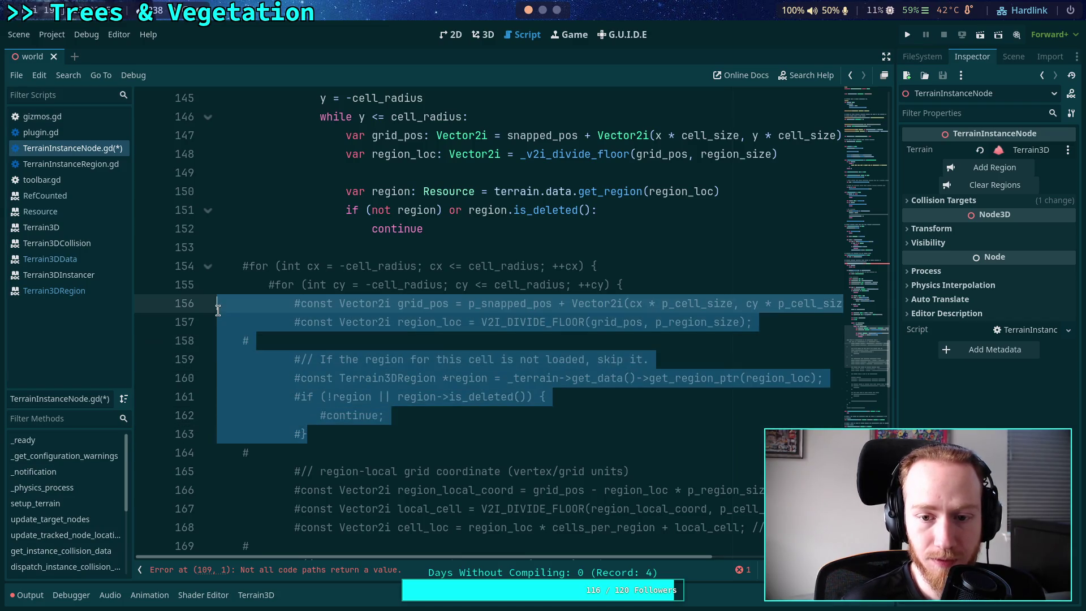
scroll(600, 387, up, 1)
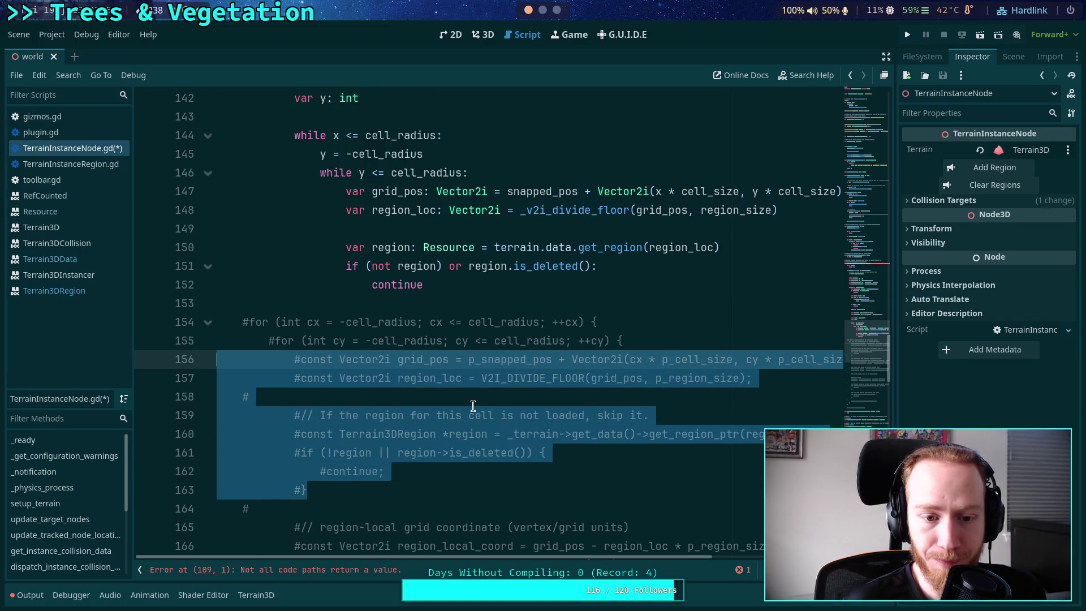
mouse_move(320, 491)
mouse_down()
mouse_move(242, 439)
mouse_move(165, 315)
mouse_up()
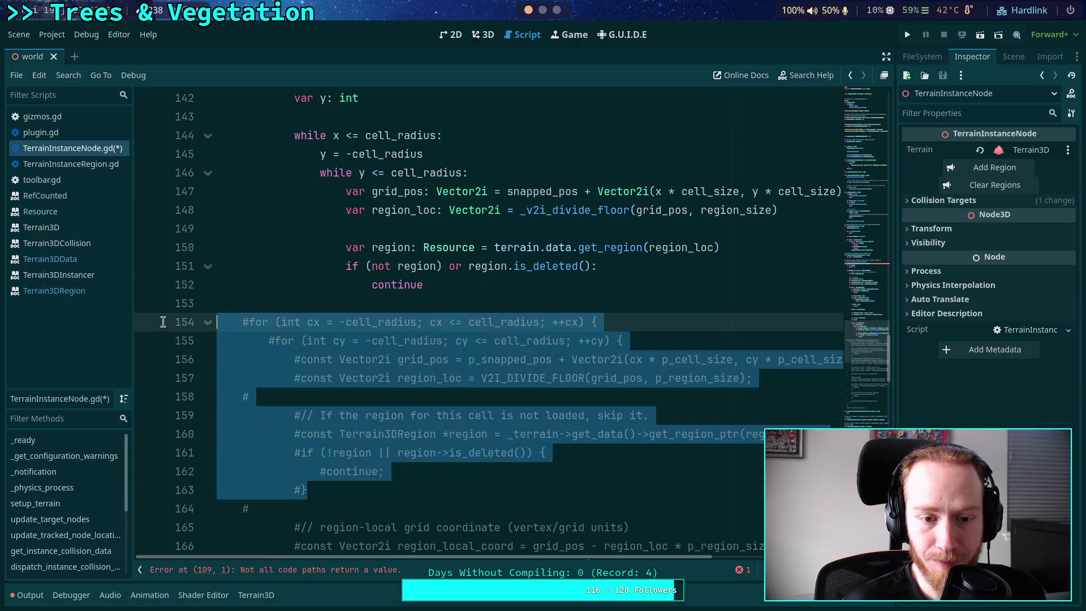
key(BackSpace)
key(Down)
key(ctrl+shift+k)
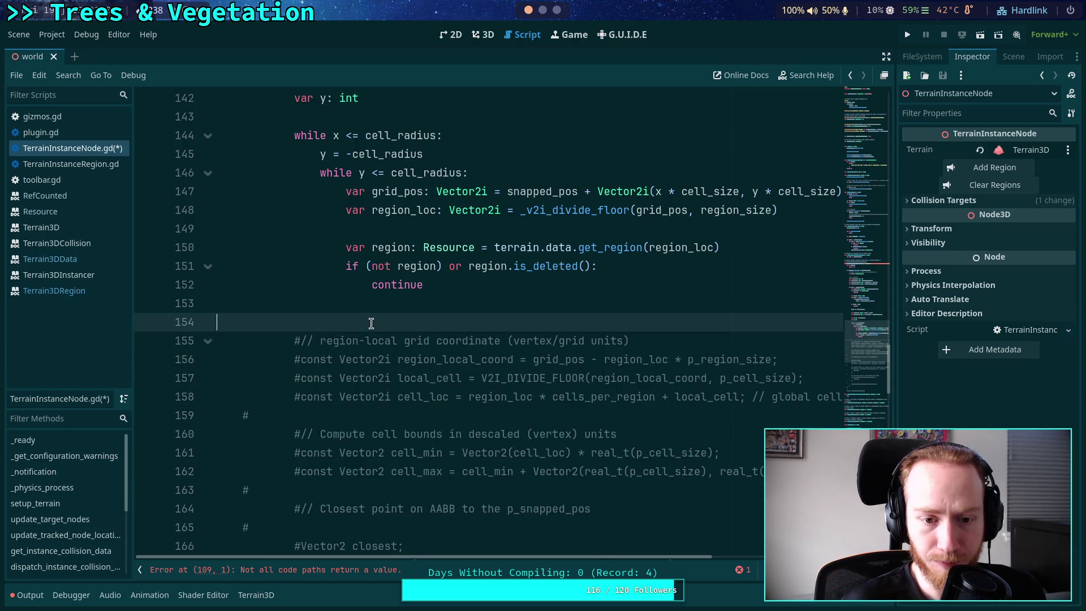
Add a region_local_coord line using grid_pos and (region_loc * region_size)
click(494, 303)
key(Return)
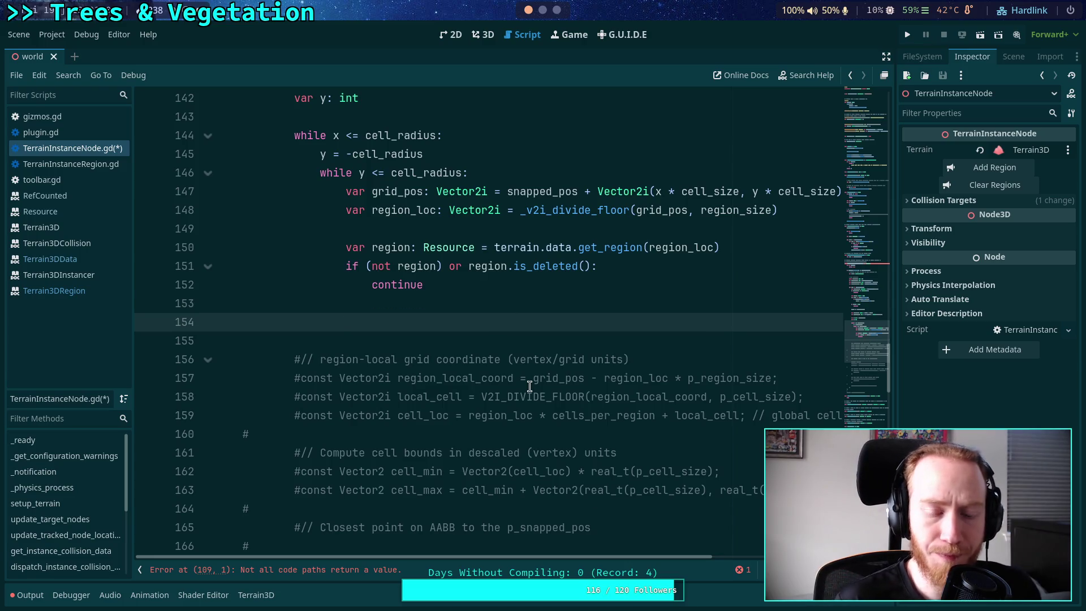
text(var vec)
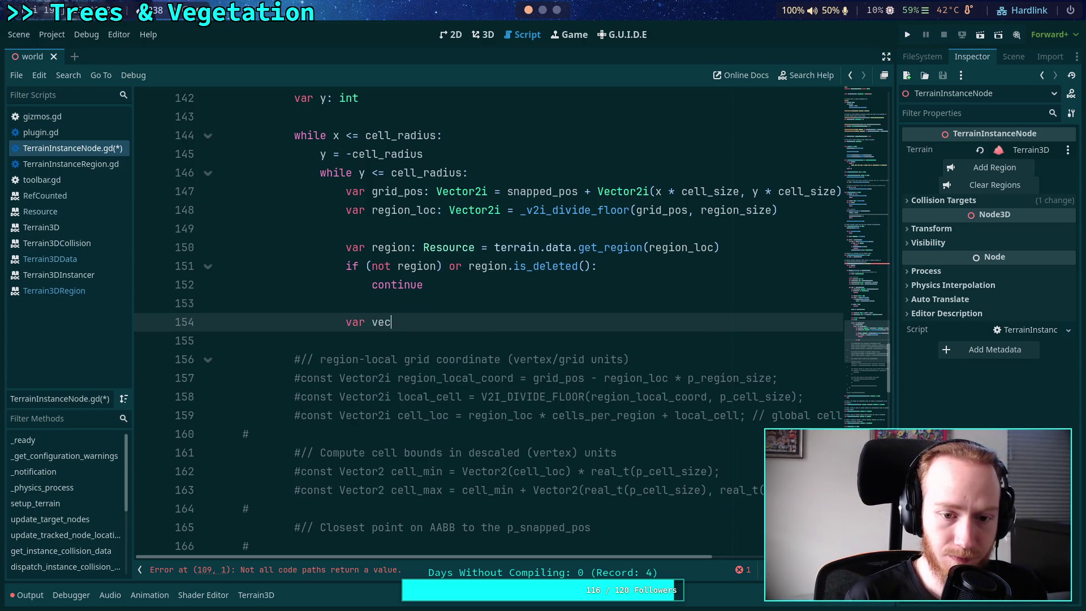
key(BackSpace)
key(BackSpace)
key(BackSpace)
text(regio)
text(al)
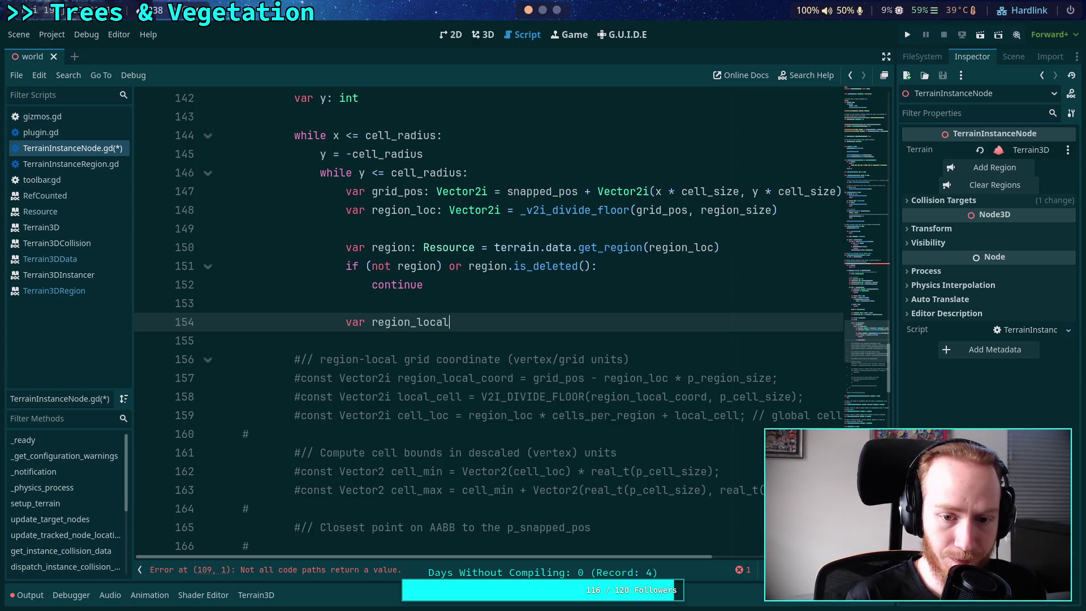
text(_co)
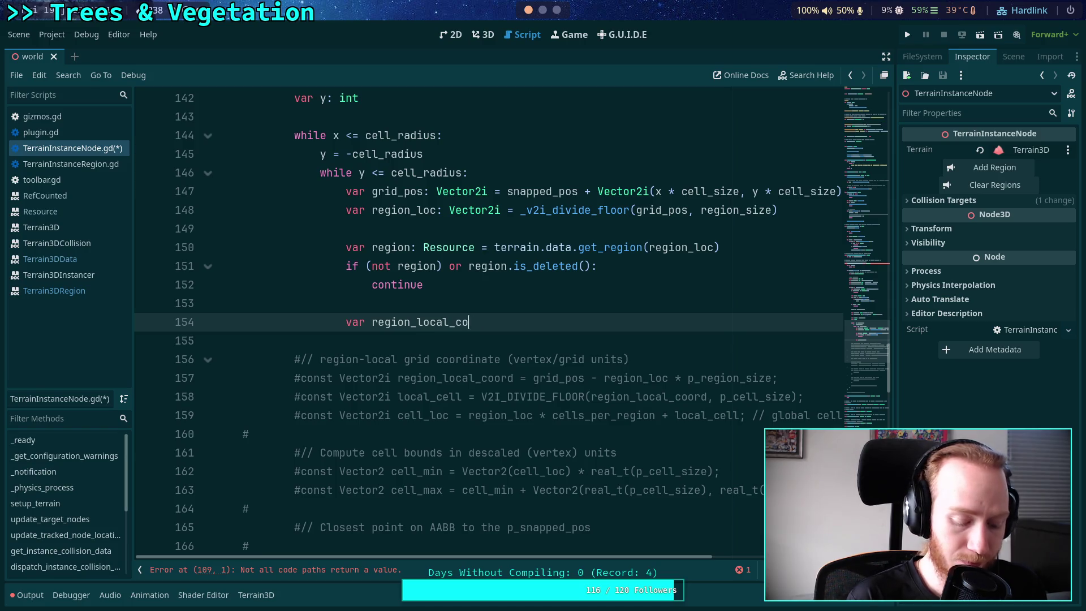
text(ord: Vector2i)
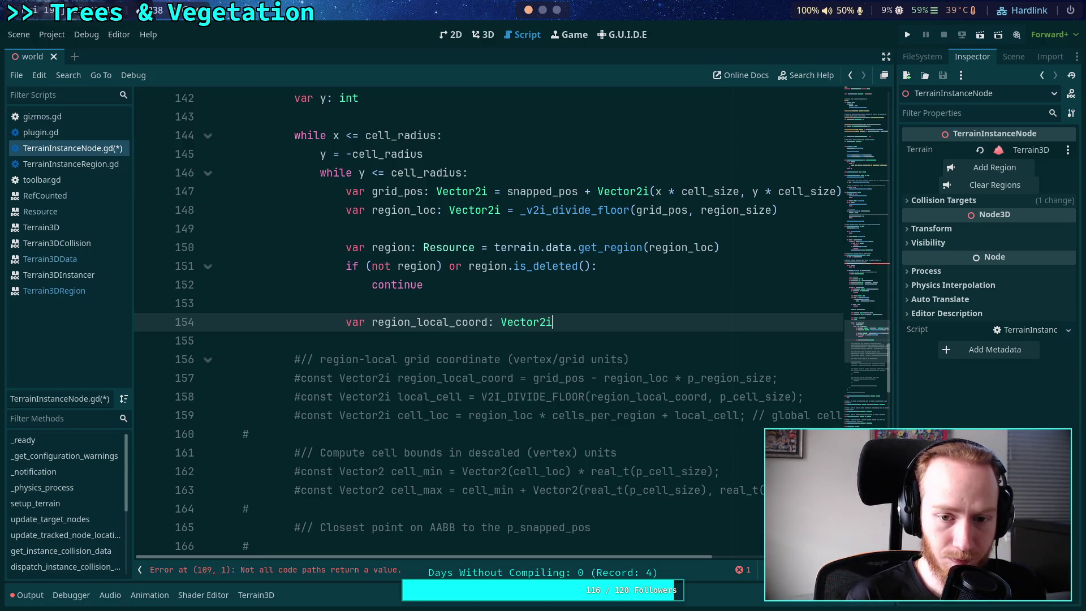
text( = gr)
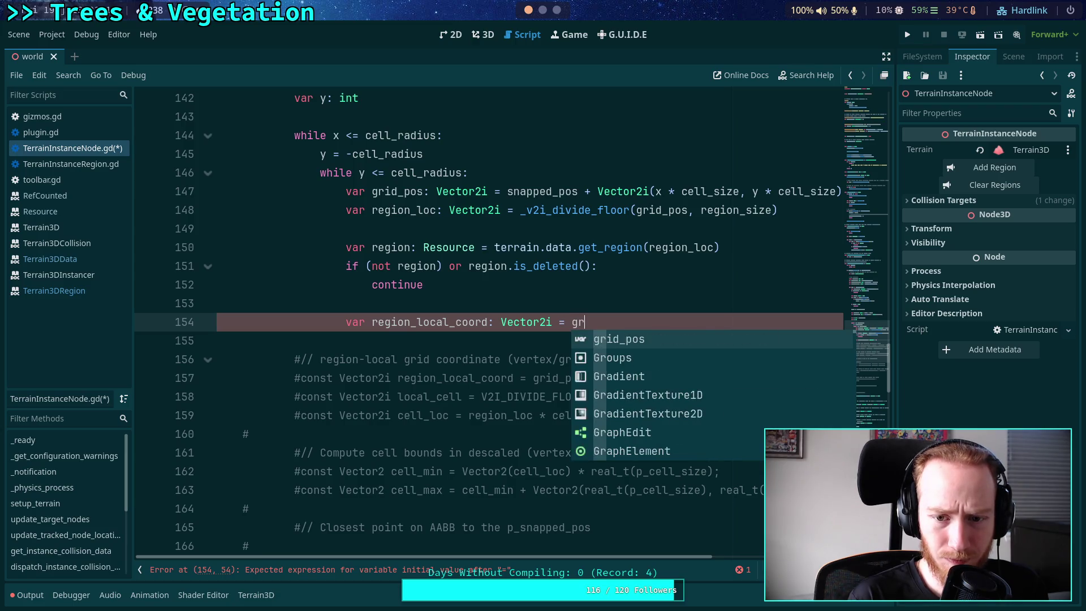
key(Return)
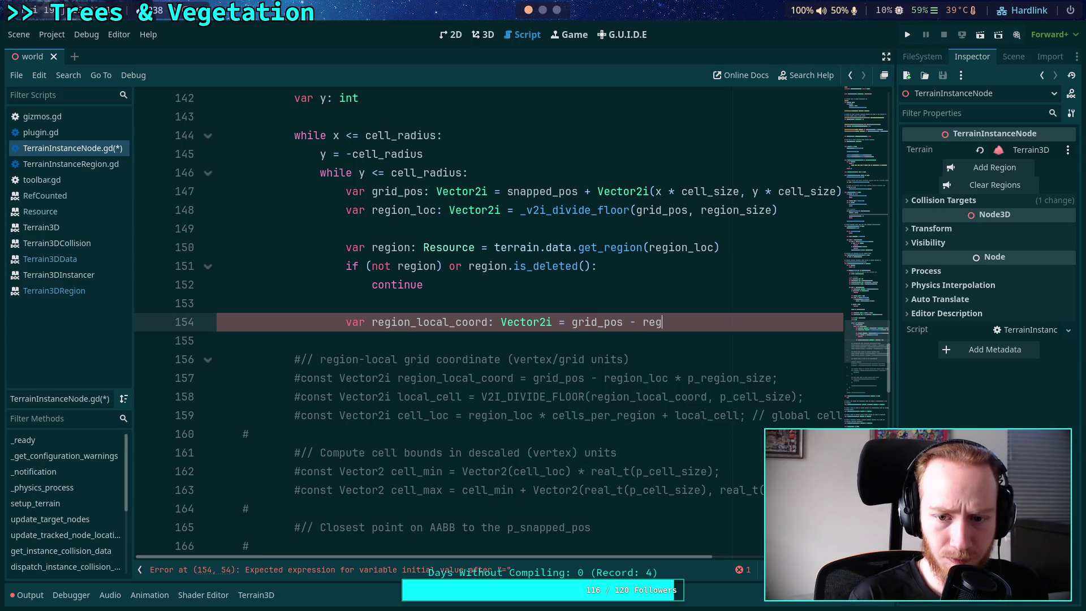
key(Down)
key(Down)
key(Return)
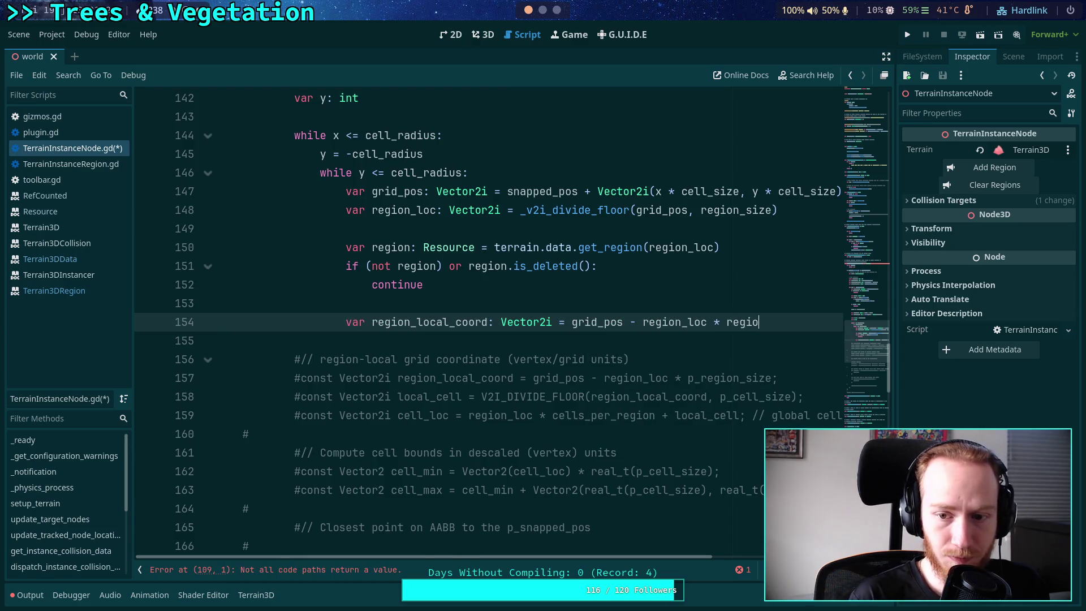
key(Down)
key(Return)
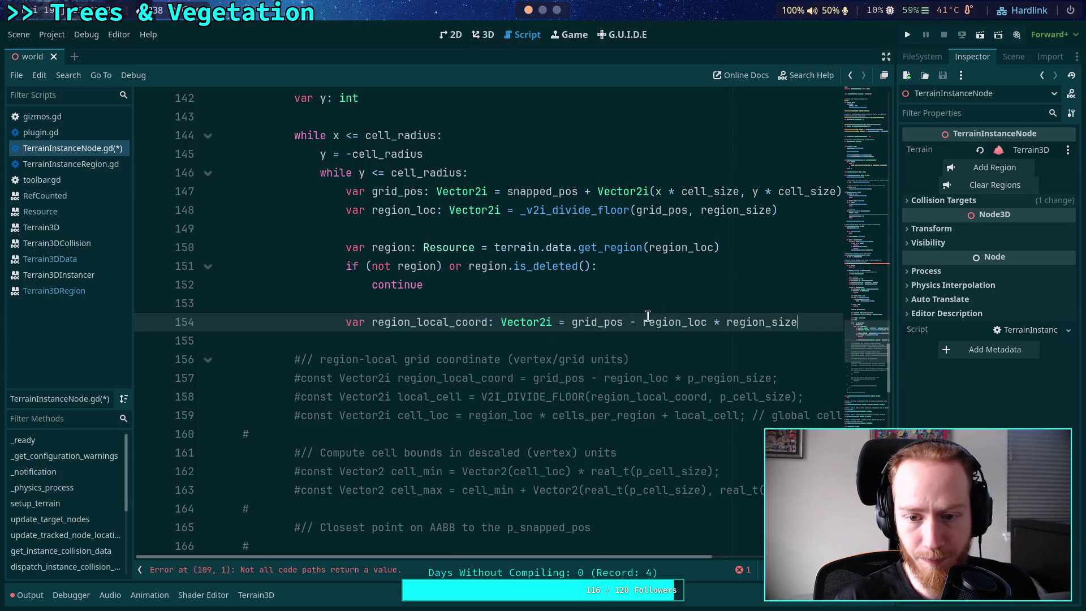
text(()
click(820, 327)
text())
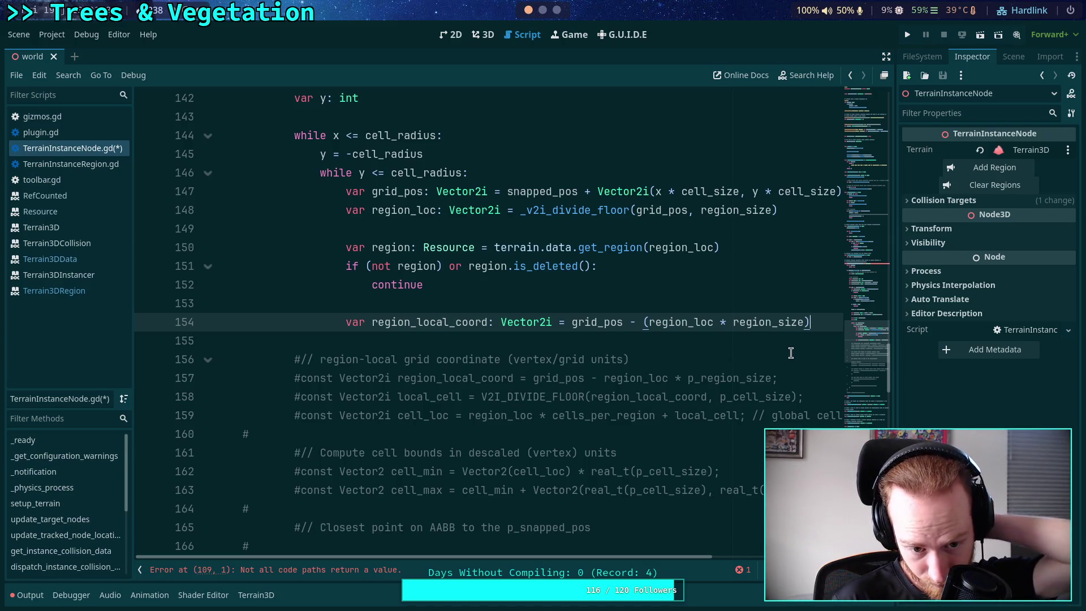
Add local_cell as _v2i_divide_floor(region_local_coord, cell_size)
key(Return)
text(var local_cell: Vector)
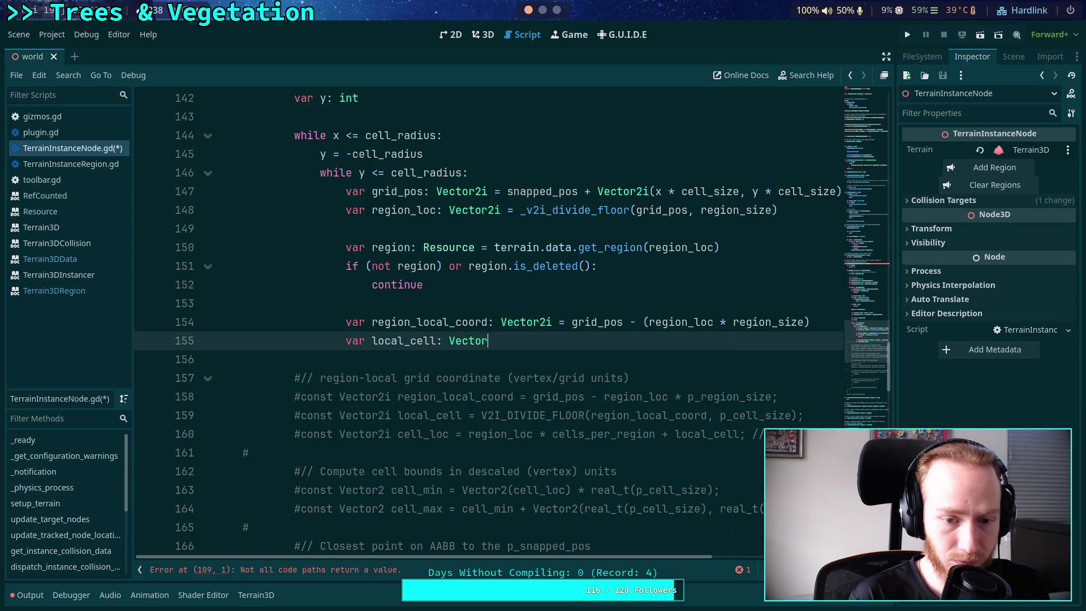
text(2i = )
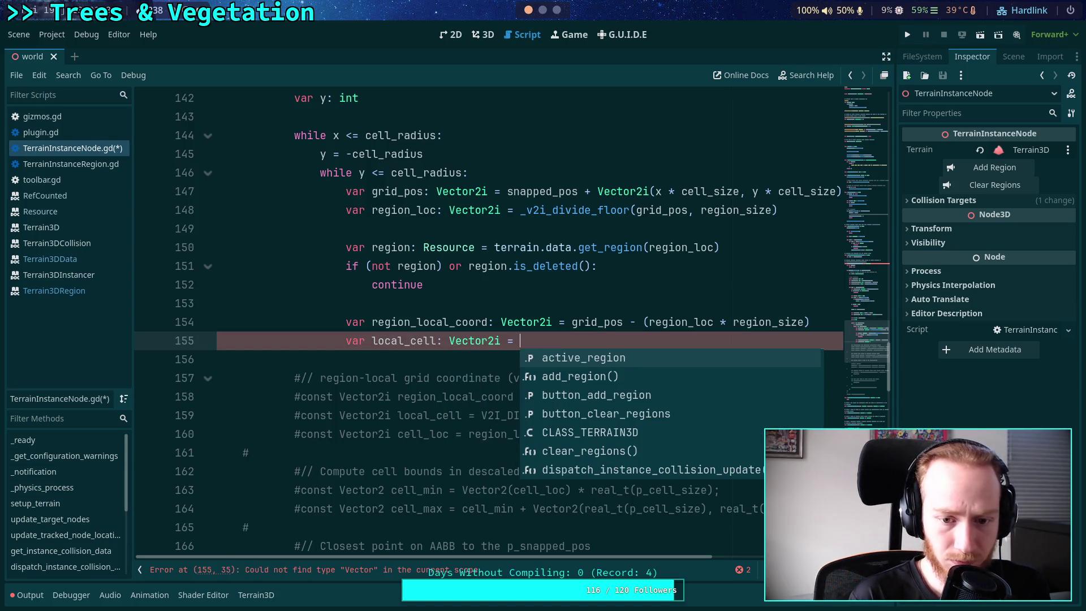
text(_v2i)
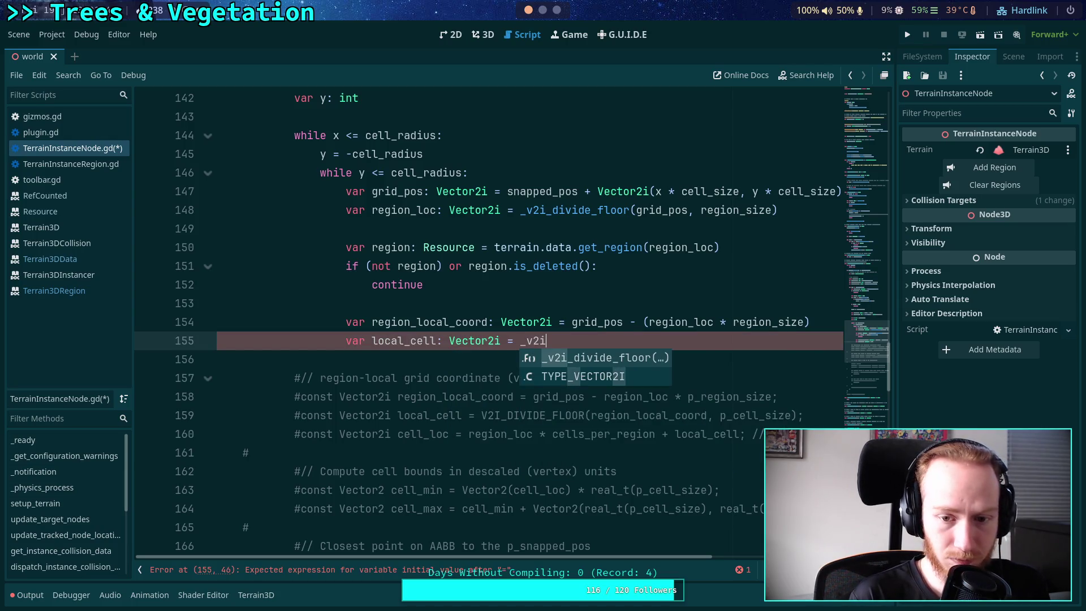
key(Return)
text(regio)
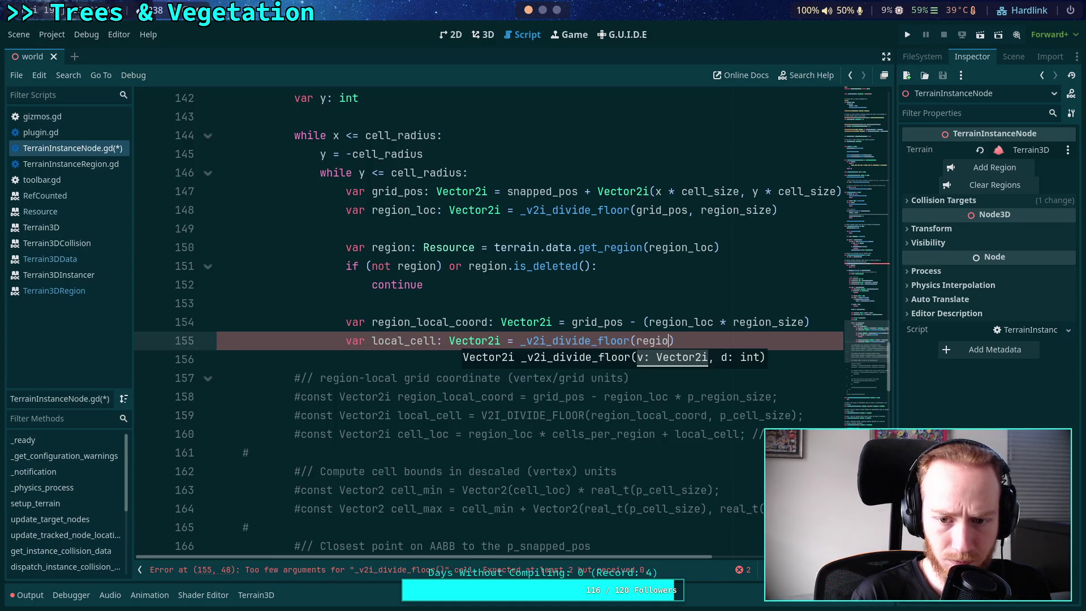
key(Down)
key(Down)
key(Down)
key(Return)
text(, cell_size))
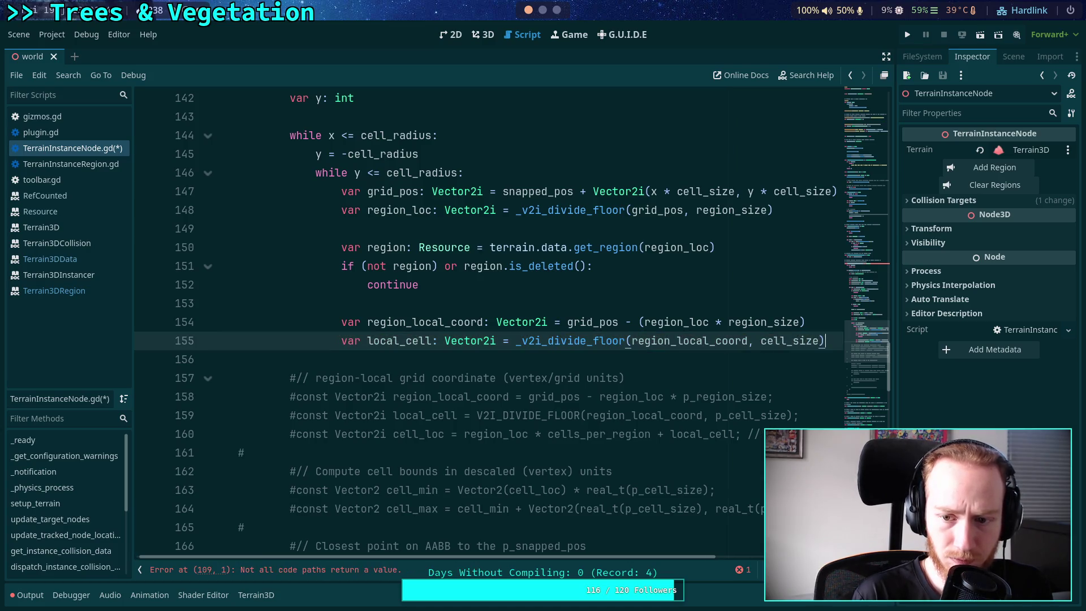
Add cell_loc = region_loc * cells_per_region + local_cell
key(Return)
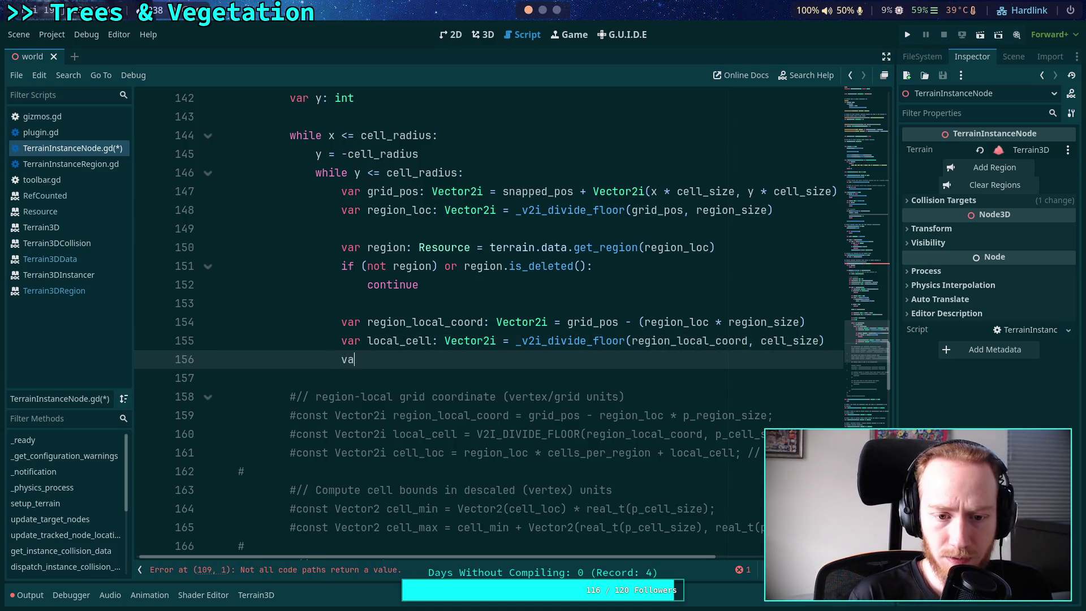
text(r cell_loc: Vector2)
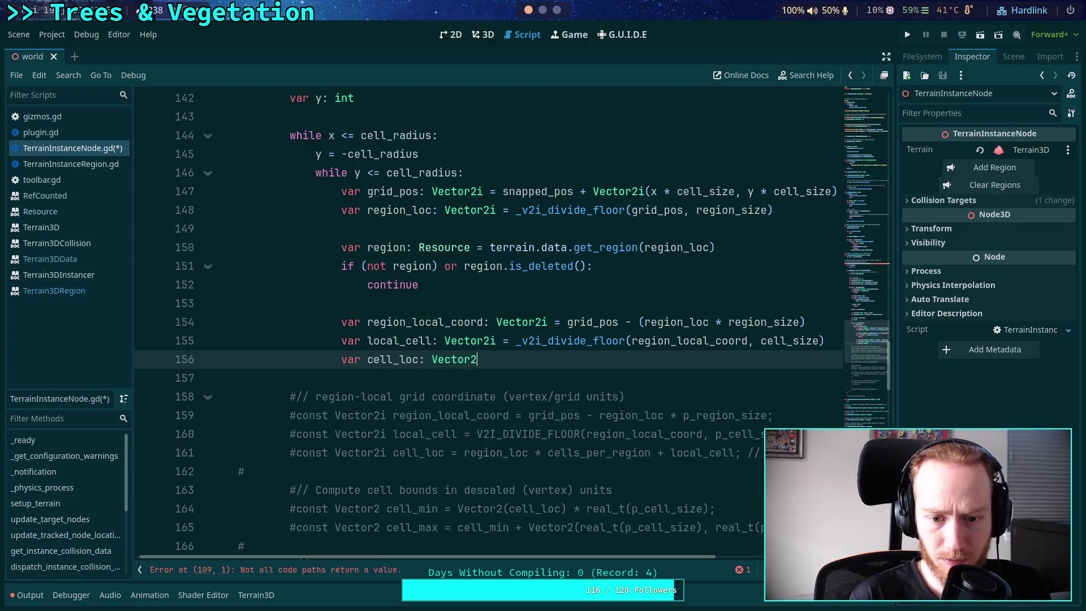
text(i = reg)
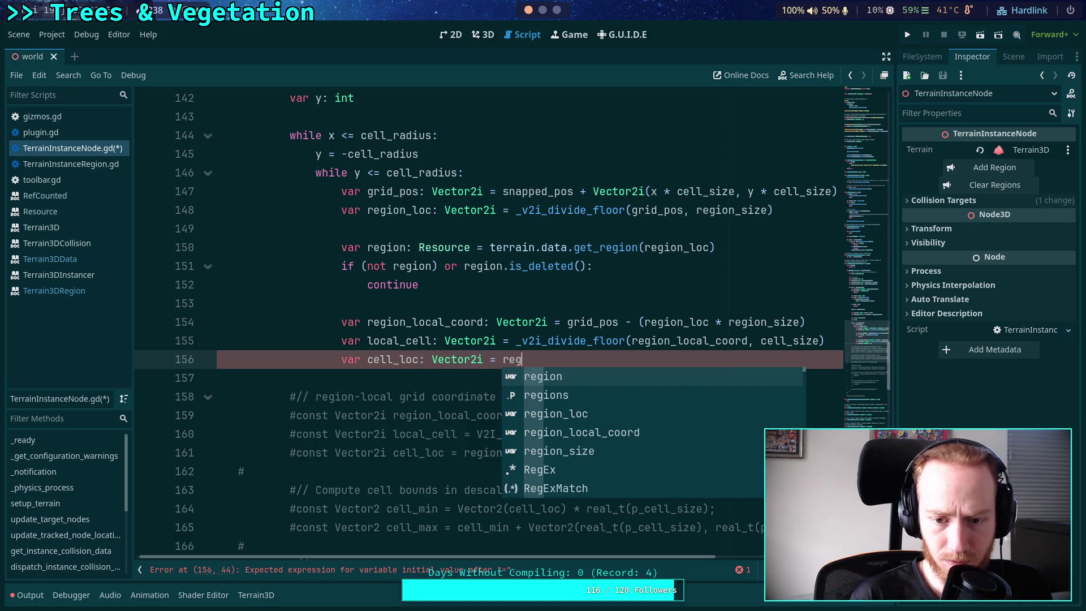
key(Return)
text(*)
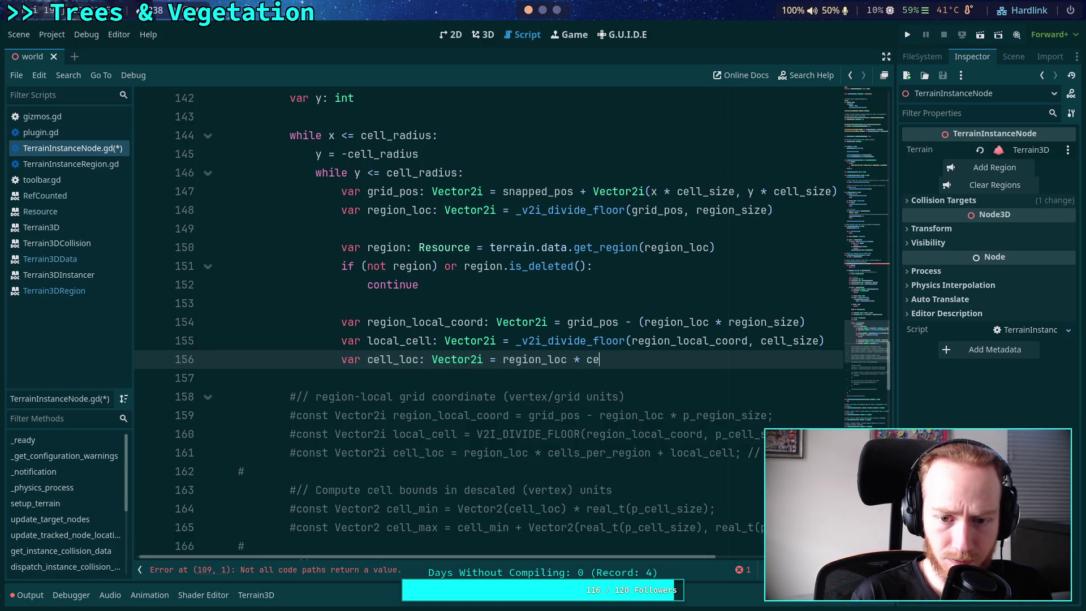
key(Down)
key(Return)
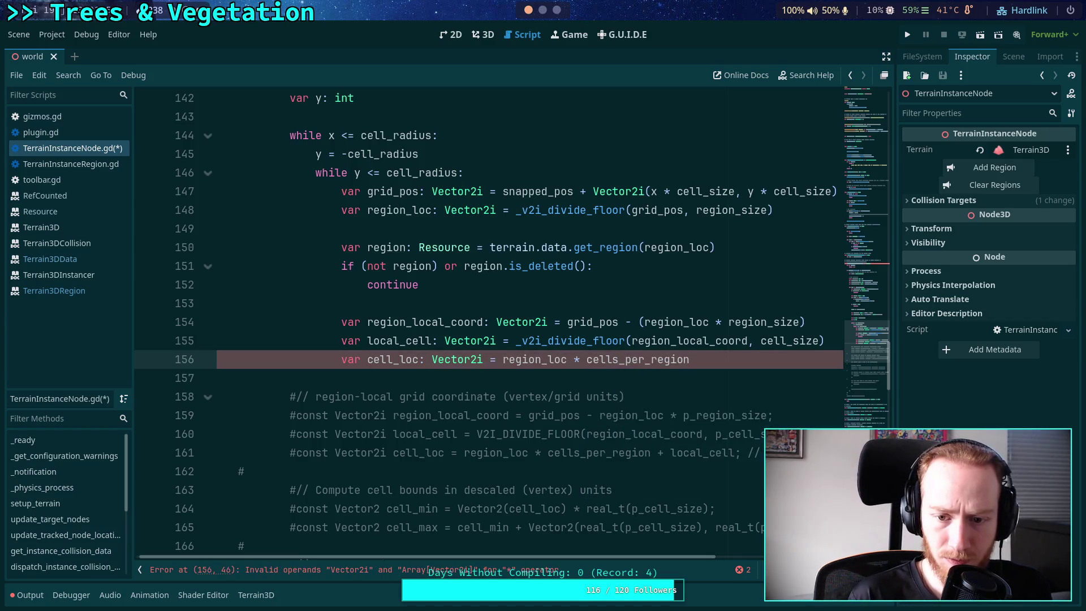
text(c)
key(BackSpace)
key(BackSpace)
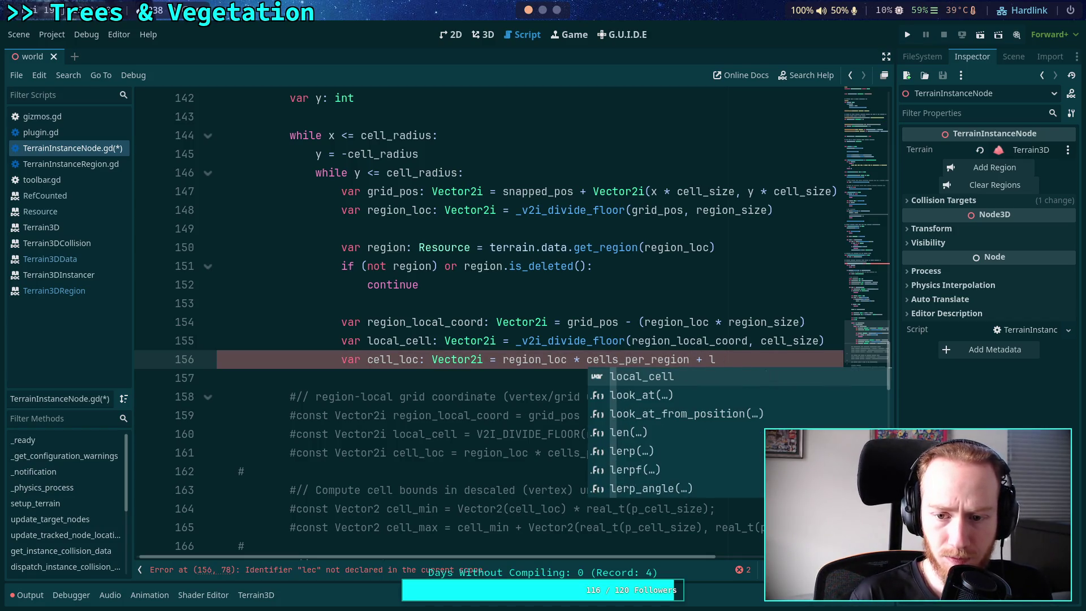
key(Return)
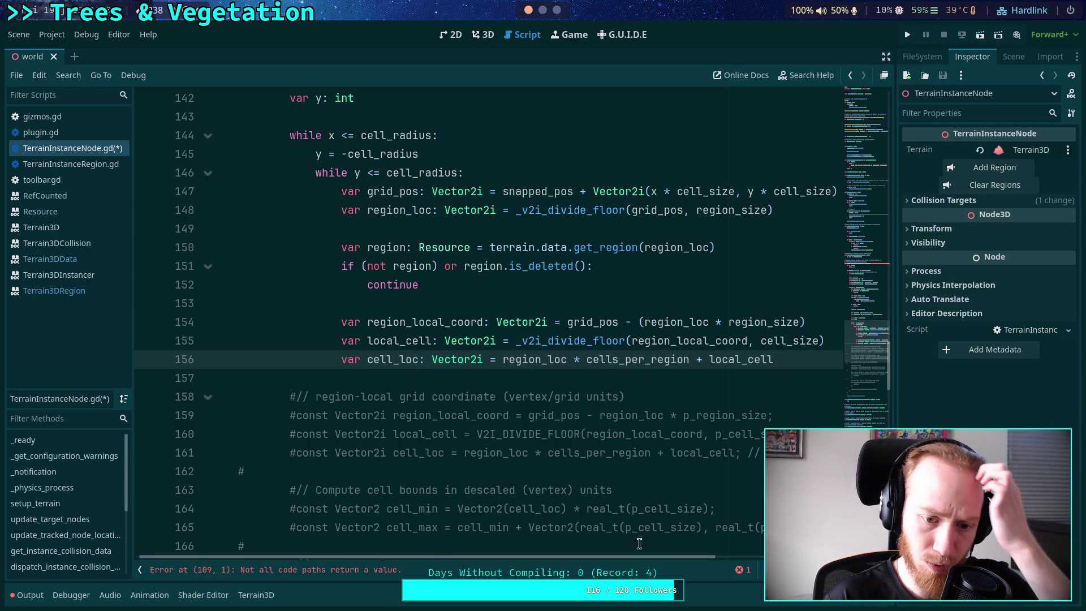
Delete the old commented cell-location lines and open a new line below cell_loc
mouse_move(660, 559)
mouse_down()
mouse_move(769, 558)
mouse_move(656, 559)
mouse_up()
mouse_move(369, 452)
mouse_down()
mouse_move(301, 471)
mouse_move(226, 396)
mouse_up()
key(BackSpace)
click(480, 373)
key(Return)
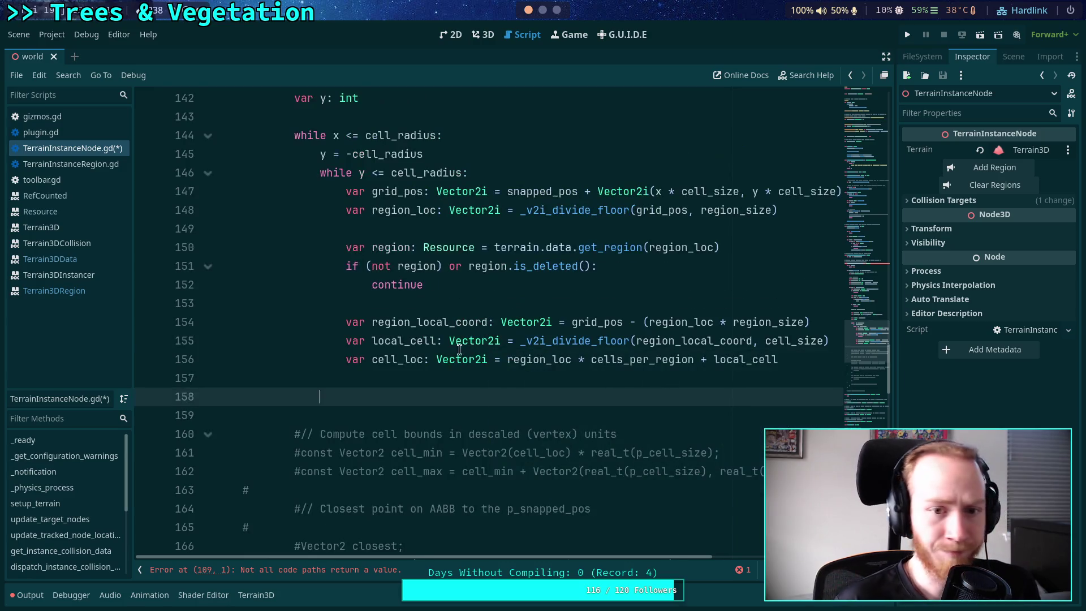
Declare cell_min as Vector2(cell_loc) * float(cell_size)
scroll(588, 413, down, 1)
text(var cell_min: Vecto)
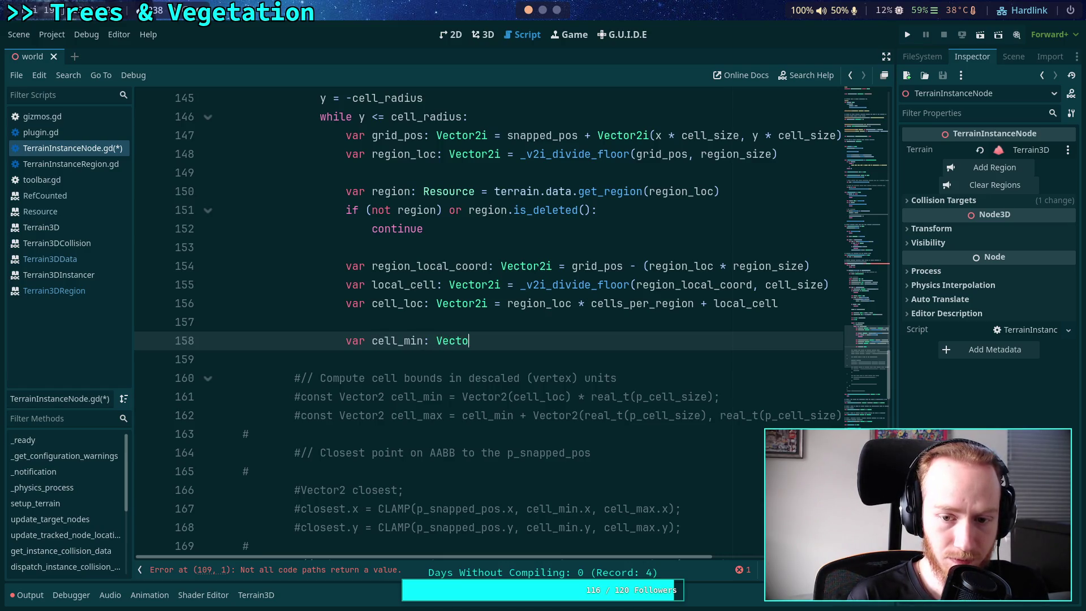
text(r)
text(= Vector2 =)
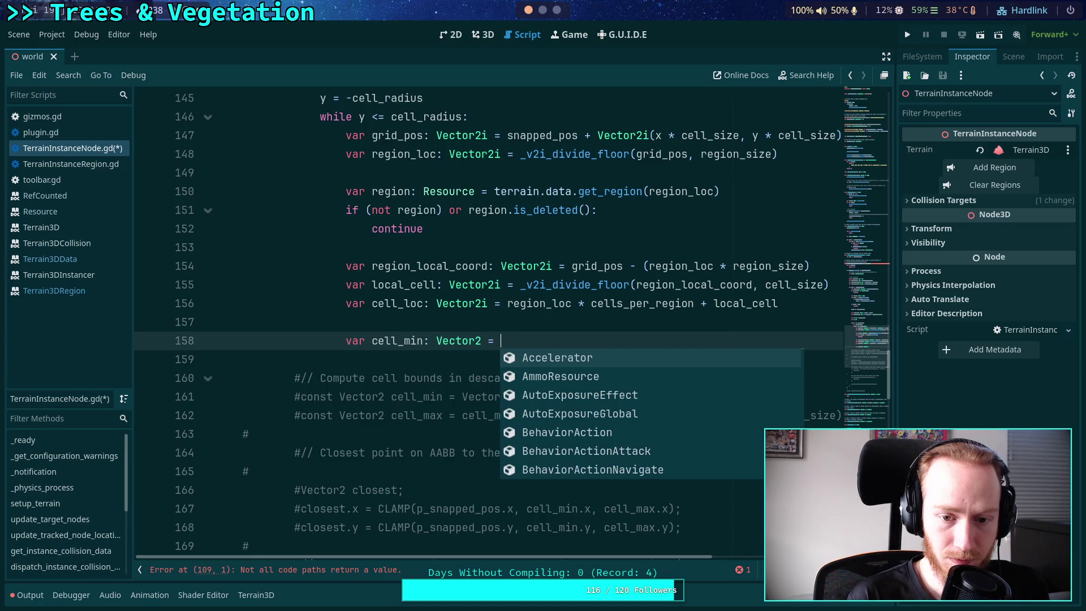
text((cell_l)
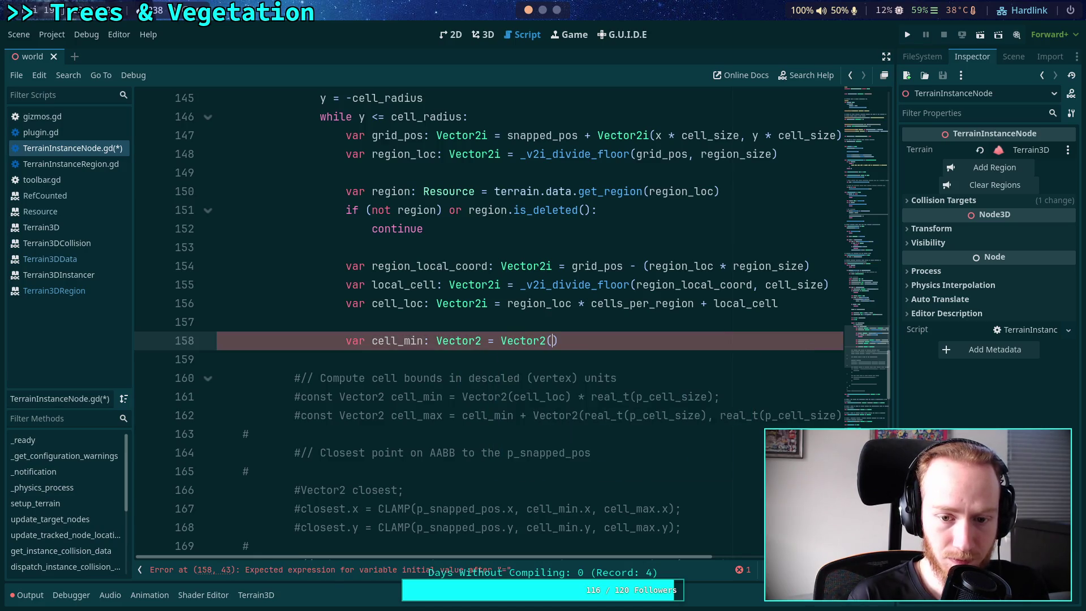
text(oc) *)
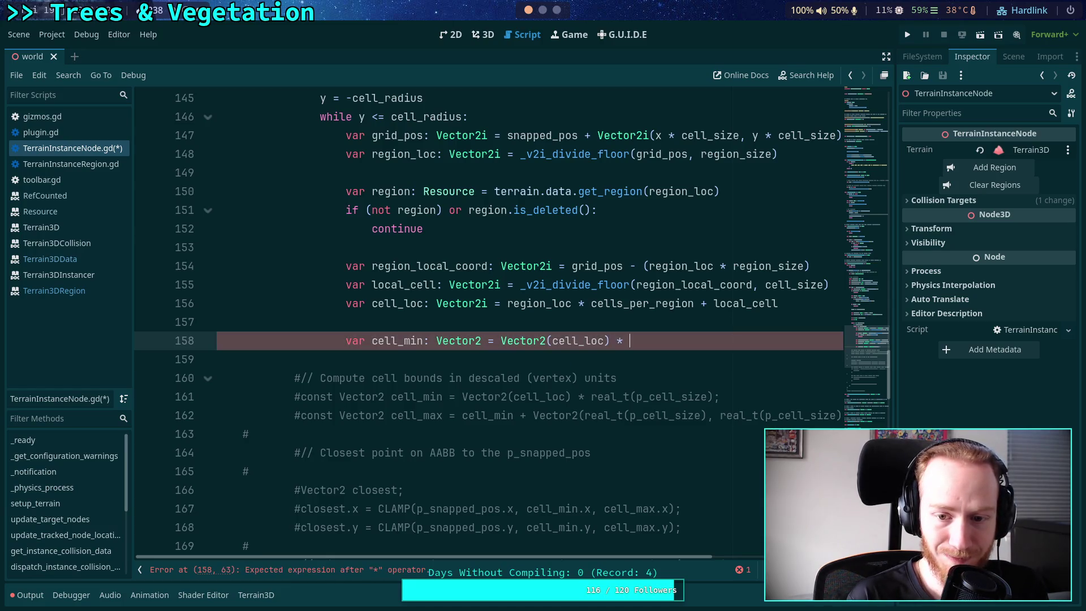
text( float(rec)
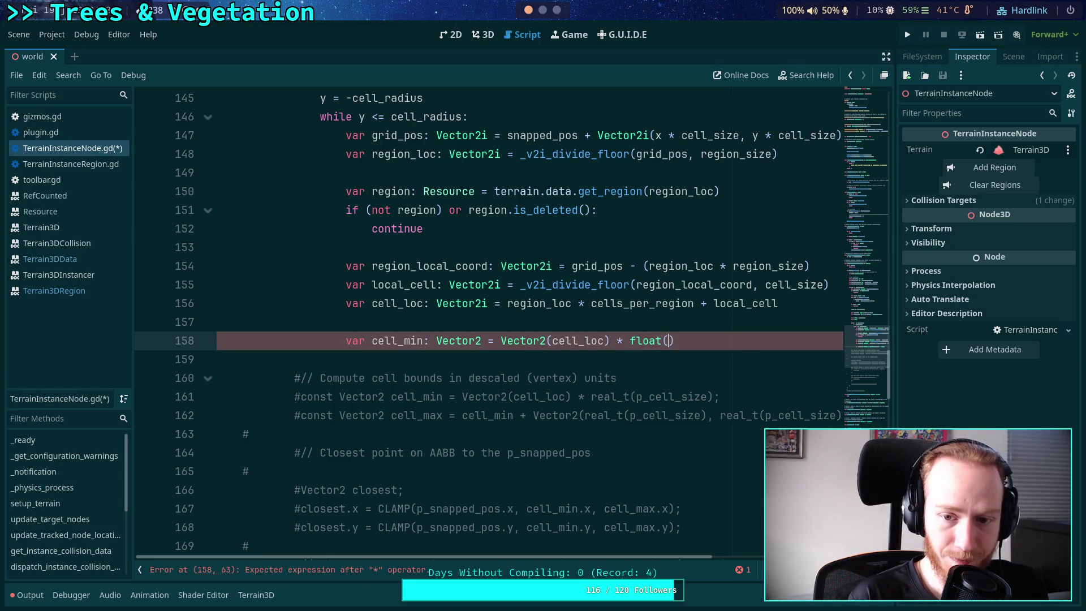
key(BackSpace)
key(BackSpace)
key(BackSpace)
text(cell_size))
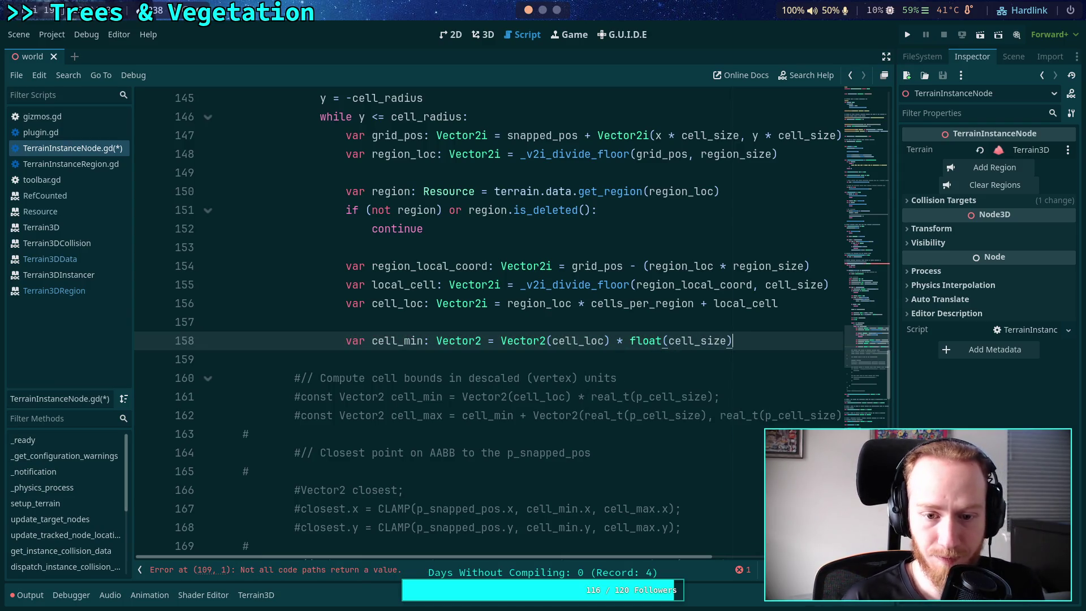
Declare cell_max as cell_min plus Vector2(cell_size, cell_size)
key(Return)
text(var cell_max: Vect)
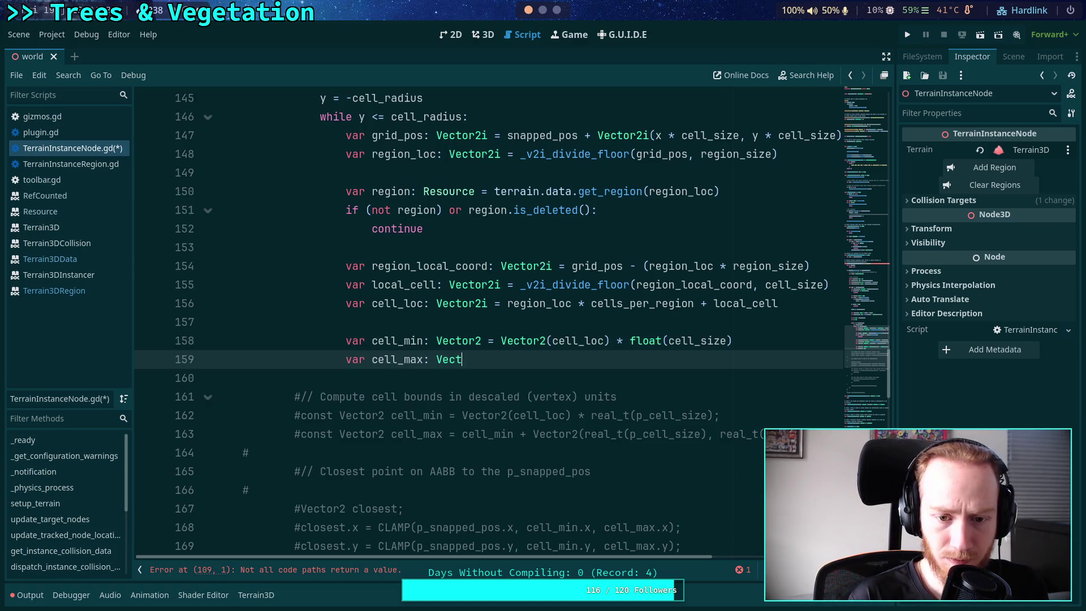
text(cell_m)
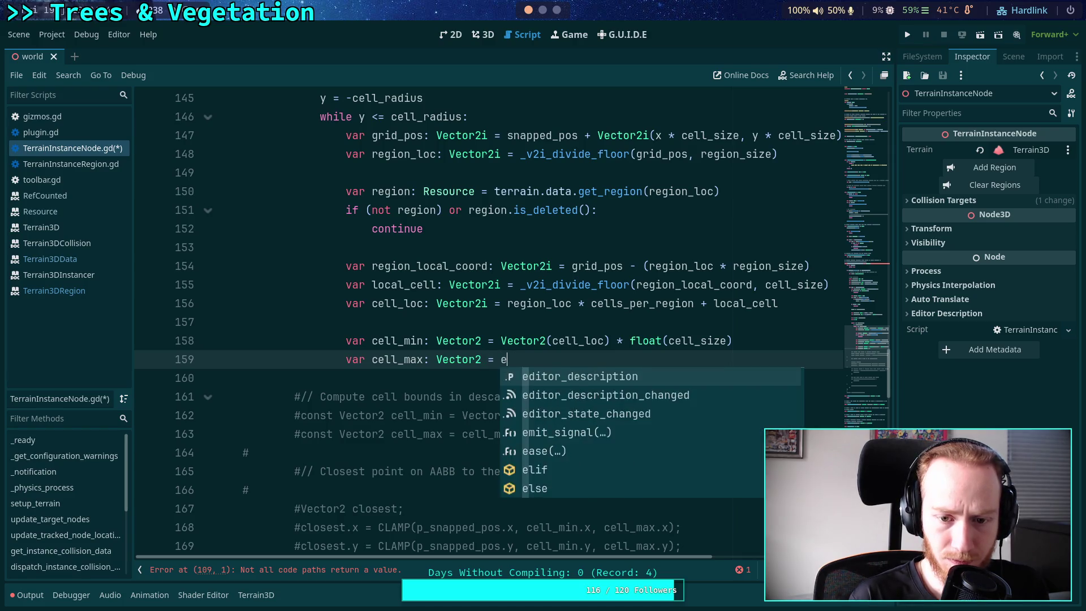
text(in + Vector)
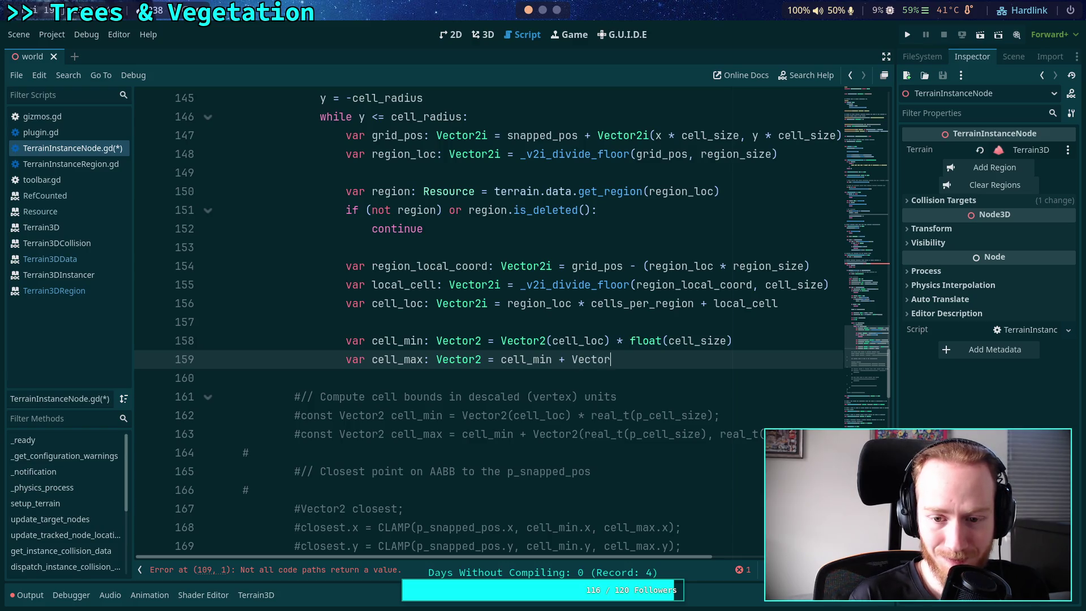
key(Return)
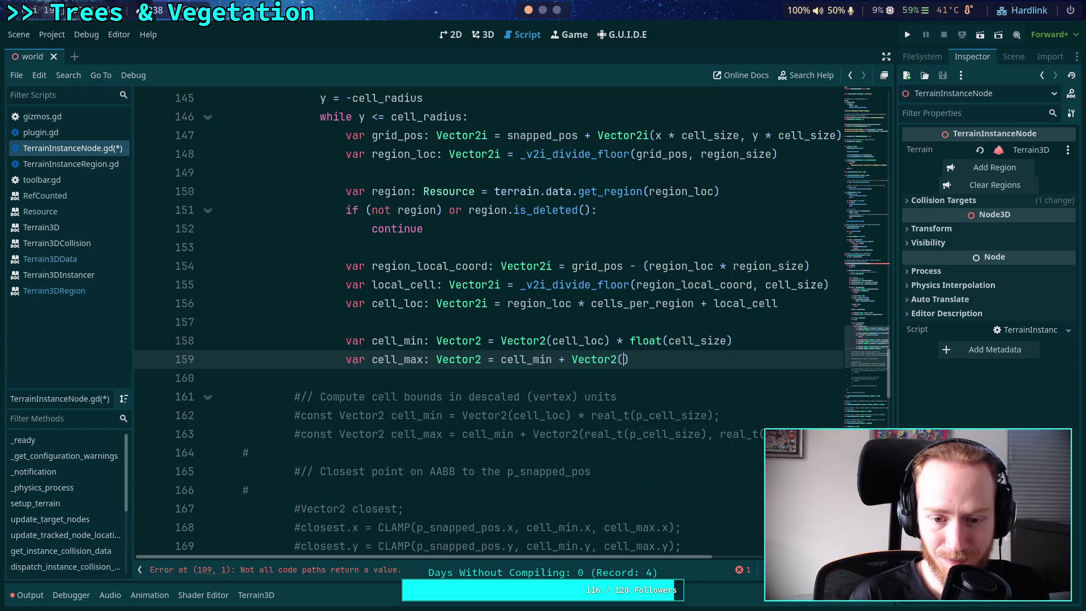
scroll(670, 555, right, 5)
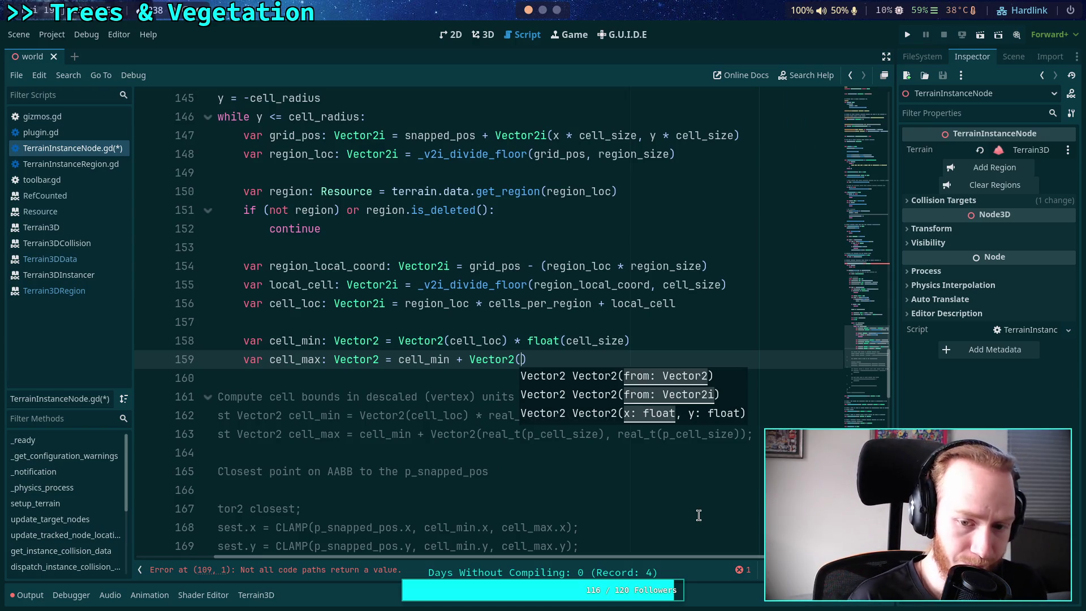
text(cell_size, cel)
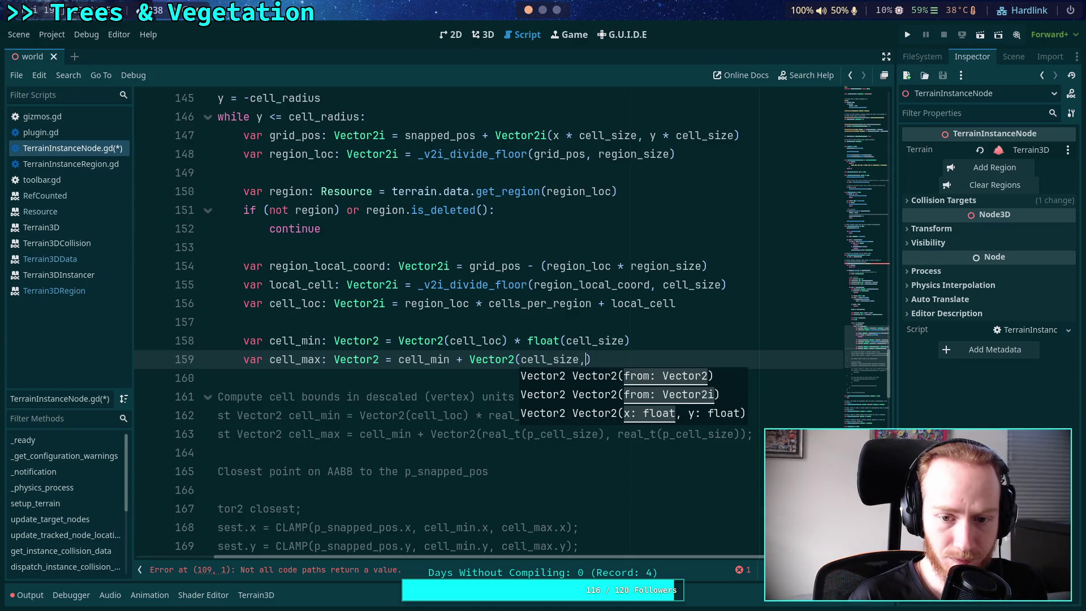
text(l_size)
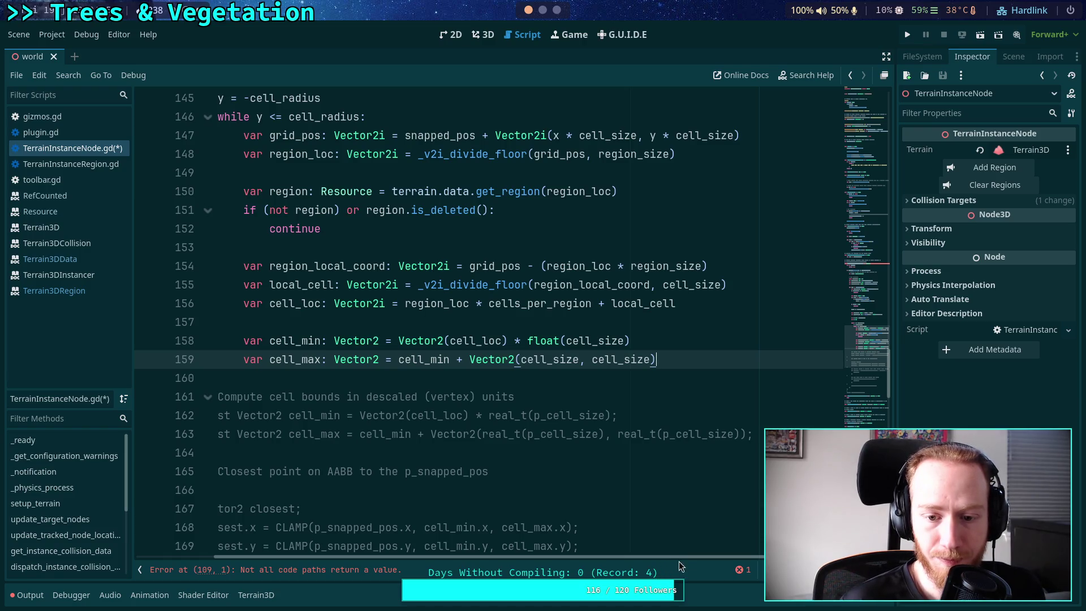
mouse_move(680, 559)
mouse_down()
mouse_move(624, 565)
mouse_move(639, 562)
mouse_up()
scroll(639, 536, up, 2)
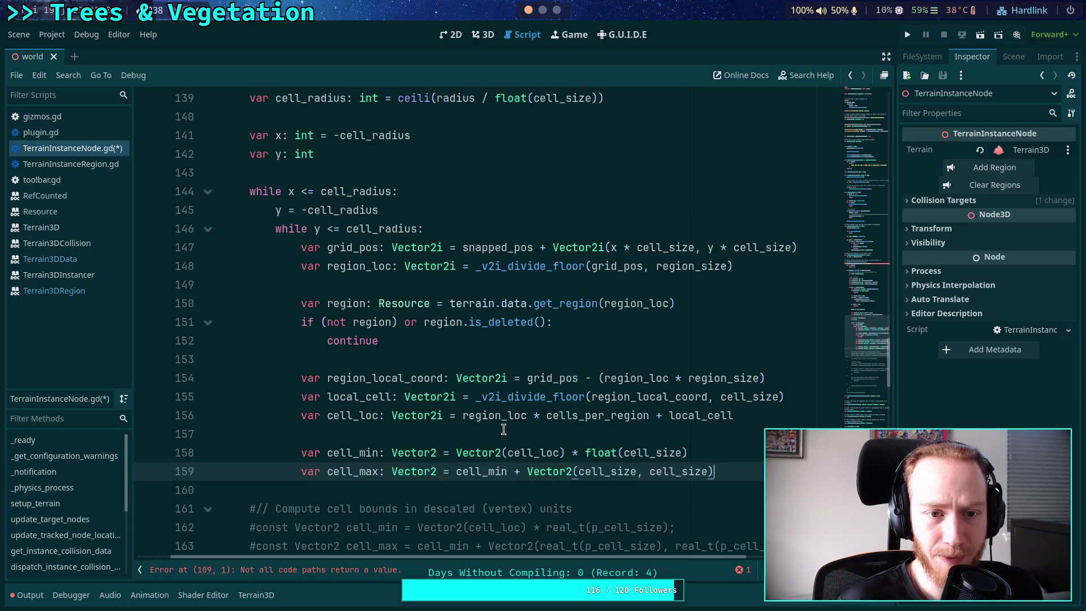
Save the script with the caret placed after the cell_radius line
scroll(475, 157, up, 1)
click(645, 155)
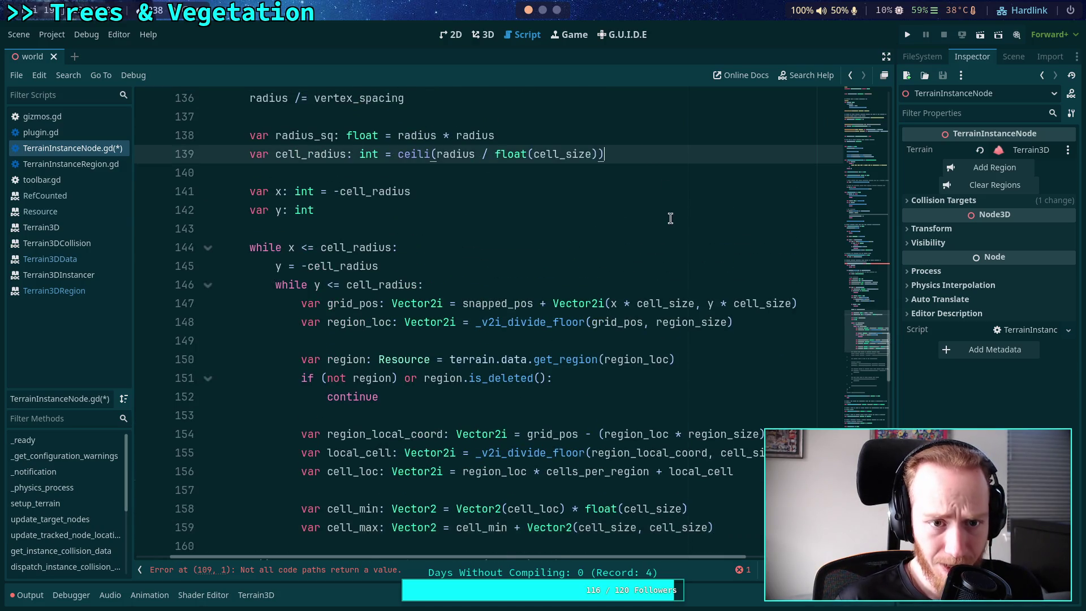
scroll(669, 218, up, 6)
scroll(652, 356, down, 3)
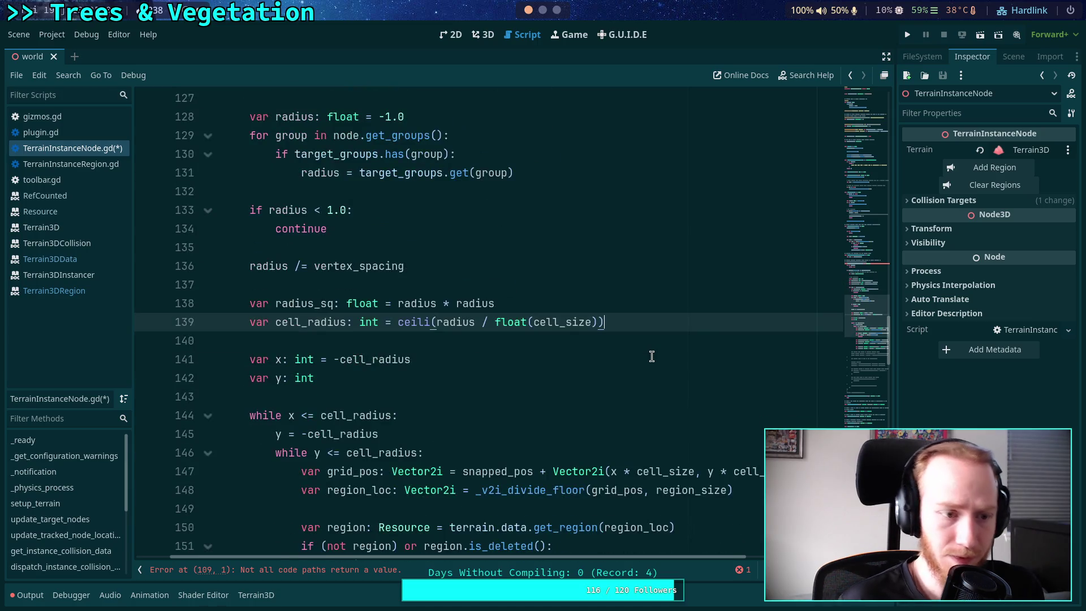
key(ctrl+s)
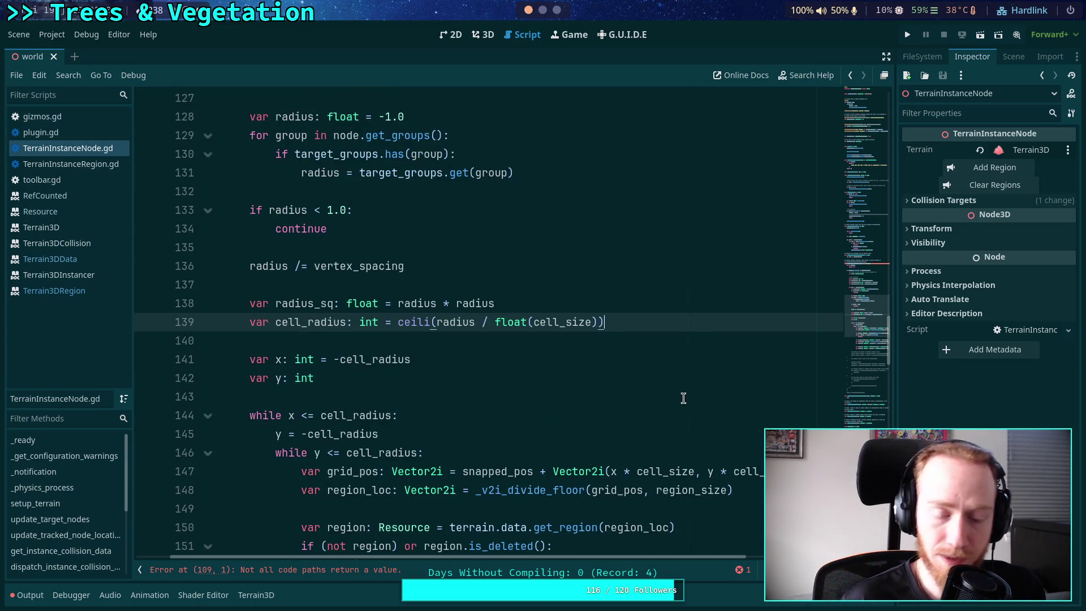
Add var cell_max_size: Vector2 = Vector2(cell_size, cell_size) below cell_radius
key(Return)
text(var cell_)
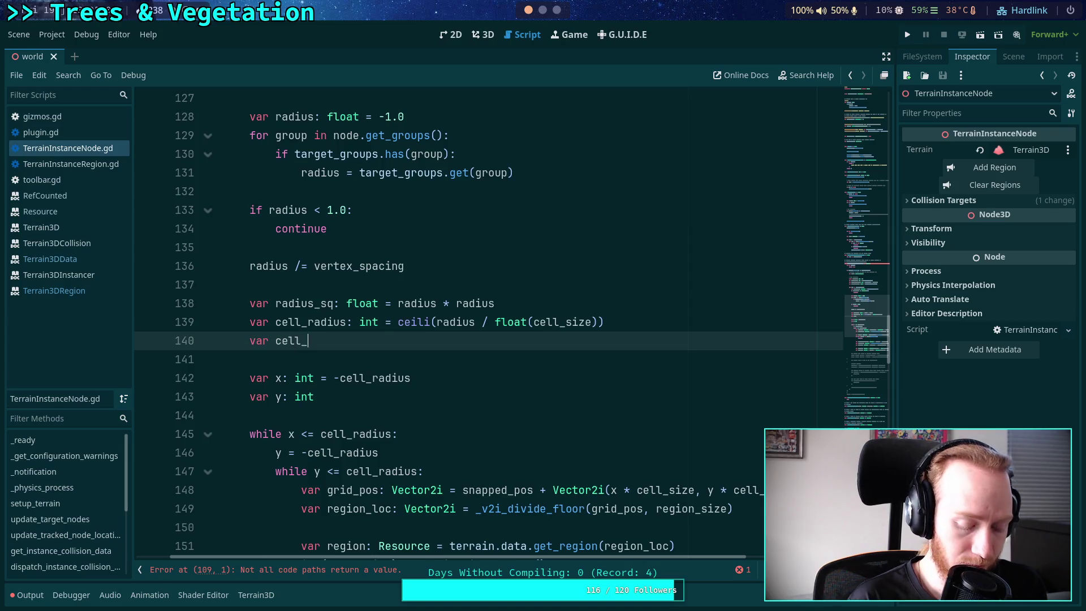
text(max_size: Vector)
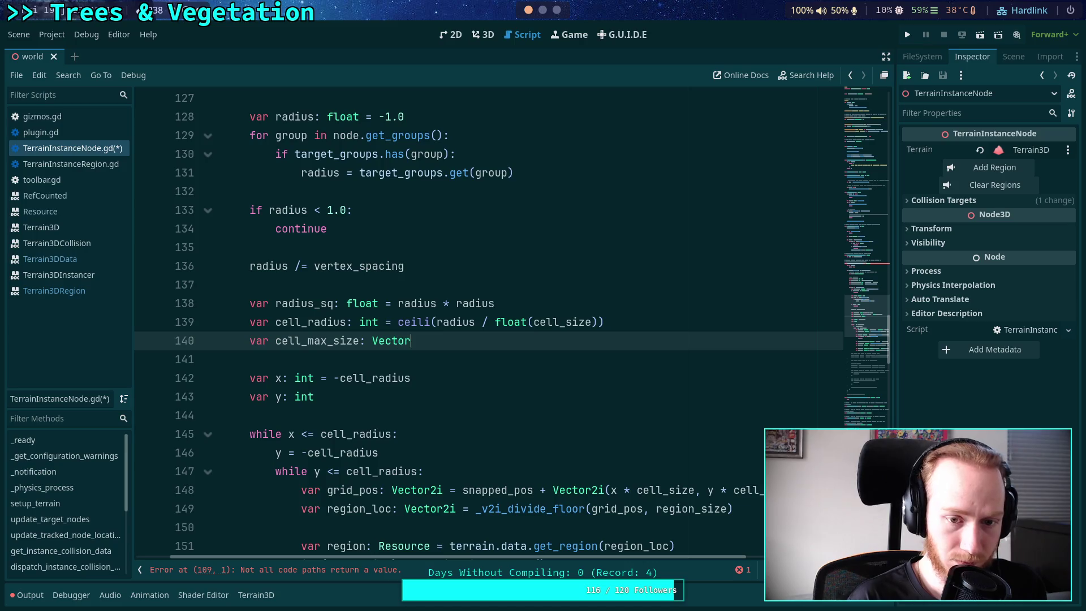
text(2 = Vector2()
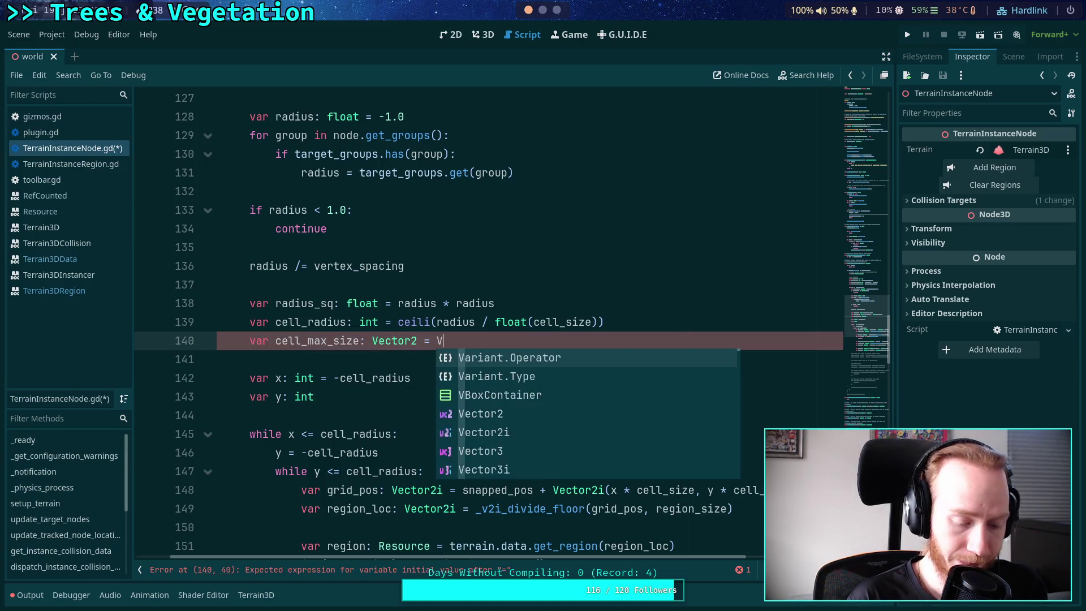
text(cell_size)
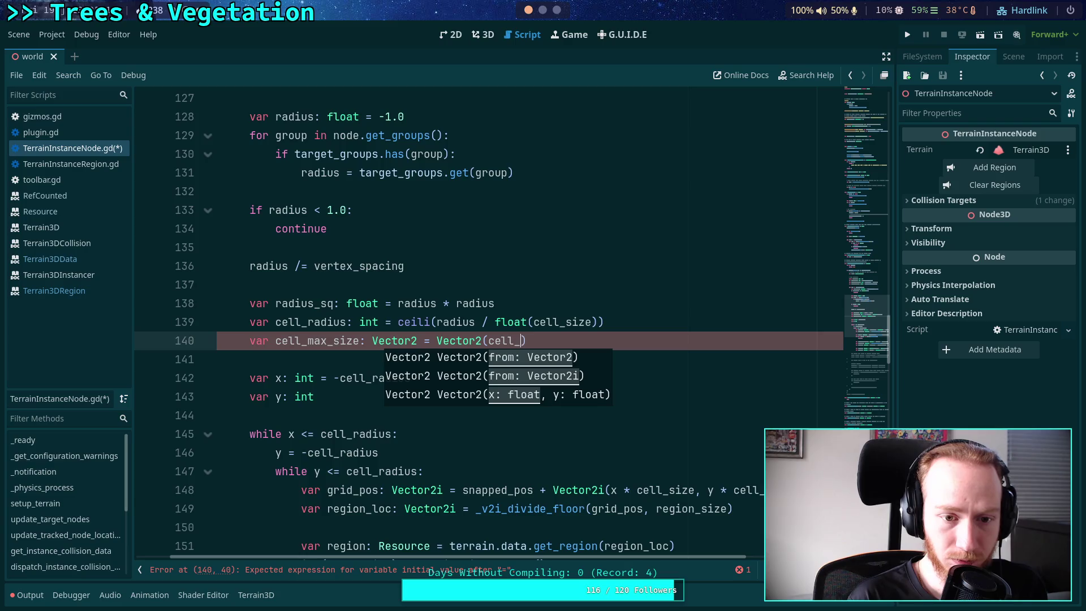
text(, cell_size)
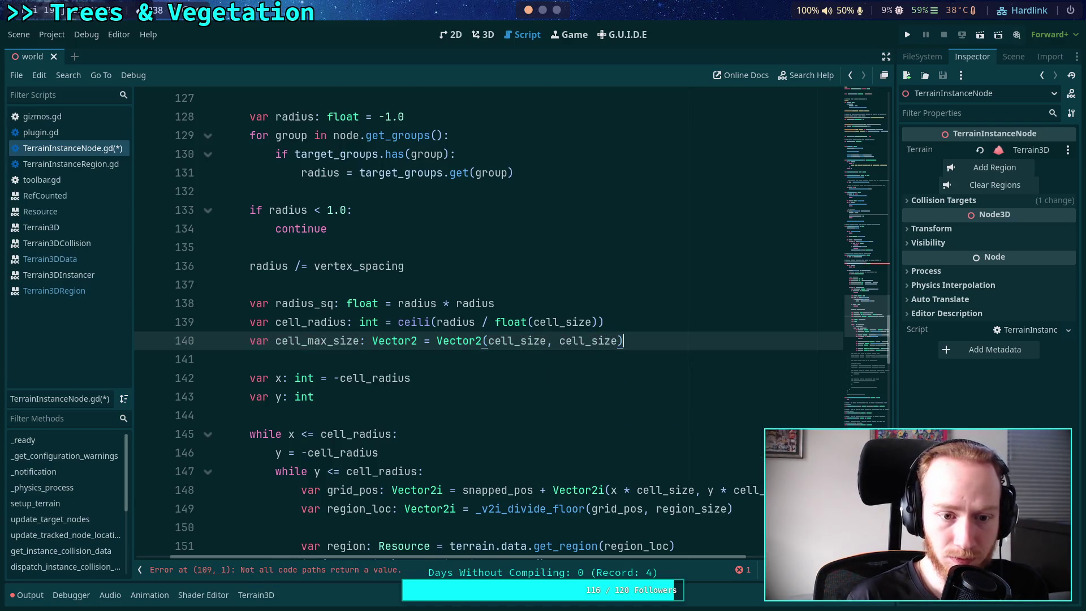
scroll(598, 390, up, 5)
scroll(598, 390, down, 4)
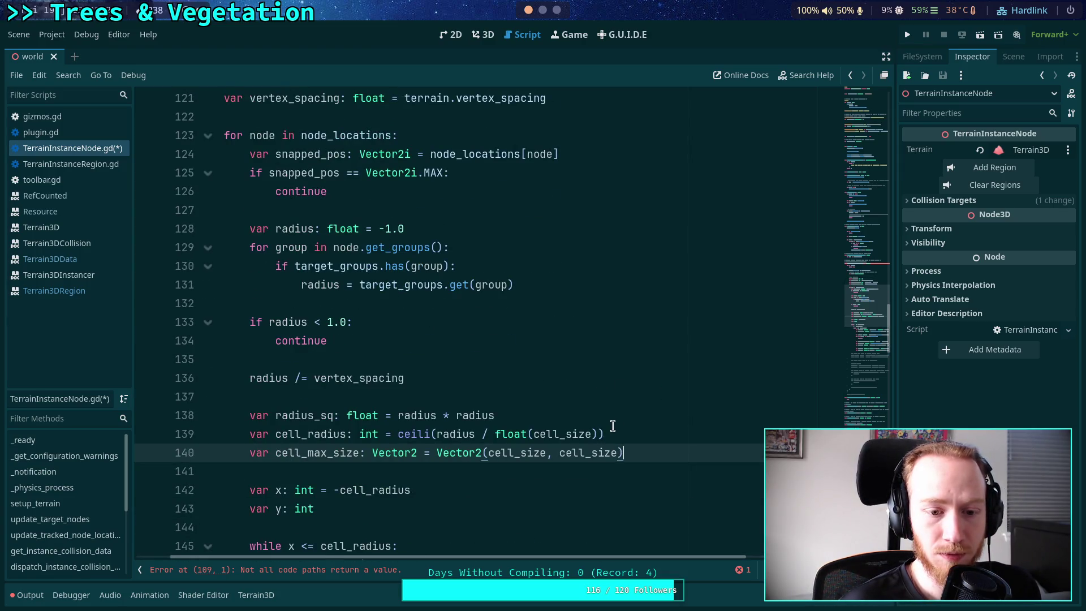
Move the cell_max_size line under cell_size in the constants block and make it a const
key(ctrl+x)
scroll(589, 423, up, 4)
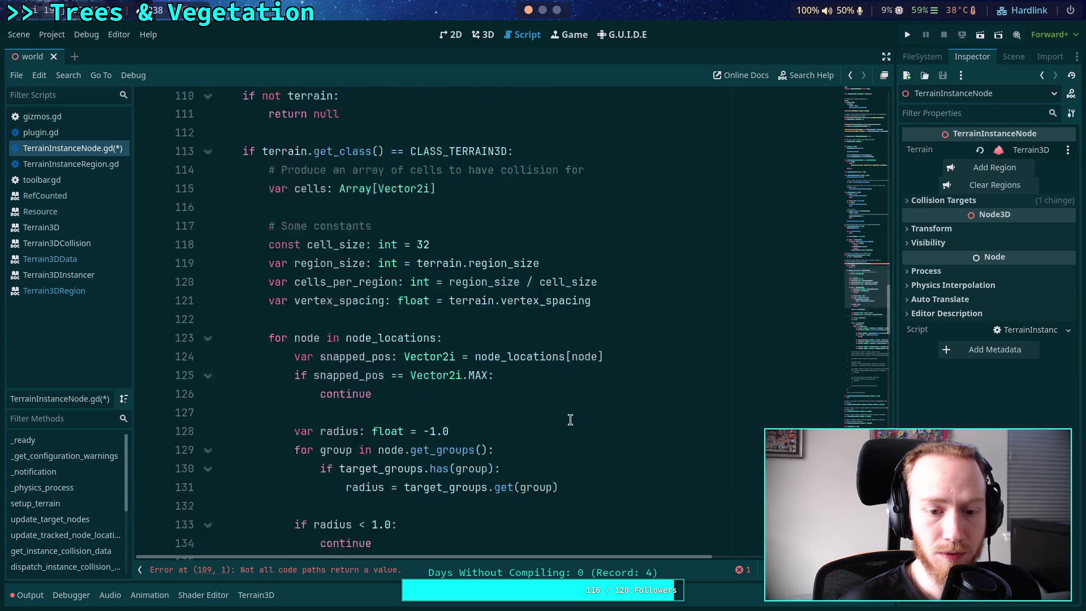
click(655, 322)
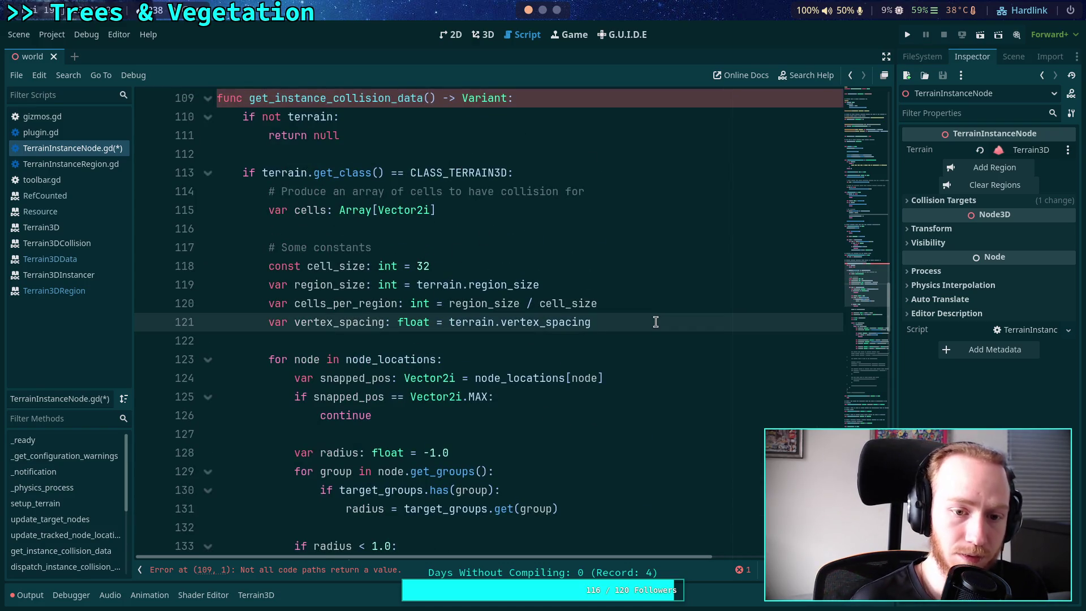
key(Up)
key(Up)
key(Up)
key(Return)
key(ctrl+v)
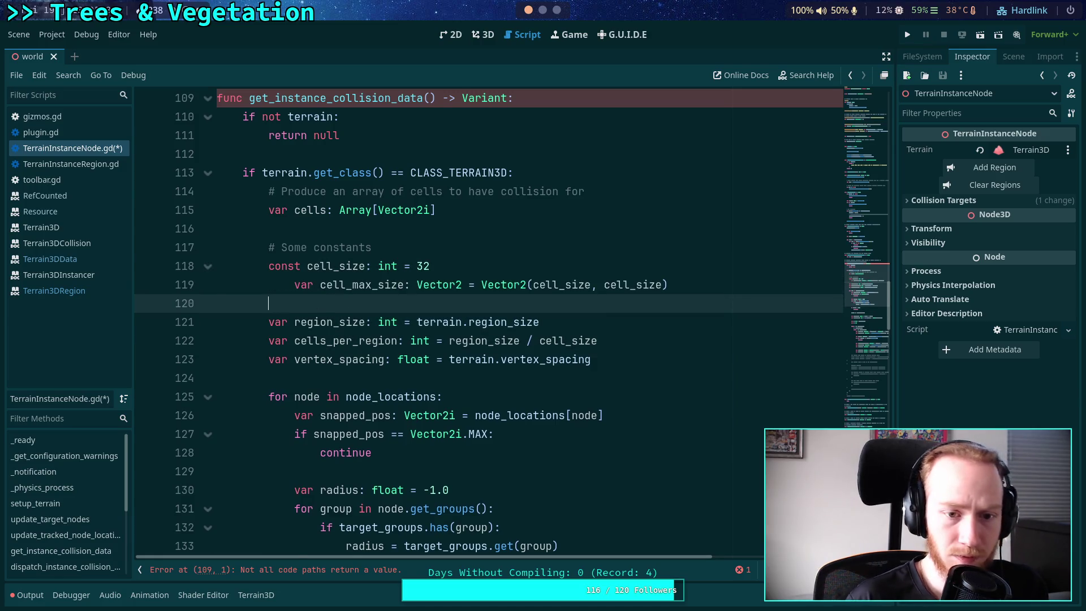
key(Up)
key(shift+Tab)
click(498, 303)
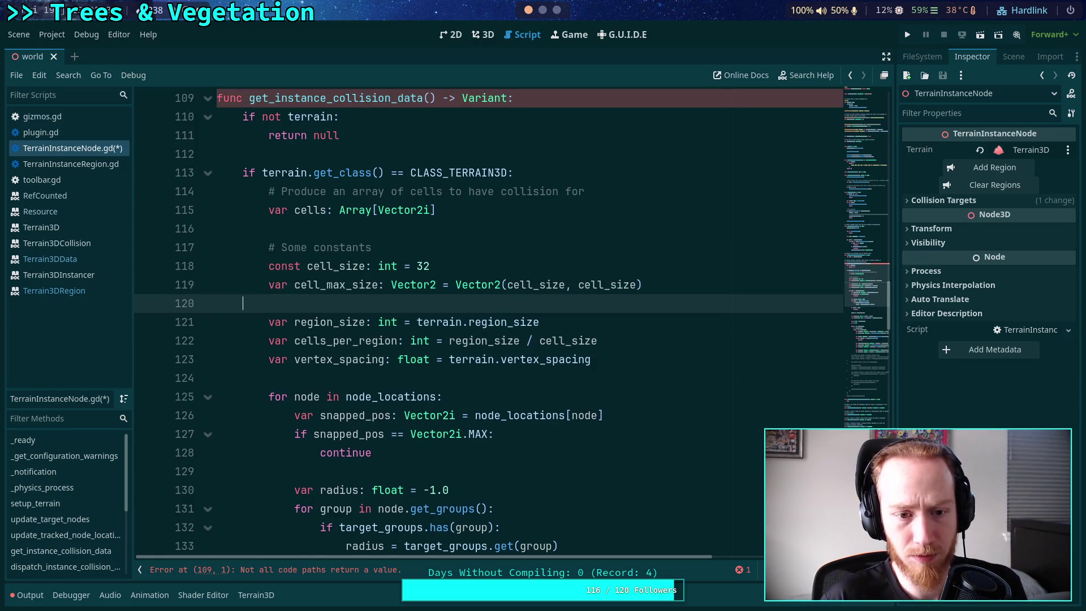
key(BackSpace)
key(BackSpace)
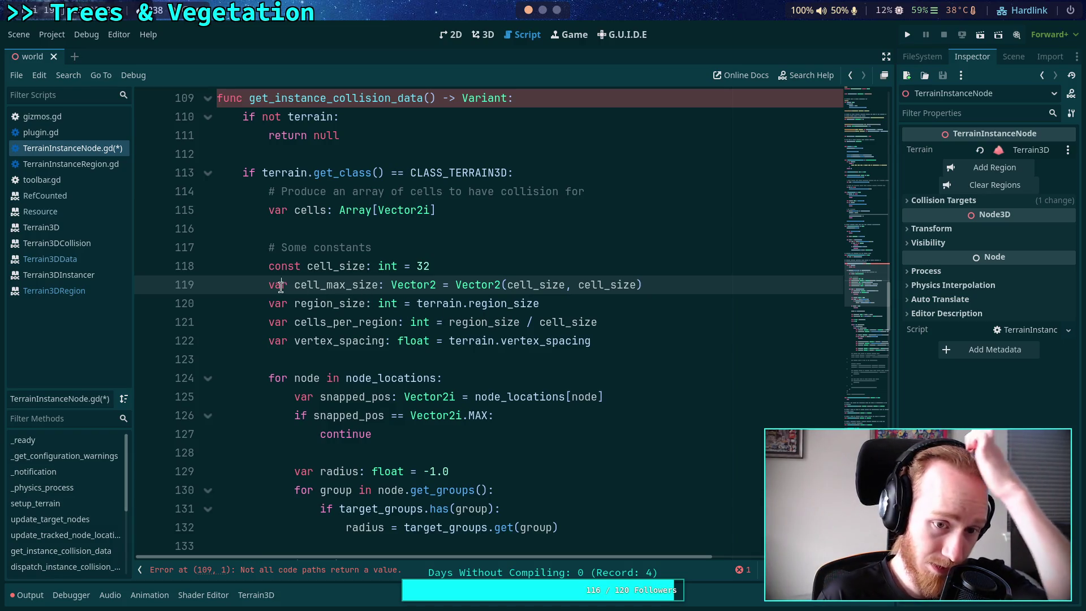
double_click(277, 284)
text(const)
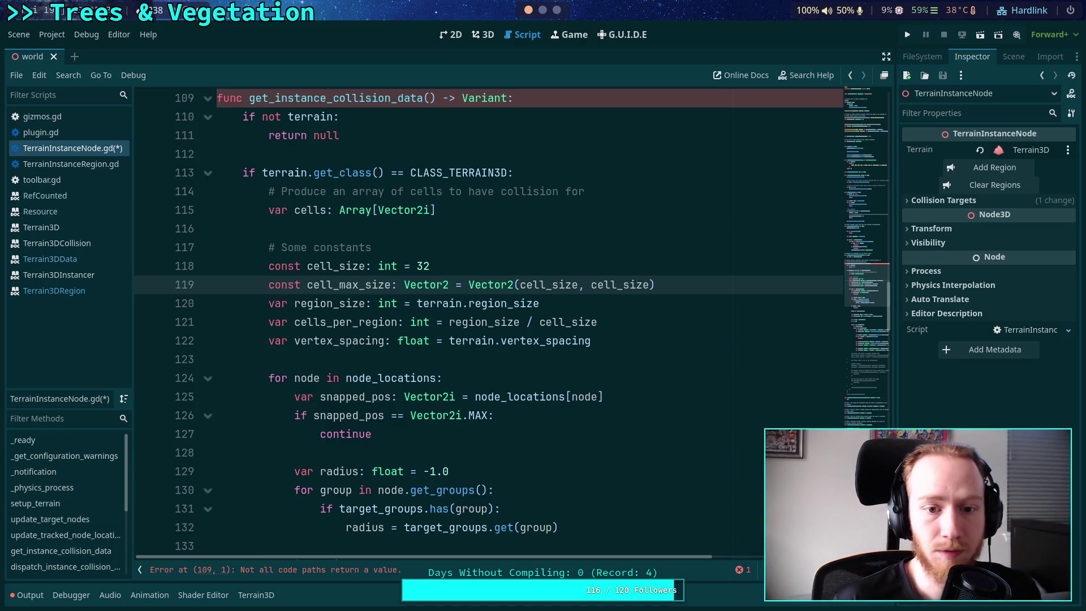
Add 'return null' after the commented return line in get_instance_collision_data and save
scroll(373, 334, up, 1)
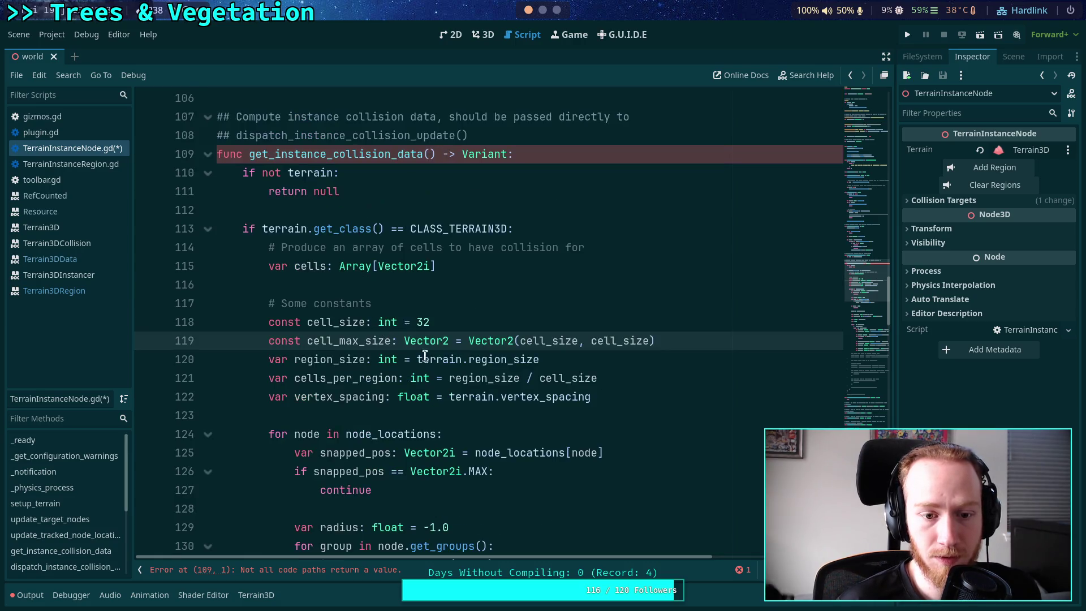
scroll(409, 341, down, 4)
scroll(439, 354, down, 15)
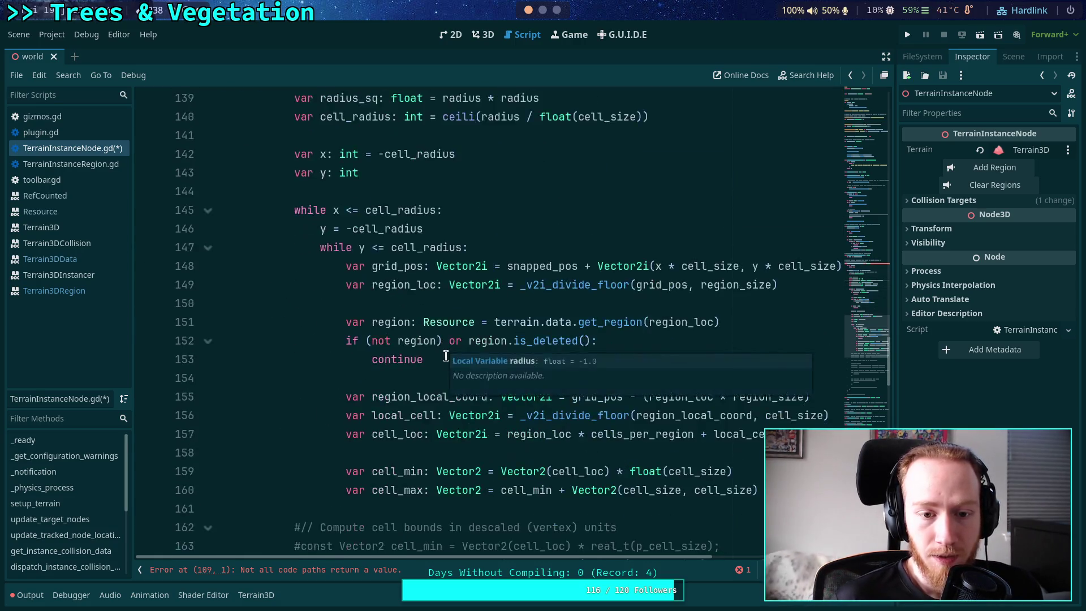
scroll(461, 350, down, 2)
click(512, 303)
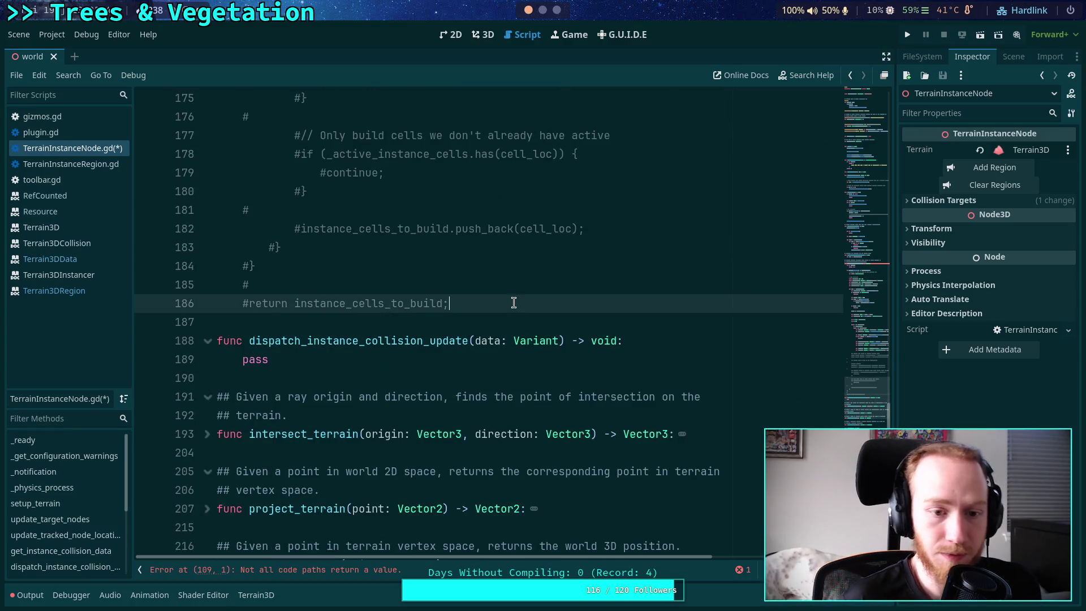
key(Return)
text(return null)
key(ctrl+s)
Change cell_max to cell_min + cell_max_size and leave a blank line below it
scroll(441, 311, up, 20)
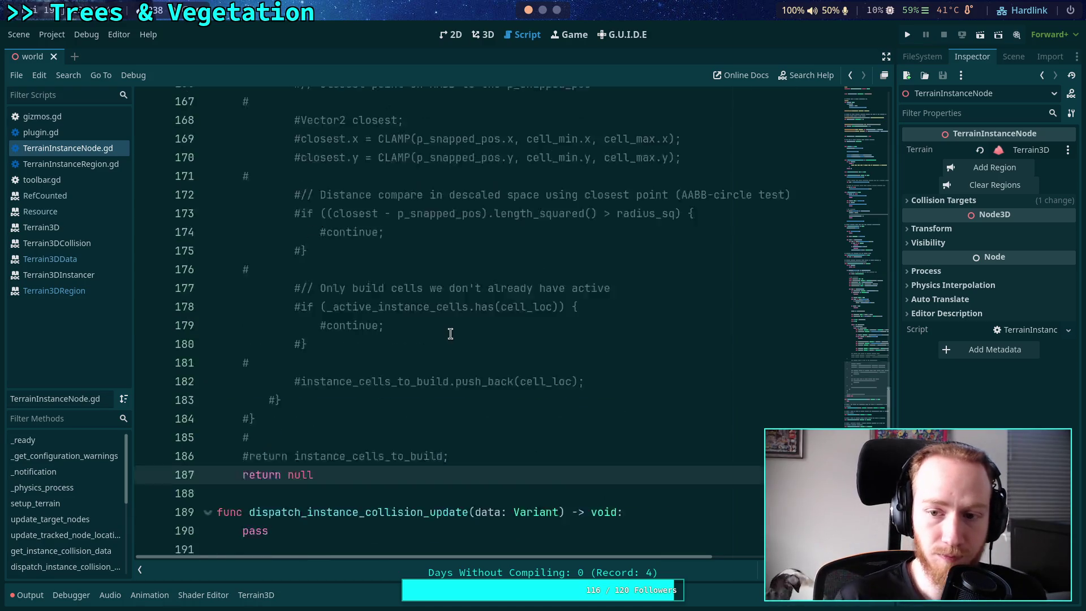
scroll(412, 293, up, 3)
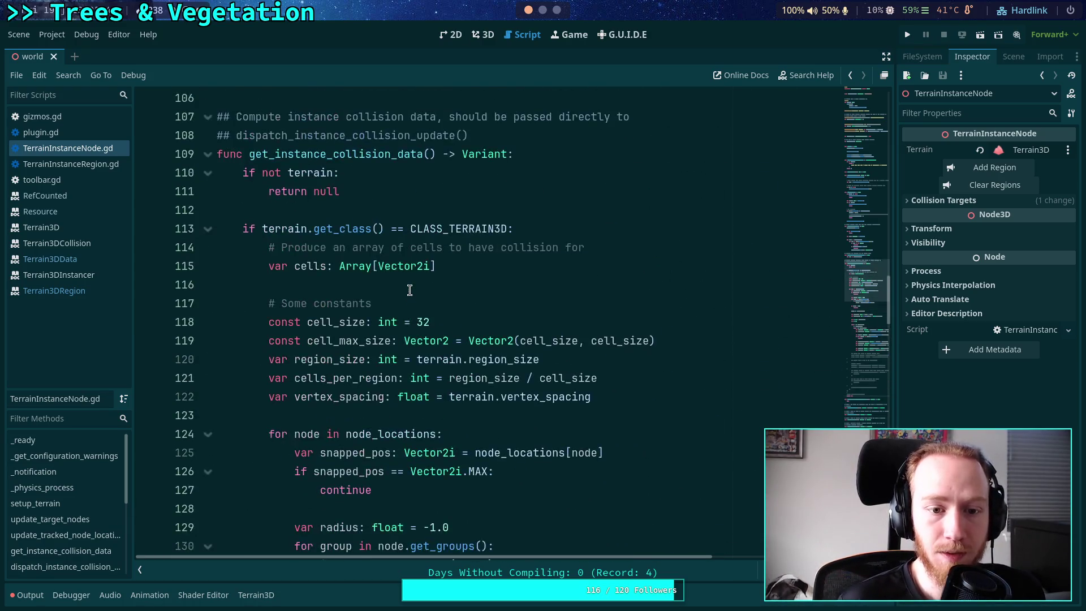
double_click(349, 340)
scroll(597, 363, down, 10)
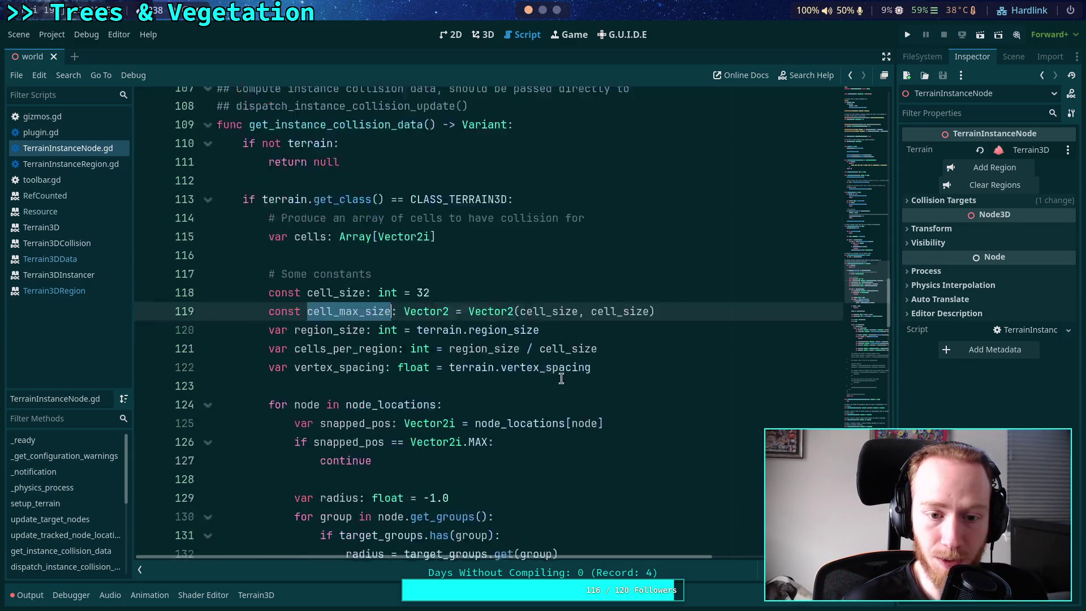
scroll(598, 363, down, 3)
drag(758, 378, 570, 378)
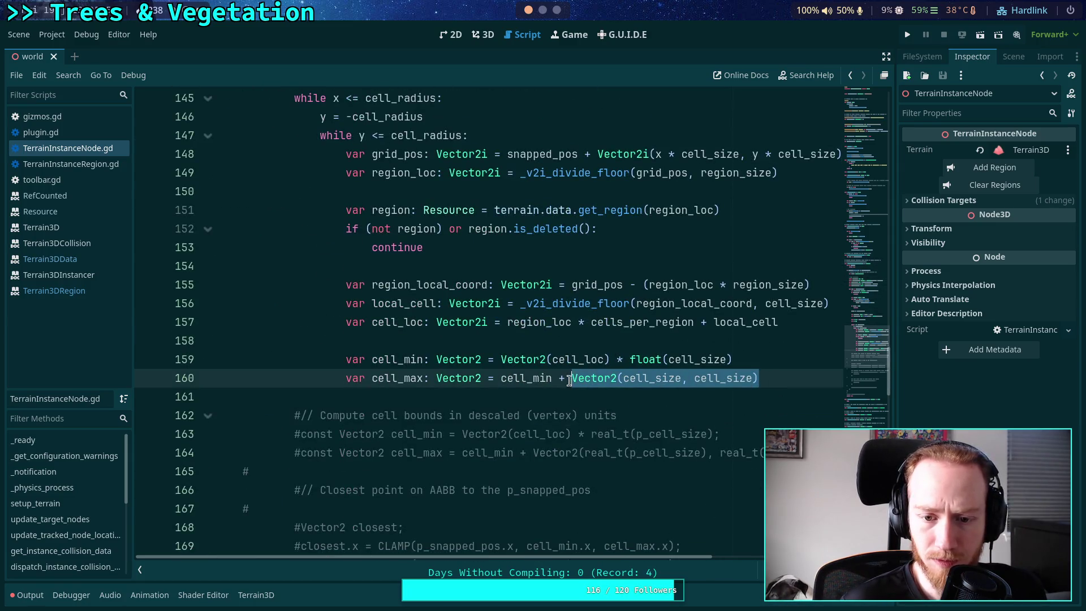
text(cell_m)
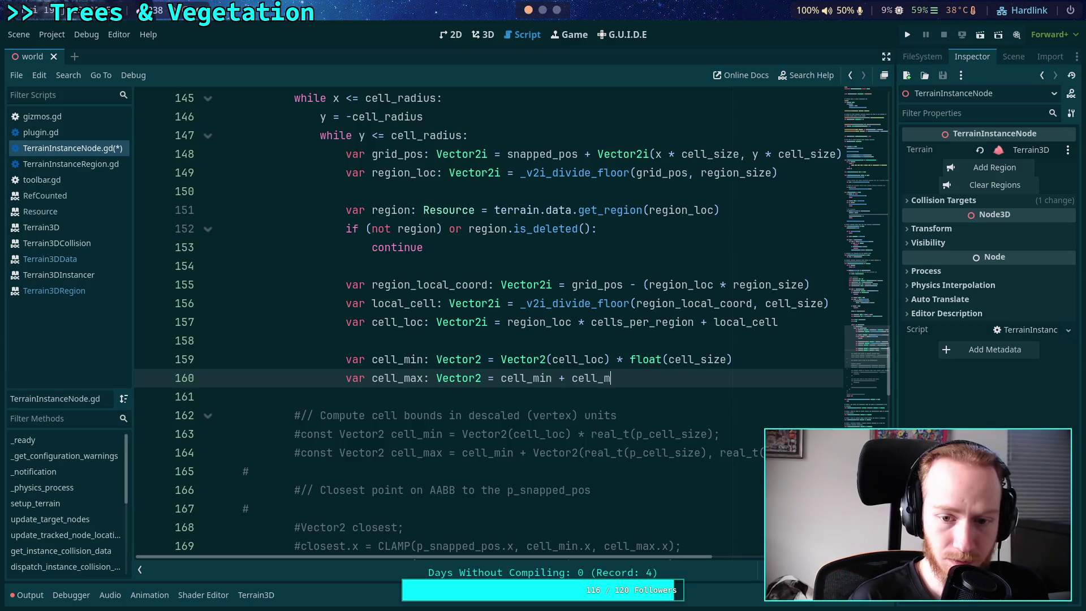
text(ax_s)
key(Return)
scroll(488, 322, down, 2)
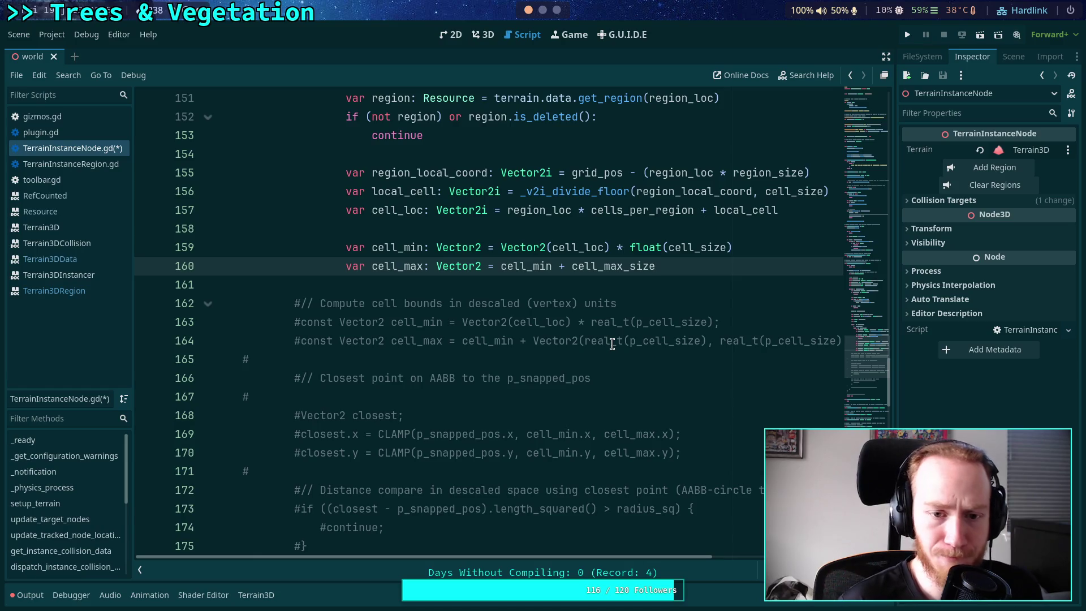
key(Return)
key(Up)
key(Up)
key(Up)
key(Down)
key(Down)
key(Down)
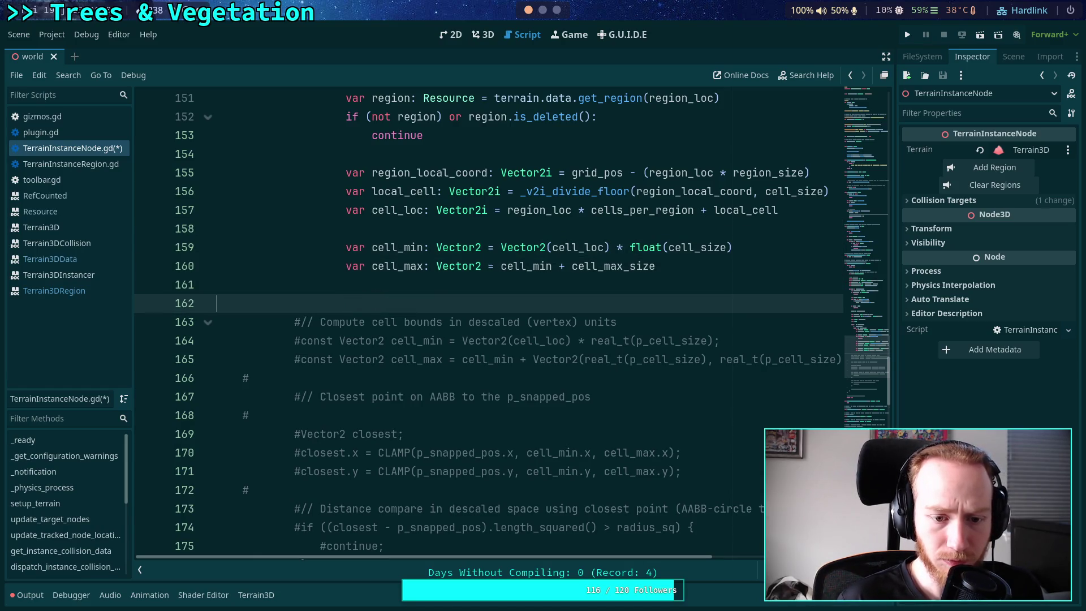
Begin var closest: Vector2 = Vector2( with clampf(snapped_pos.x, cell_min.x, cell_max.x) as x
text(v)
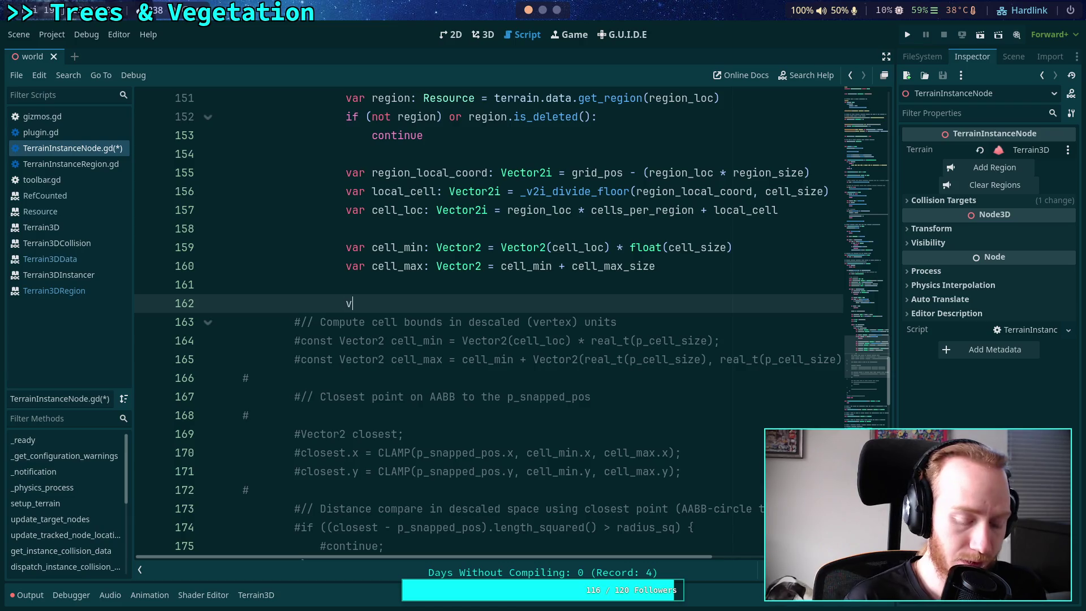
text(ar closest: Vector)
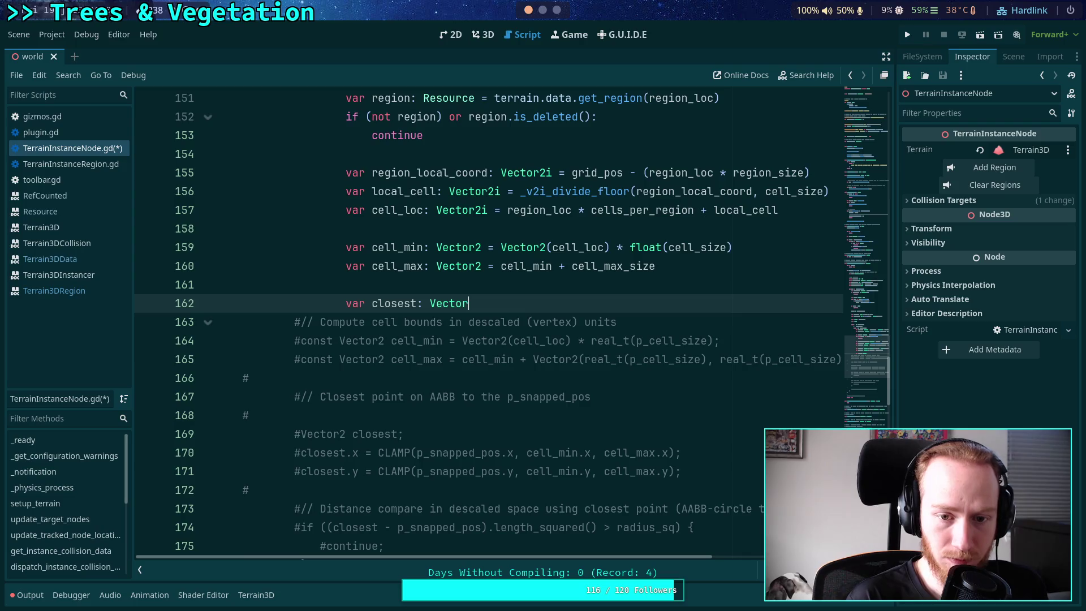
text(2 =)
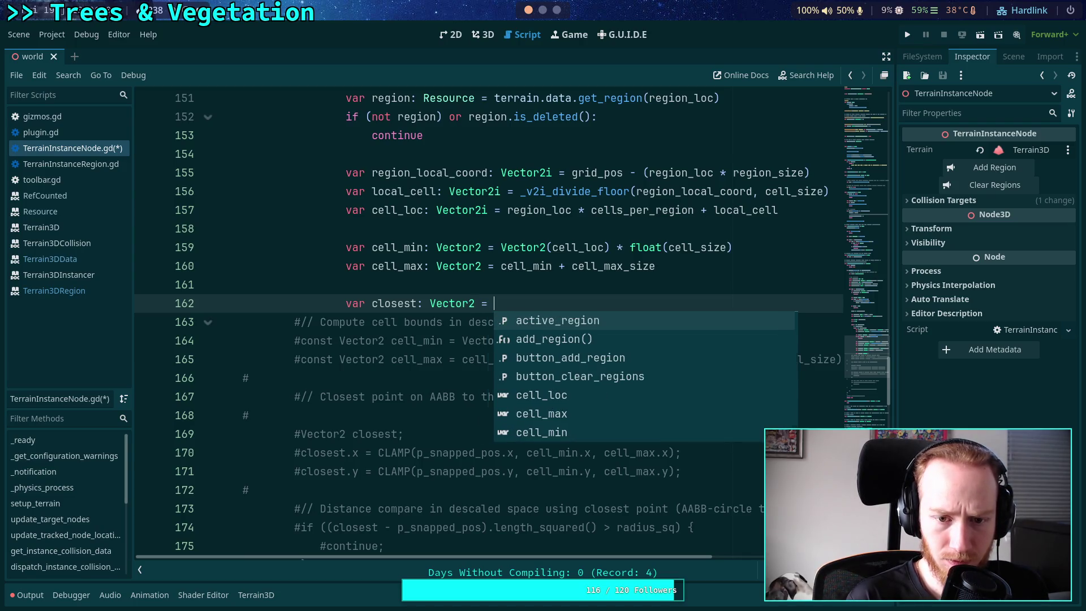
key(BackSpace)
key(BackSpace)
key(BackSpace)
key(Return)
text(closest.x)
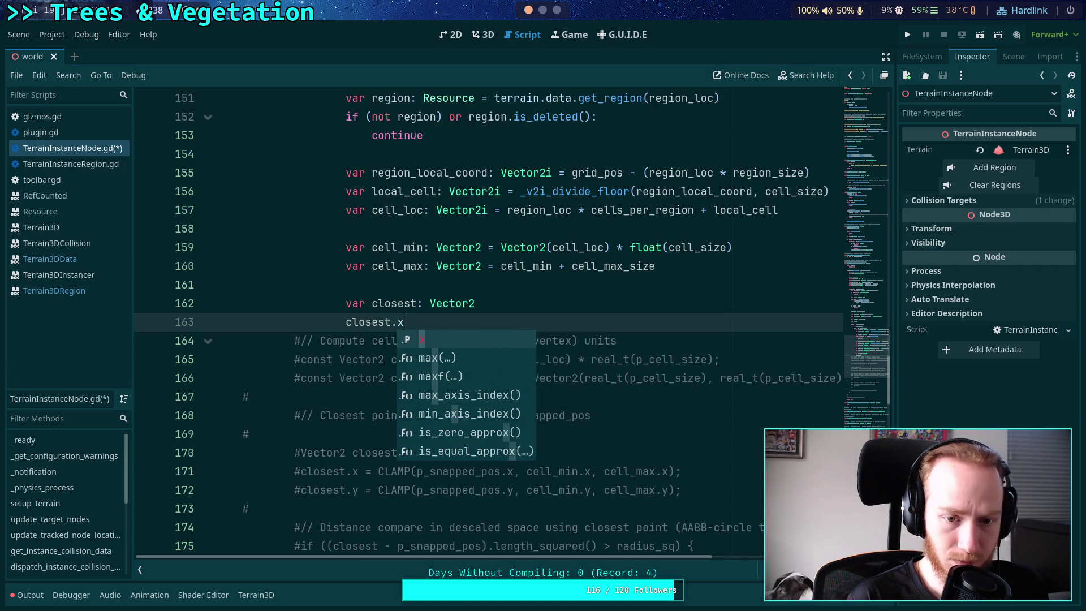
key(BackSpace)
key(BackSpace)
key(BackSpace)
key(BackSpace)
key(BackSpace)
text(=)
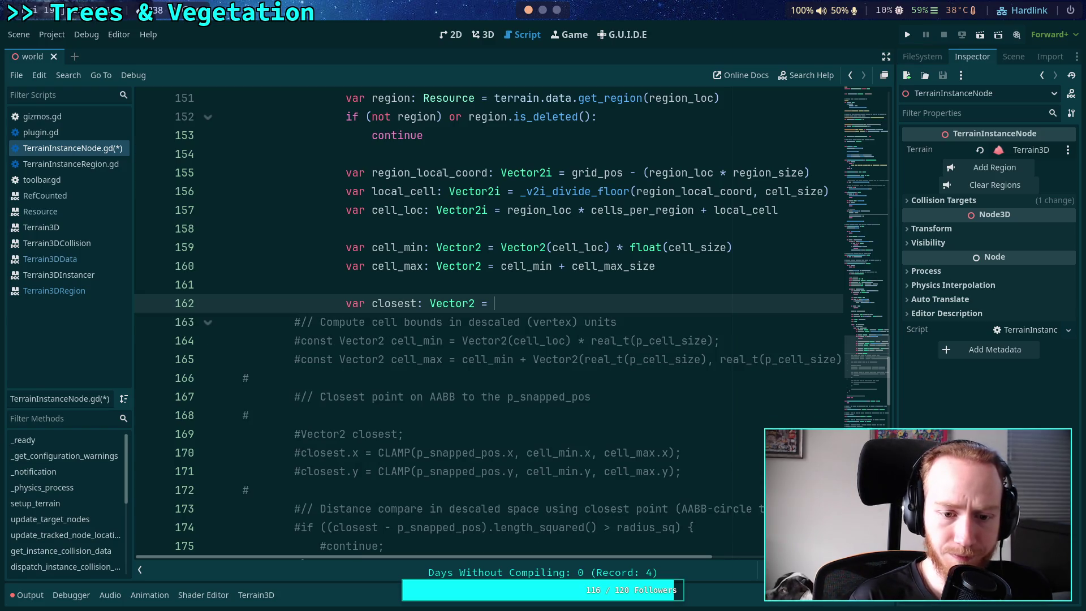
text(Vector2)
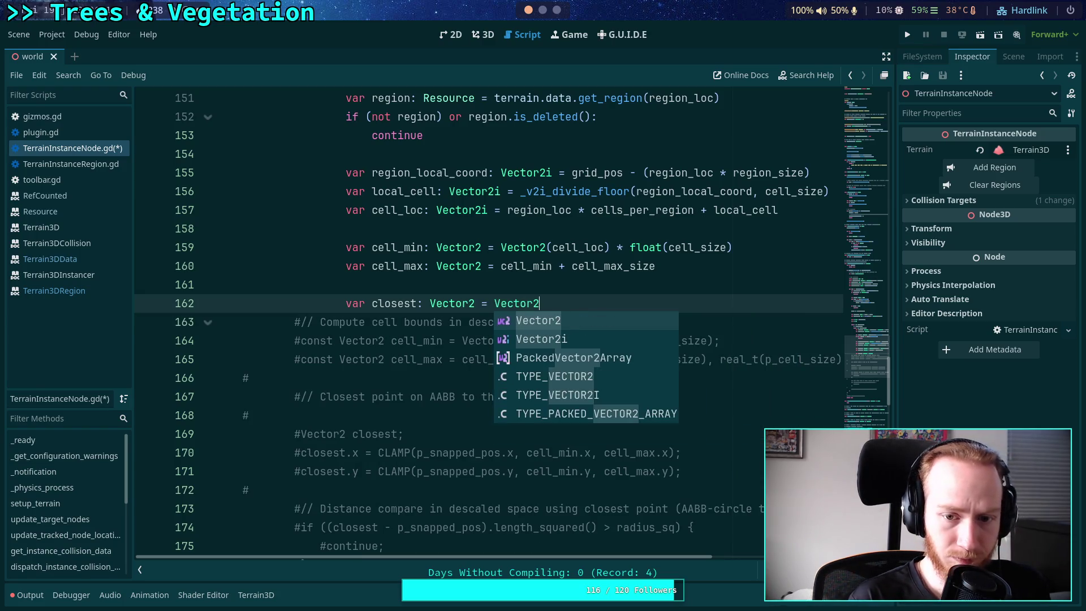
text(()
key(Return)
text(clam)
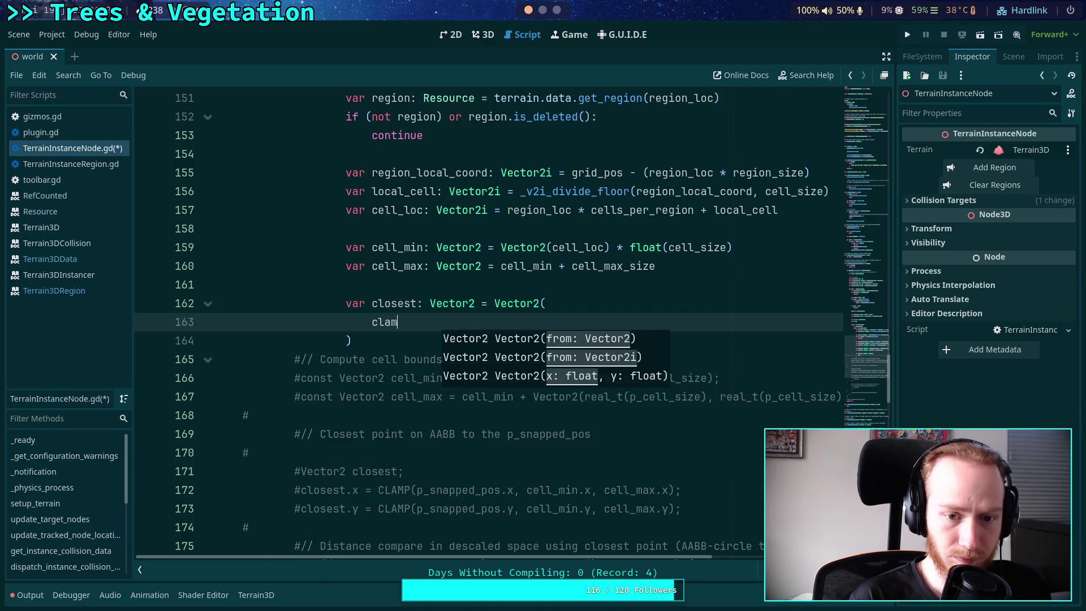
text(p)
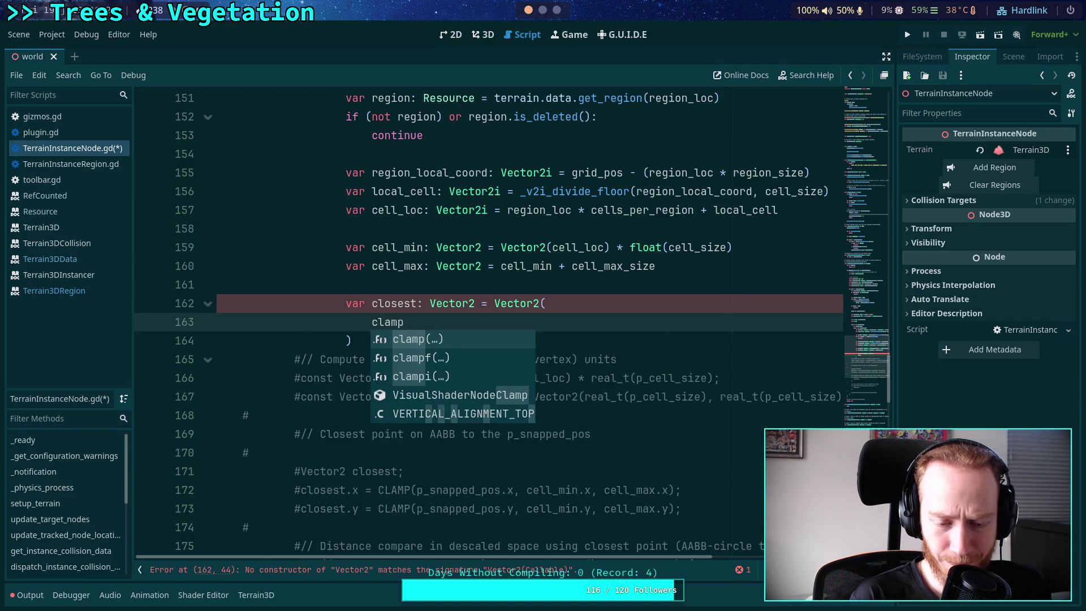
text(f)
key(Return)
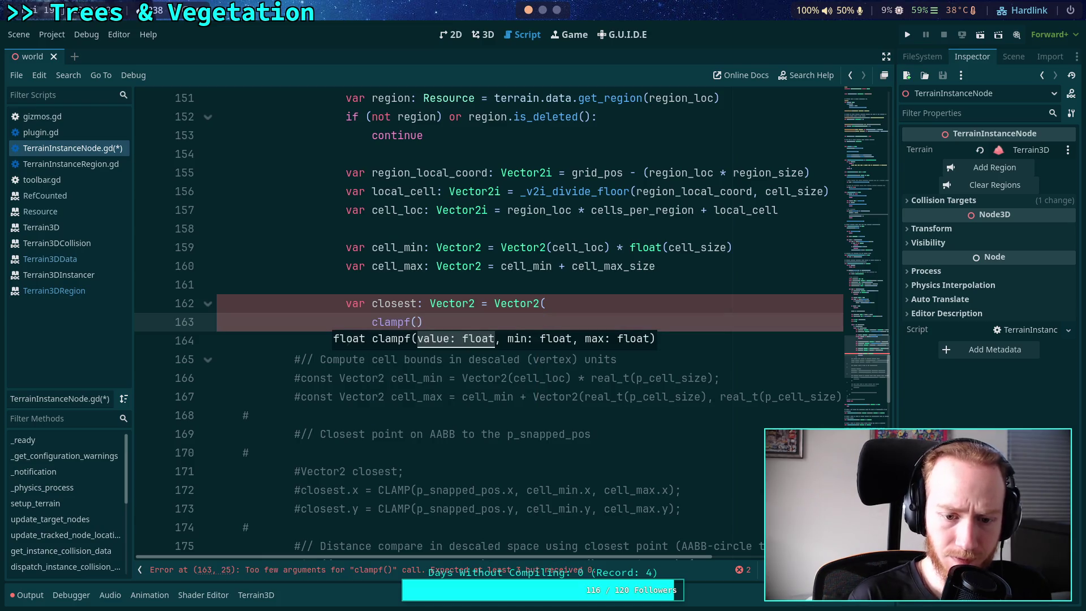
text(snap_terrai)
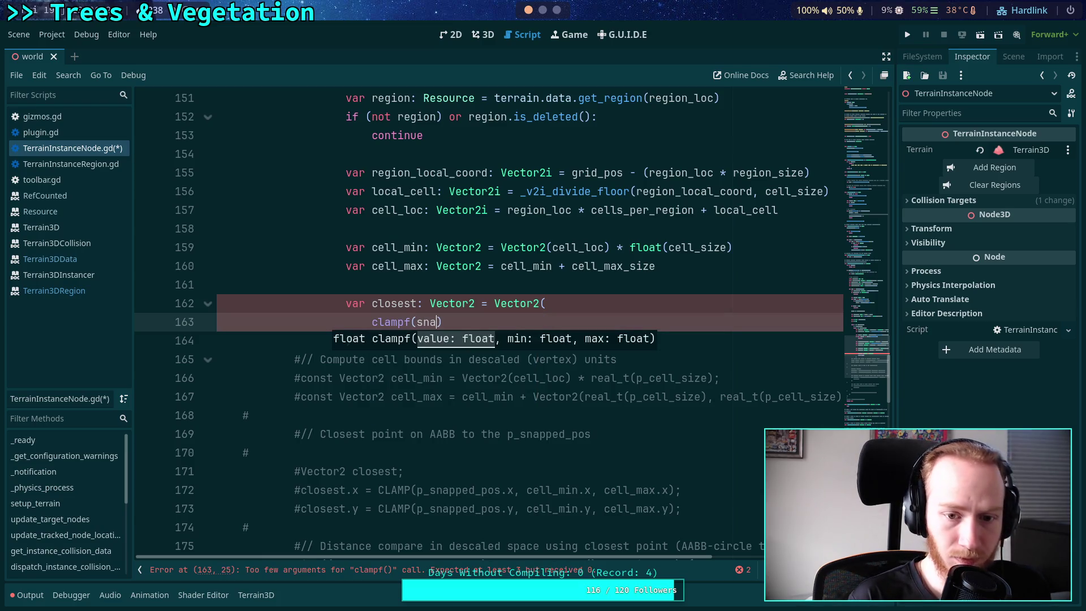
key(BackSpace)
key(BackSpace)
key(BackSpace)
text(app)
key(Return)
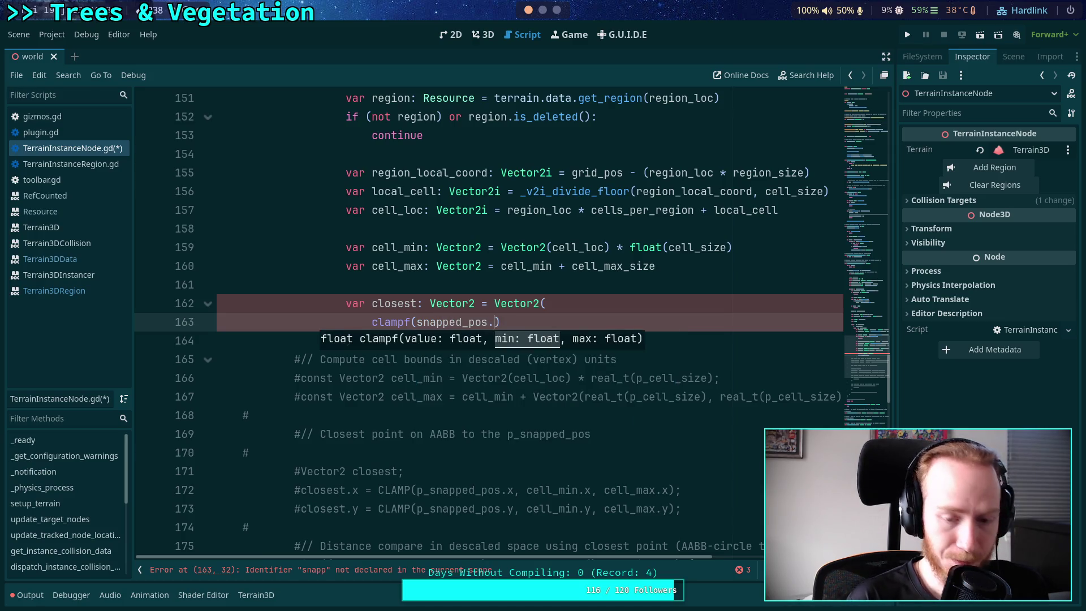
text(x, )
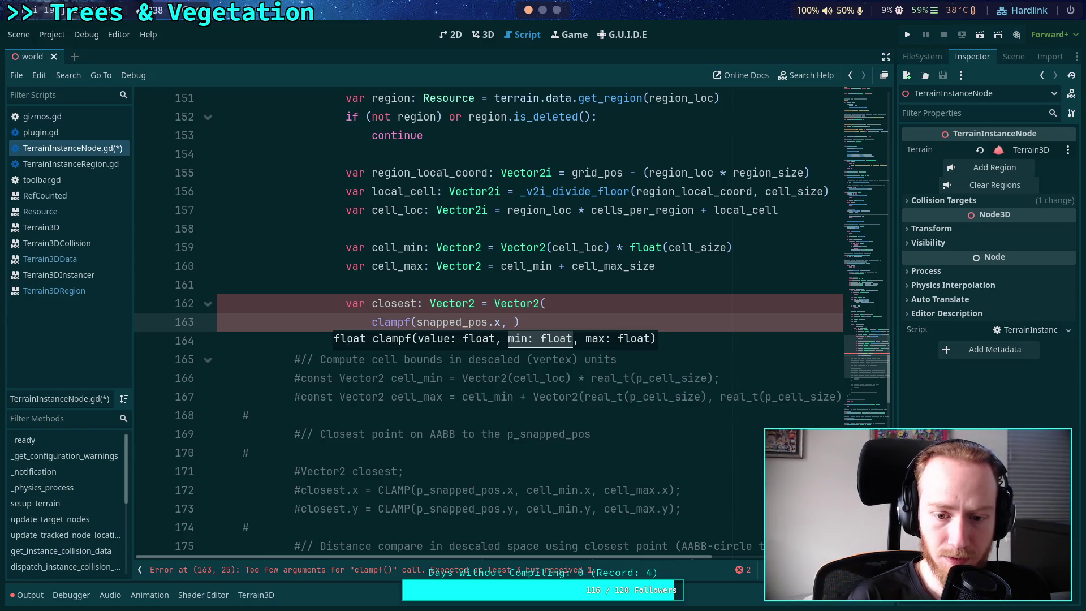
text(cell_min.x)
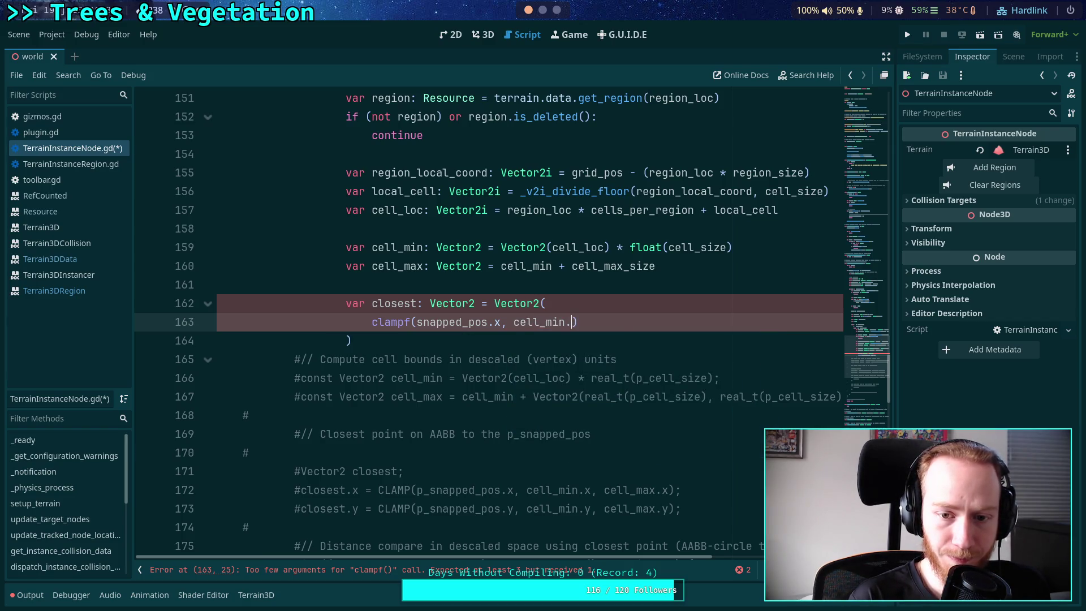
text(, cell_max.x, cell_)
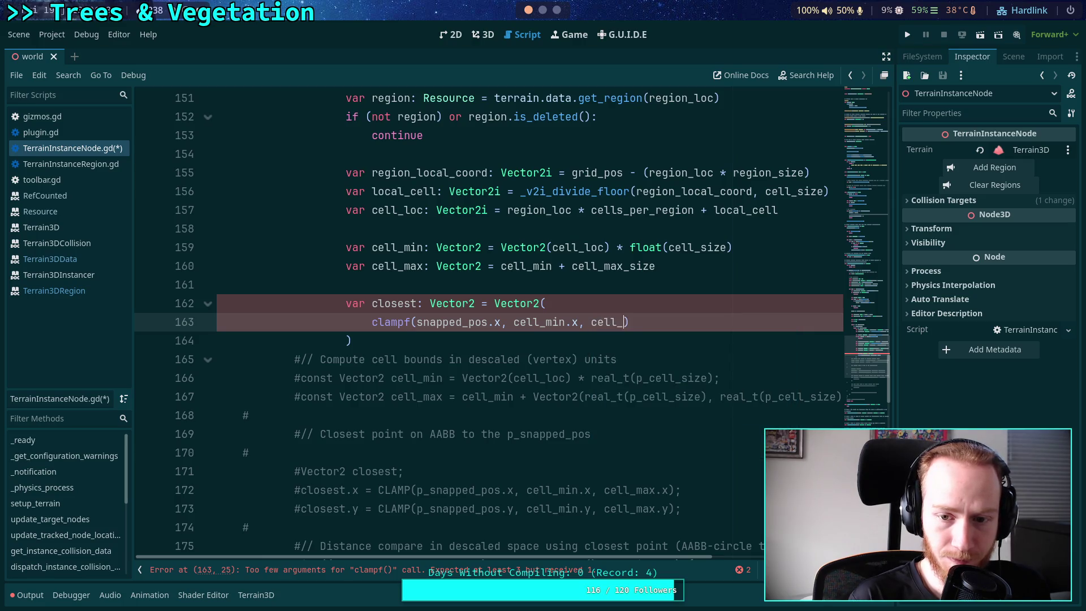
text())
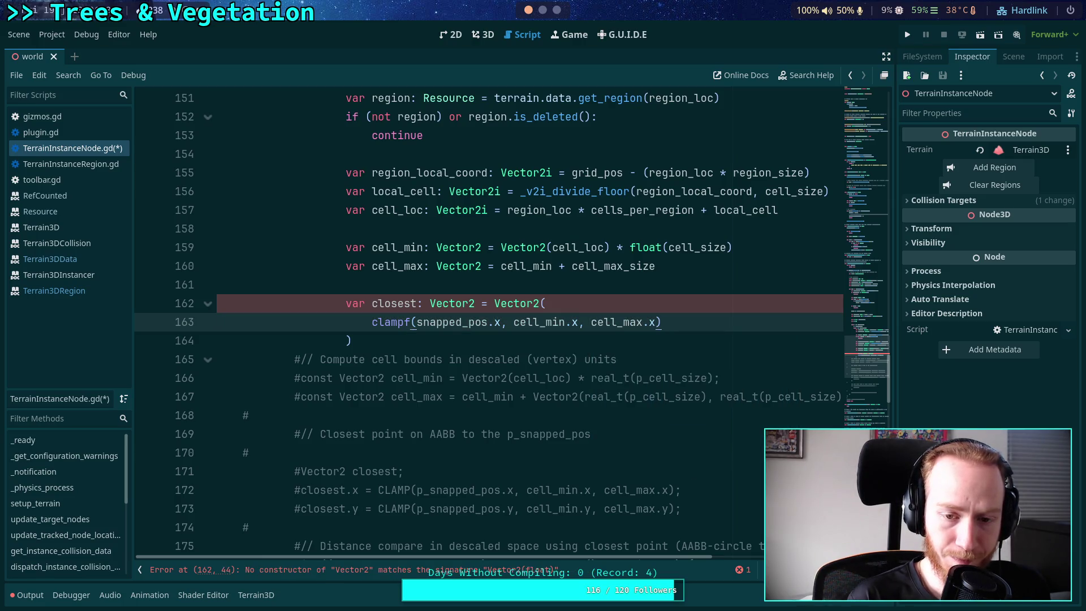
text(,)
Add clampf(snapped_pos.y, cell_min.y, cell_max.y) as the y component and close the declaration
key(Return)
text(clampf)
text((sna)
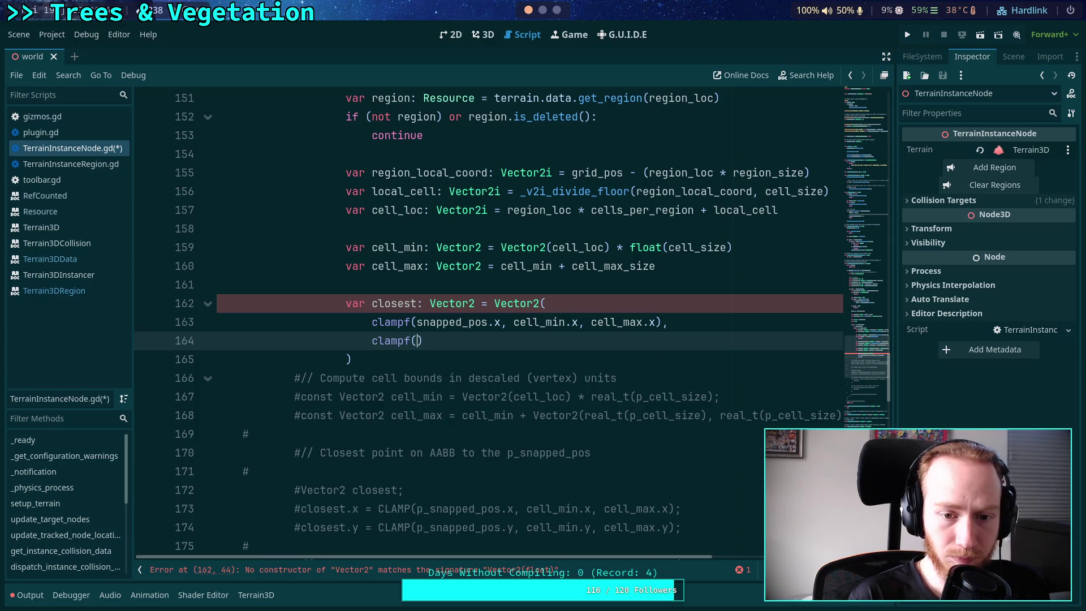
key(Down)
key(Return)
text(.y, cell_min.p)
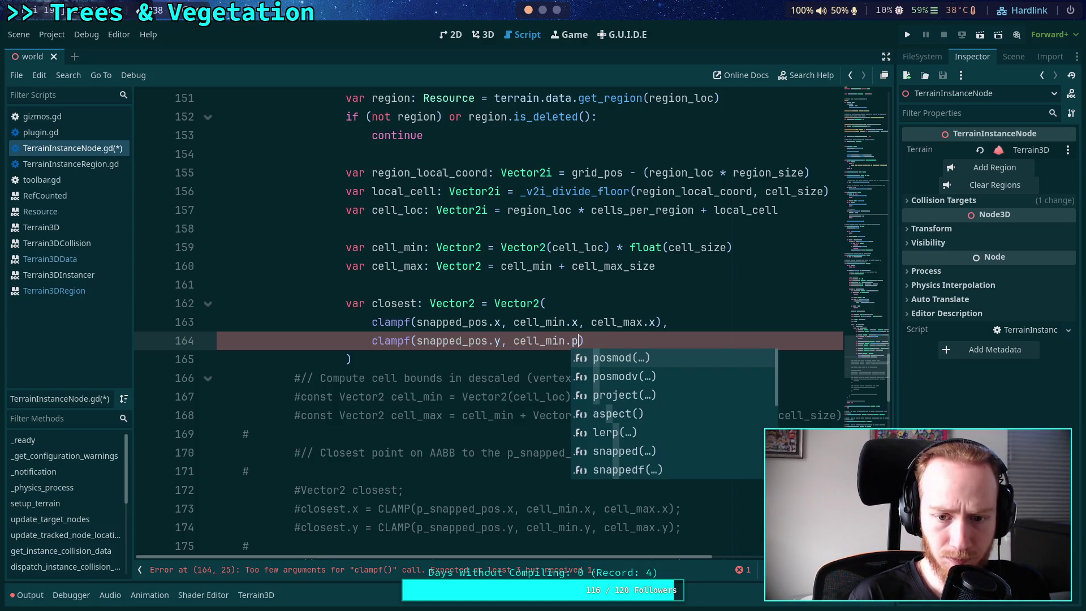
key(BackSpace)
text(y, cell_max.y)
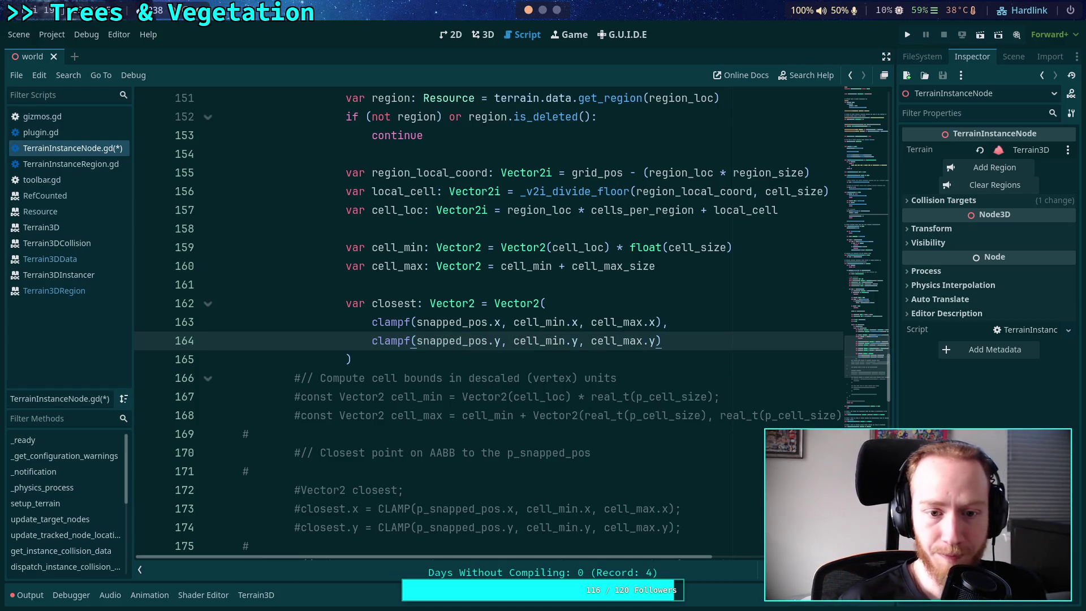
click(577, 365)
key(Return)
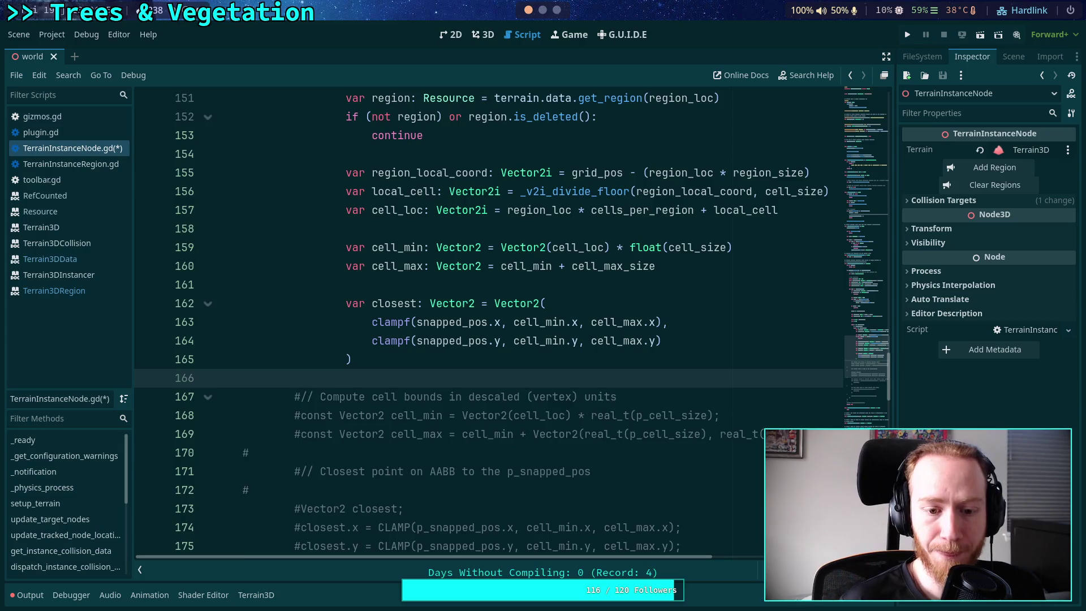
Delete the old commented cell-bounds and closest-point lines
scroll(649, 382, down, 1)
drag(621, 417, 225, 322)
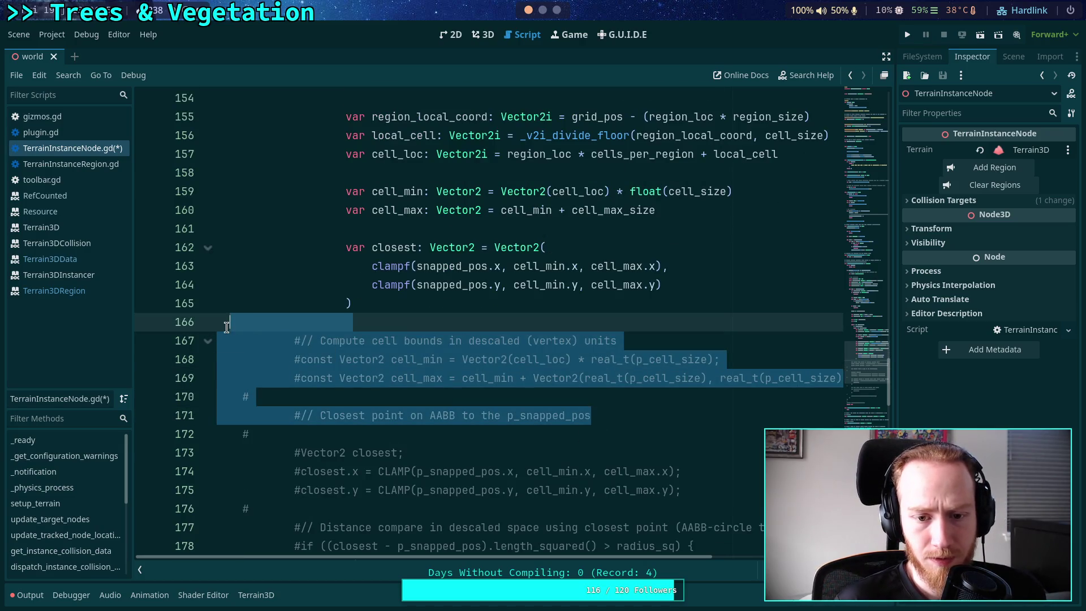
key(BackSpace)
key(Down)
key(BackSpace)
key(BackSpace)
drag(323, 401, 164, 322)
key(BackSpace)
Add blank lines below the closest calculation for the new if statement
click(441, 306)
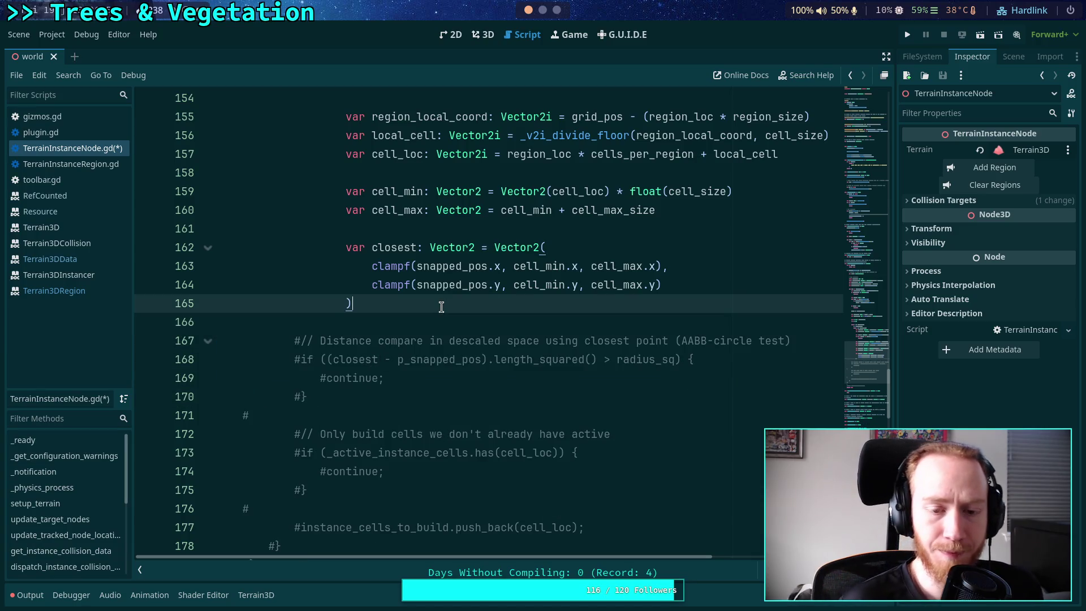
key(Return)
key(Return)
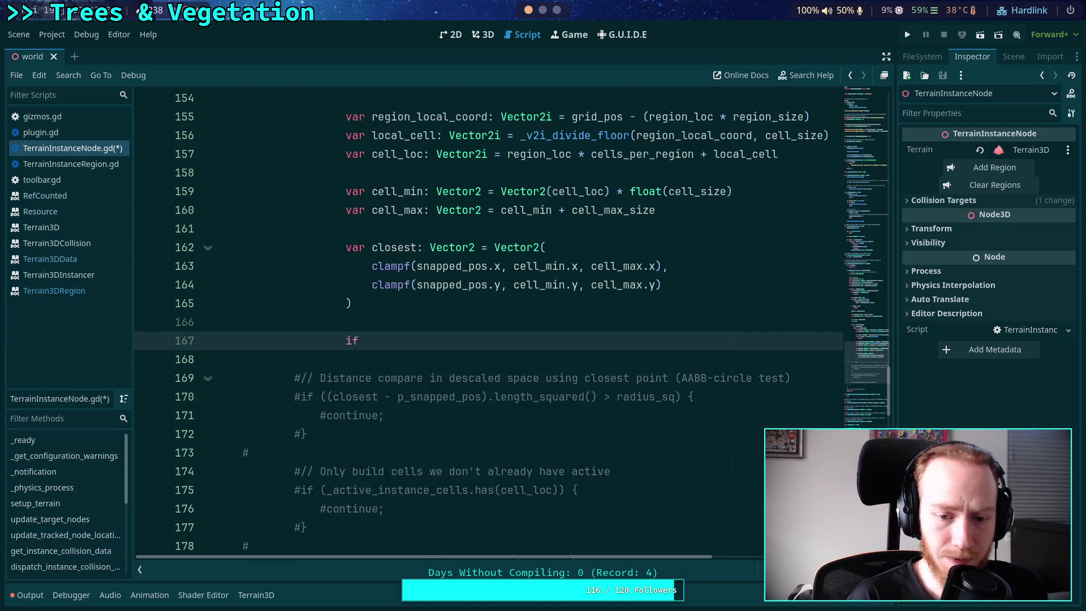
scroll(413, 313, up, 5)
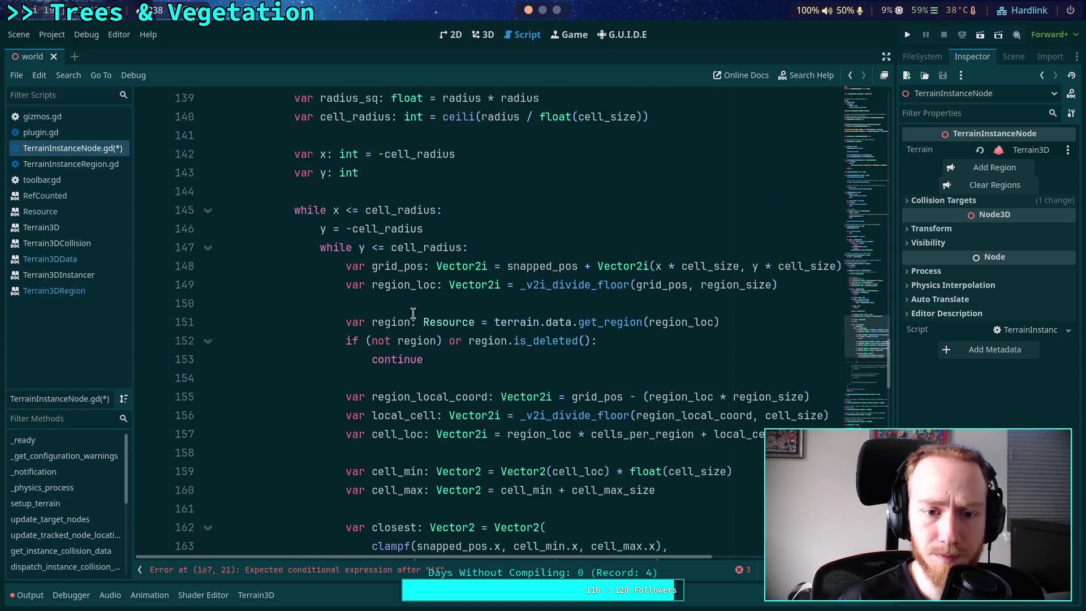
scroll(354, 354, down, 7)
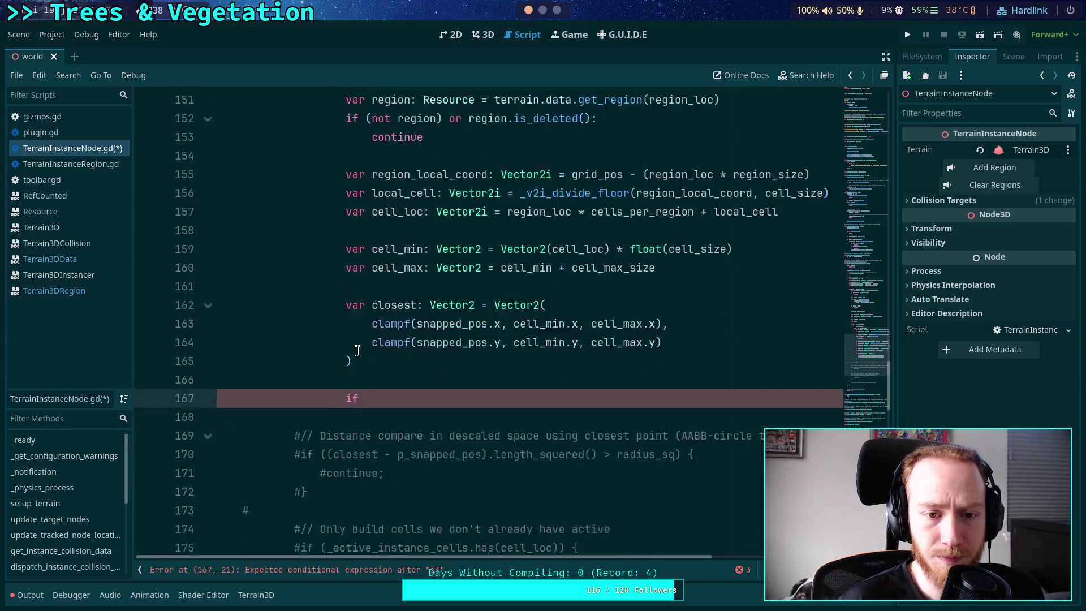
scroll(452, 316, up, 1)
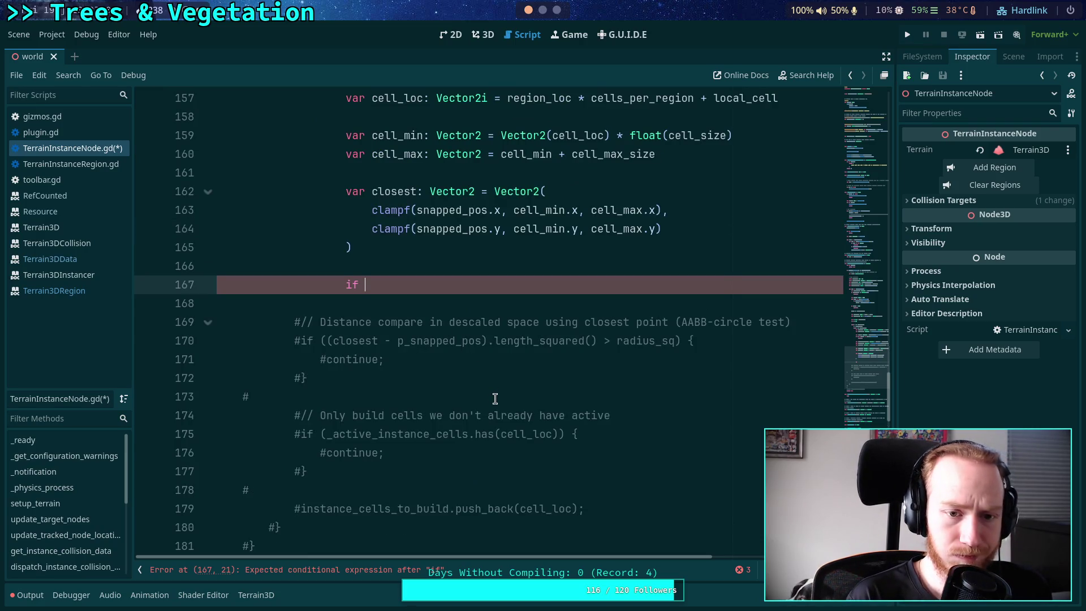
scroll(495, 399, up, 6)
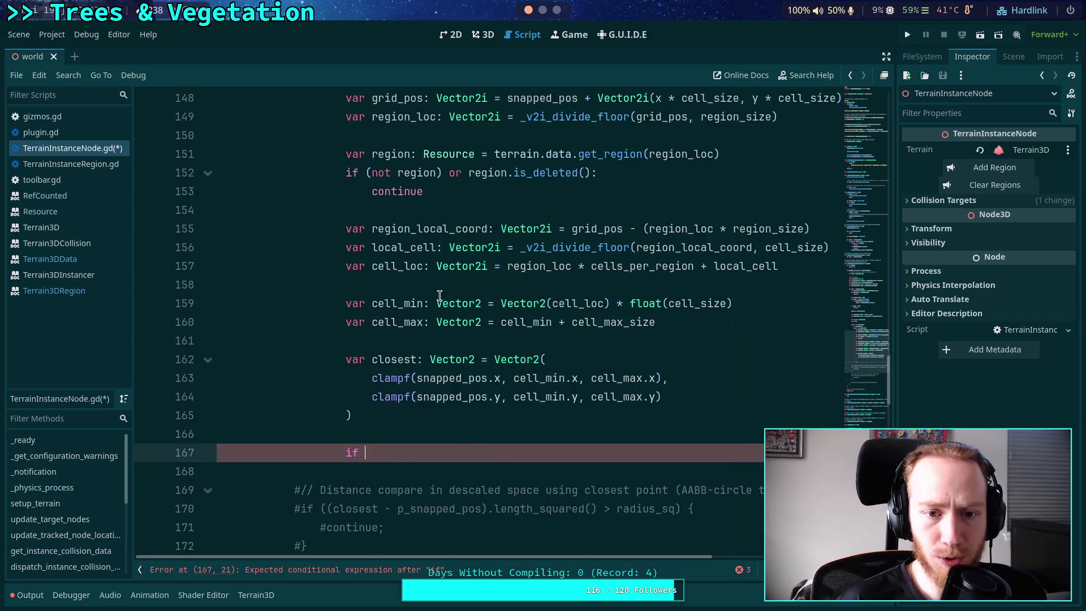
click(652, 345)
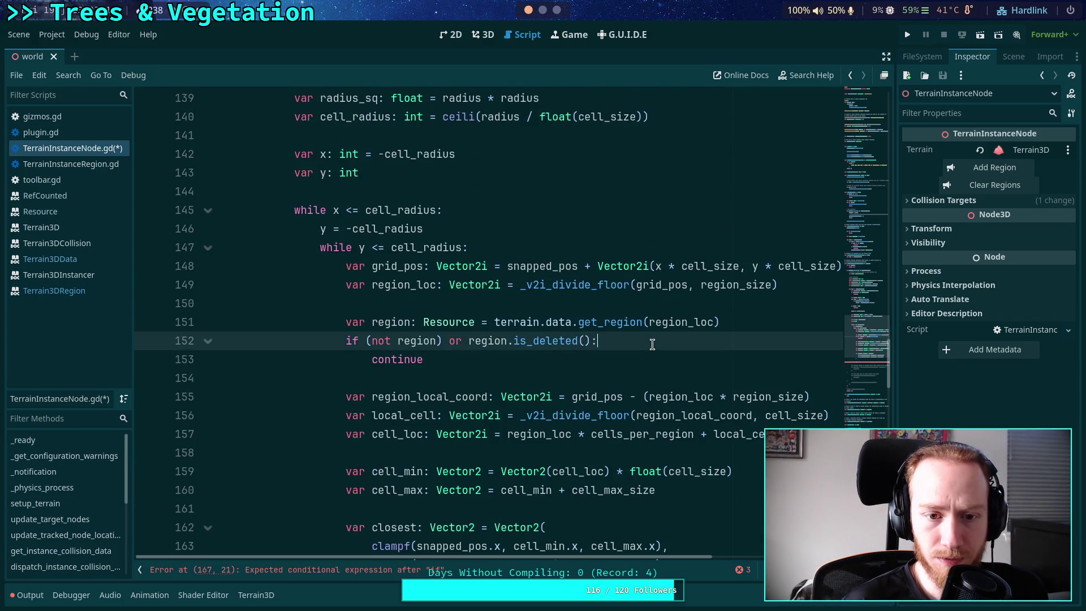
Insert y += 1 before continue in the empty-region check
key(Return)
text(y += 1)
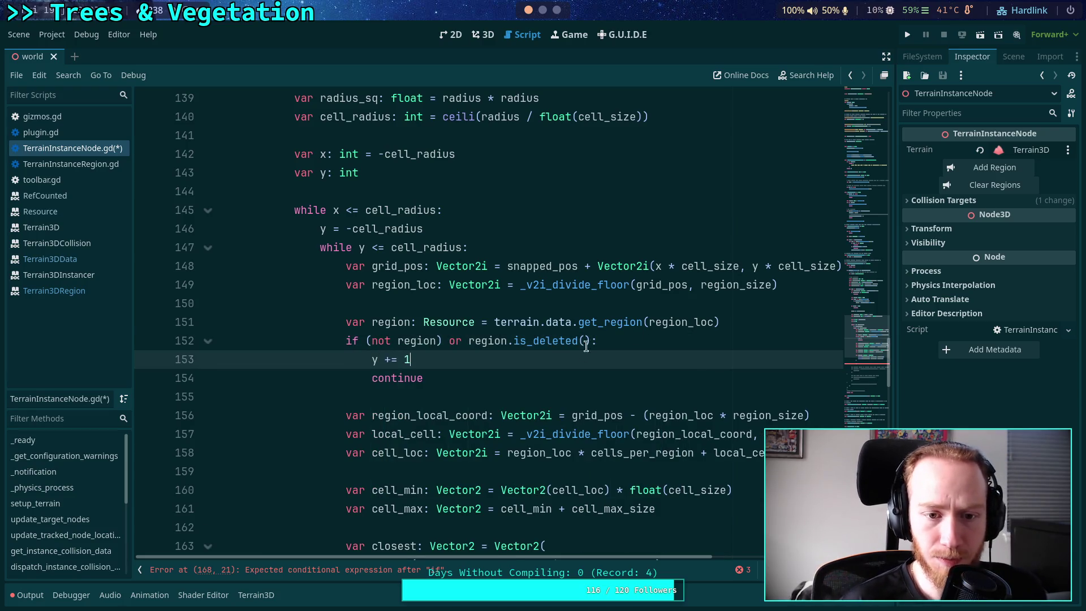
scroll(542, 346, down, 5)
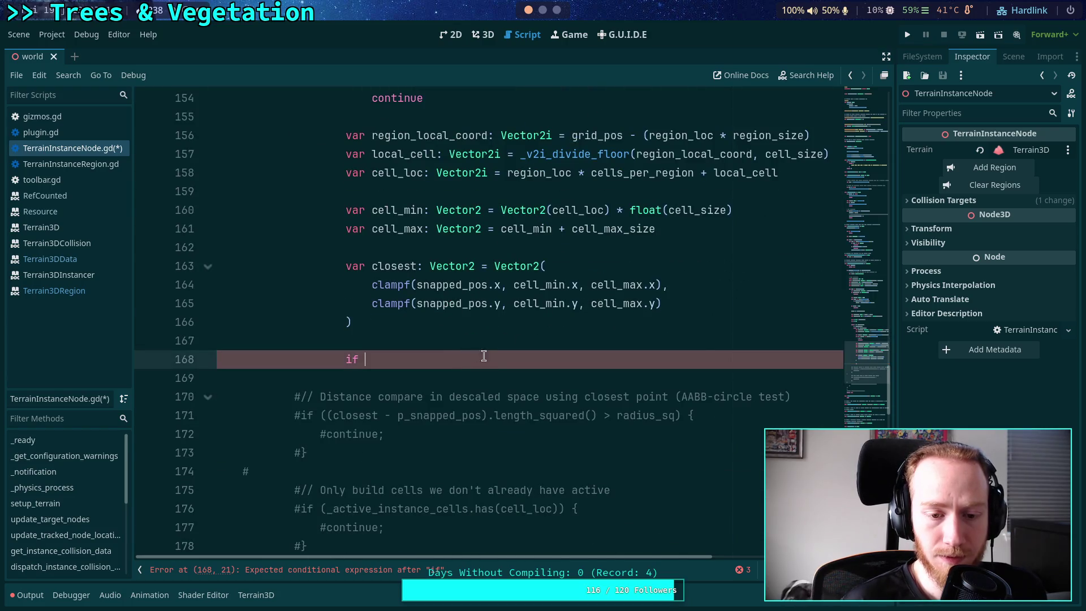
scroll(570, 383, down, 2)
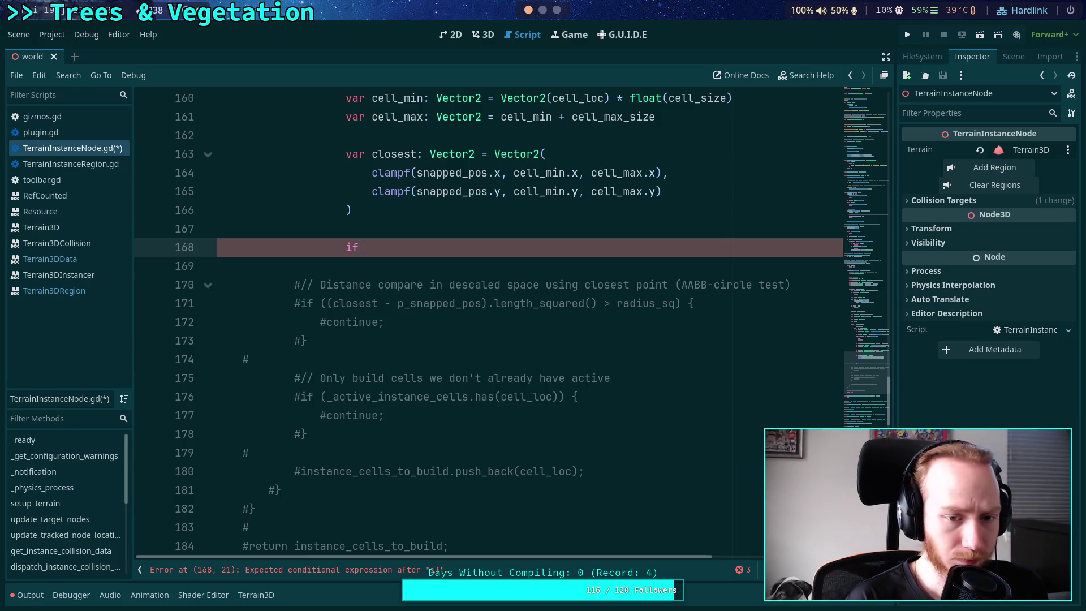
Write the condition if (closest - snapped_pos).length_squared() > radius_sq:
text((closesnt)
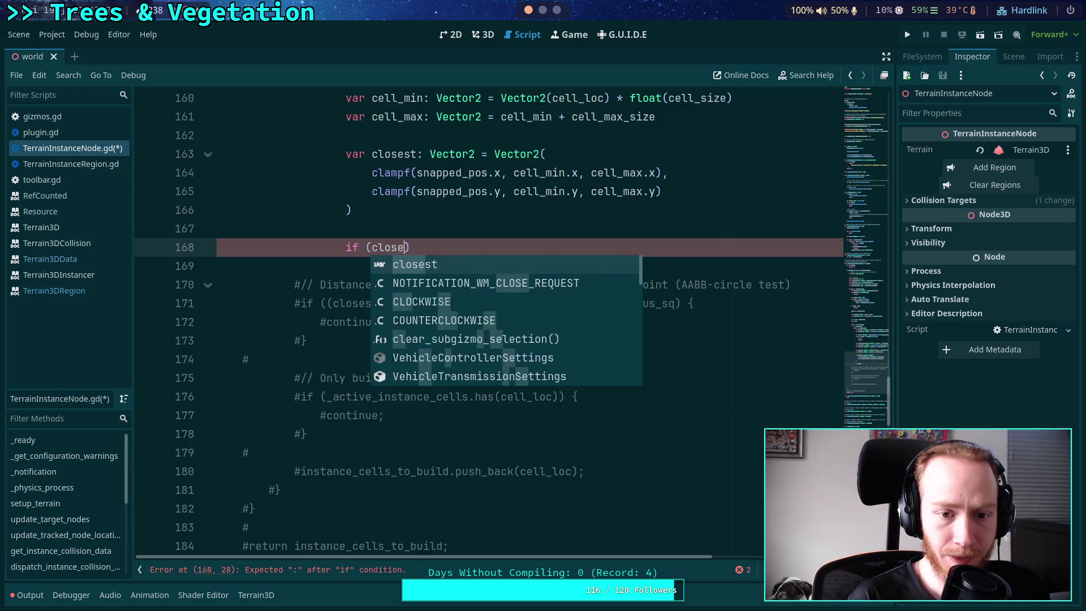
key(BackSpace)
key(BackSpace)
text(t )
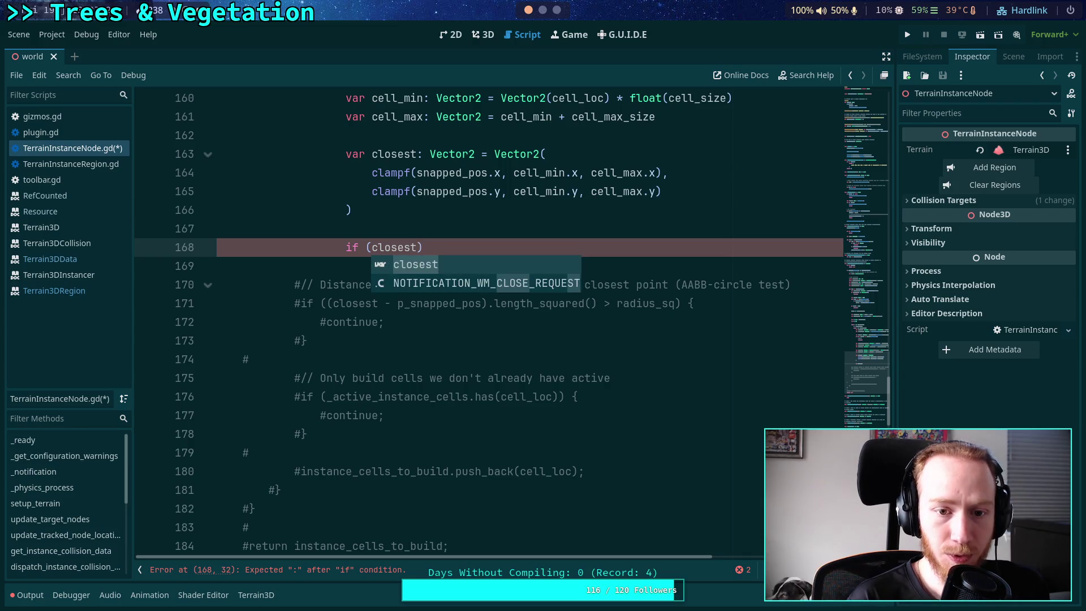
text(- sp)
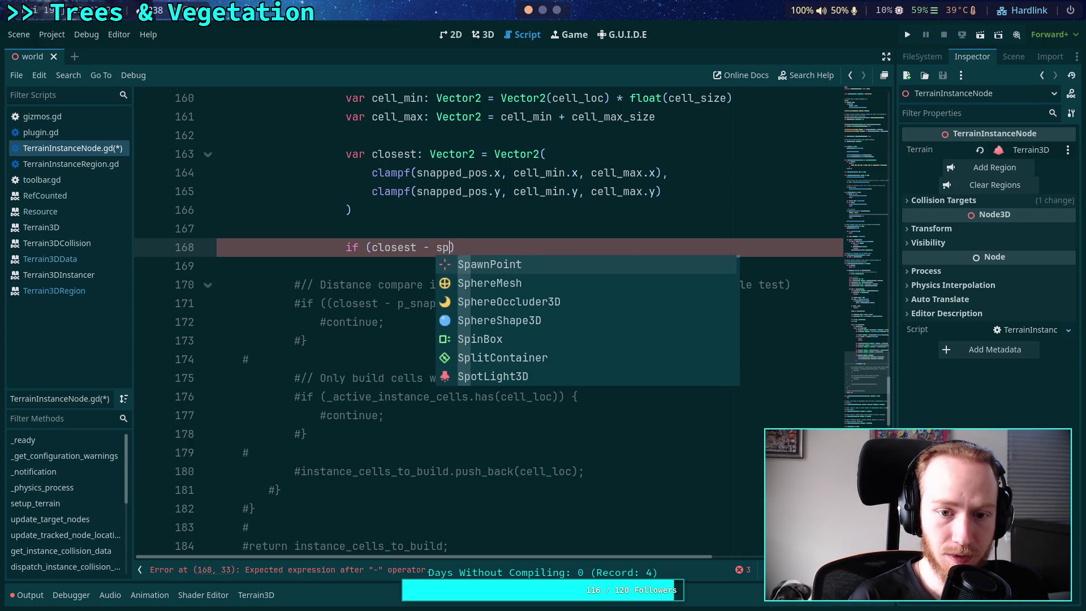
text(a)
key(BackSpace)
key(BackSpace)
text(na)
key(Down)
key(Return)
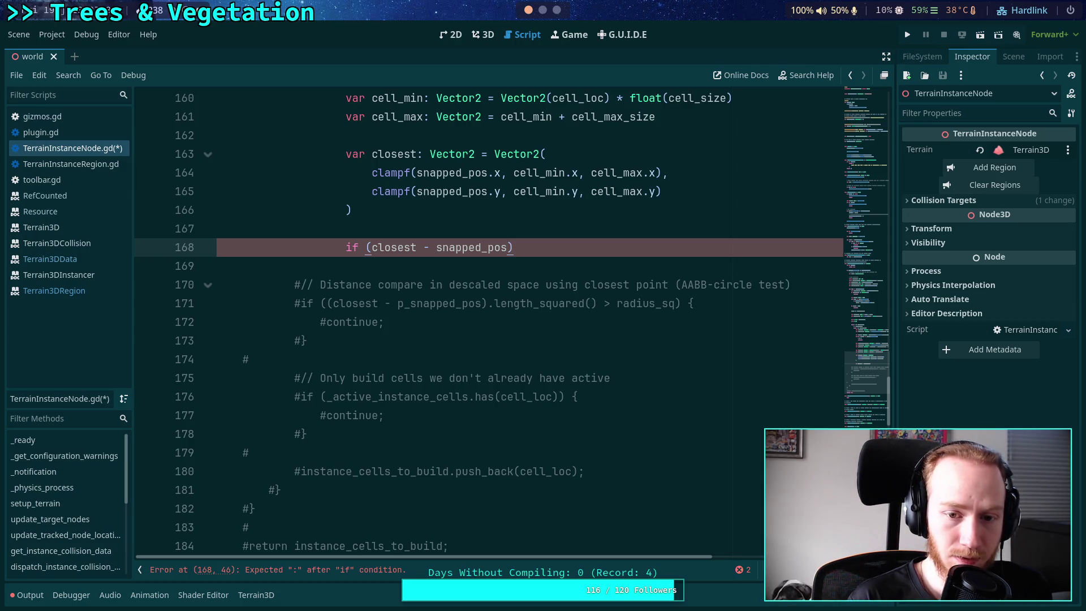
key(BackSpace)
key(BackSpace)
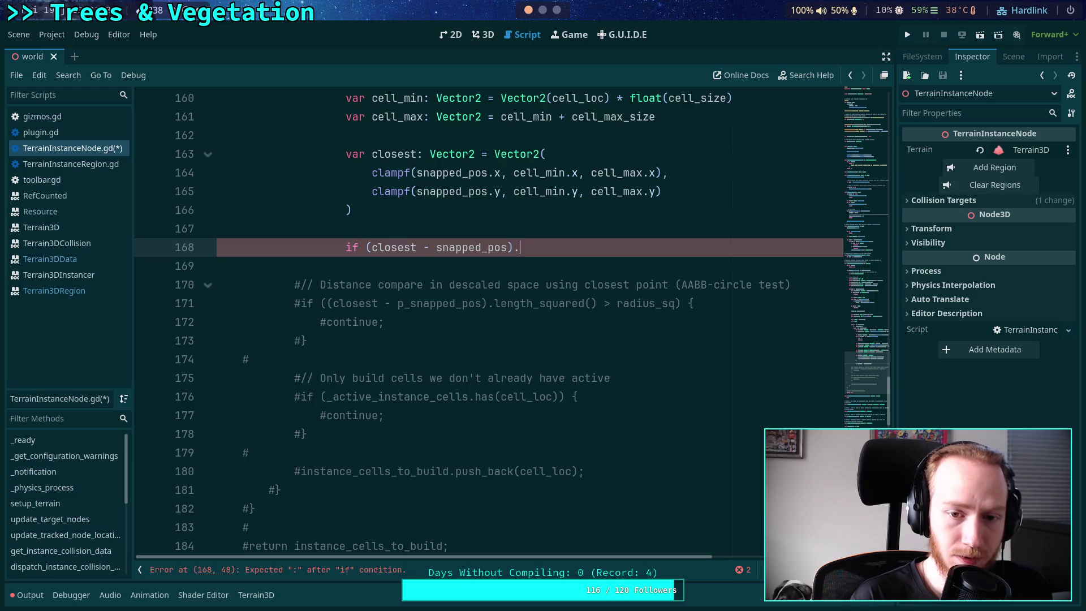
scroll(499, 375, up, 2)
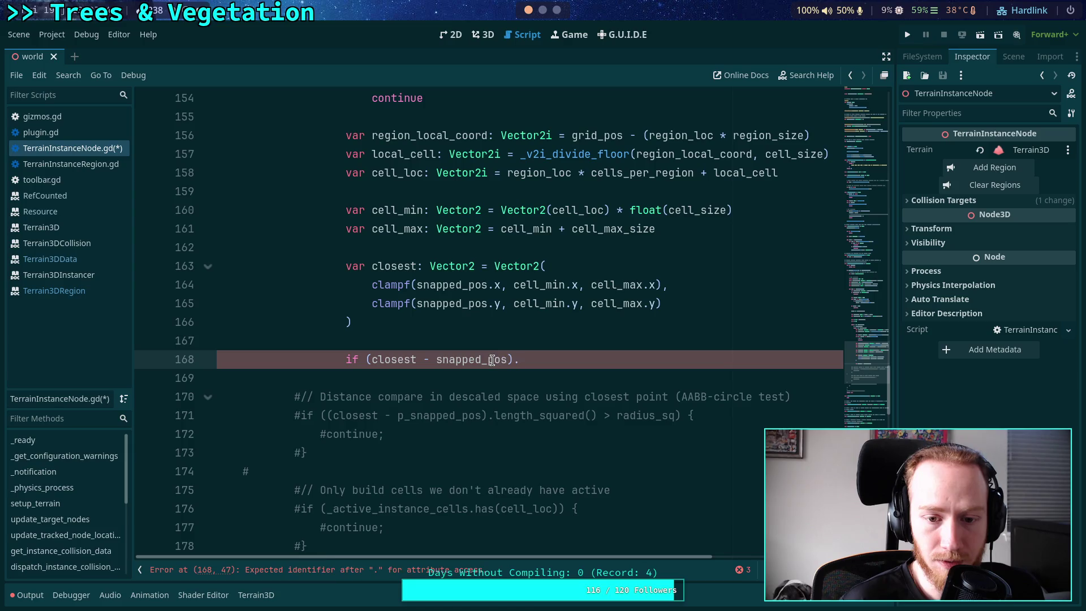
text(le)
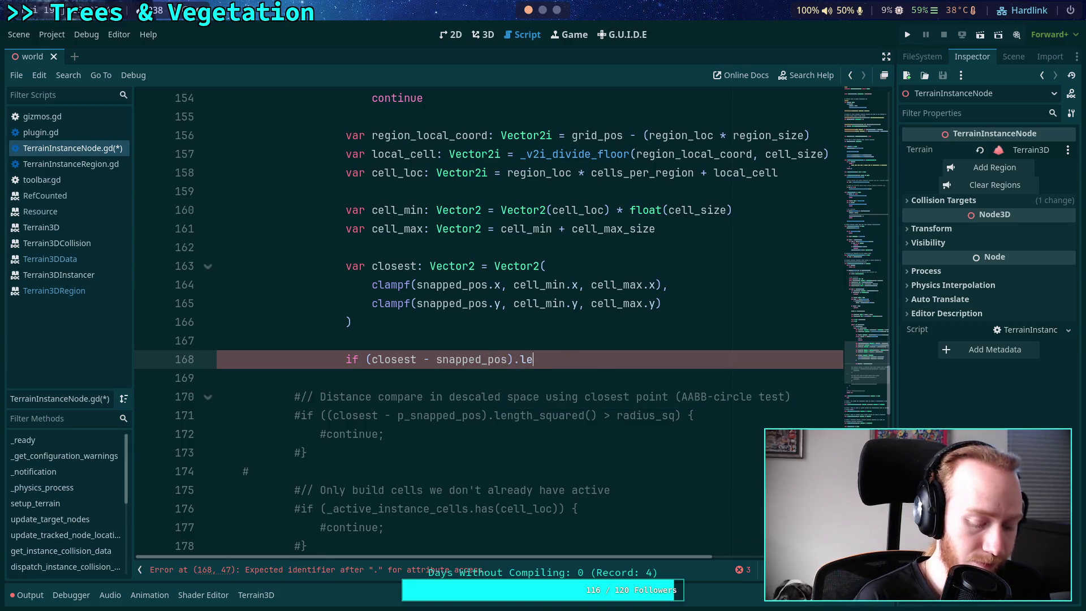
text(ngth_square)
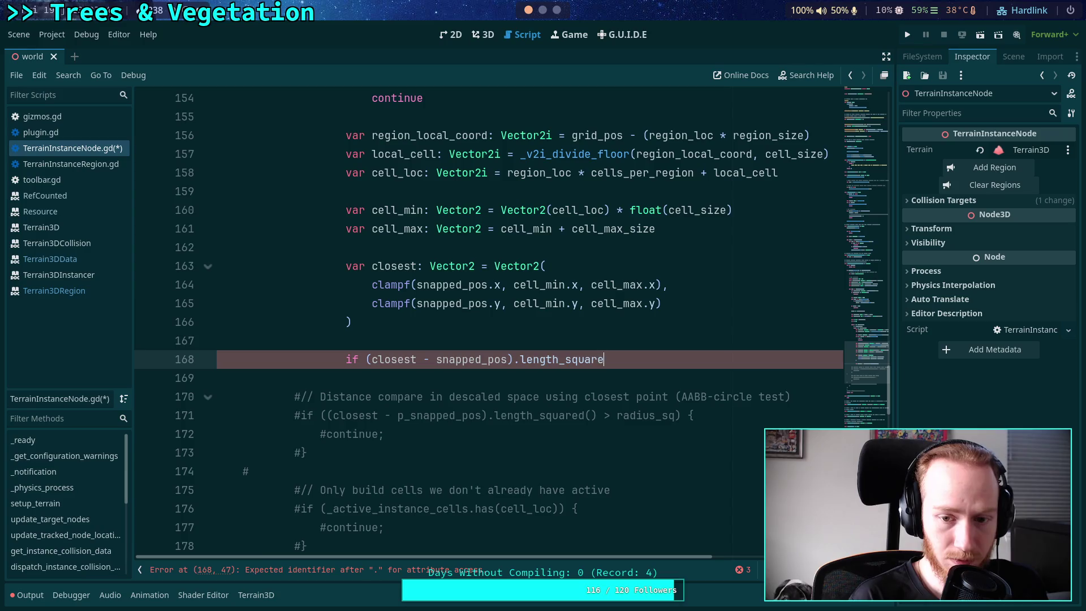
text(d() > rad)
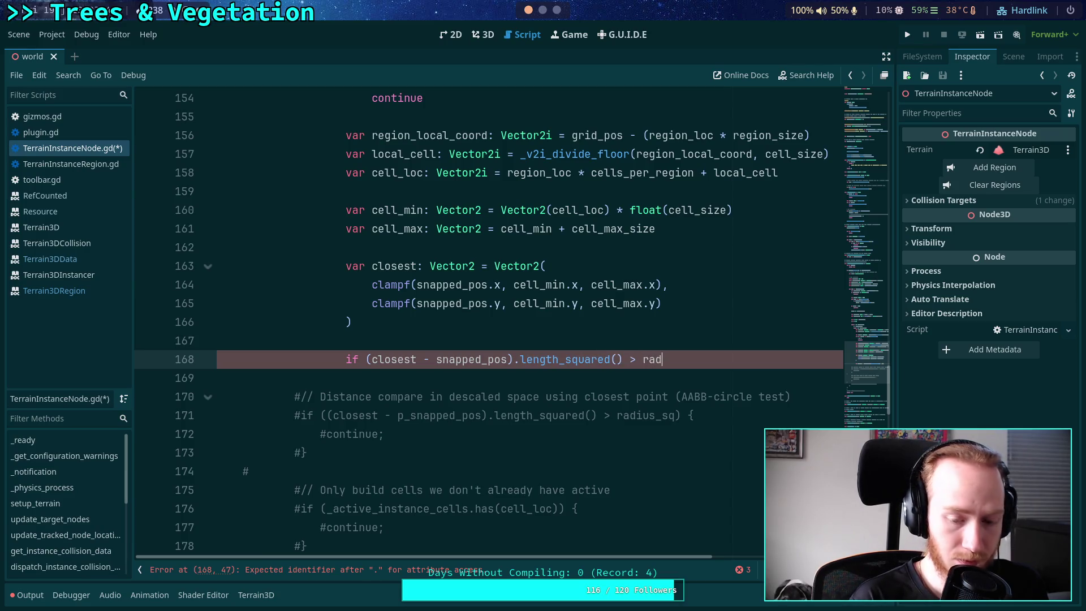
text(ius_sq:)
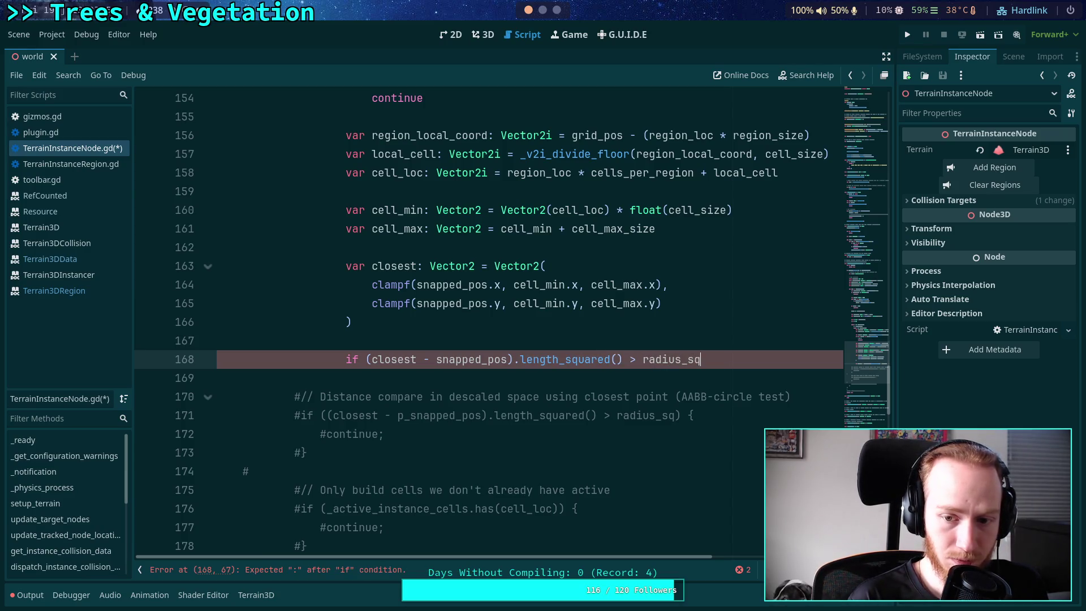
Give the out-of-radius check a body of y += 1 and continue
key(Return)
text(y += 1)
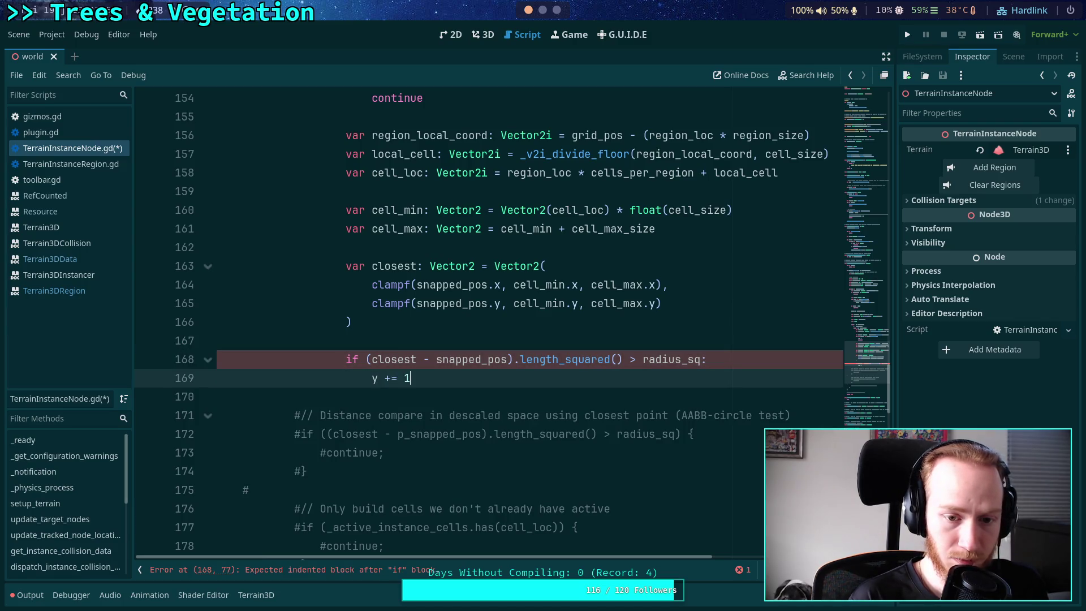
key(Return)
text(continue)
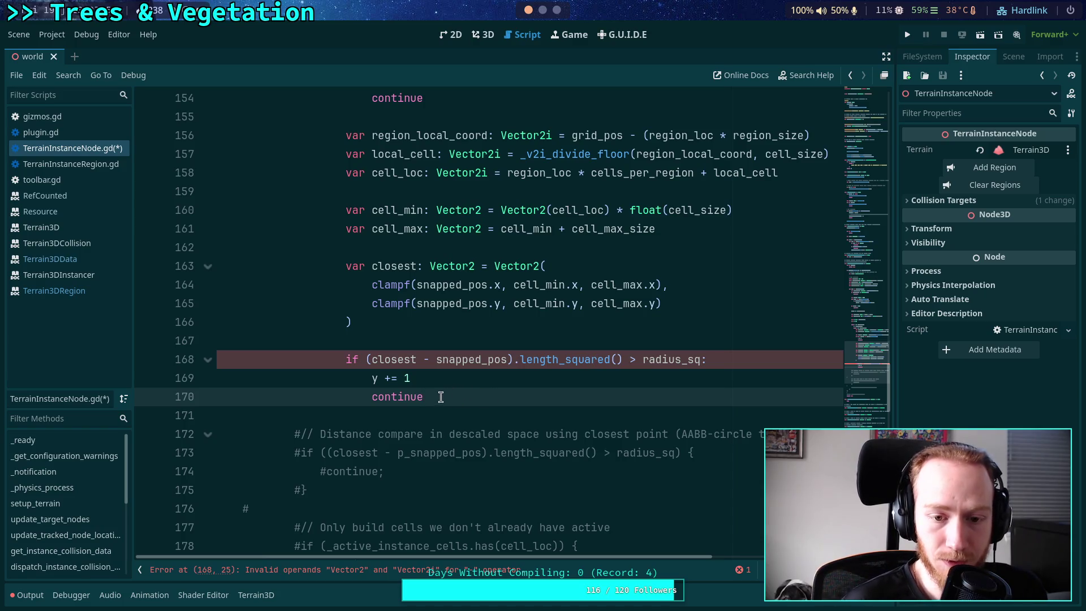
Wrap snapped_pos in Vector2() in the radius condition and reapply length_squared()
click(442, 359)
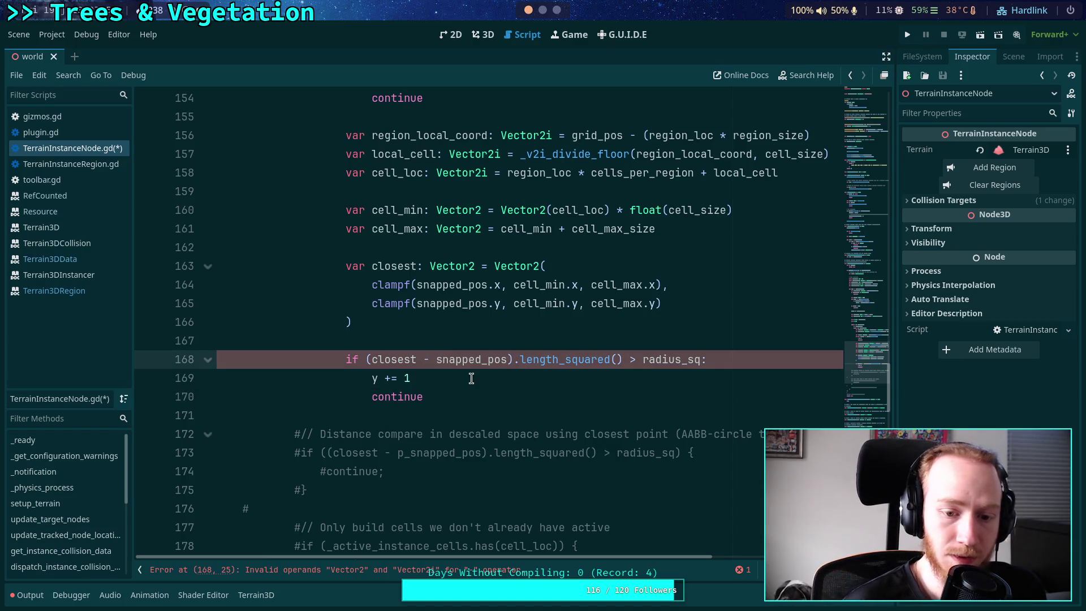
text(Vector2)
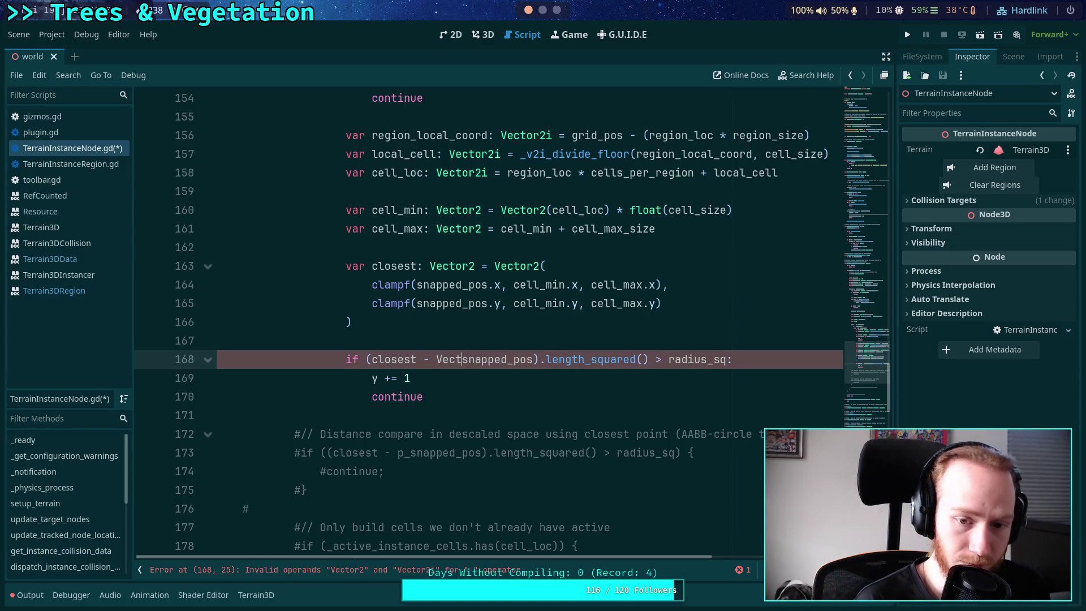
text(()
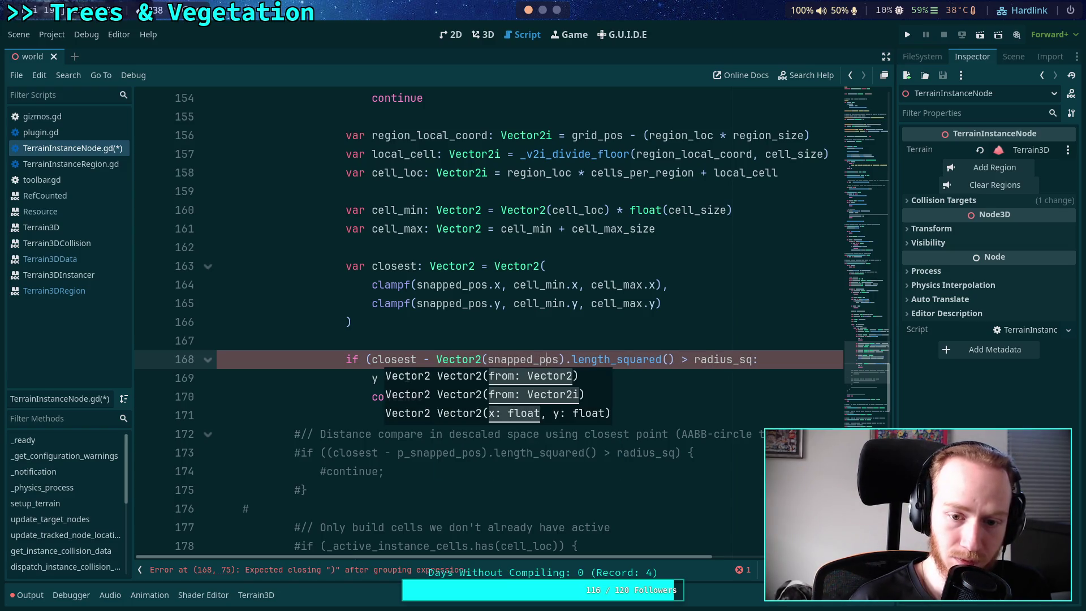
click(564, 360)
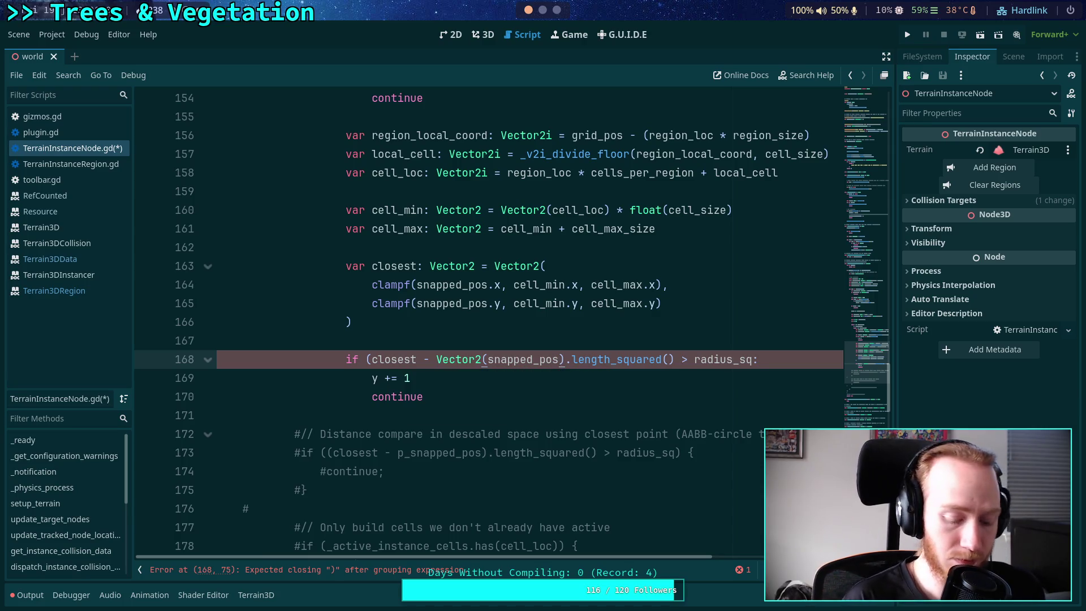
text())
drag(571, 360, 685, 358)
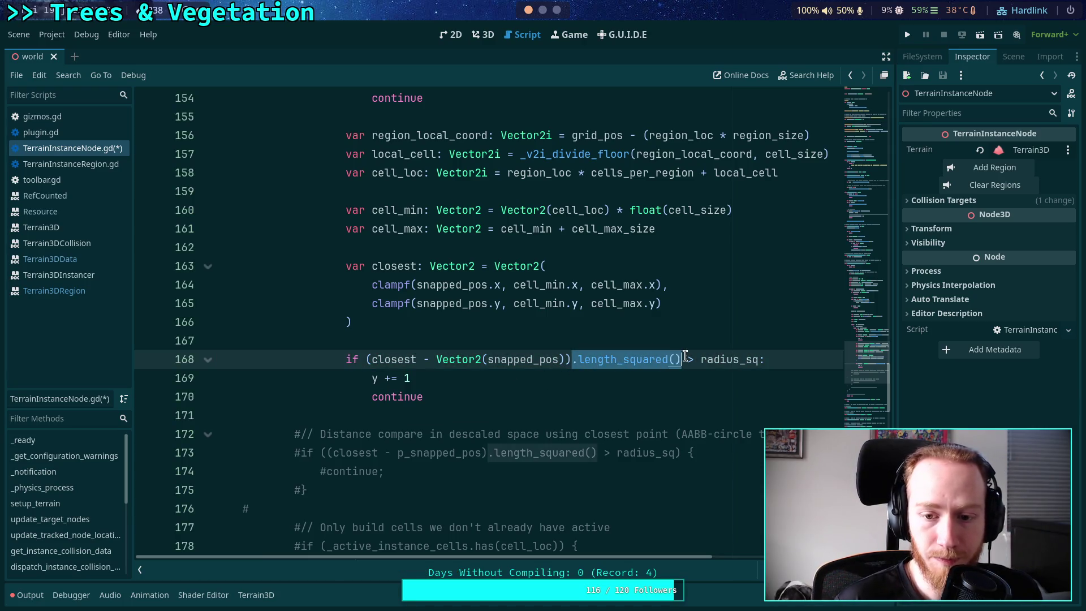
text(.)
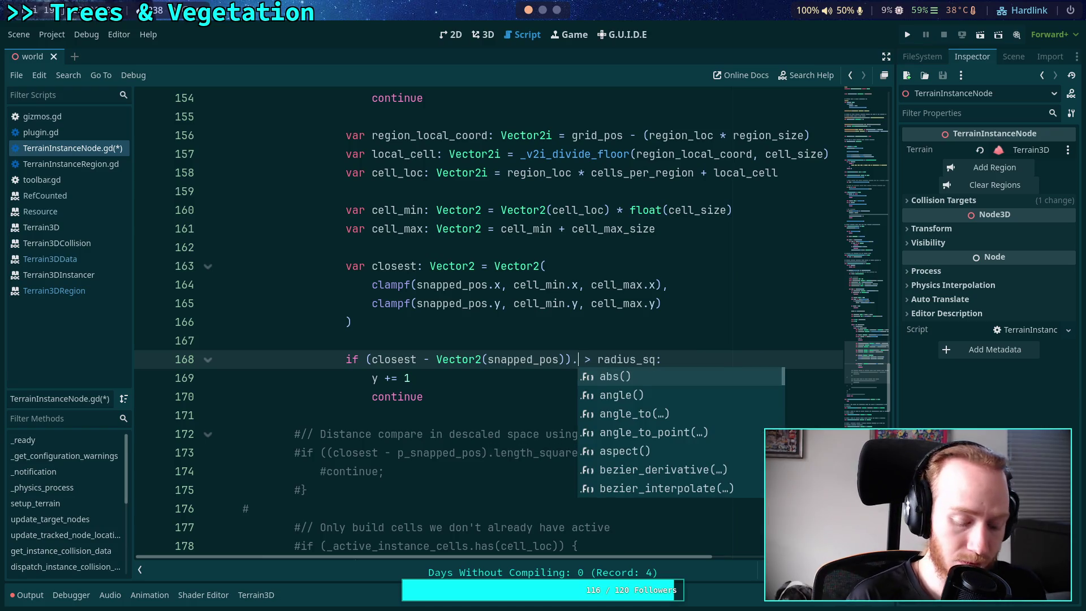
text(lle)
key(BackSpace)
key(BackSpace)
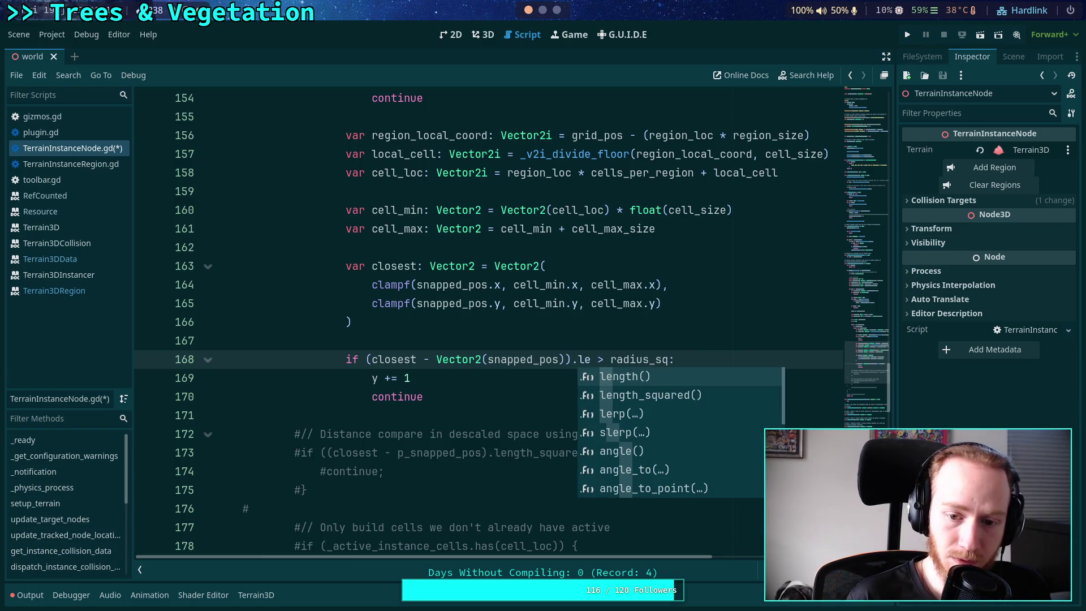
key(Down)
key(Return)
Delete the old commented distance-compare block after continue
click(590, 404)
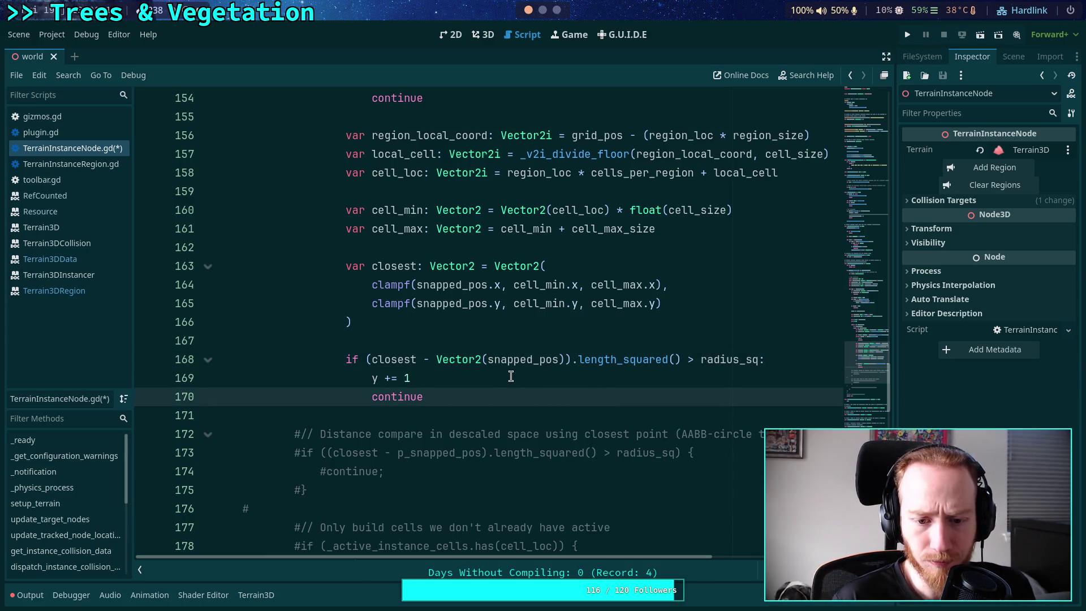
scroll(512, 372, down, 1)
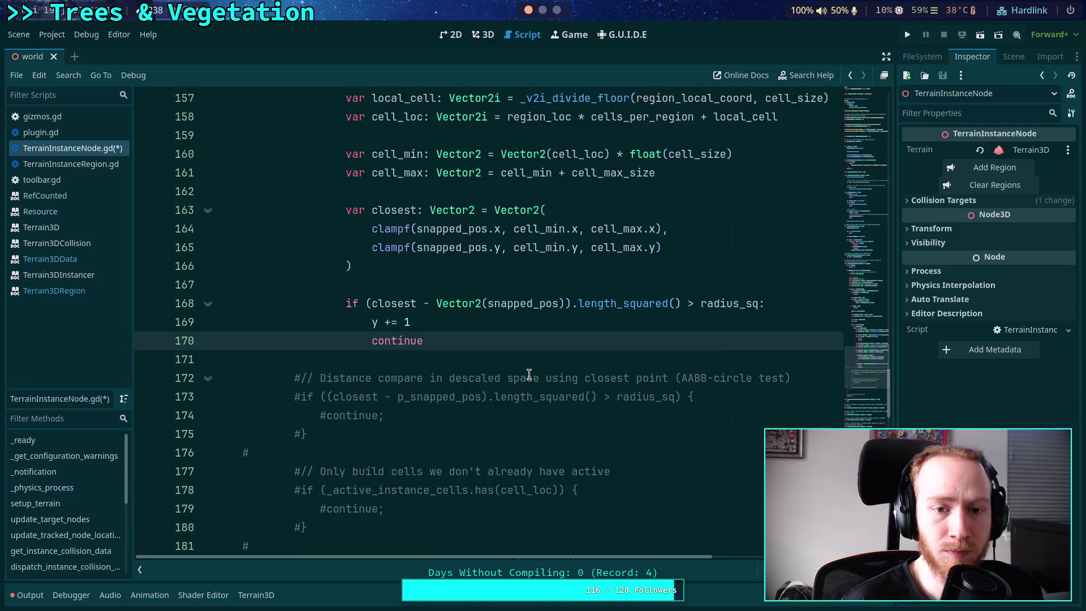
key(ctrl+z)
scroll(528, 350, down, 4)
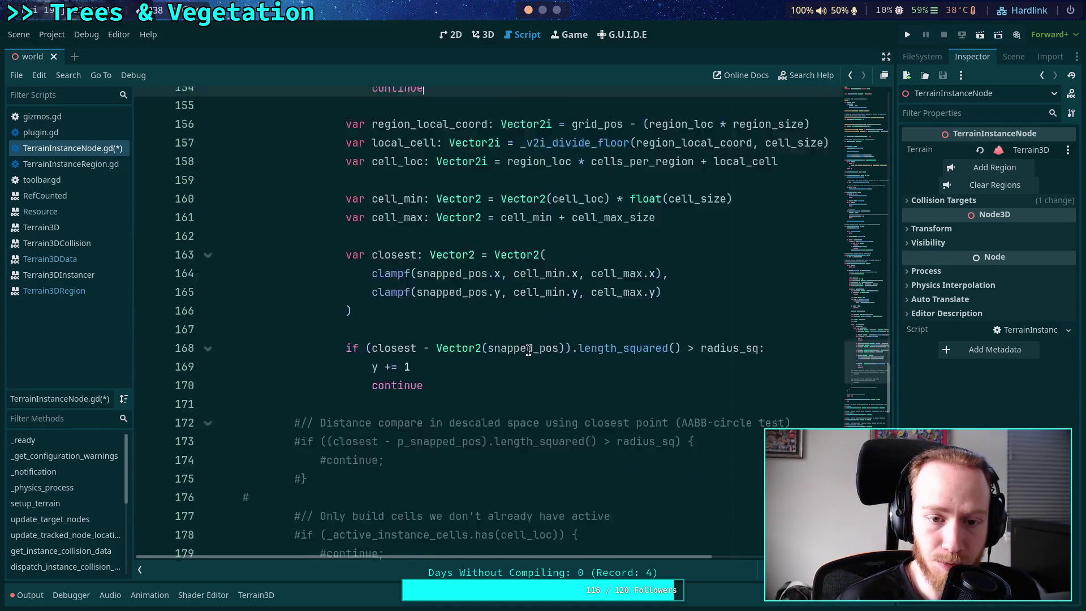
scroll(529, 350, down, 3)
click(487, 232)
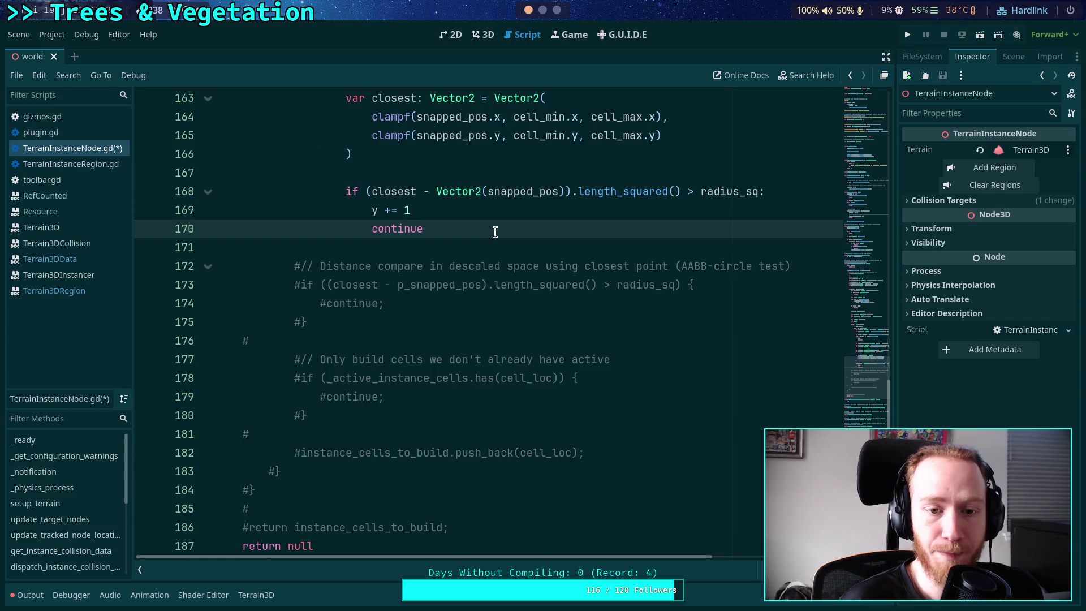
key(Return)
drag(406, 344, 426, 258)
key(BackSpace)
click(486, 254)
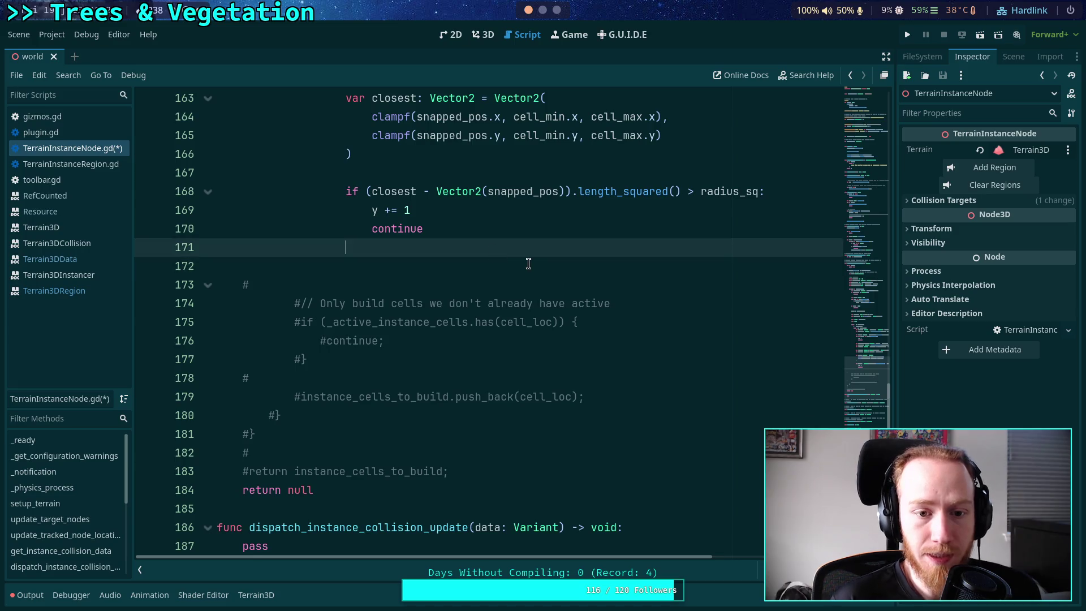
Add an empty cells.append() call on new line 172 via autocomplete
scroll(528, 264, up, 6)
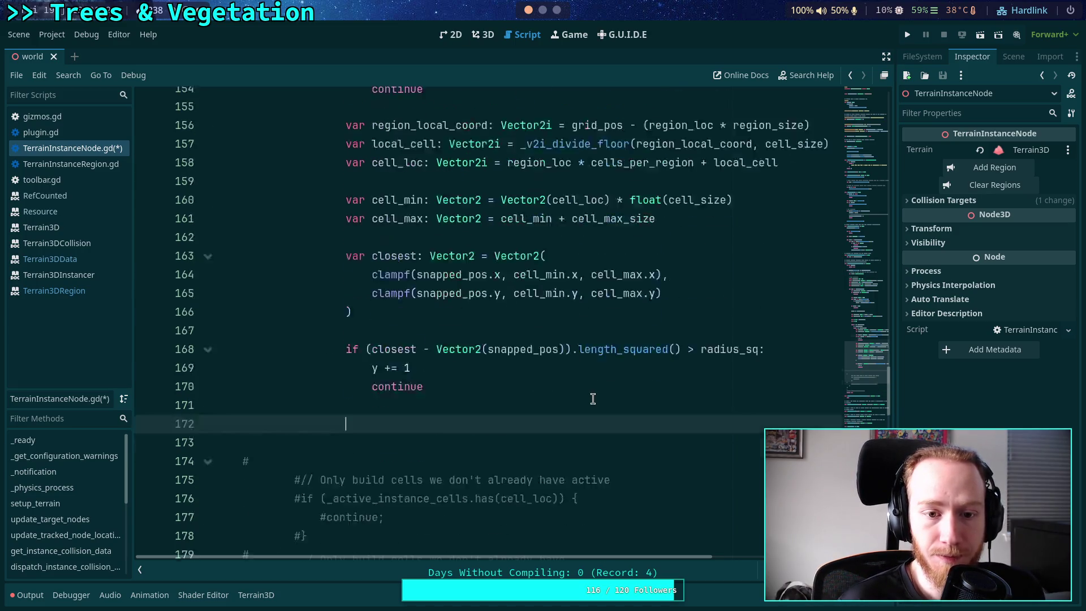
key(Return)
text(cells.app)
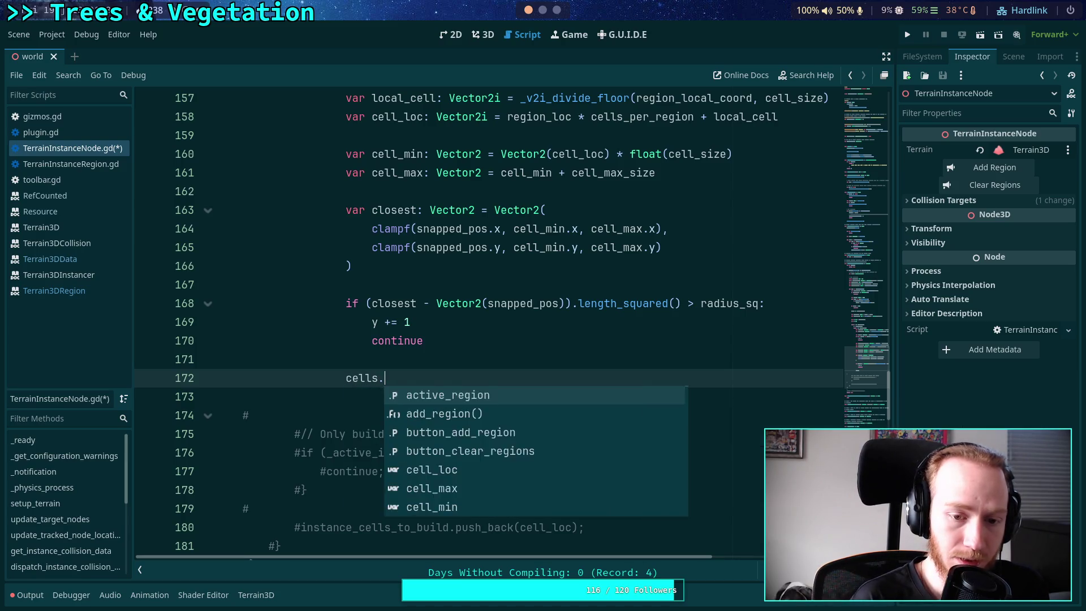
key(Return)
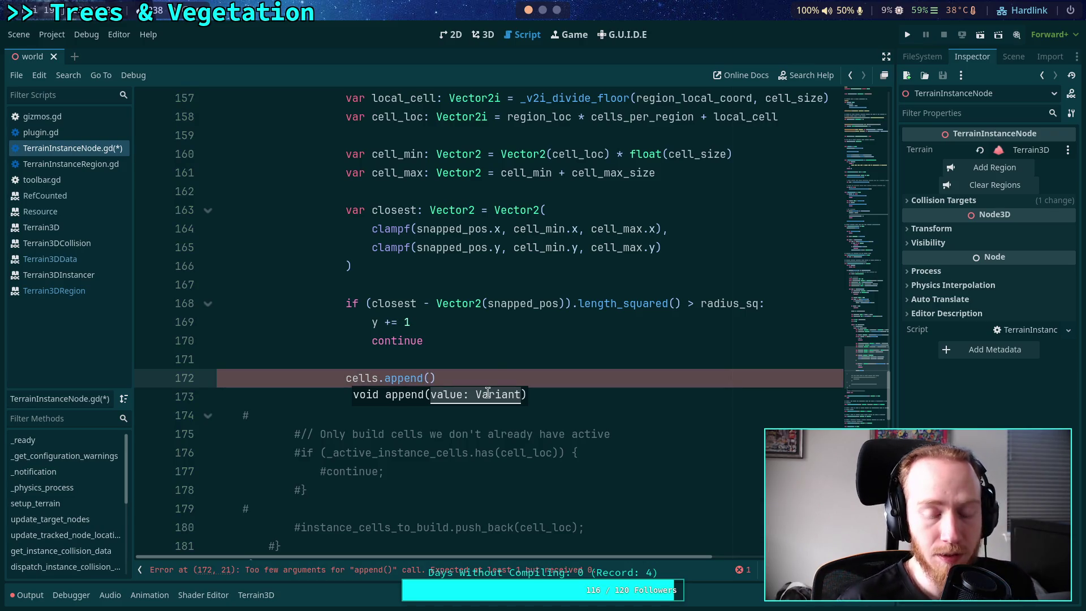
click(492, 357)
key(Return)
Highlight the occurrences of cells and cell_loc to check where they're declared
scroll(486, 355, up, 5)
scroll(483, 354, up, 7)
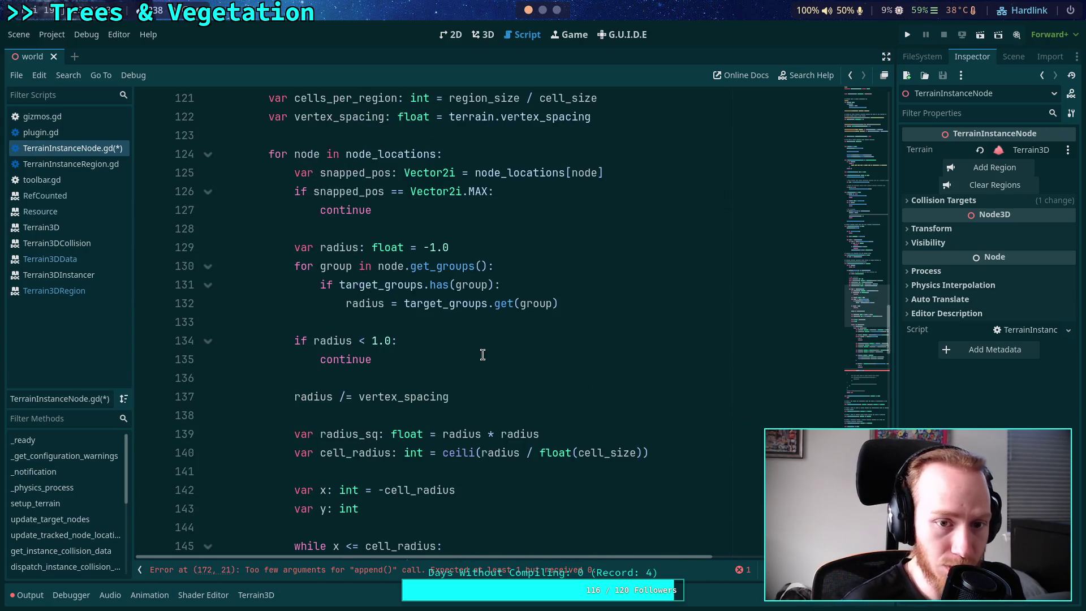
scroll(482, 355, up, 3)
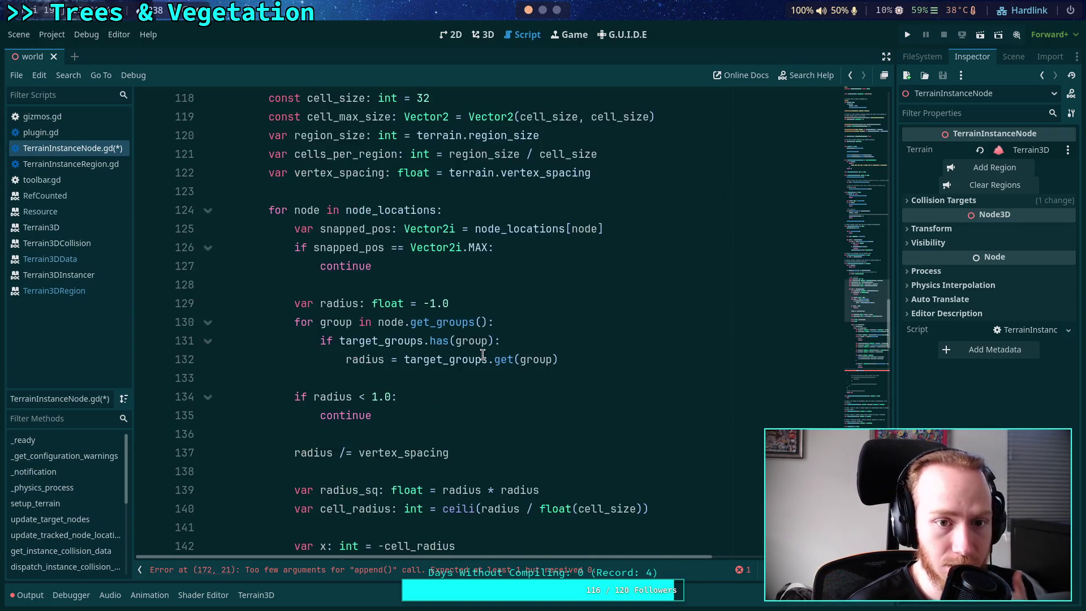
double_click(312, 154)
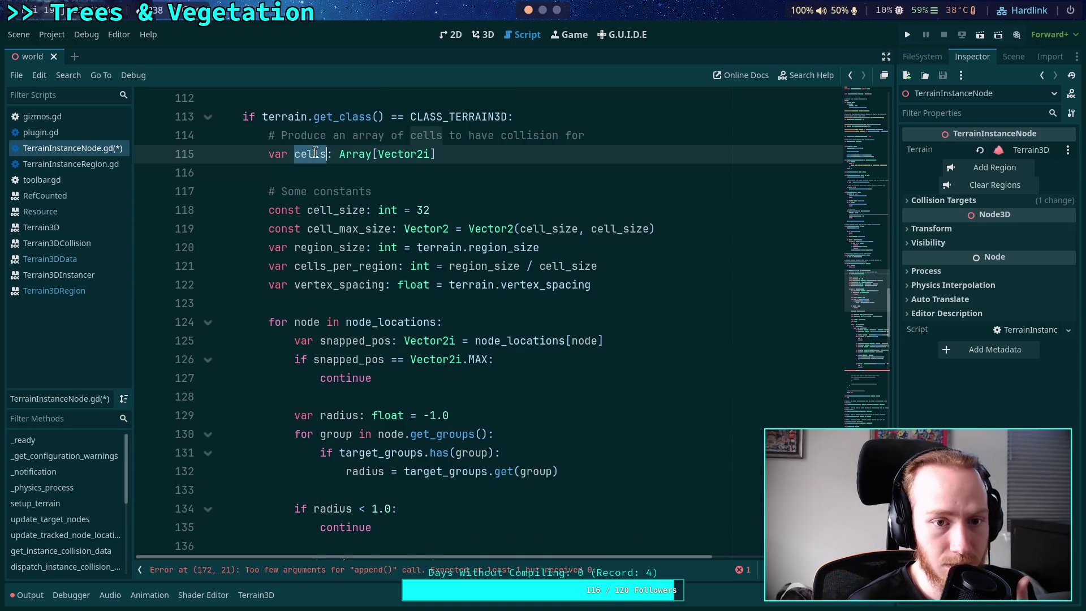
scroll(449, 346, down, 10)
scroll(453, 341, down, 2)
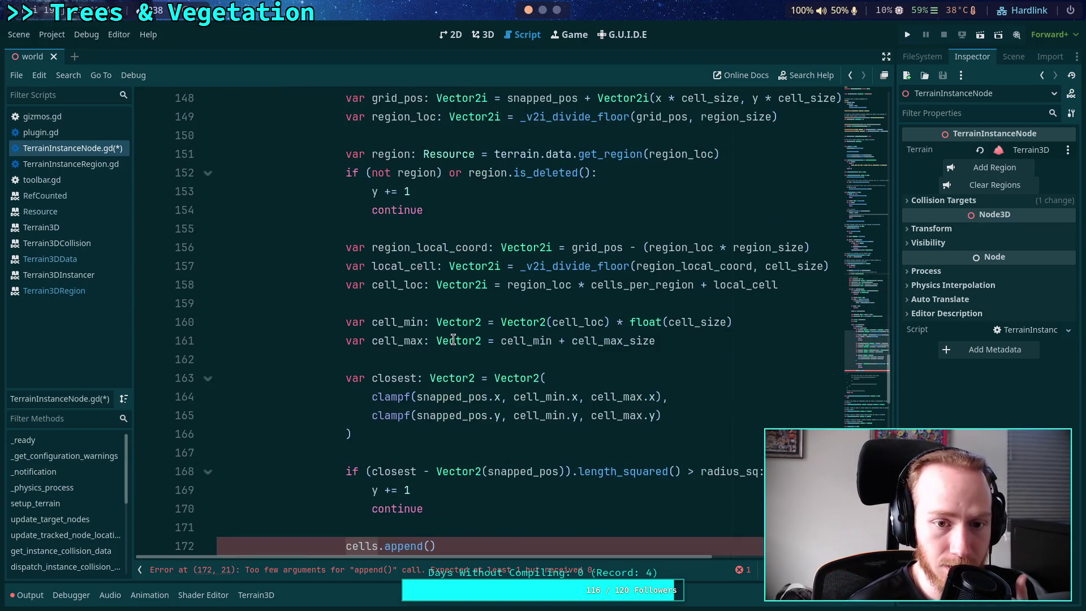
click(395, 284)
double_click(395, 284)
scroll(441, 314, down, 3)
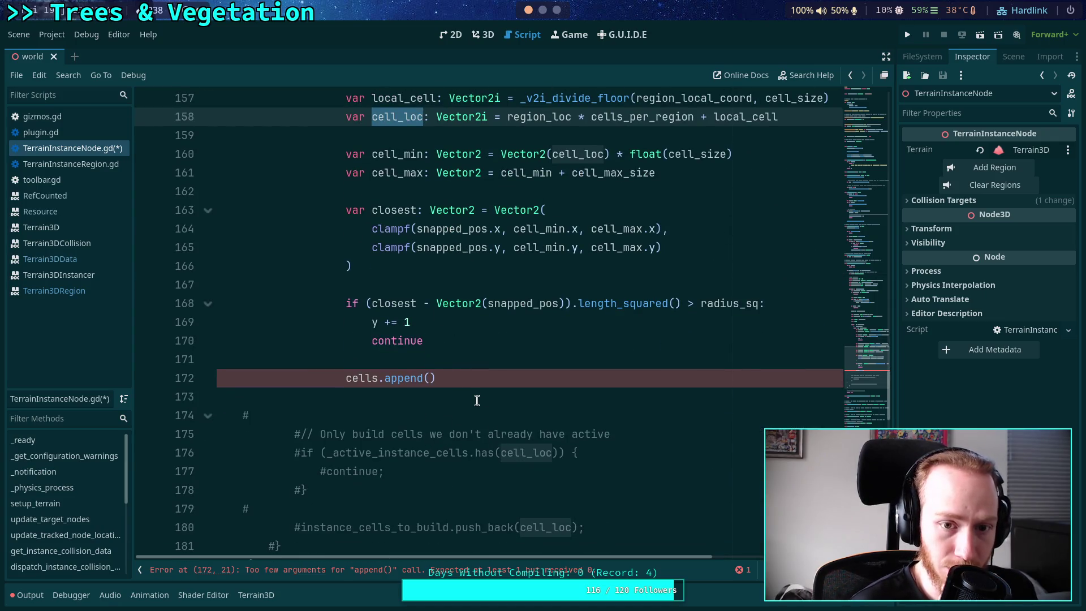
Below line 158, add '# Skip if already added' and if cells.has(cell_loc): y += 1, continue
scroll(476, 400, up, 1)
click(789, 174)
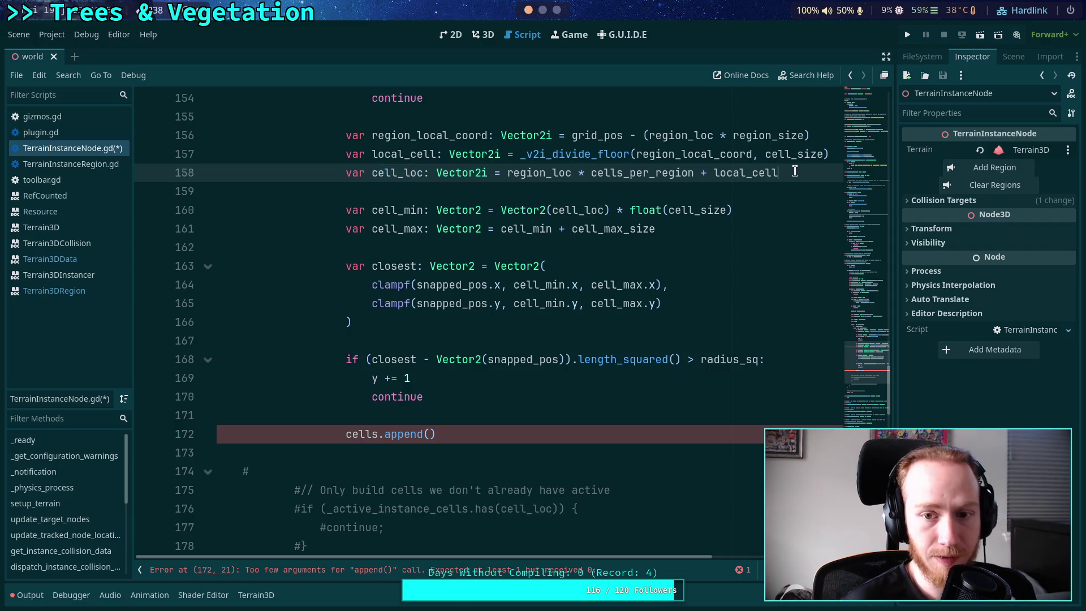
key(Return)
key(Return)
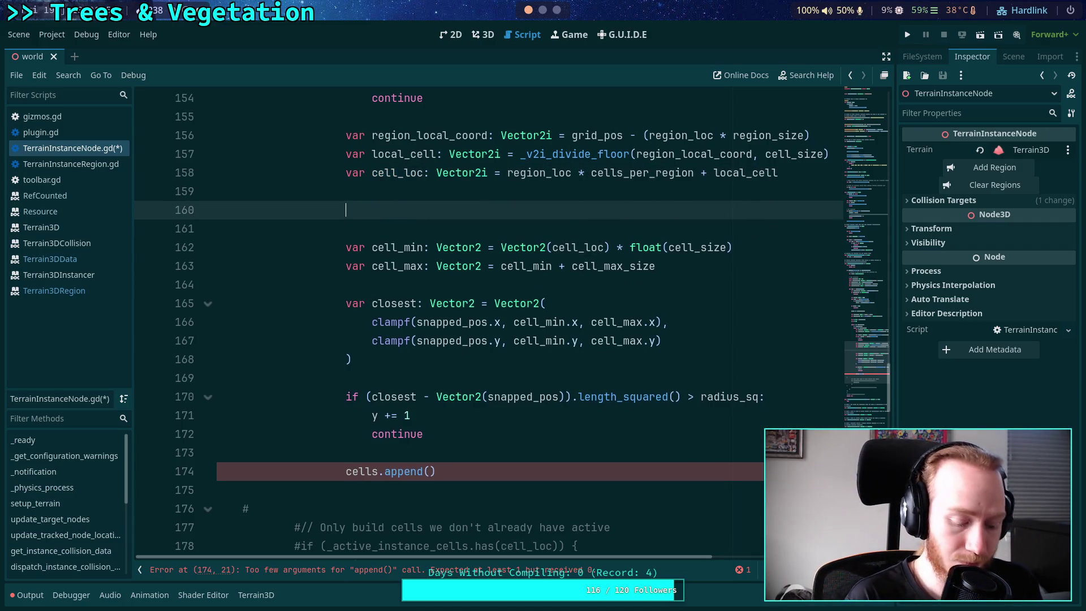
text(#Sk)
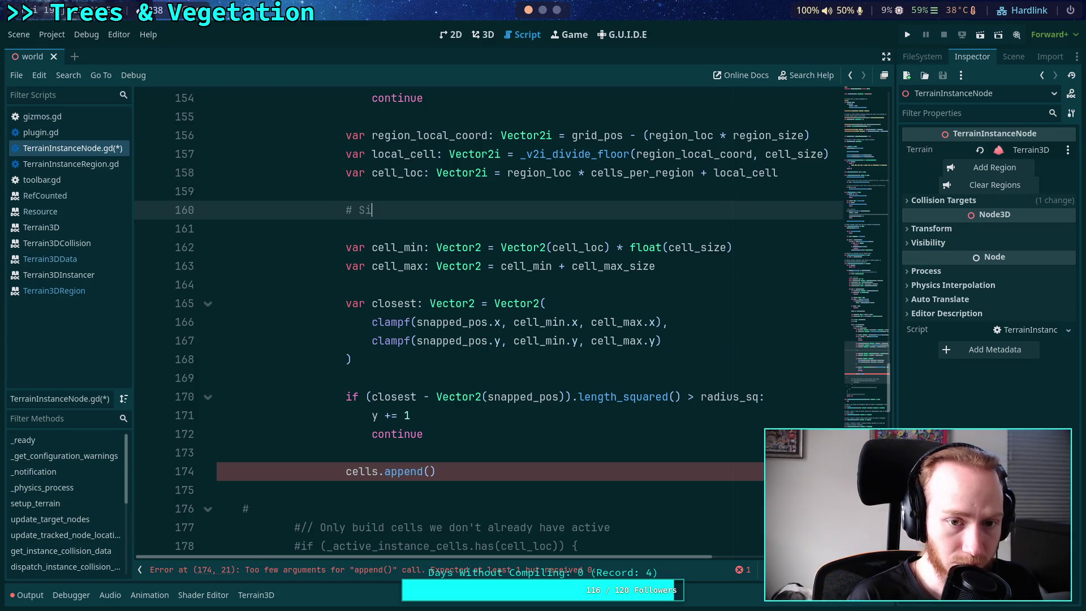
text(ip )
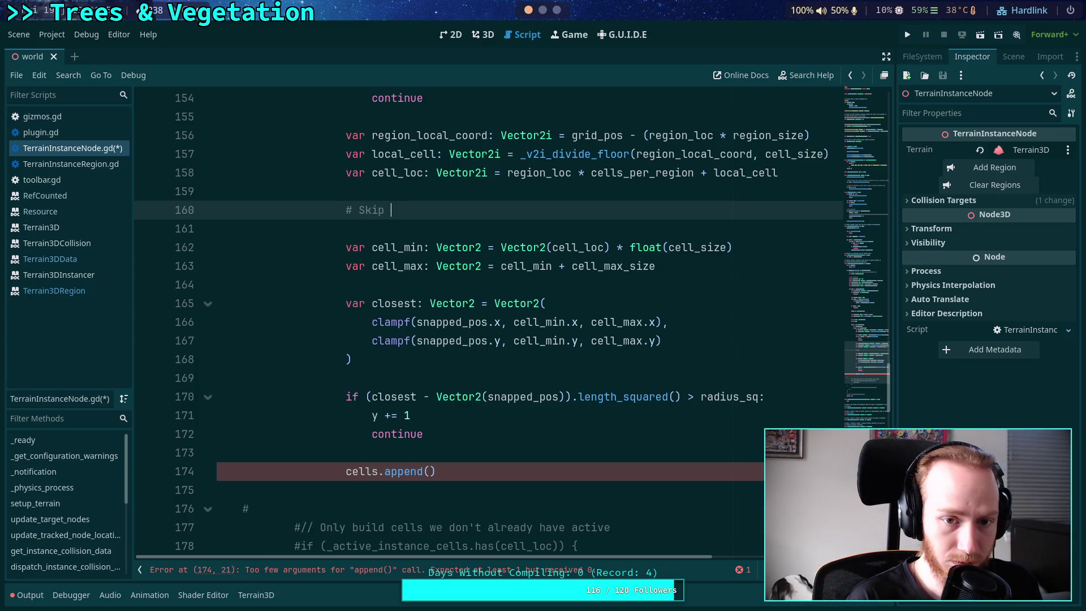
text(if already added)
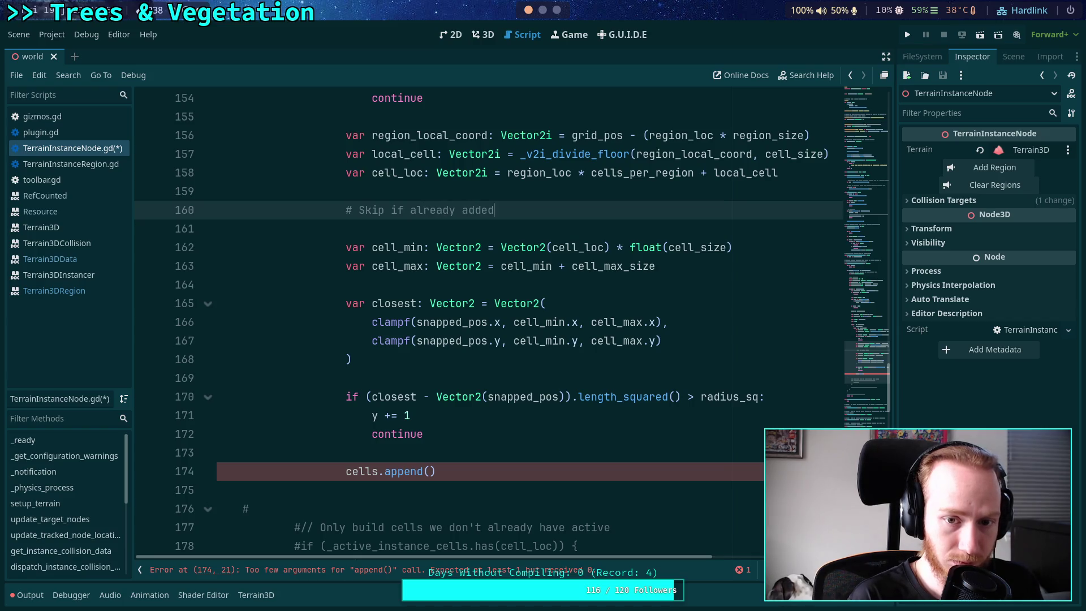
key(Return)
text(if cells.has(cell_loc):)
key(Return)
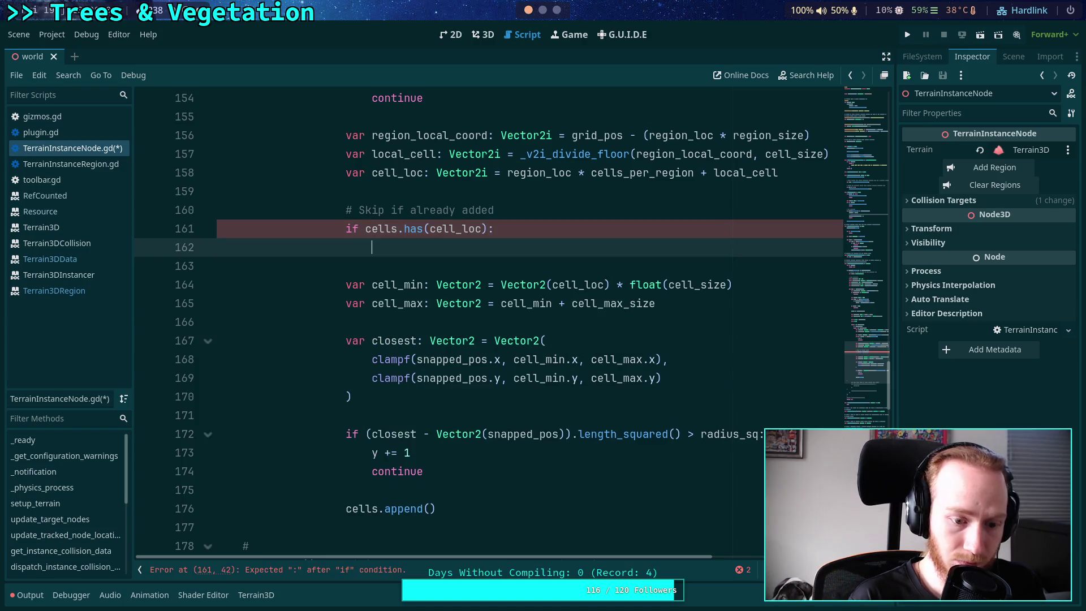
text(1)
key(Return)
text(ntinue)
Pass cell_loc as the argument of cells.append()
scroll(671, 291, up, 6)
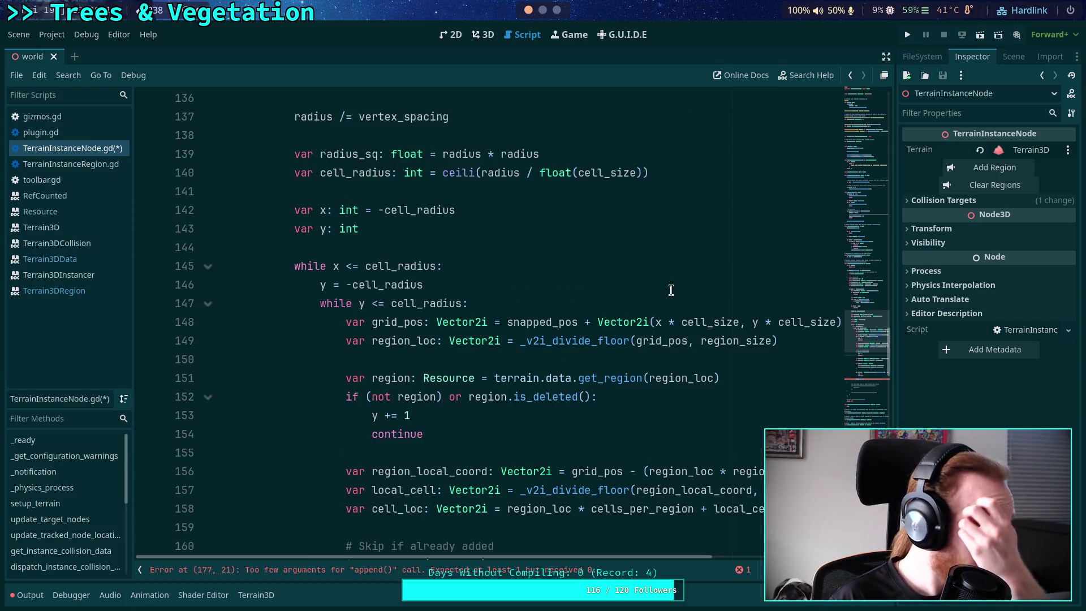
scroll(671, 290, up, 1)
scroll(537, 405, down, 8)
scroll(508, 410, down, 2)
click(427, 362)
key(Left)
text(cell_loc)
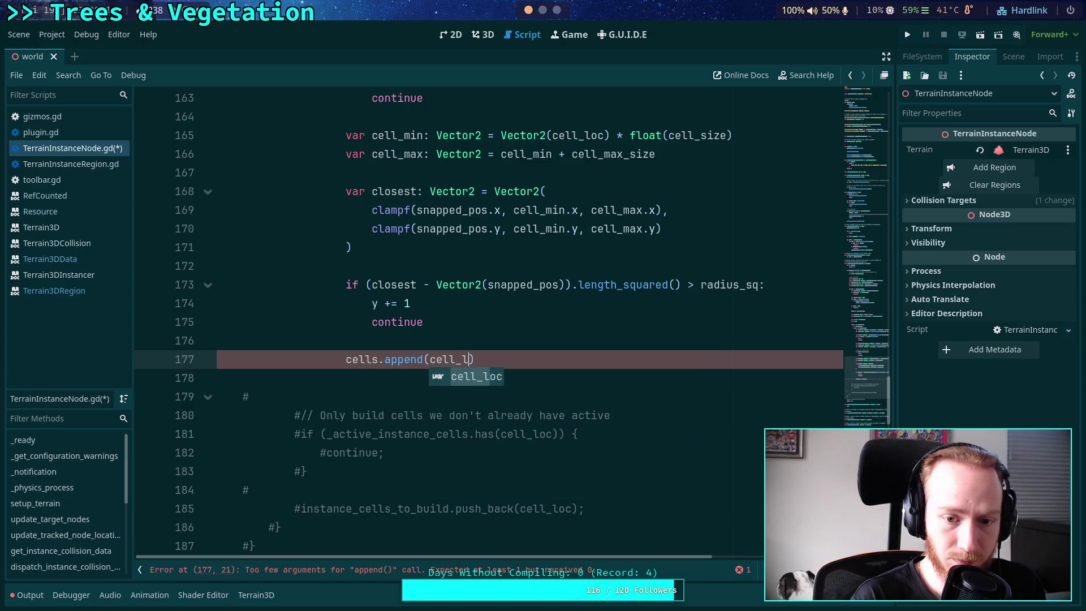
Delete the leftover commented-out block and #return line at lines 179–189
scroll(460, 371, down, 2)
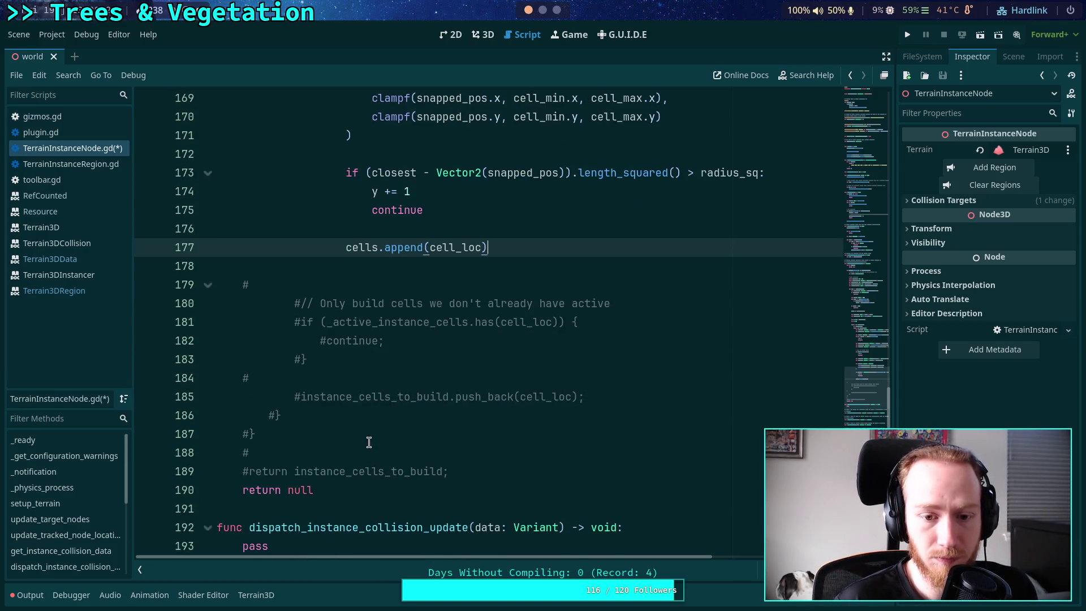
mouse_move(458, 465)
mouse_down()
mouse_move(514, 322)
mouse_move(519, 266)
mouse_up()
key(BackSpace)
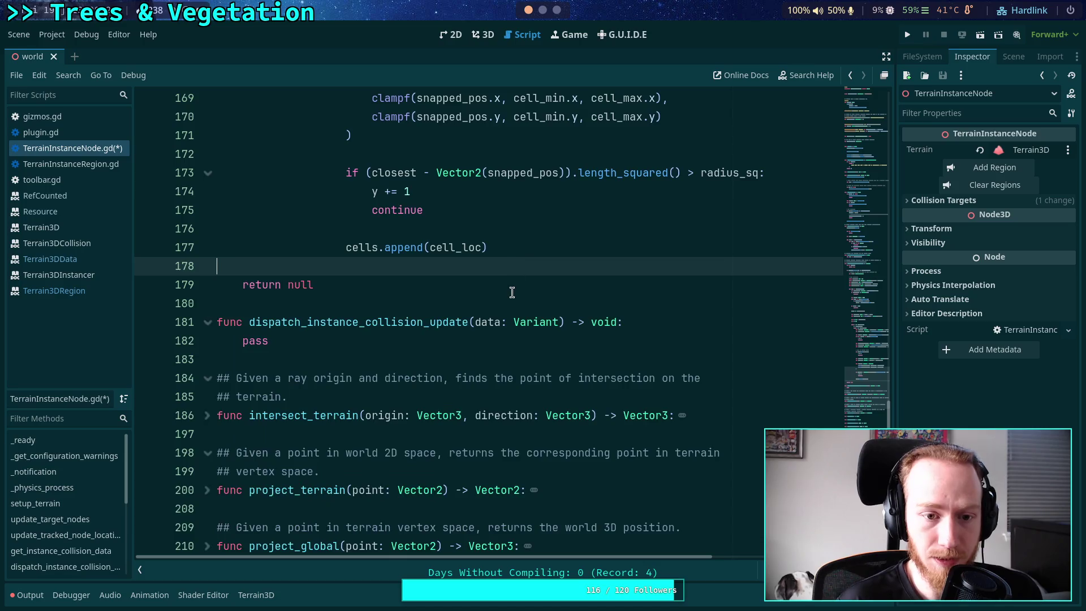
scroll(516, 340, up, 3)
click(535, 421)
scroll(526, 407, up, 8)
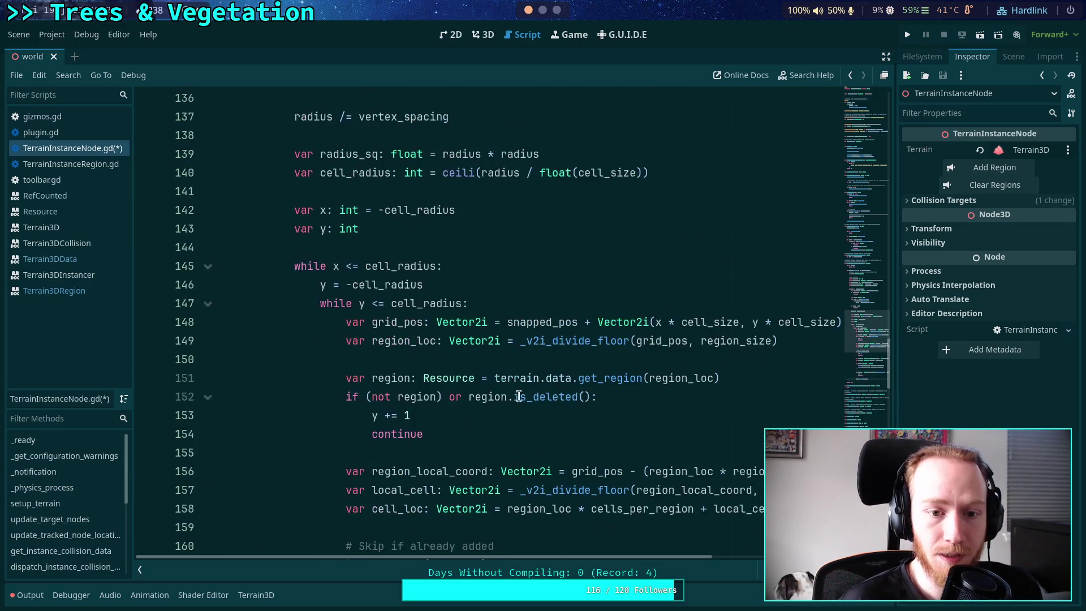
scroll(555, 390, down, 6)
scroll(576, 368, down, 2)
key(Down)
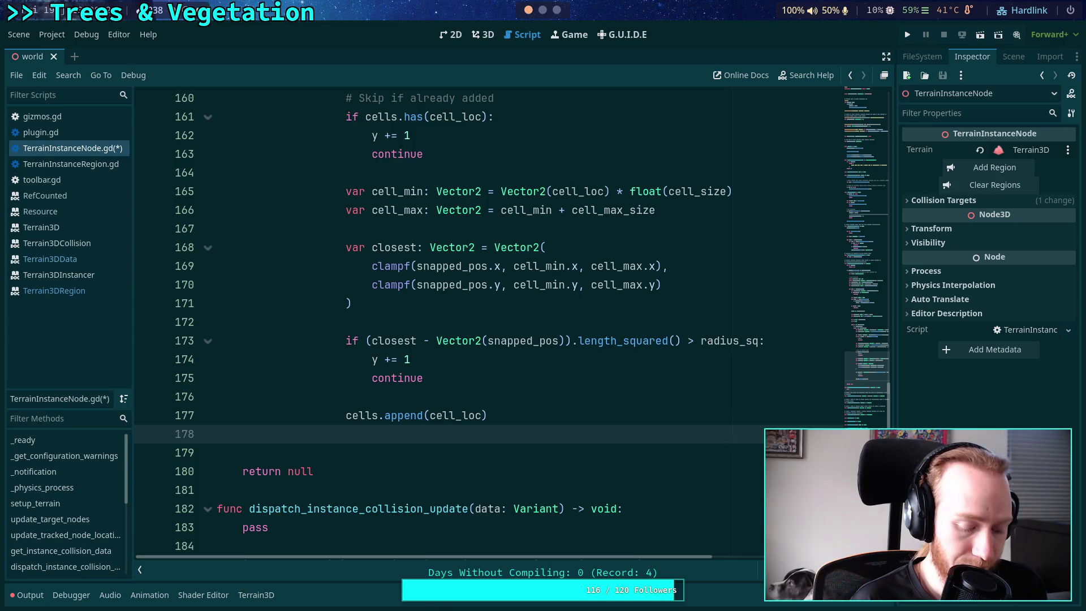
key(Return)
text(x += 1)
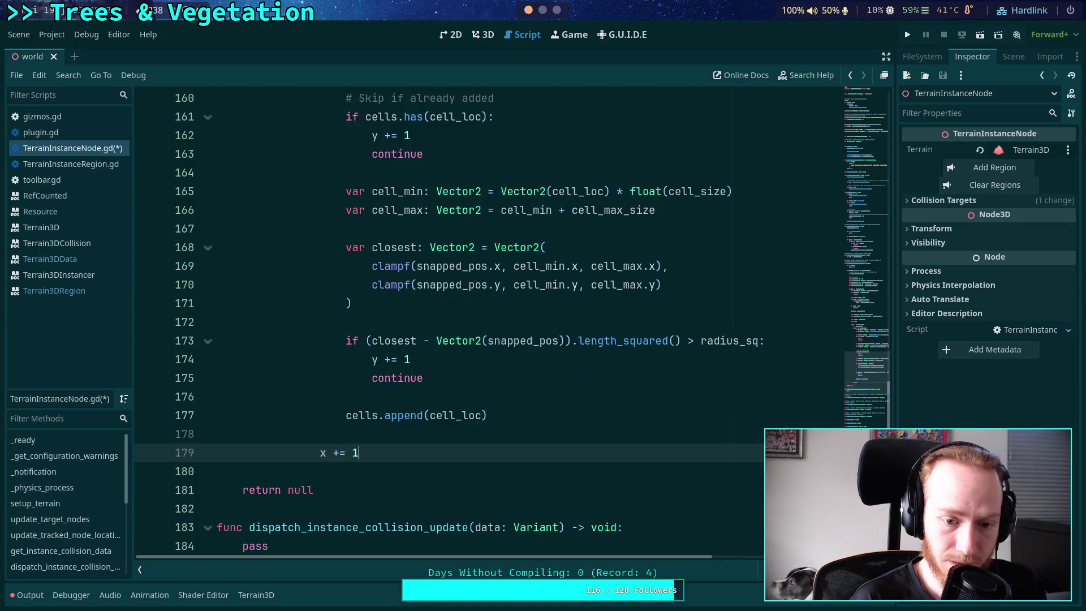
scroll(496, 390, up, 8)
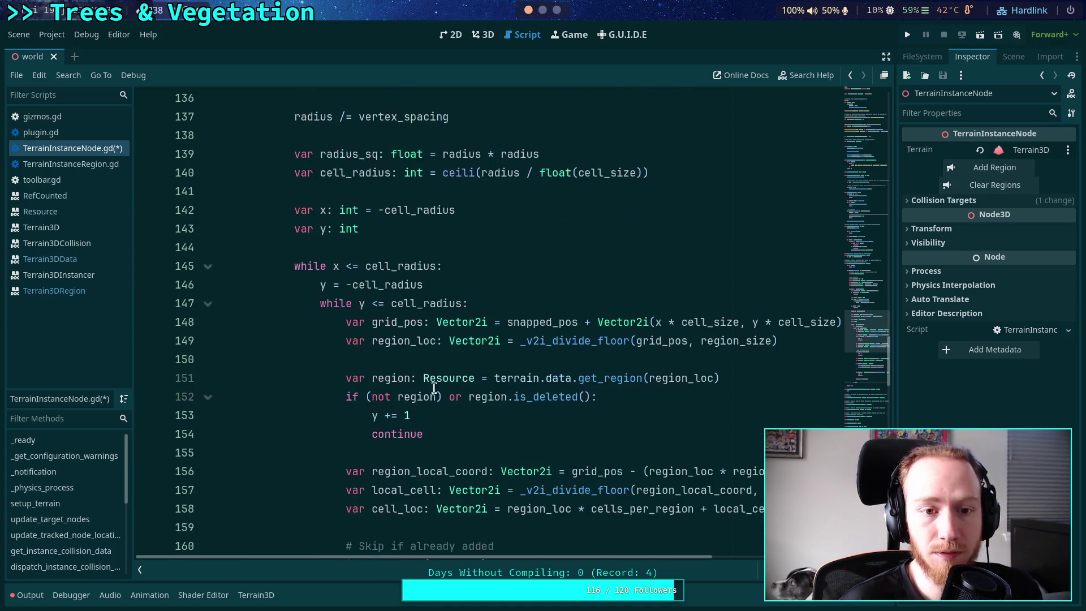
click(208, 306)
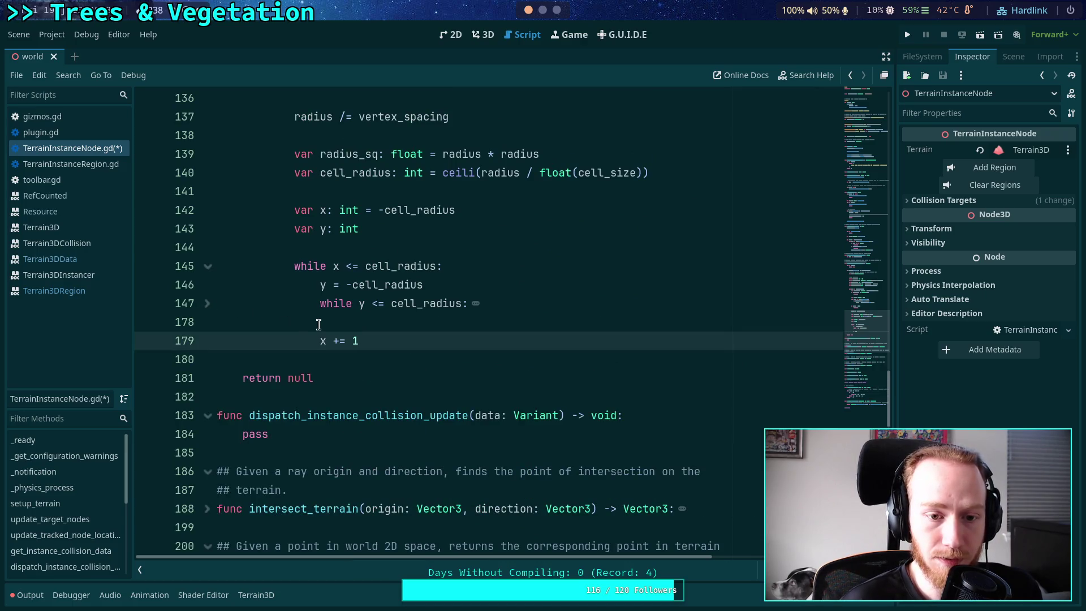
click(207, 303)
scroll(436, 339, down, 5)
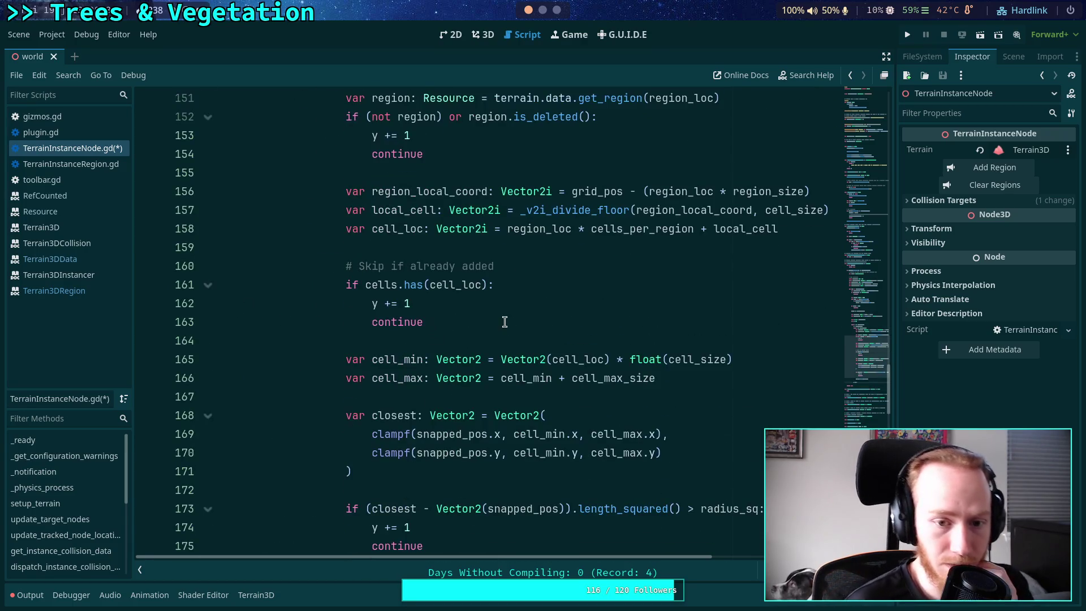
scroll(505, 322, down, 2)
click(574, 470)
key(Return)
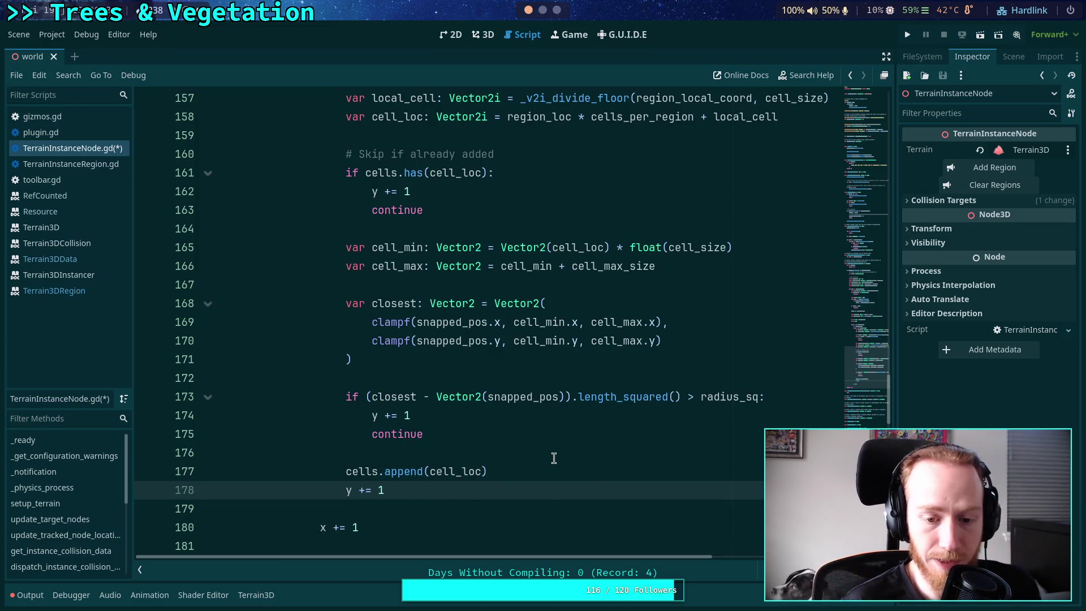
scroll(554, 458, up, 5)
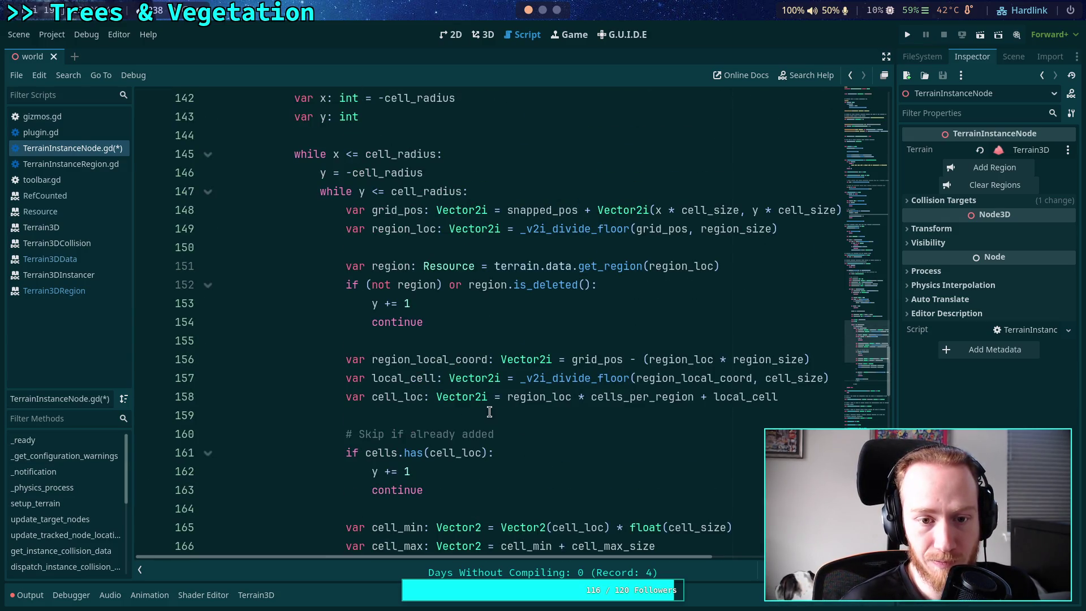
click(534, 190)
Try increments at the loop tops with (x - 1) and (y - 1) offsets in grid_pos
key(Return)
text(y += 1)
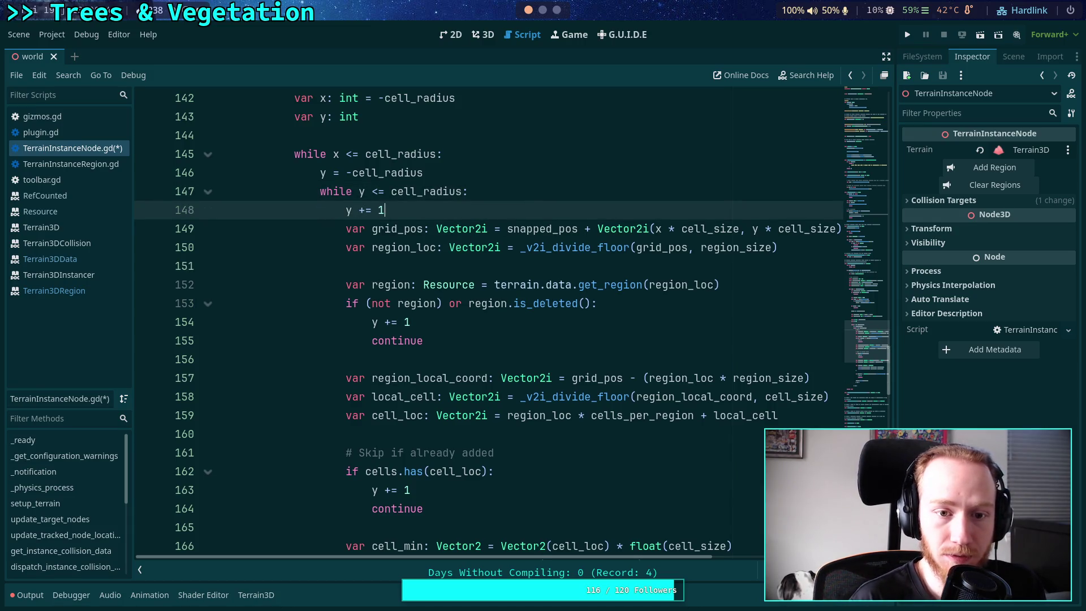
click(753, 229)
text((y)
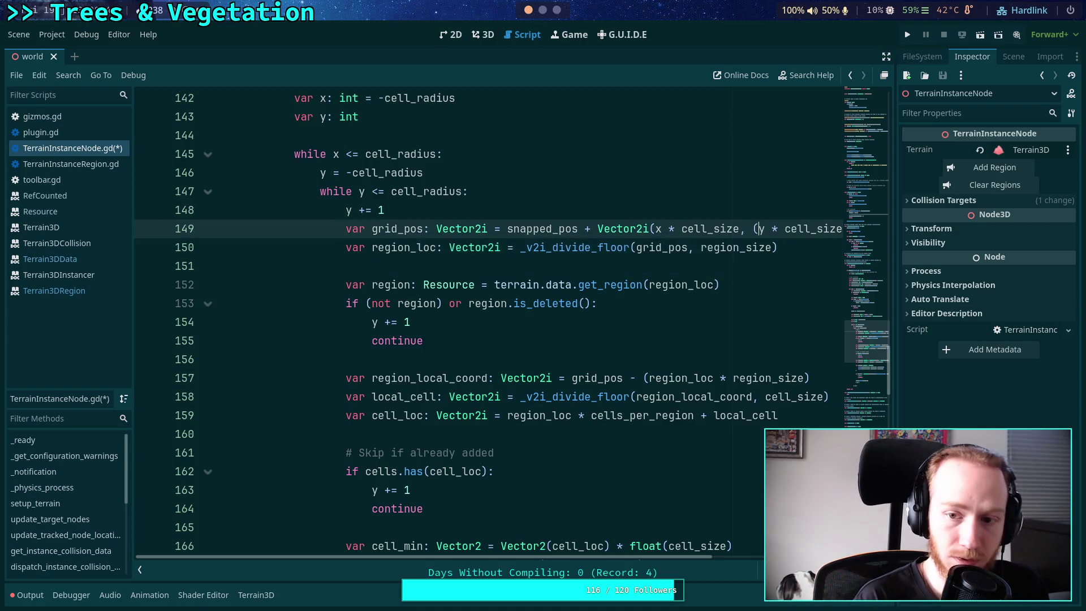
text( - 1))
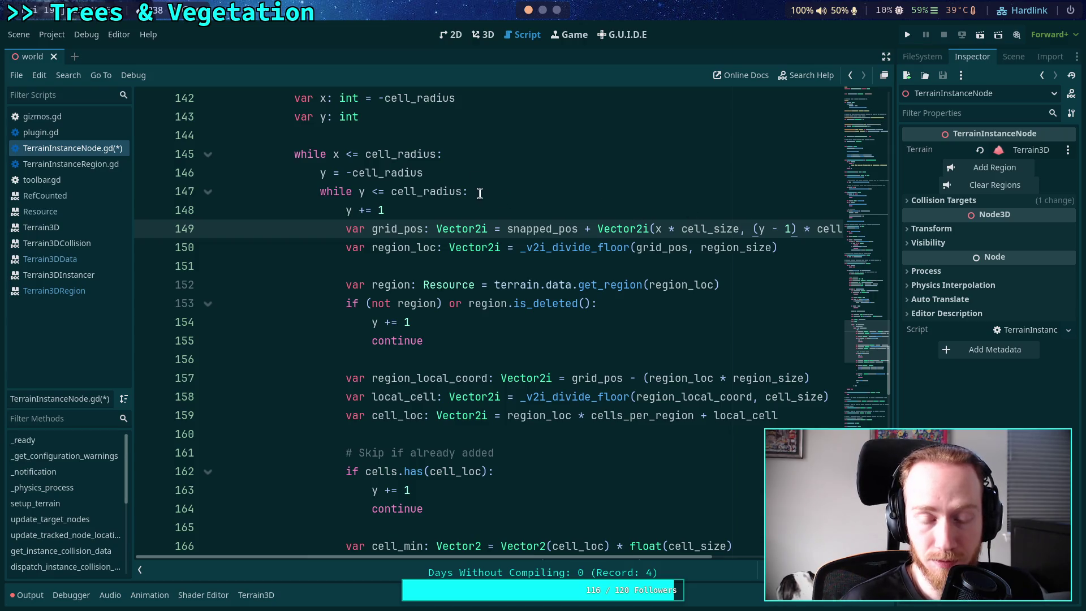
click(514, 157)
key(Return)
text(x += 1)
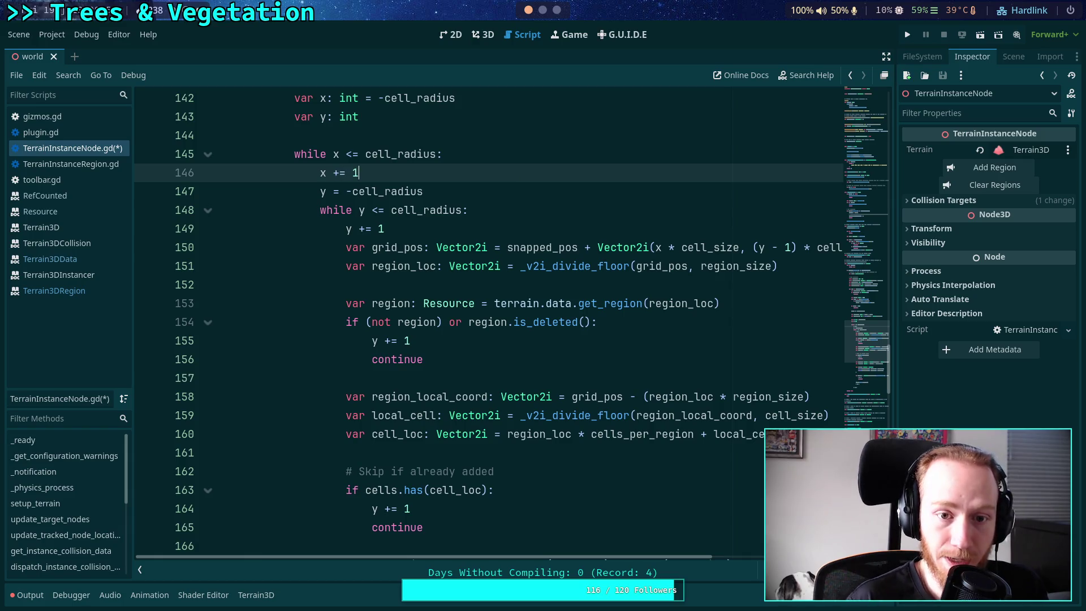
click(656, 247)
text((x)
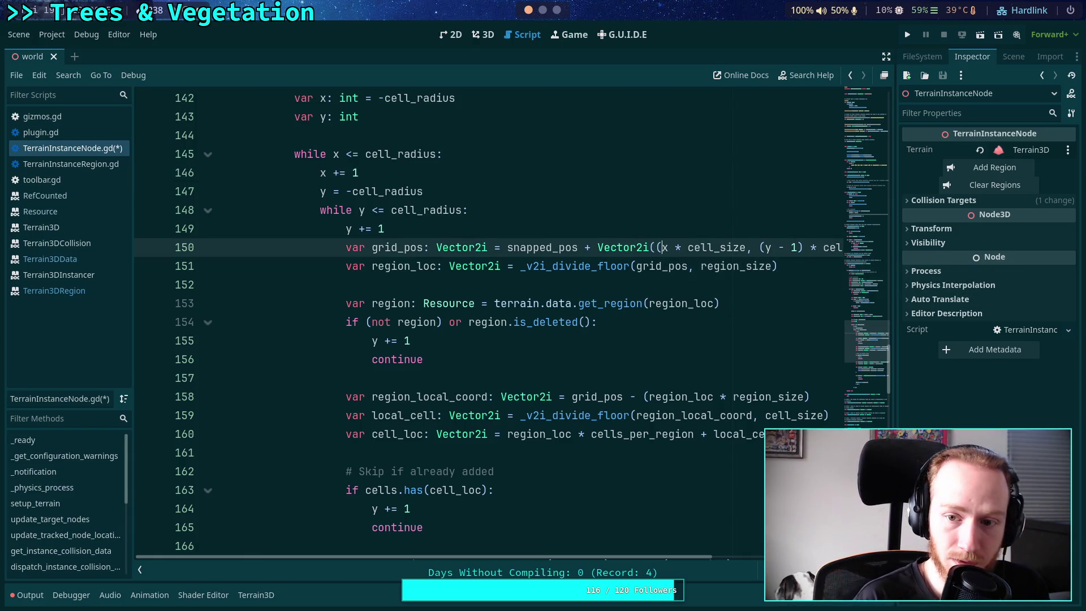
text( - 1))
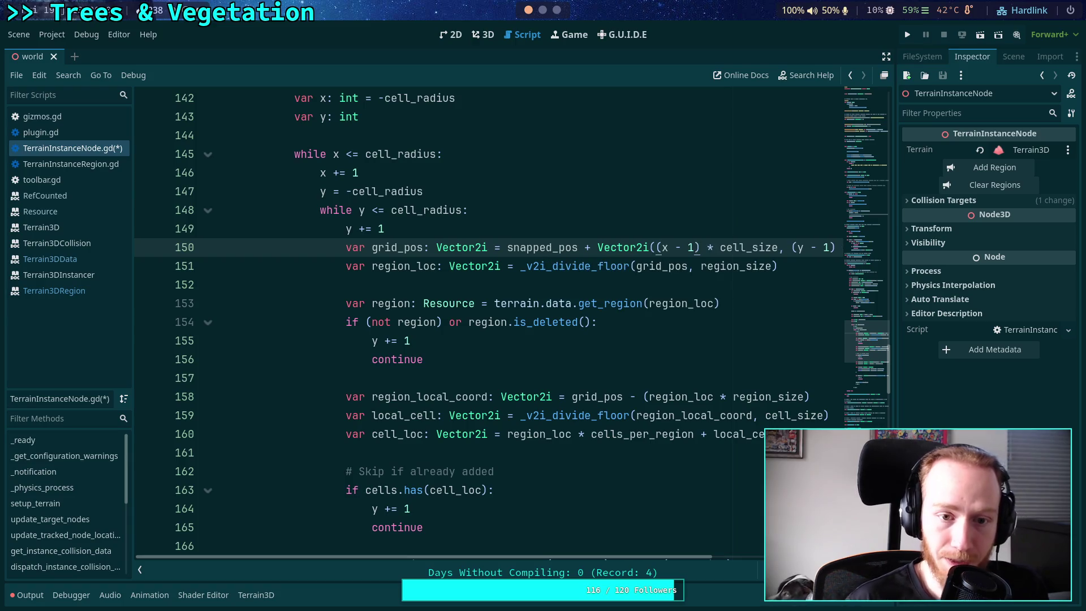
Remove the (x - 1) and (y - 1) offsets so grid_pos uses x * cell_size, y * cell_size
key(BackSpace)
key(BackSpace)
key(BackSpace)
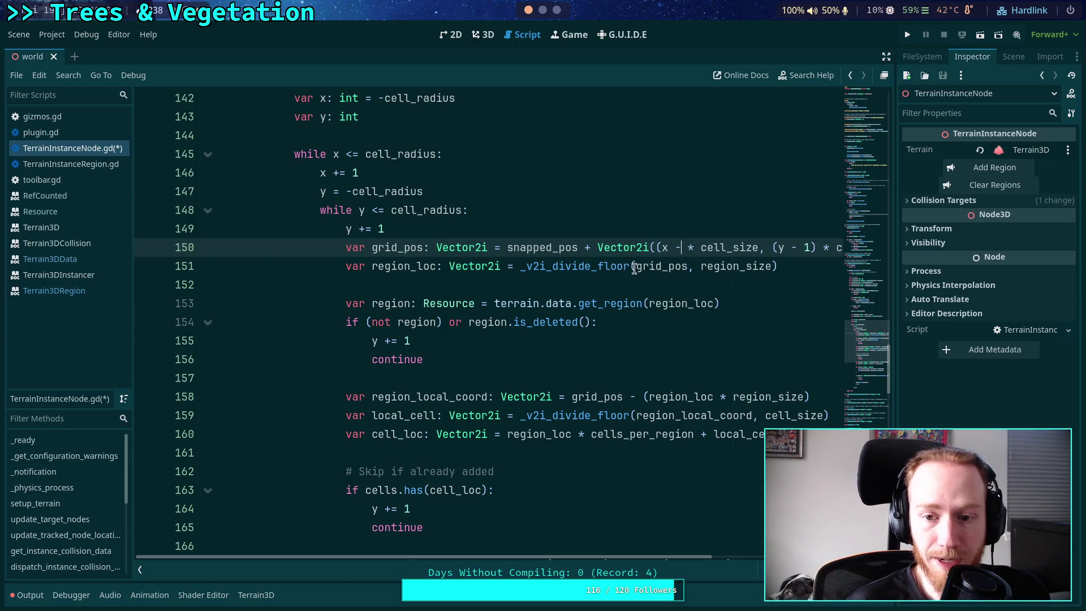
key(Left)
key(BackSpace)
click(759, 247)
key(BackSpace)
mouse_move(758, 247)
mouse_down()
mouse_move(787, 251)
mouse_move(760, 248)
mouse_up()
key(BackSpace)
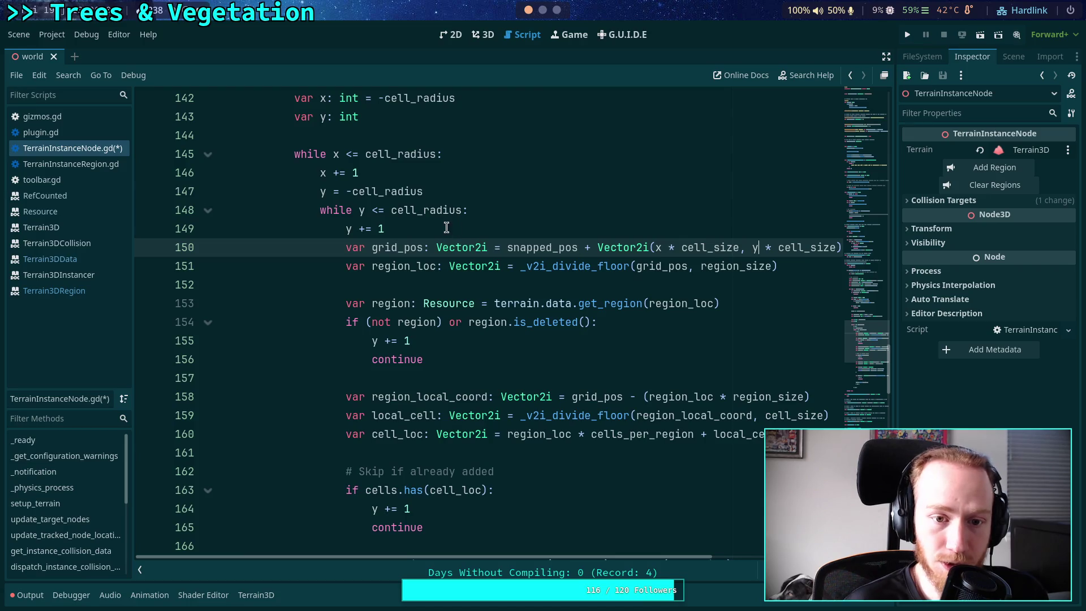
Delete the early y += 1 line and move x += 1 below the inner loop
drag(446, 229, 526, 215)
key(BackSpace)
drag(402, 180, 526, 161)
key(alt+Down)
key(alt+Down)
key(alt+Down)
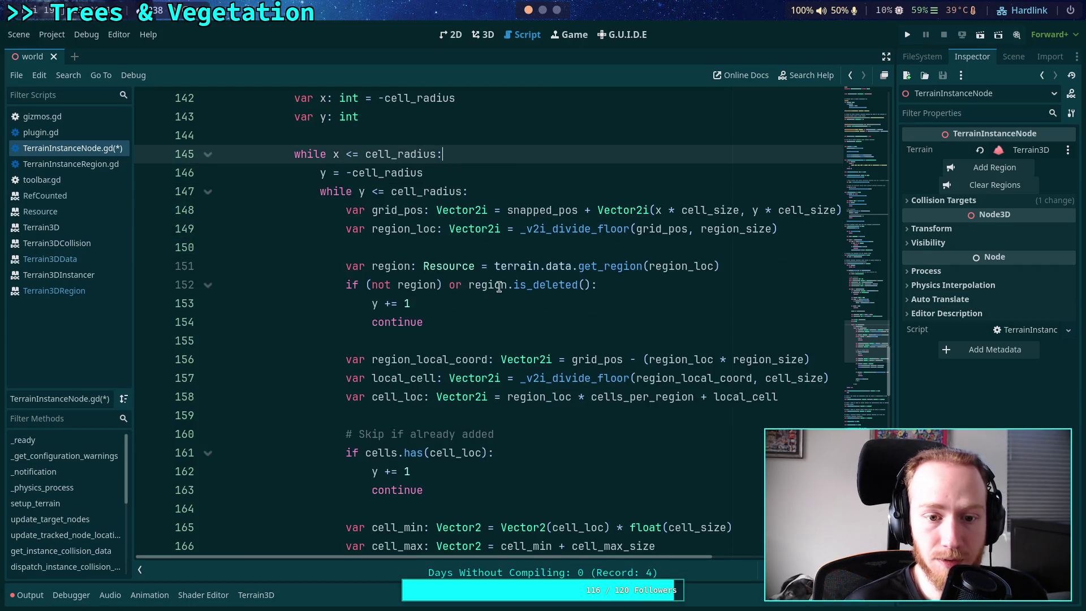
scroll(493, 302, down, 1)
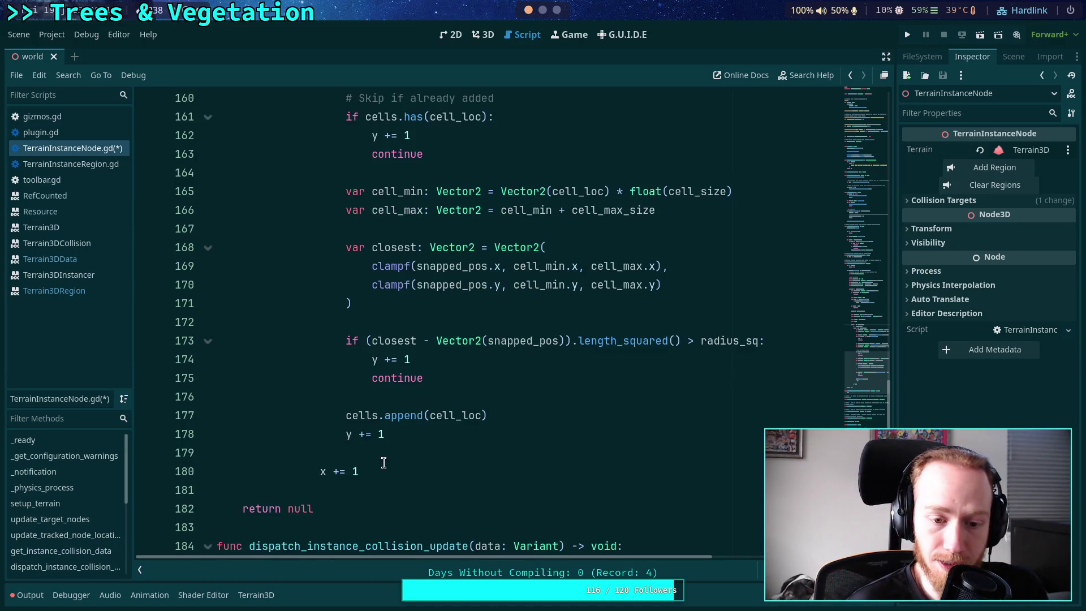
click(424, 451)
scroll(429, 447, up, 6)
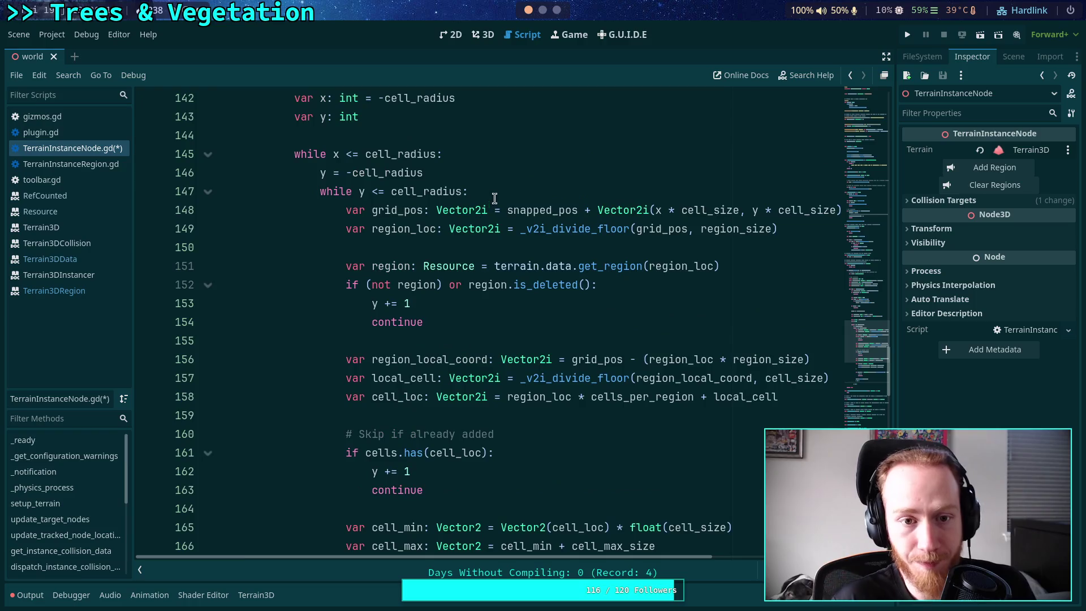
Add a blank line after resetting y and collapse the outer while loop
click(463, 172)
key(Return)
scroll(464, 269, down, 1)
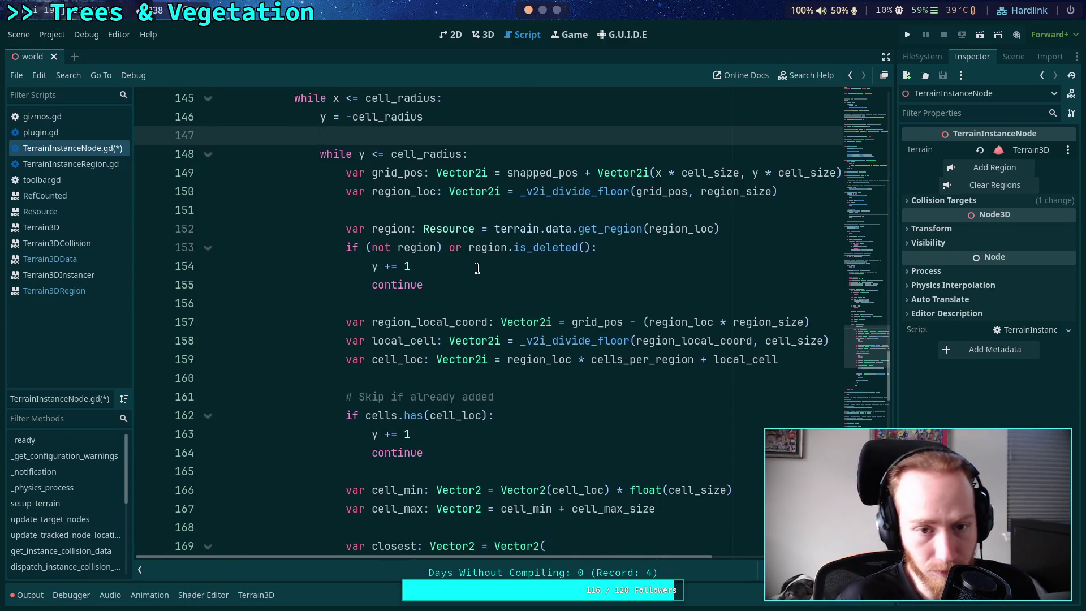
scroll(477, 261, up, 2)
scroll(476, 255, up, 2)
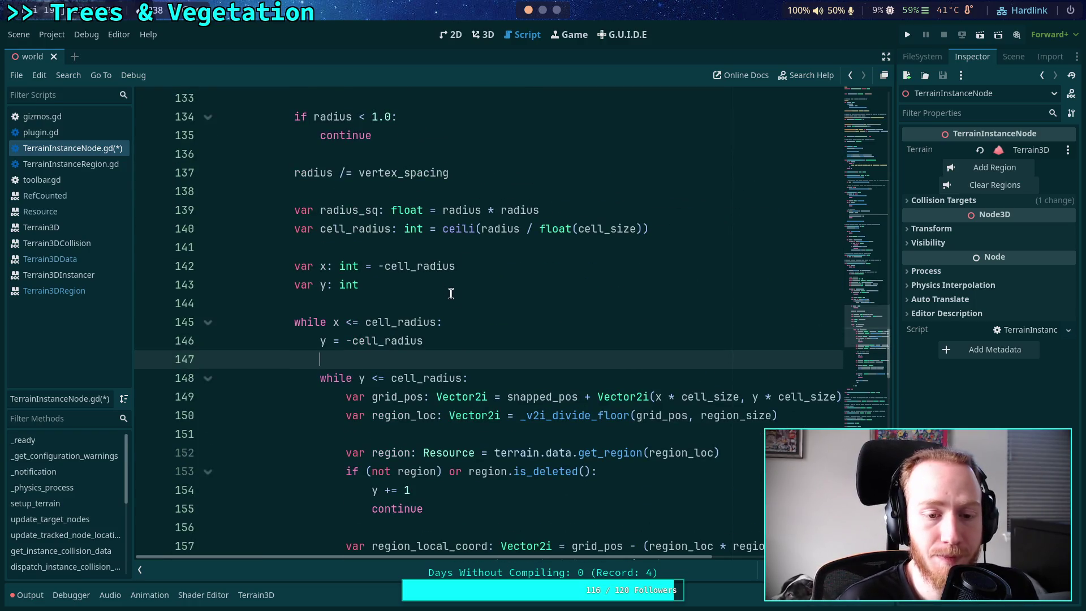
scroll(481, 309, down, 12)
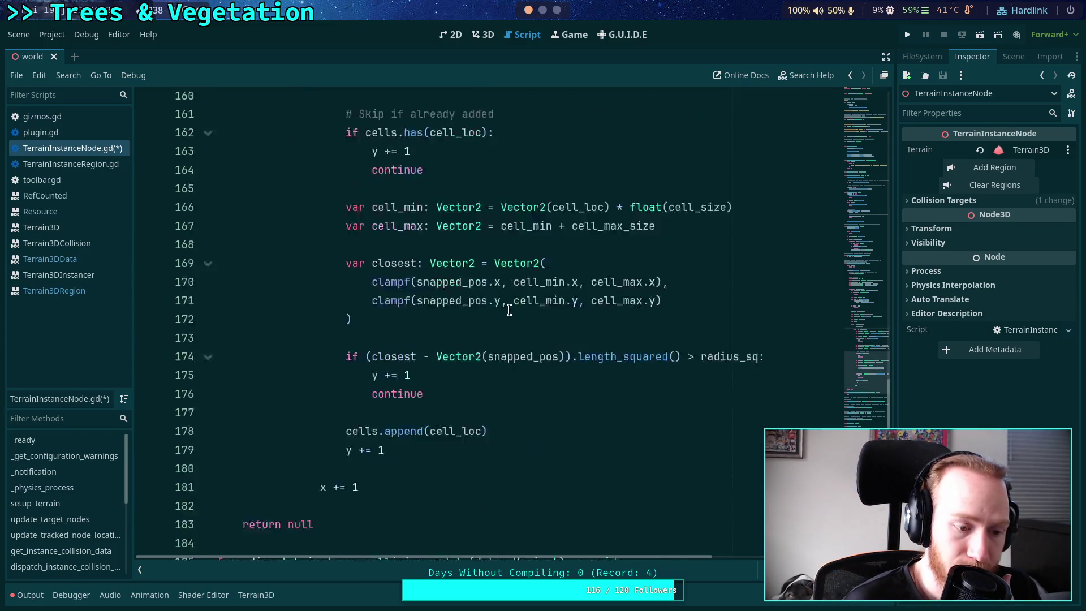
click(435, 338)
scroll(434, 338, up, 13)
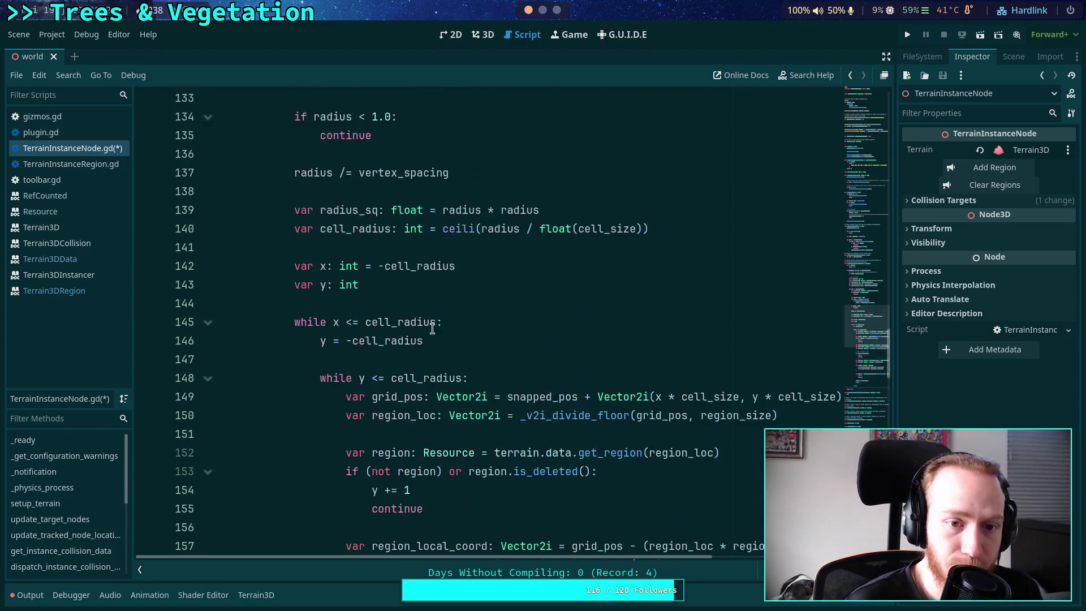
click(208, 378)
scroll(419, 391, down, 2)
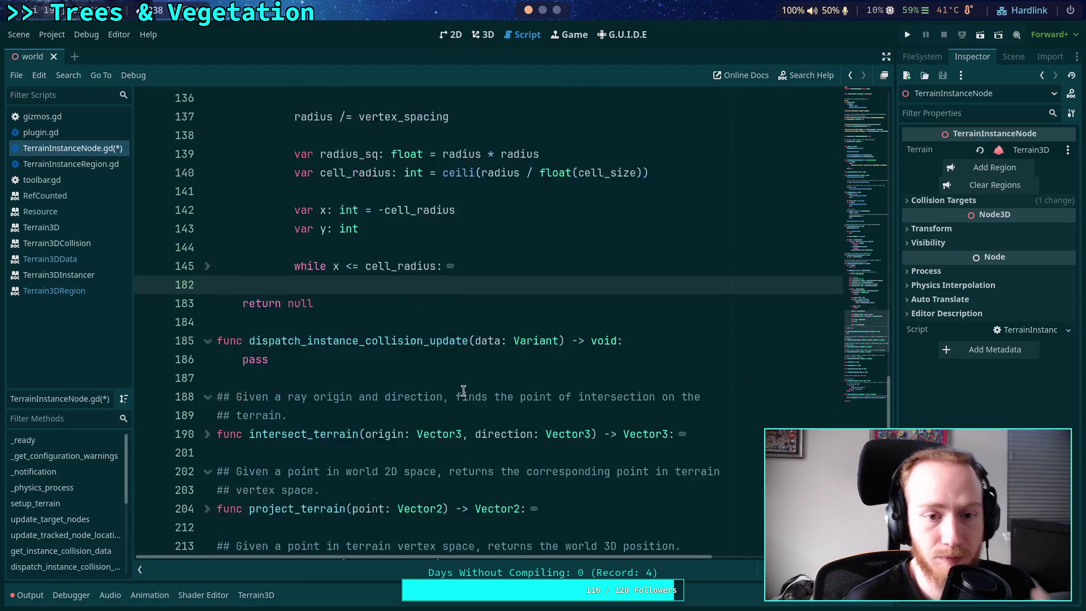
scroll(475, 376, up, 6)
scroll(490, 373, down, 2)
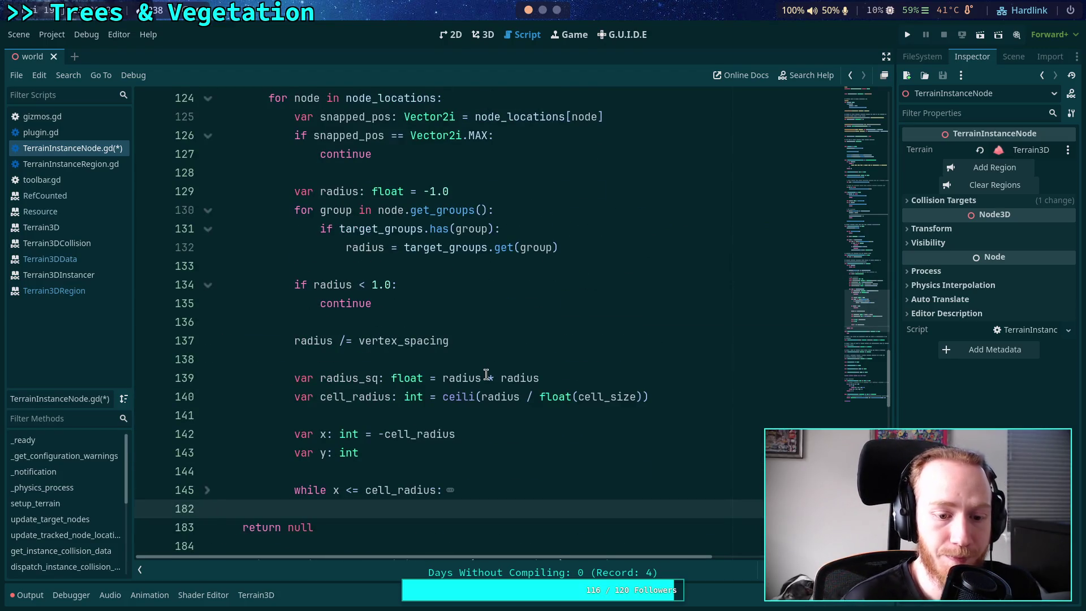
Write 'return cells' above return null and save TerrainInstanceNode.gd
key(Return)
text(return cells)
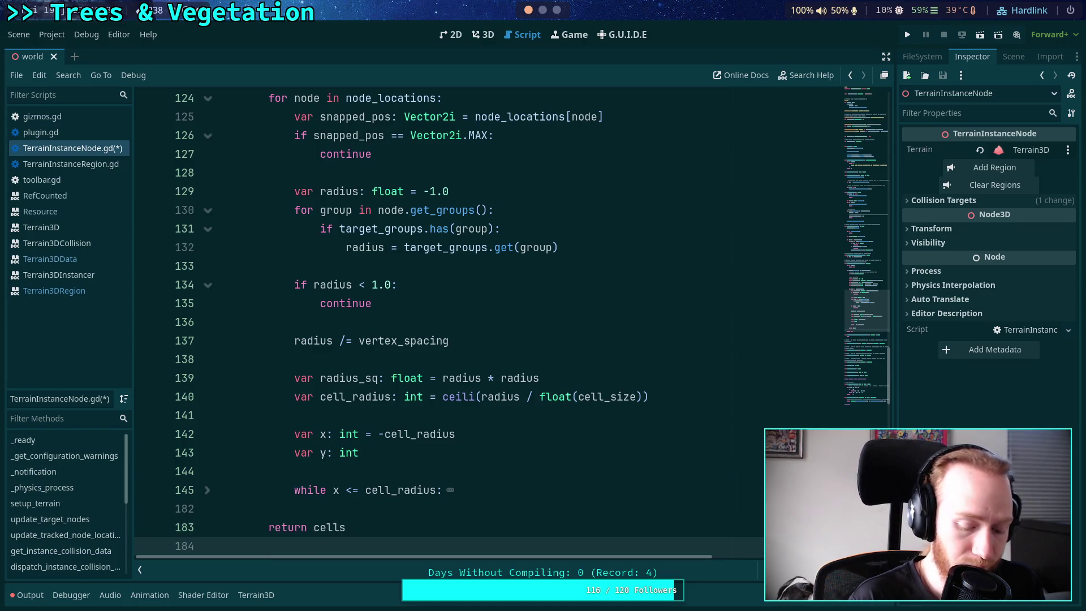
key(ctrl+s)
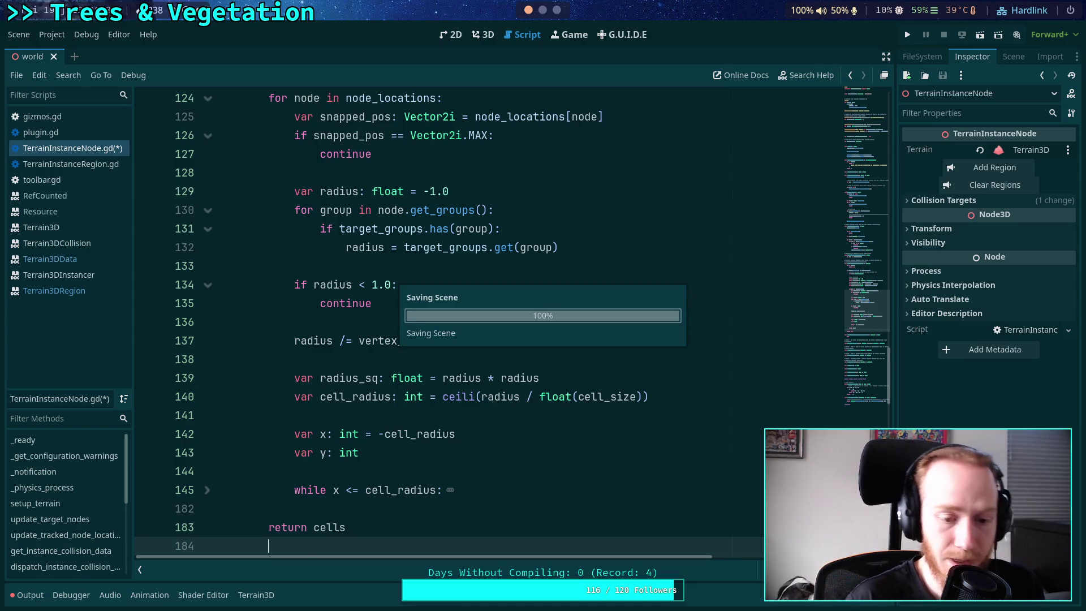
Expand the outer while loop to review it, then collapse it again
scroll(429, 373, up, 4)
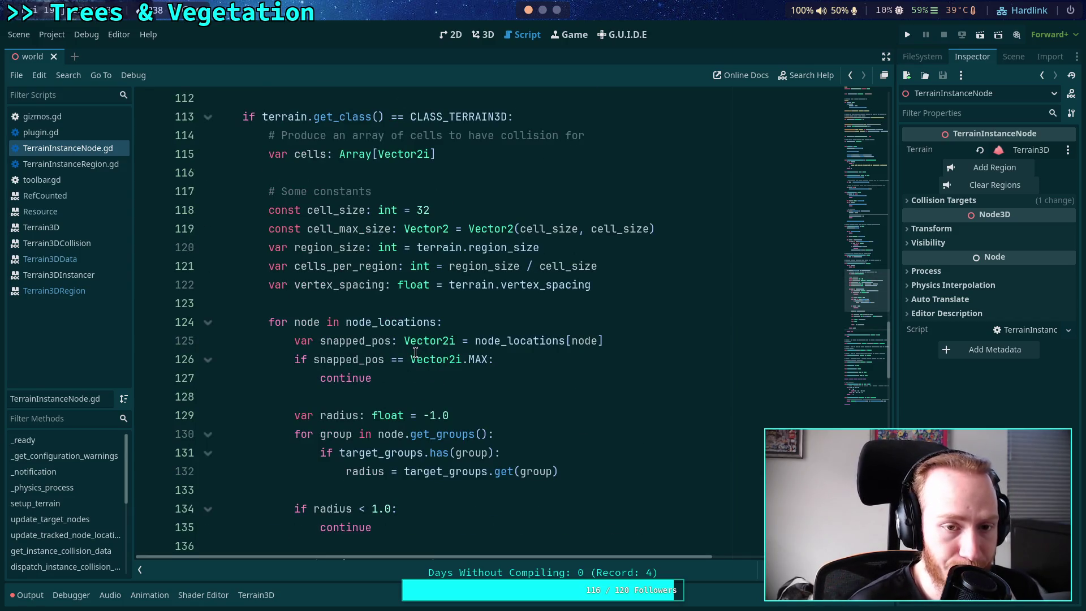
scroll(318, 300, down, 1)
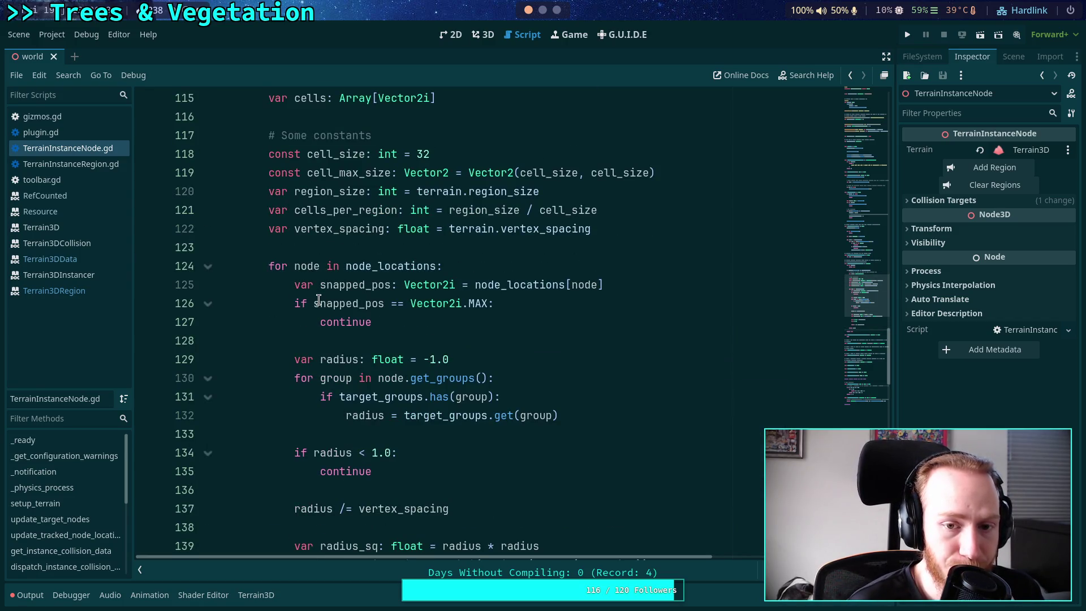
scroll(318, 300, down, 5)
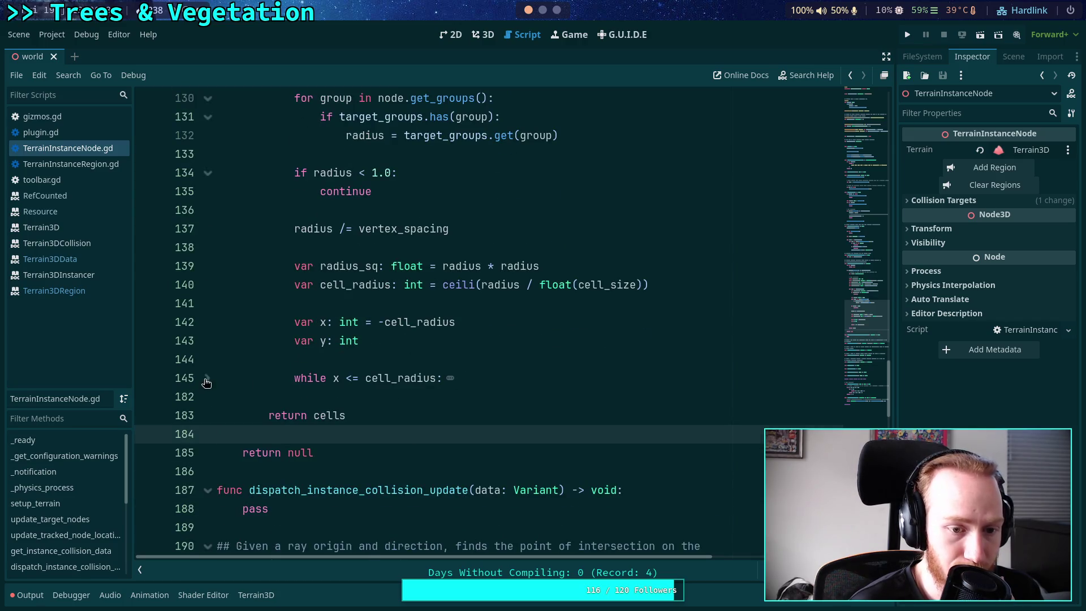
click(207, 378)
scroll(436, 363, down, 10)
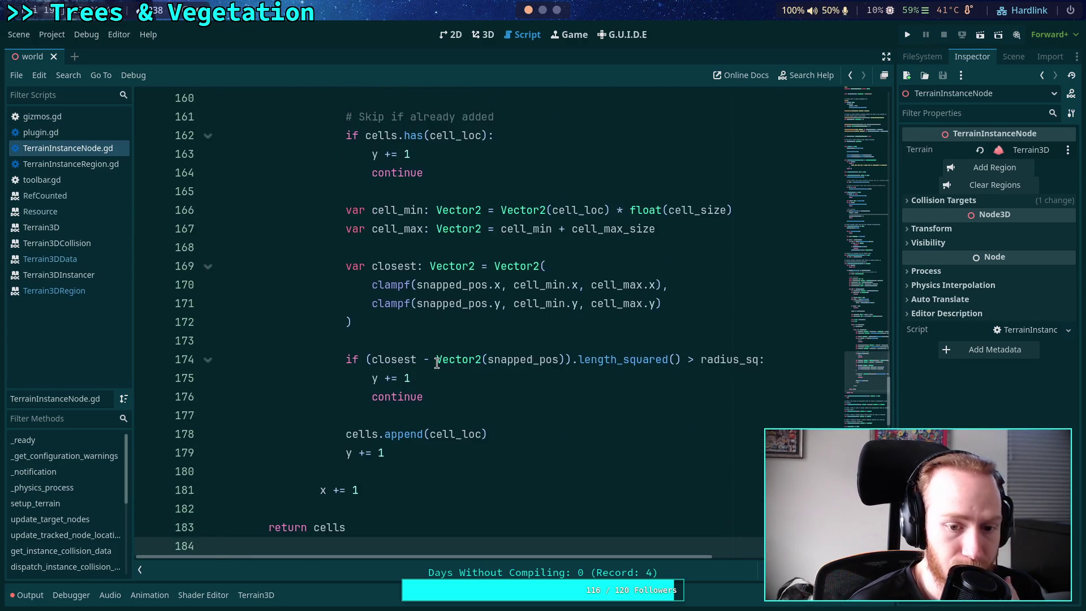
scroll(436, 363, up, 11)
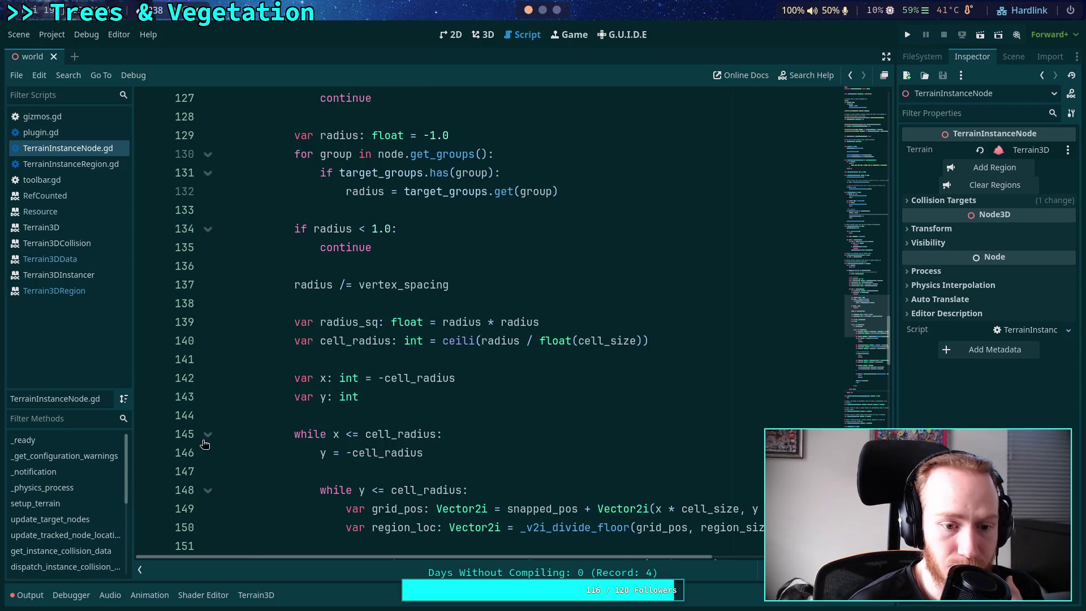
click(207, 435)
scroll(339, 377, up, 3)
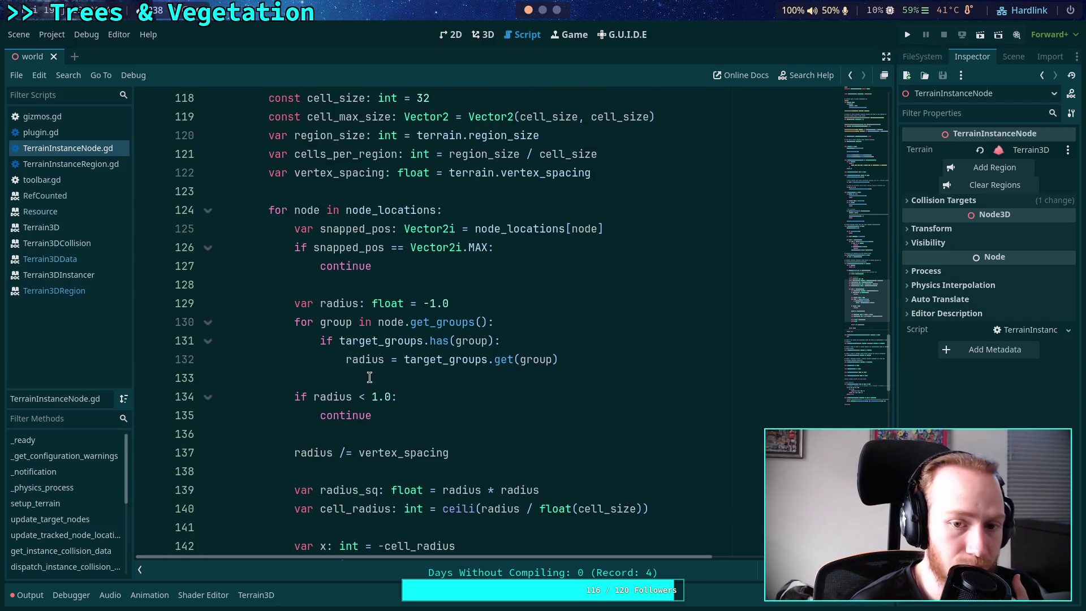
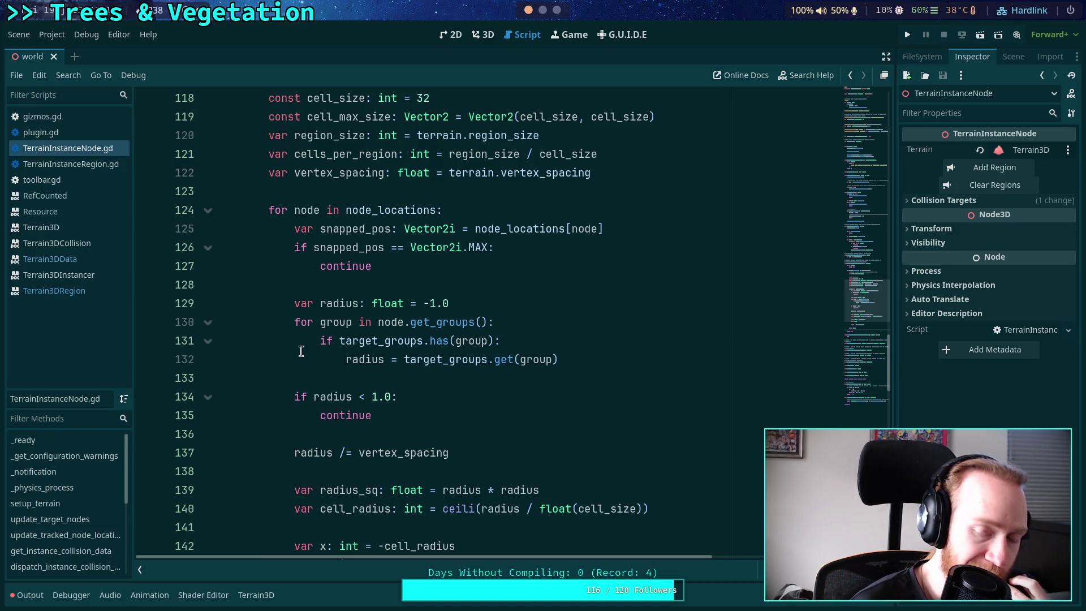
In the line 32 comment, replace the word 'value' with '{snapped:'
click(413, 285)
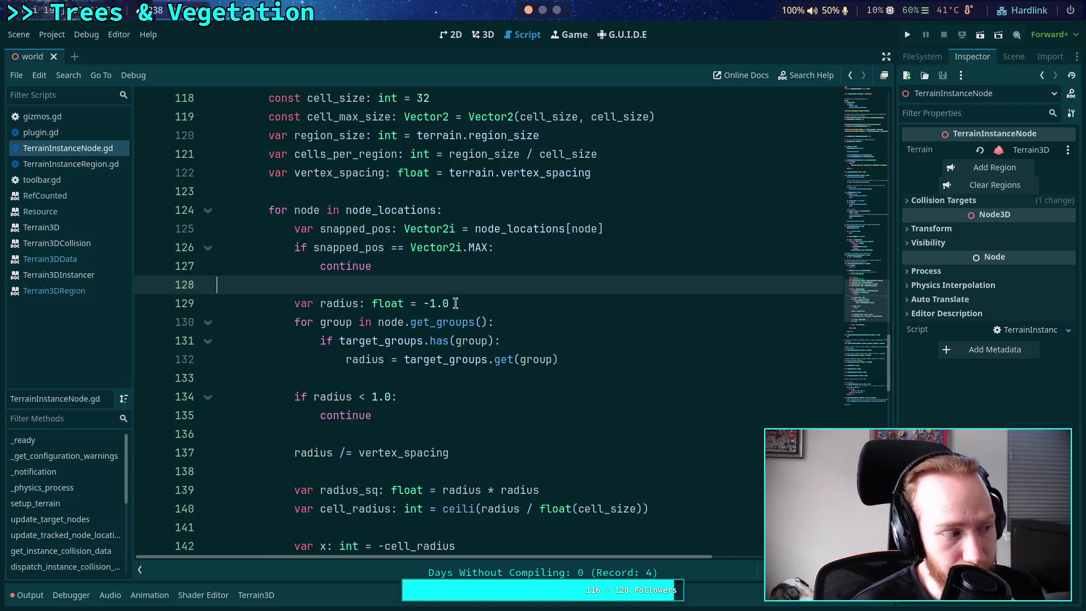
scroll(453, 334, up, 2)
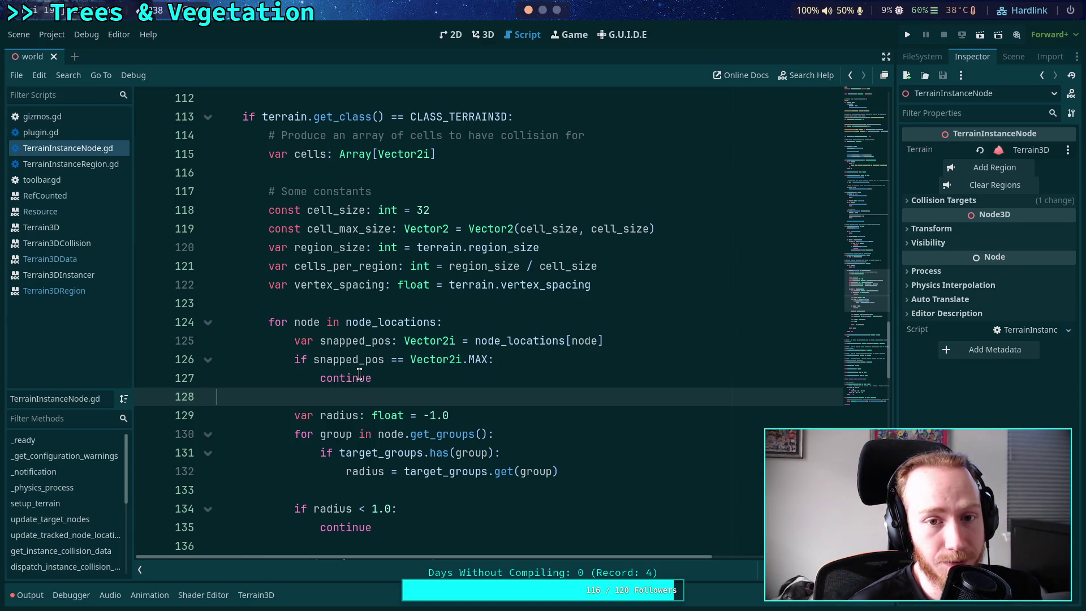
scroll(359, 370, up, 1)
scroll(359, 370, up, 1)
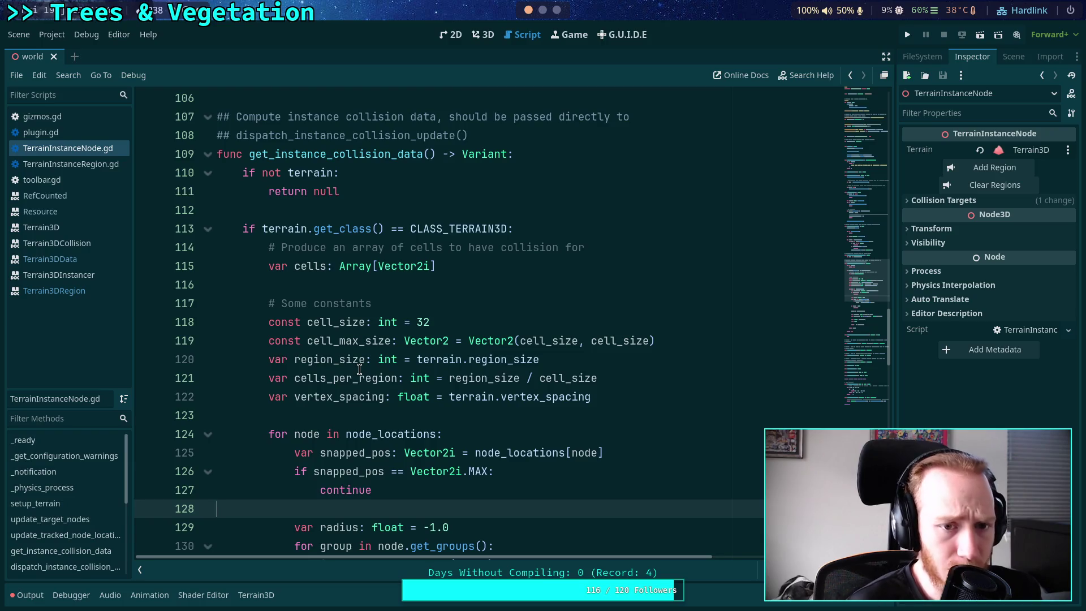
click(314, 413)
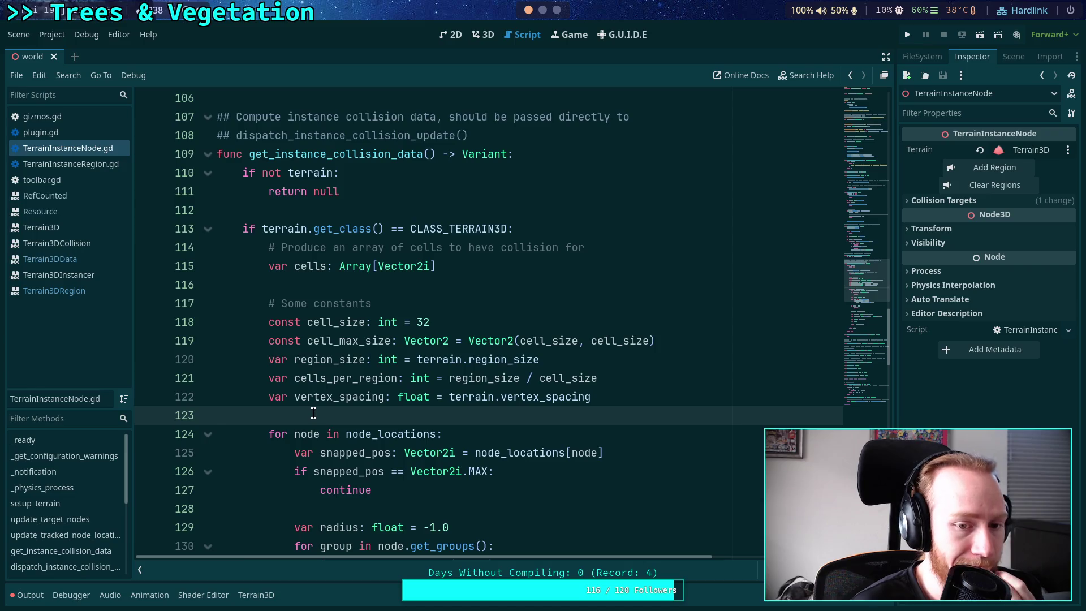
scroll(313, 413, up, 4)
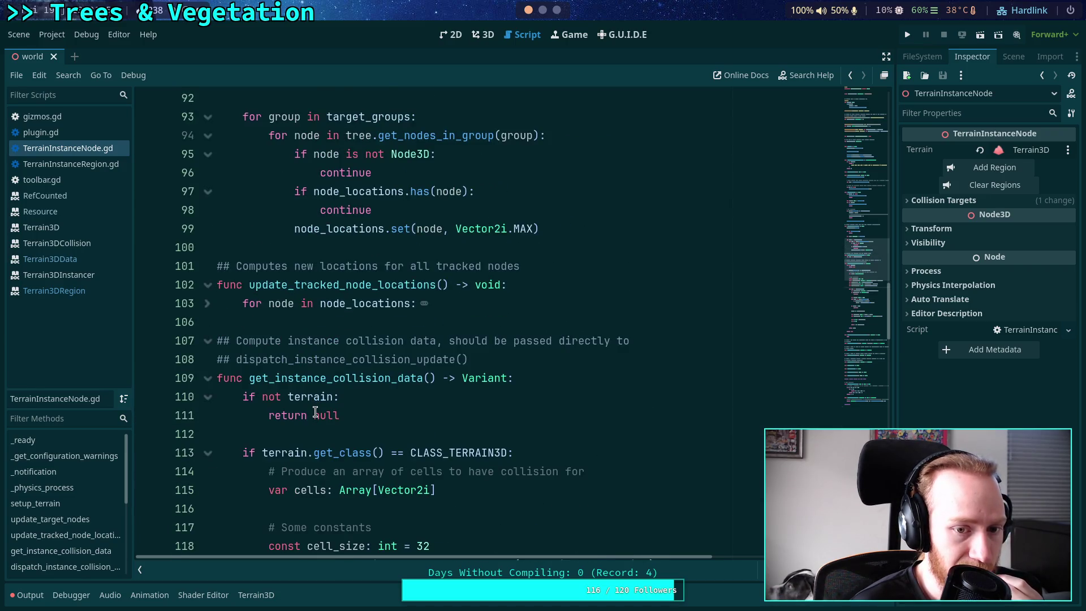
scroll(315, 412, up, 1)
scroll(315, 412, up, 14)
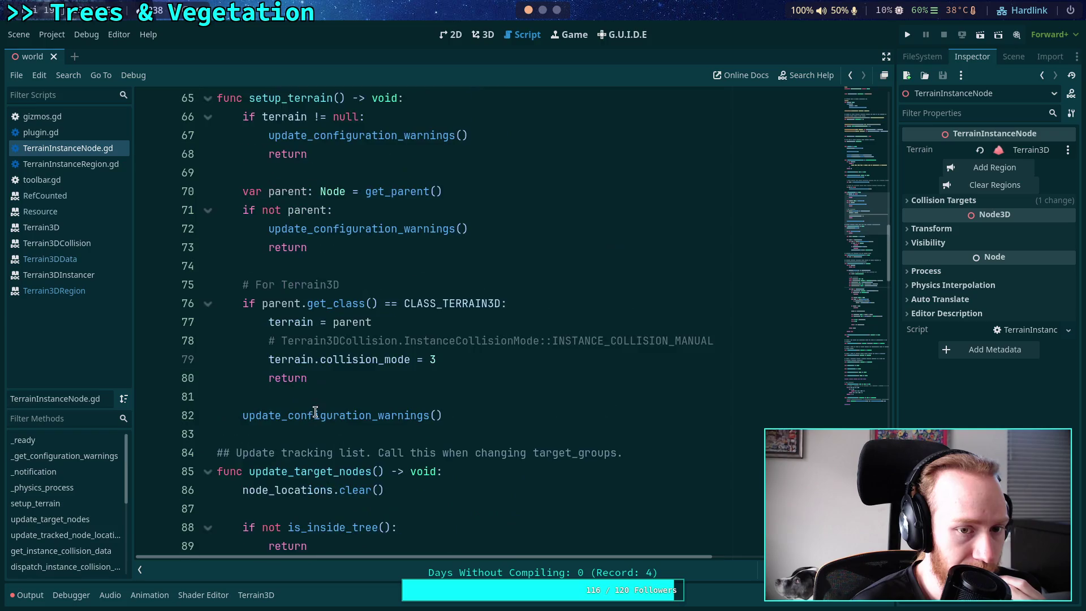
scroll(315, 412, up, 1)
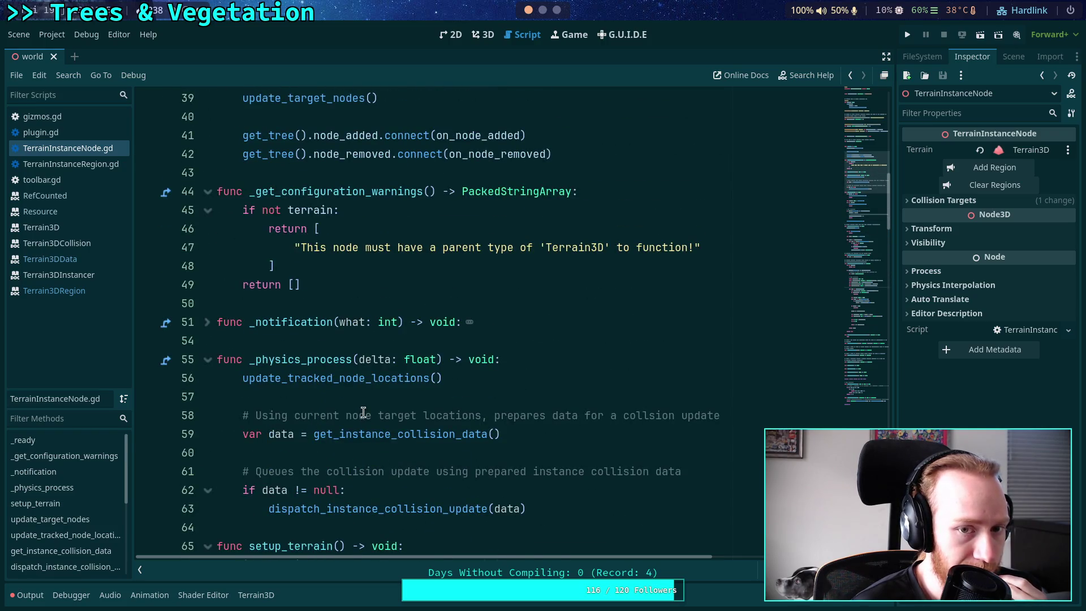
scroll(364, 404, up, 6)
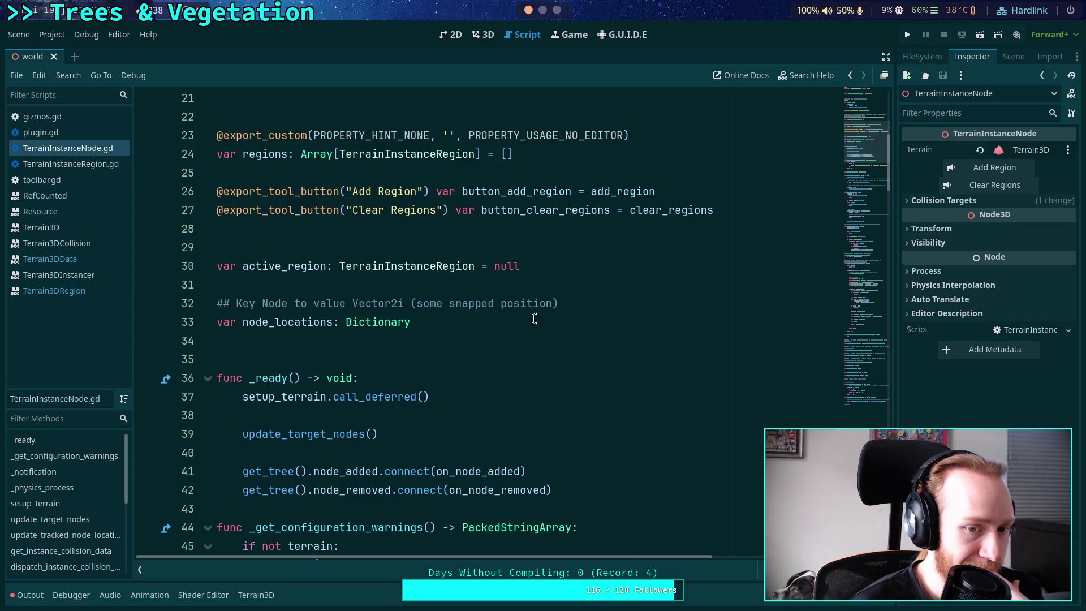
drag(313, 303, 344, 297)
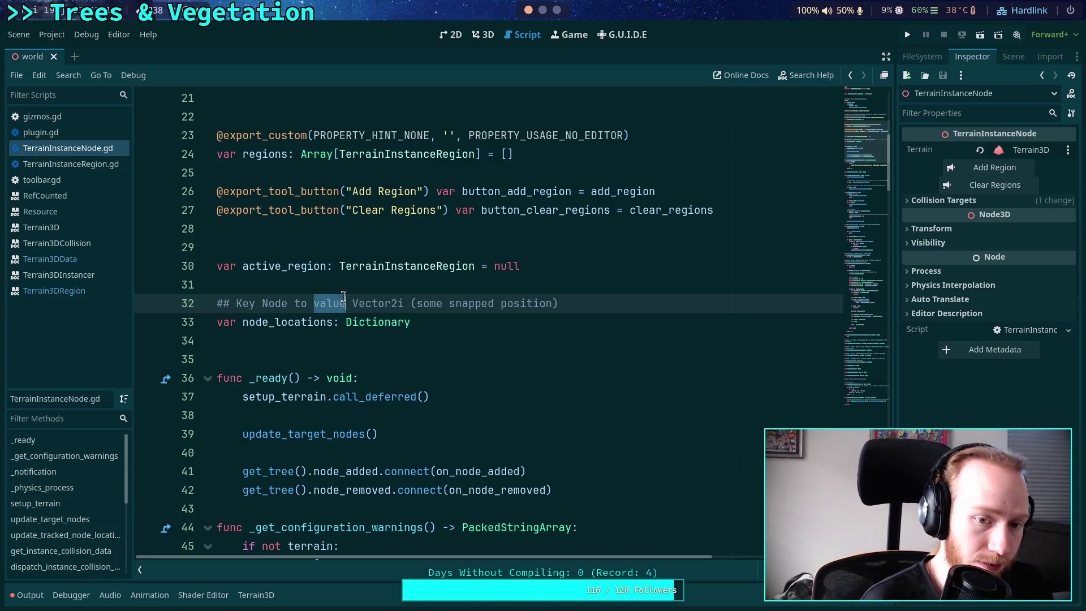
key(BackSpace)
text({)
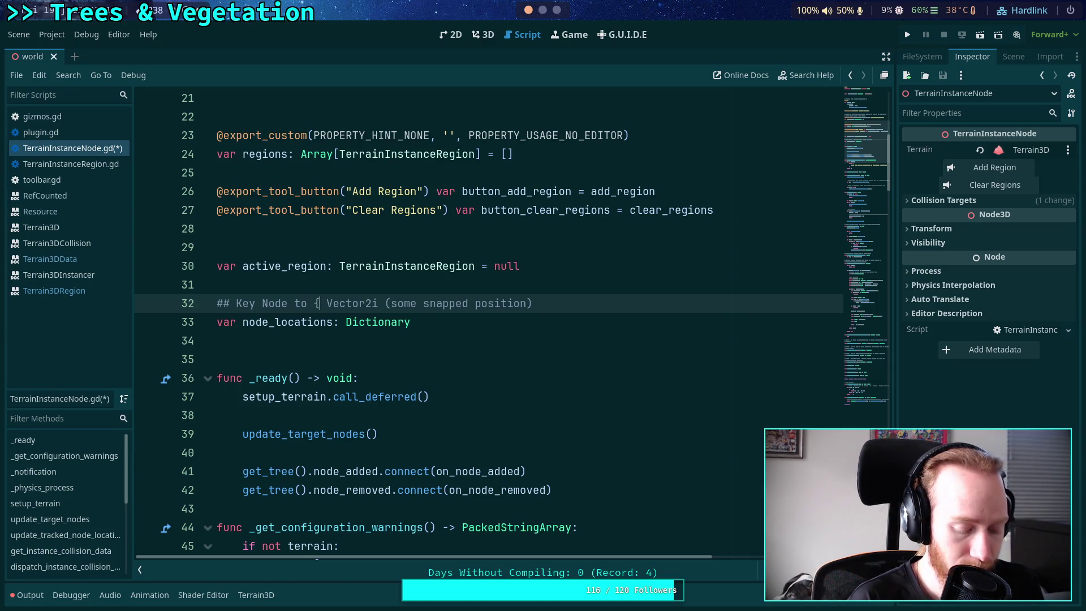
text(snapped:)
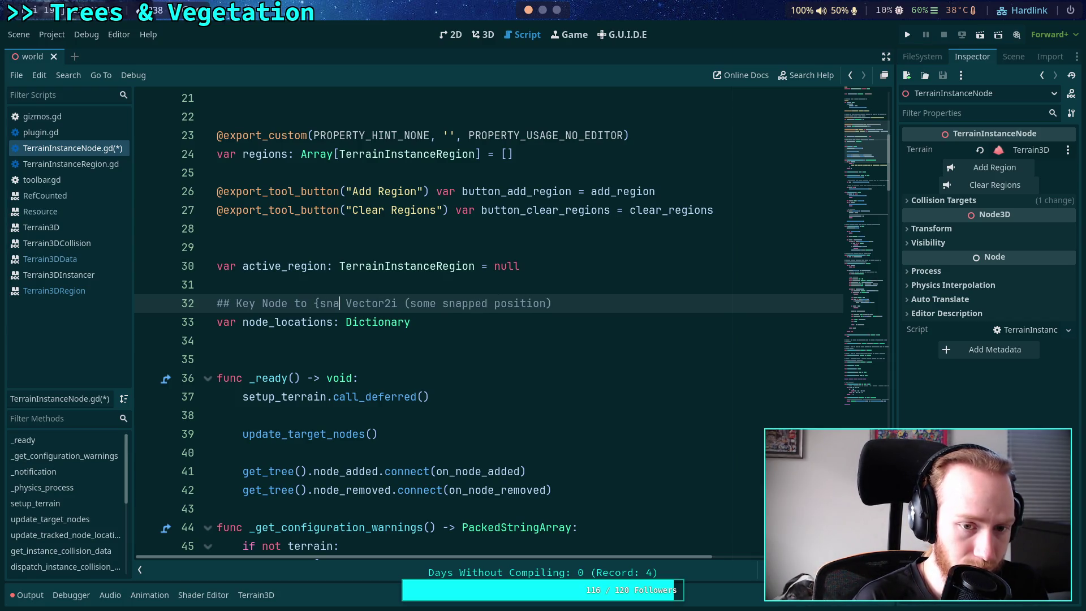
Continue the comment as 'snapped: Vector2i, cache: Variant, modified: bool }'
key(BackSpace)
key(BackSpace)
key(BackSpace)
text(,)
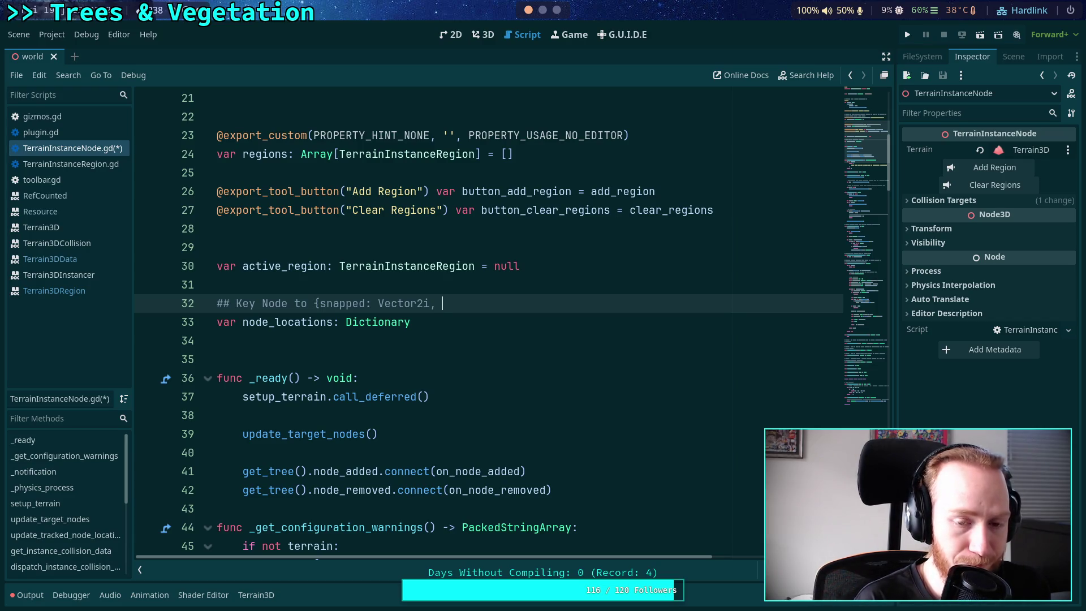
text(data: )
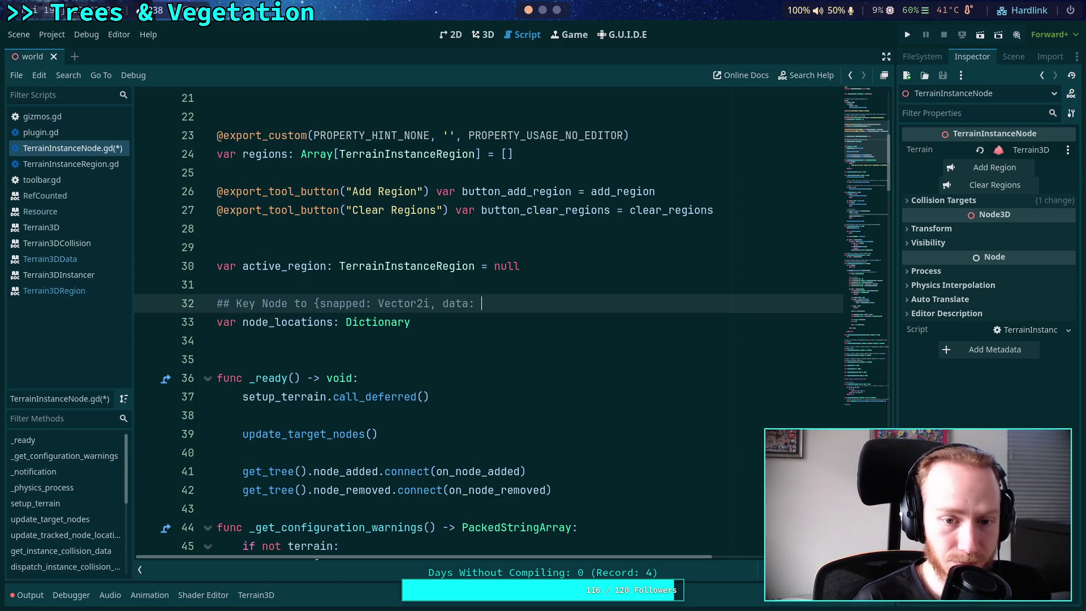
text(Variant)
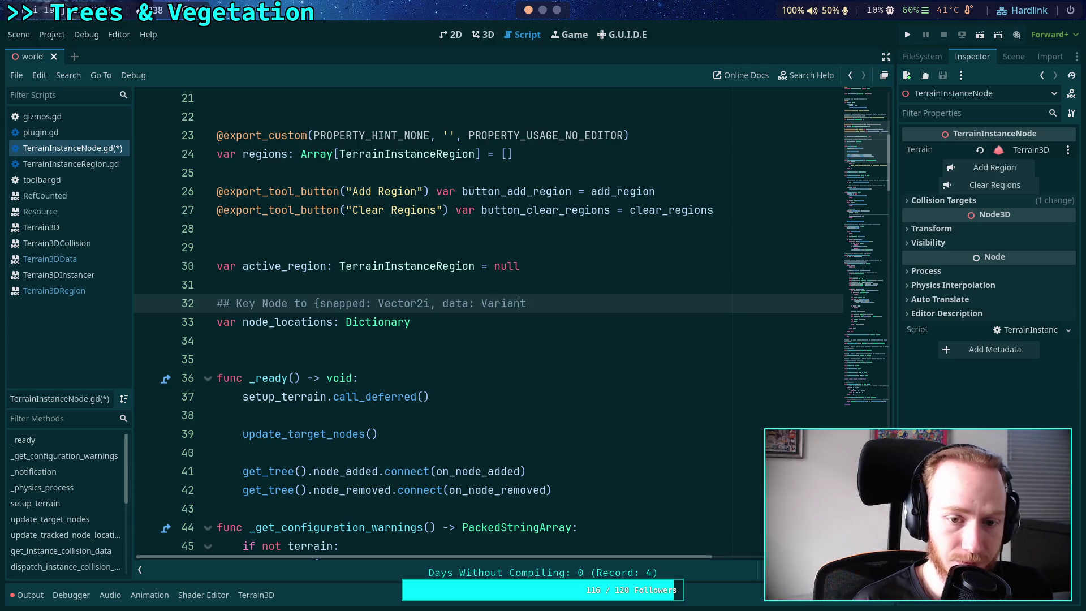
key(BackSpace)
key(BackSpace)
key(BackSpace)
key(Delete)
text(cache:)
key(End)
text(,)
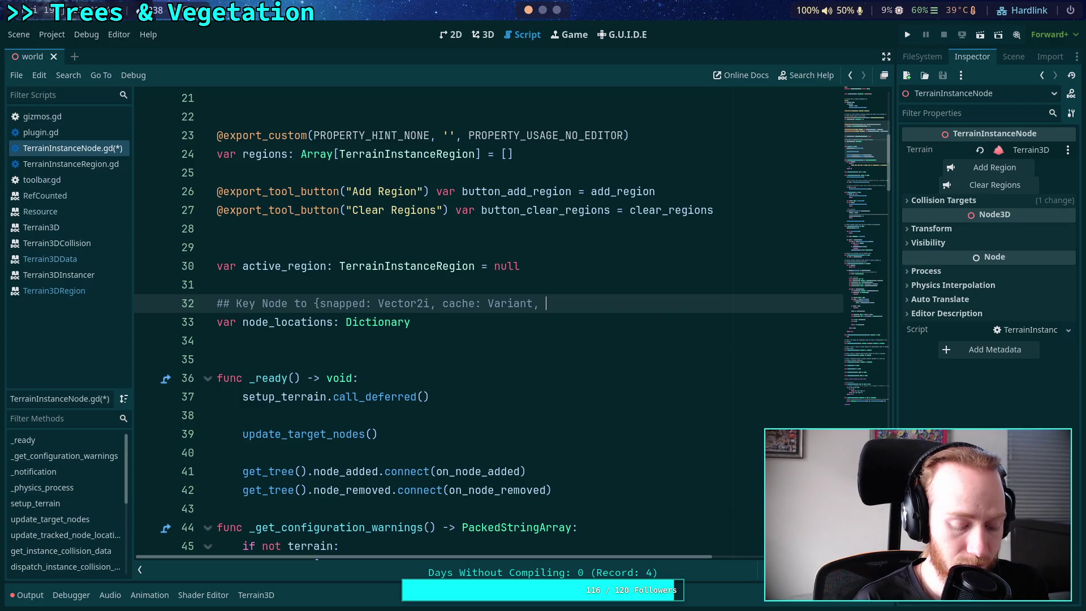
text( modif)
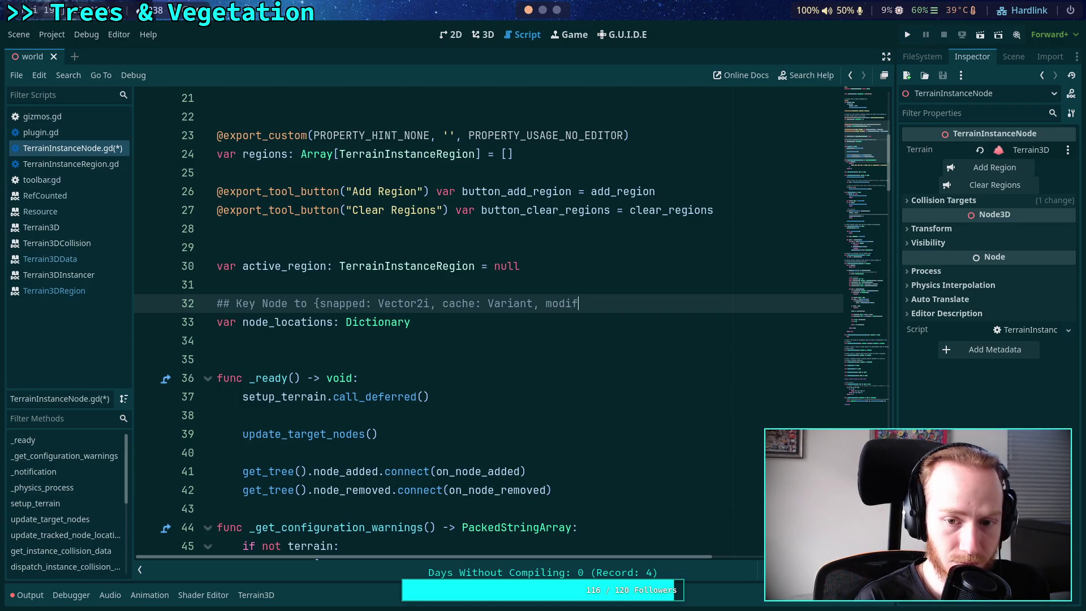
text(ied: bool)
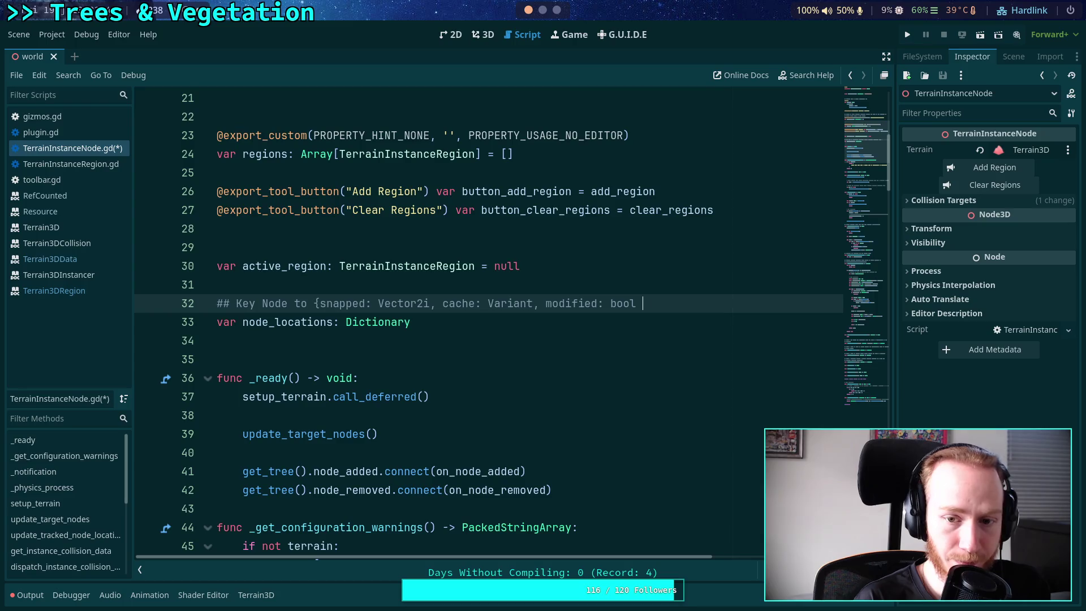
text( })
Change 'Node' to 'Node3D', add 'Value' before the brace, and save the script
click(262, 304)
click(320, 304)
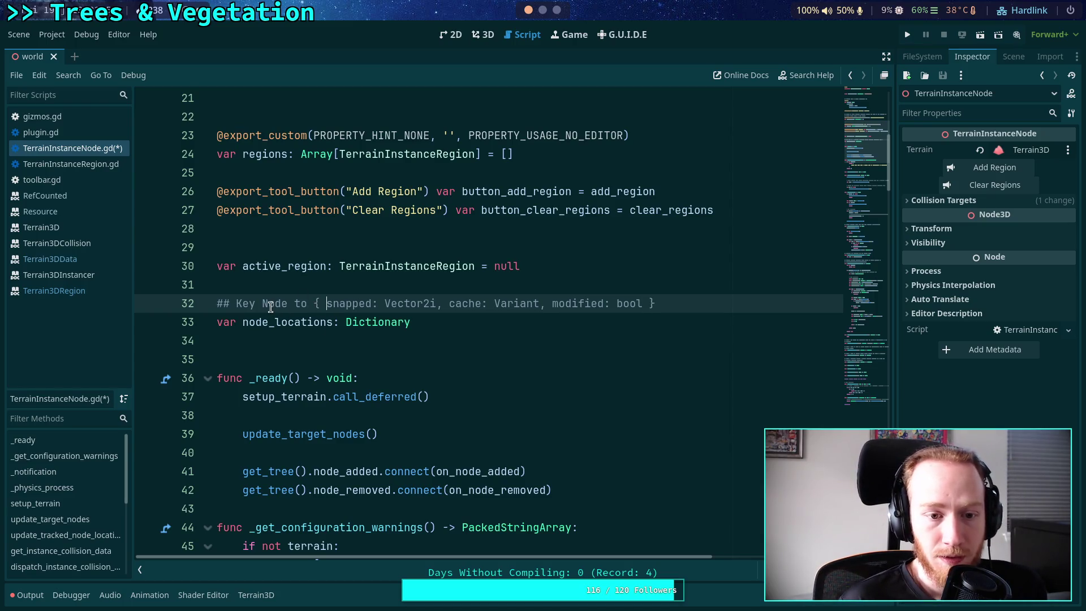
click(287, 303)
text(3D)
click(327, 303)
text(Value)
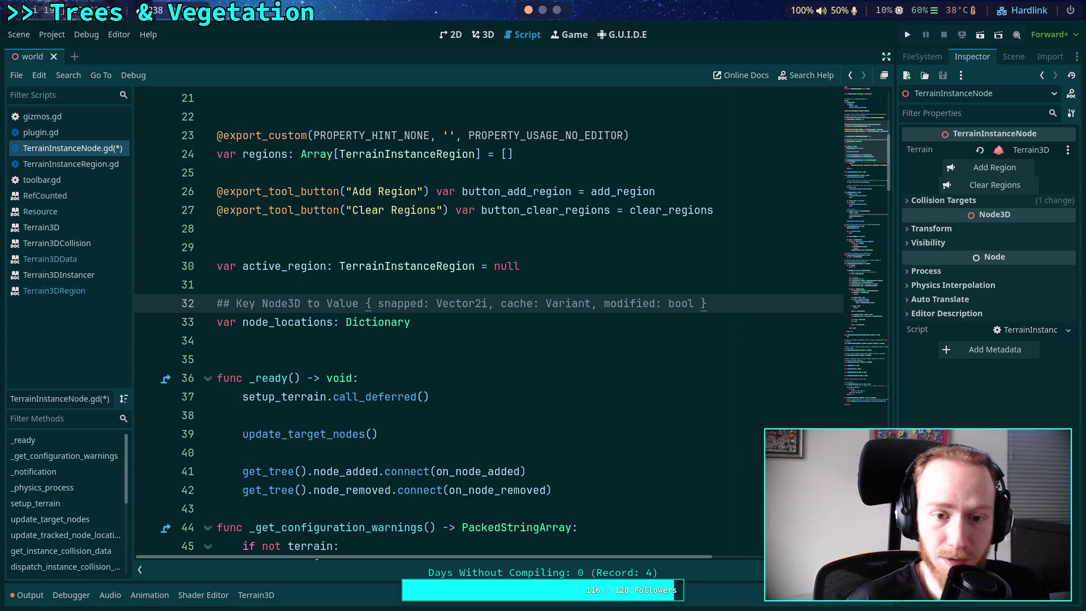
click(397, 321)
click(608, 352)
key(ctrl+s)
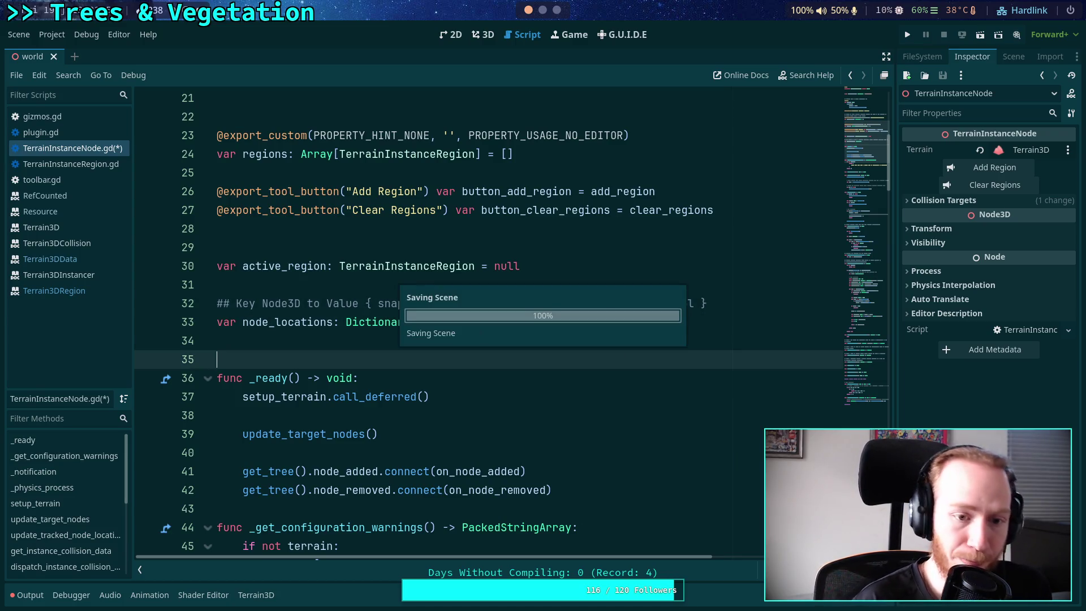
Rename the node_locations declaration to node_data and save
drag(275, 322, 333, 317)
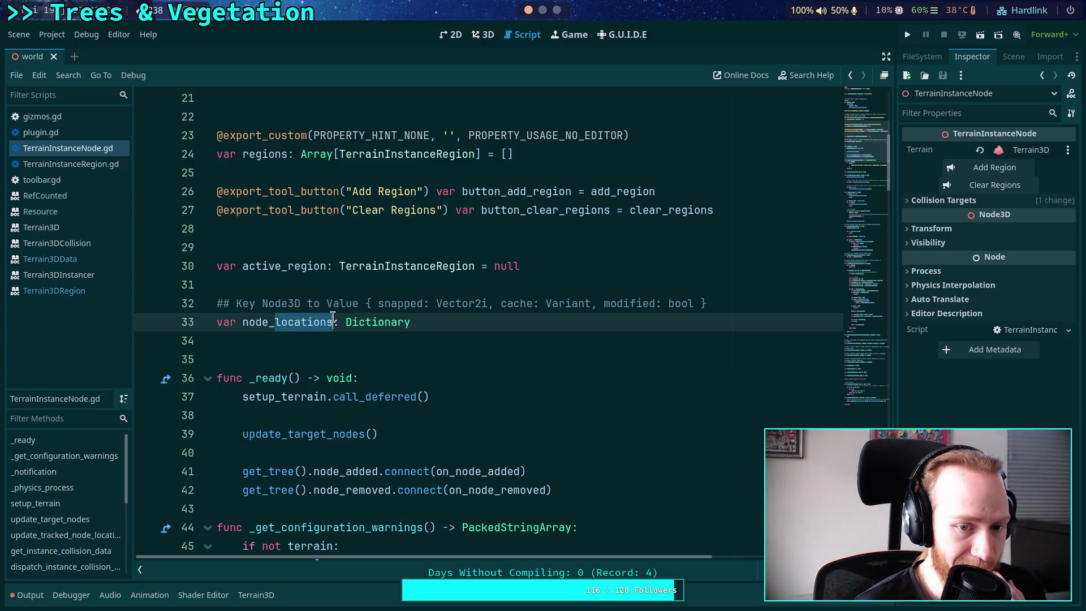
text(data)
key(ctrl+s)
Paste node_data over node_locations on line 86 in update_target_nodes
double_click(291, 324)
key(ctrl+c)
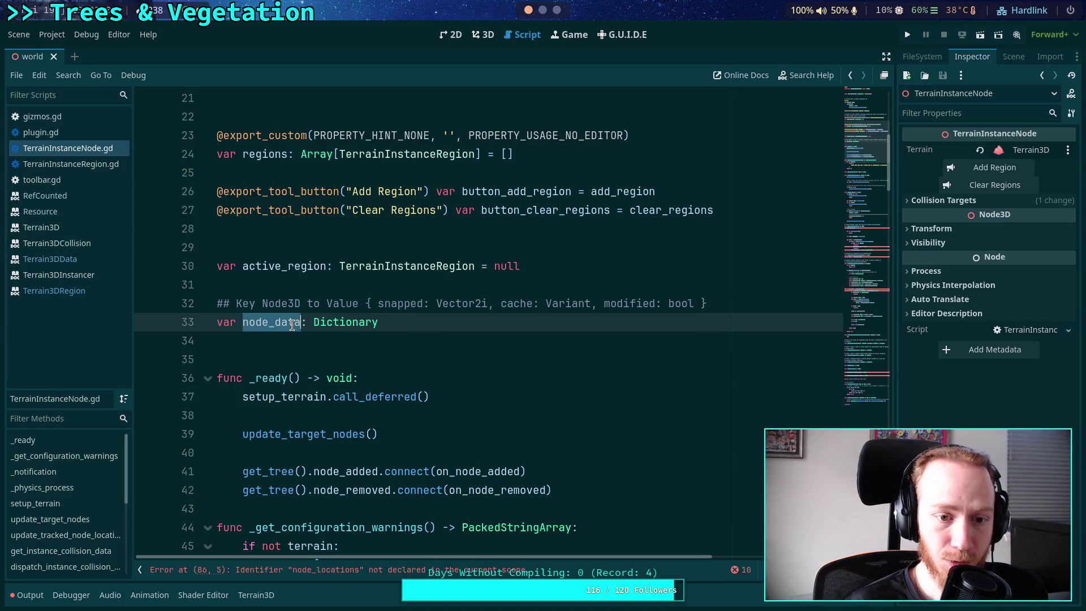
scroll(449, 345, down, 15)
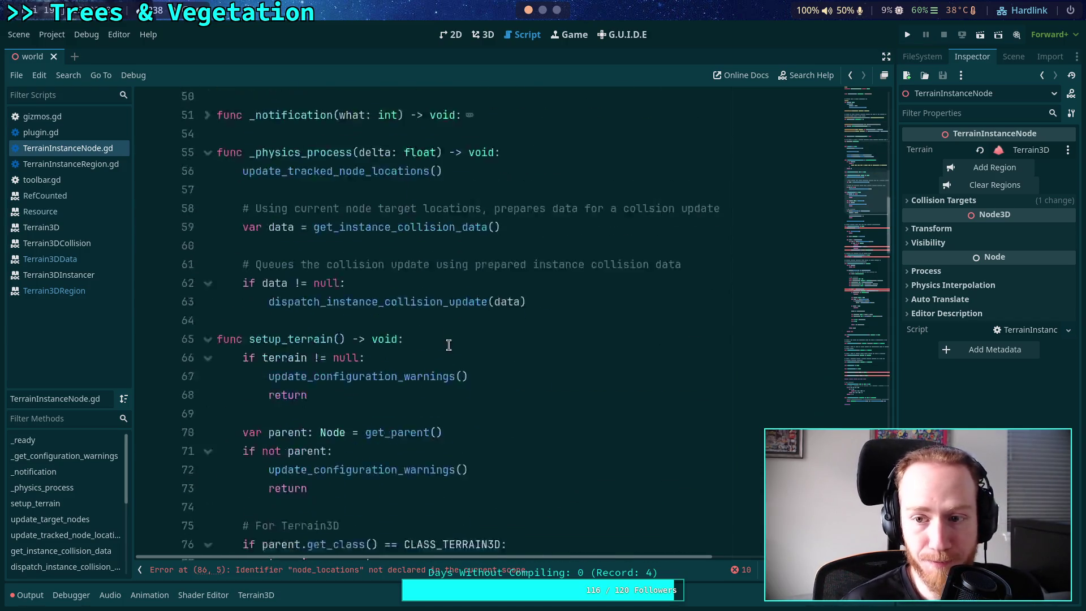
double_click(283, 321)
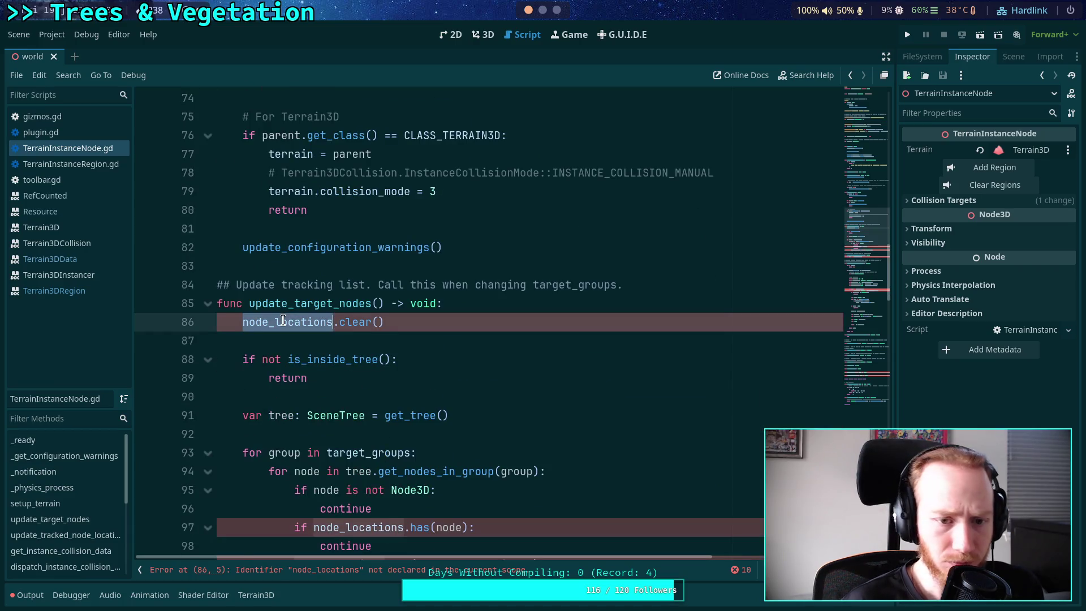
key(ctrl+v)
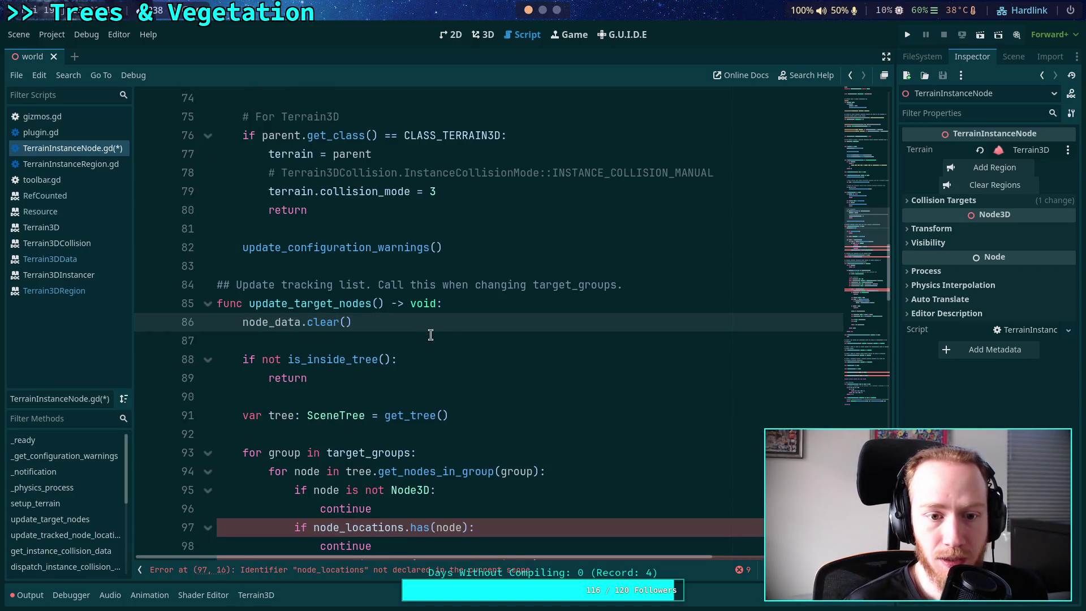
scroll(449, 339, up, 2)
scroll(449, 338, up, 2)
scroll(450, 330, up, 10)
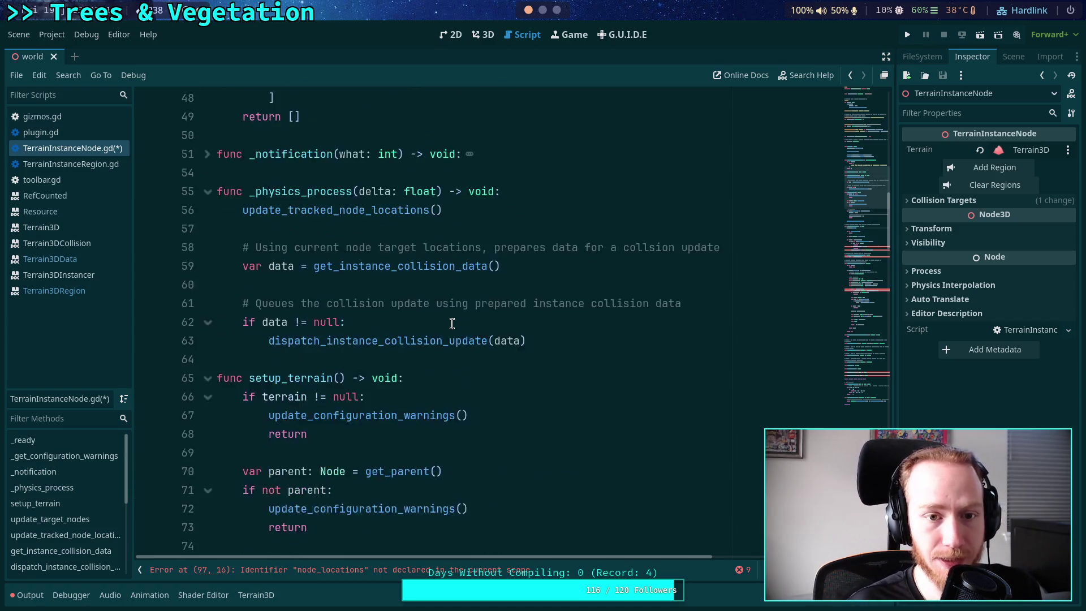
scroll(452, 324, up, 5)
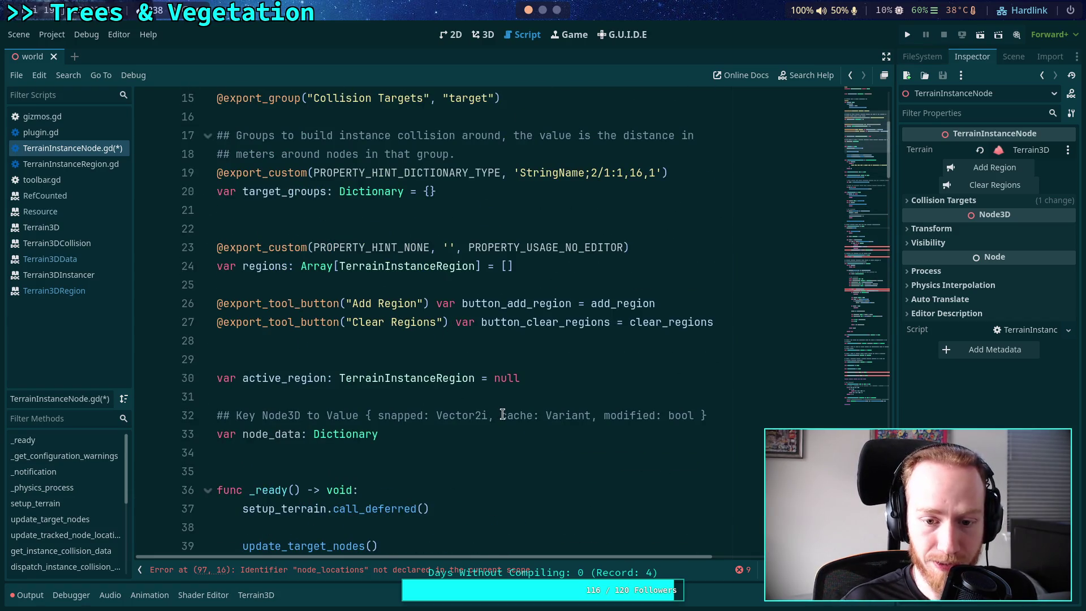
click(495, 417)
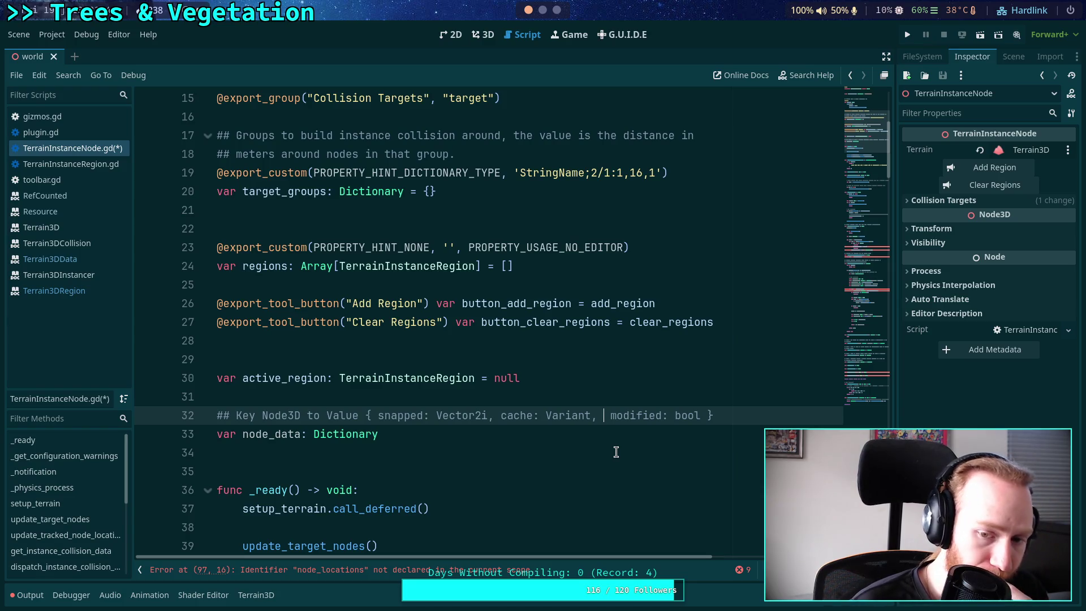
Add 'radius: int,' to the node_data comment and remove the extra space
text(radius)
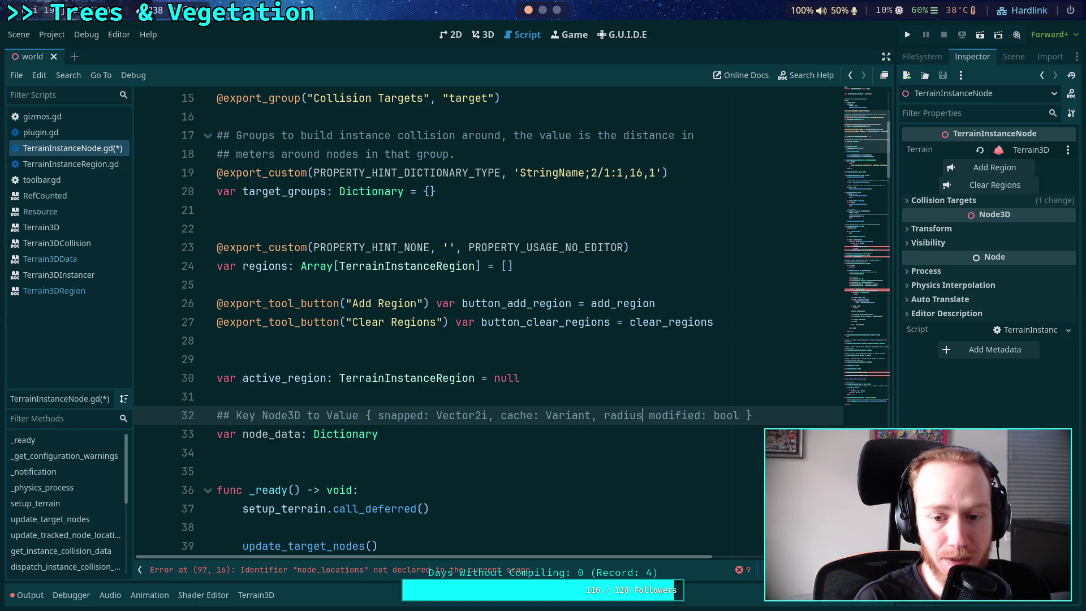
text(: int)
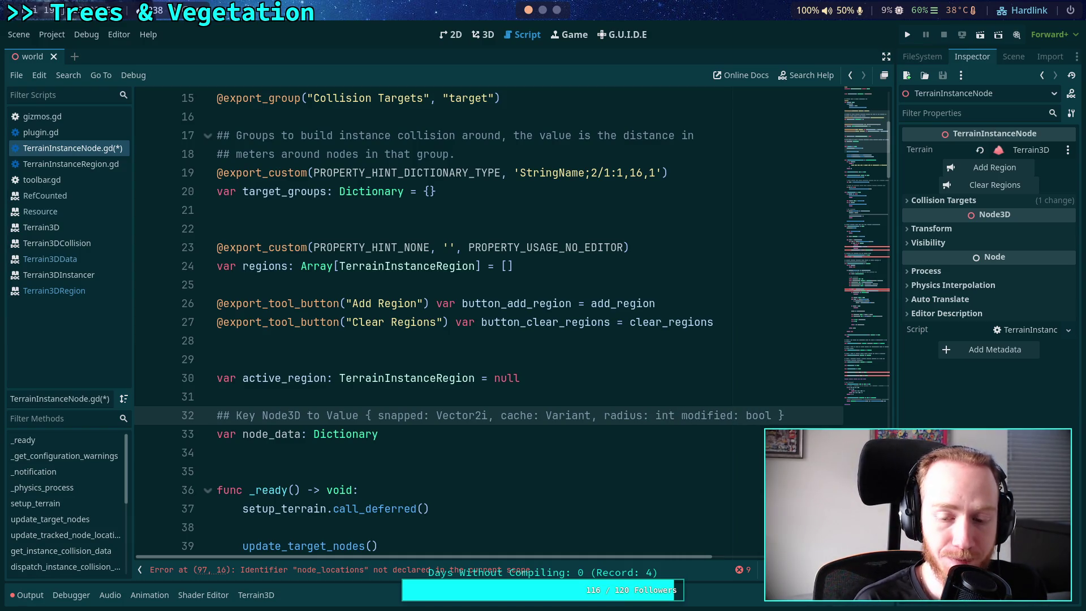
text(,)
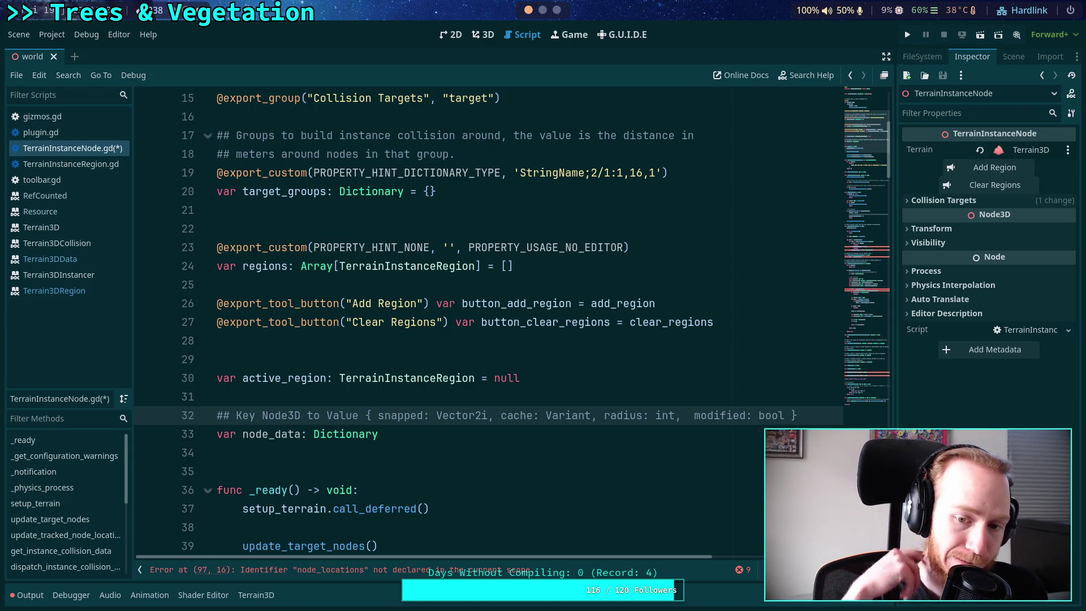
key(BackSpace)
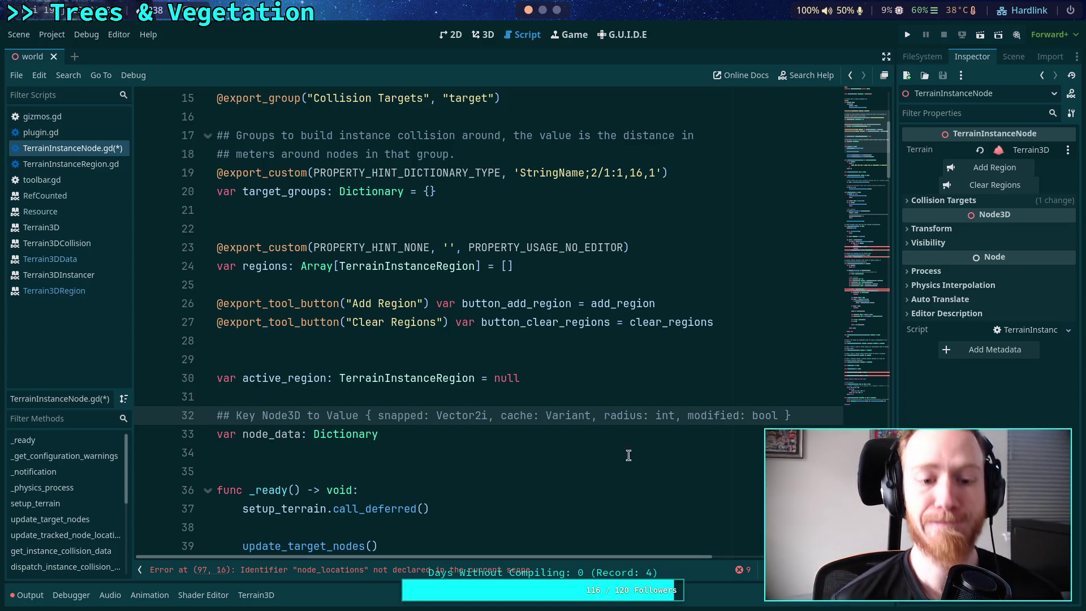
click(554, 454)
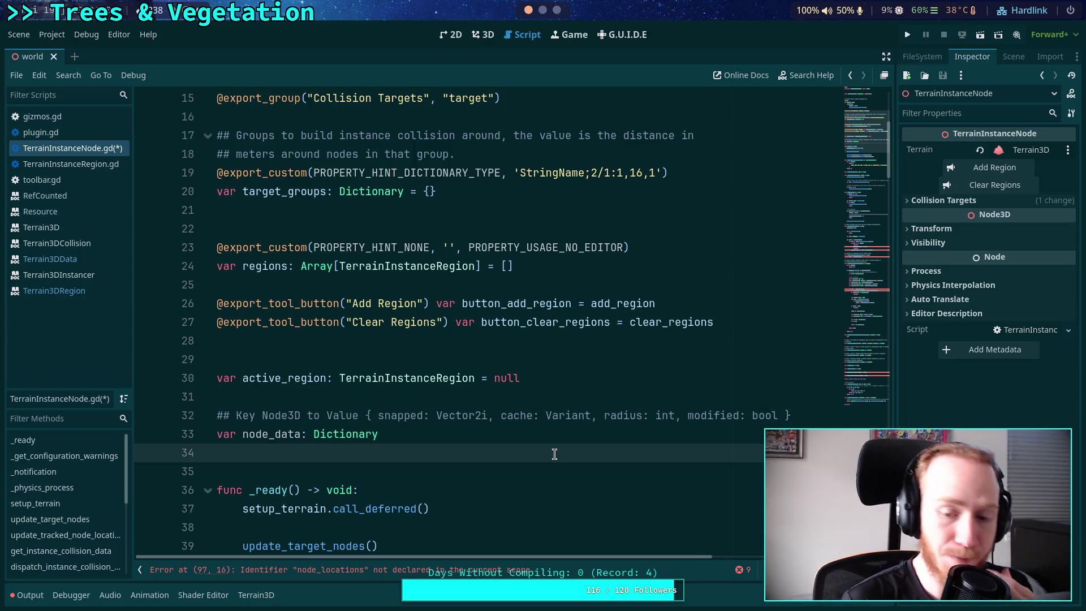
Review the comment's radius, snapped, modified and cache fields by selecting each one
drag(604, 415, 675, 415)
drag(372, 415, 487, 415)
click(686, 415)
drag(687, 415, 779, 415)
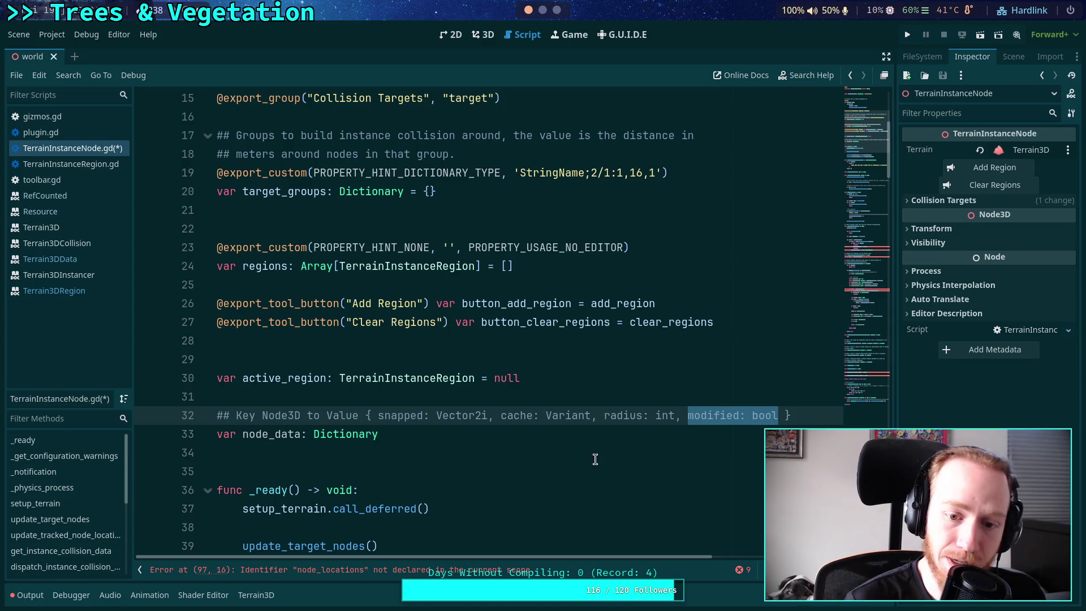
drag(501, 419, 590, 415)
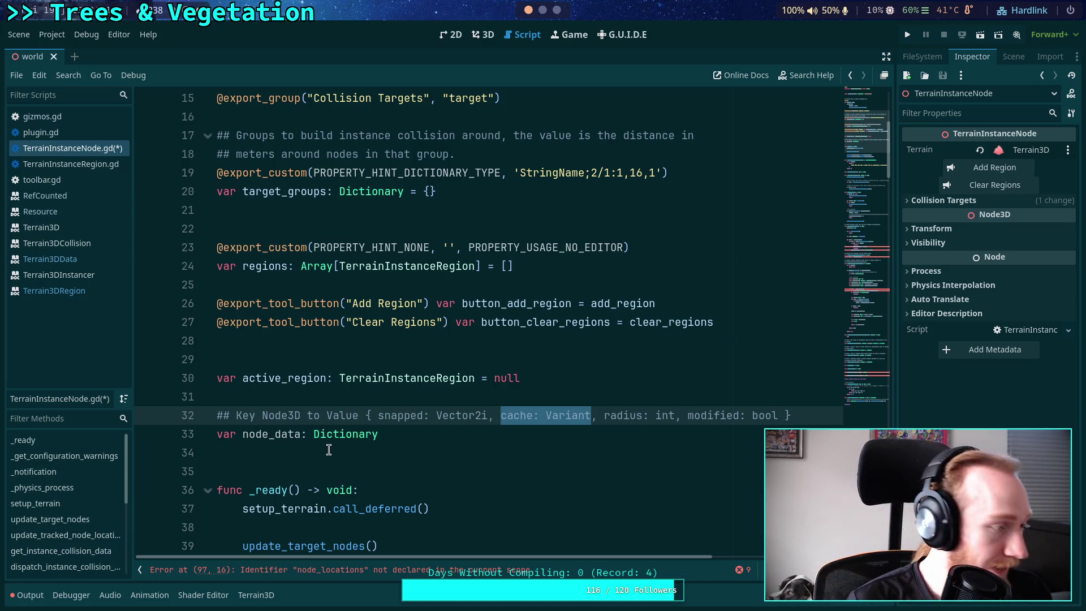
click(513, 415)
drag(498, 416, 590, 415)
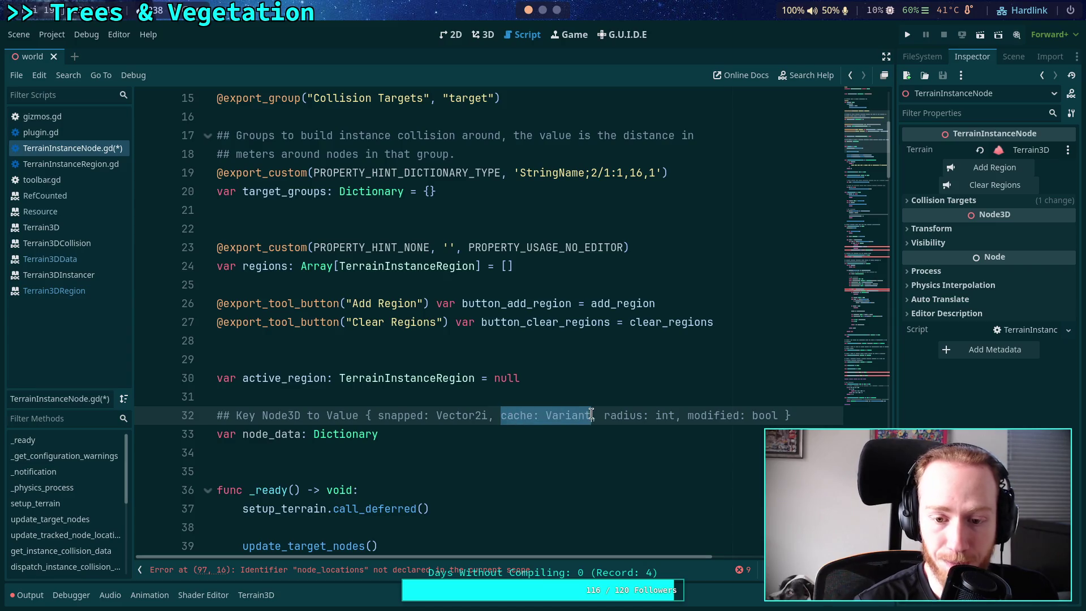
click(531, 454)
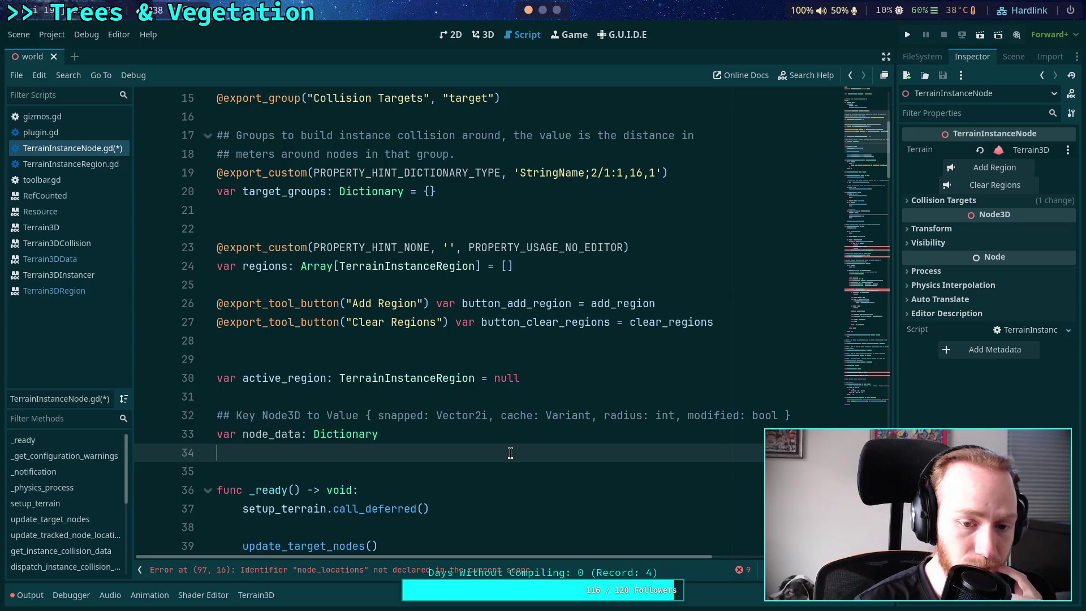
scroll(460, 450, down, 2)
Unfold the update_tracked_node_locations loop and rename node_locations to node_data on line 103
scroll(459, 436, down, 20)
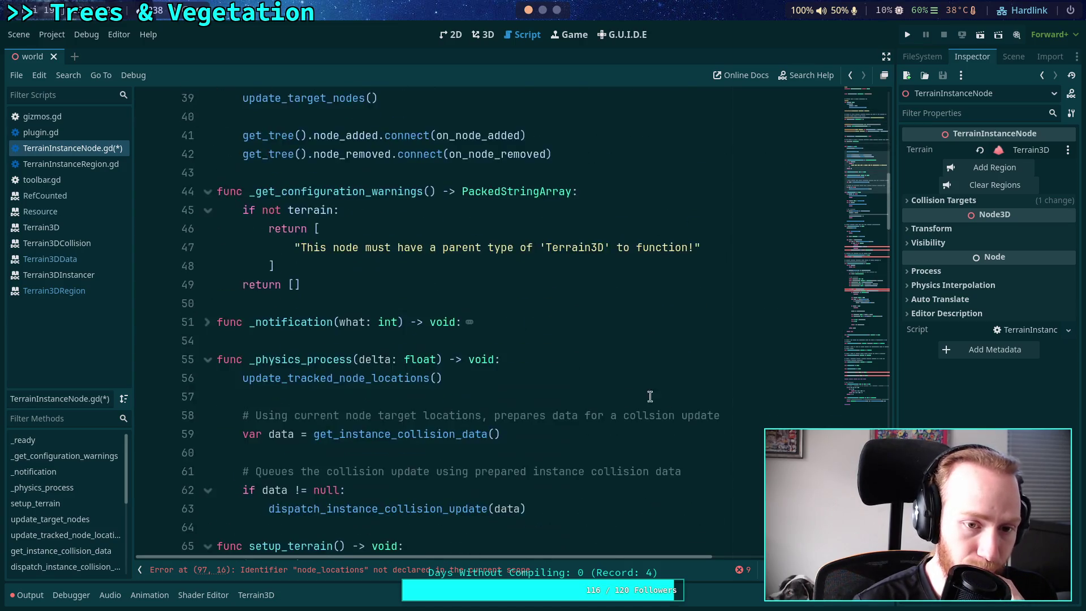
scroll(668, 399, down, 2)
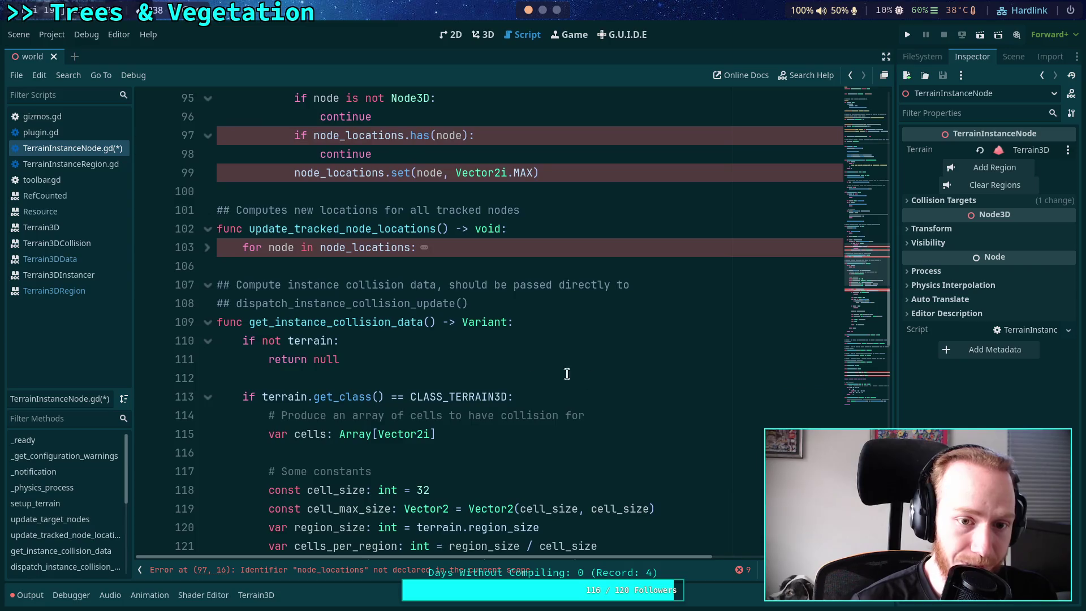
click(207, 248)
scroll(385, 316, up, 2)
click(514, 377)
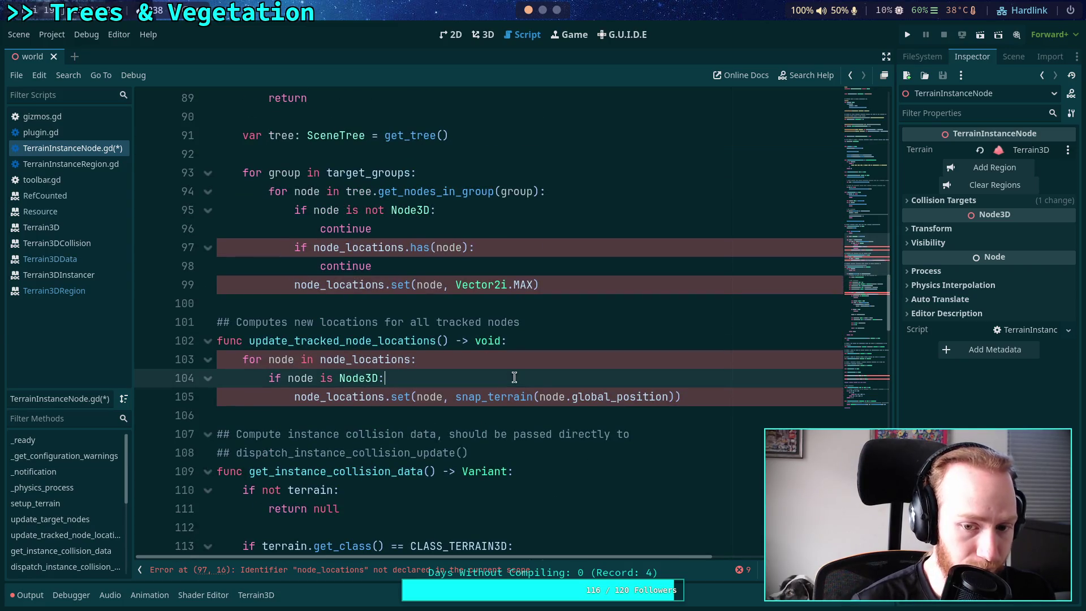
key(Return)
text(var last_pos:)
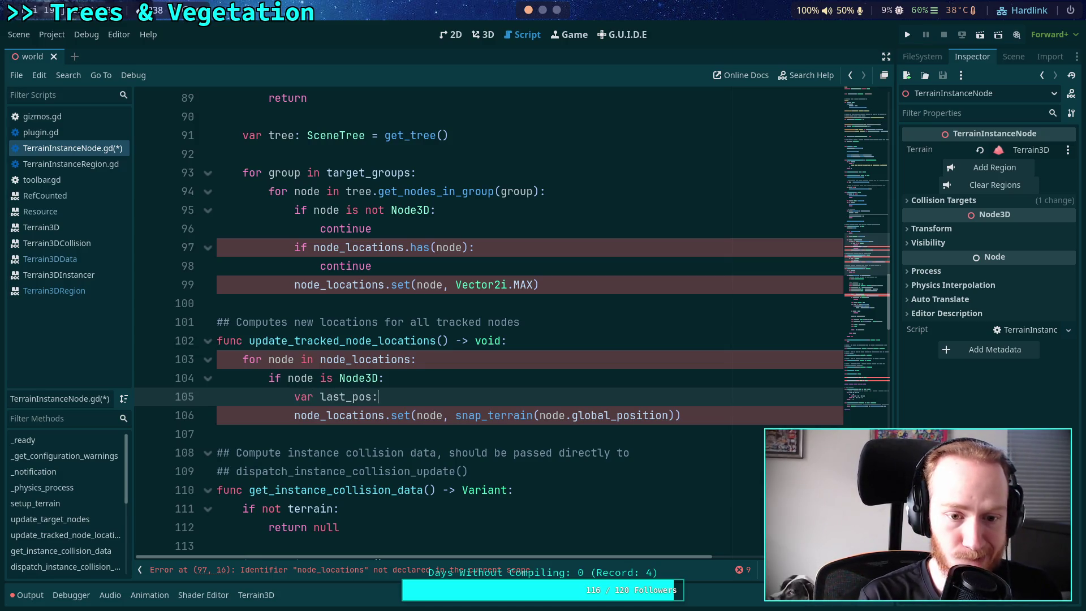
drag(358, 359, 410, 359)
key(BackSpace)
key(BackSpace)
text(data)
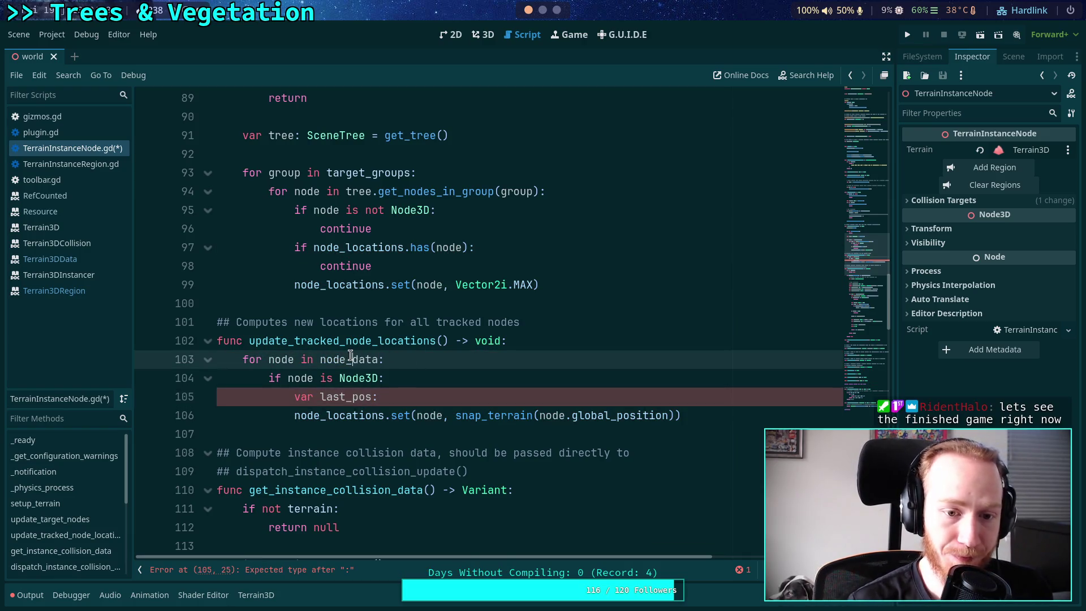
Rename line 106 to node_data and add 'var last_pos: Vector2i = node_data.get(node)'
double_click(339, 415)
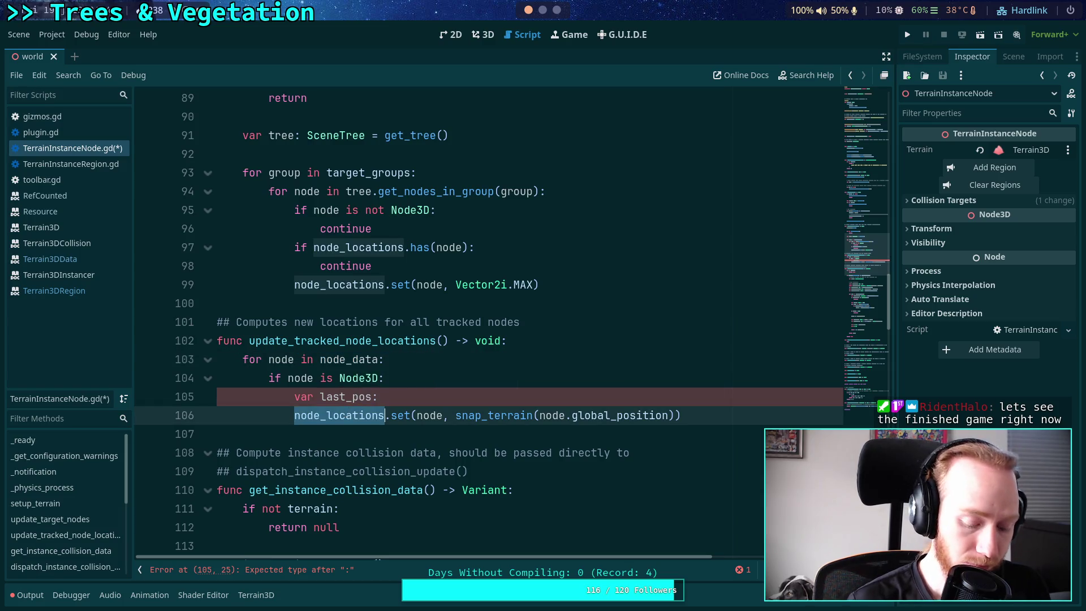
text(node_data)
click(472, 395)
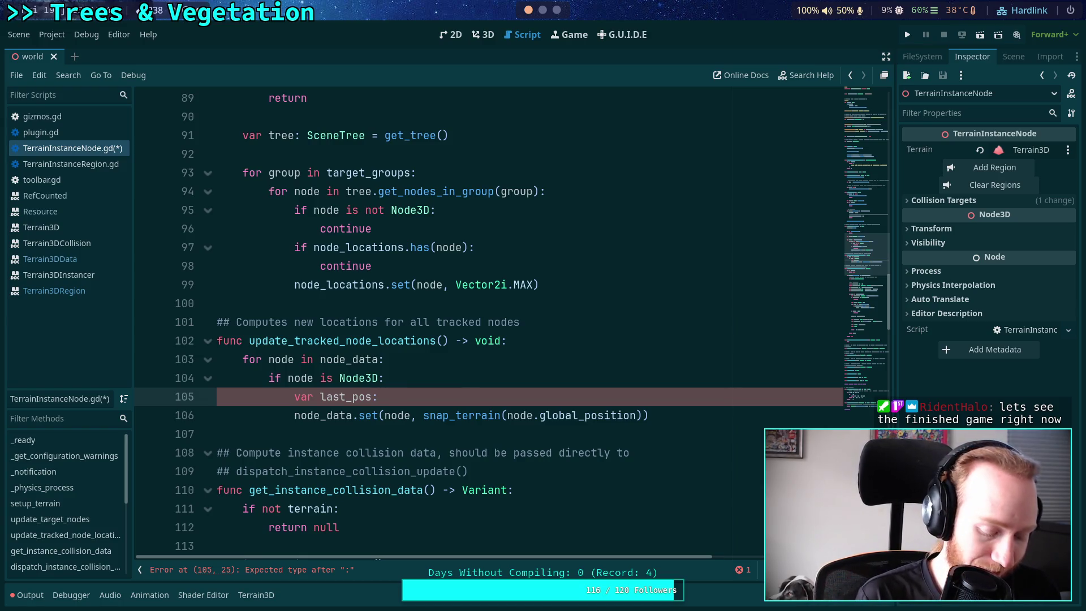
text(Vace)
key(BackSpace)
key(BackSpace)
key(BackSpace)
text(ect)
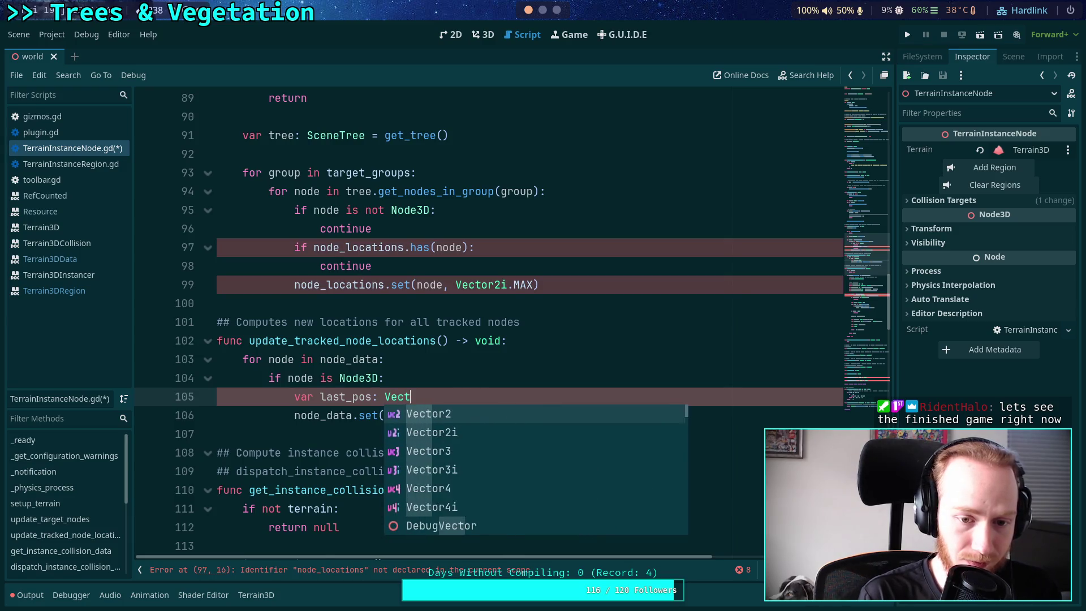
text(or2i = )
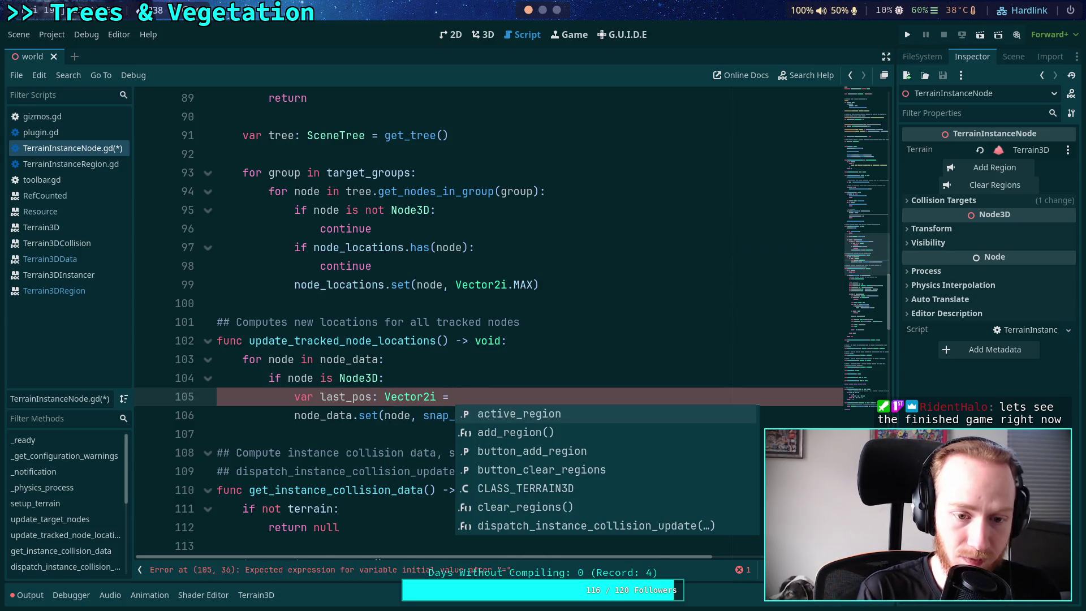
text(node_data)
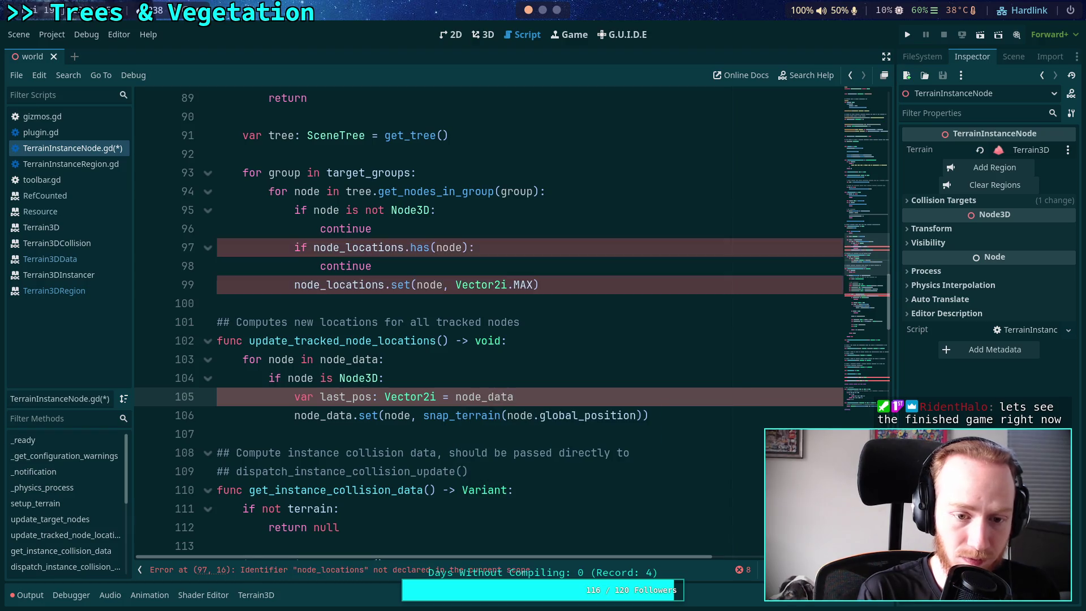
text(.get()
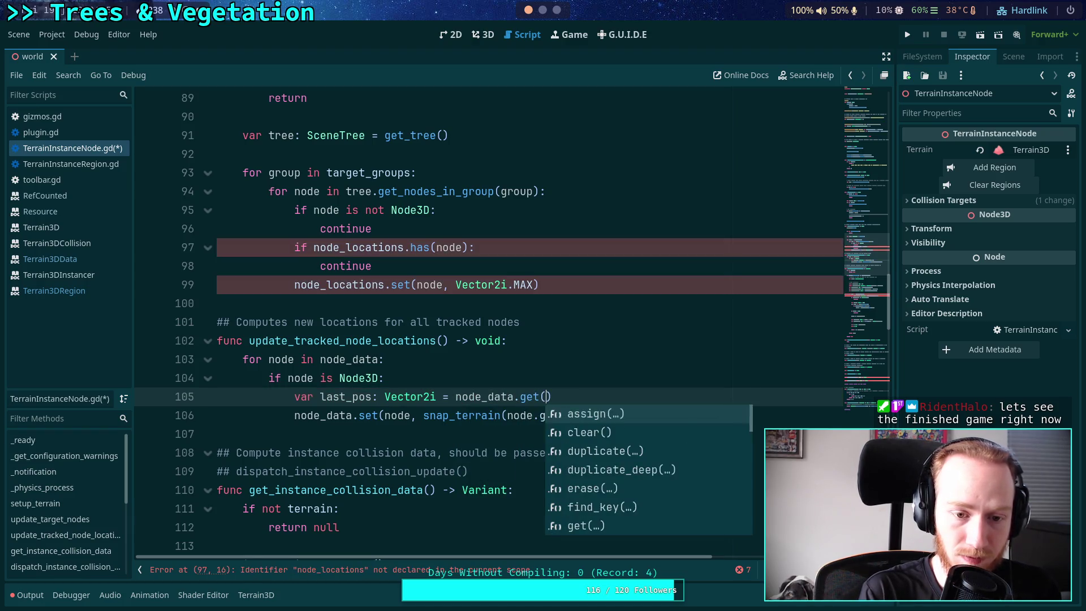
text(node)
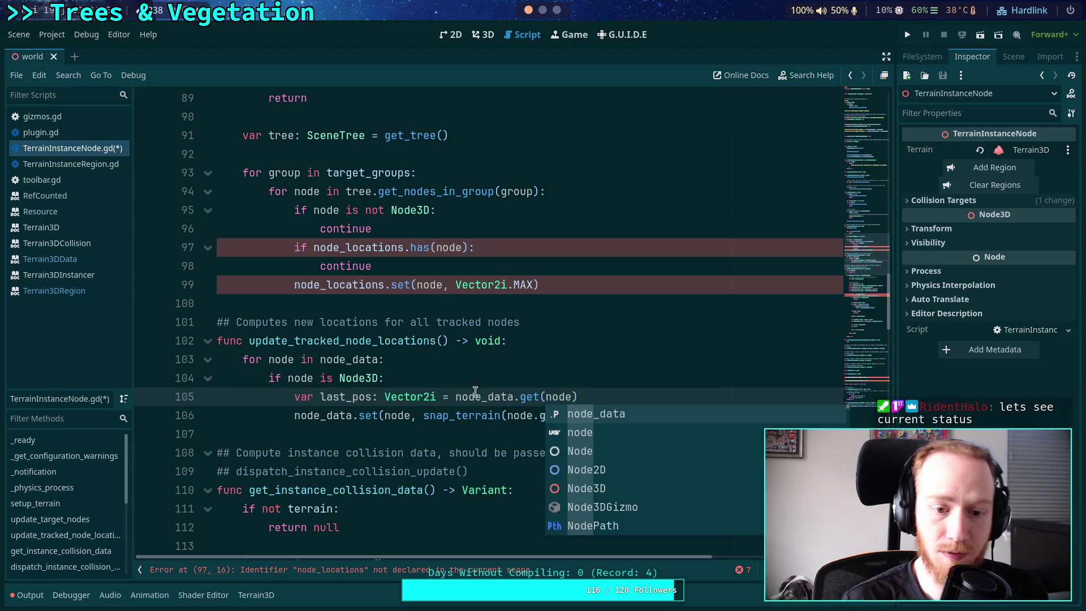
key(Escape)
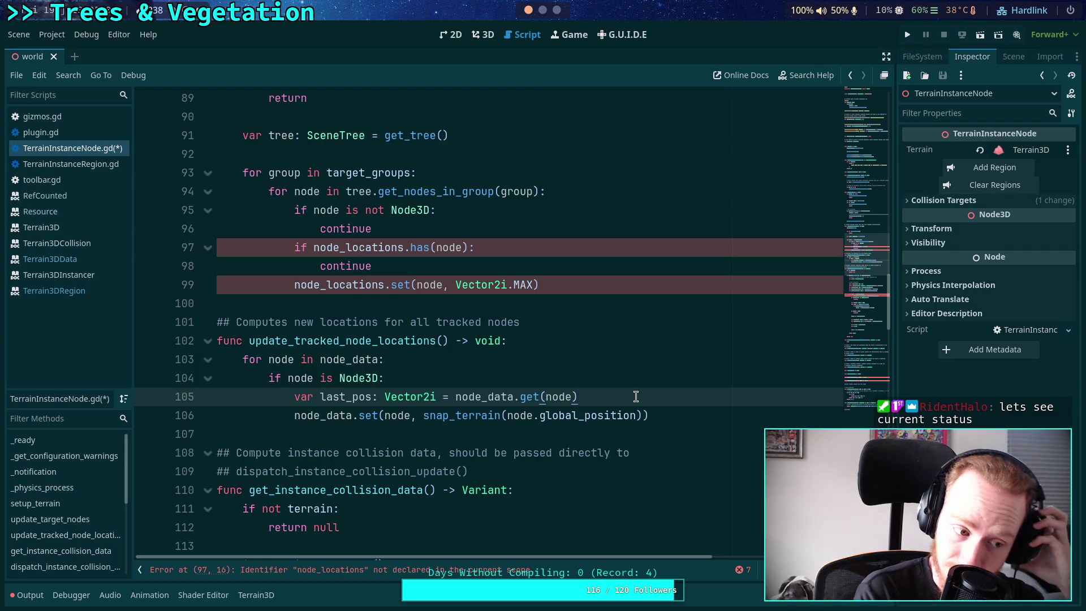
In the 3D view, select Terrain3D and show its instance collision shapes
click(483, 34)
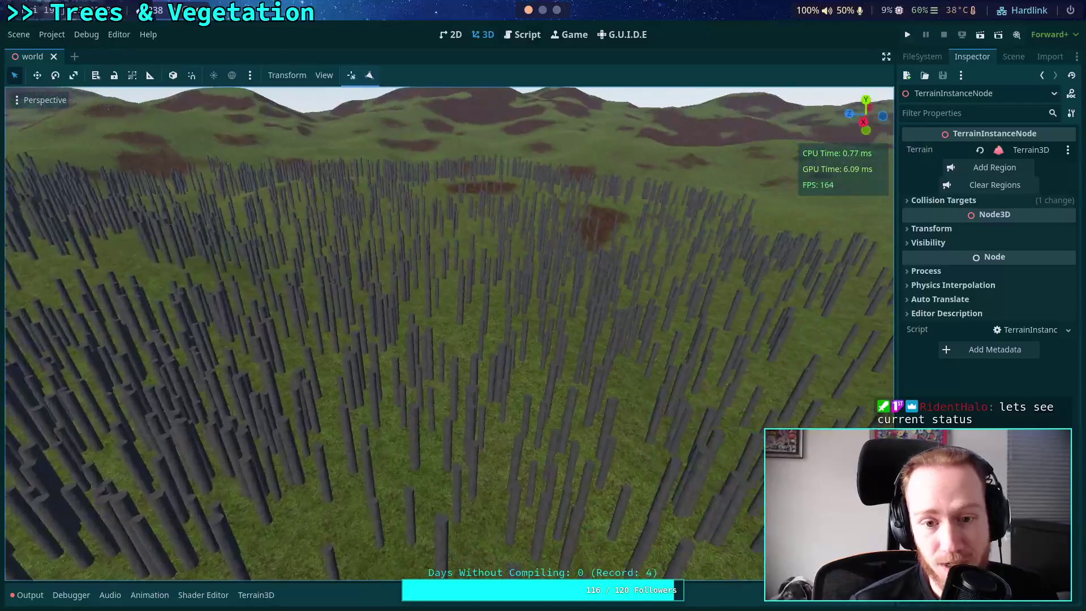
click(1011, 56)
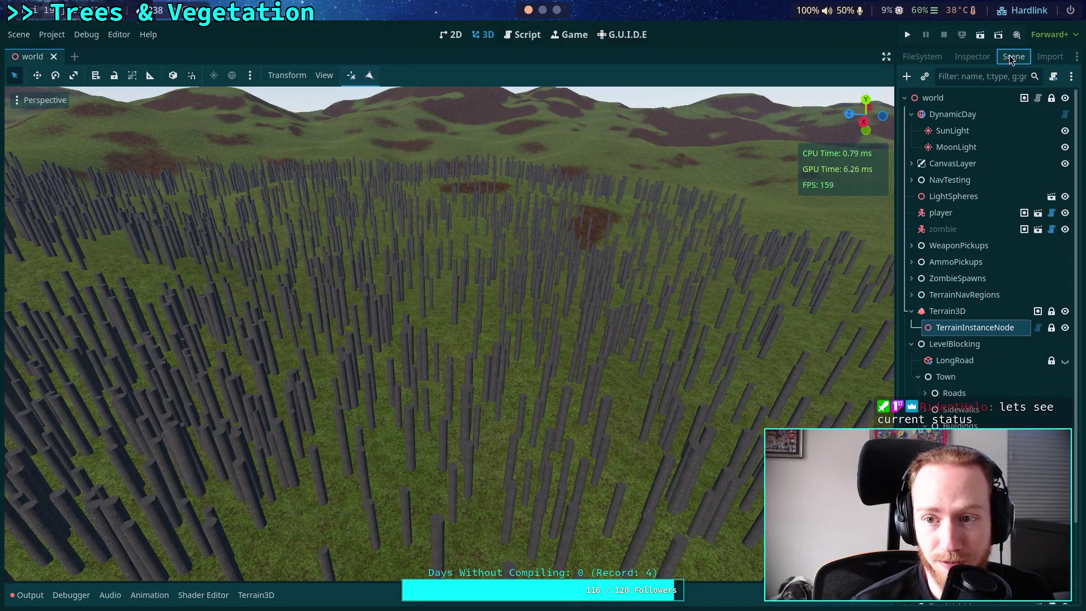
click(967, 312)
click(964, 59)
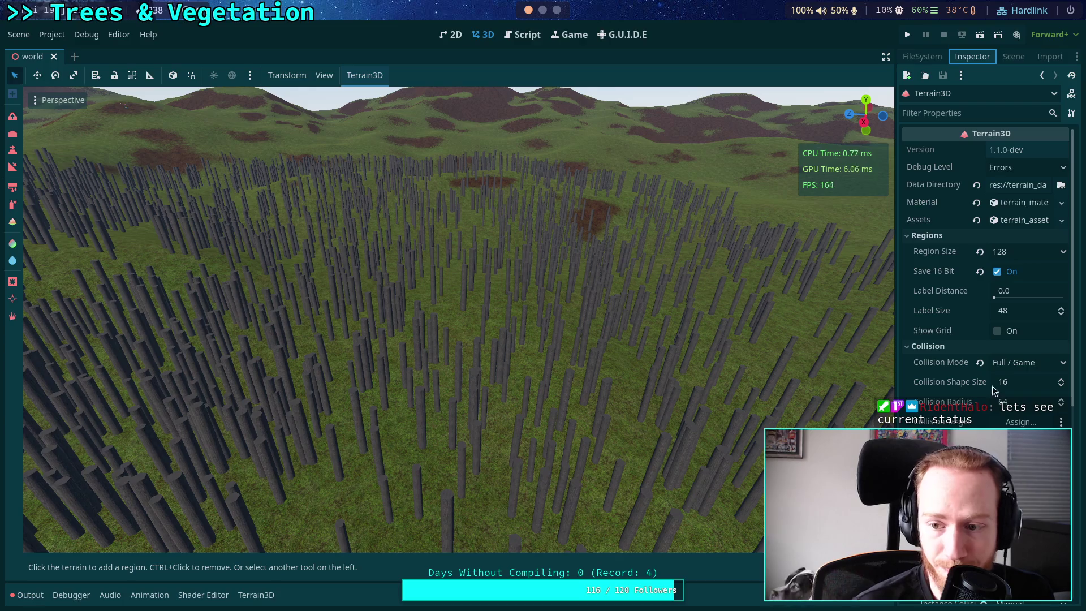
scroll(995, 390, down, 5)
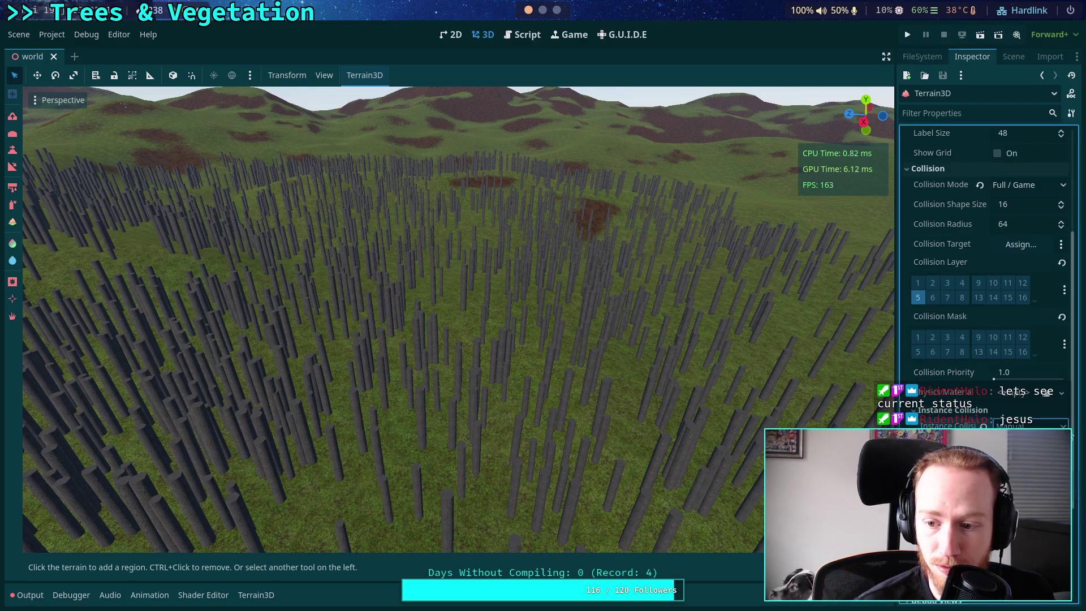
click(1018, 447)
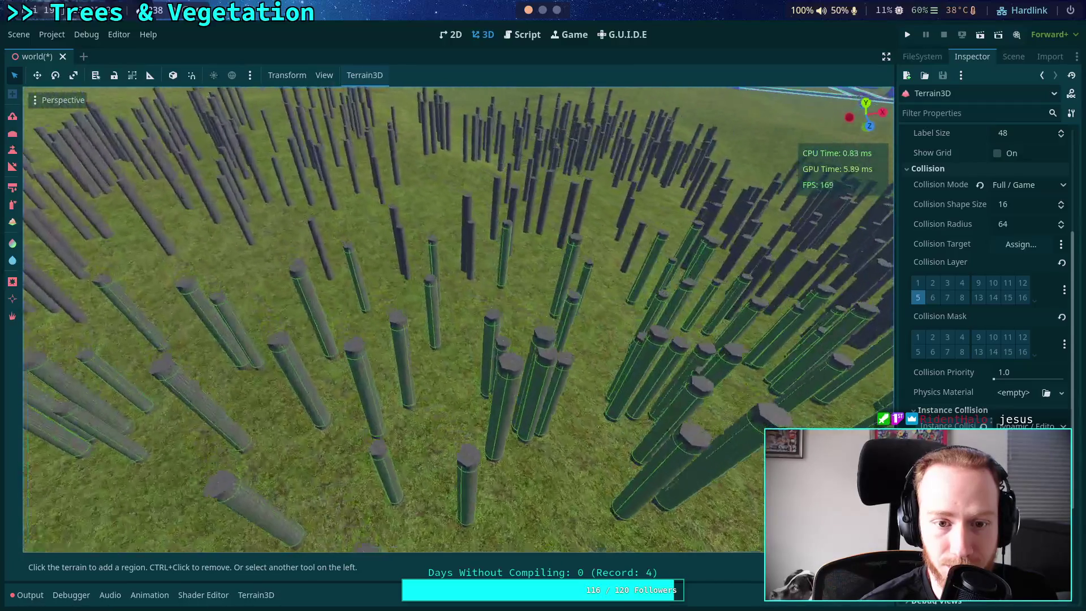
Try Dynamic / Game instance collision, set it back to Manual, and save the scene
click(1033, 425)
click(1033, 446)
click(1032, 425)
click(1033, 452)
key(ctrl+s)
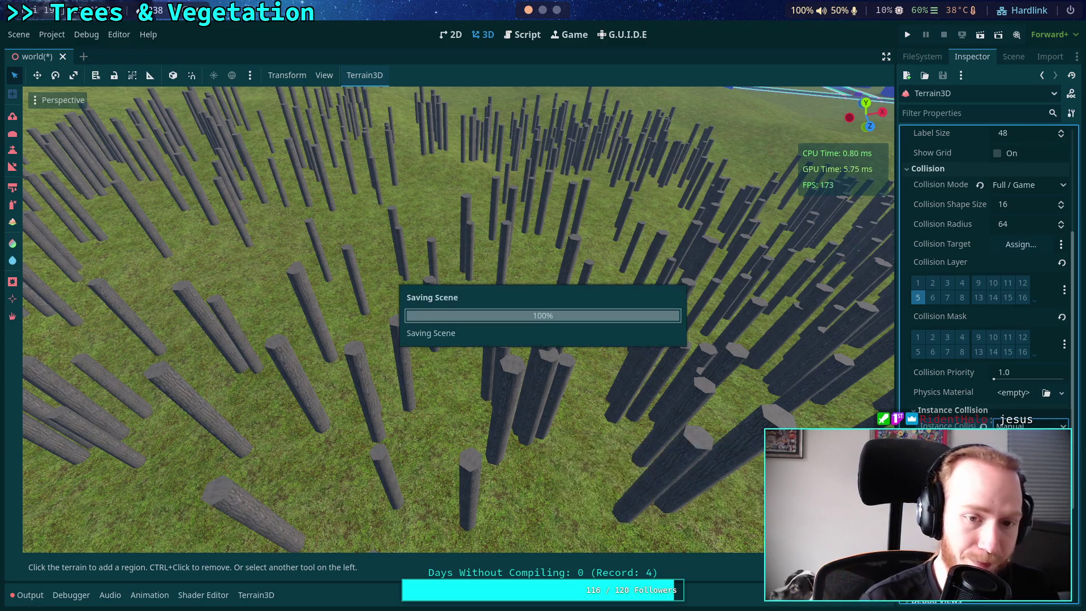
click(522, 35)
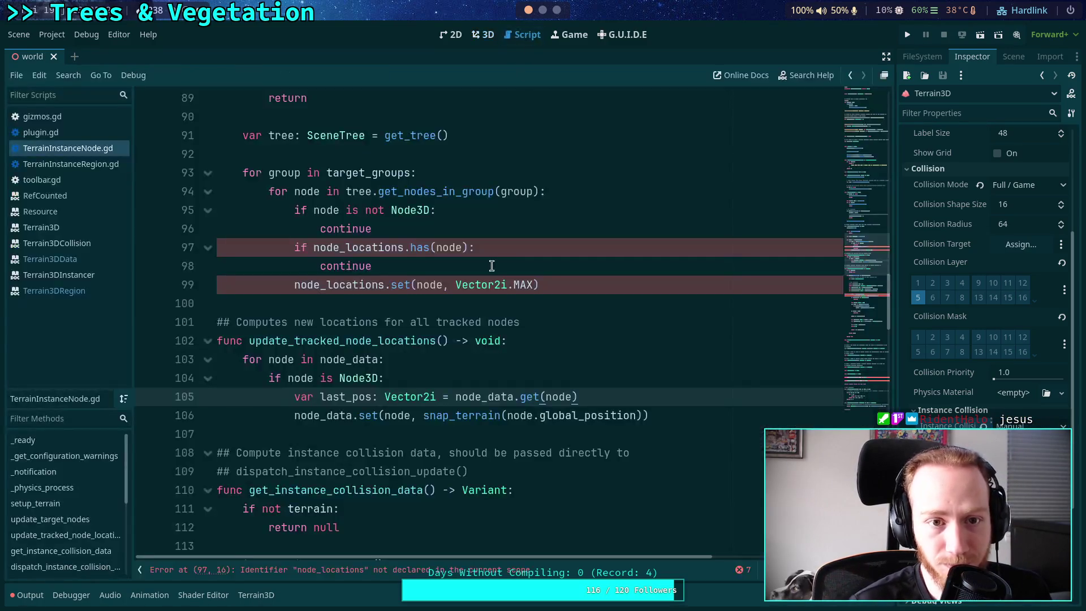
Change node_locations to node_data on lines 97 and 99, deleting the Vector2i.MAX argument
scroll(503, 249, up, 2)
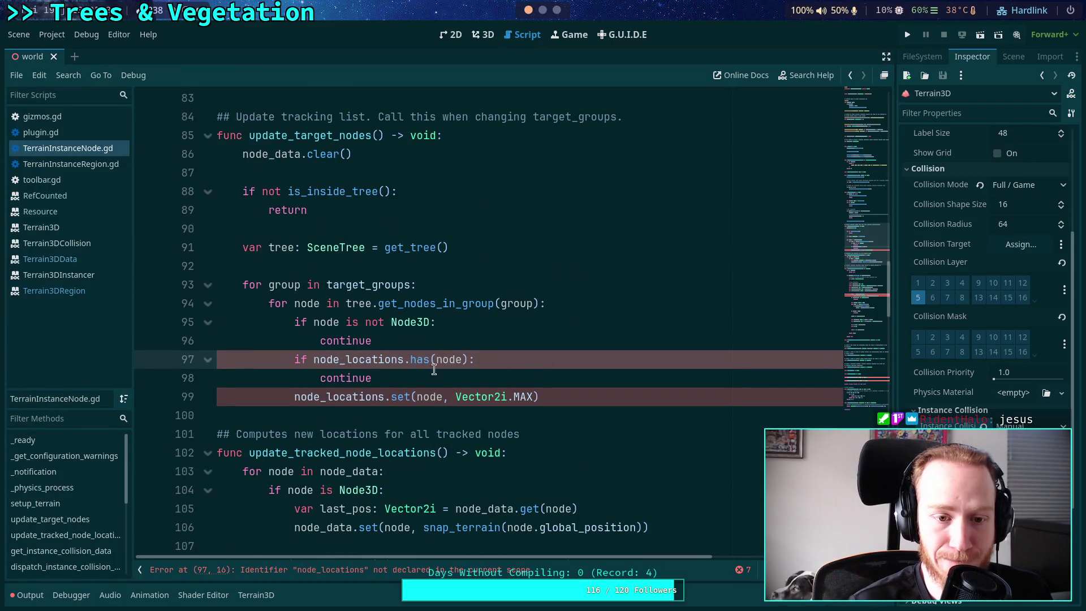
scroll(396, 361, down, 1)
scroll(374, 362, up, 1)
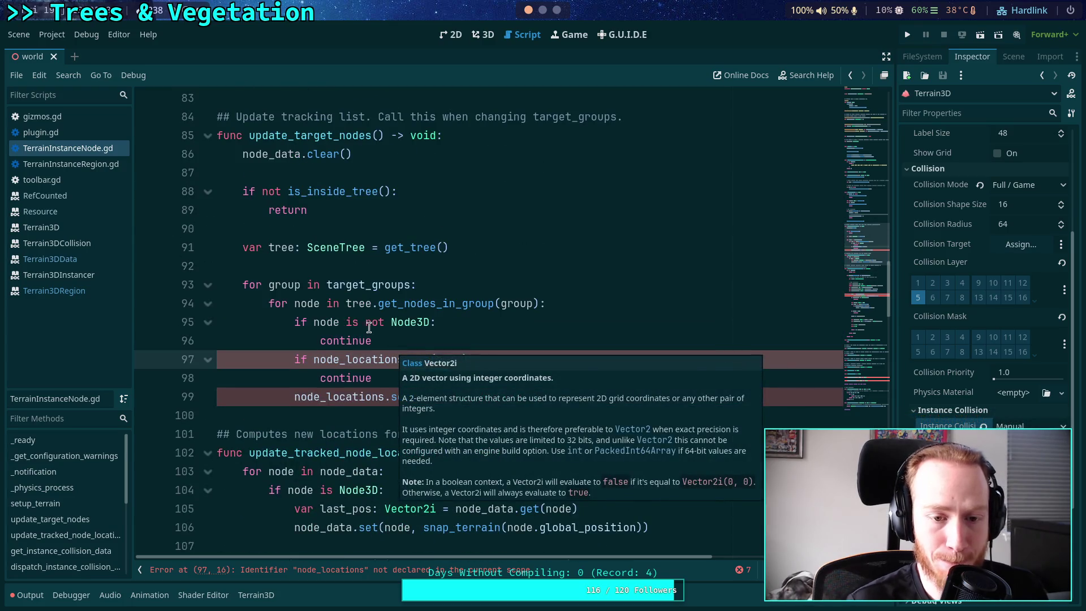
double_click(348, 362)
text(node_data)
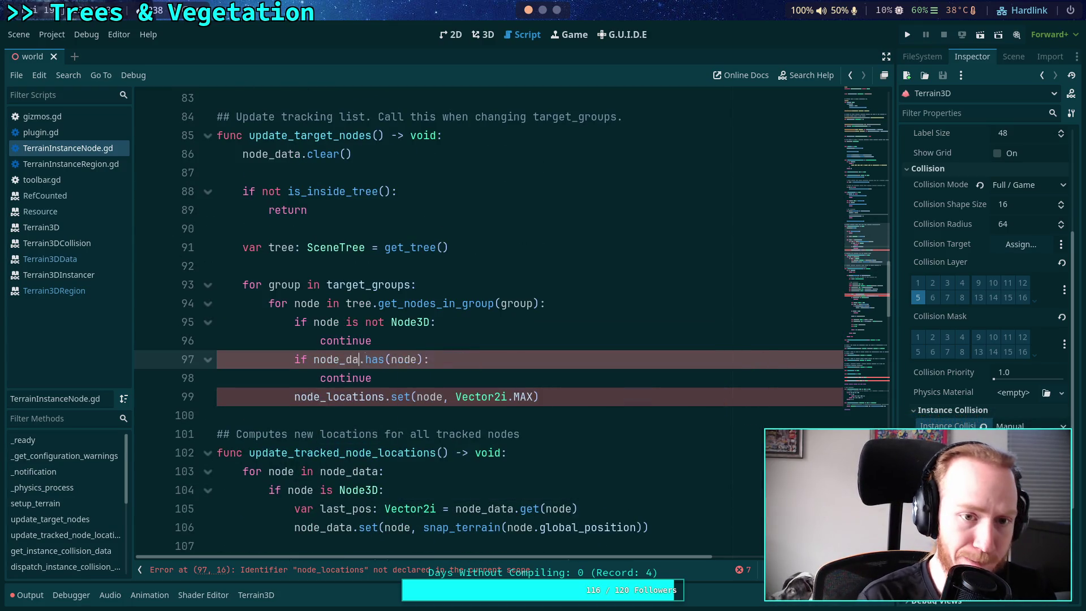
scroll(412, 296, up, 1)
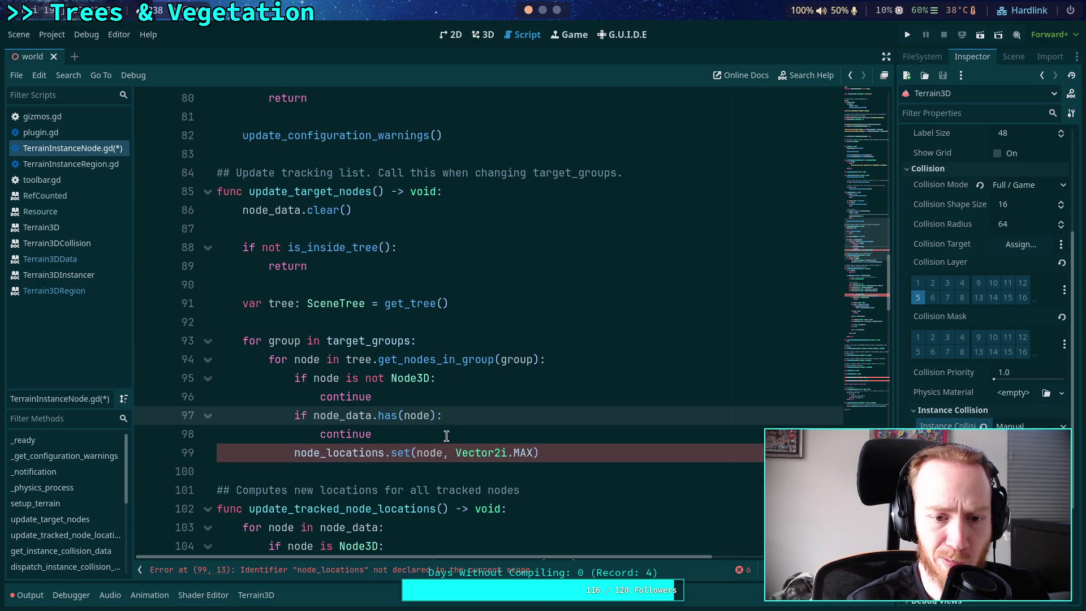
drag(385, 453, 331, 456)
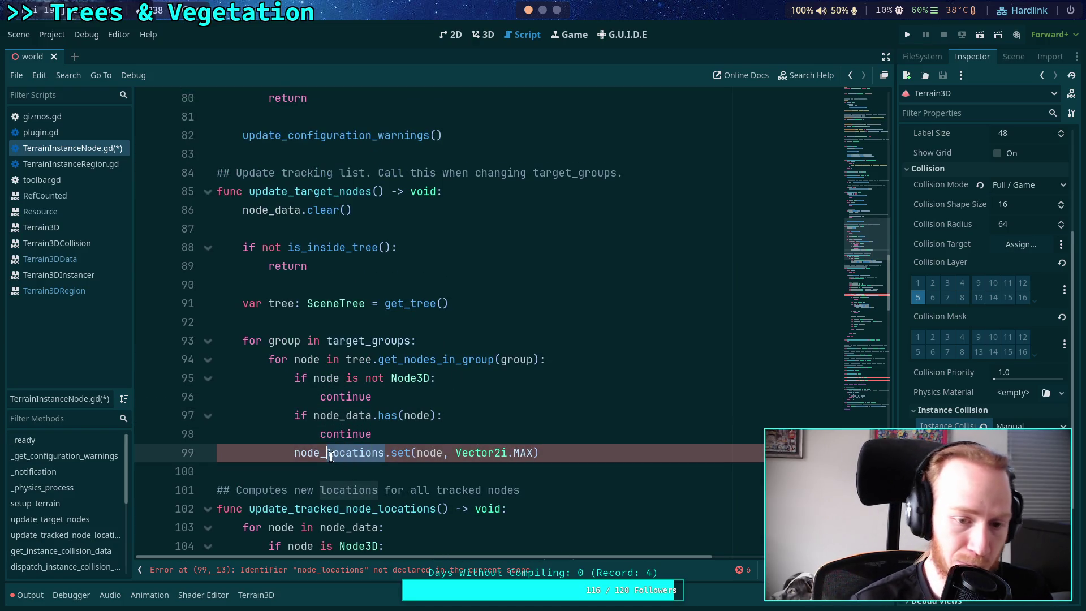
text(data)
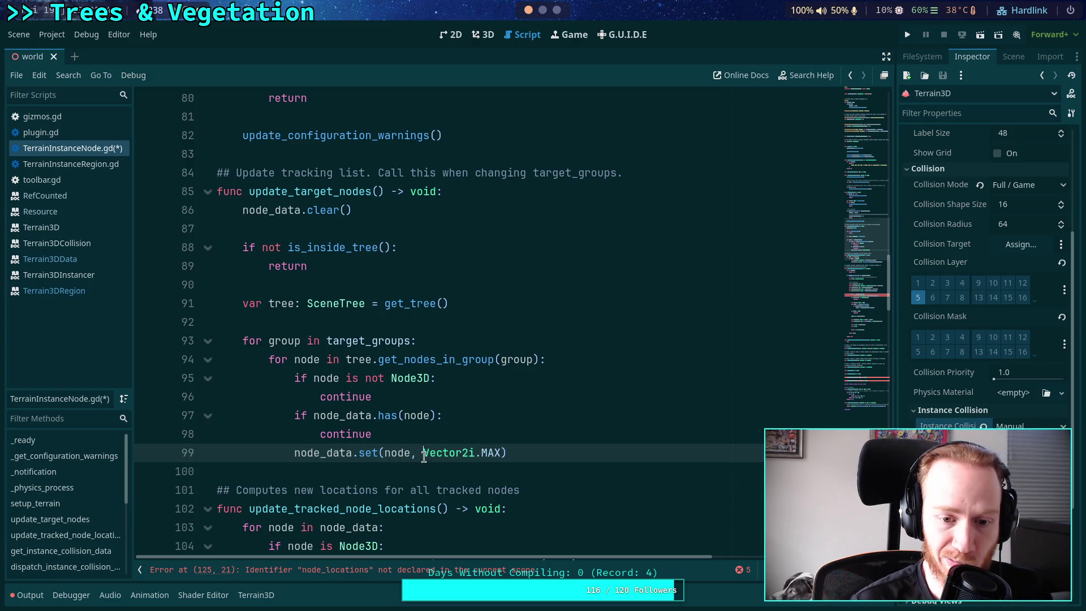
drag(423, 457, 505, 455)
key(BackSpace)
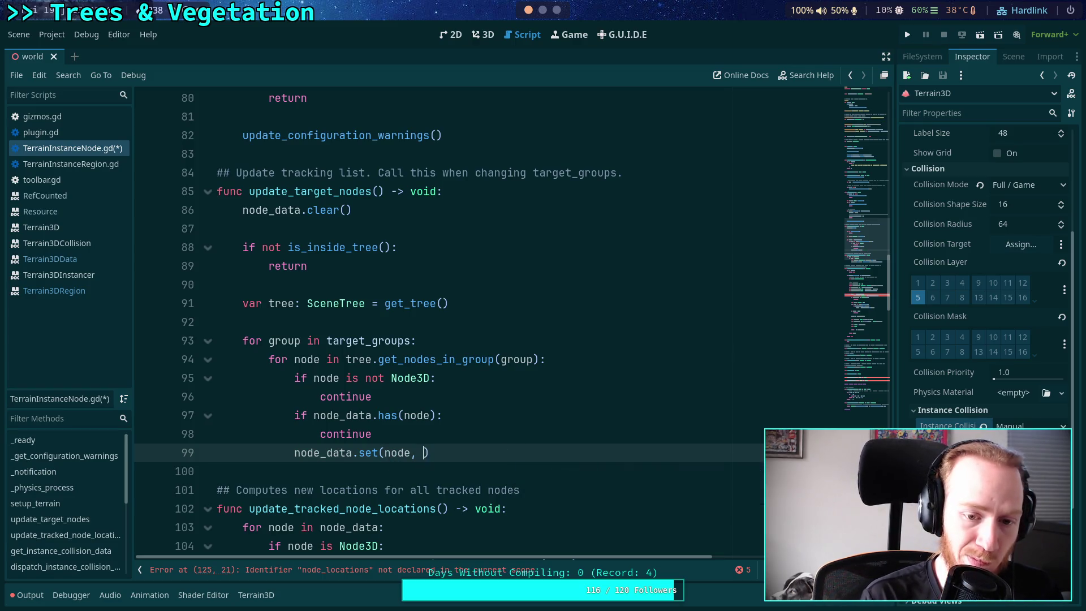
Add 'snapped = Vector2i.MAX' and 'cache = null' entries inside the node_data.set dictionary
text({snapped)
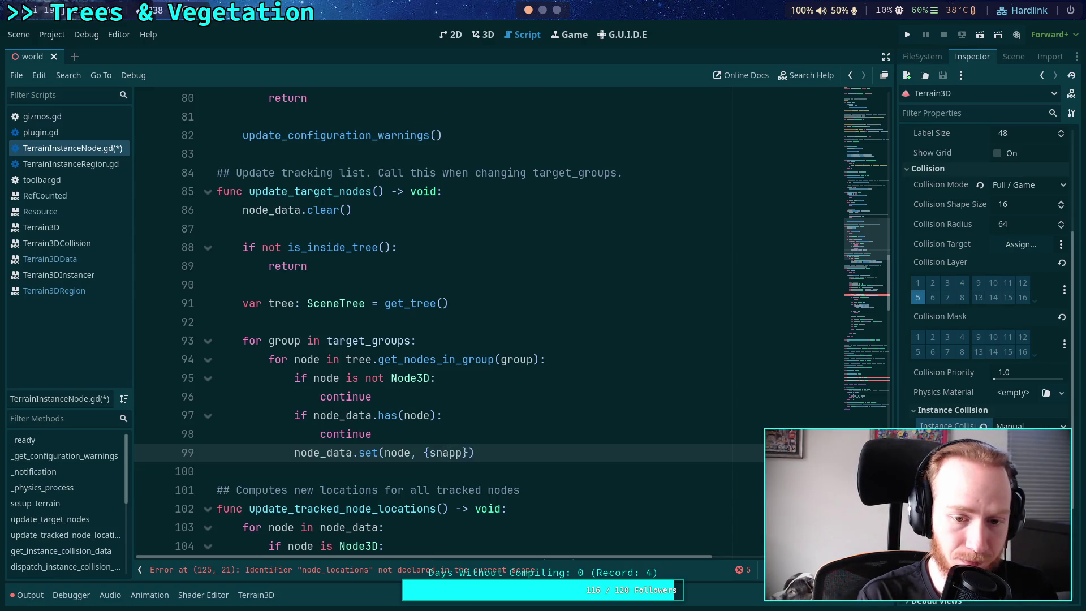
key(BackSpace)
key(BackSpace)
key(BackSpace)
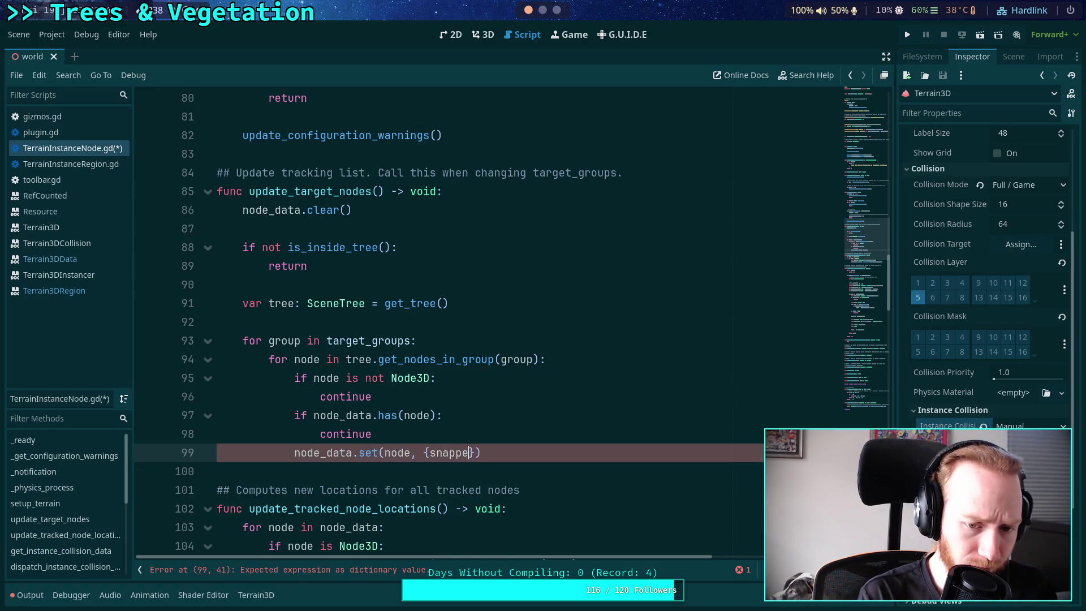
key(Return)
text(snapped = Vector2)
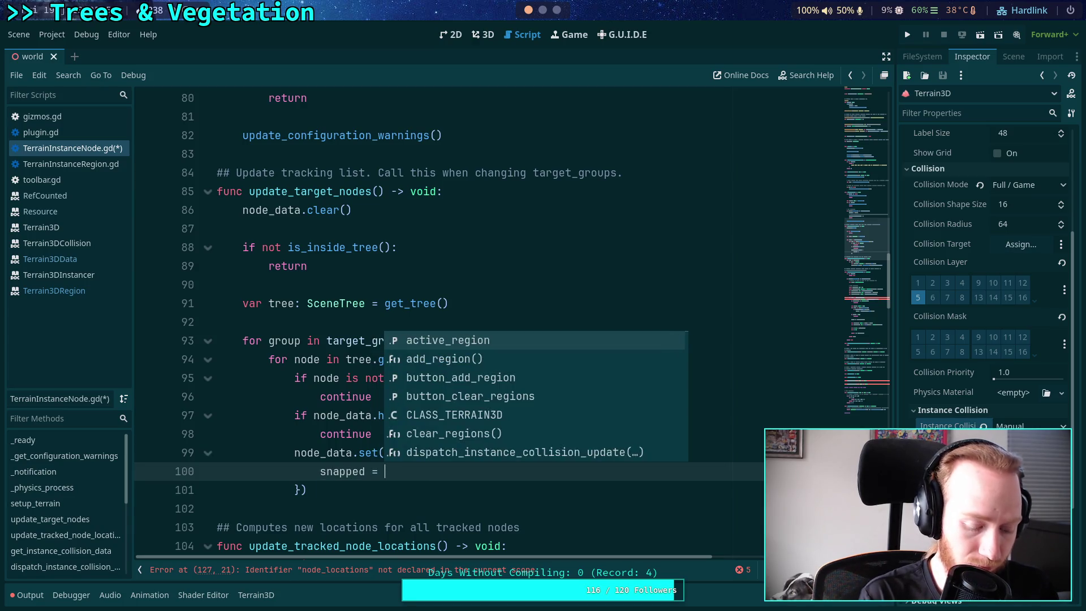
text(i.MAX,)
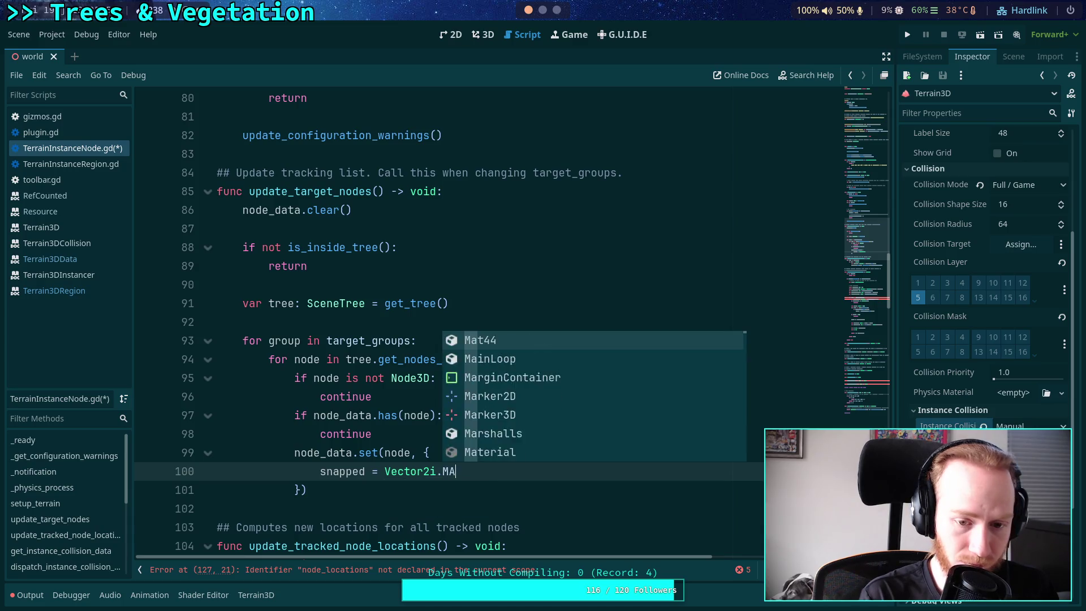
key(Return)
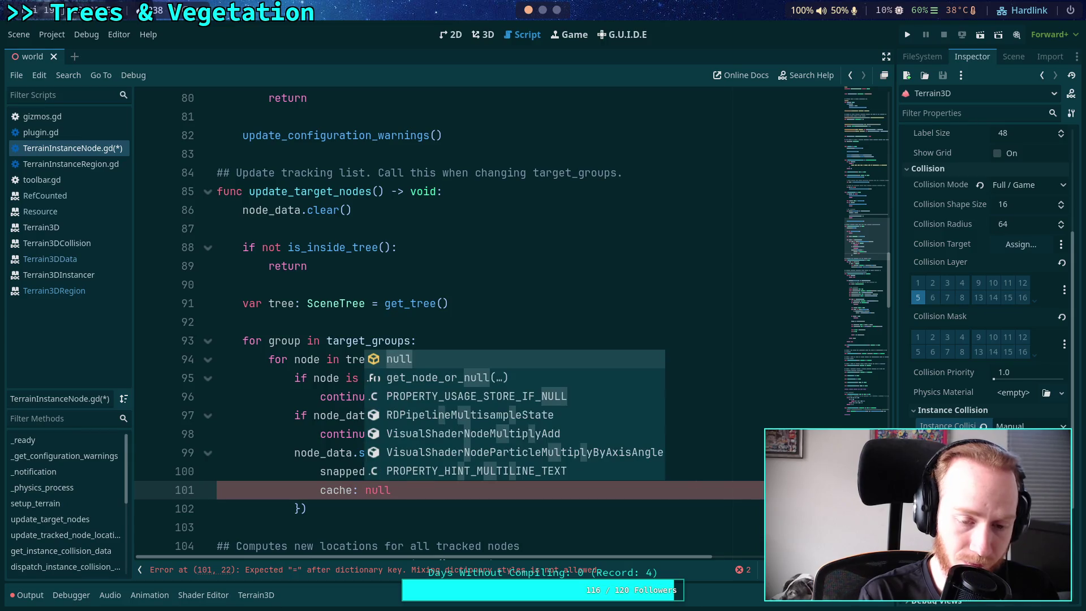
key(BackSpace)
key(BackSpace)
text(null,)
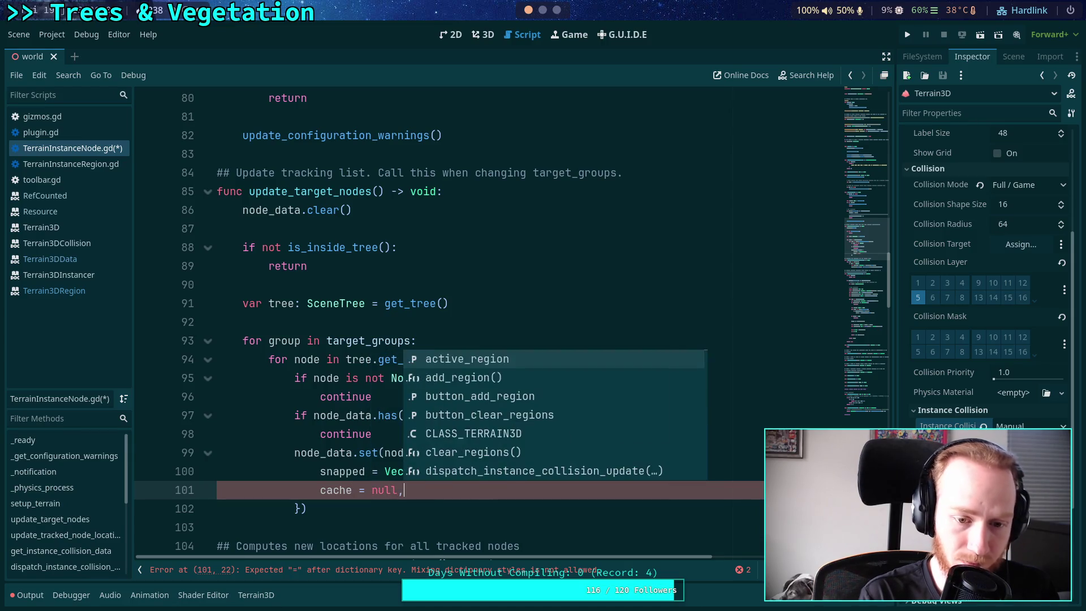
key(Return)
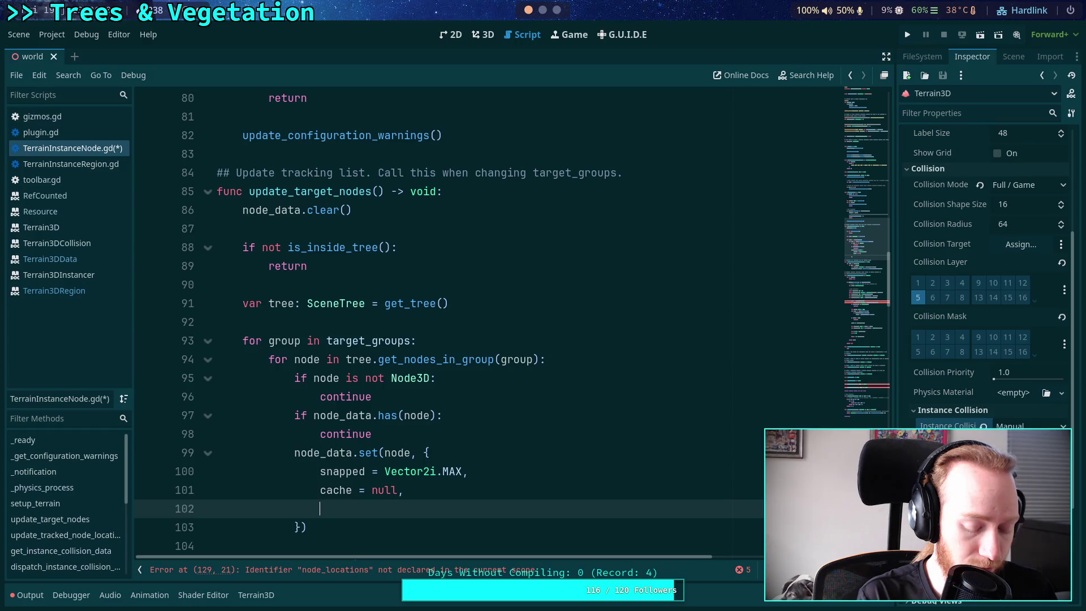
Add 'radius = target_groups.get(group)' and 'modified = true' entries, then save the script
text(radius =)
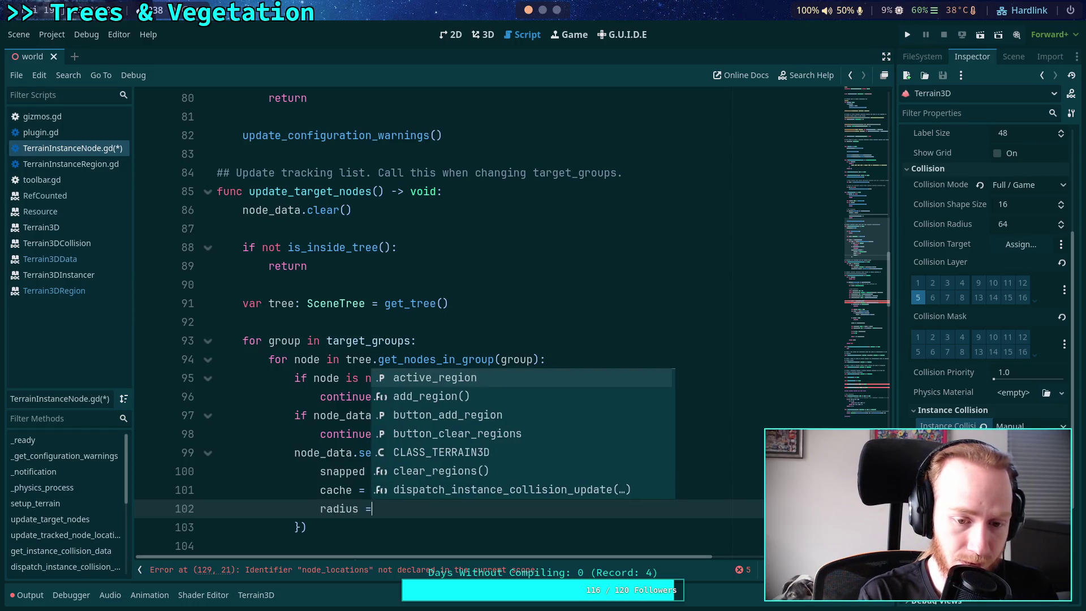
click(315, 378)
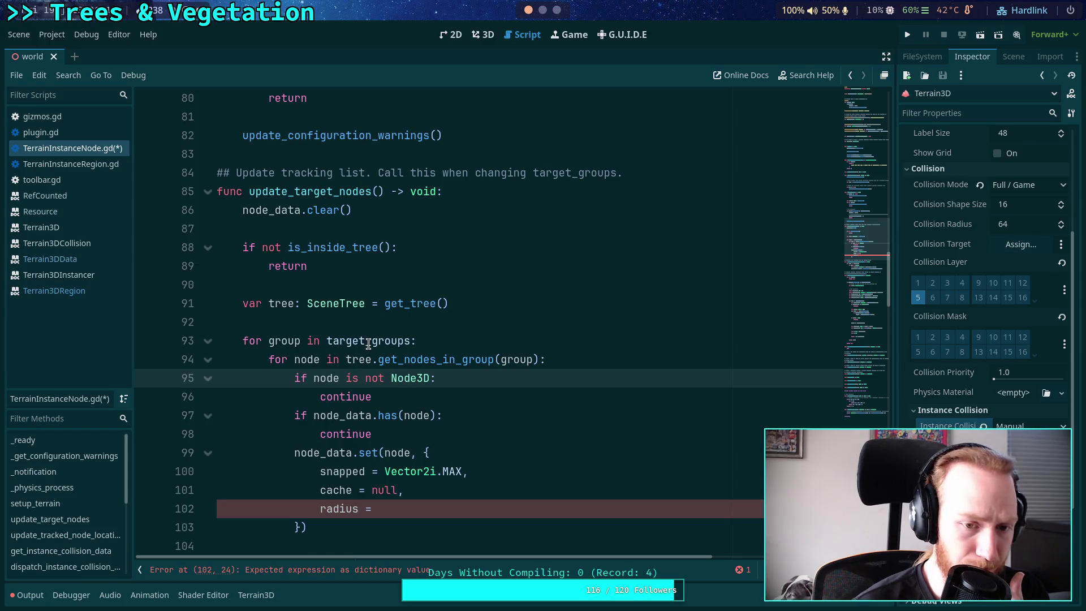
scroll(452, 441, down, 1)
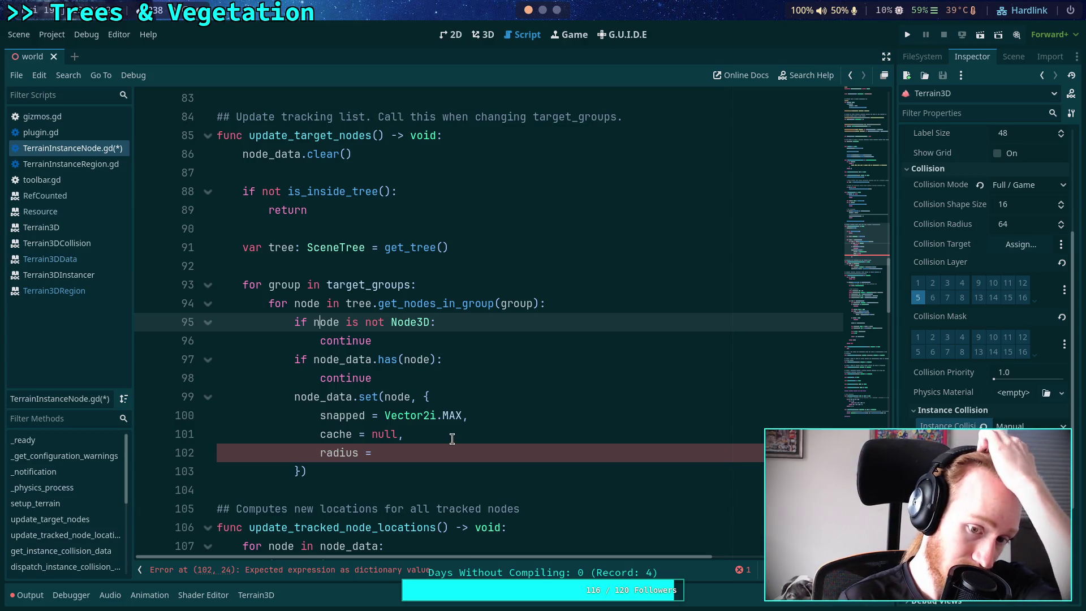
click(462, 444)
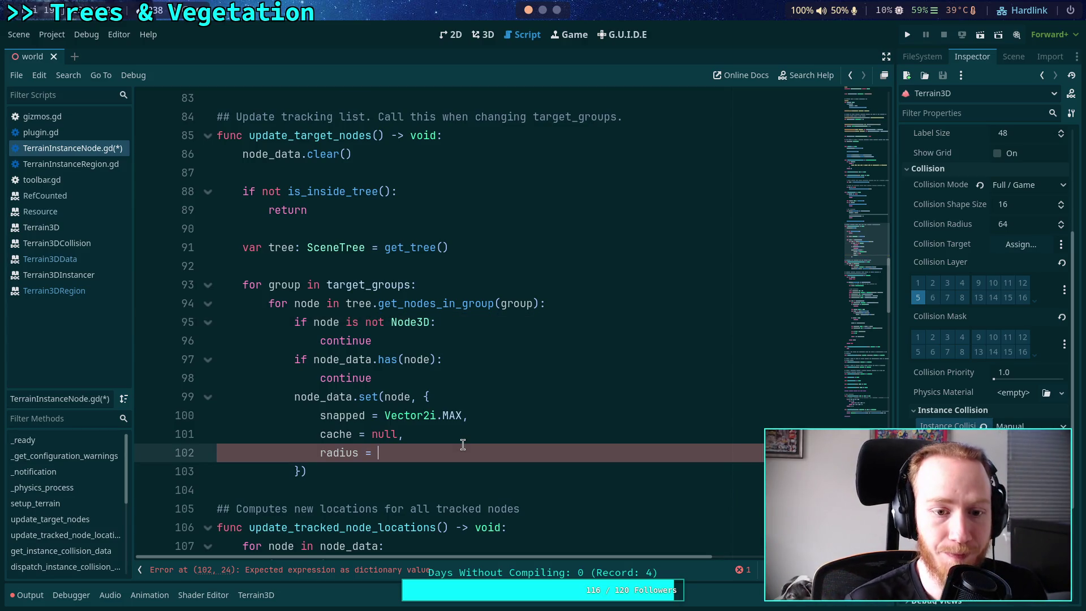
text(target_groups.get)
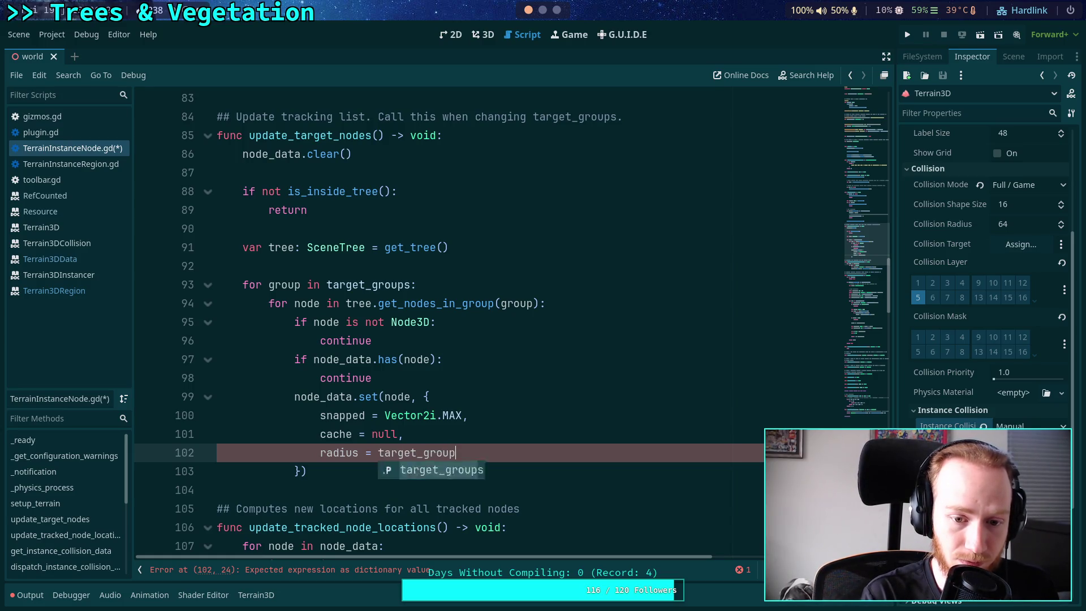
text((group),)
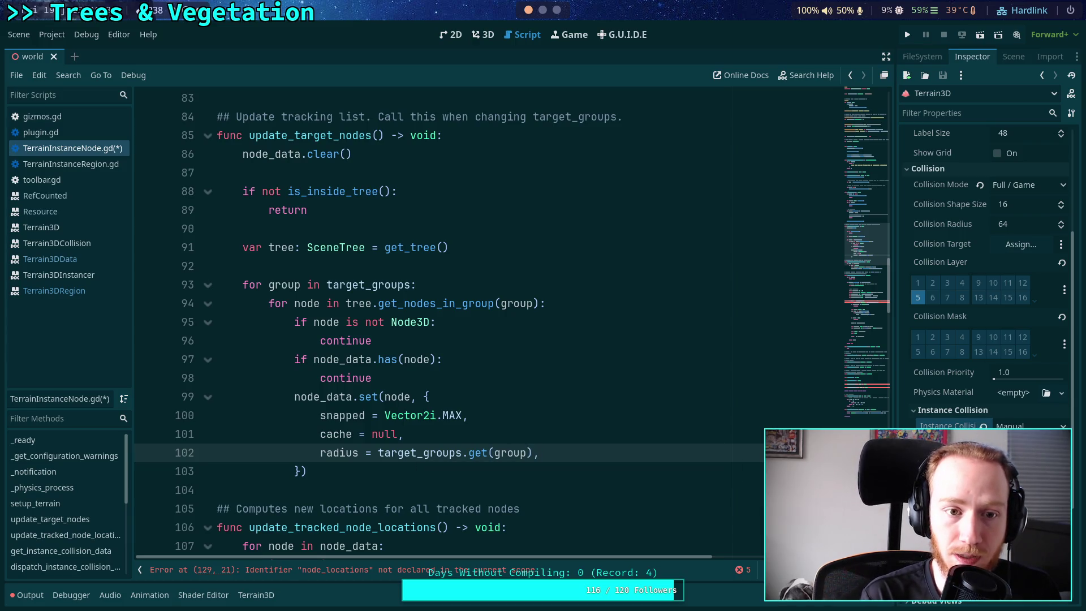
key(Return)
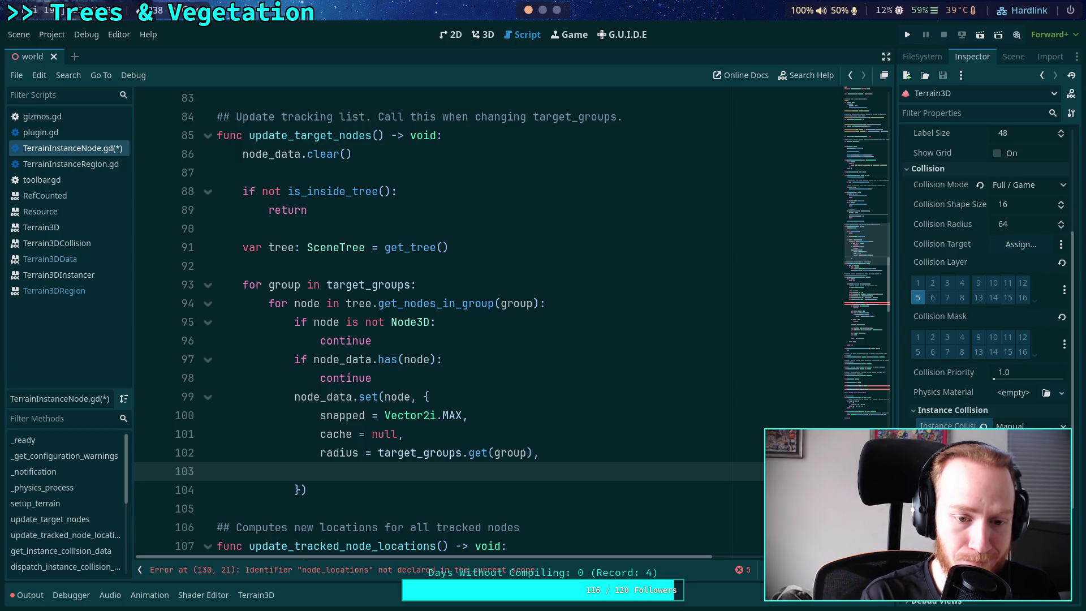
text(mo)
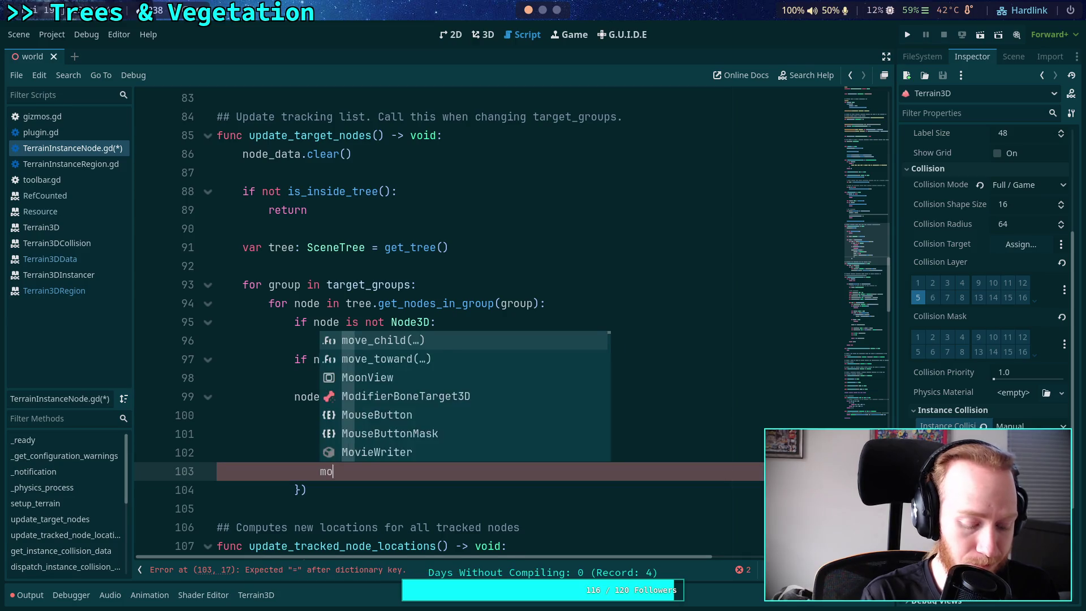
text(dified = true)
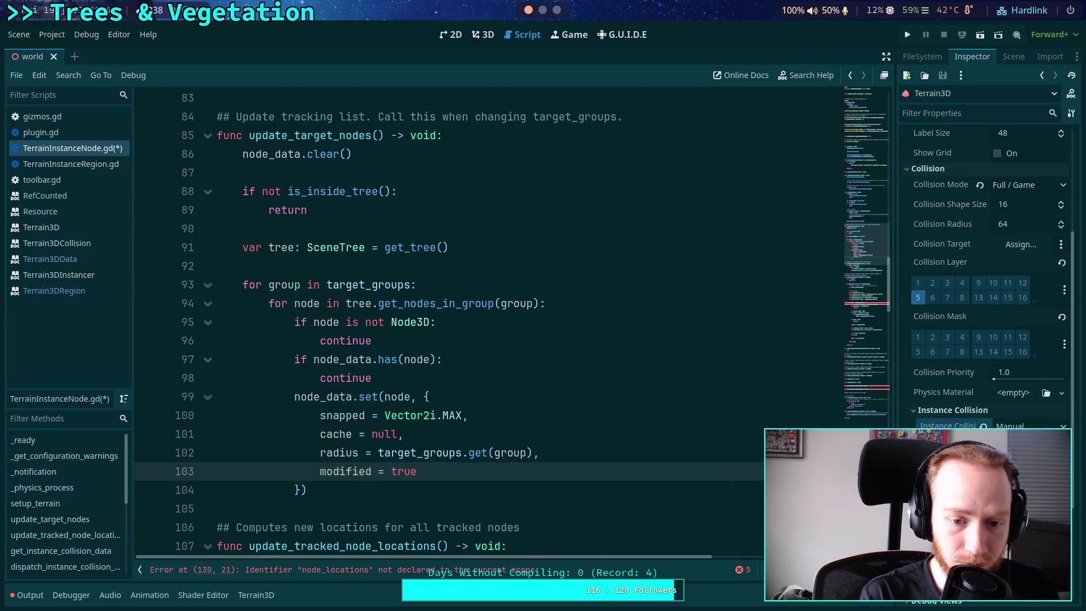
key(ctrl+s)
scroll(527, 444, down, 2)
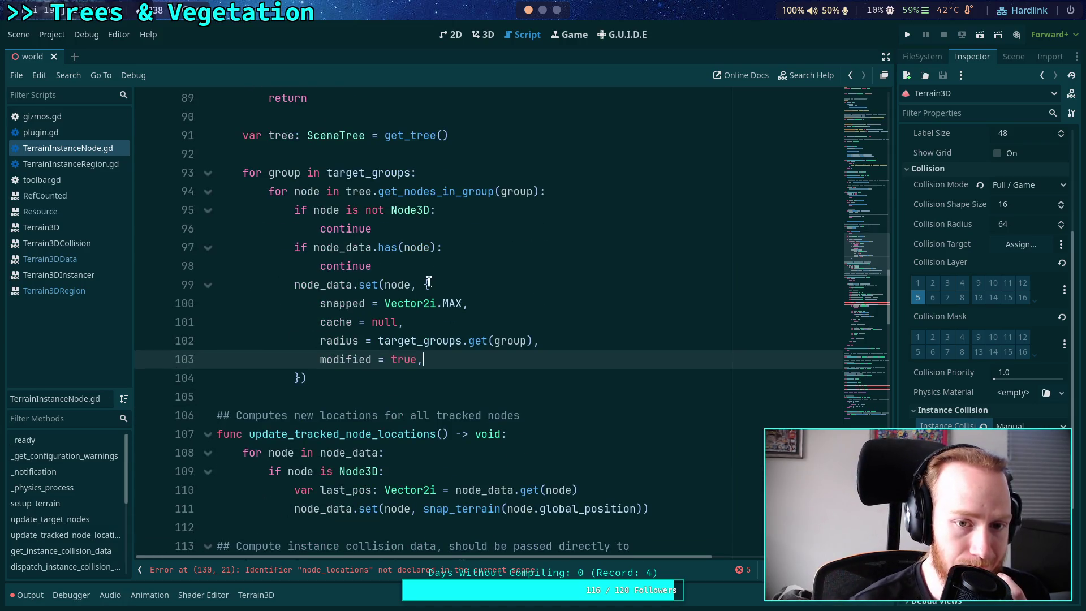
Insert a blank line after the continue on line 98 and save the script
click(444, 273)
key(Return)
key(ctrl+s)
scroll(503, 385, down, 5)
scroll(480, 352, up, 4)
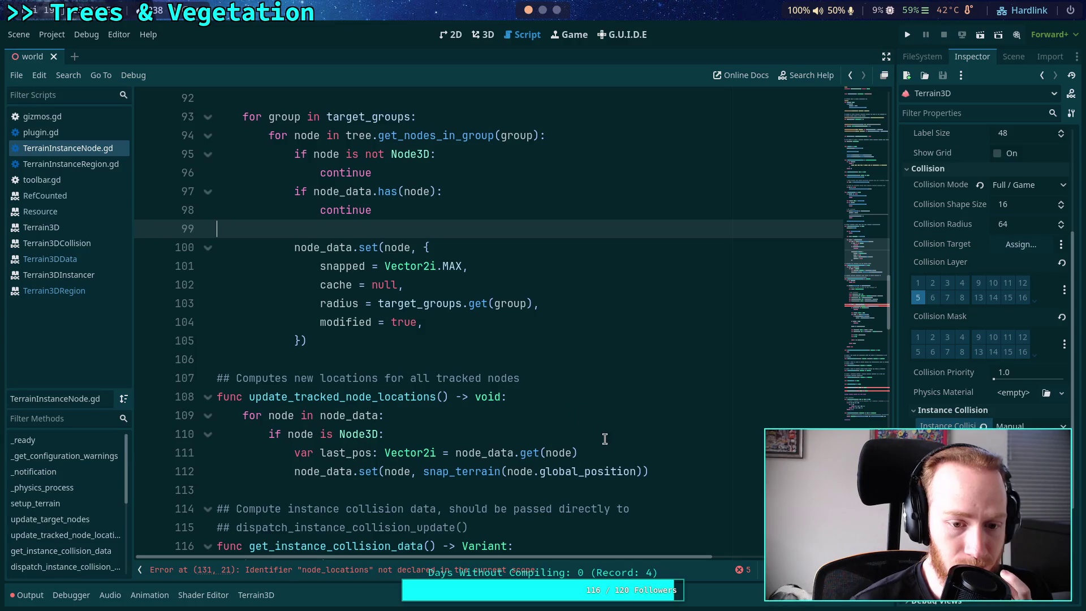
Below the last_pos line, add 'var new_pos: Vector2i = snap_terrain(node.global_position)'
click(650, 452)
key(Return)
text(va)
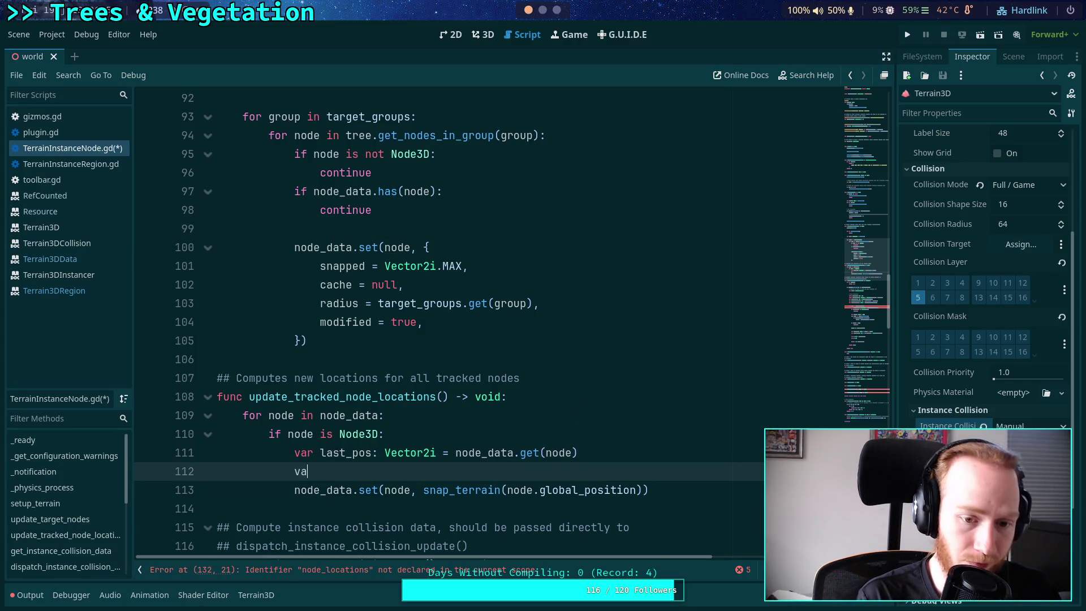
text(r new_pos: Vector2id)
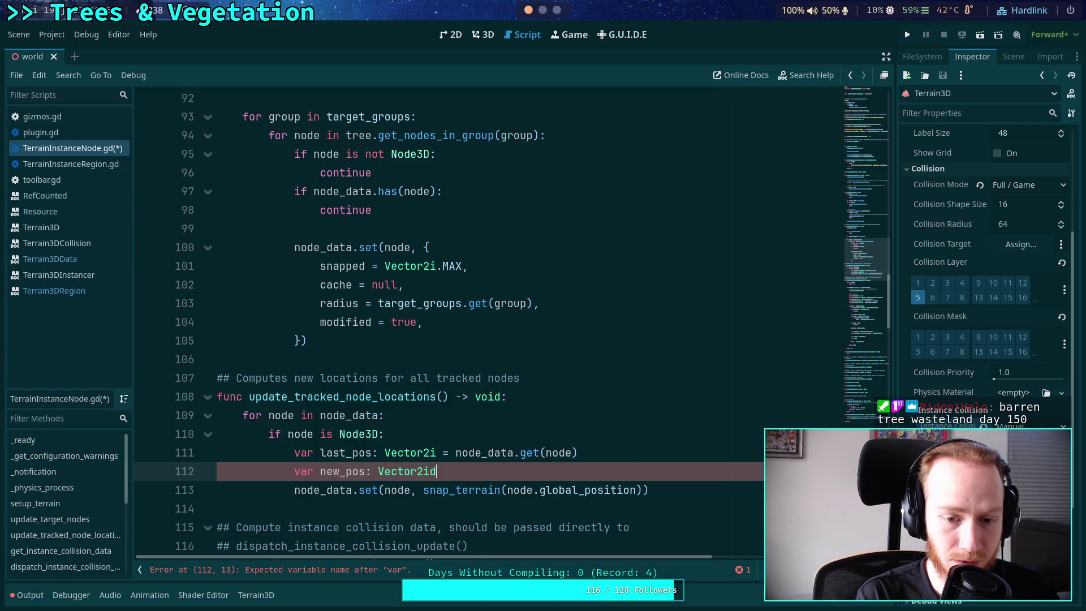
key(BackSpace)
text( =)
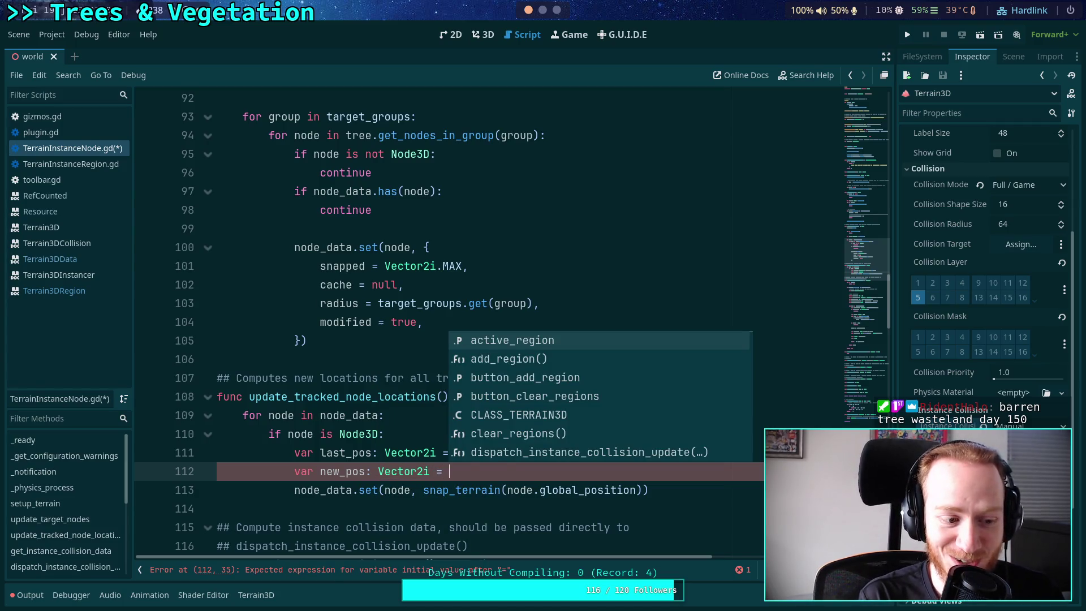
key(Escape)
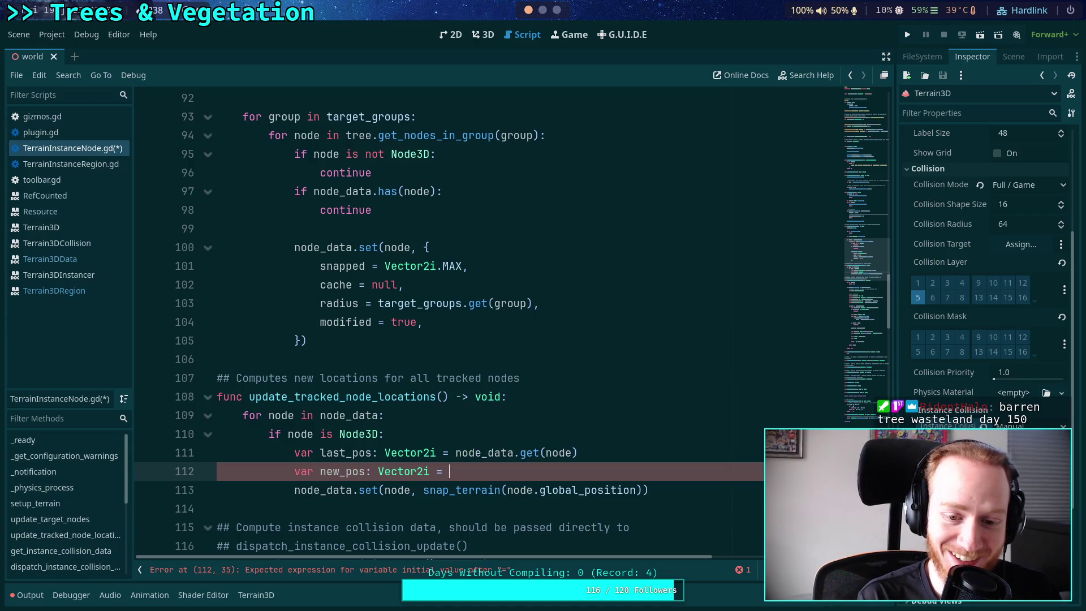
key(Return)
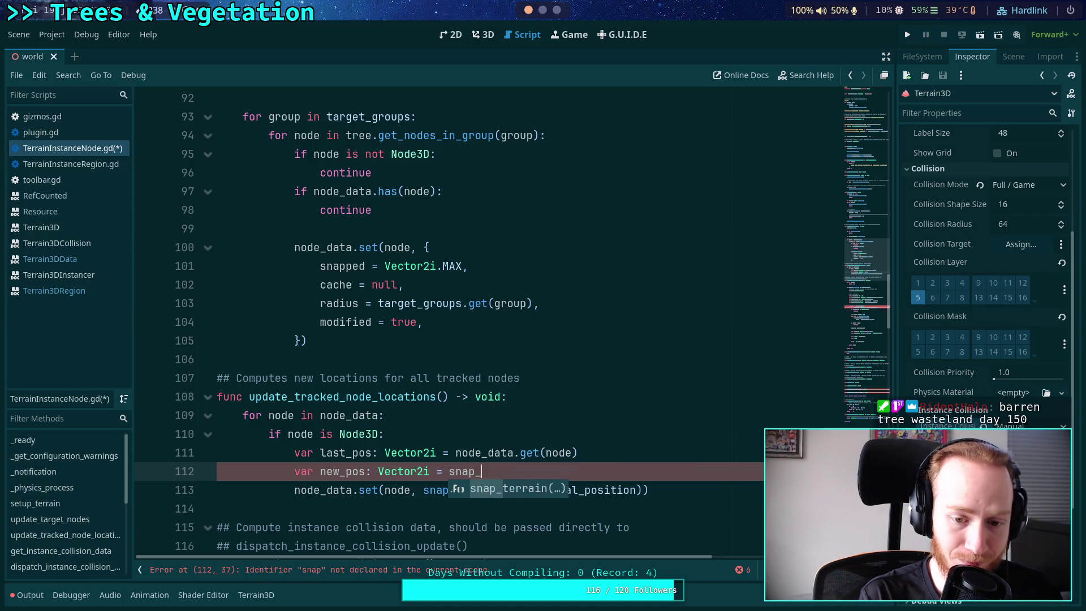
text(ode.glob)
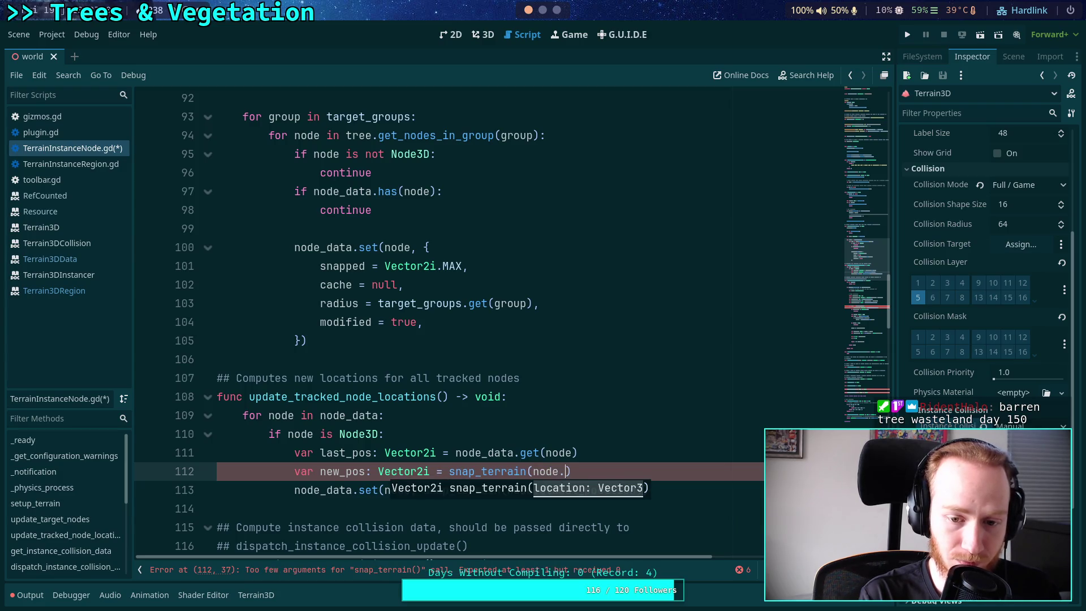
text(al_p)
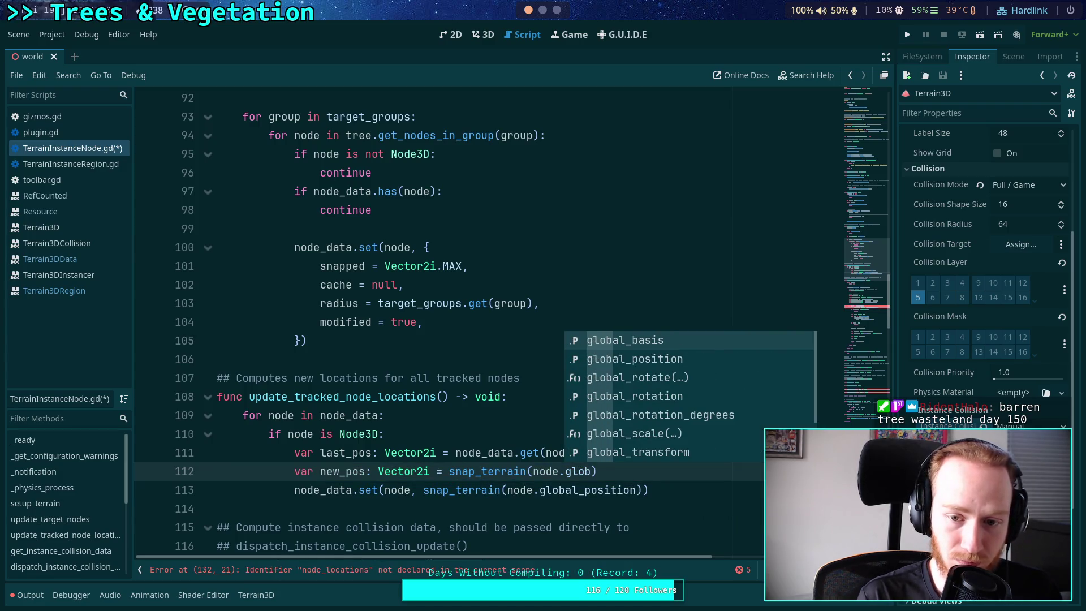
key(Return)
text())
key(Return)
Add 'if last_pos == new_pos: continue' to skip nodes whose position hasn't changed
text(if last_pos ==)
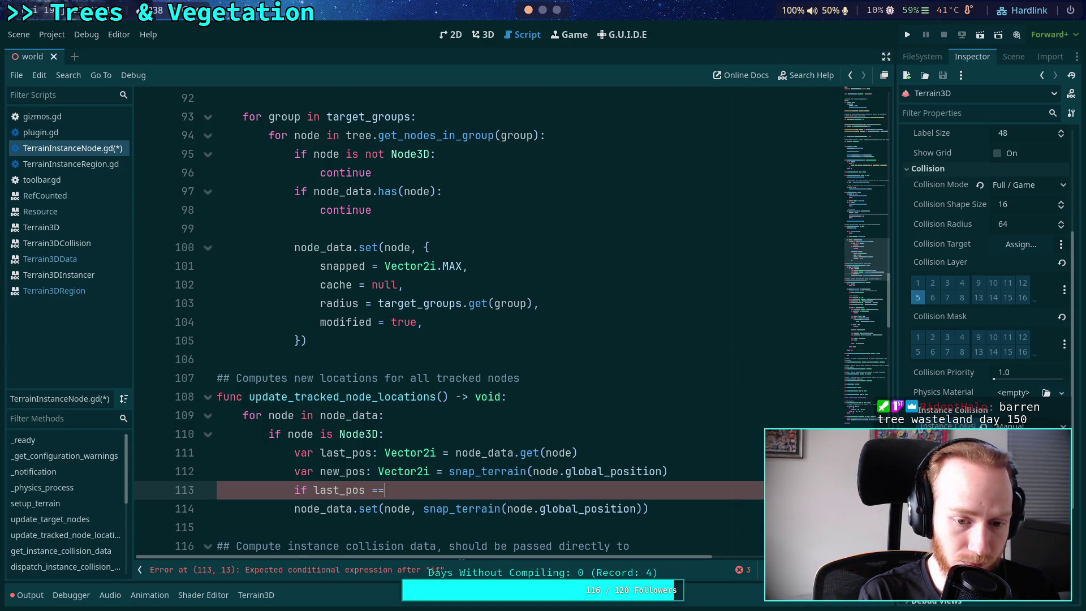
text( new_pos:)
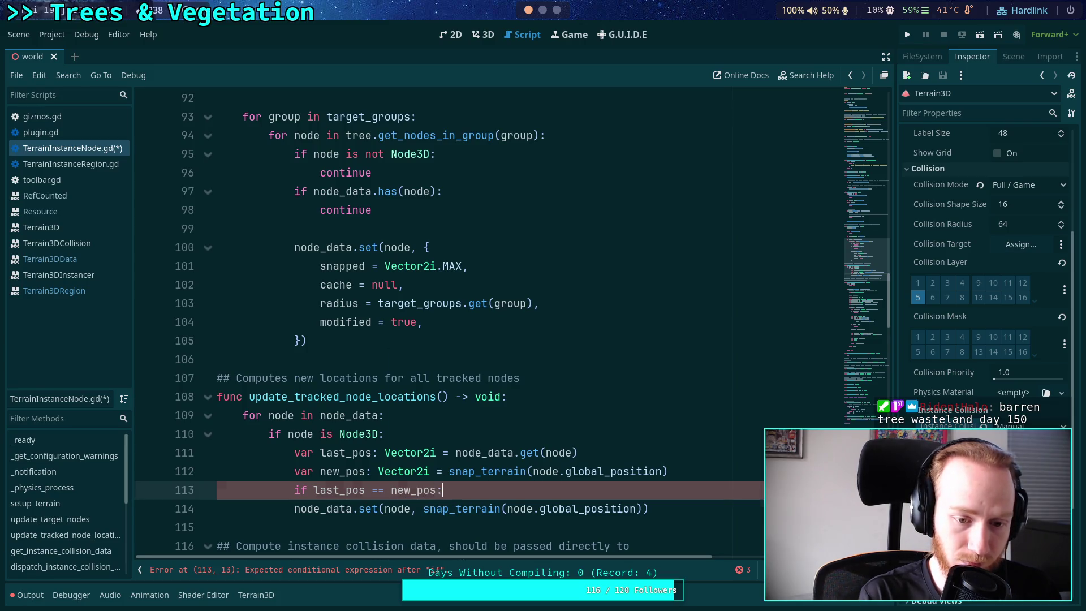
key(Return)
text(con)
key(BackSpace)
key(BackSpace)
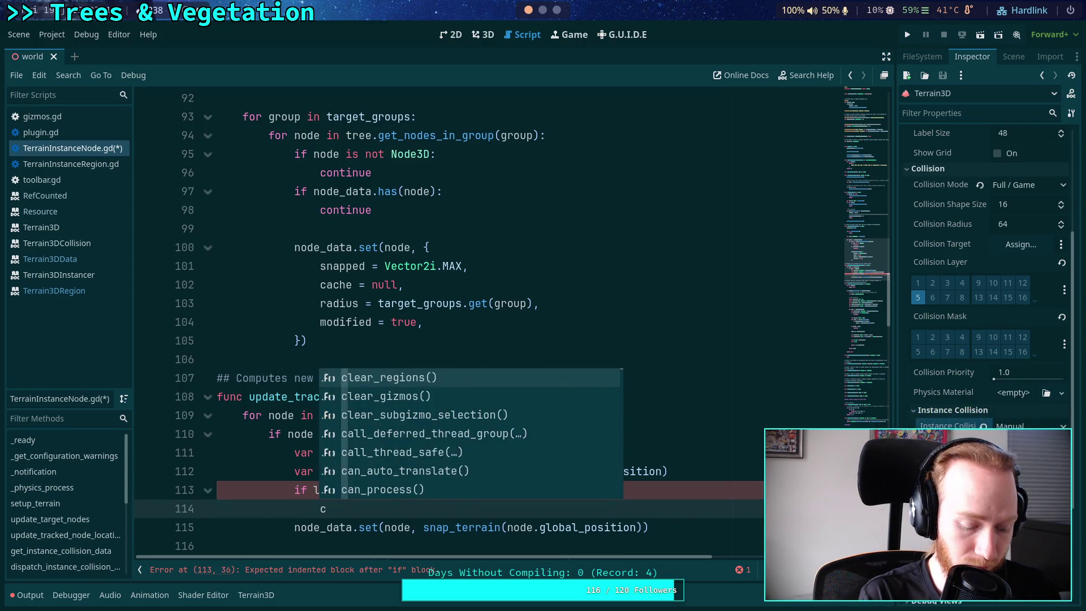
text(on)
key(Return)
key(Return)
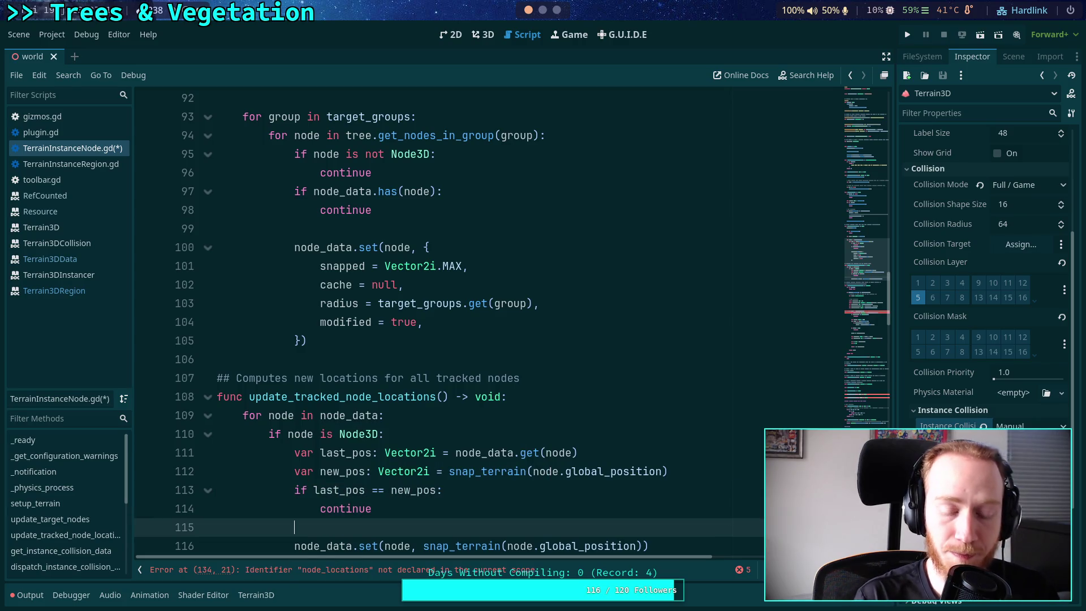
Add 'node_data[node].snapped_pos = new_pos' above the node_data.set call and start another node_data line
scroll(425, 370, down, 3)
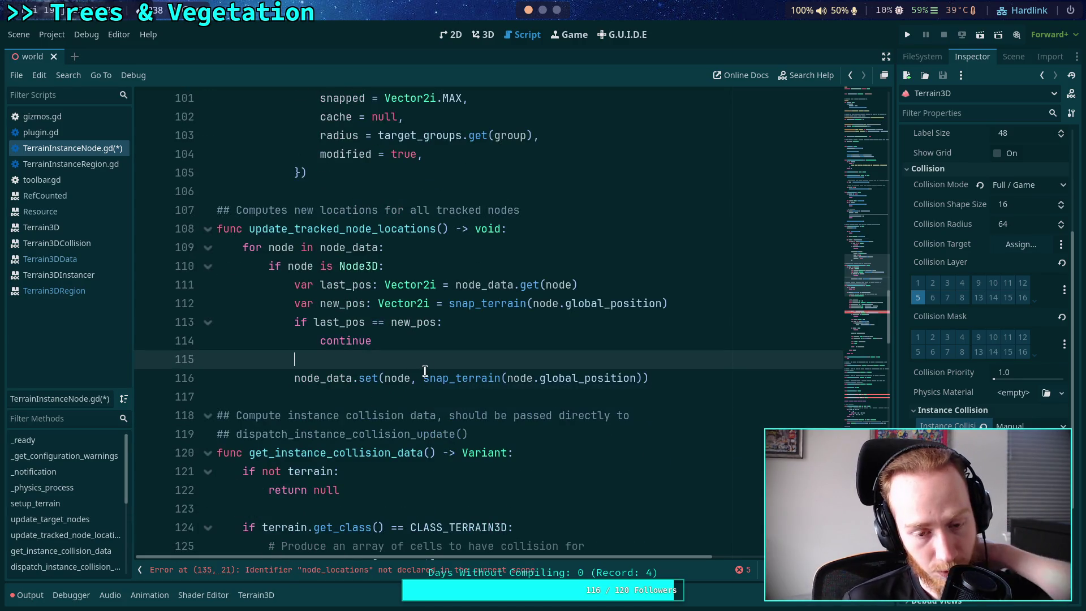
mouse_move(426, 371)
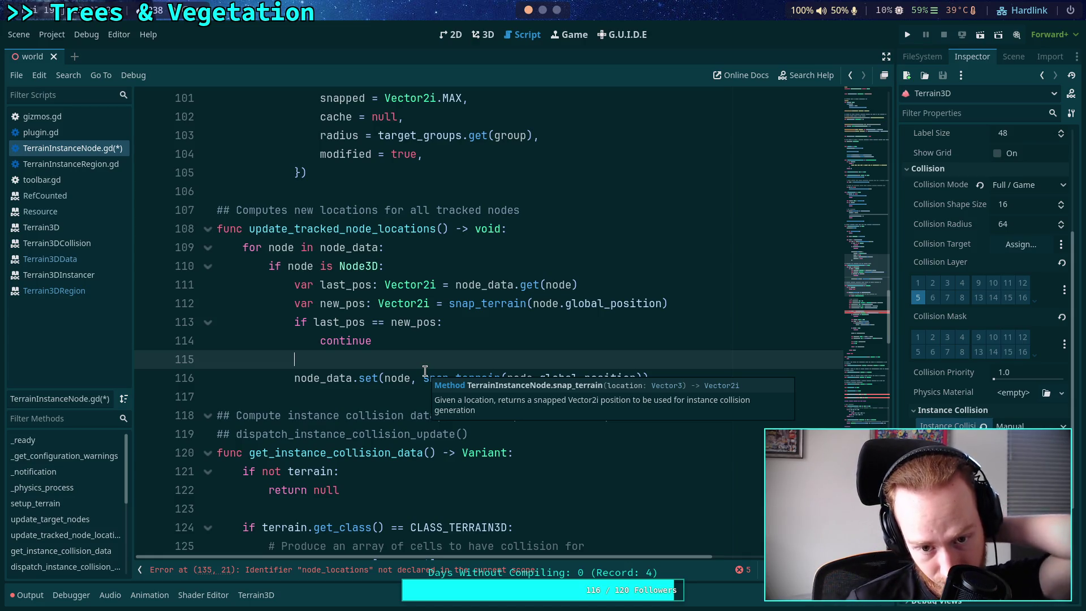
scroll(396, 396, up, 2)
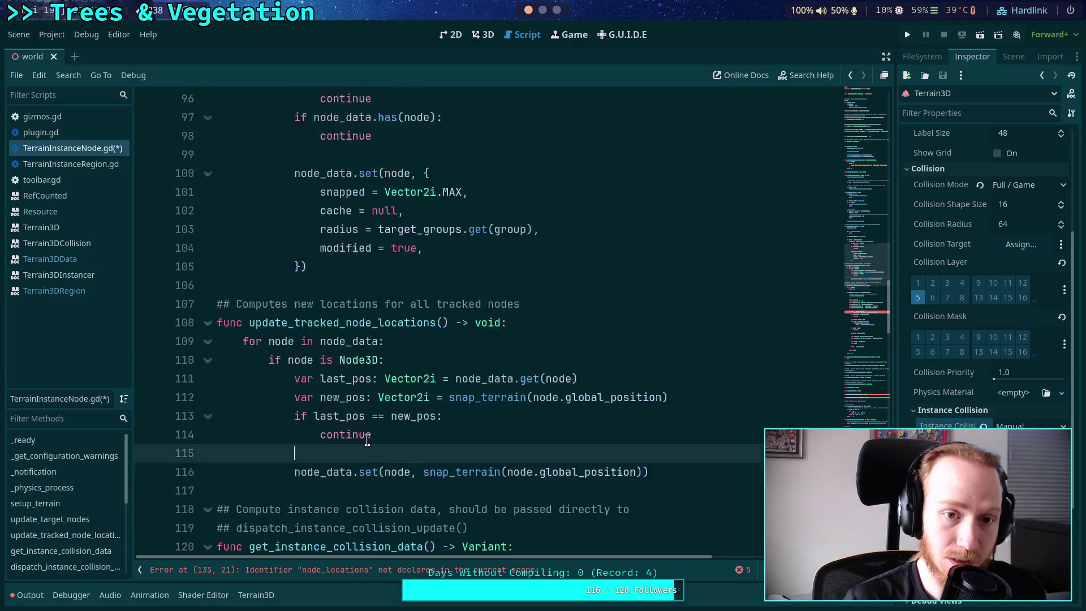
scroll(370, 430, up, 1)
scroll(388, 427, down, 1)
scroll(466, 481, up, 1)
scroll(466, 481, down, 1)
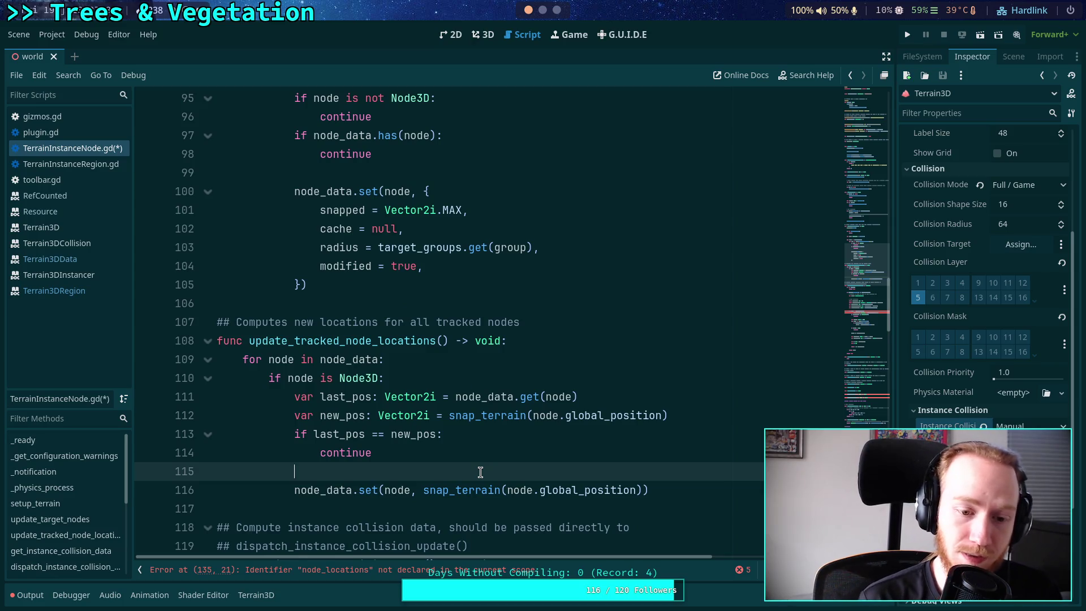
key(Return)
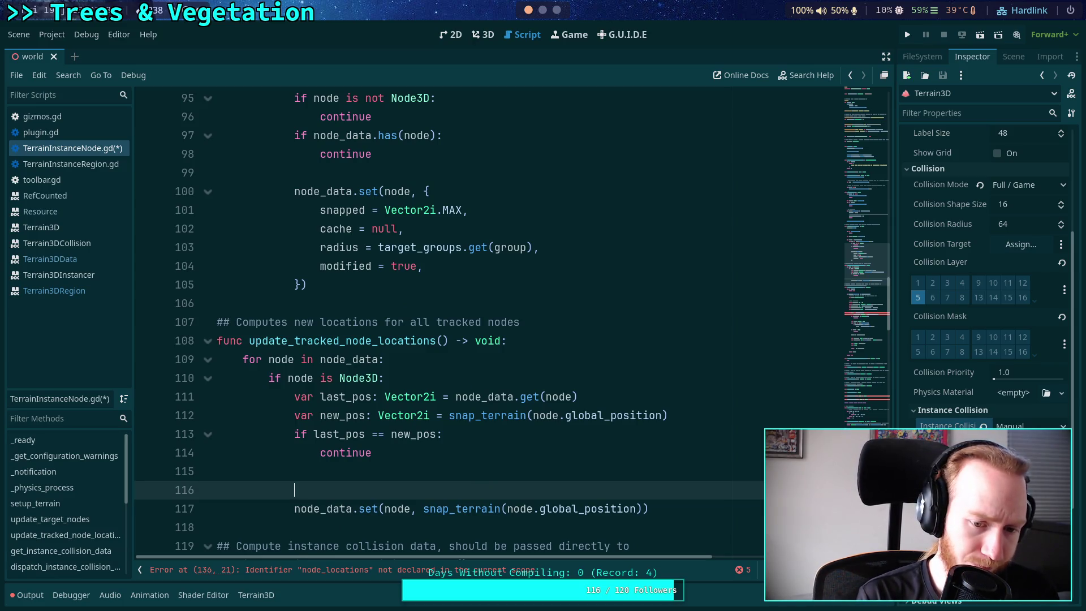
text(node)
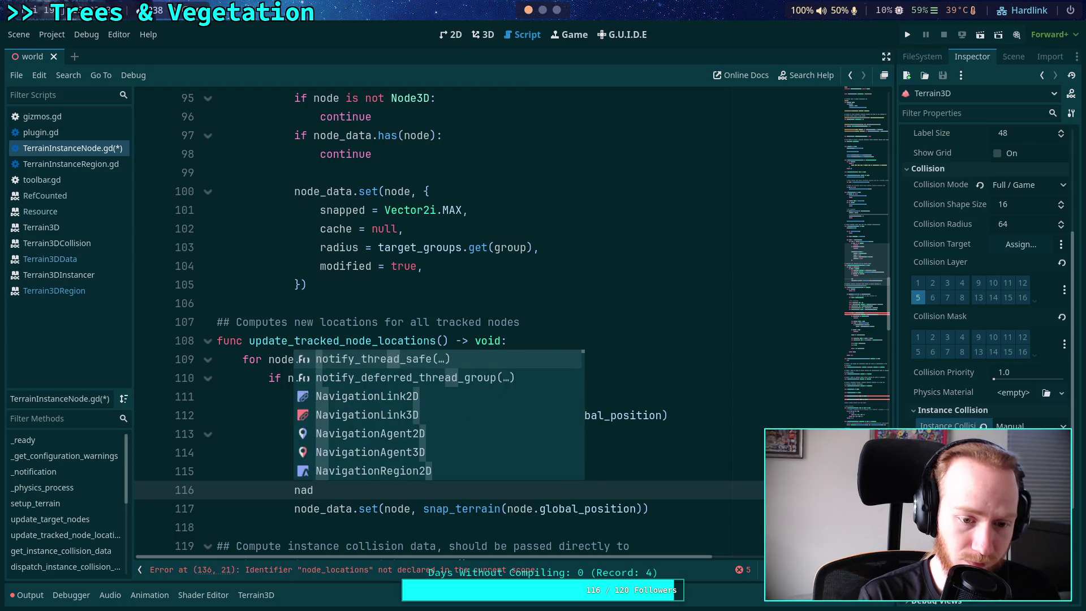
text(_da)
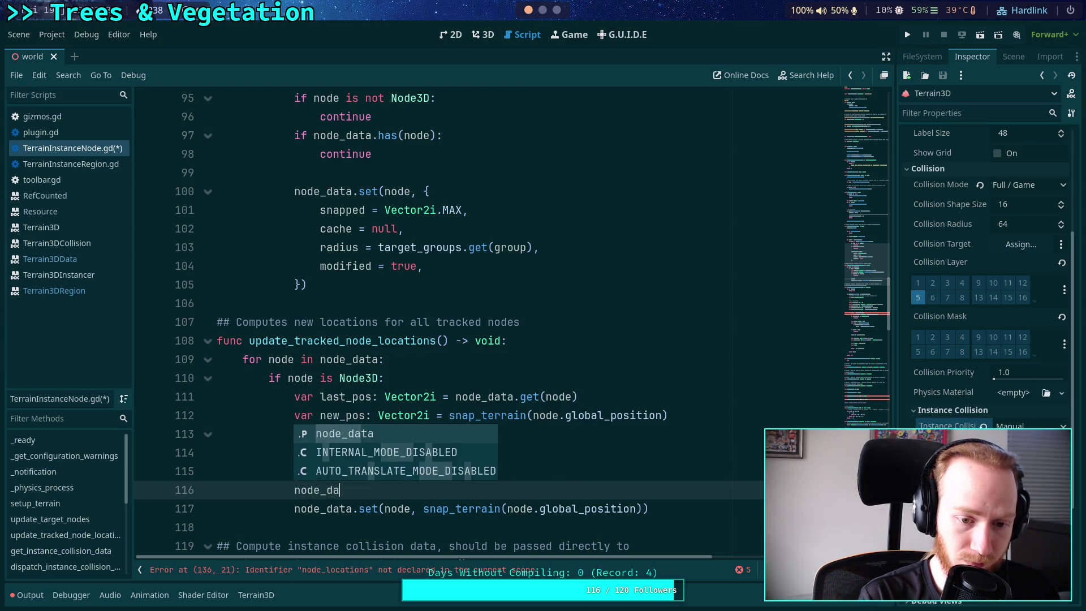
text(ta[node].)
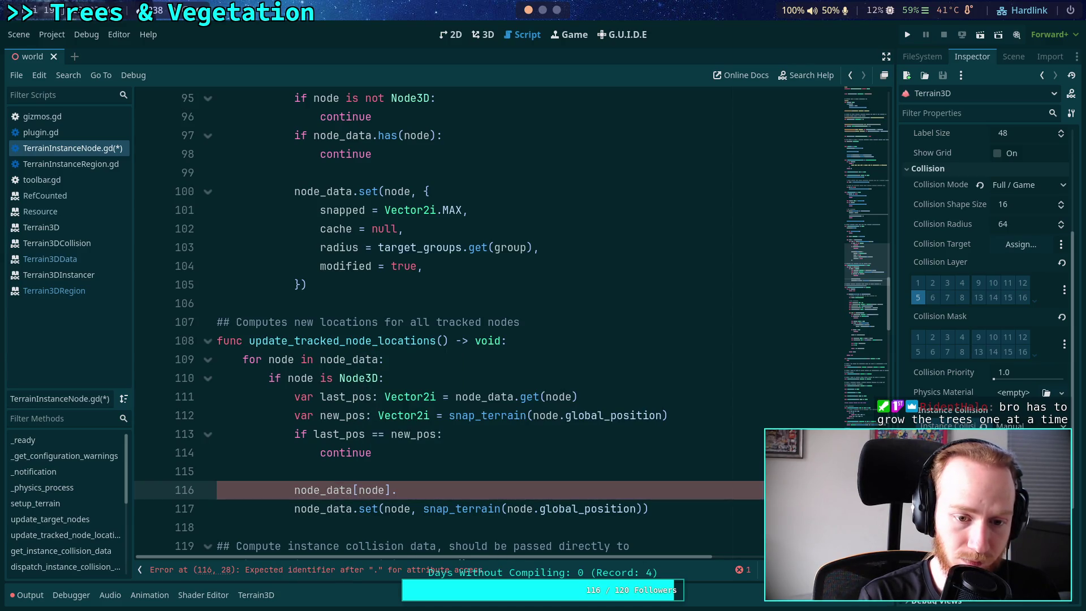
text(snapp)
text(ed_pos)
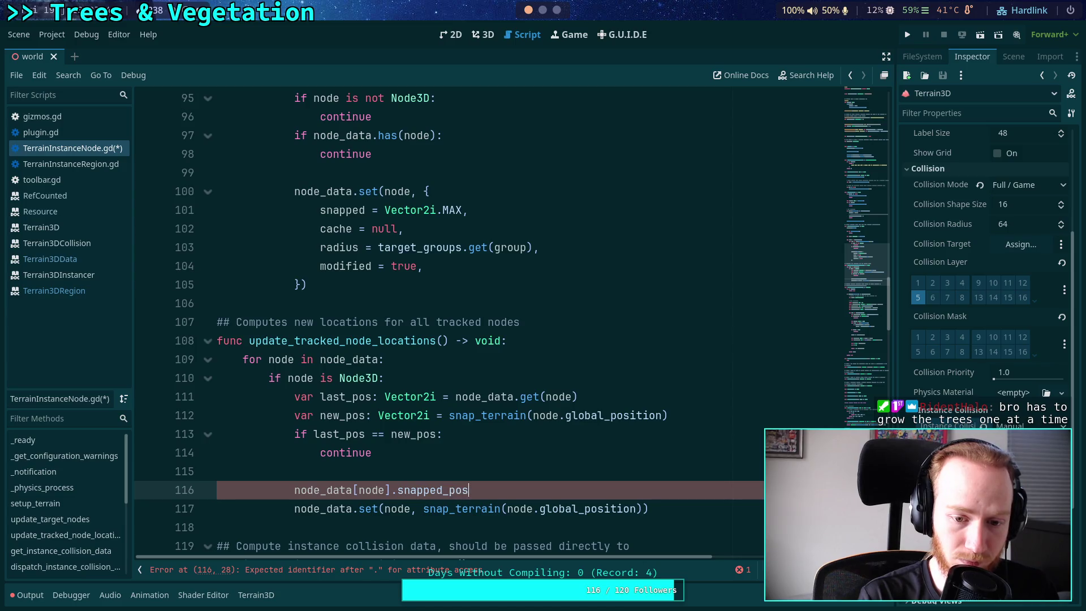
text( = new_pos)
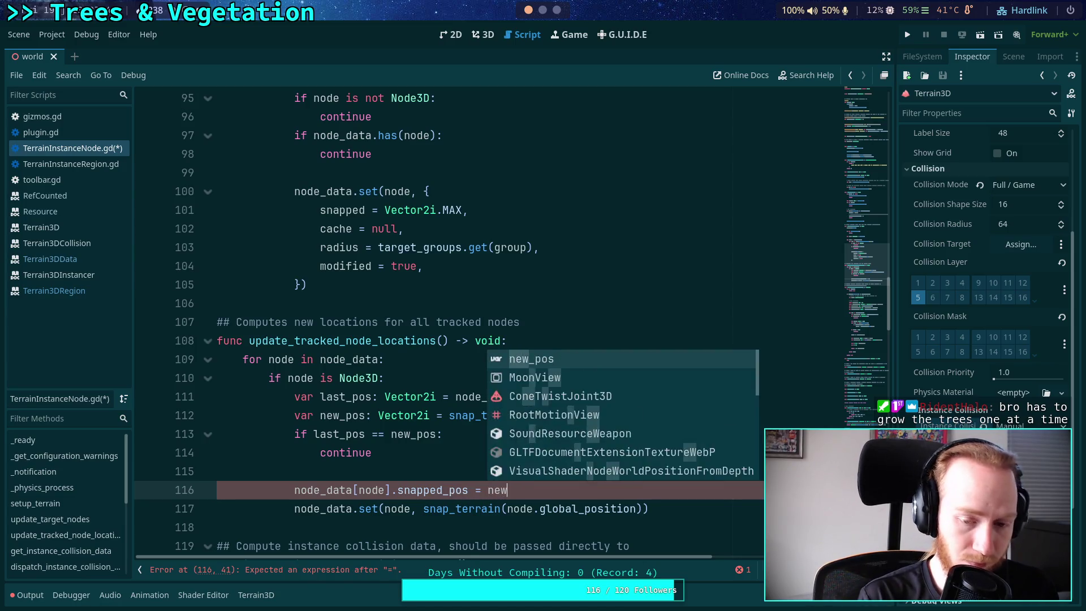
key(Return)
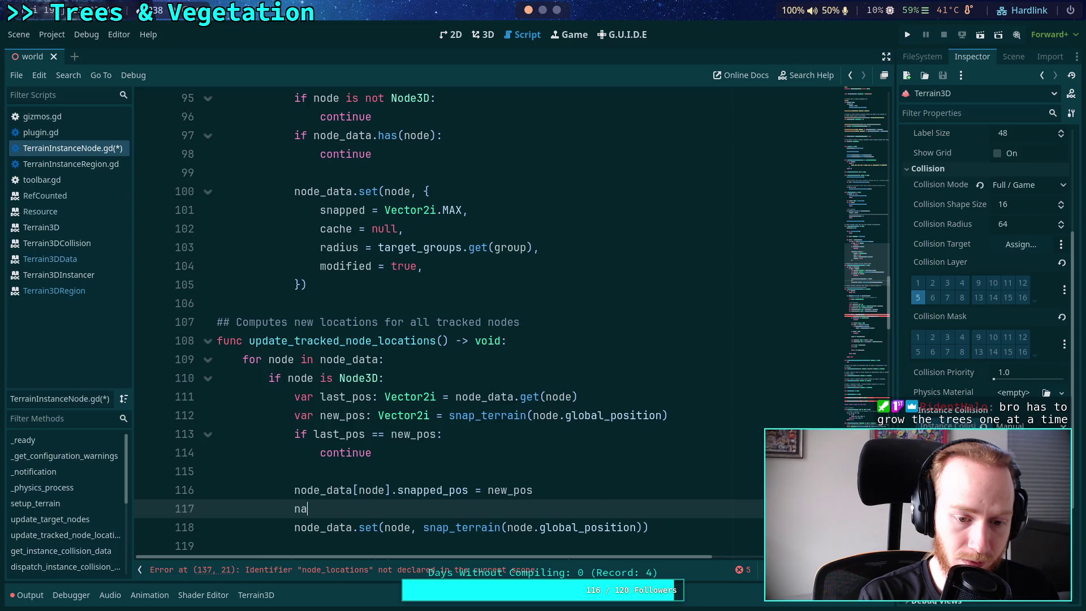
key(BackSpace)
text(ode_data)
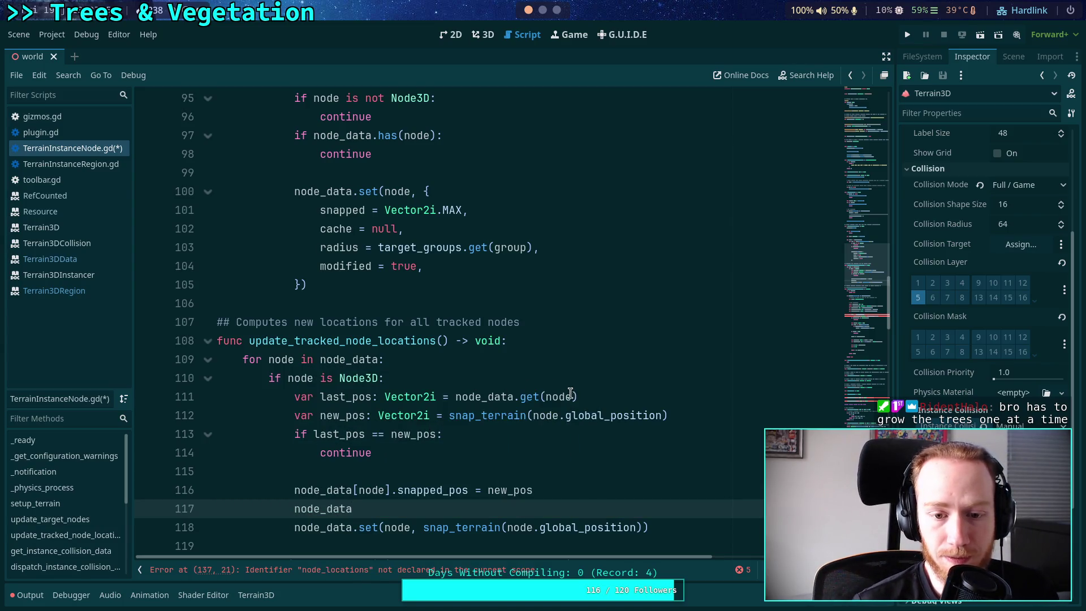
click(525, 378)
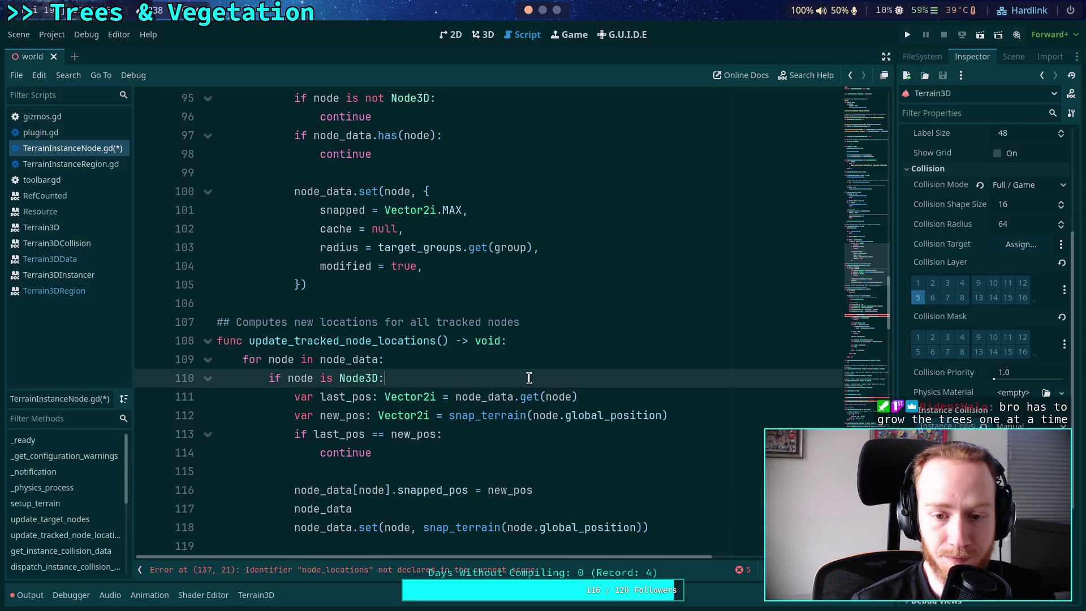
Declare 'var data: Dictionary = node_data.get(node)', moving the lookup off the last_pos line
key(Return)
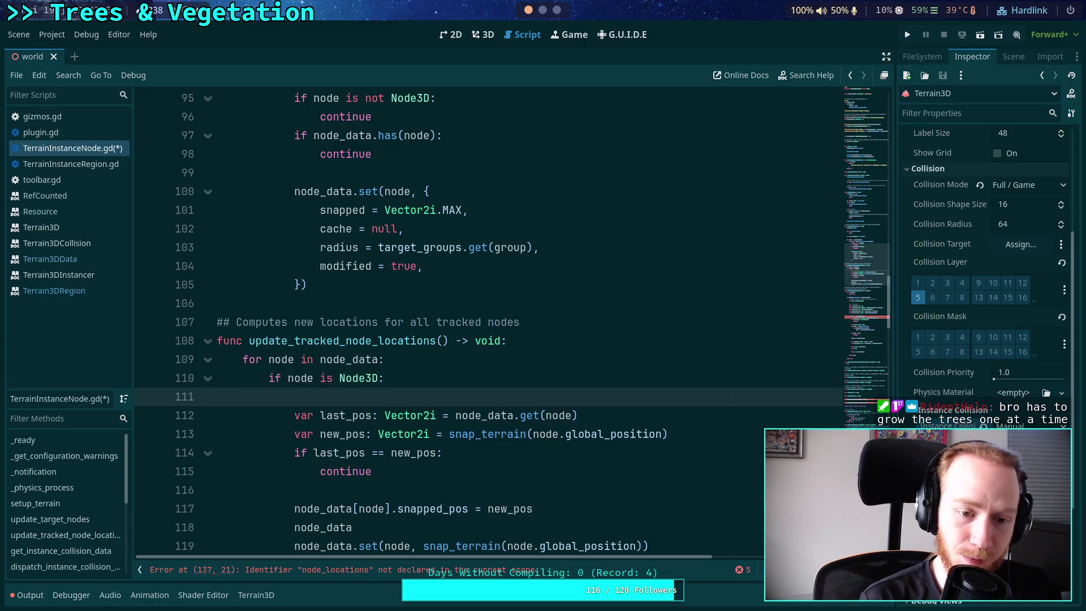
text(var data: Dictio)
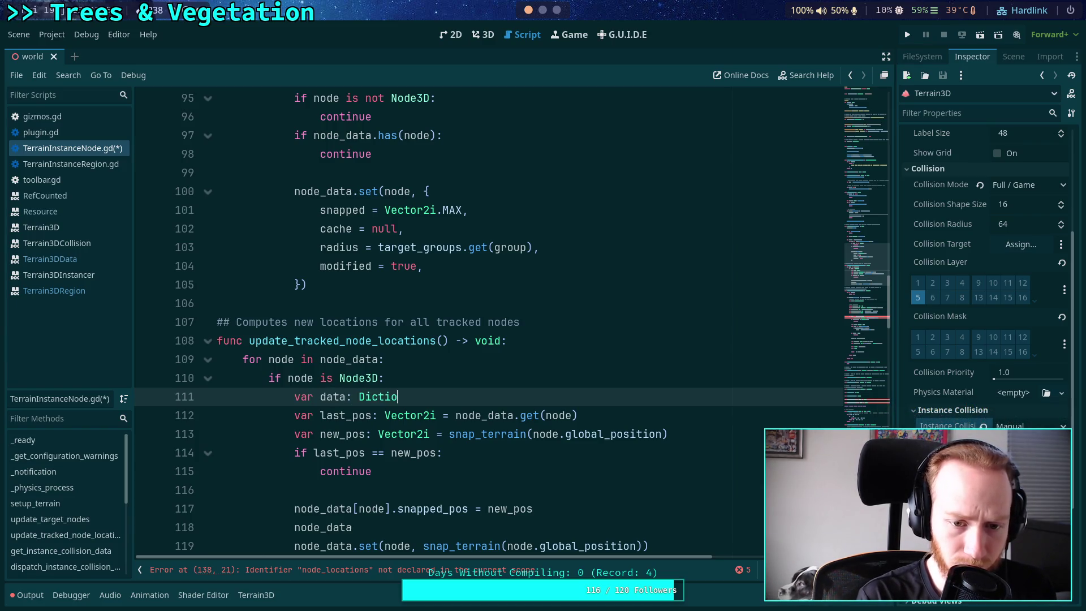
text(nary =)
click(474, 358)
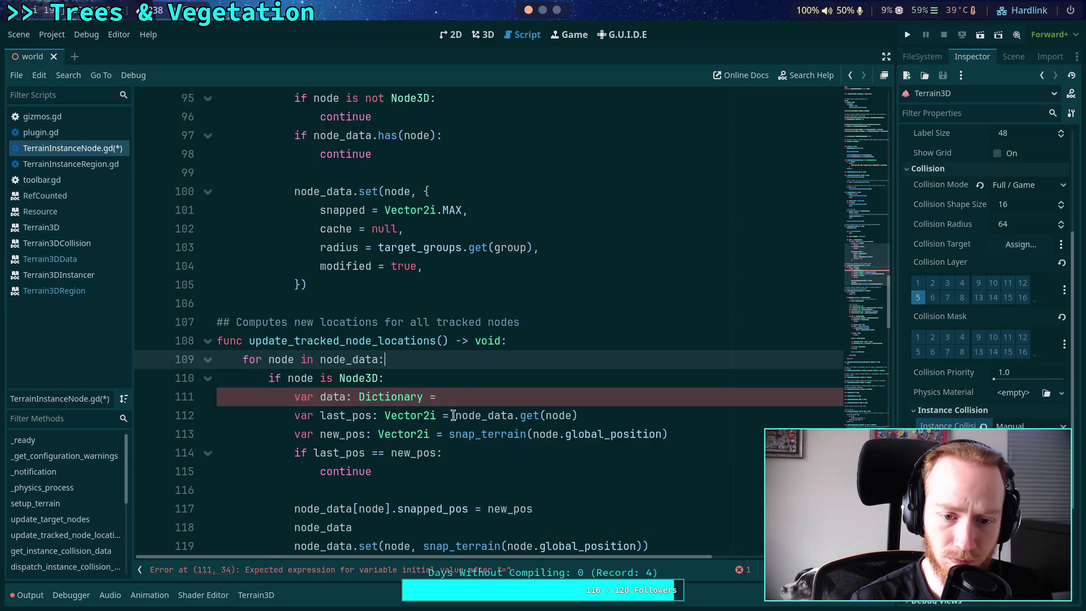
drag(453, 416, 617, 416)
key(ctrl+c)
key(BackSpace)
click(514, 384)
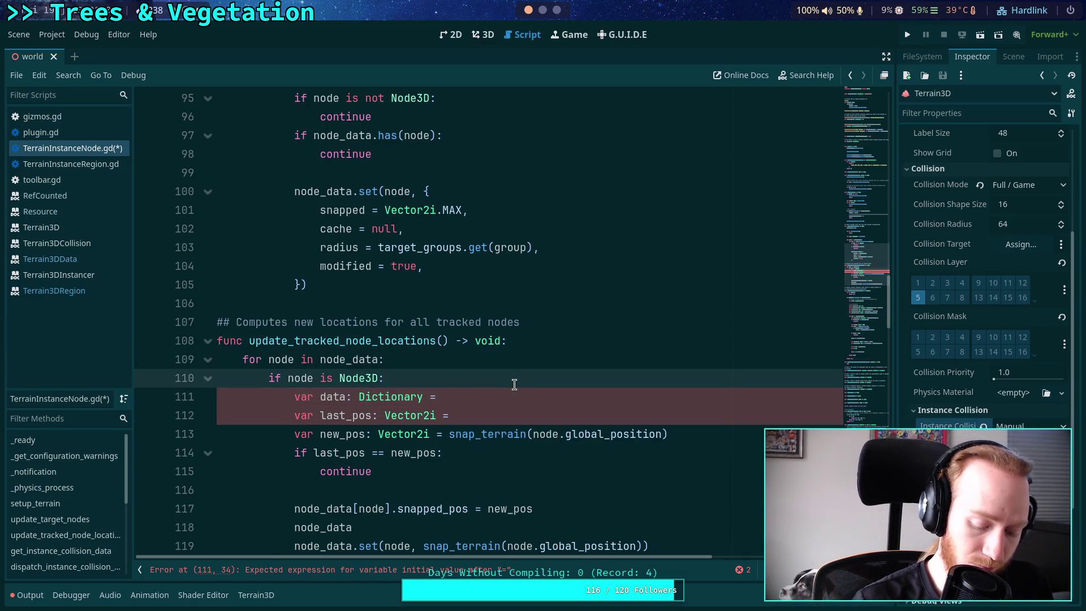
click(528, 397)
key(ctrl+v)
Compare data.snapped_pos instead of last_pos in the if condition and remove the last_pos declaration
click(544, 415)
text(data.)
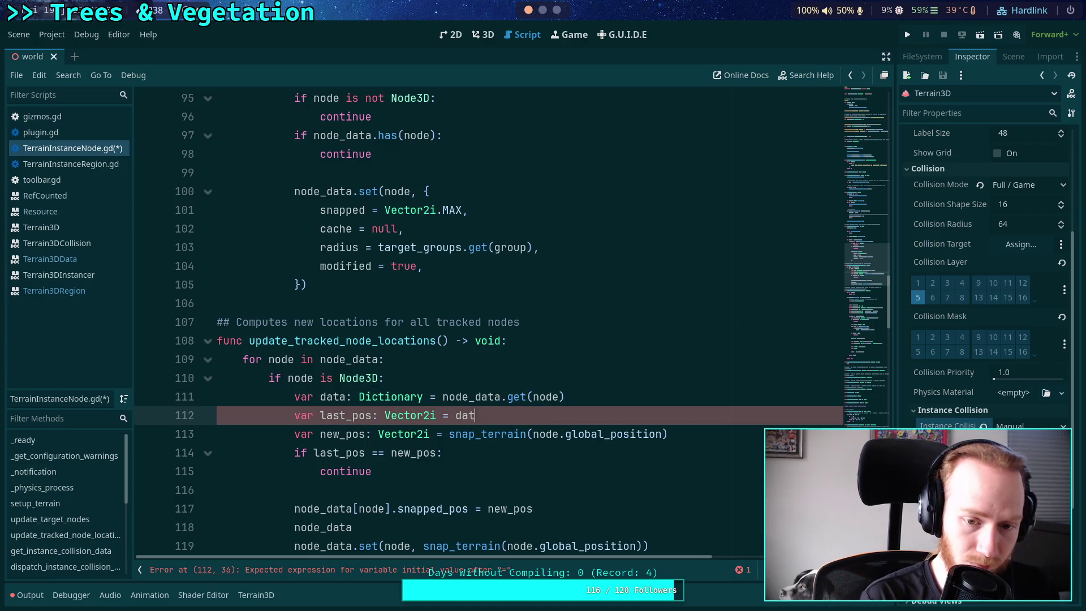
text(snapped_pos)
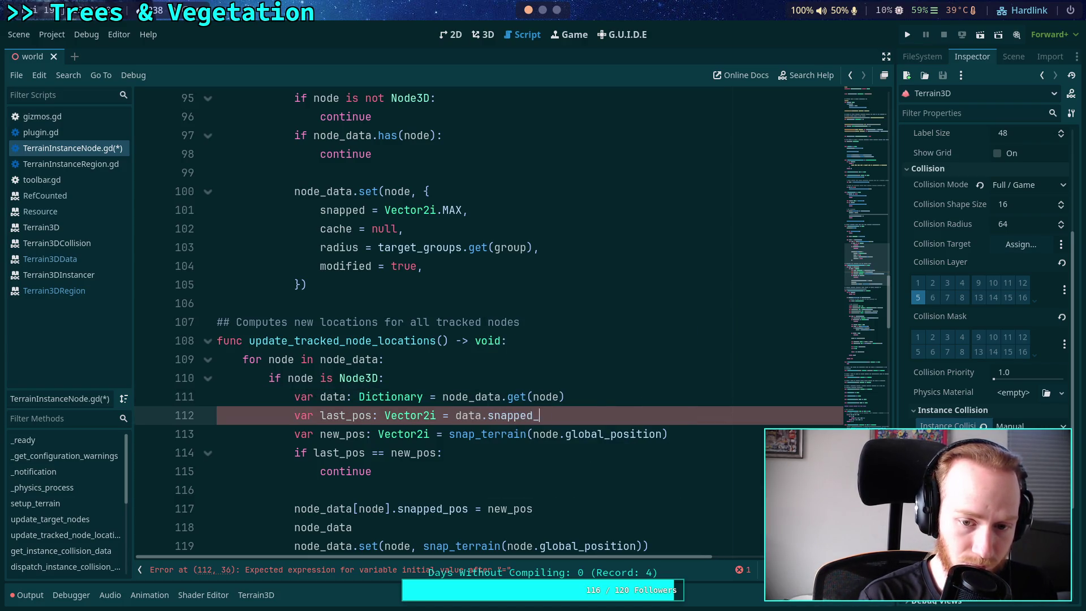
drag(456, 415, 586, 413)
key(ctrl+c)
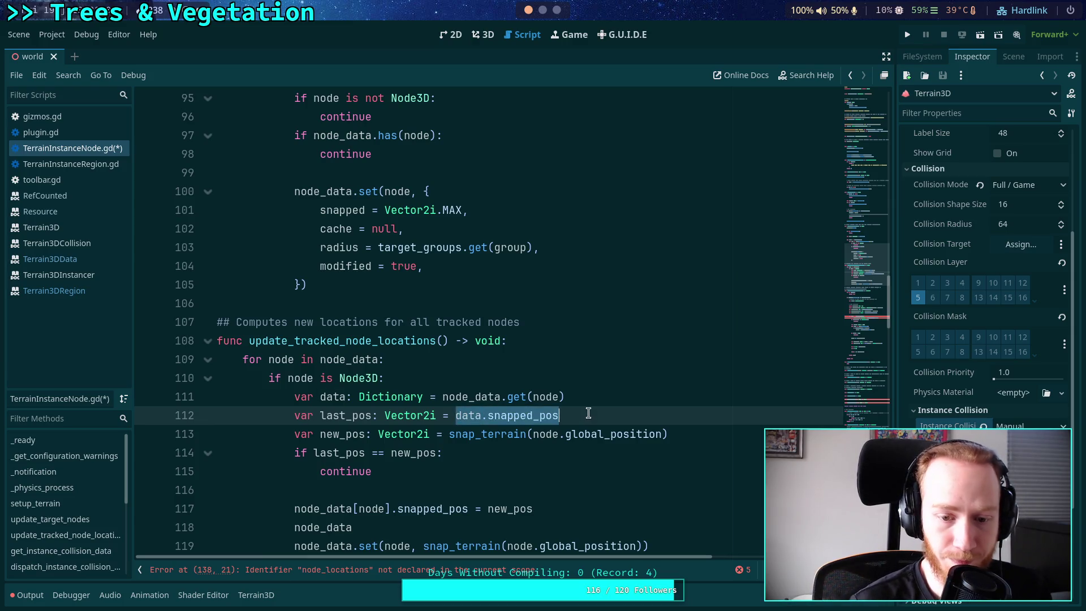
key(BackSpace)
double_click(339, 453)
key(ctrl+v)
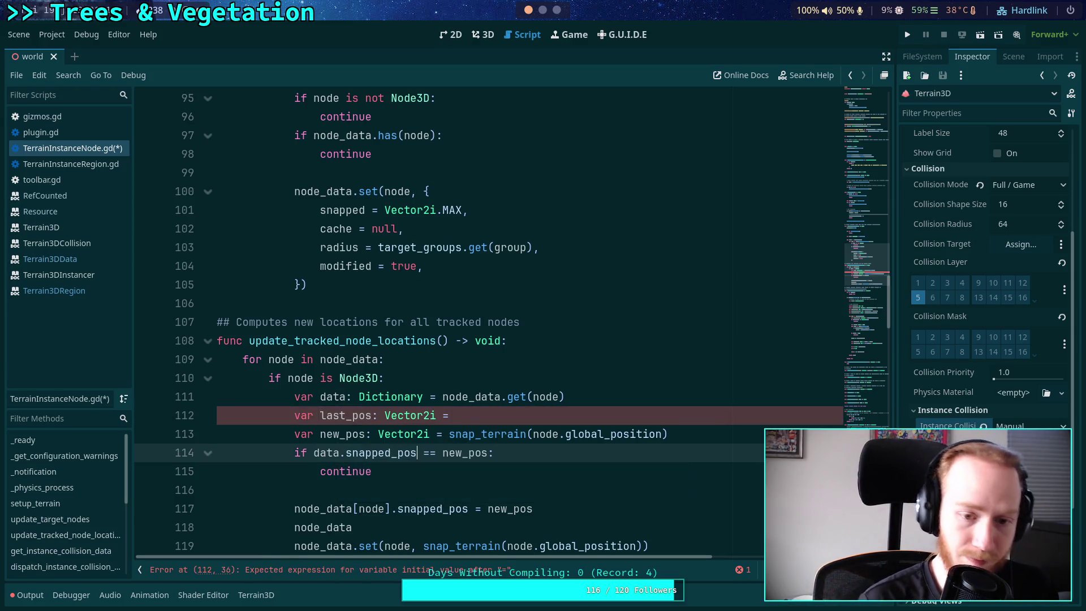
drag(552, 419, 565, 398)
key(BackSpace)
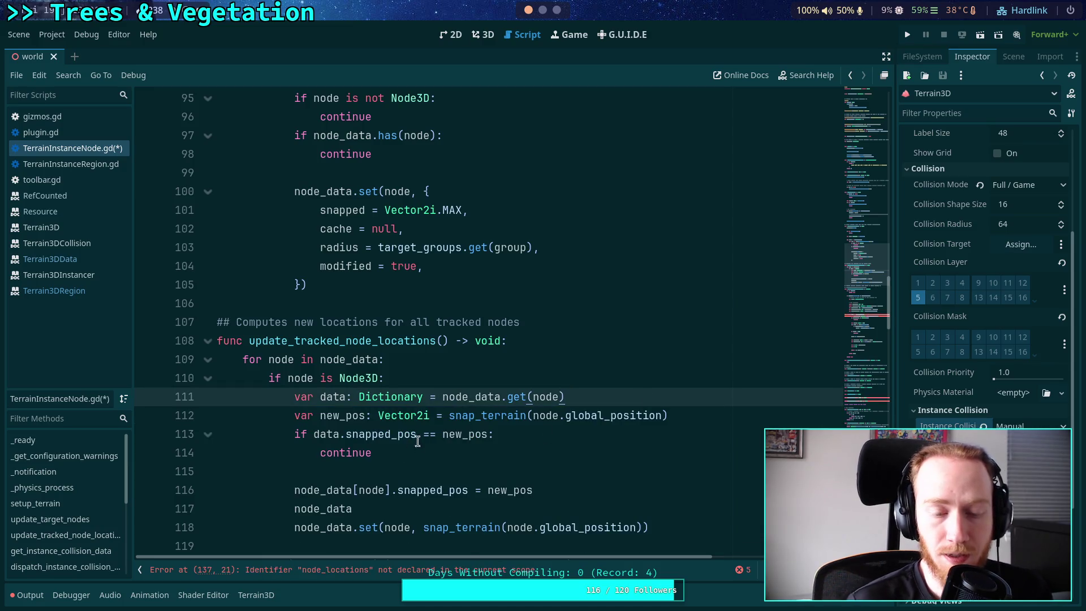
Change the assignment to 'data.snapped_pos = new_pos', add 'data.modified = true', and delete the node_data.set line
scroll(434, 444, down, 1)
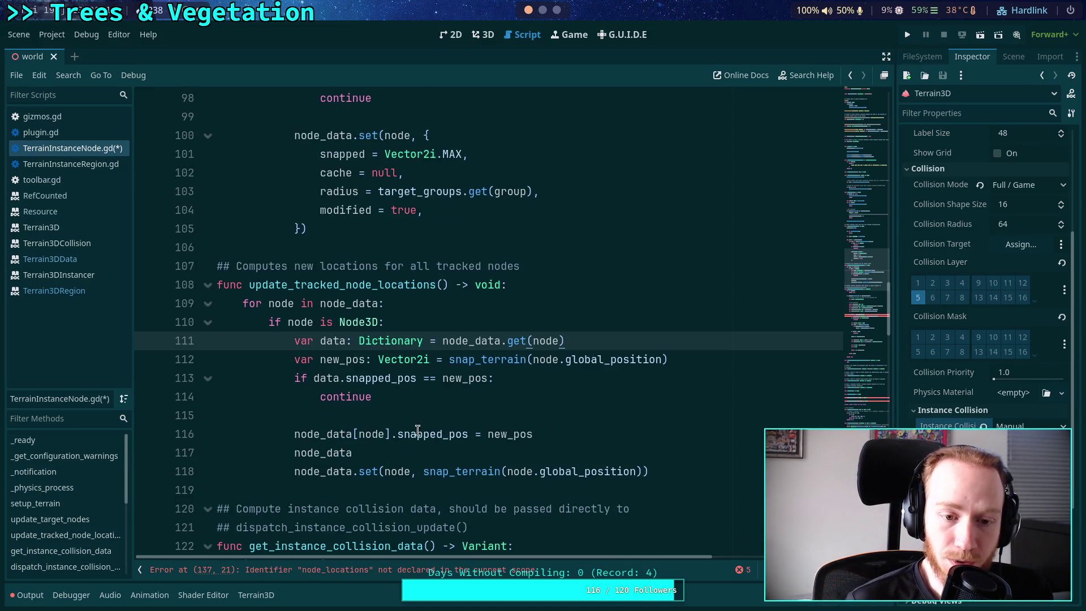
click(391, 453)
drag(390, 434, 292, 433)
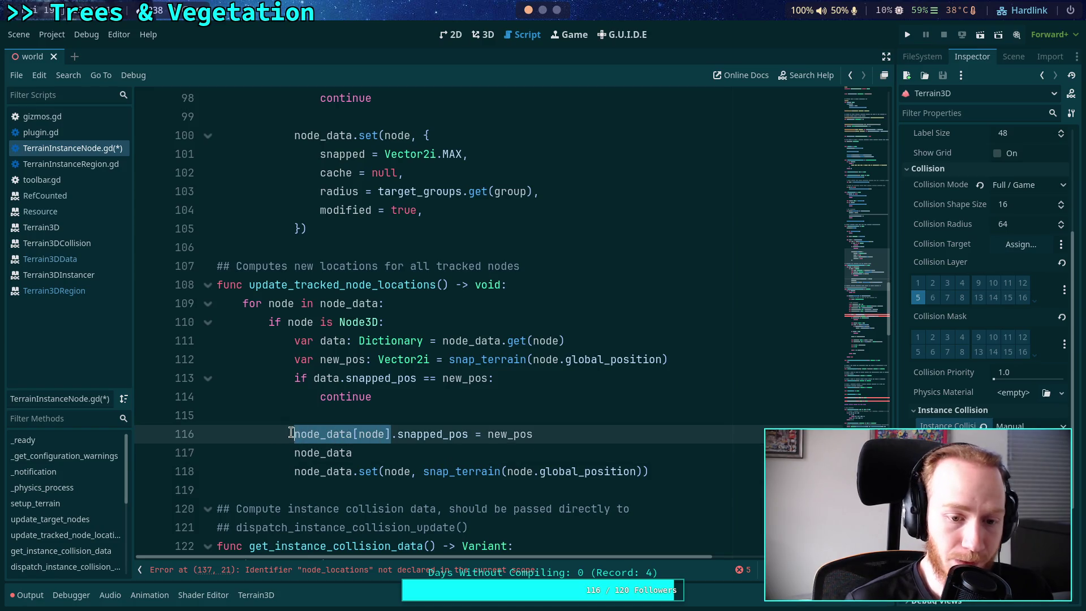
text(data)
click(387, 453)
drag(387, 453, 294, 453)
text(data.)
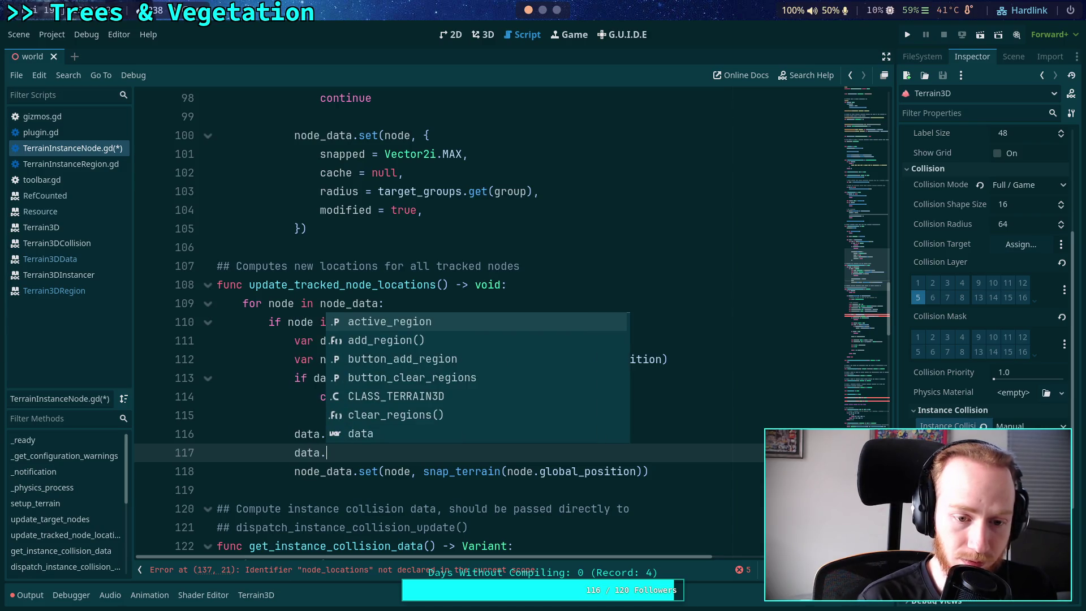
text(modifie)
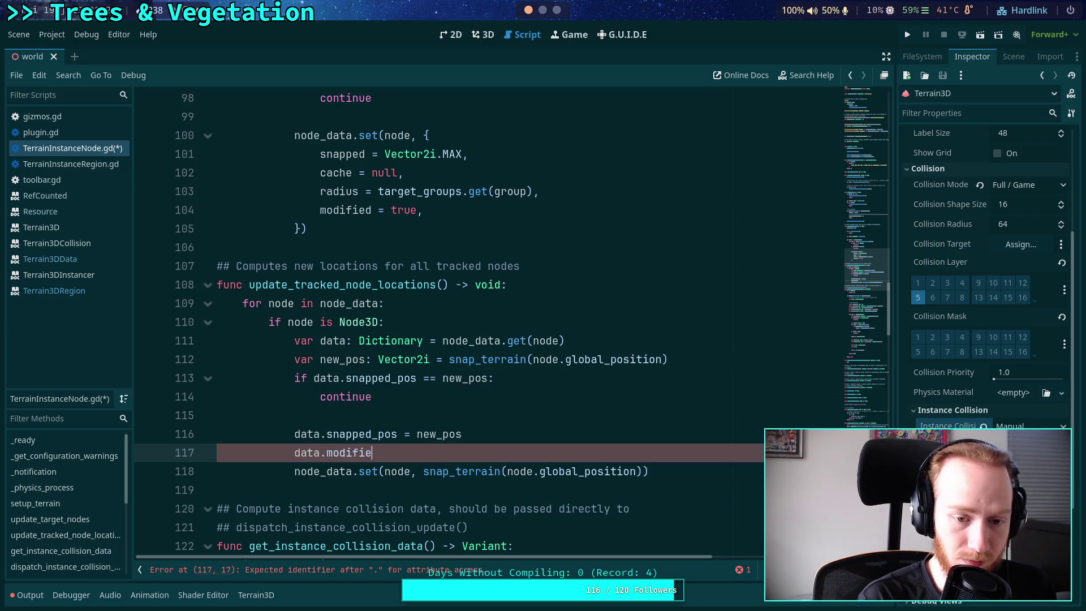
text(d = true)
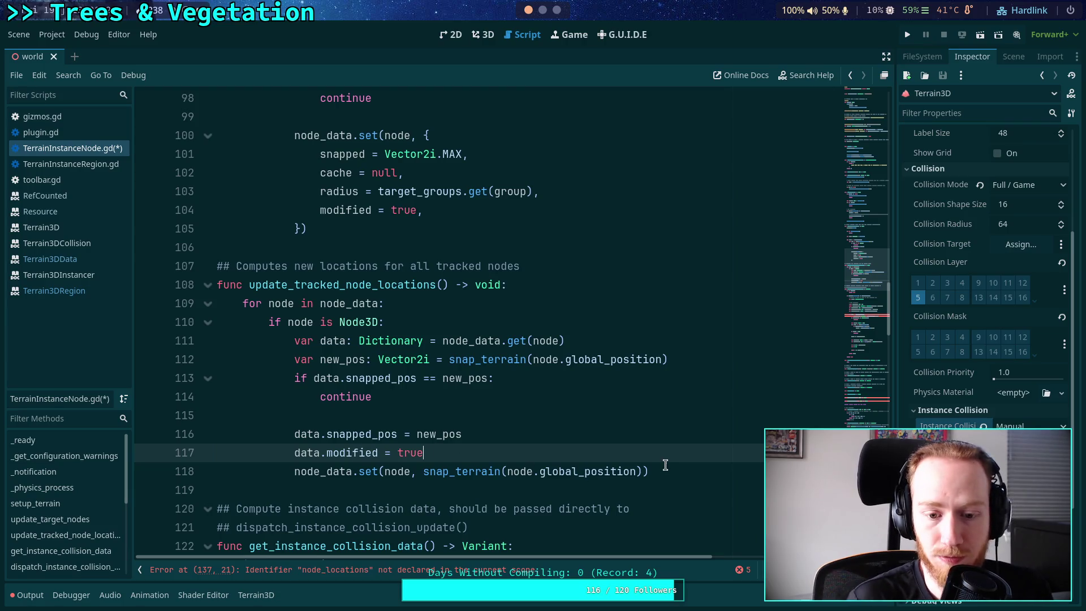
drag(665, 469, 671, 452)
key(Delete)
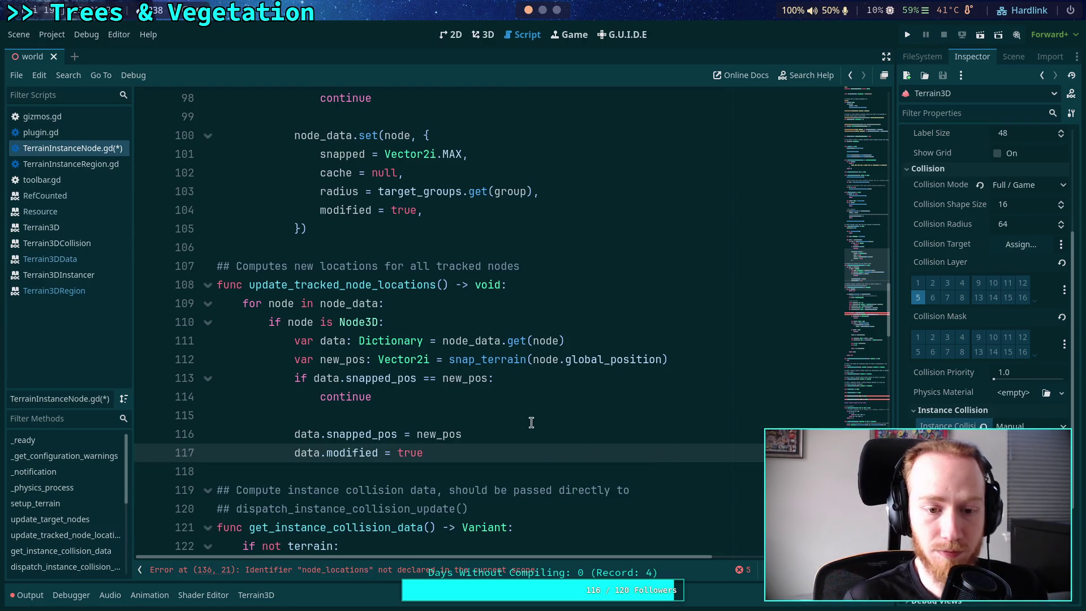
Add a blank line after the new_pos line and save the script
click(702, 365)
key(Return)
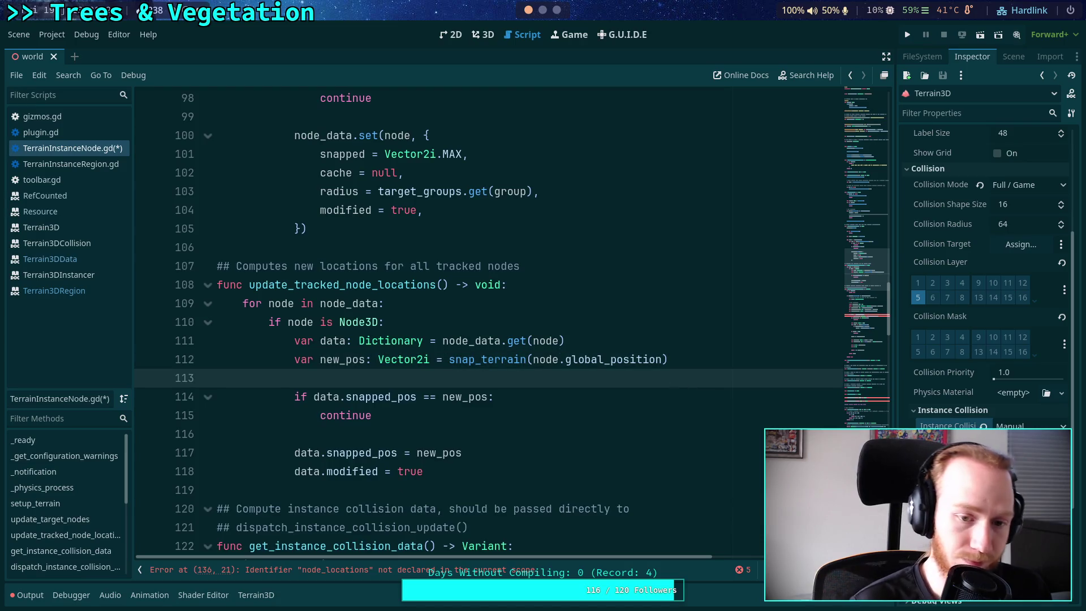
key(ctrl+s)
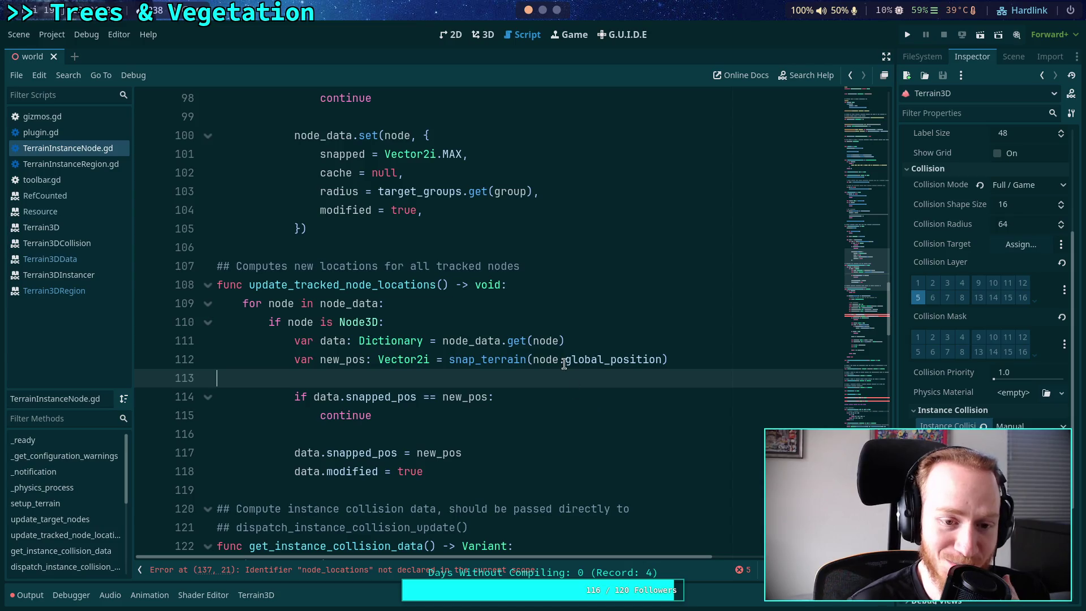
Restore the node_data loop and add a comment about reusing the cache when unmodified and cache exists
scroll(481, 343, down, 5)
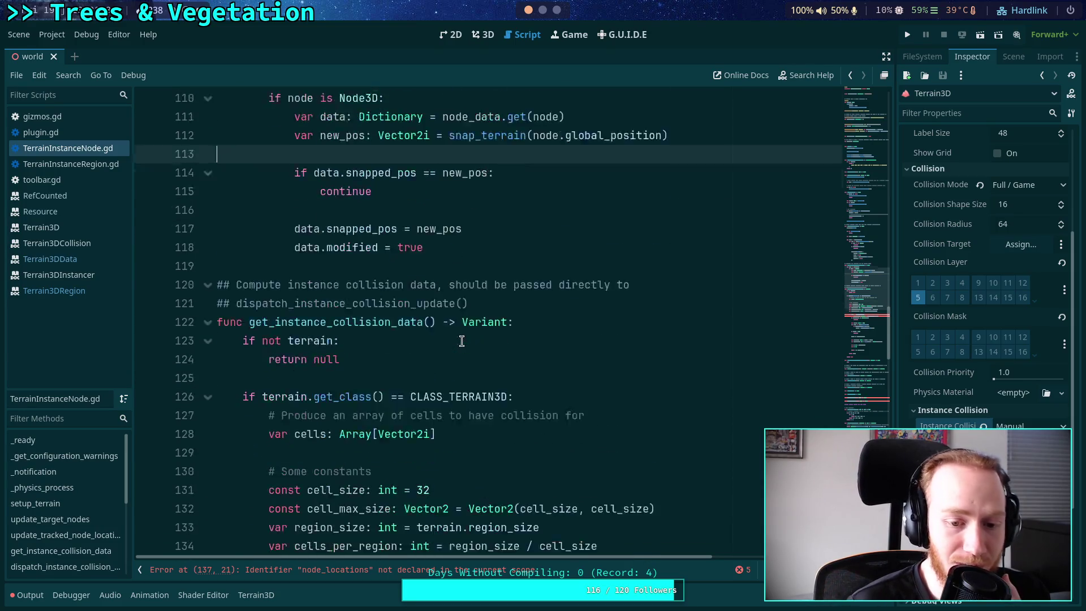
scroll(462, 341, down, 1)
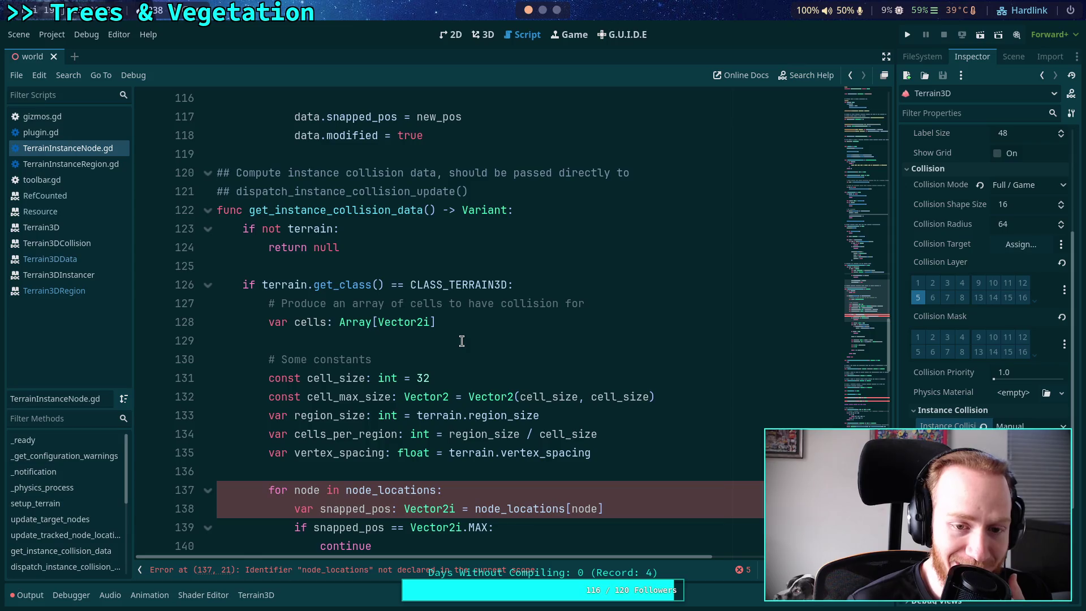
key(ctrl+z)
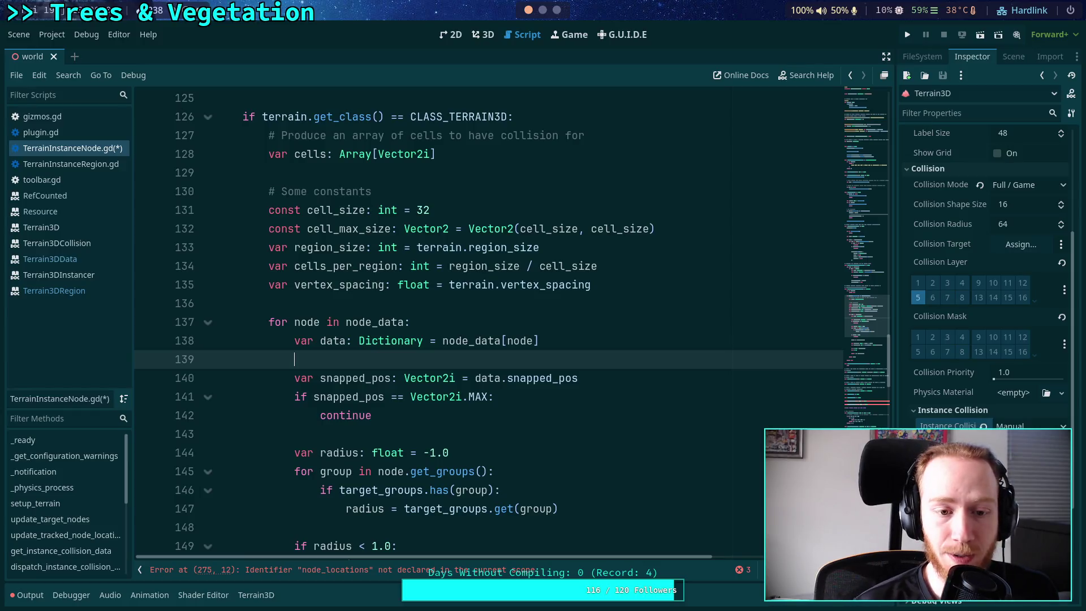
key(Return)
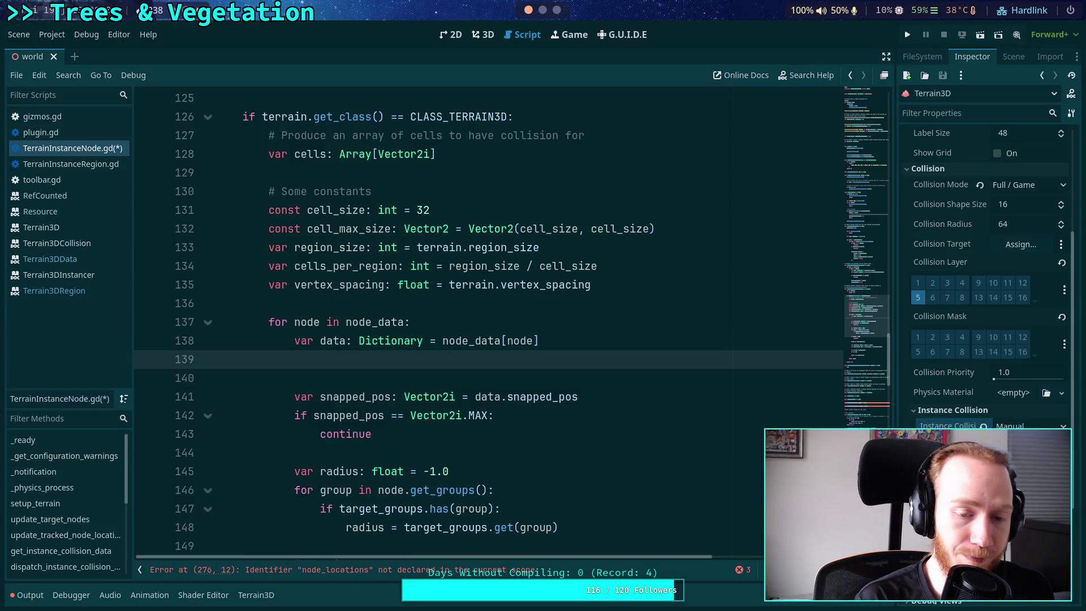
key(Return)
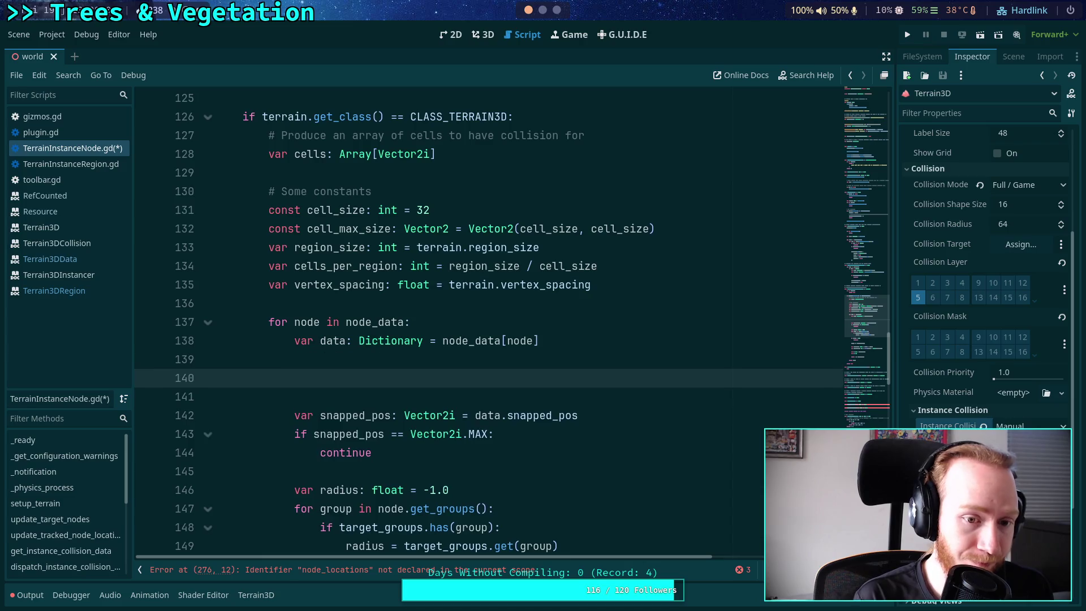
text(# If not m)
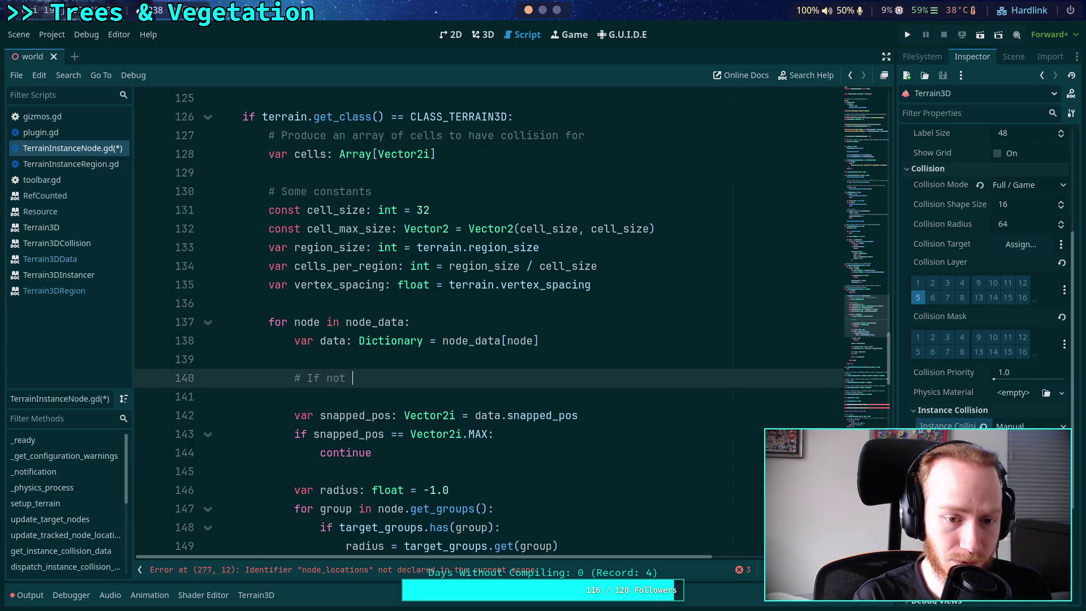
text(odie)
key(BackSpace)
key(BackSpace)
text(f)
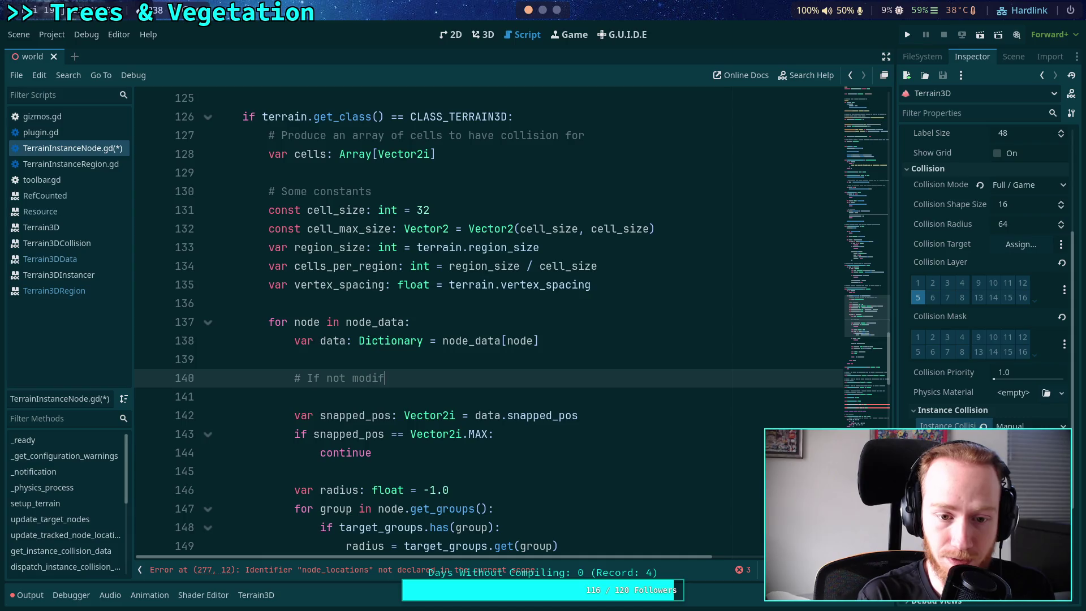
text(ied and cache)
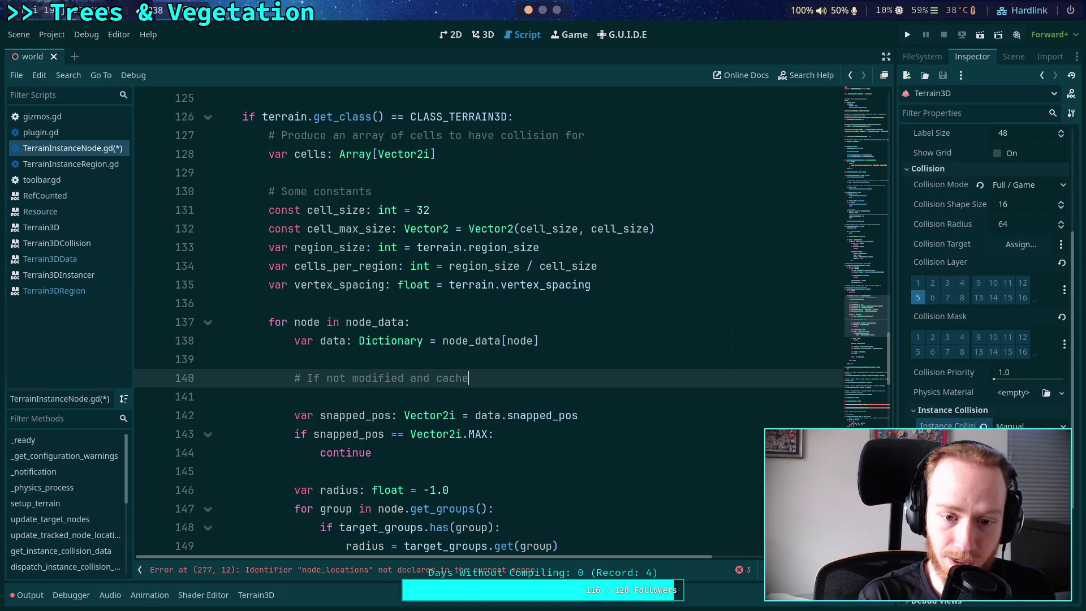
text( existis)
key(BackSpace)
key(BackSpace)
text(s, reuse)
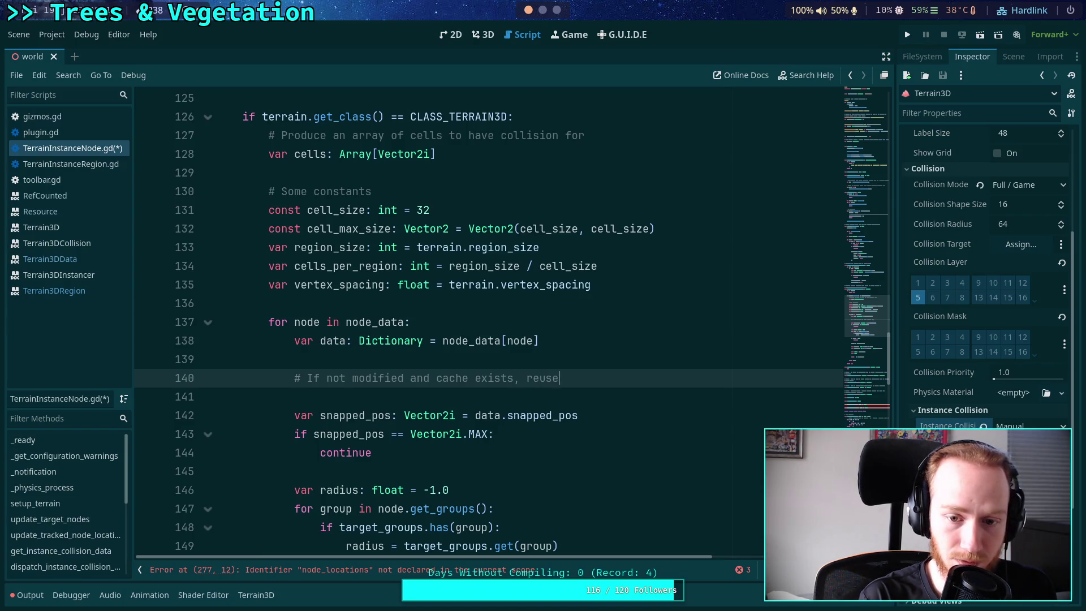
key(BackSpace)
key(BackSpace)
key(BackSpace)
text(dd the cell)
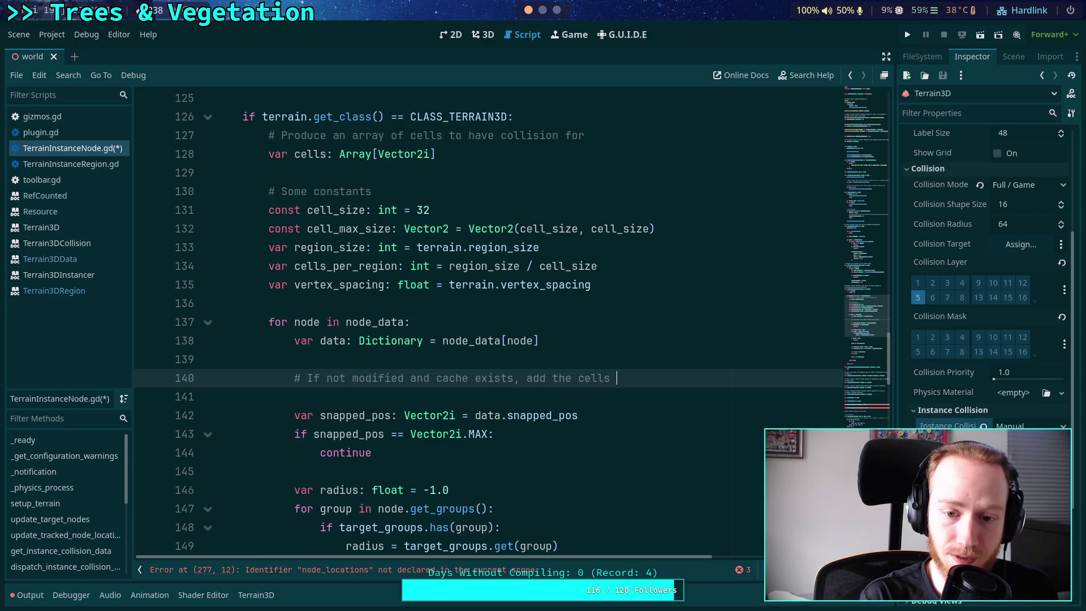
text( from acce)
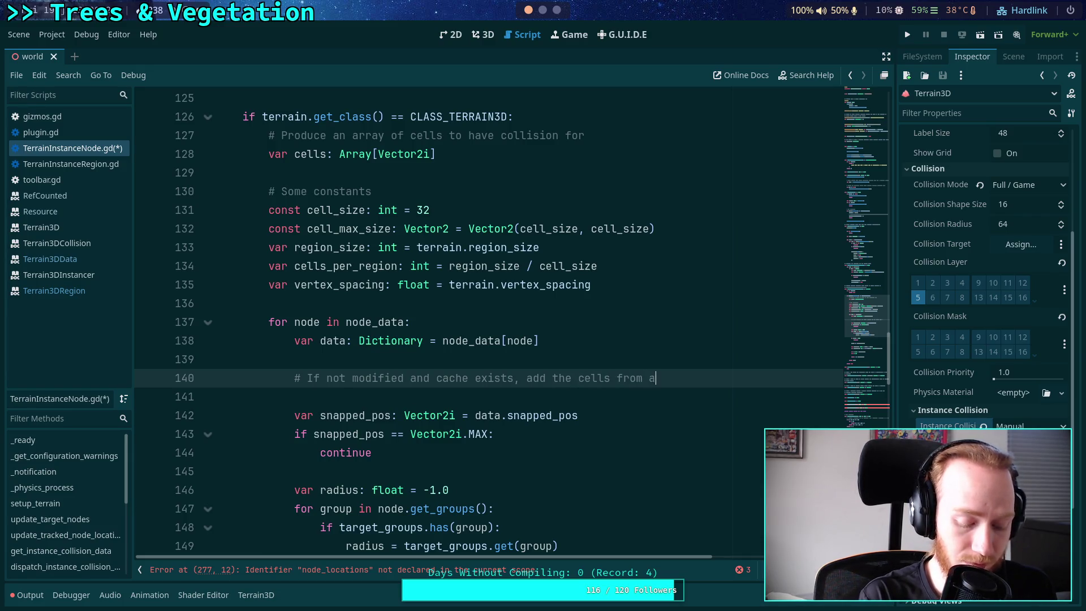
key(BackSpace)
key(BackSpace)
key(BackSpace)
key(BackSpace)
text(cache)
key(Return)
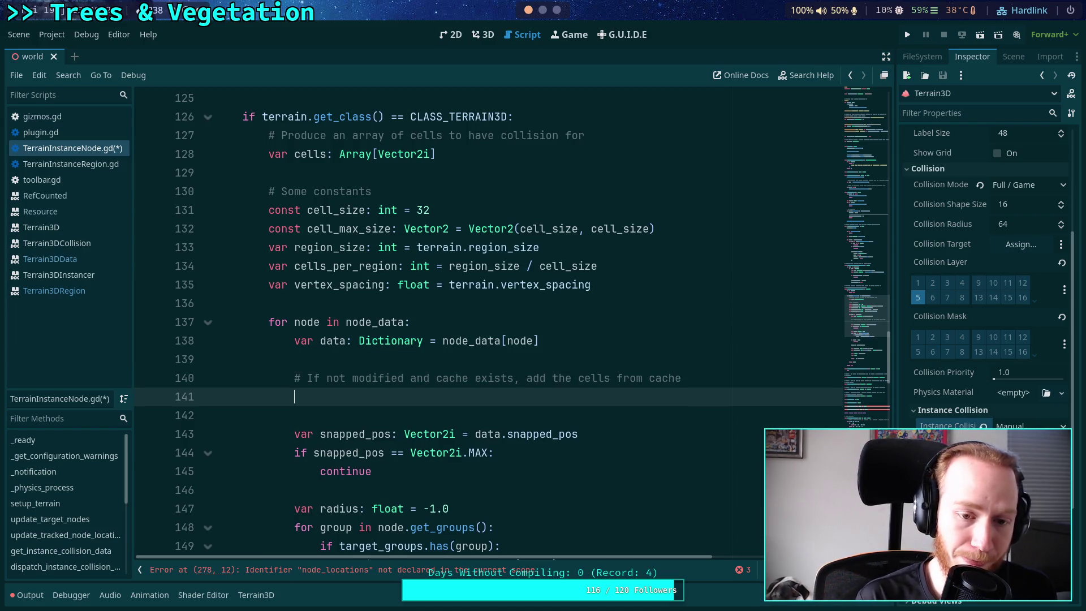
Write the condition 'if (not data.modified) and data.cache != null:'
text(if )
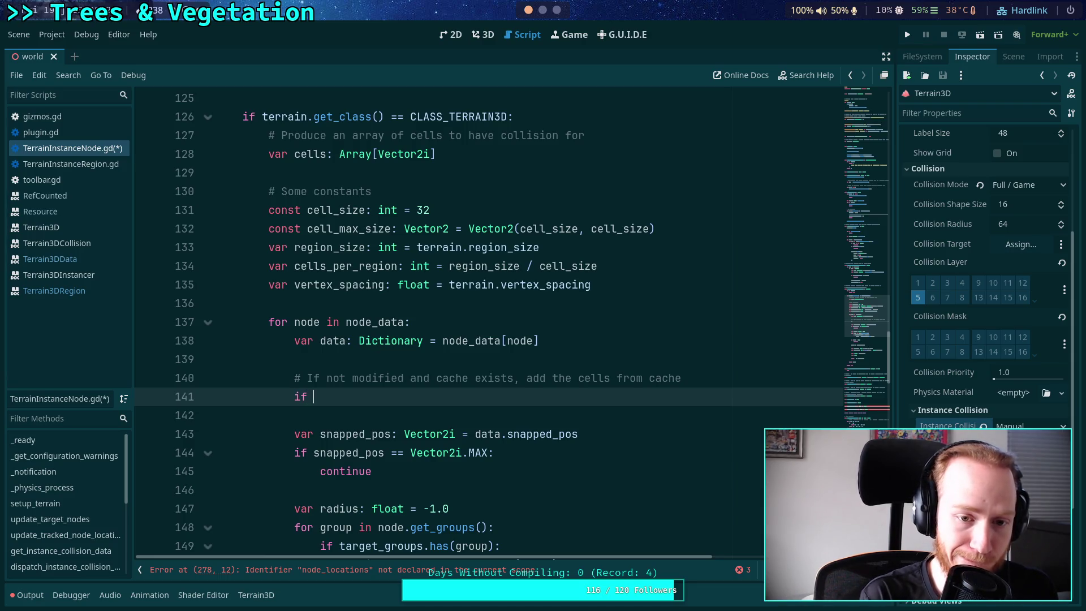
text(data.modified)
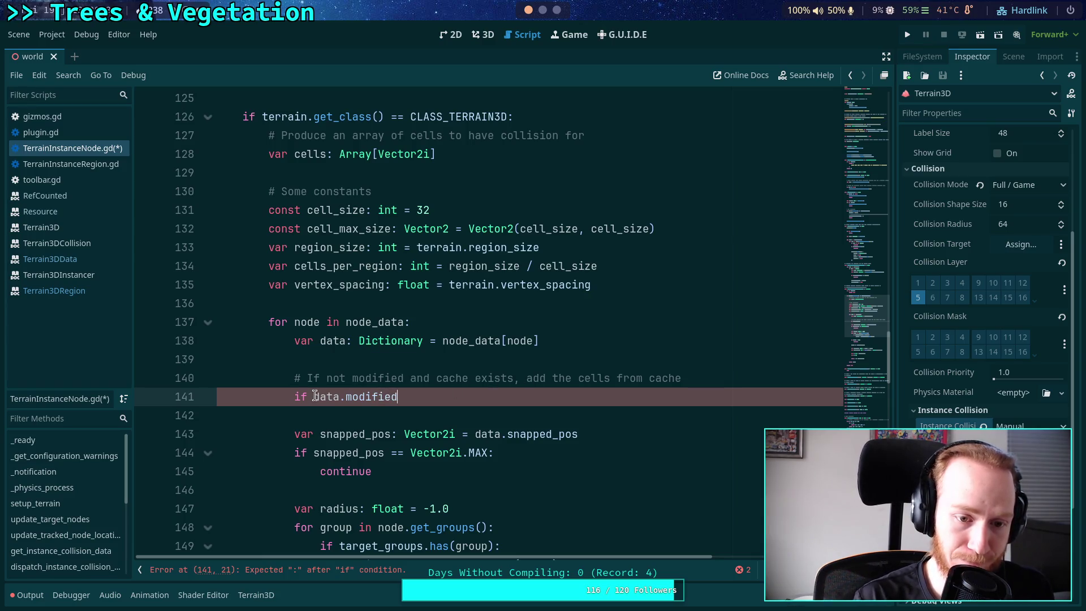
click(315, 396)
text(not)
click(315, 397)
text(()
key(End)
text() and )
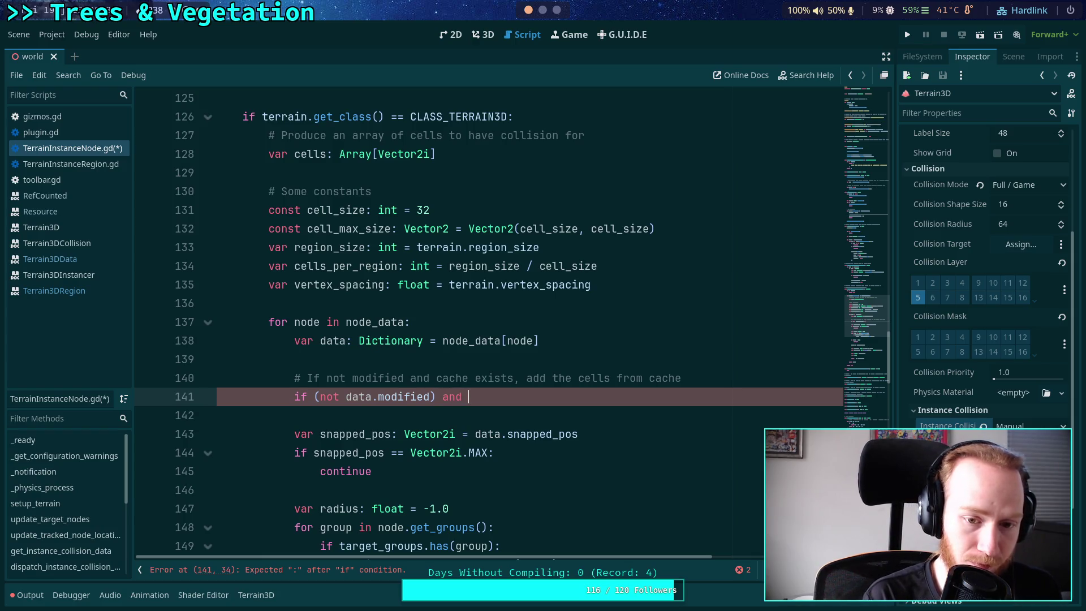
text(data)
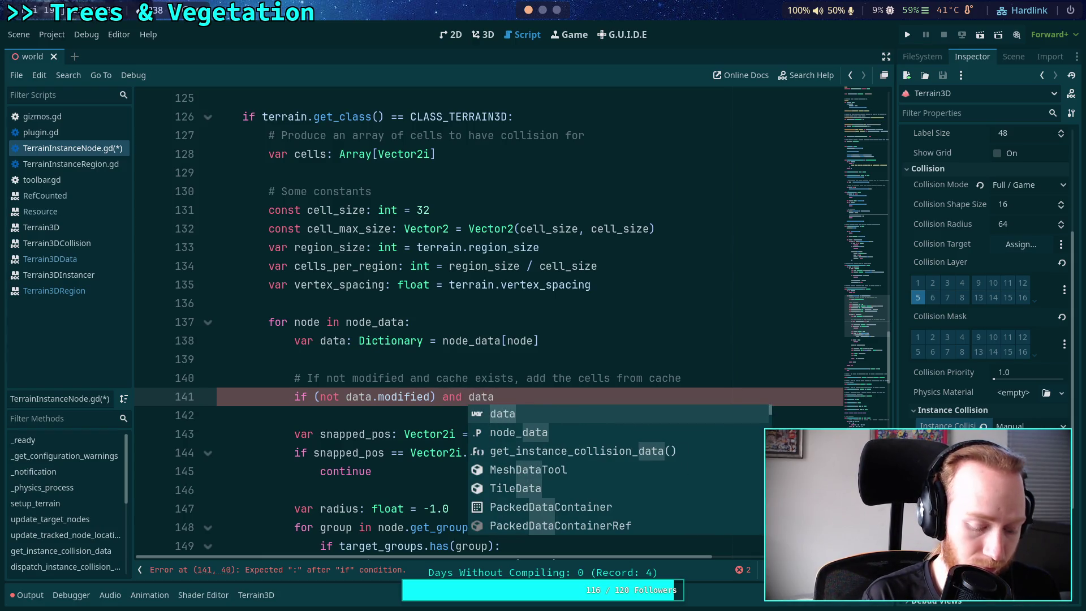
text(.cache)
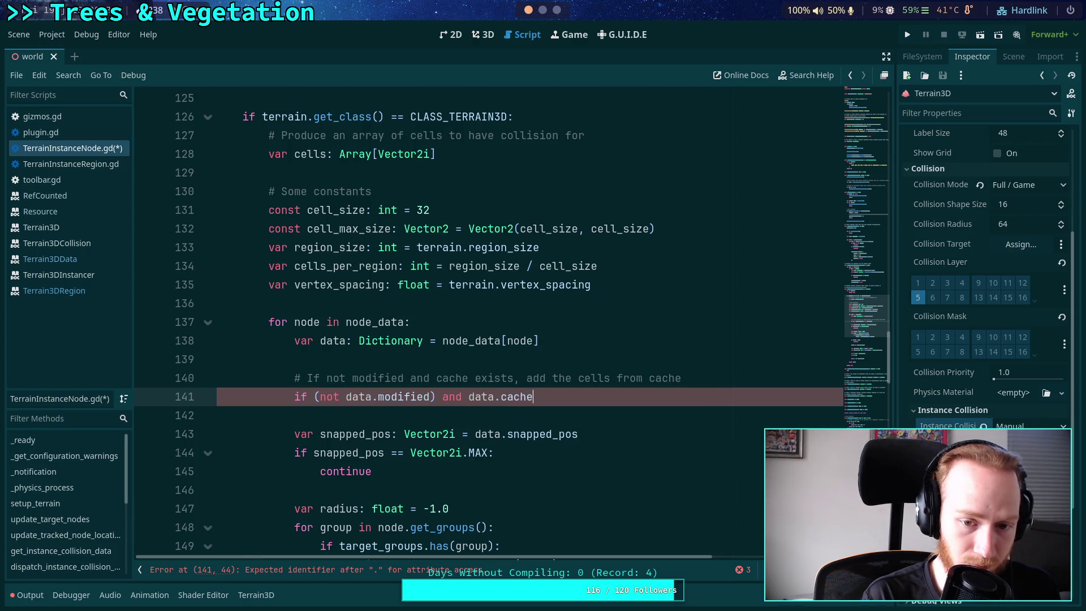
text( != null:)
key(Return)
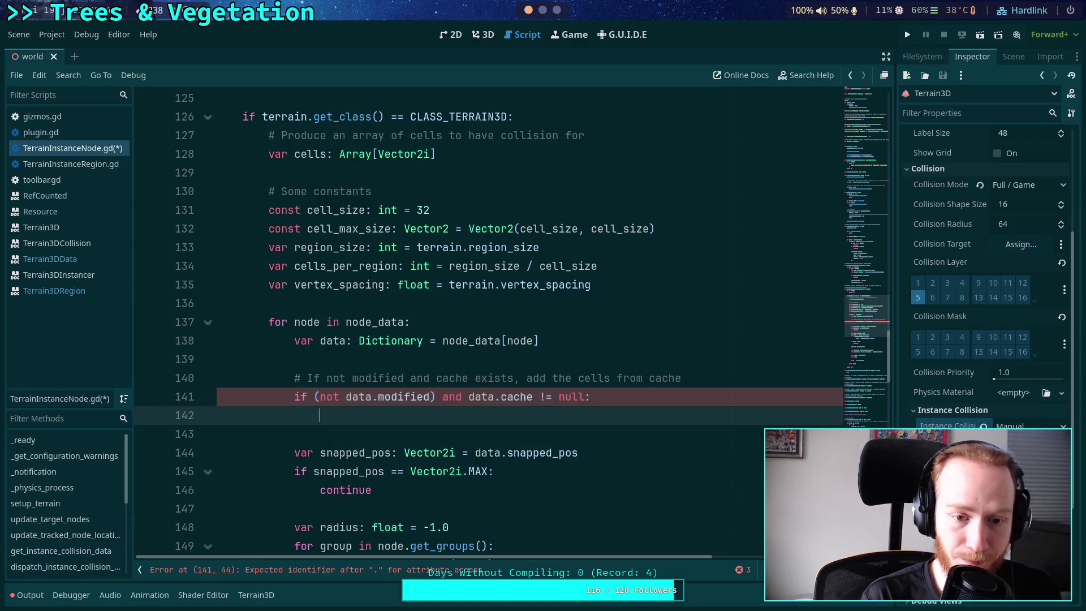
Loop over data.cache appending each cell not already in cells, then continue
text(for )
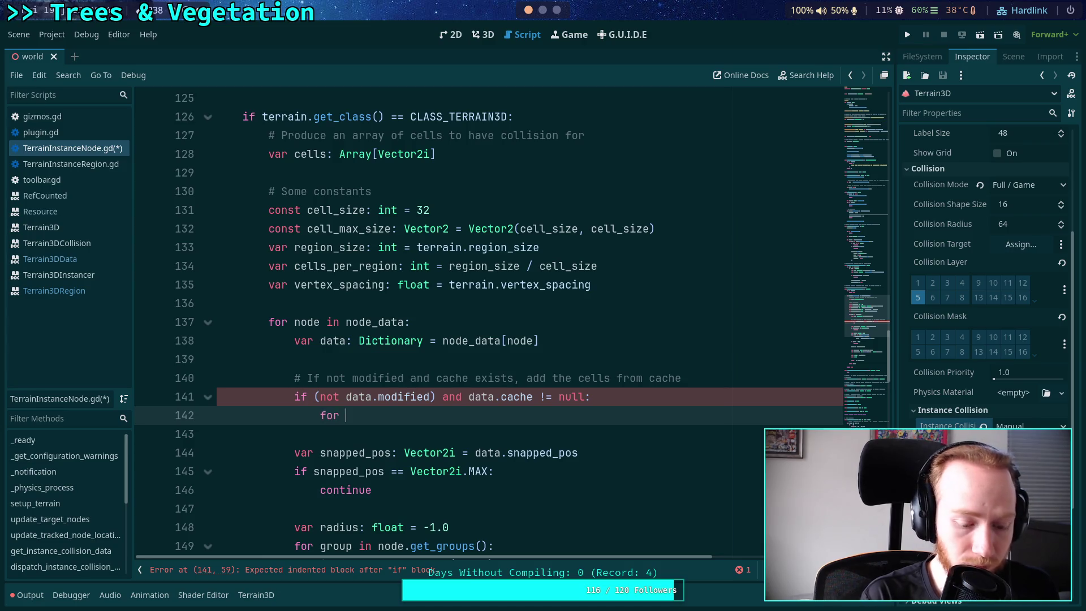
text(cell in )
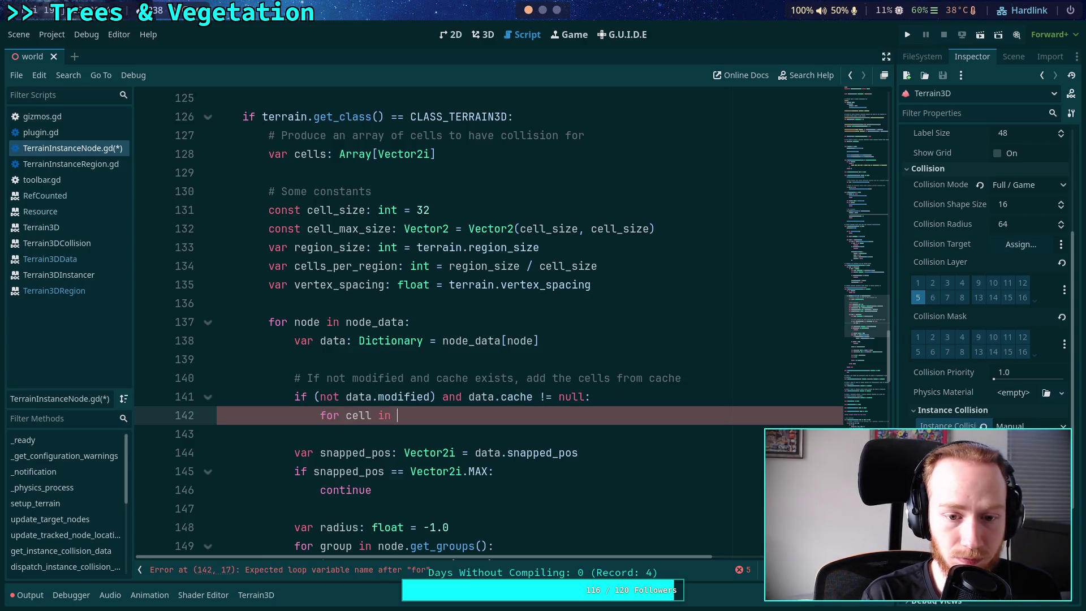
text(data.cache:)
key(Return)
text(cells.has)
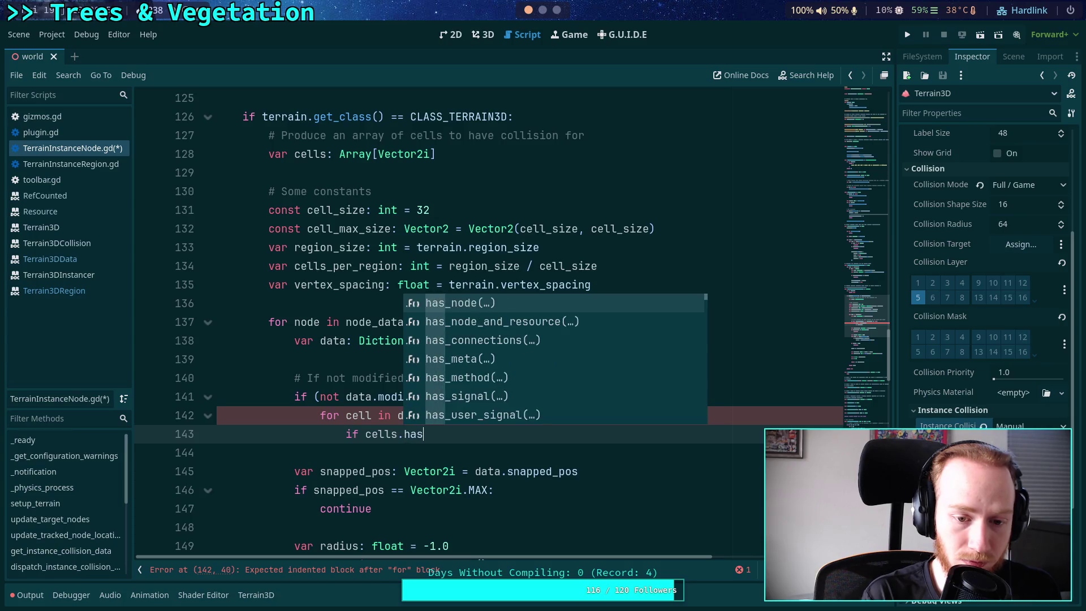
text((cell))
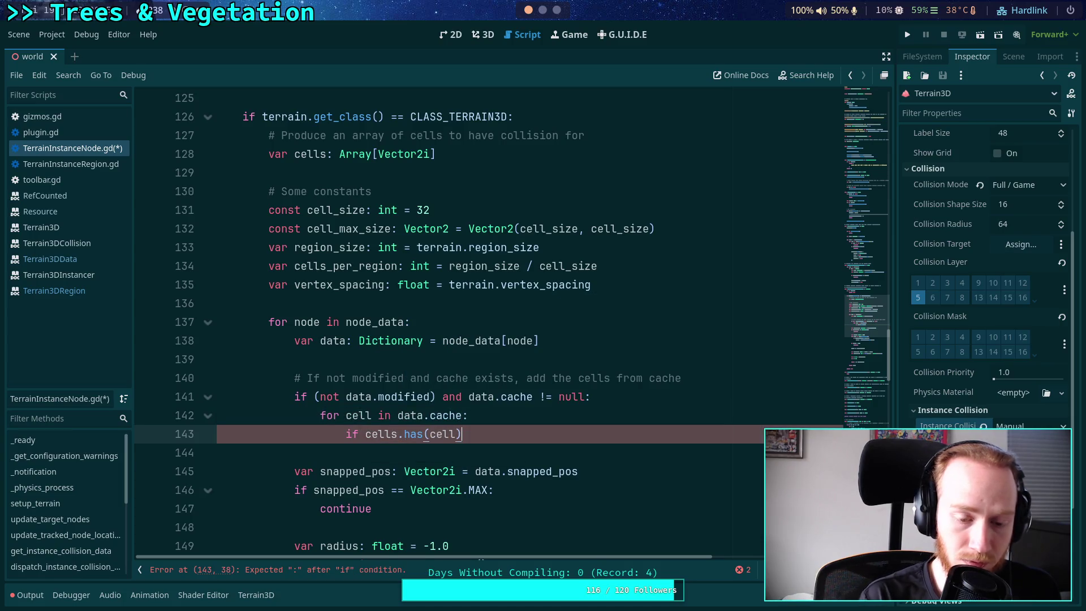
click(365, 434)
text(not)
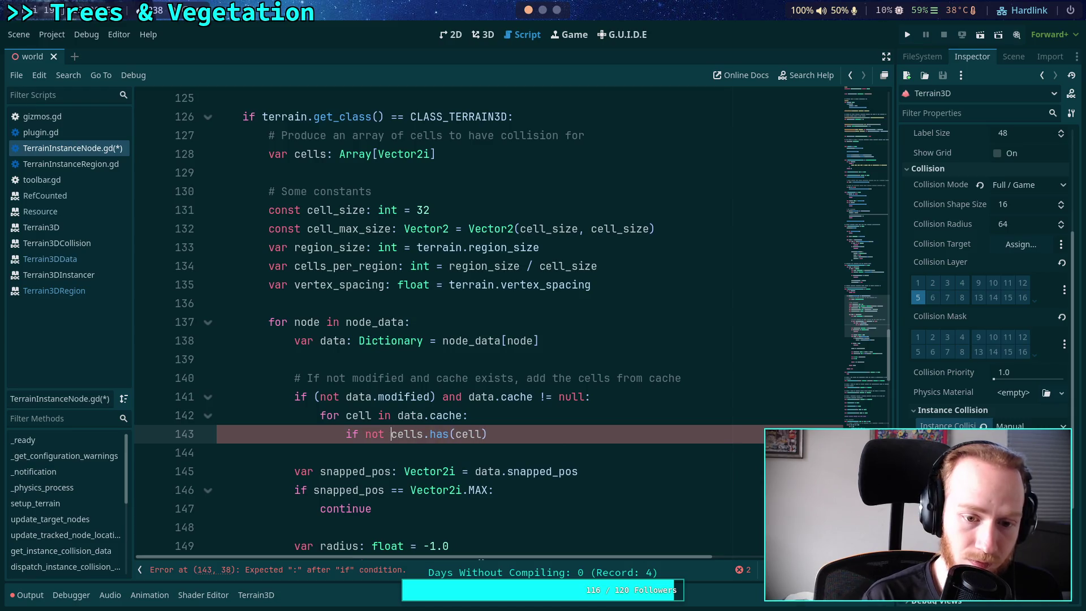
click(544, 442)
text(:)
key(Return)
text(cells.append(cell))
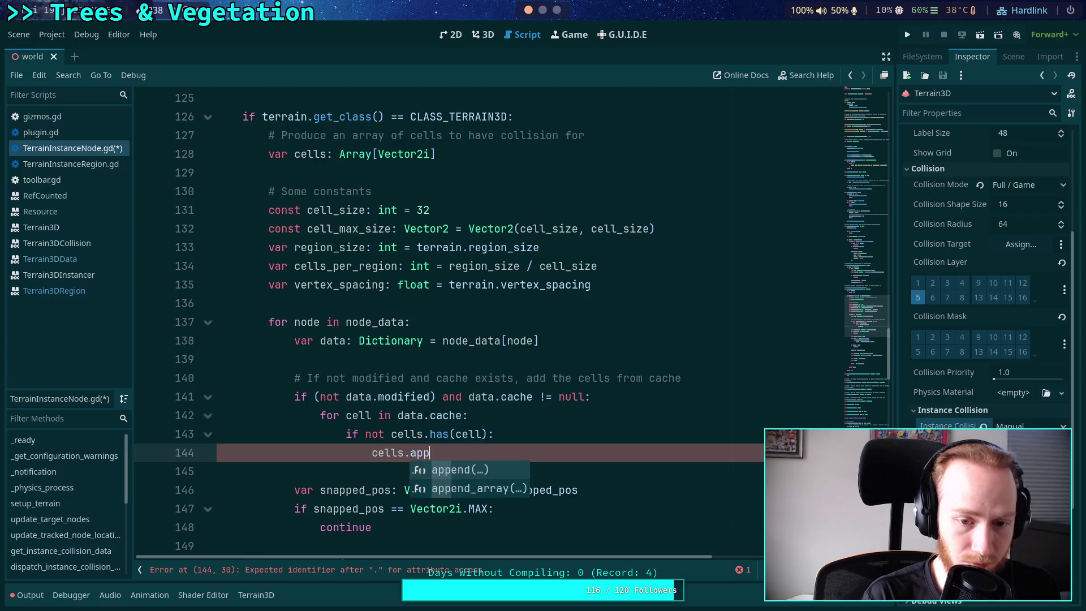
key(Return)
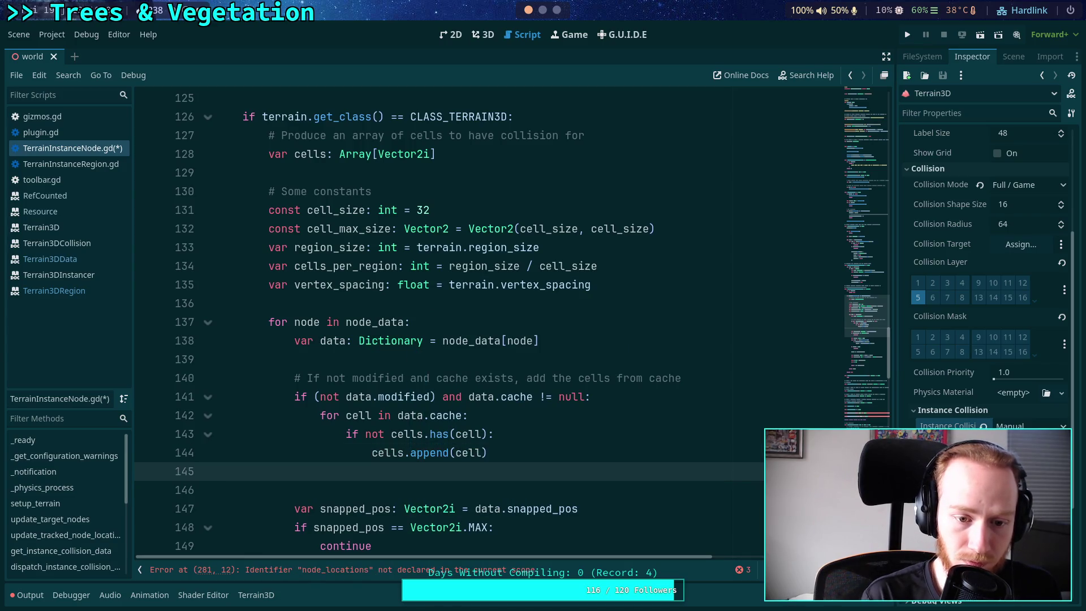
text(contin)
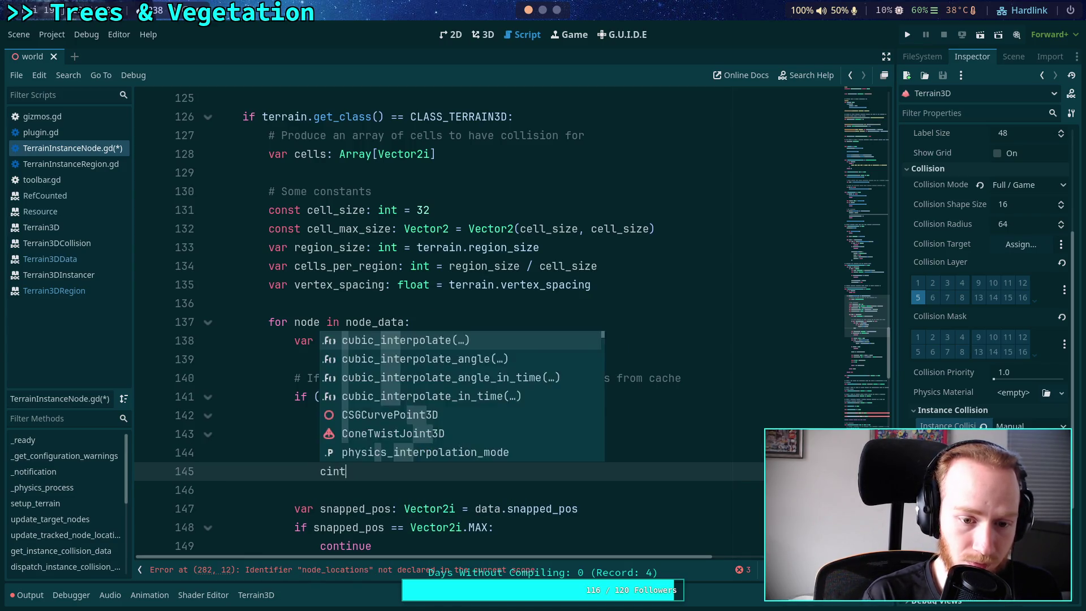
key(Return)
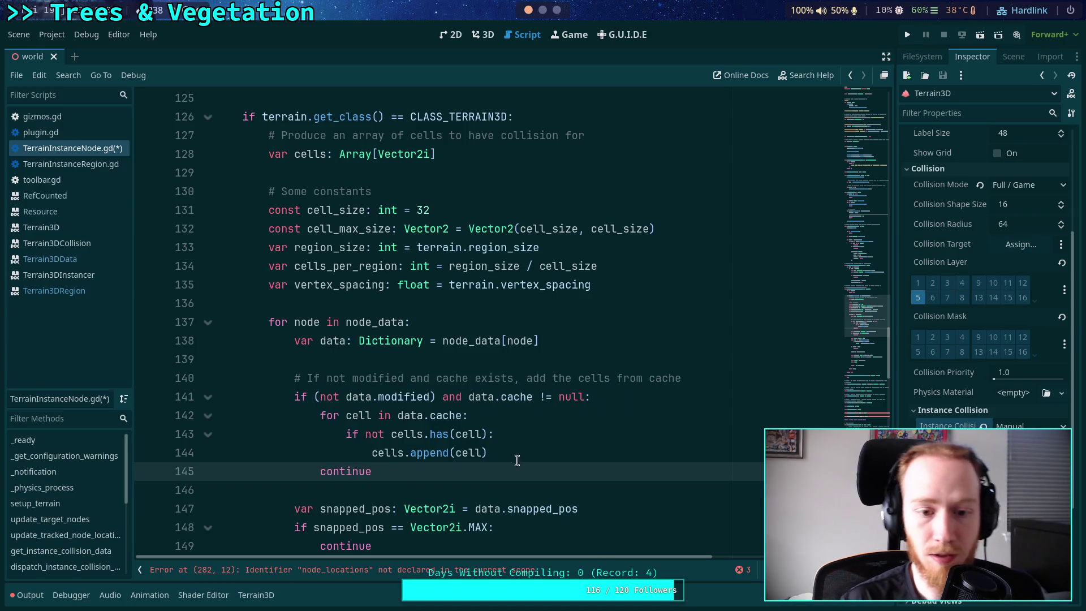
scroll(499, 439, down, 2)
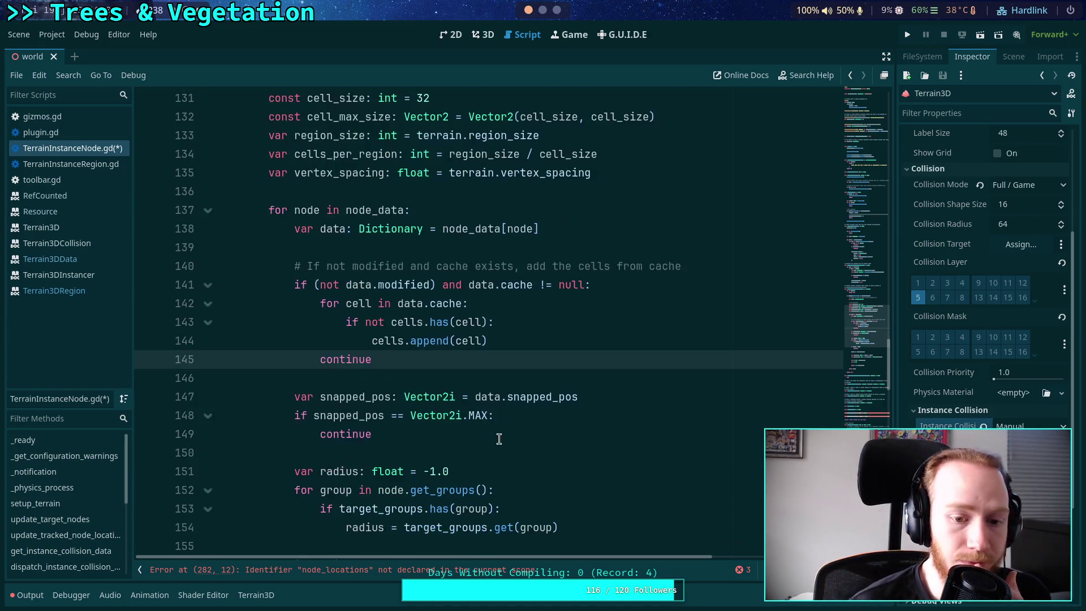
scroll(478, 370, down, 1)
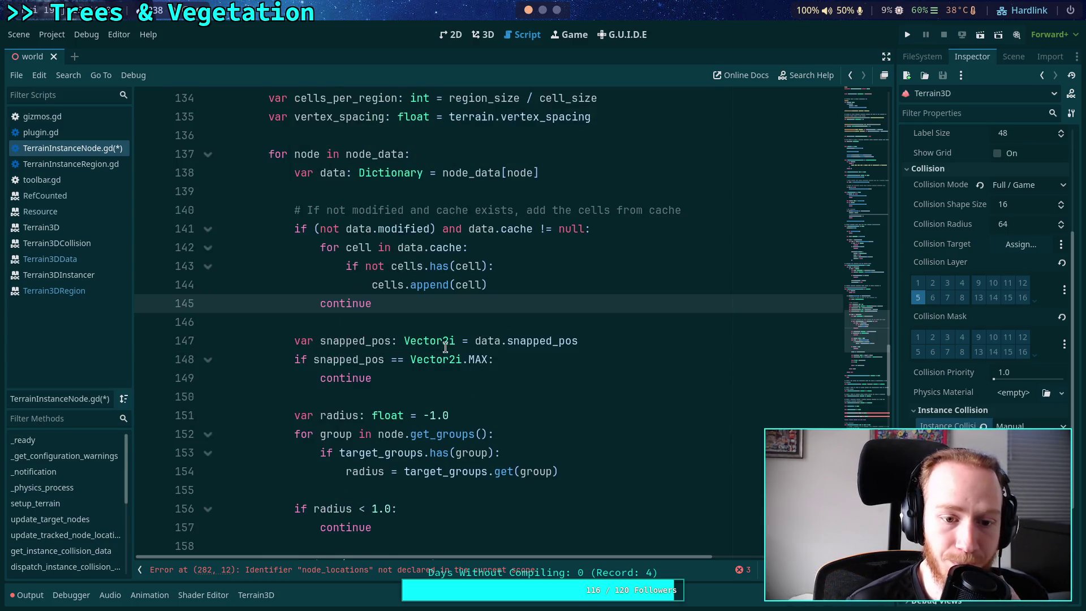
scroll(415, 368, down, 1)
scroll(417, 362, down, 4)
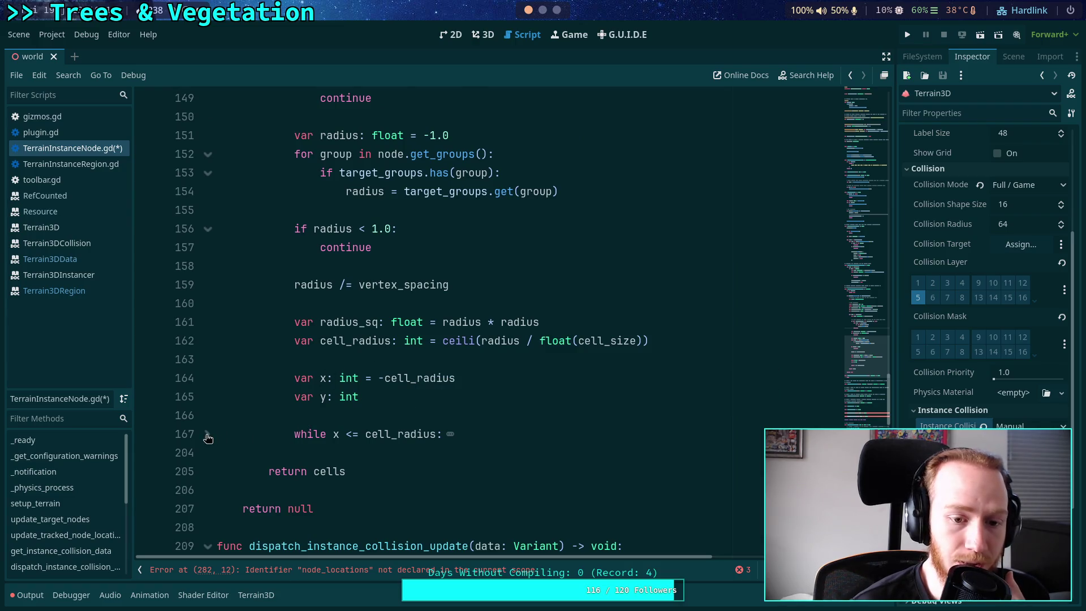
click(396, 416)
scroll(485, 412, up, 3)
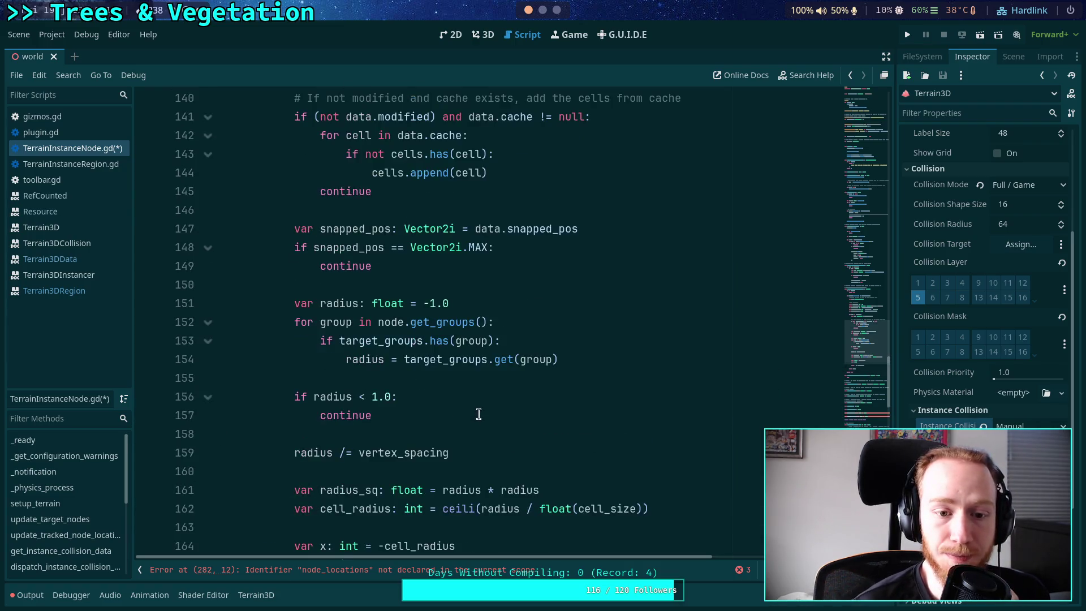
scroll(490, 401, down, 4)
click(207, 378)
scroll(336, 383, down, 7)
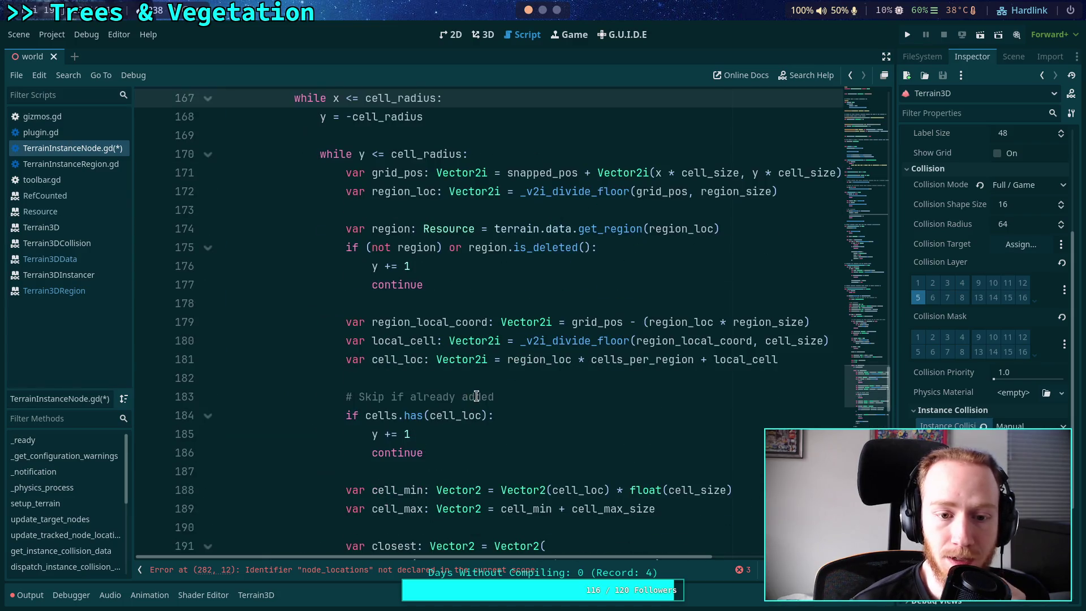
scroll(475, 396, up, 13)
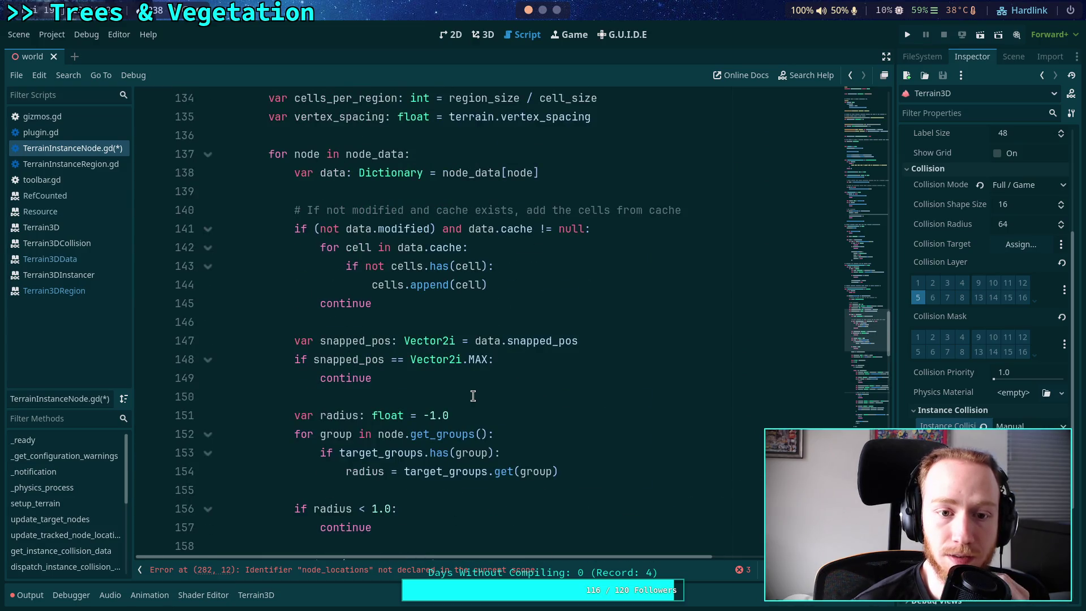
click(463, 321)
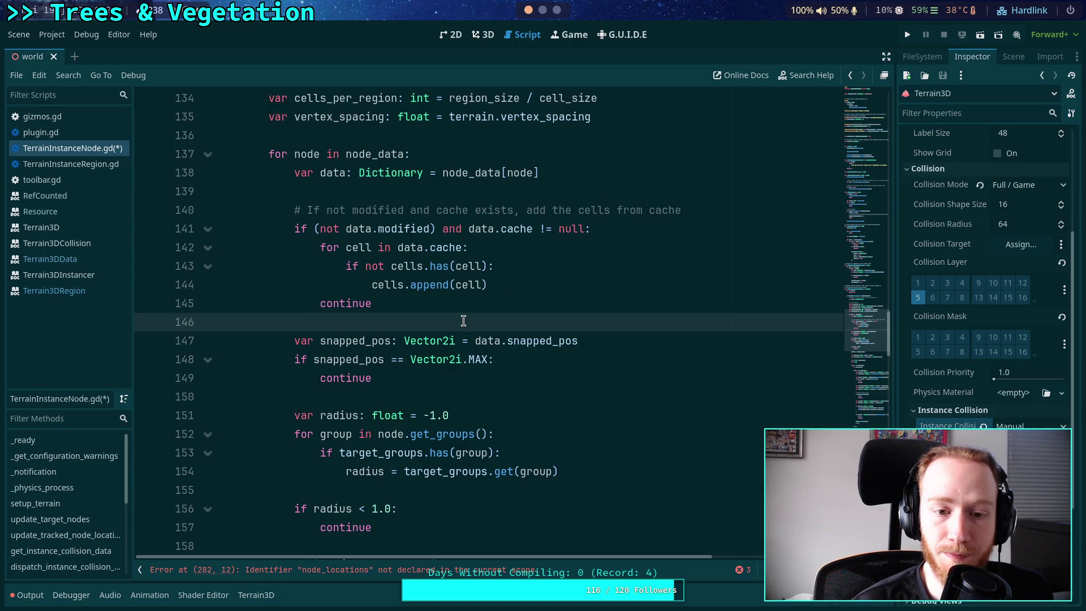
key(Return)
key(Return)
Declare 'var cache: Array[Vector2i]' on line 147
text(data.cach)
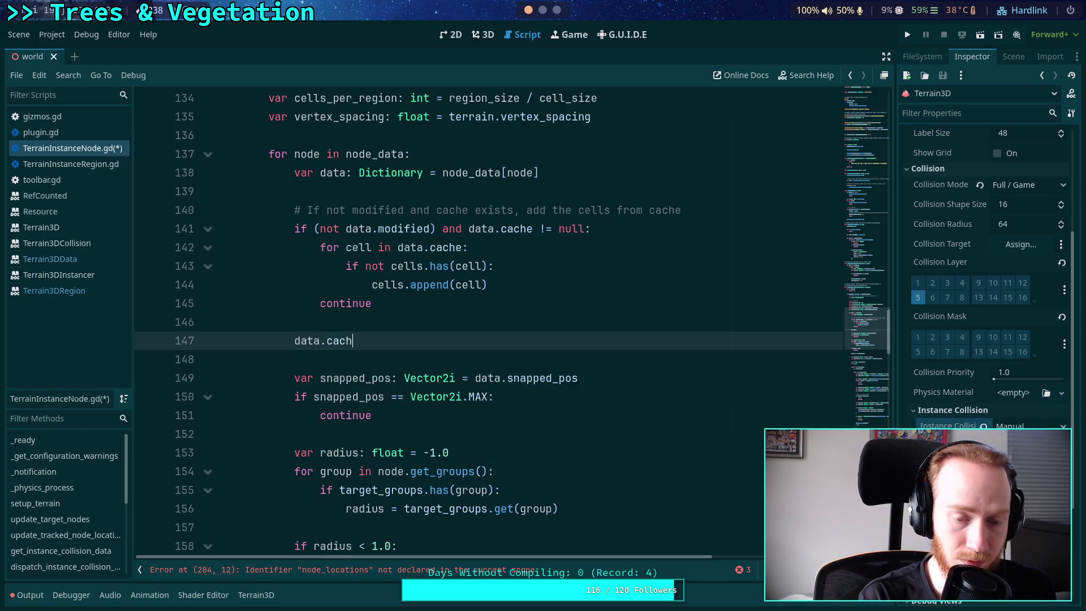
key(BackSpace)
key(BackSpace)
key(BackSpace)
key(BackSpace)
key(BackSpace)
text(var )
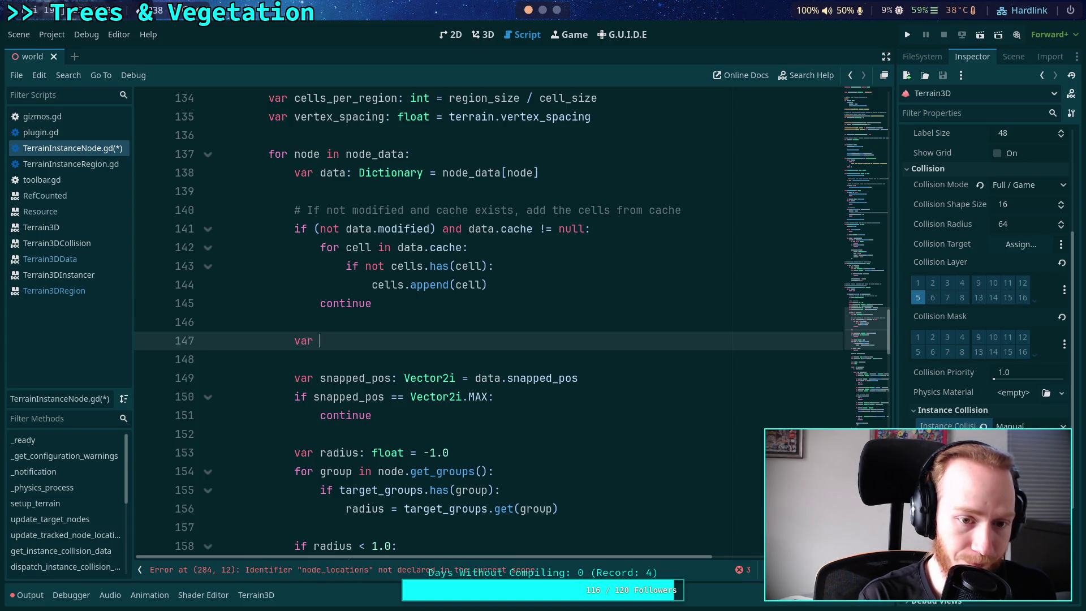
text(cache: Array)
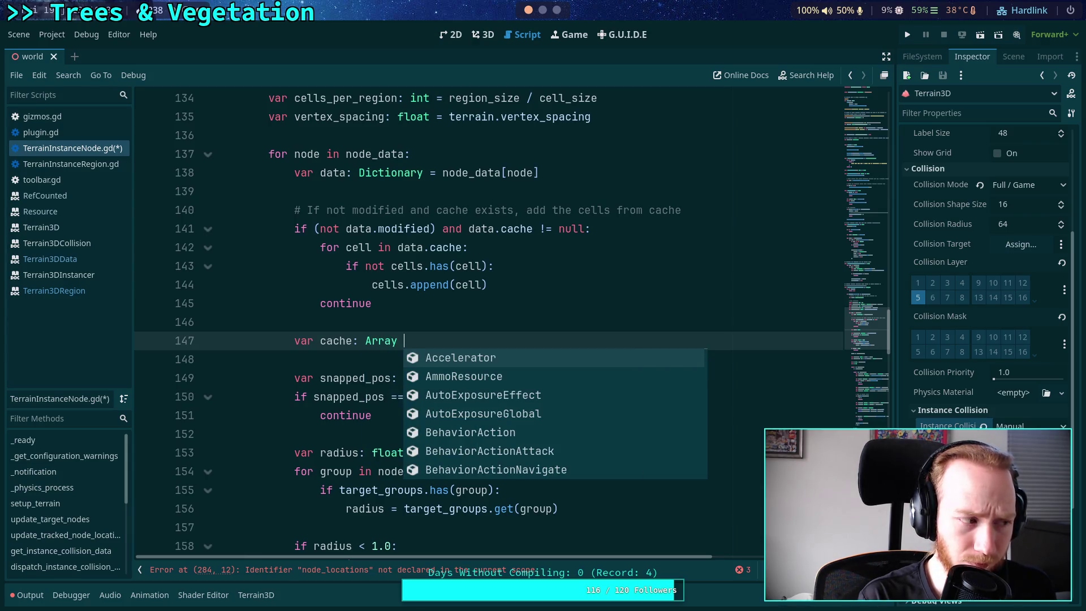
key(BackSpace)
key(BackSpace)
key(BackSpace)
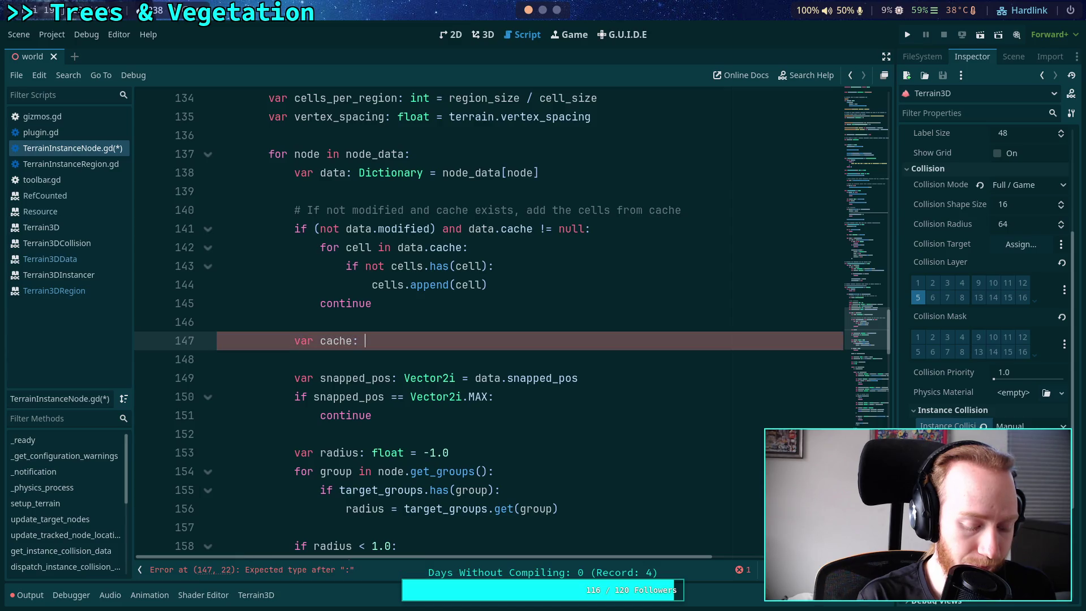
text(Array)
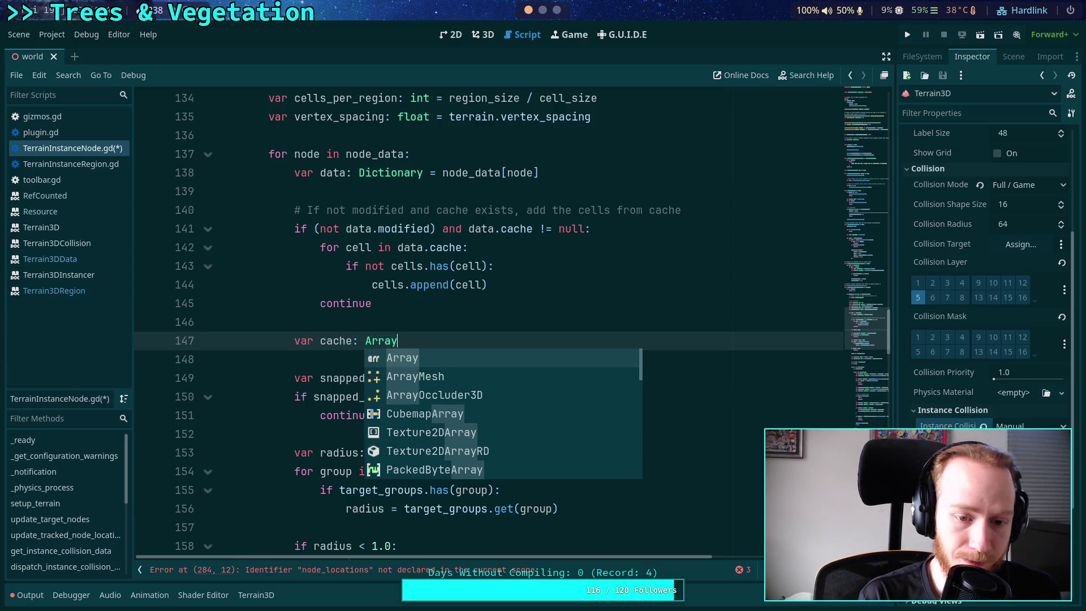
text([Vector2i] =)
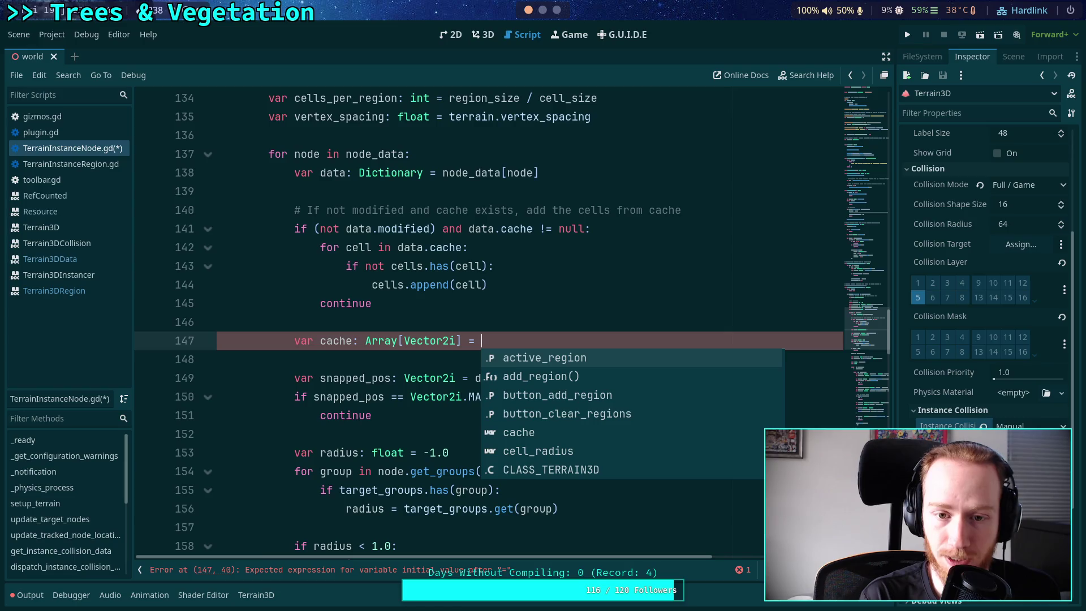
key(BackSpace)
key(BackSpace)
key(BackSpace)
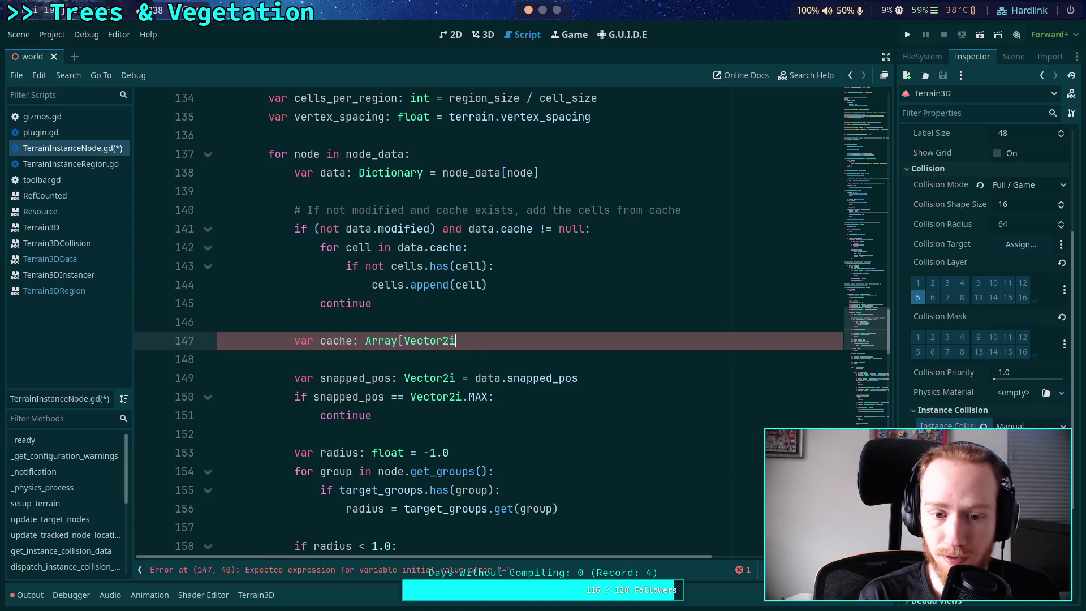
key(Return)
Add 'if data.cache == null: data.cache = cache', else 'cache = data.cache' followed by cache.clear()
text(if )
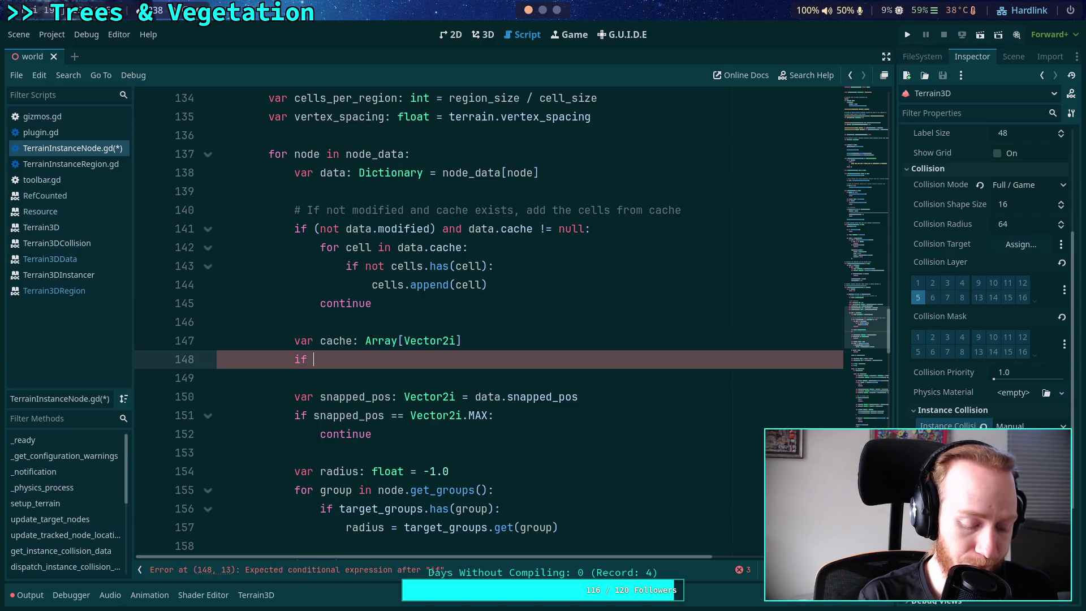
text(data.cach)
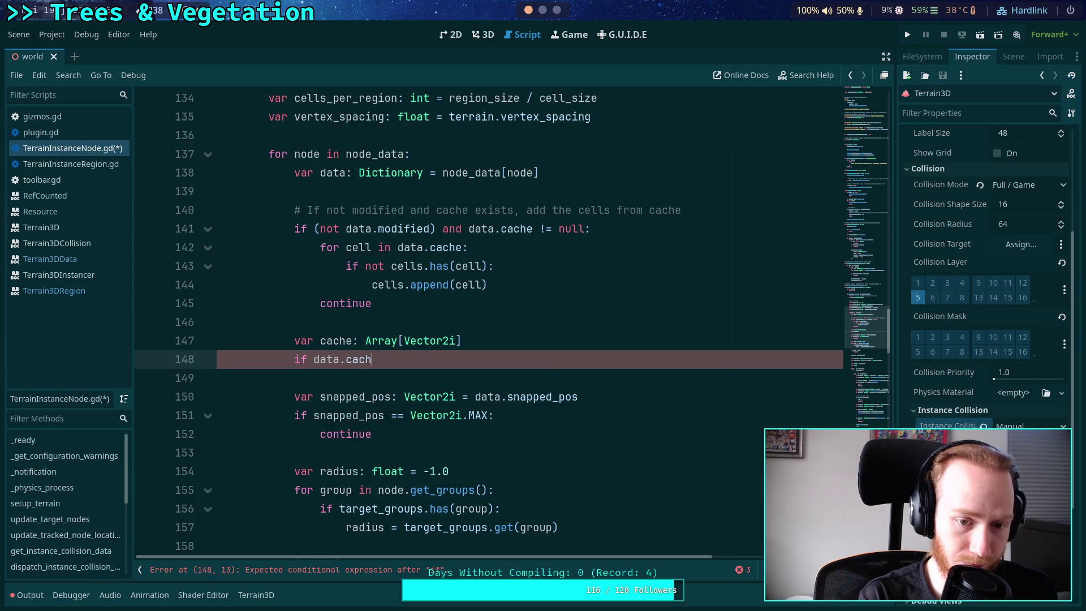
text(e == null:)
key(Return)
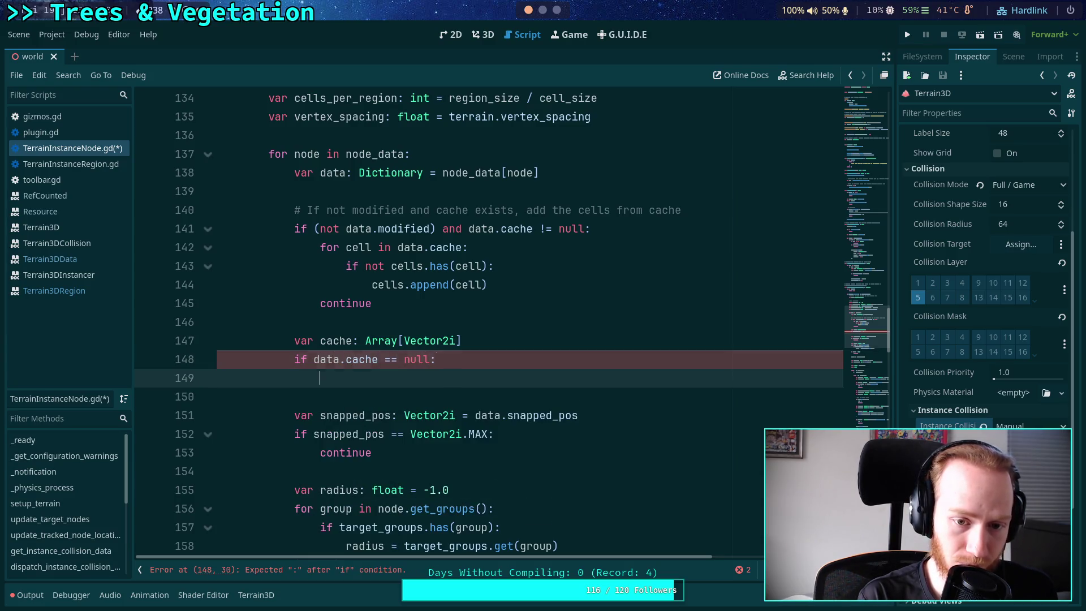
text(d)
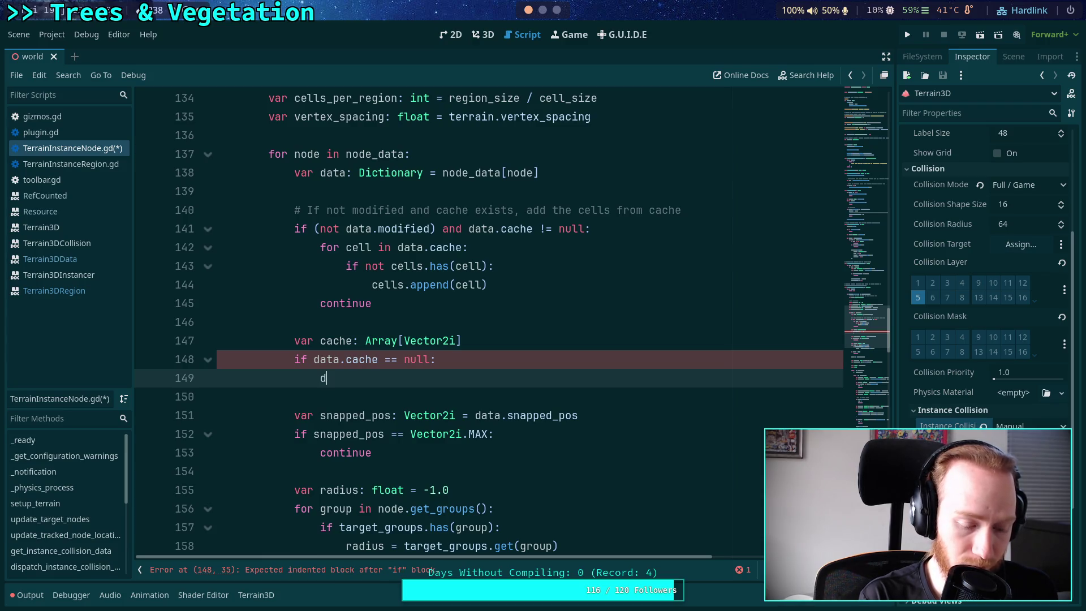
text(ata.cache = cache = ca)
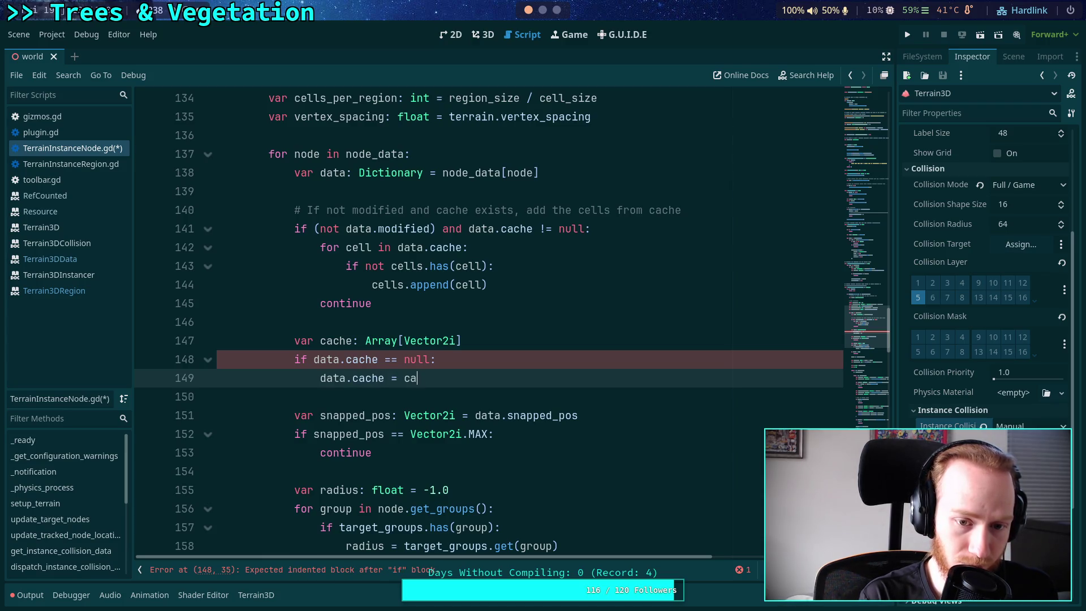
key(Return)
key(BackSpace)
text(else:)
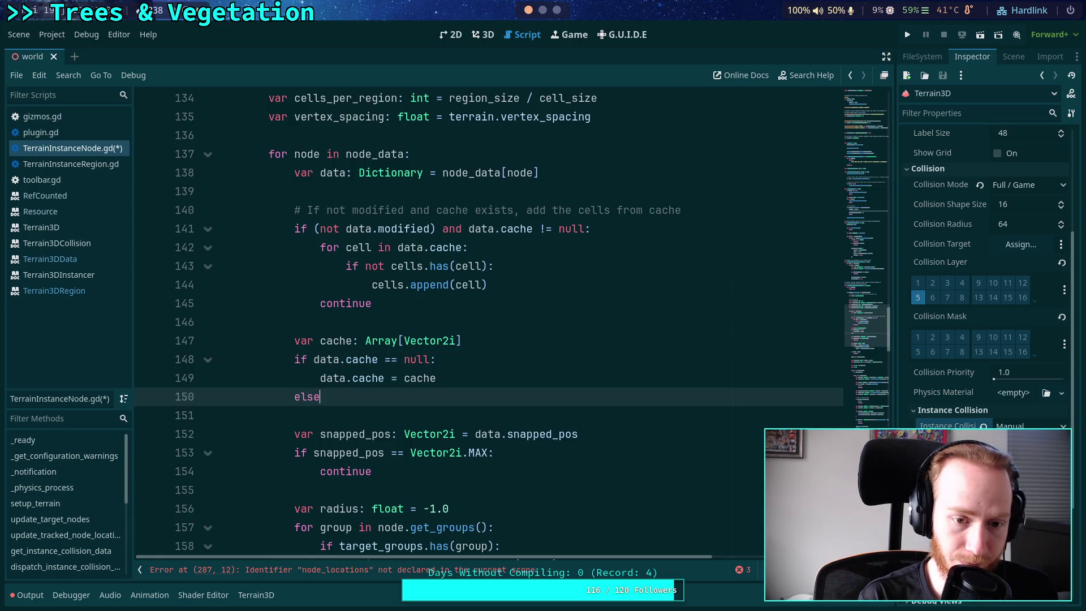
key(Return)
text(cache = data.cache)
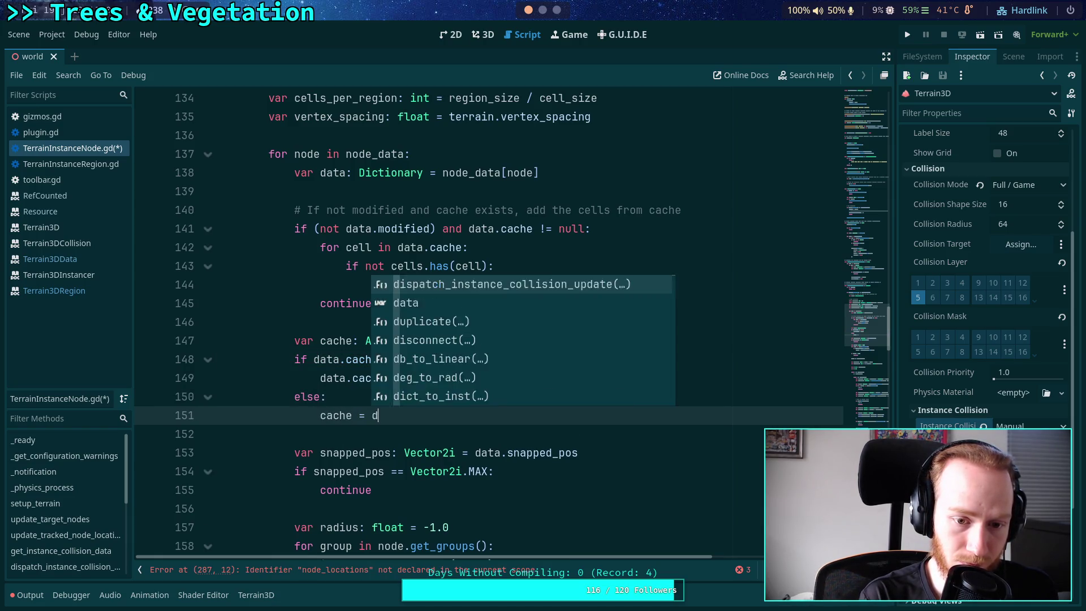
key(Return)
text(cache.clear)
key(Return)
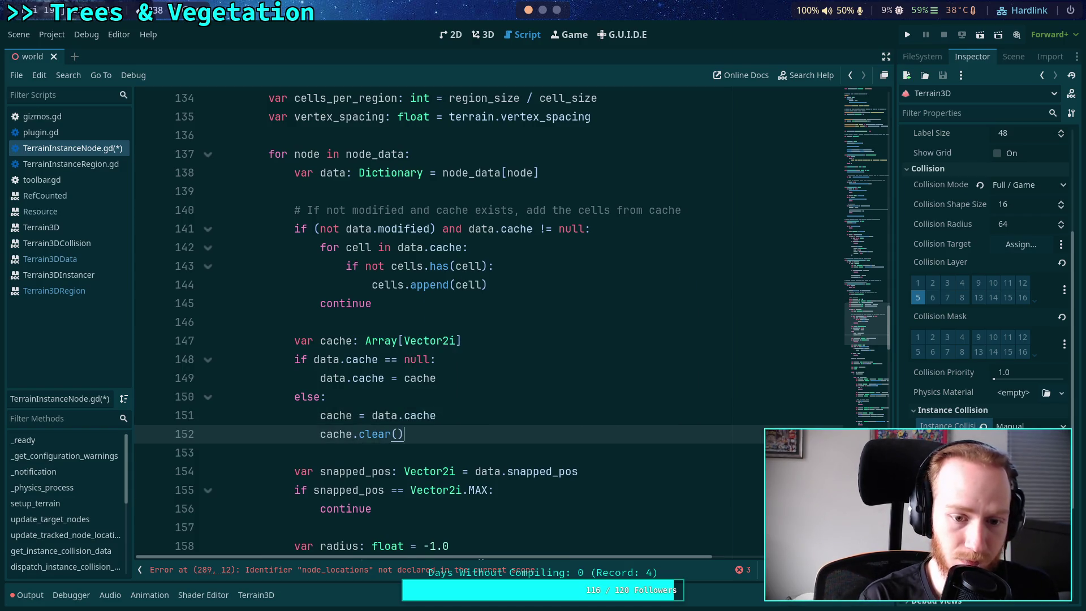
scroll(490, 380, down, 1)
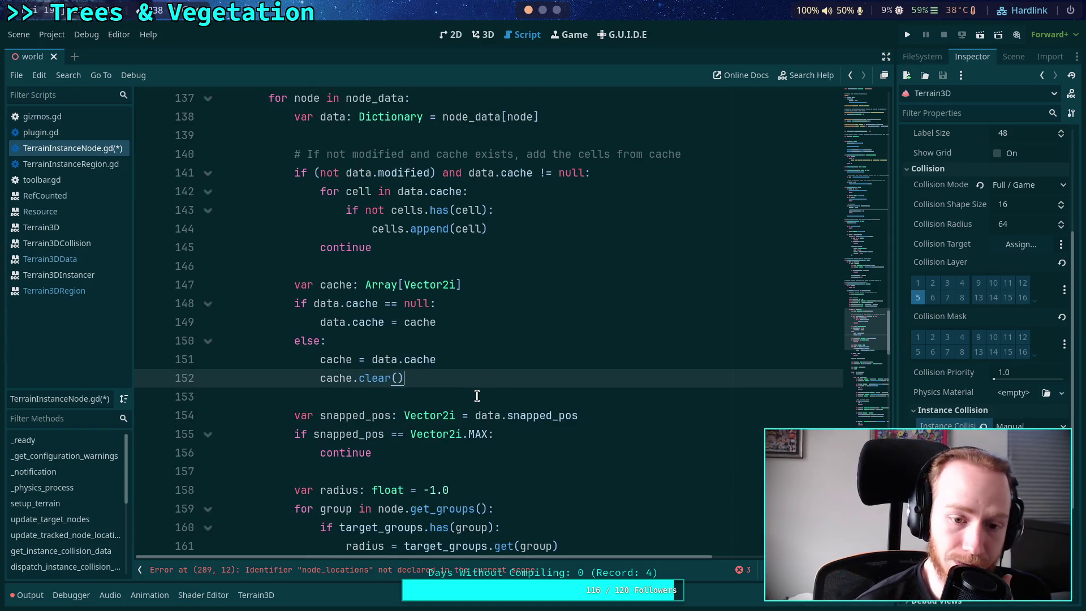
click(476, 394)
scroll(477, 394, down, 2)
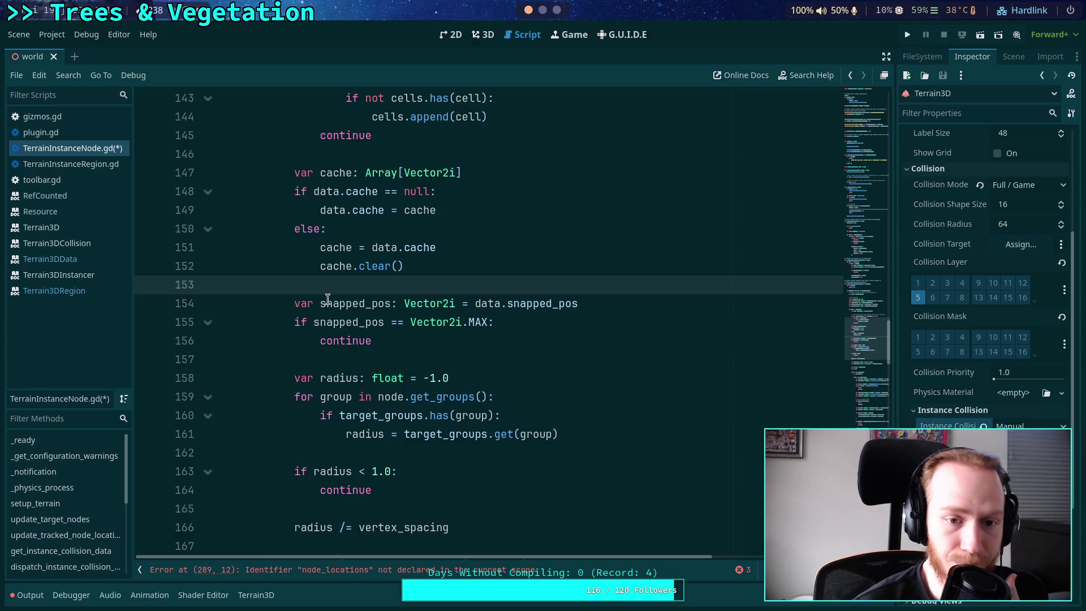
double_click(333, 266)
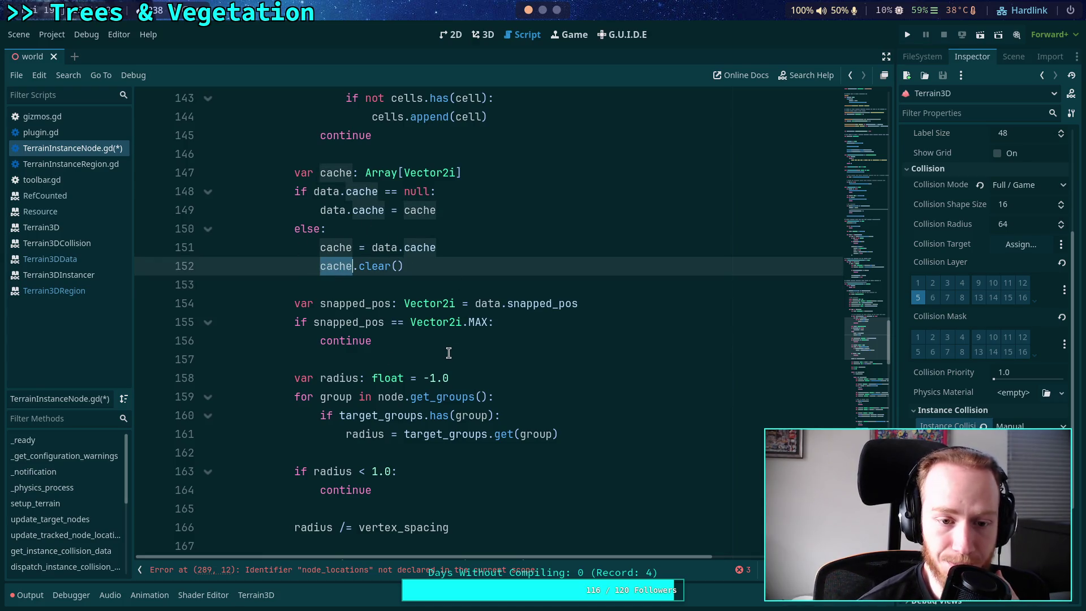
scroll(447, 355, down, 3)
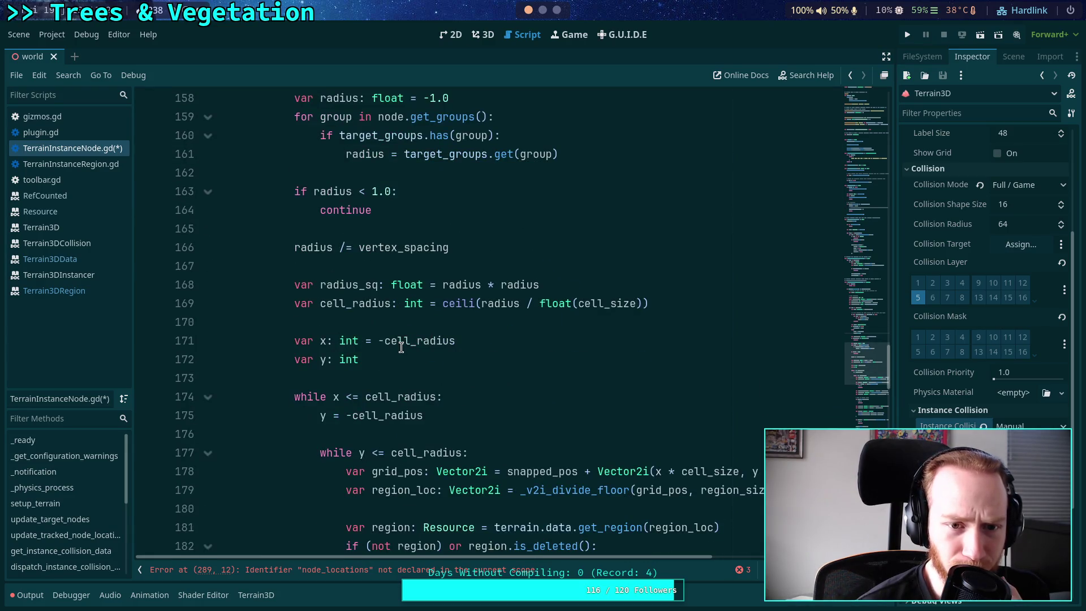
scroll(401, 347, up, 2)
scroll(401, 347, down, 3)
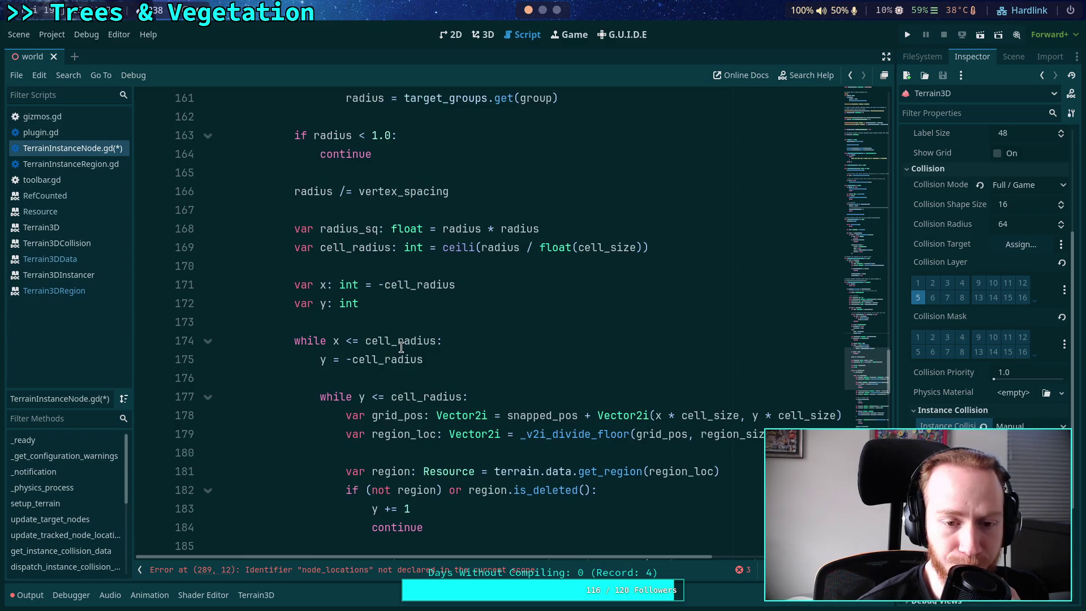
scroll(401, 348, up, 5)
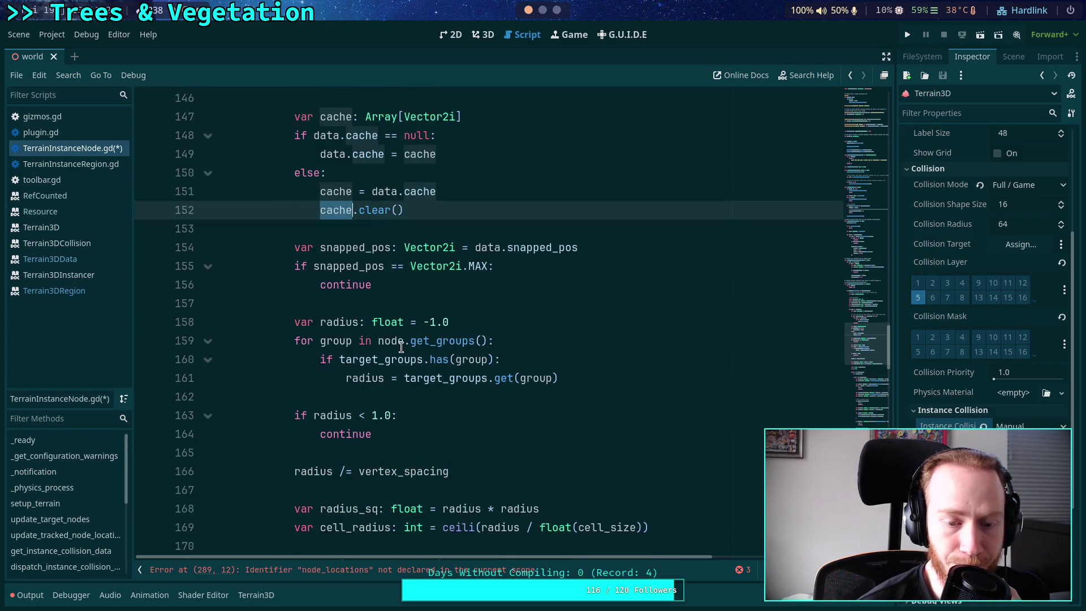
click(585, 378)
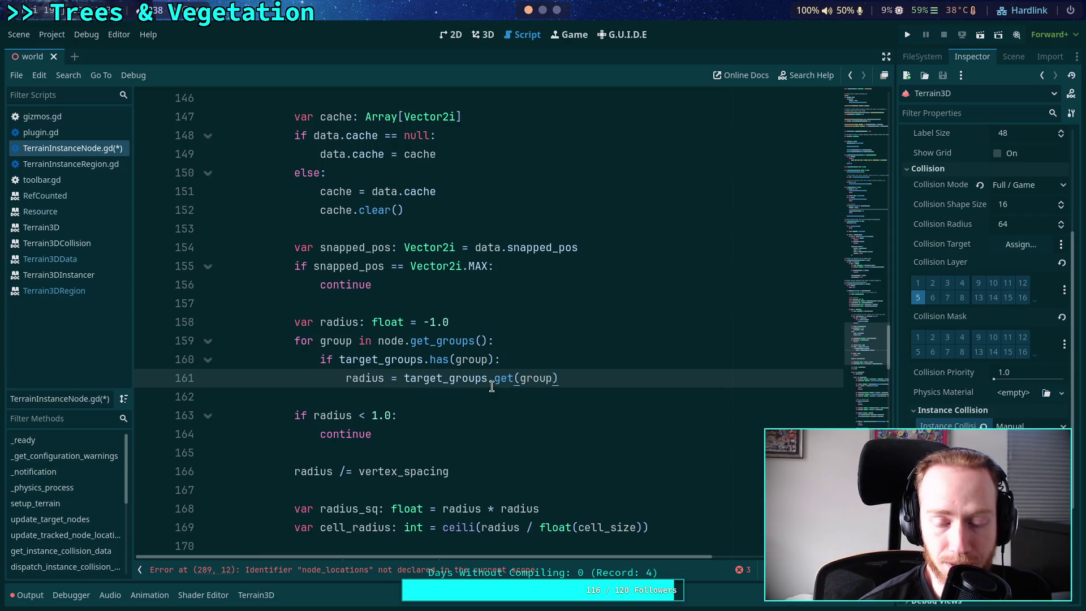
scroll(603, 417, up, 3)
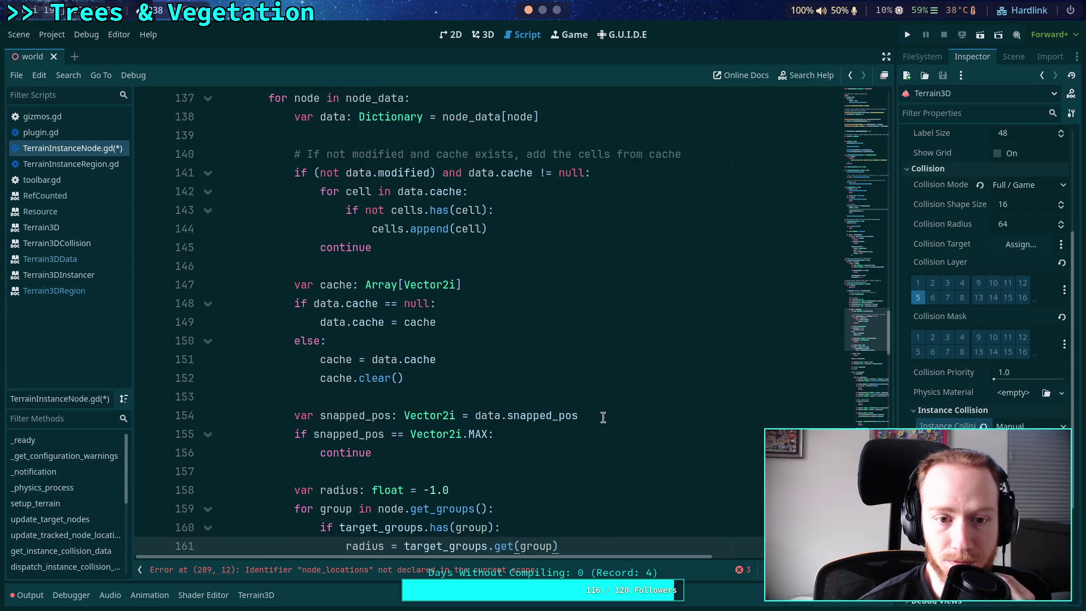
Replace the -1.0 default and group for-loop with data.radius and remove the empty line after it
scroll(603, 417, down, 1)
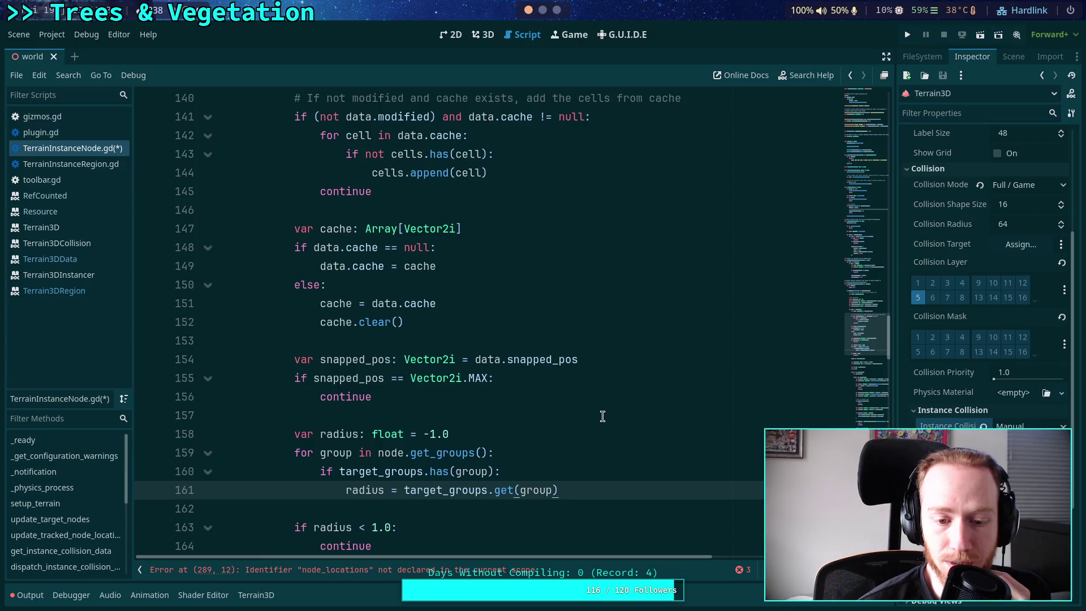
scroll(603, 417, down, 2)
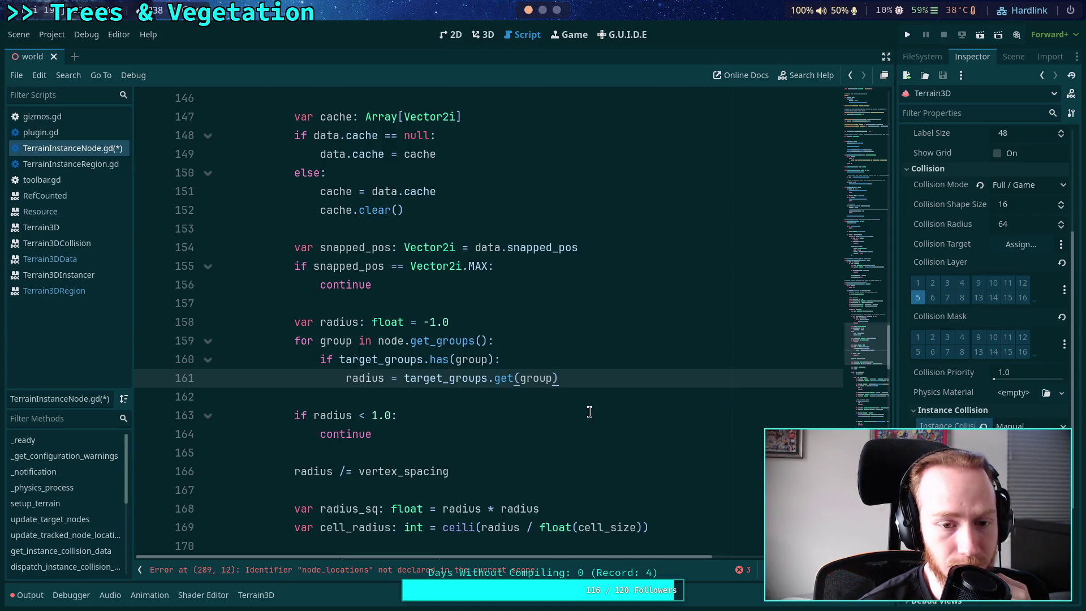
mouse_move(582, 377)
mouse_down()
mouse_move(567, 360)
mouse_move(570, 318)
mouse_up()
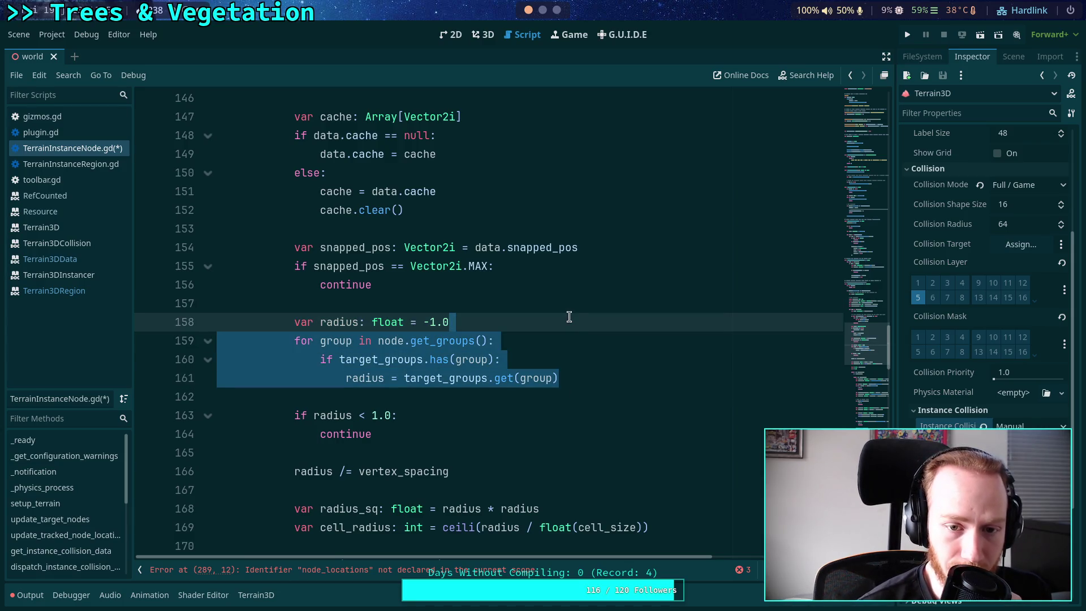
click(586, 376)
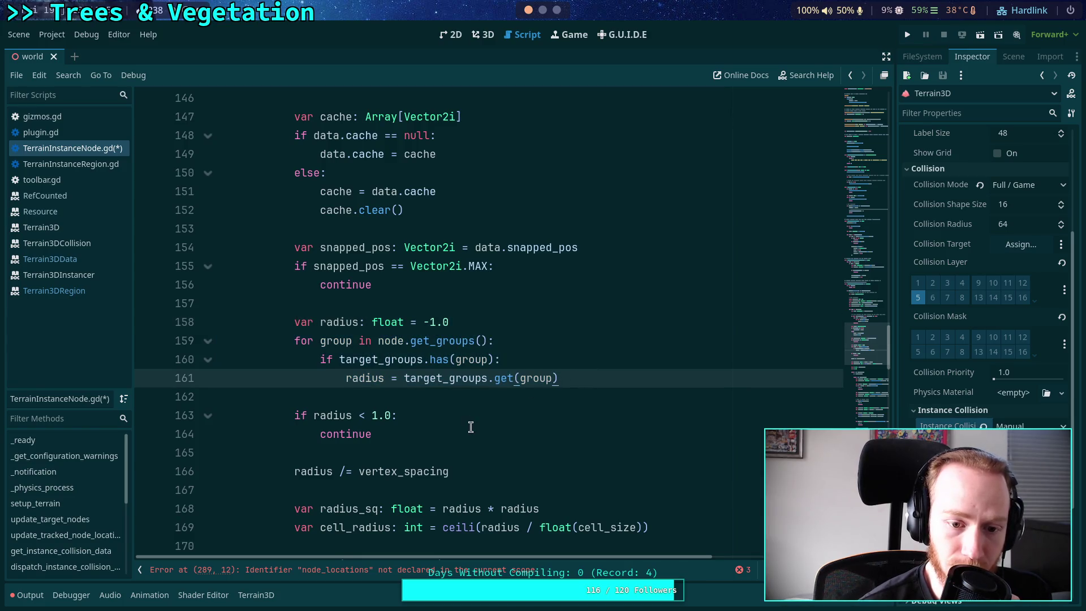
drag(577, 378, 421, 316)
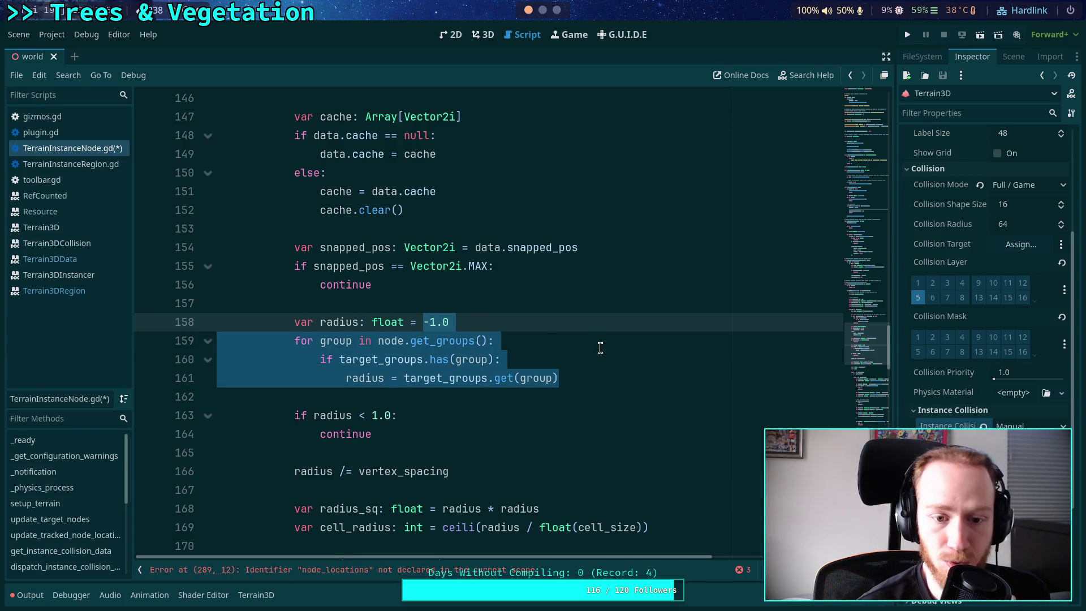
text(data.radies)
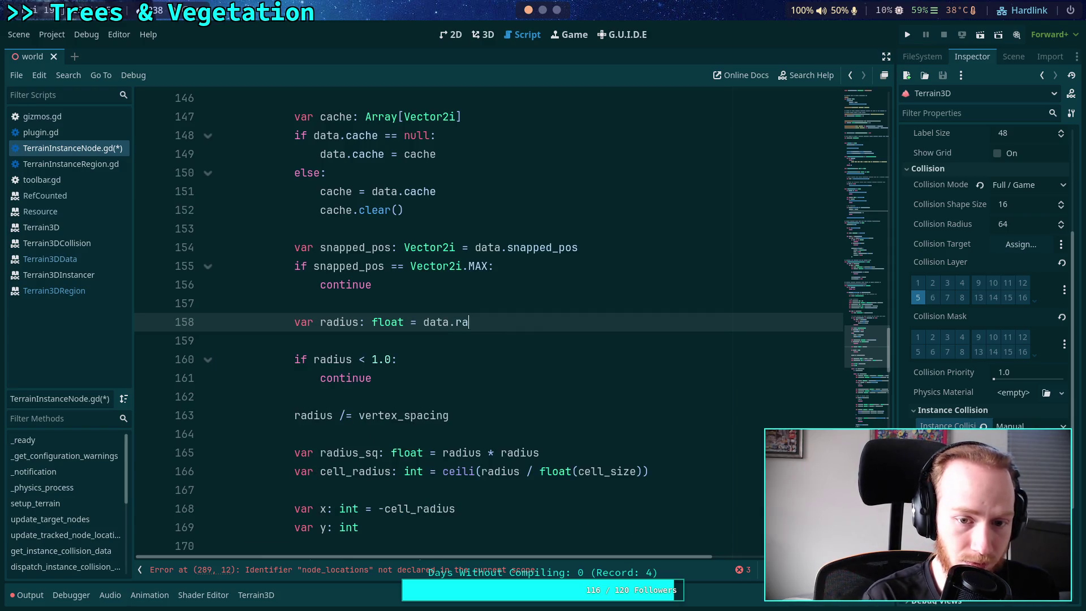
key(BackSpace)
key(BackSpace)
text(us)
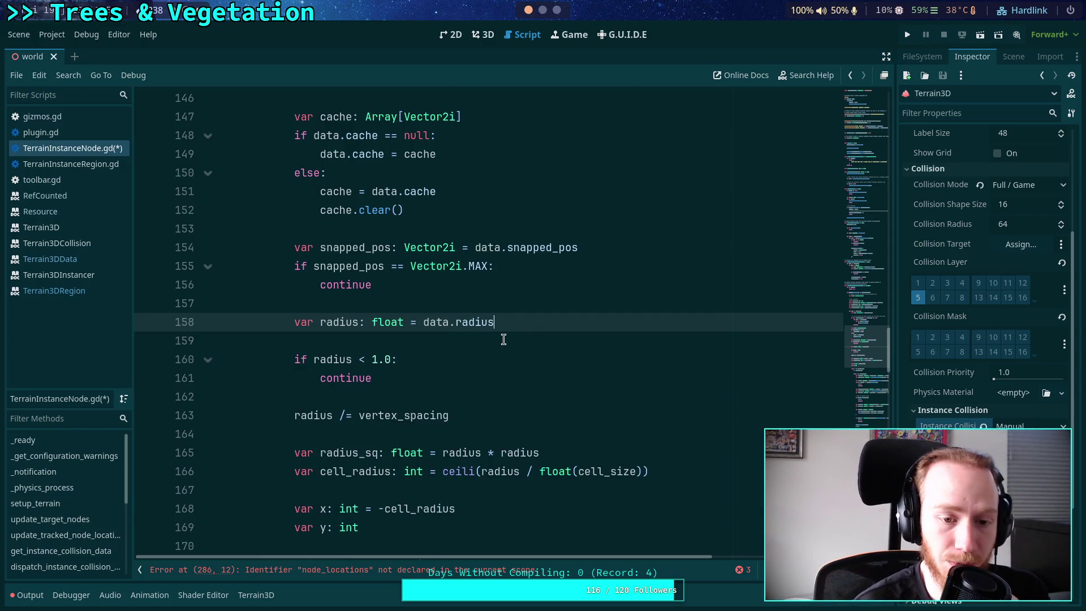
click(504, 340)
scroll(462, 352, up, 2)
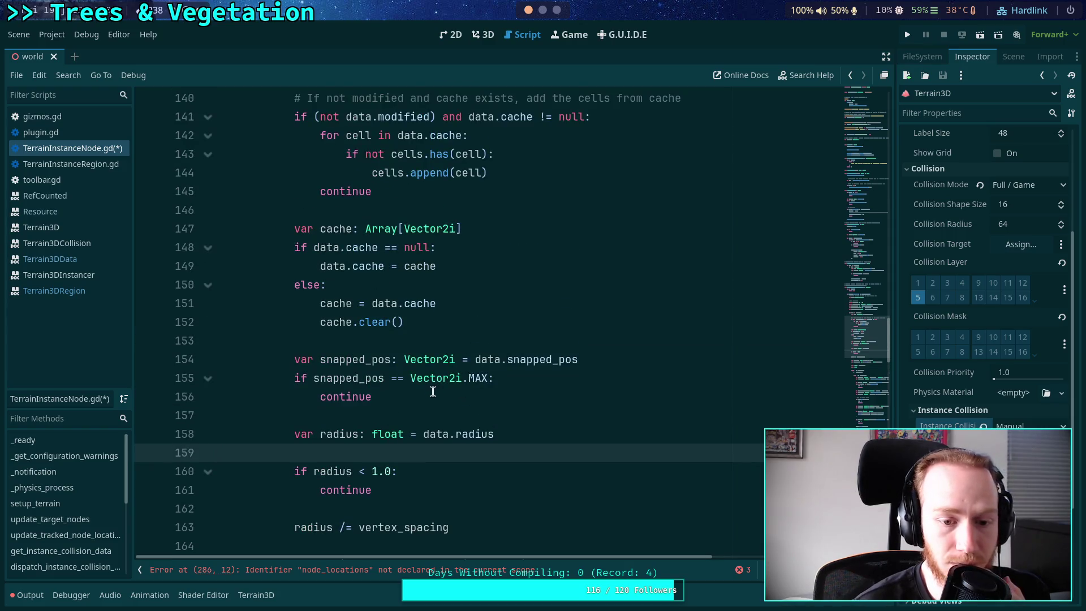
key(BackSpace)
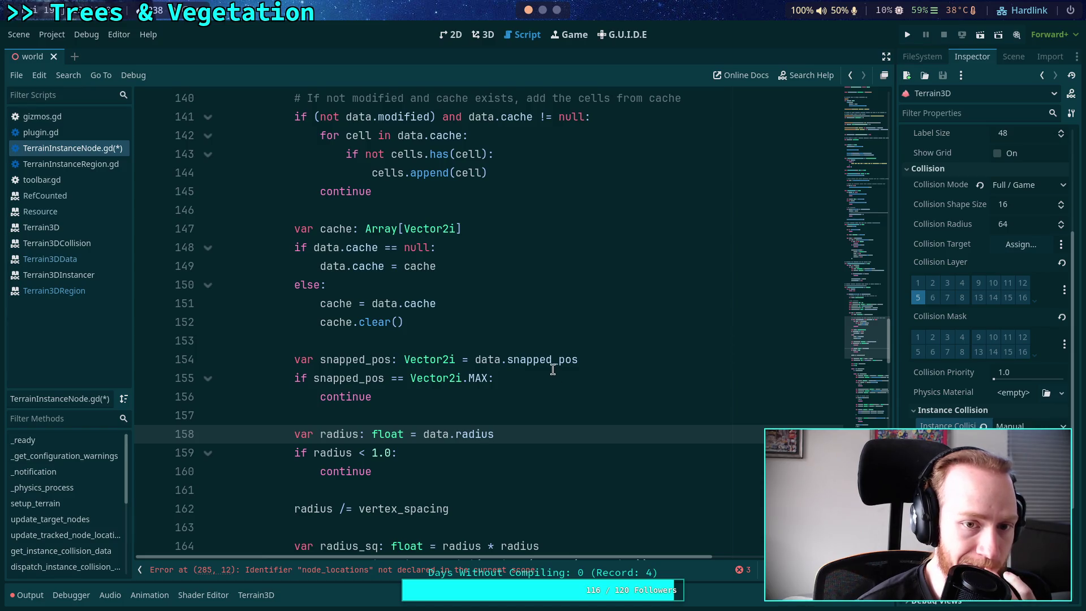
scroll(554, 372, up, 3)
scroll(551, 371, down, 5)
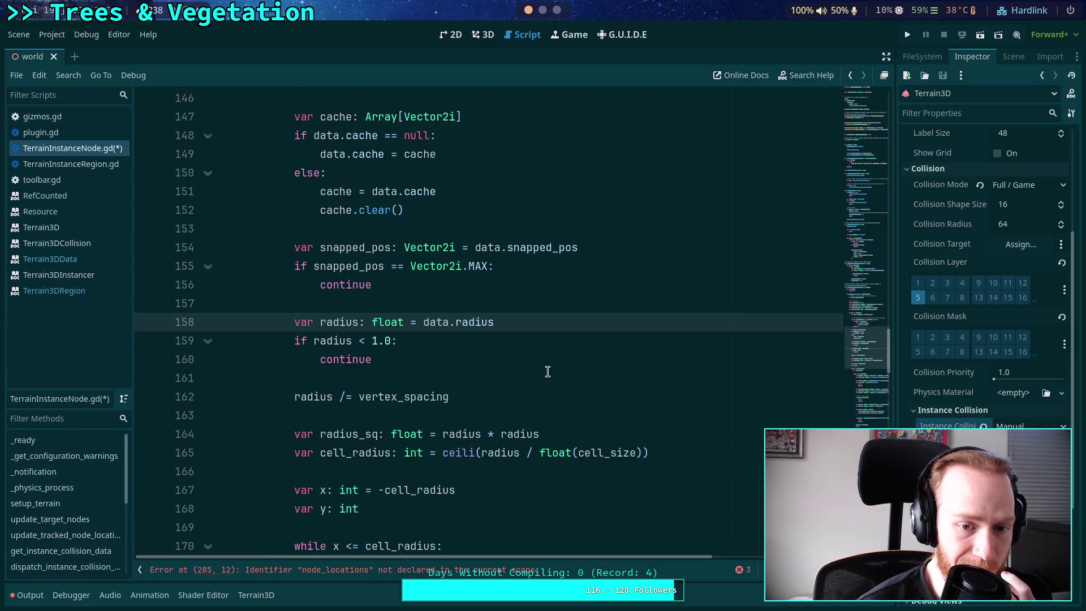
scroll(547, 371, up, 2)
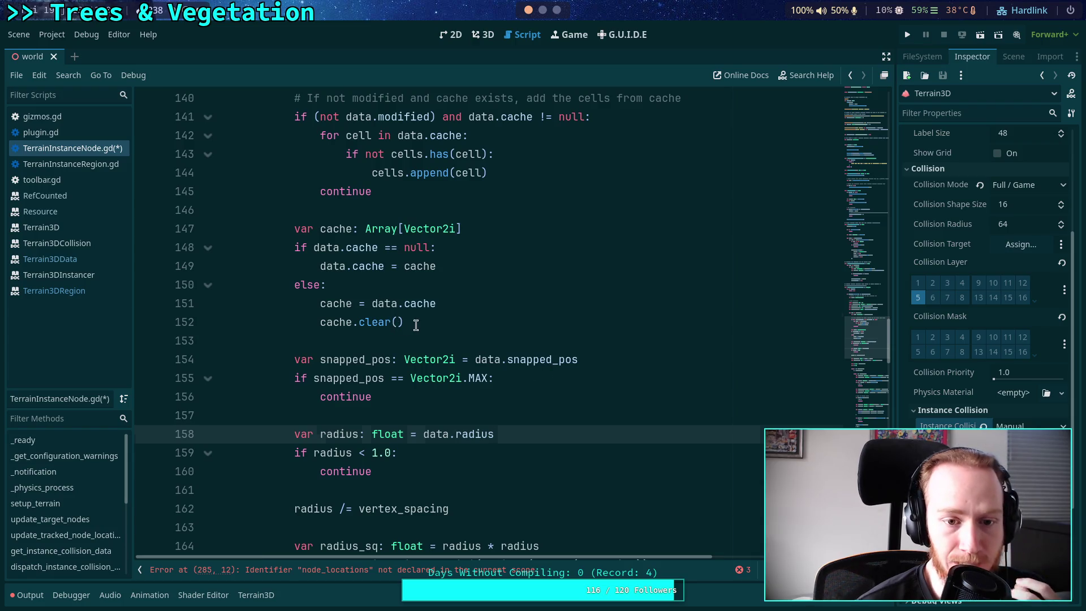
drag(417, 322, 300, 247)
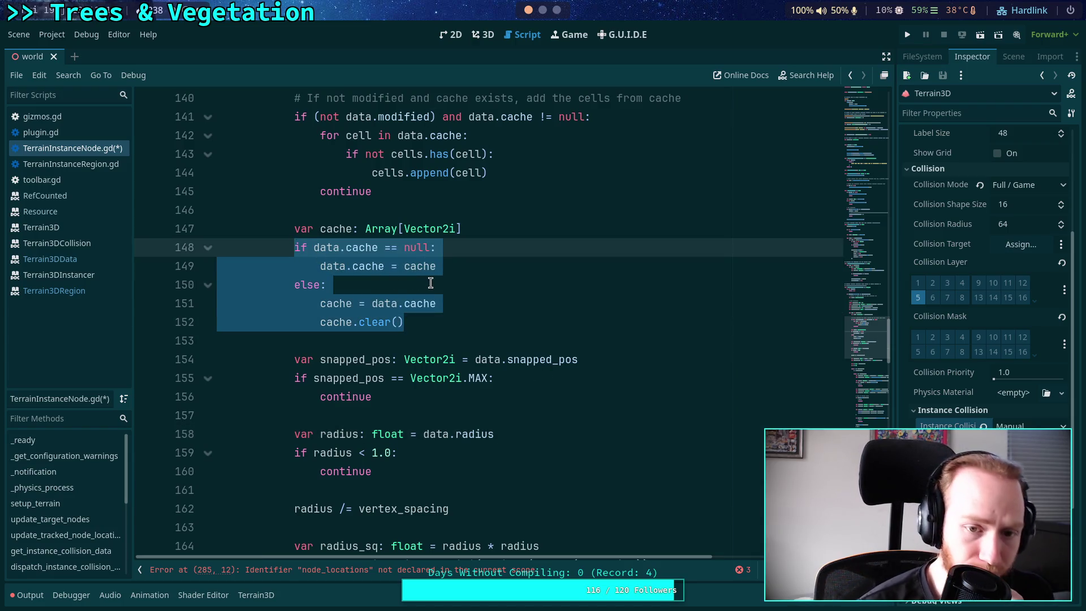
click(421, 318)
key(Up)
key(Up)
key(Up)
key(shift+Home)
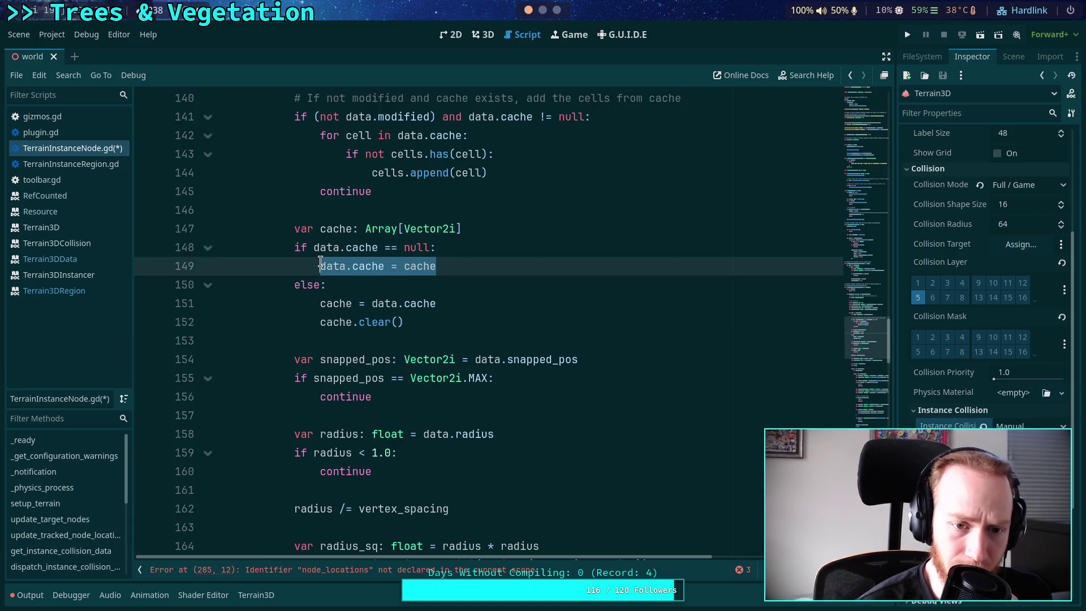
click(411, 320)
key(shift+Up)
key(shift+Home)
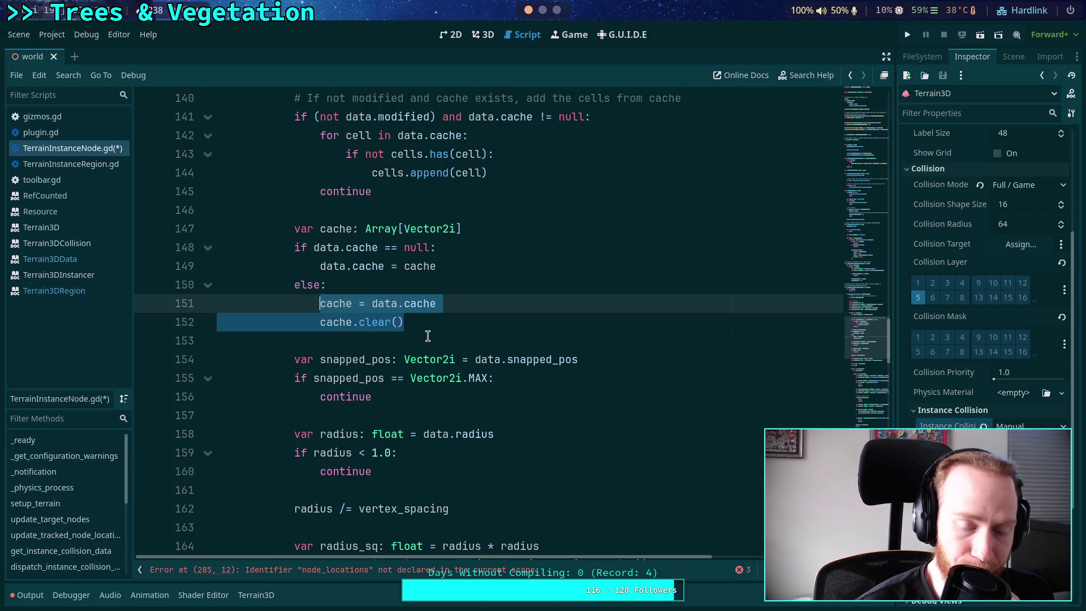
double_click(340, 303)
drag(444, 305, 324, 320)
click(383, 328)
scroll(400, 330, down, 3)
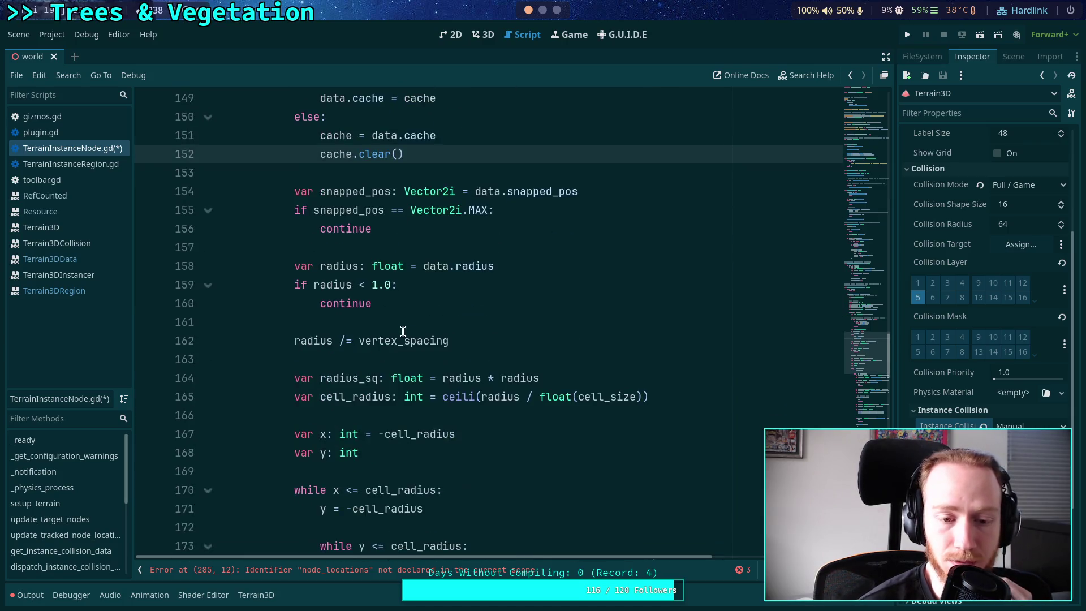
scroll(402, 330, up, 2)
click(332, 253)
double_click(331, 249)
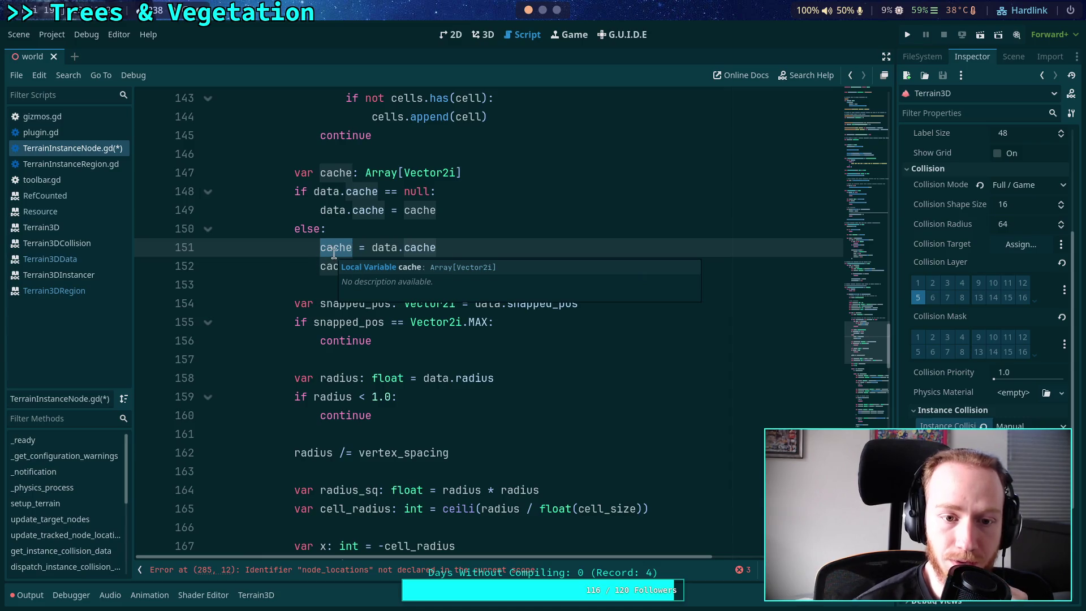
drag(372, 247, 481, 241)
scroll(475, 271, down, 3)
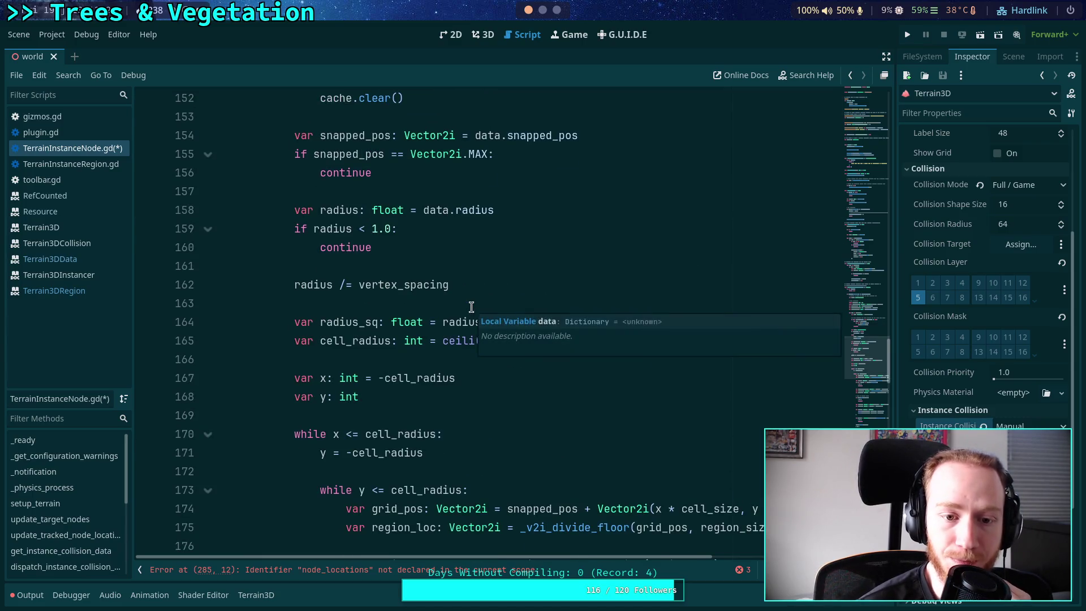
scroll(471, 307, down, 6)
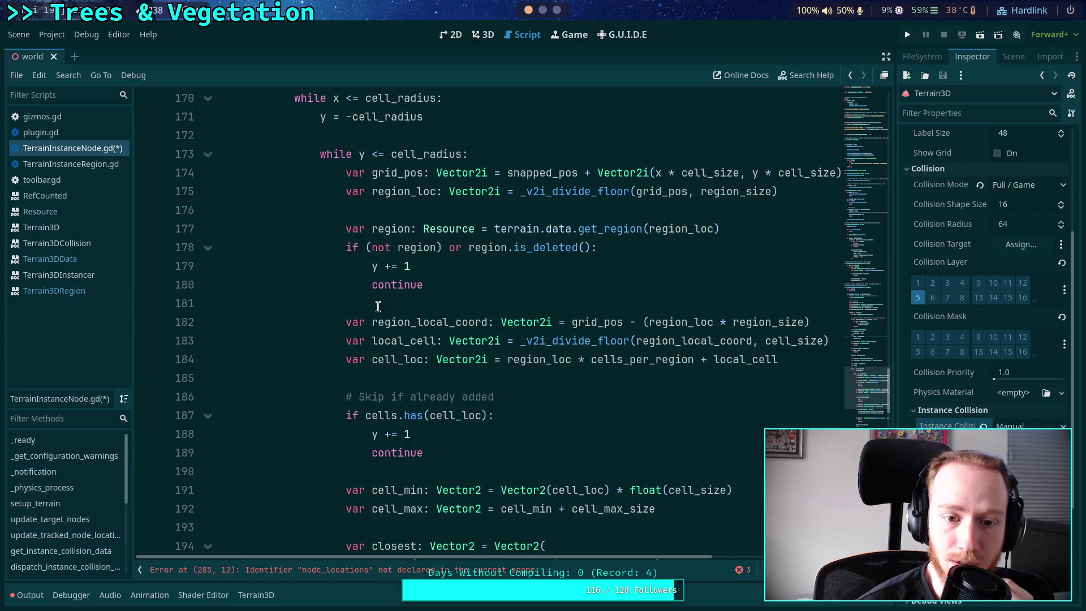
scroll(378, 306, down, 4)
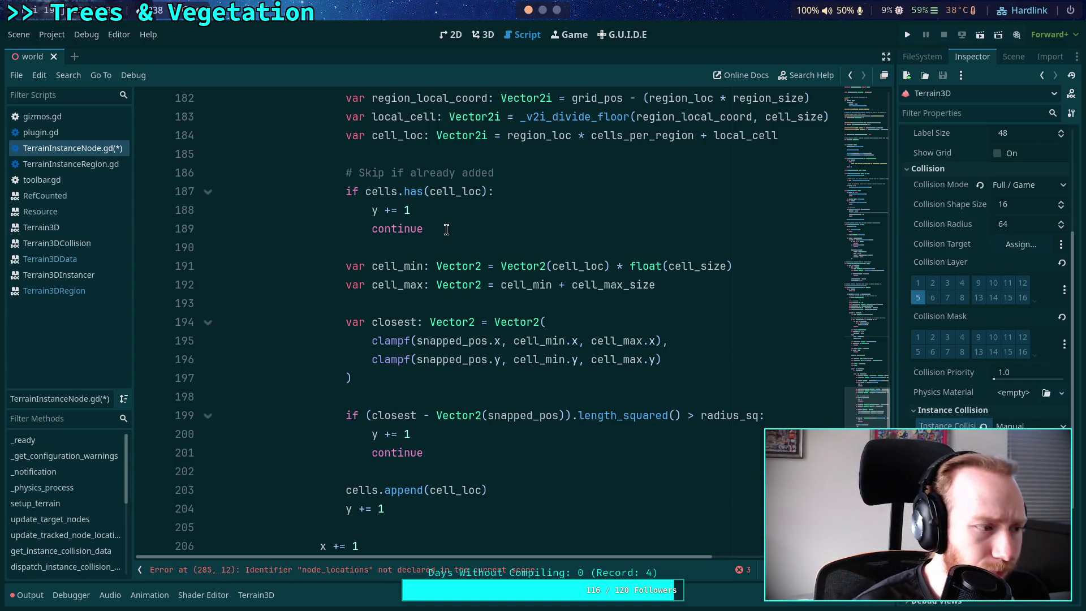
drag(446, 229, 344, 159)
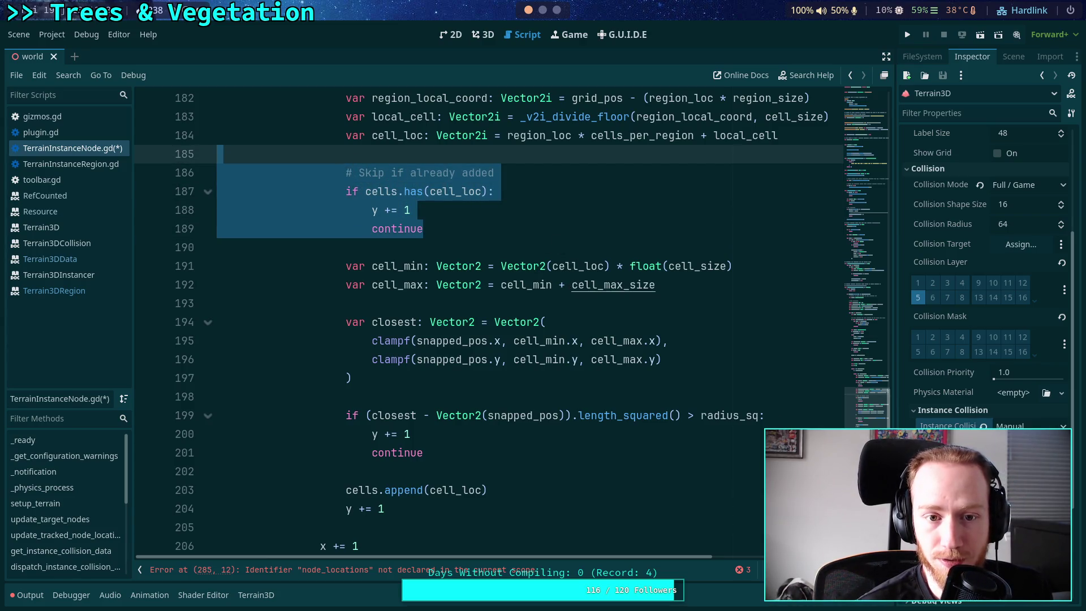
Move the '# Skip if already added' block below the distance-check continue and remove the leftover blank line
key(ctrl+x)
click(514, 385)
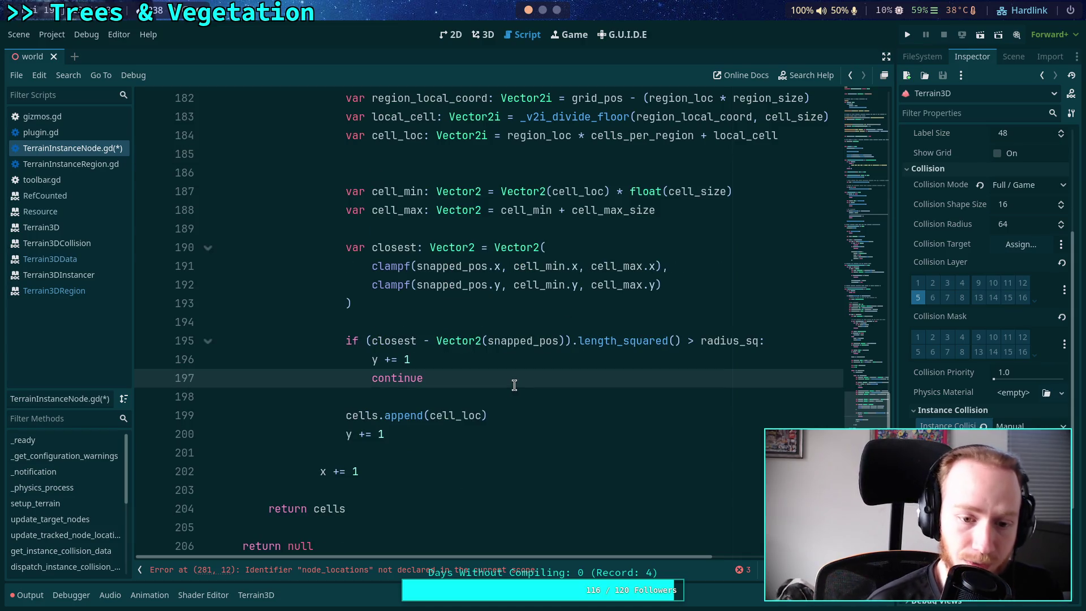
key(Return)
key(Return)
key(ctrl+v)
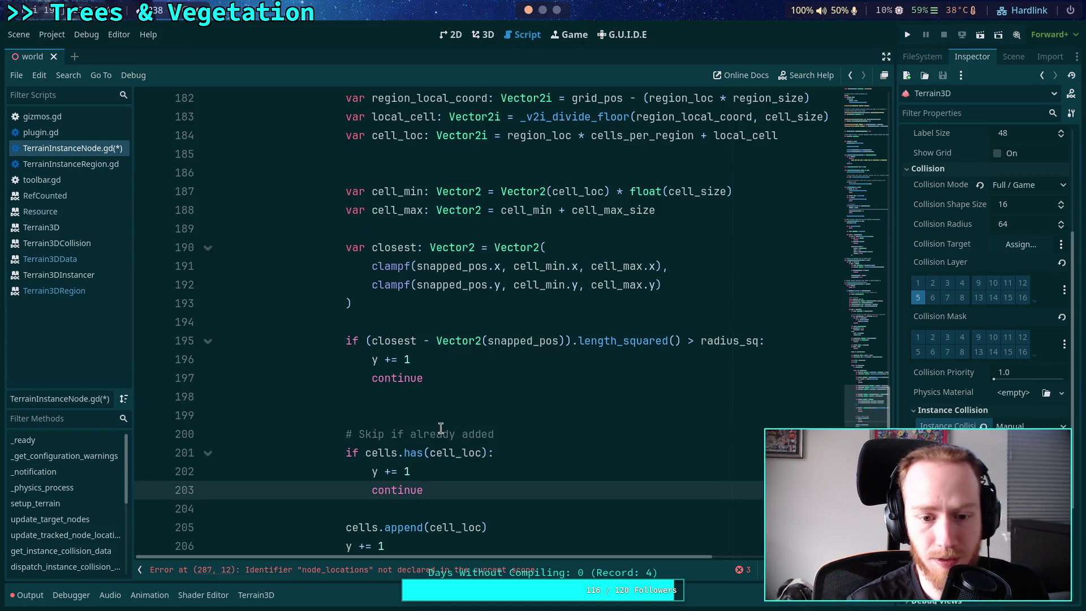
click(452, 416)
key(BackSpace)
Add cache.append(cell_loc) right after the radius_sq distance check and tidy the surrounding blank lines
click(497, 381)
key(Return)
key(Return)
text(cache.append(cell_)
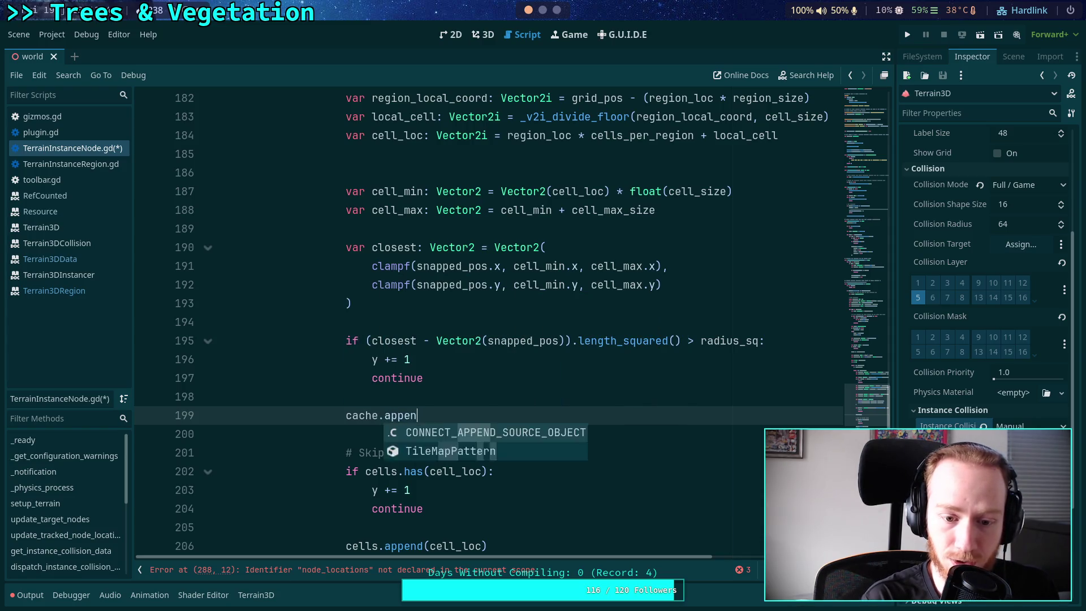
text(loc))
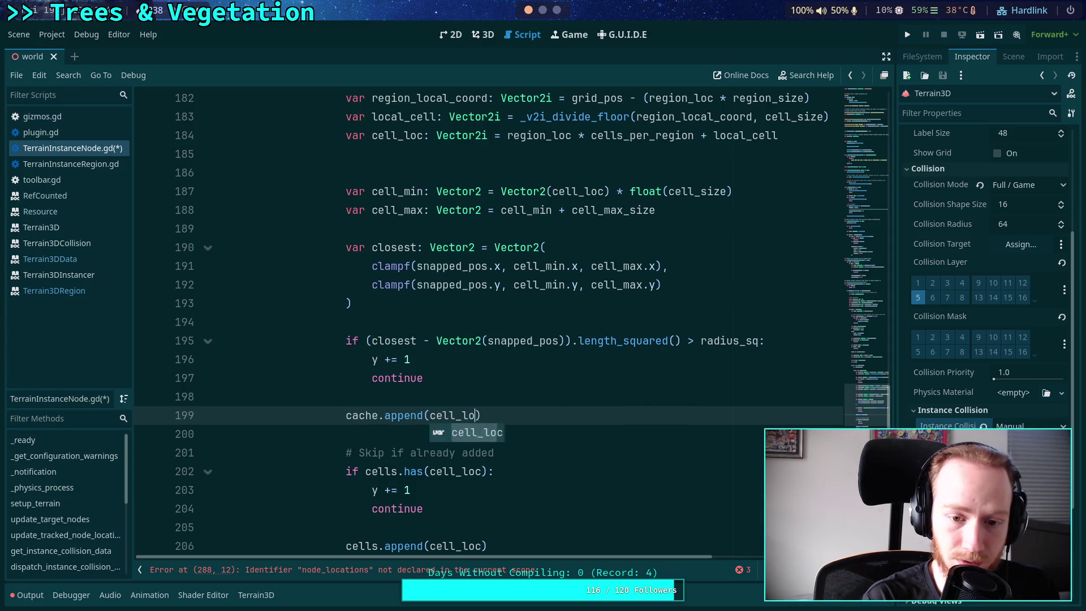
scroll(465, 327, down, 1)
click(466, 323)
key(Down)
key(Return)
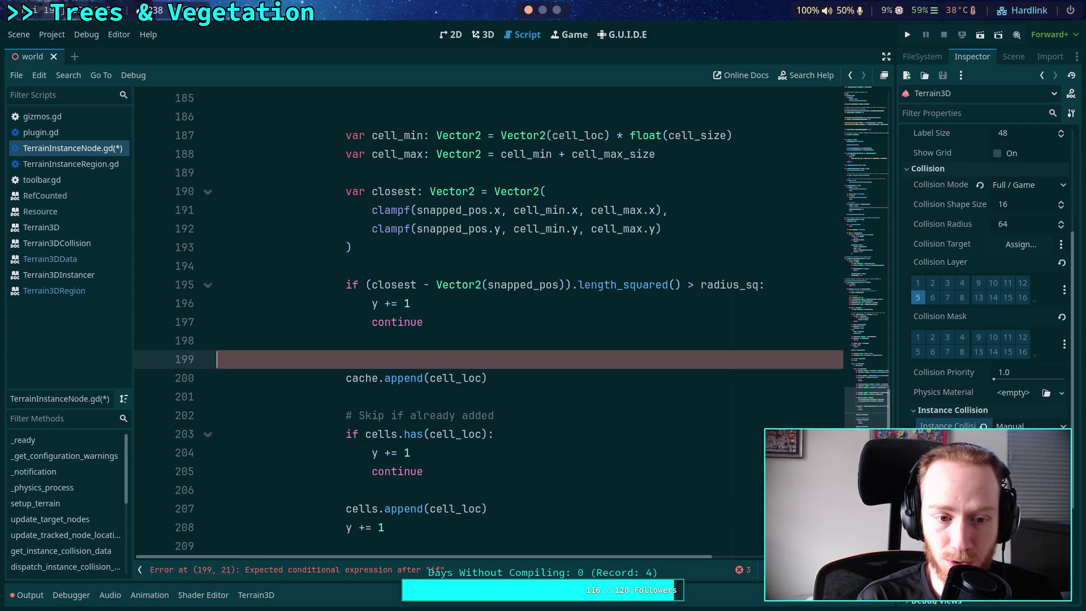
key(BackSpace)
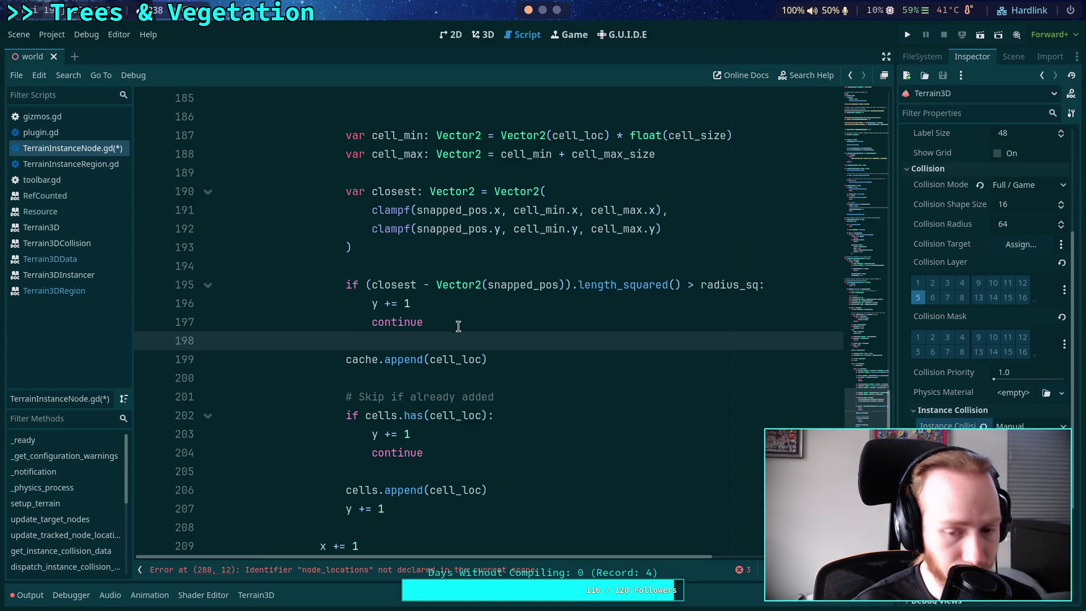
Review the cells.has(cell_loc) condition and the new cache line after the distance check
mouse_move(449, 416)
mouse_down()
mouse_move(345, 404)
mouse_move(345, 416)
mouse_up()
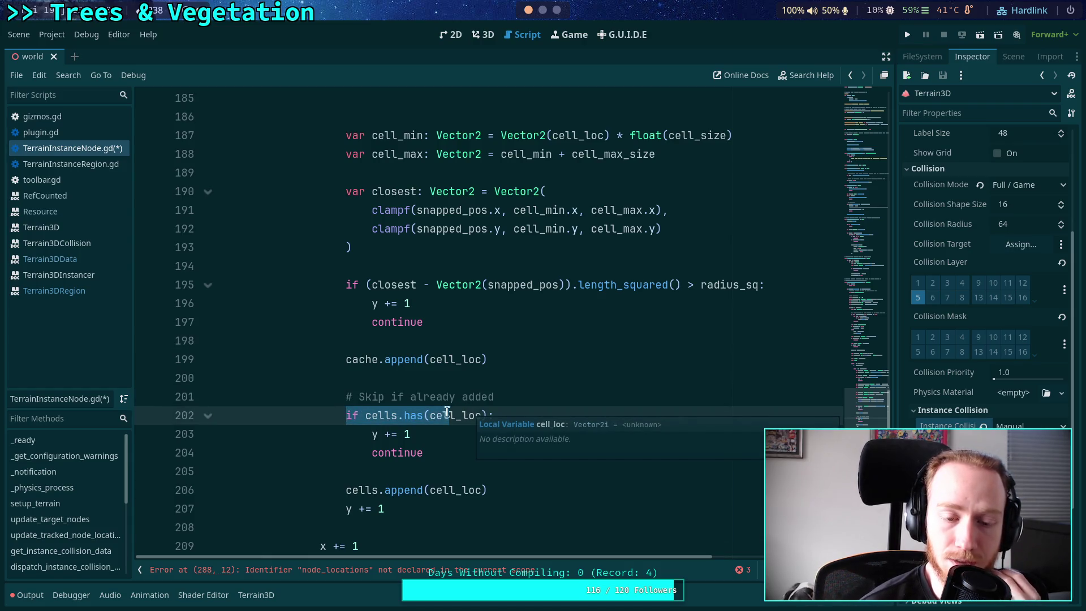
key(Left)
key(ctrl+Right)
key(ctrl+Right)
drag(494, 415, 349, 417)
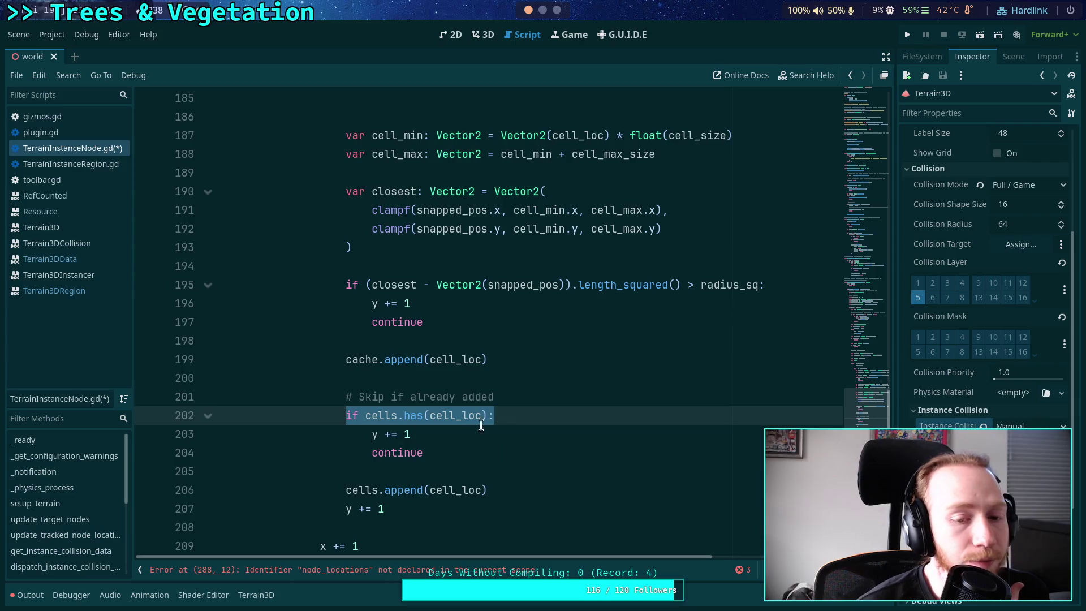
drag(504, 357, 311, 308)
click(412, 310)
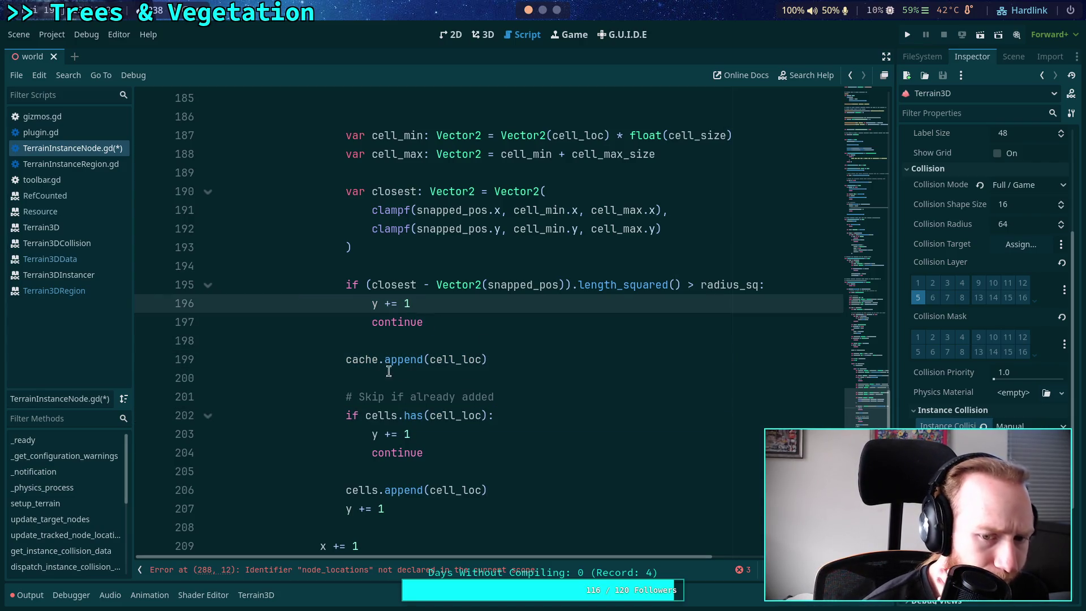
drag(513, 422, 380, 416)
scroll(552, 419, down, 1)
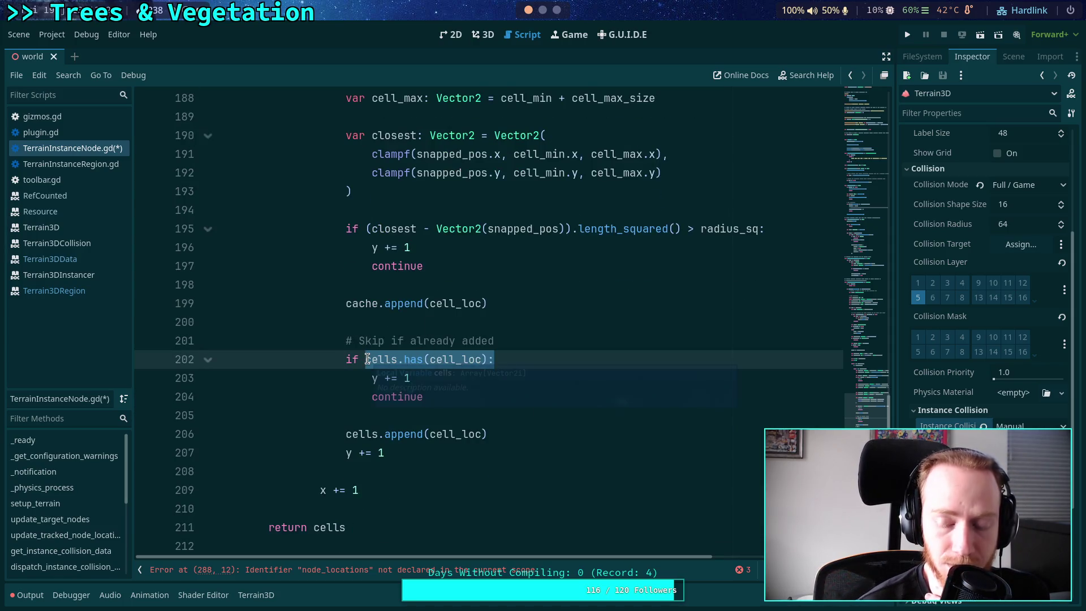
click(365, 359)
drag(364, 362, 487, 362)
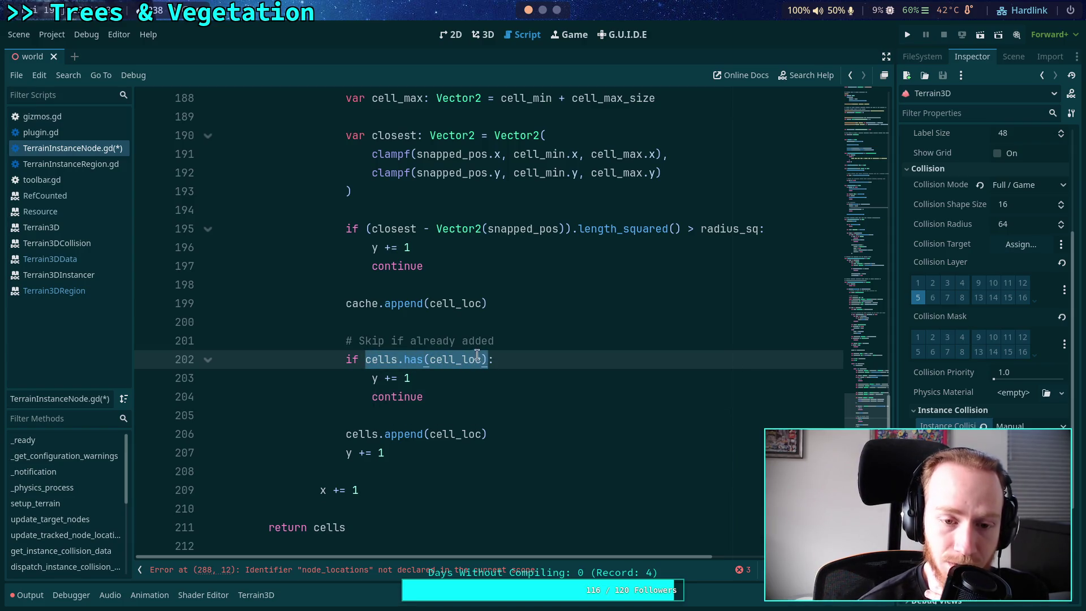
double_click(349, 304)
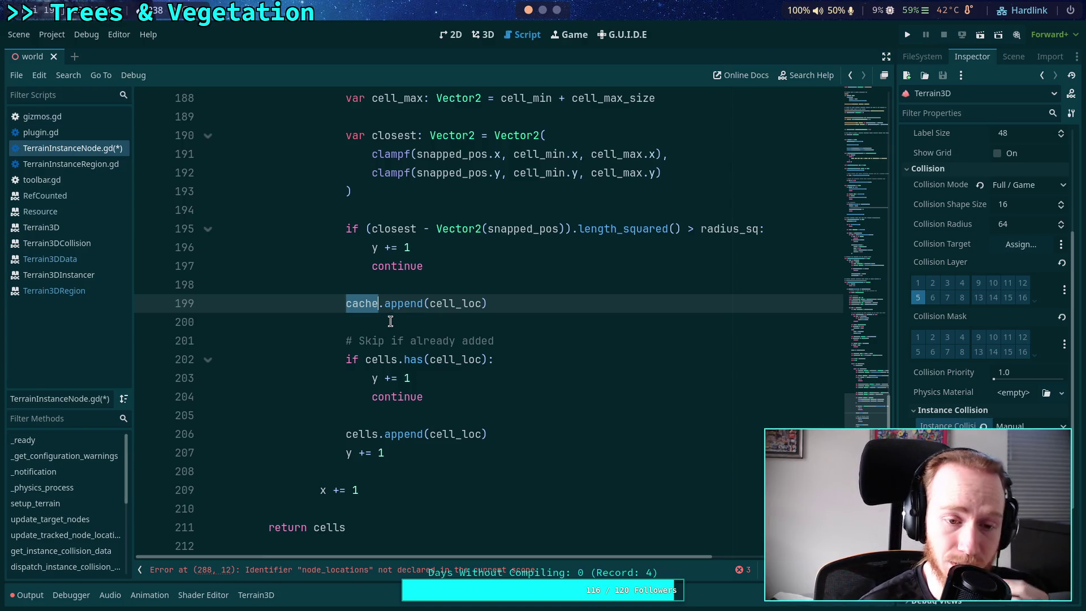
click(388, 322)
Save TerrainInstanceNode.gd with the cache.append change
key(ctrl+s)
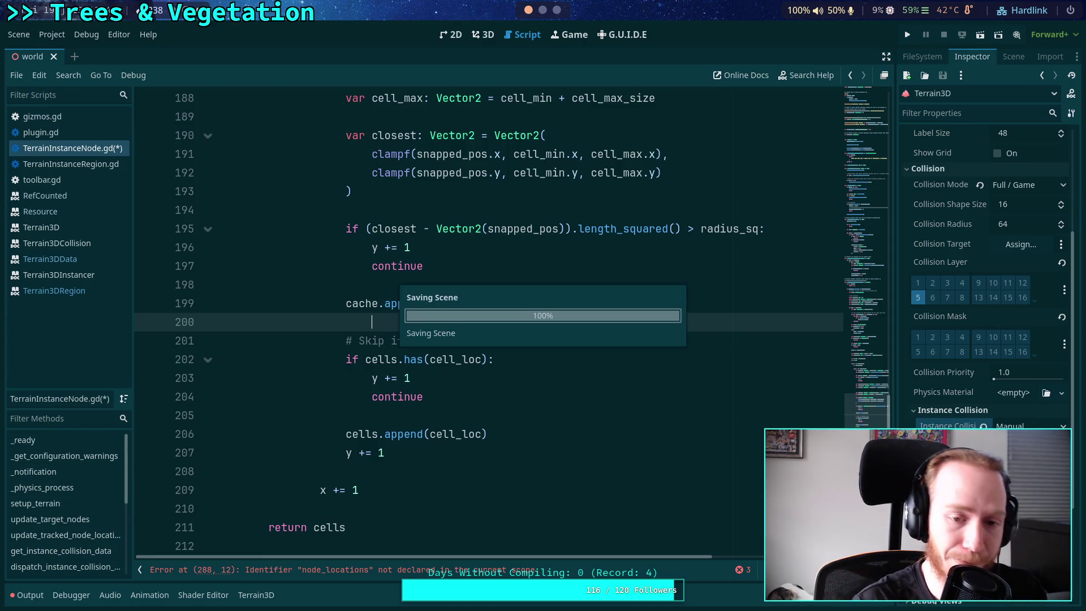
scroll(498, 339, down, 2)
scroll(495, 349, up, 3)
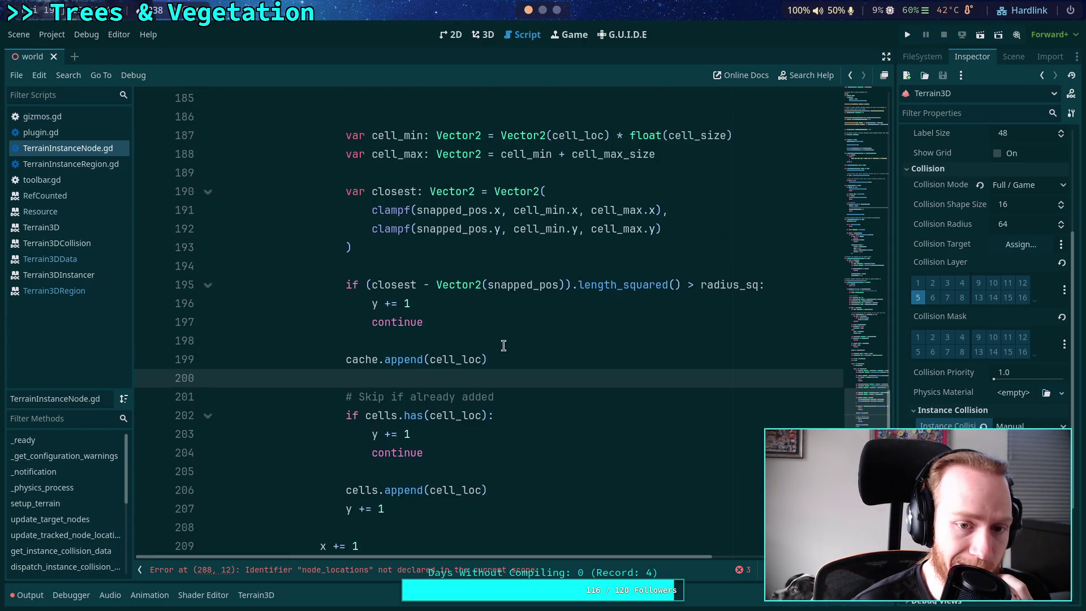
drag(487, 359, 346, 359)
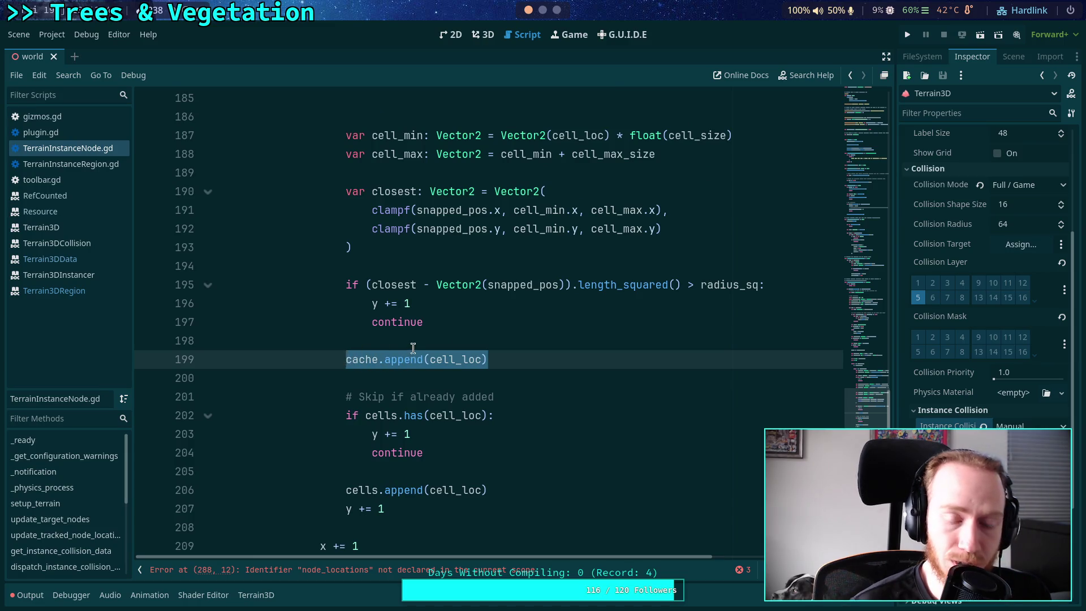
scroll(413, 348, up, 3)
Delete the extra blank line 186 above the cell_min declaration
click(404, 283)
key(BackSpace)
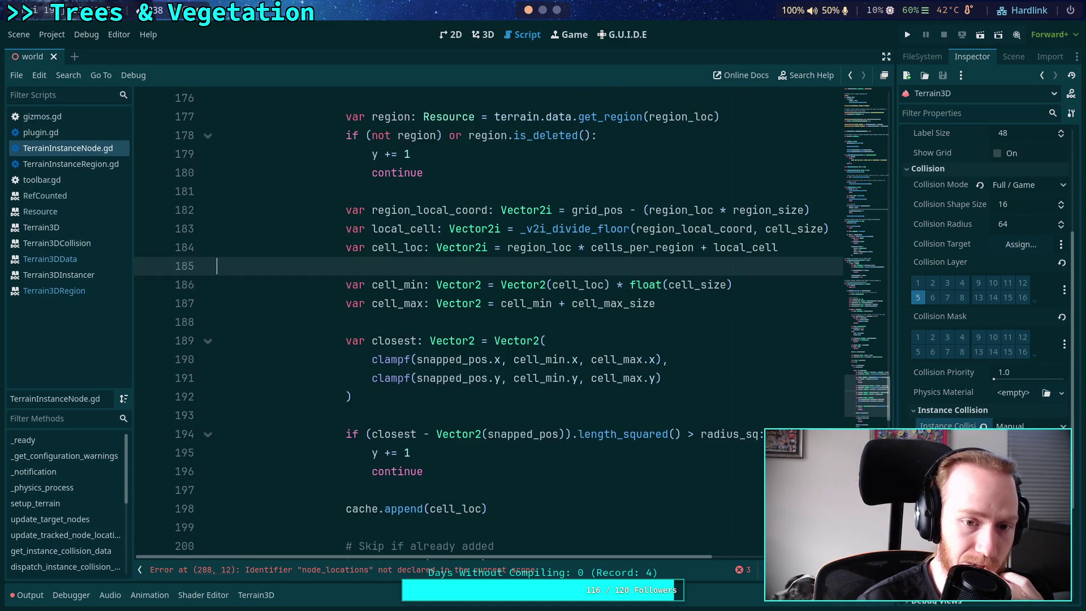
scroll(403, 283, up, 6)
scroll(403, 283, down, 8)
scroll(421, 322, down, 2)
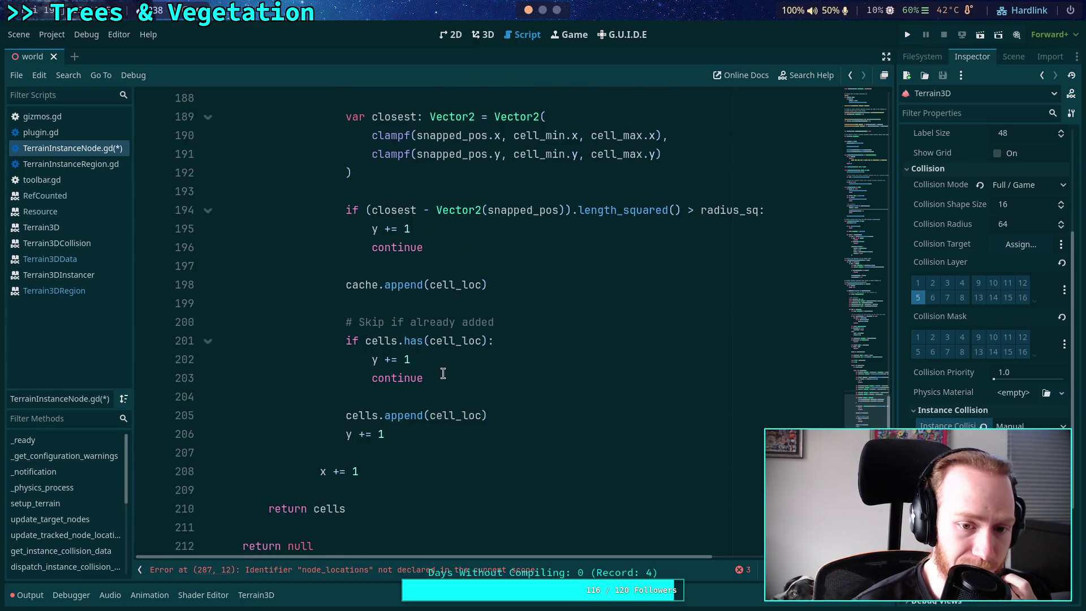
drag(489, 416, 345, 414)
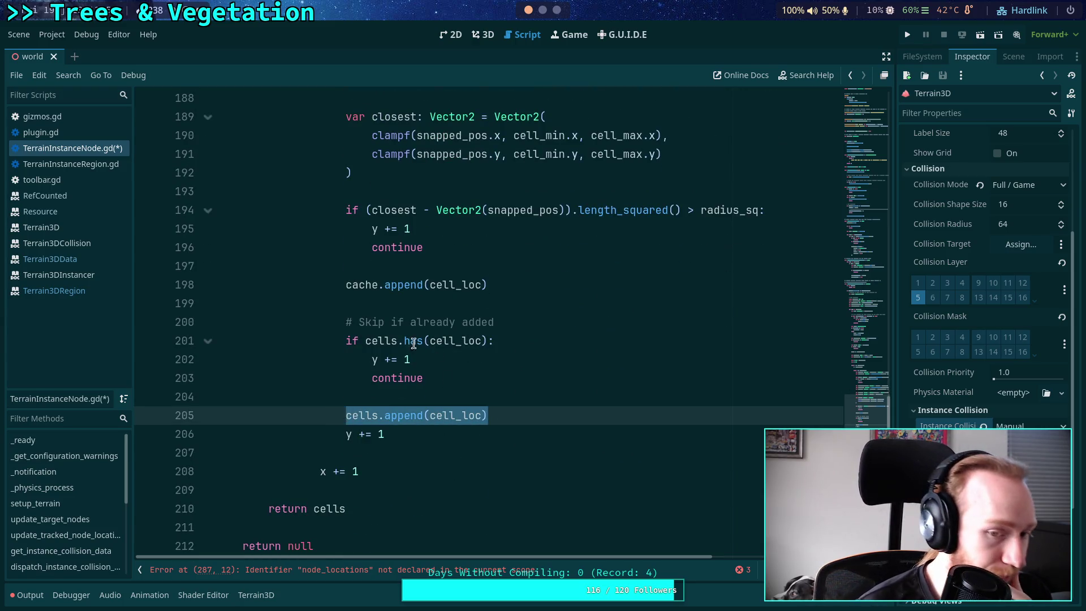
Turn the check into 'if not cells.has(cell_loc)' with cells.append(cell_loc) indented inside it
click(362, 342)
text(not)
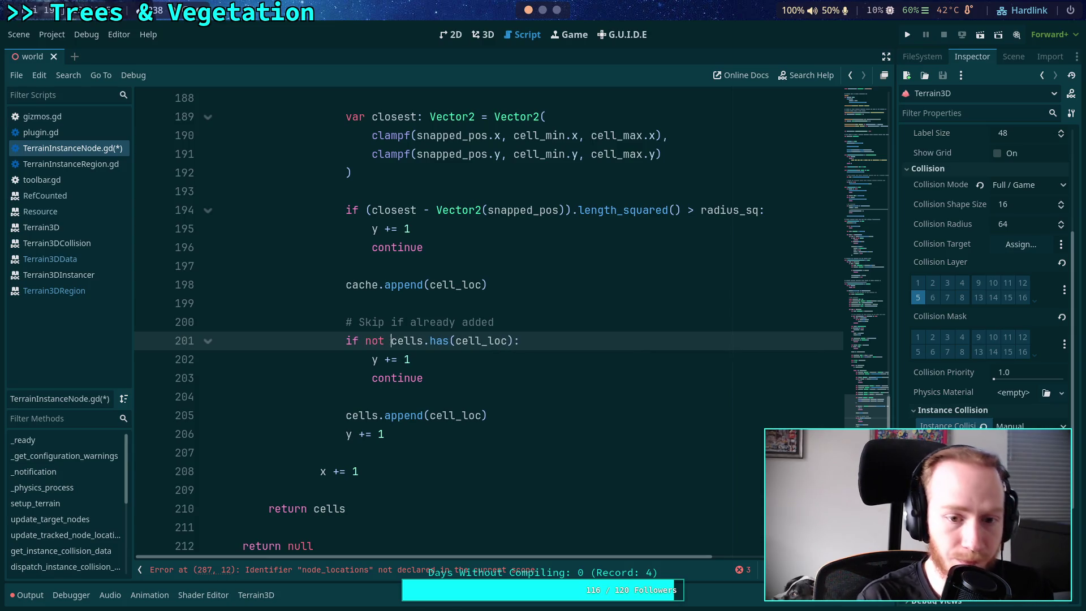
click(389, 419)
key(alt+Up)
key(alt+Up)
key(alt+Up)
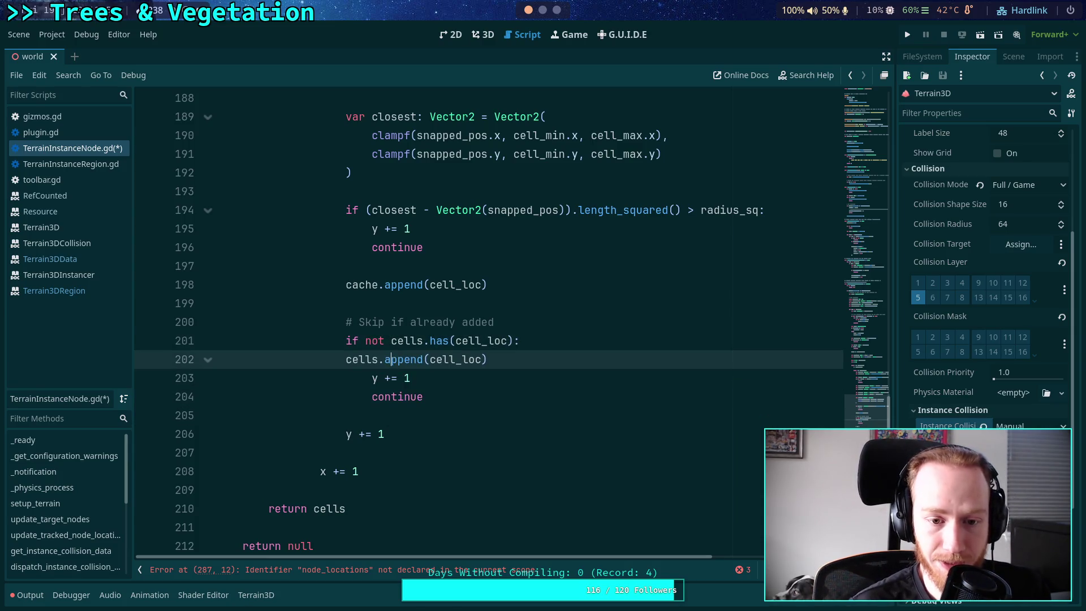
click(347, 359)
key(Tab)
Dedent y += 1, delete the leftover continue and duplicate y += 1, then save the script
click(442, 379)
key(shift+Tab)
drag(470, 396, 418, 433)
key(ctrl+shift+k)
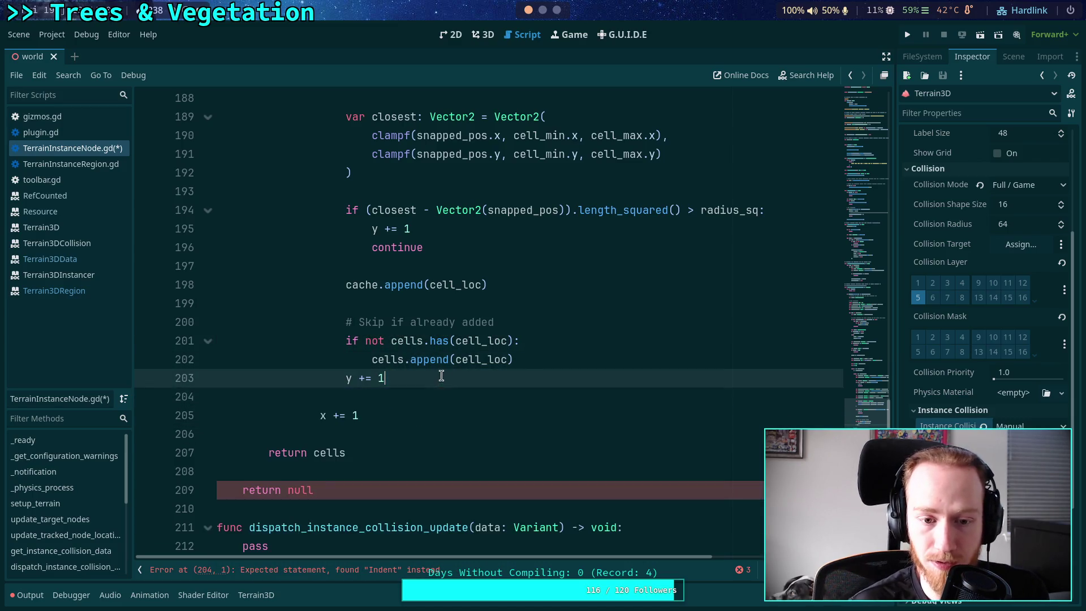
scroll(528, 349, up, 1)
drag(510, 384, 531, 365)
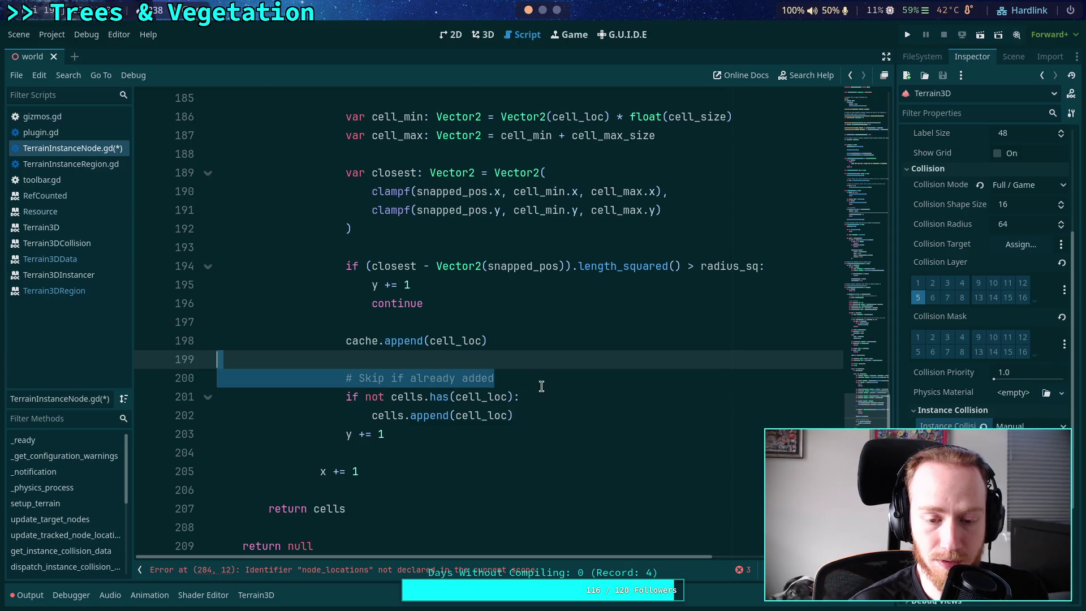
click(541, 386)
click(538, 416)
key(Return)
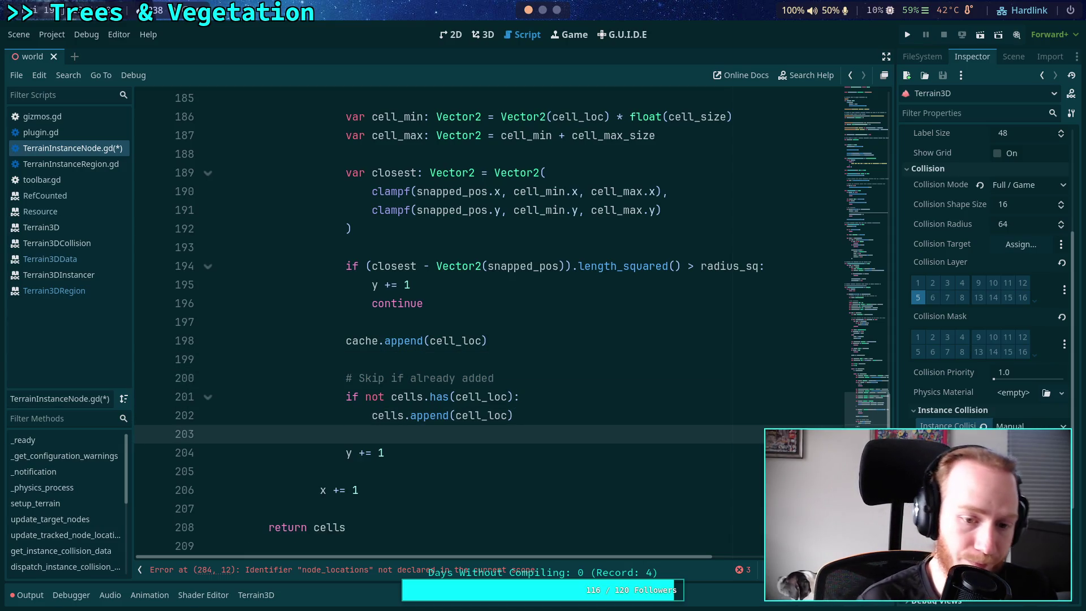
key(ctrl+s)
scroll(564, 418, up, 2)
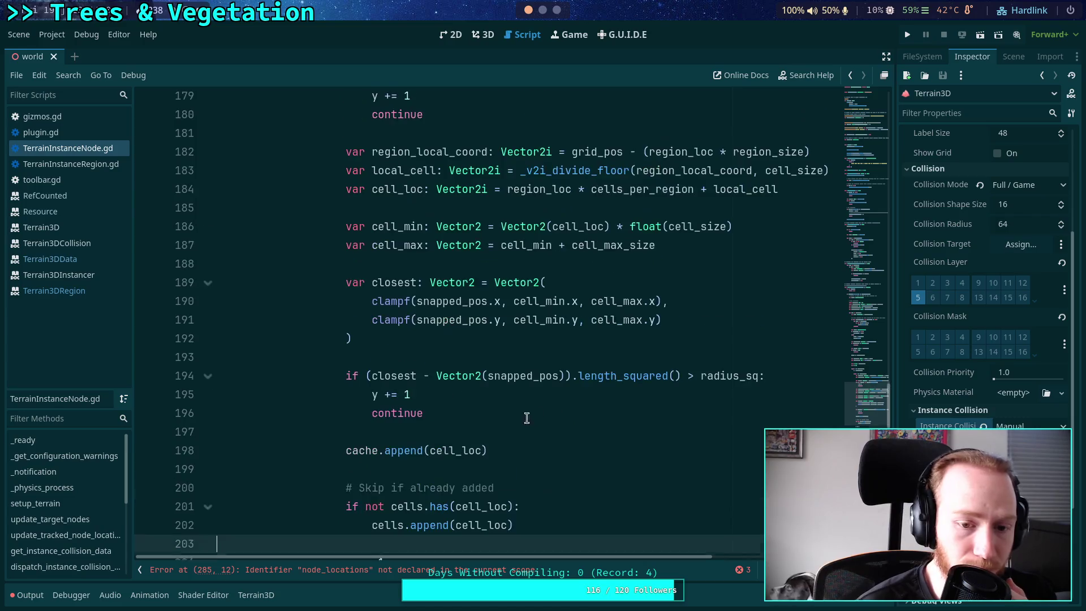
scroll(497, 409, up, 3)
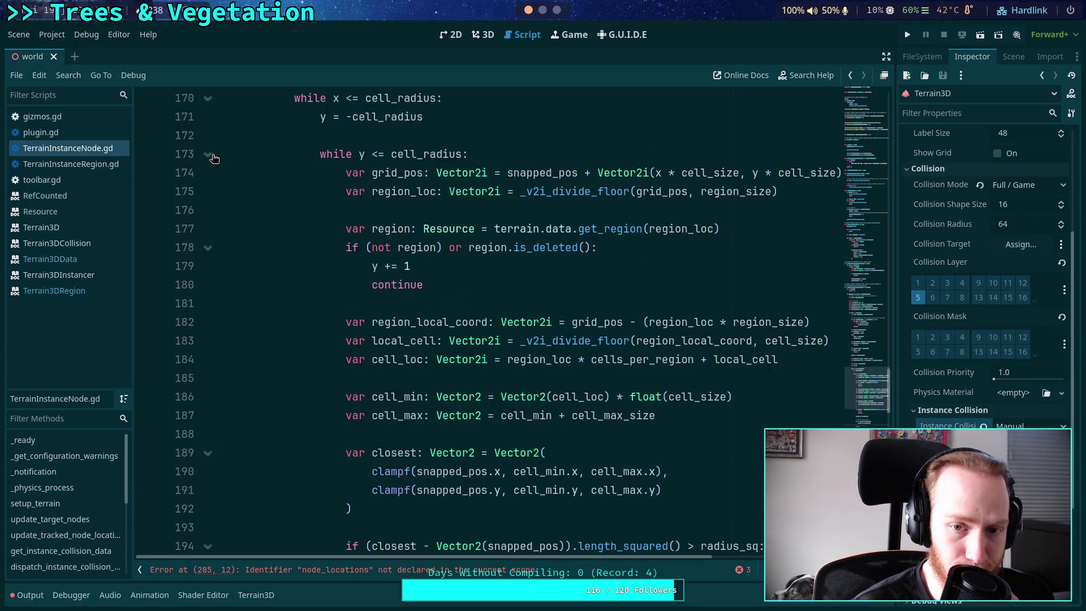
Fold the outer while loop over cell_radius at line 170
click(213, 158)
scroll(214, 158, up, 2)
click(213, 266)
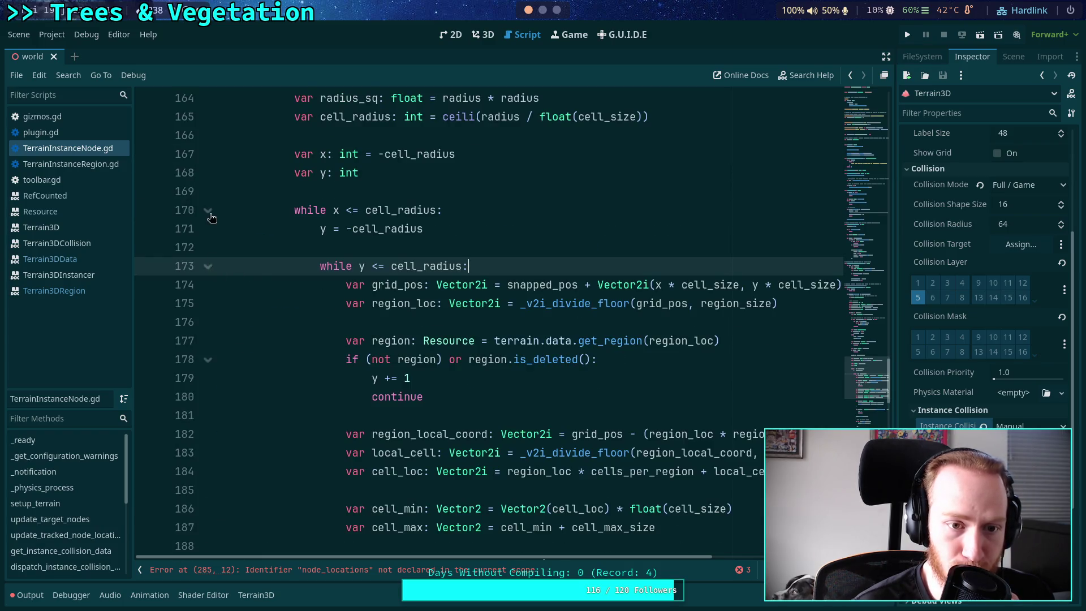
click(209, 212)
Scroll through update_target_nodes and update_tracked_node_locations to review the node-tracking code
scroll(340, 384, up, 6)
scroll(341, 386, down, 3)
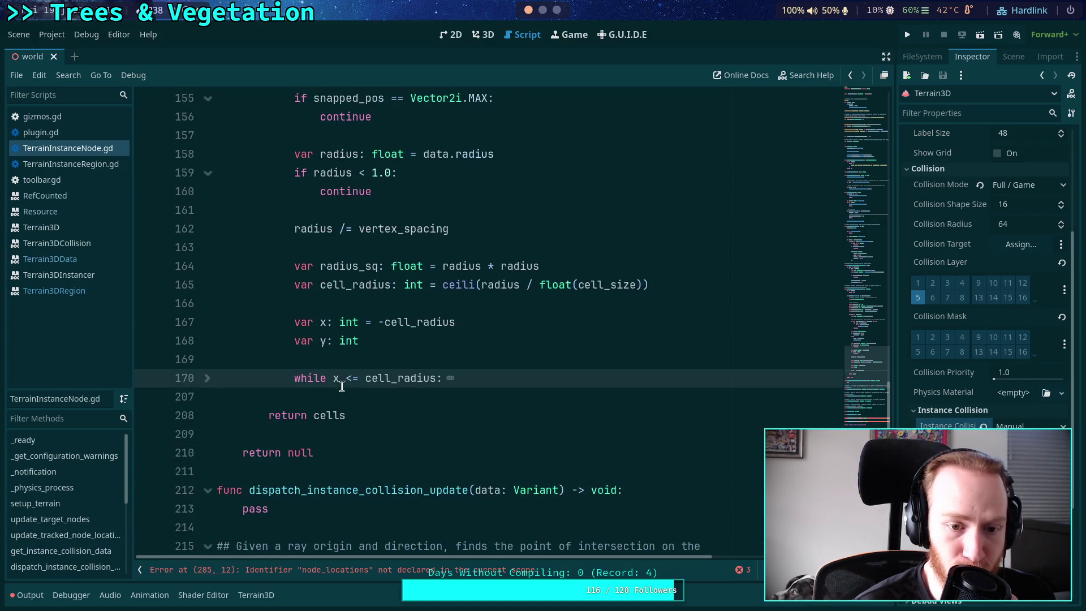
scroll(356, 330, up, 3)
scroll(355, 331, up, 3)
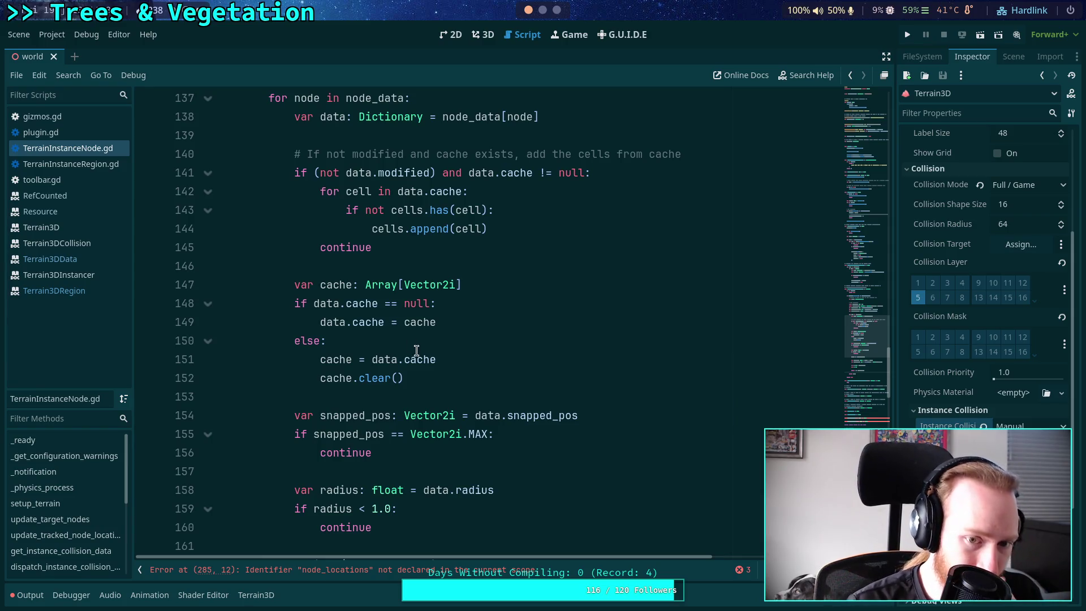
scroll(425, 343, up, 7)
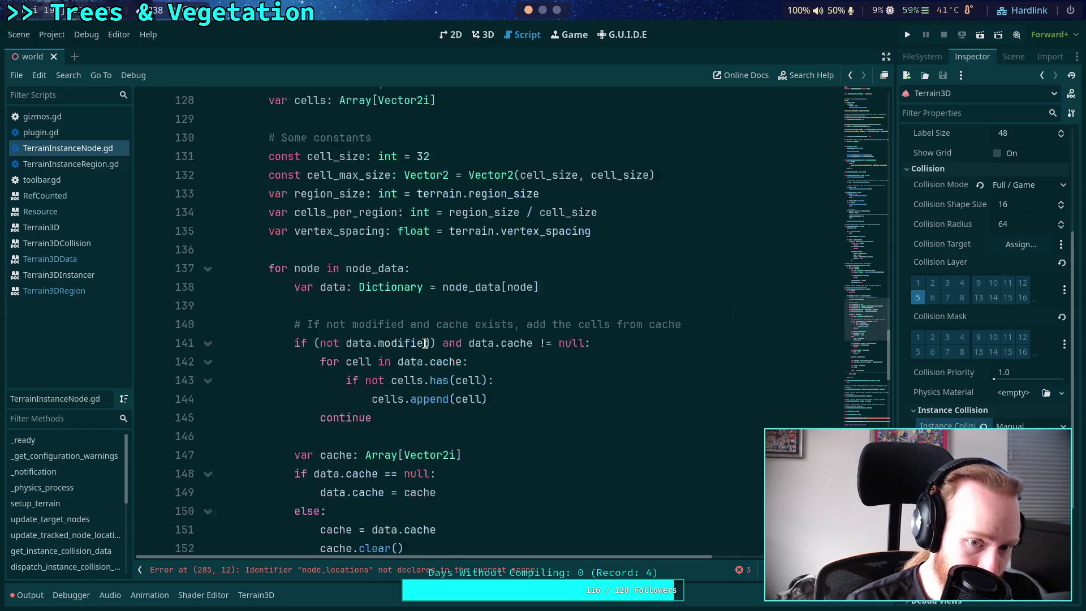
scroll(425, 343, down, 5)
scroll(424, 343, down, 20)
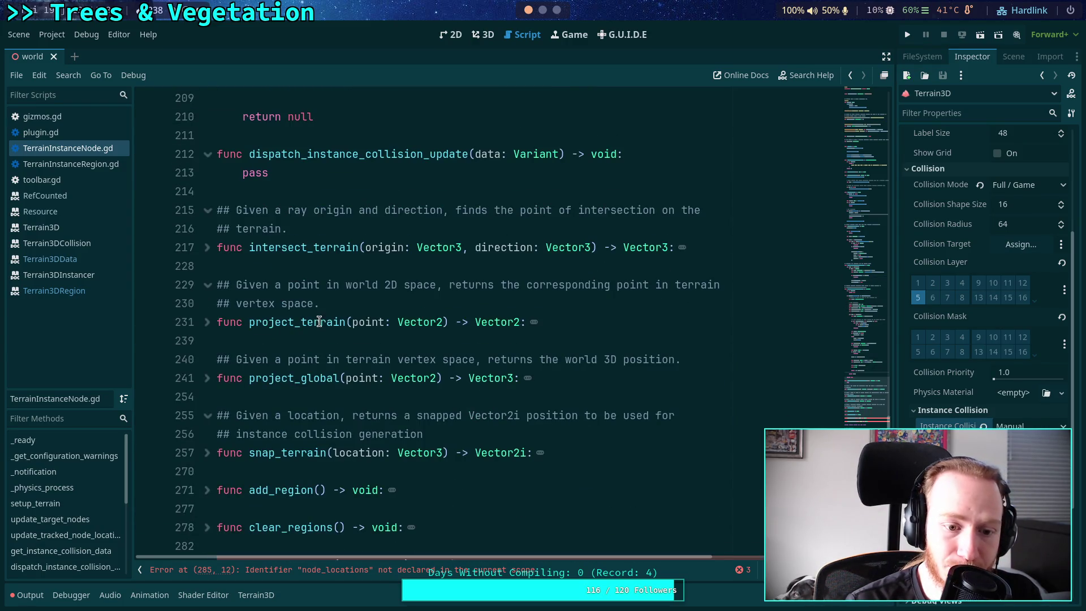
scroll(319, 322, up, 20)
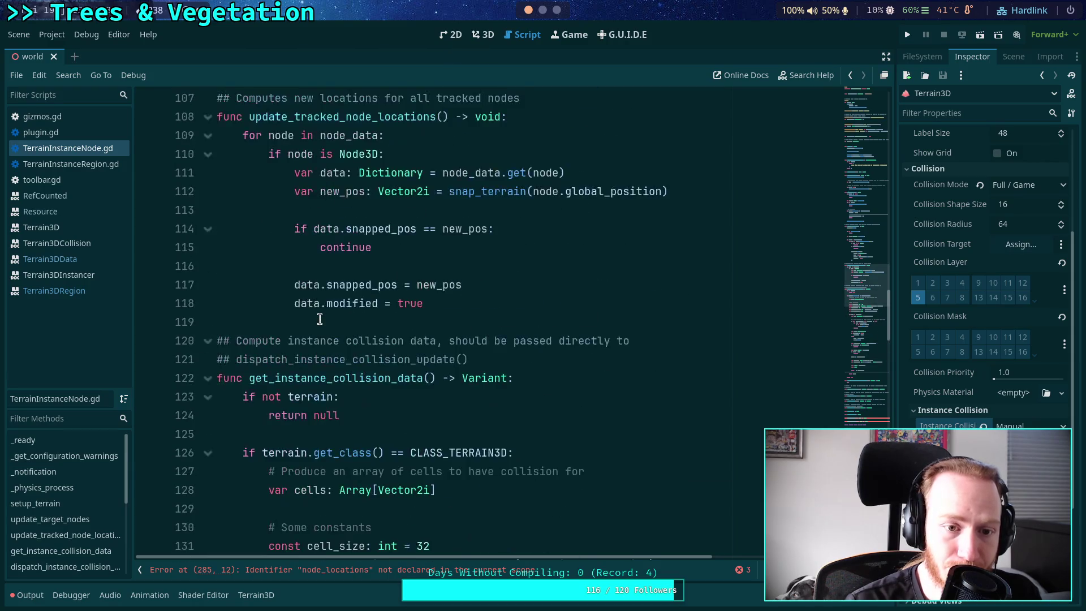
scroll(319, 319, up, 8)
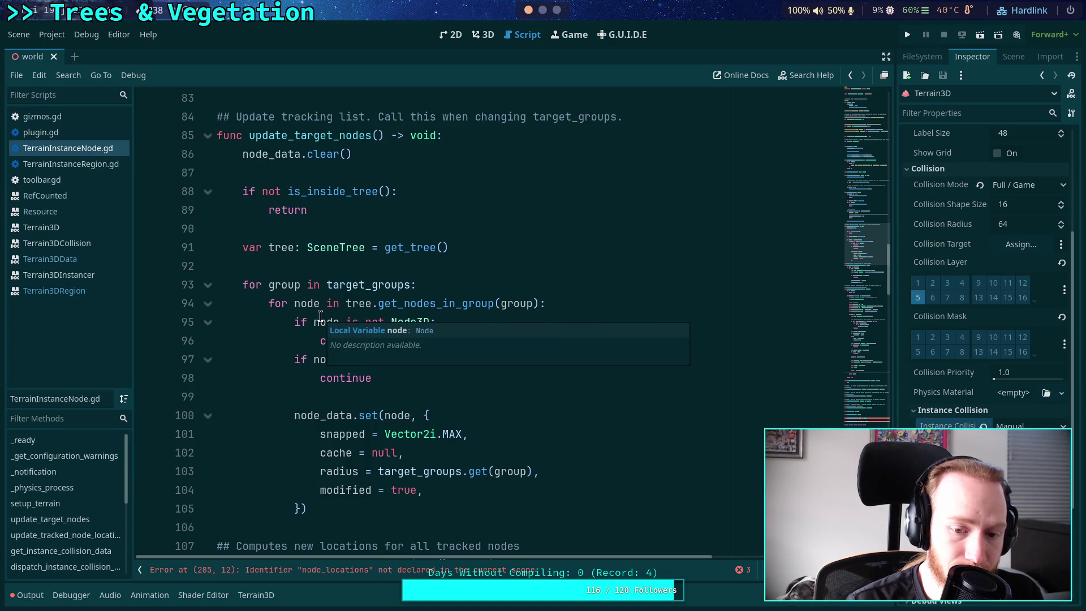
scroll(320, 315, up, 13)
scroll(296, 314, down, 15)
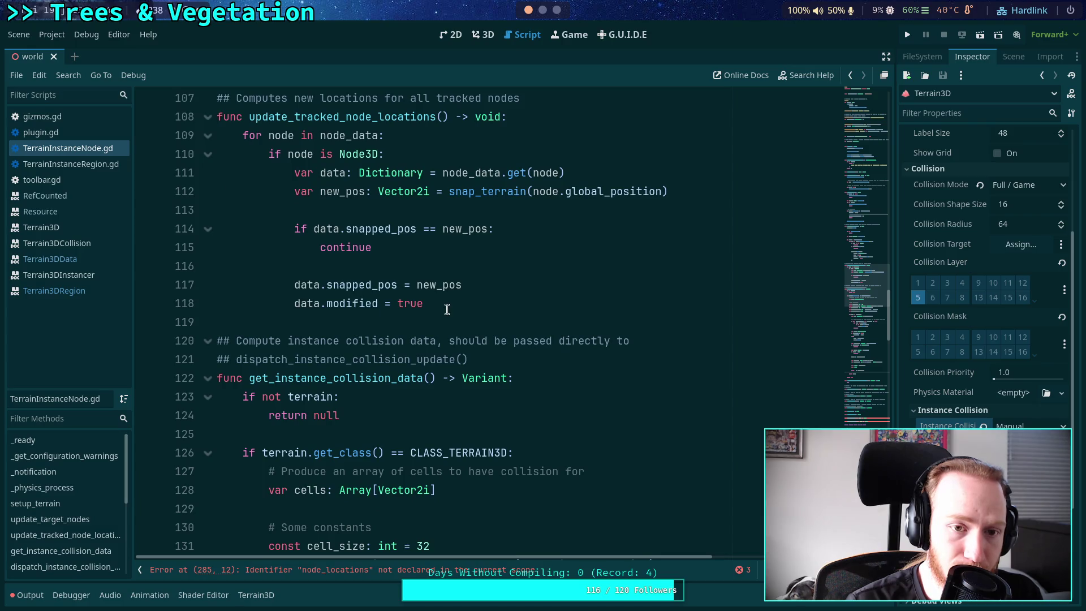
scroll(446, 309, up, 2)
scroll(562, 331, up, 14)
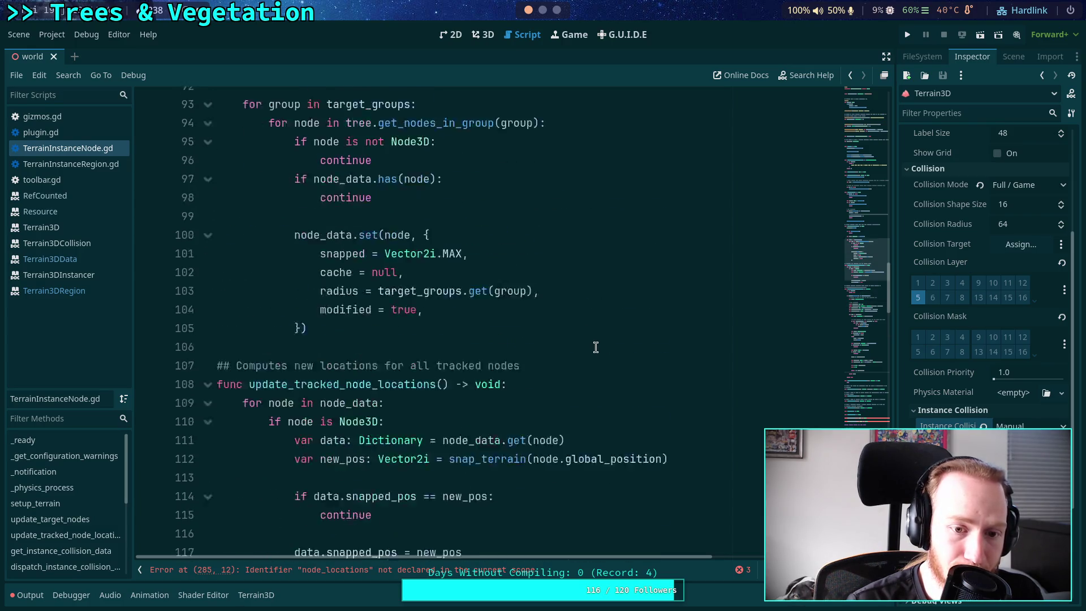
scroll(599, 346, up, 12)
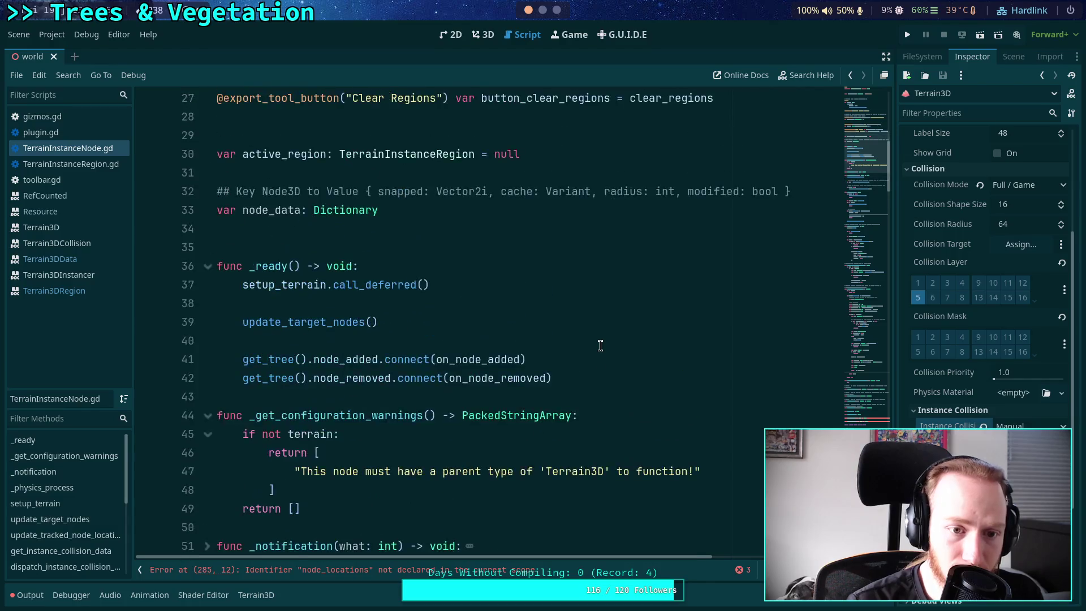
scroll(600, 345, up, 1)
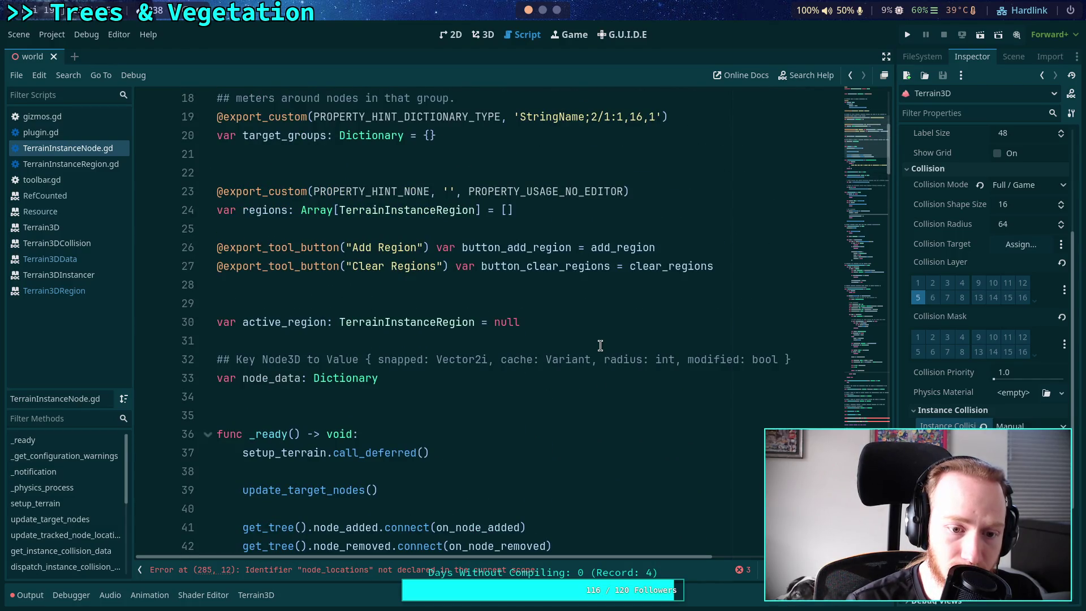
scroll(600, 345, down, 5)
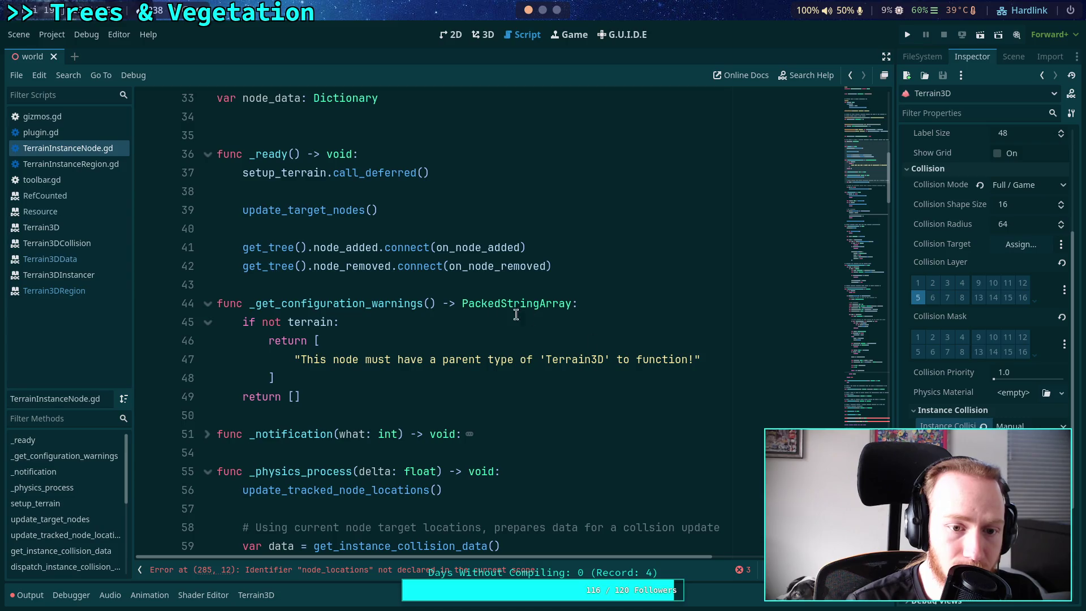
click(473, 284)
key(ctrl+s)
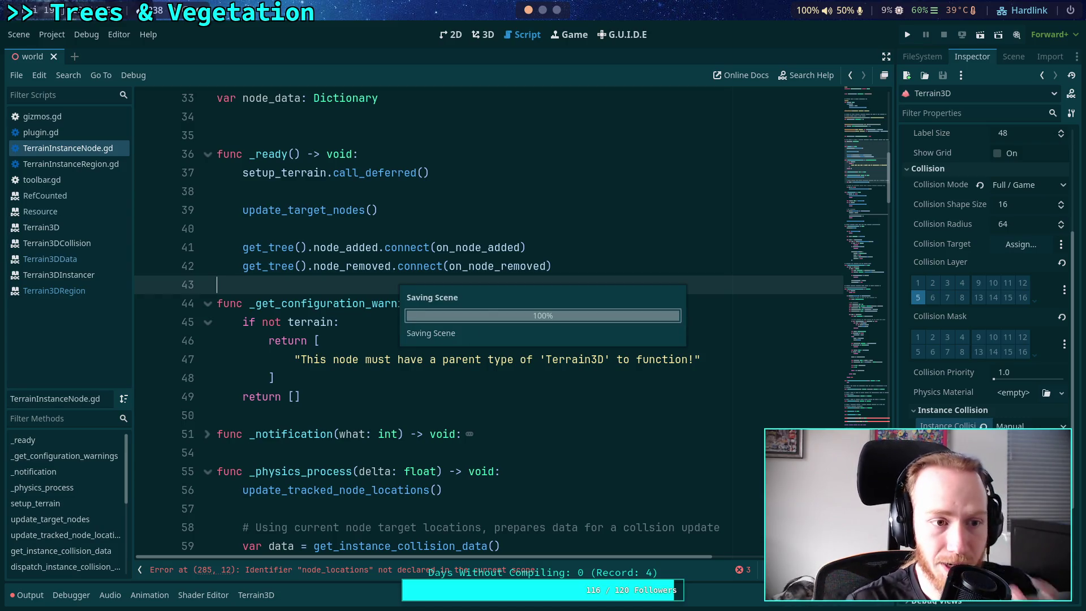
scroll(444, 377, down, 15)
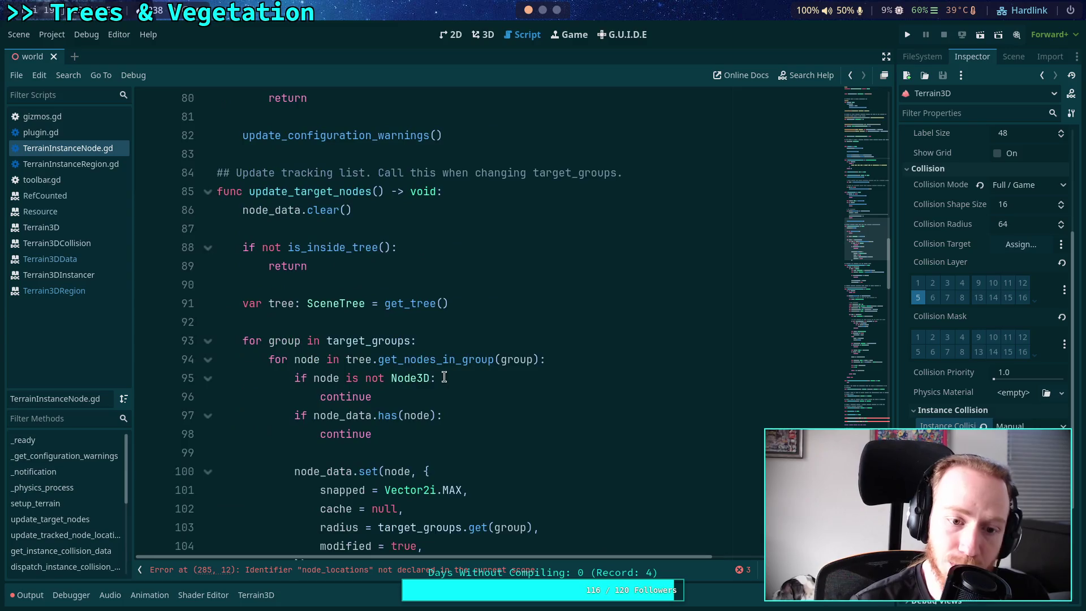
scroll(445, 377, down, 9)
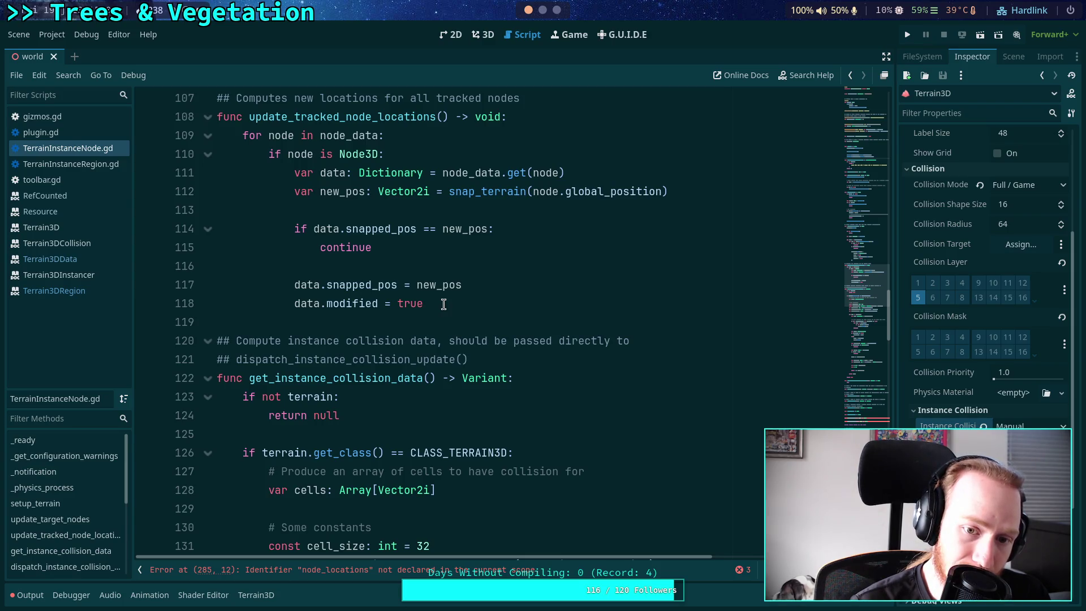
double_click(359, 303)
scroll(467, 309, up, 3)
click(466, 308)
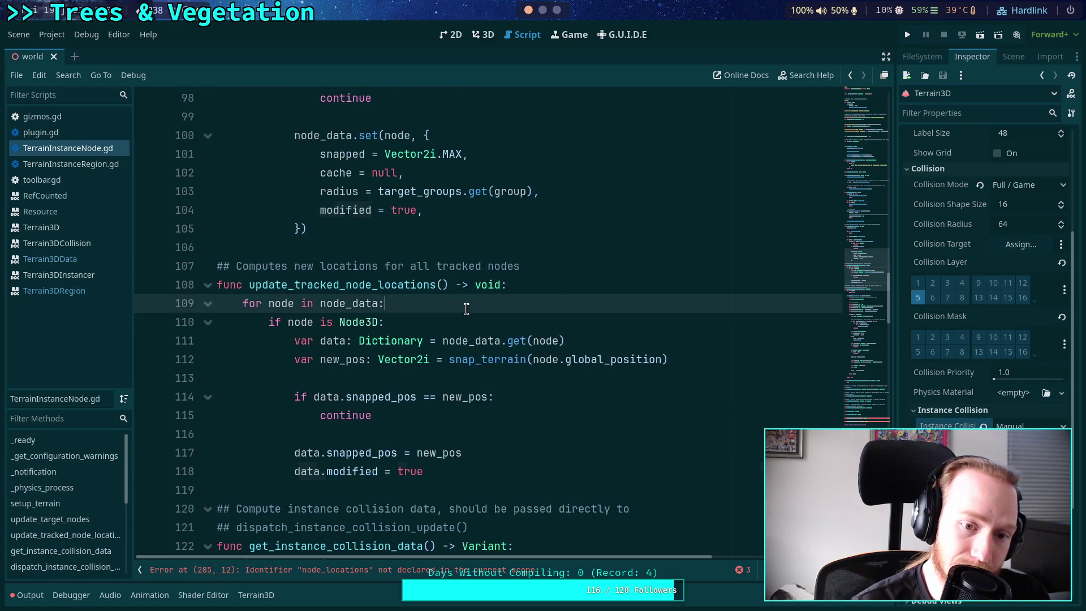
scroll(466, 308, up, 4)
scroll(466, 309, down, 3)
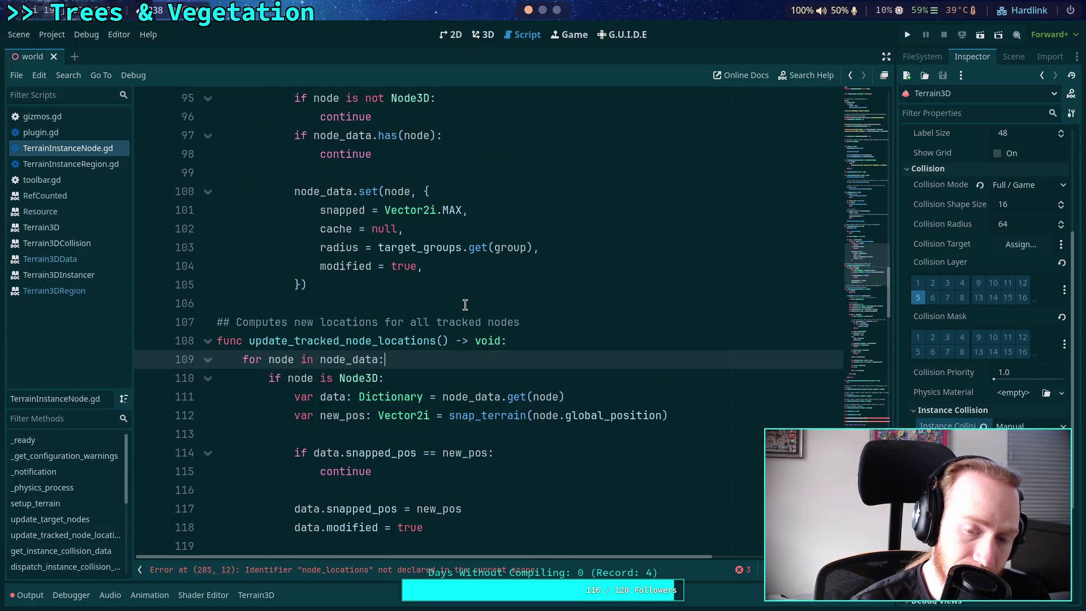
scroll(465, 305, down, 5)
scroll(465, 305, down, 3)
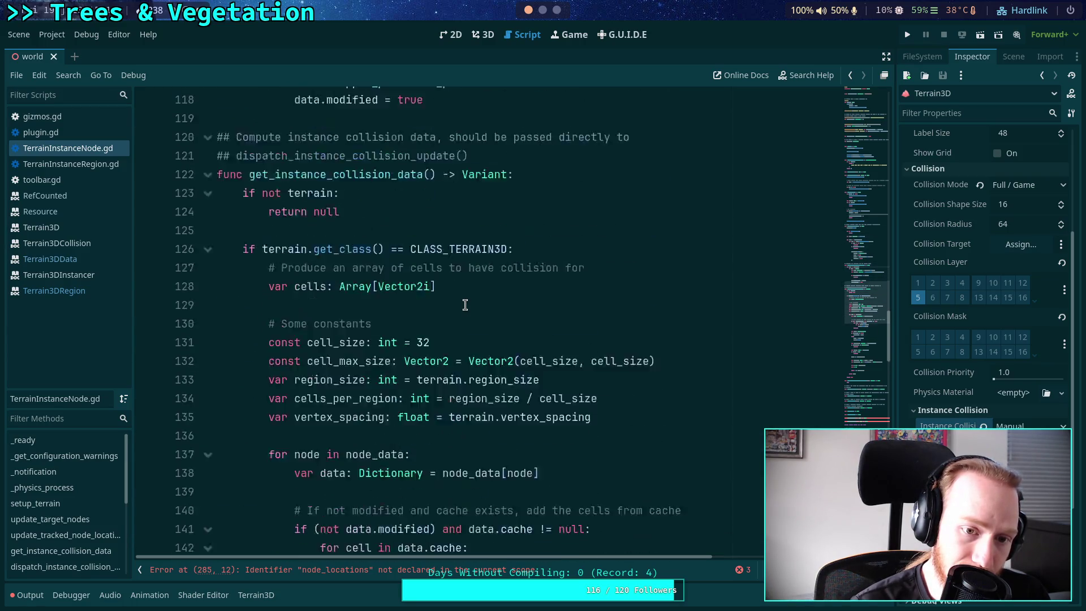
scroll(465, 305, up, 17)
scroll(465, 305, up, 7)
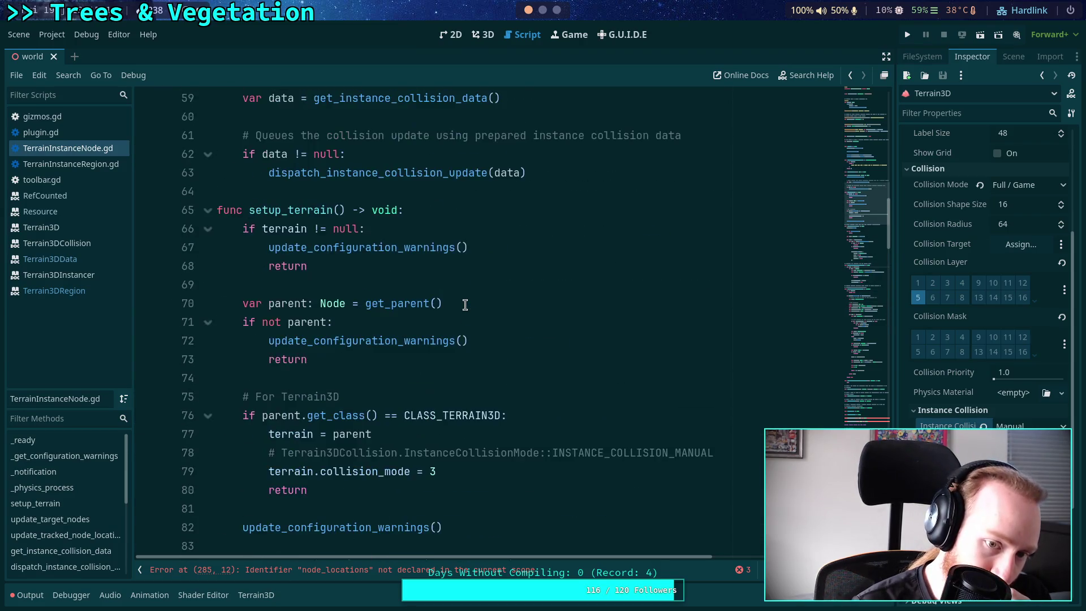
scroll(465, 305, down, 5)
scroll(465, 304, down, 15)
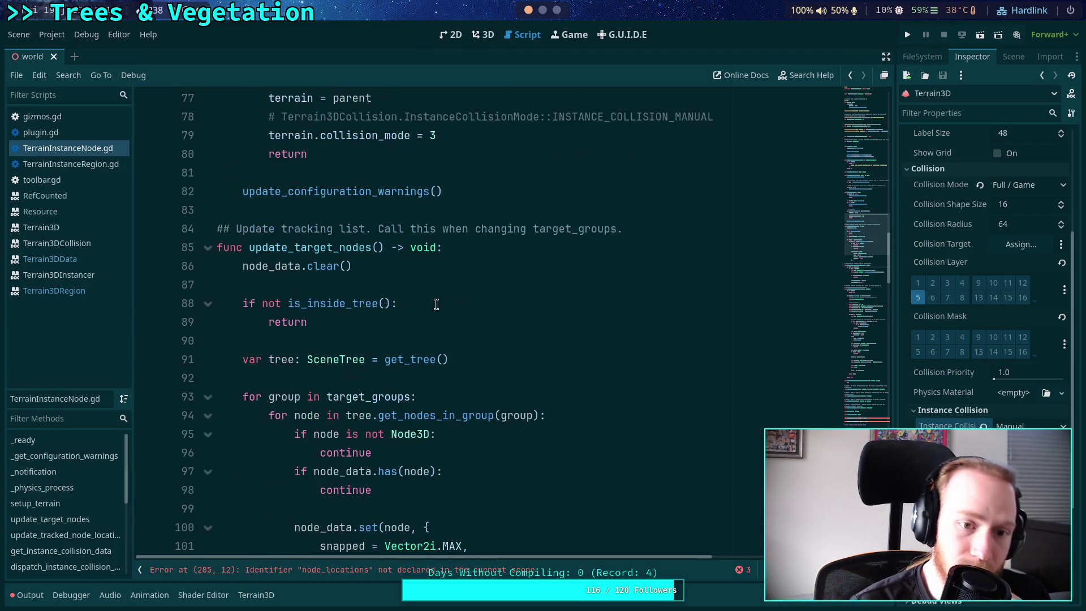
scroll(341, 275, down, 5)
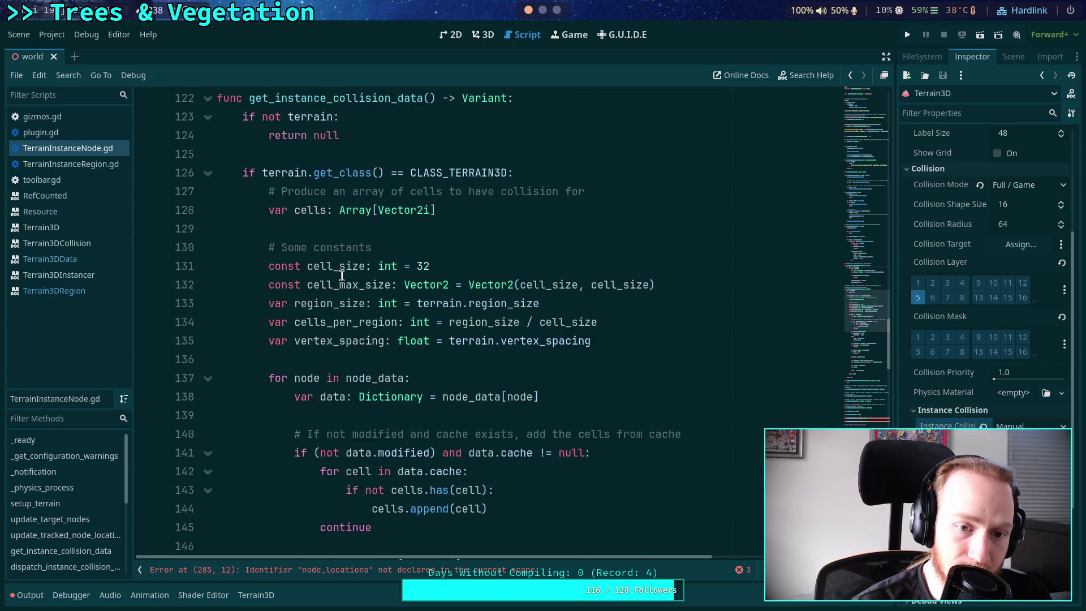
scroll(410, 269, down, 3)
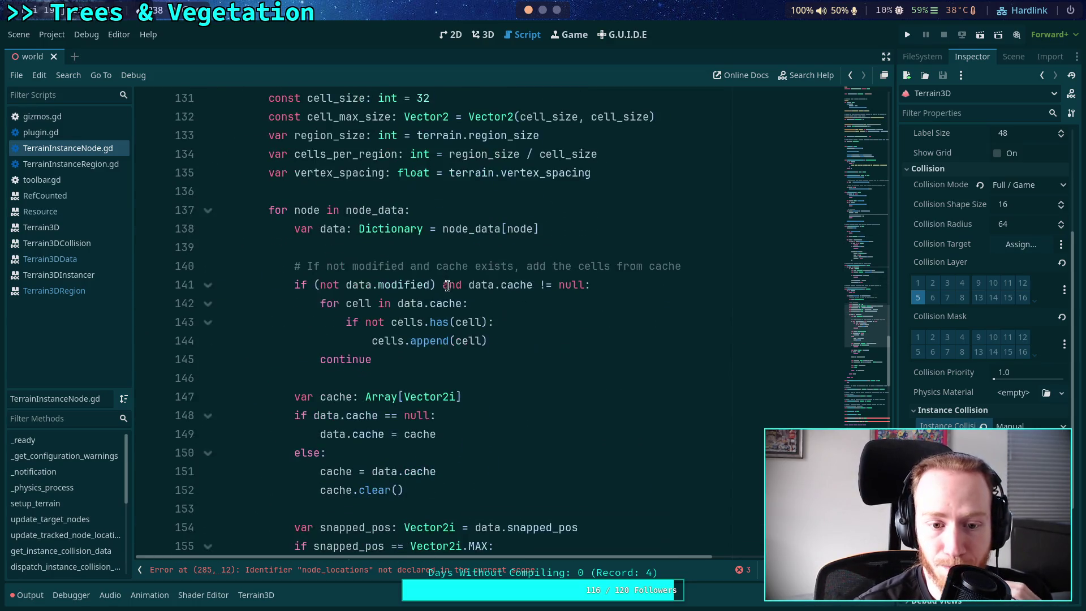
double_click(410, 286)
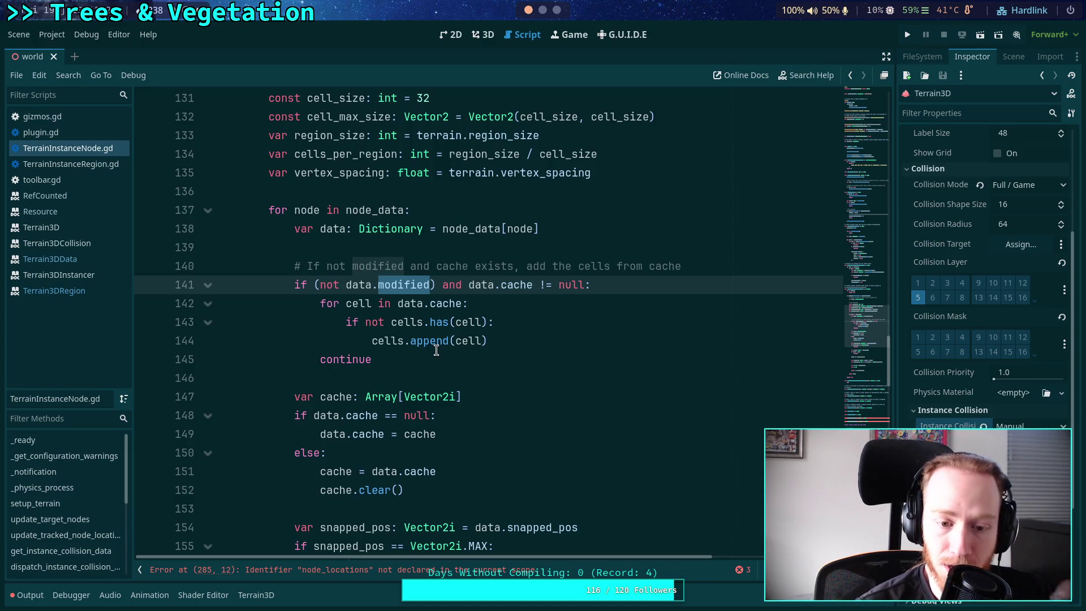
scroll(435, 345, down, 1)
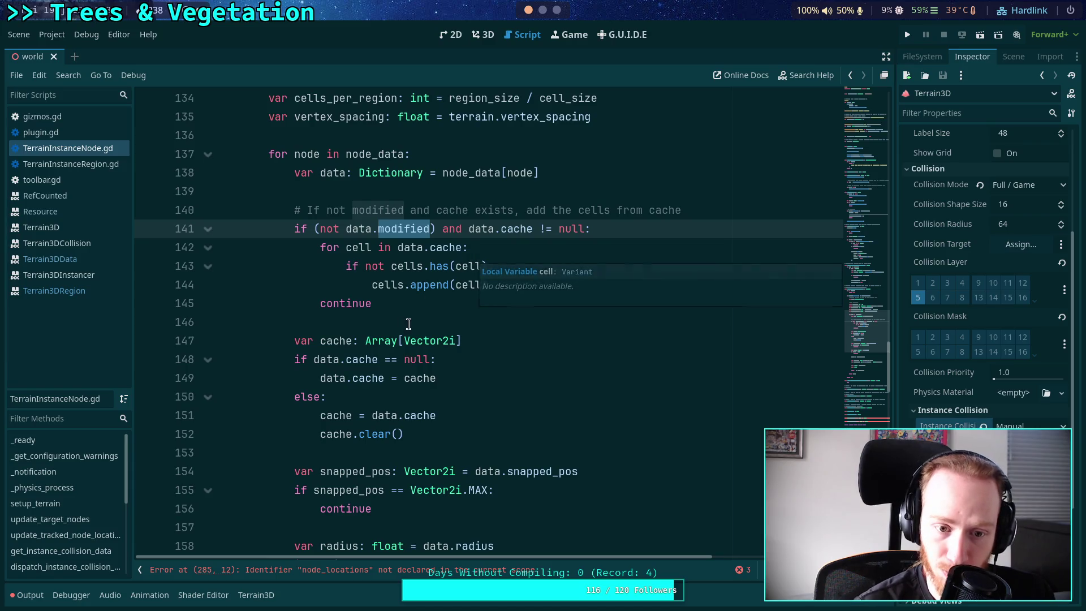
click(463, 301)
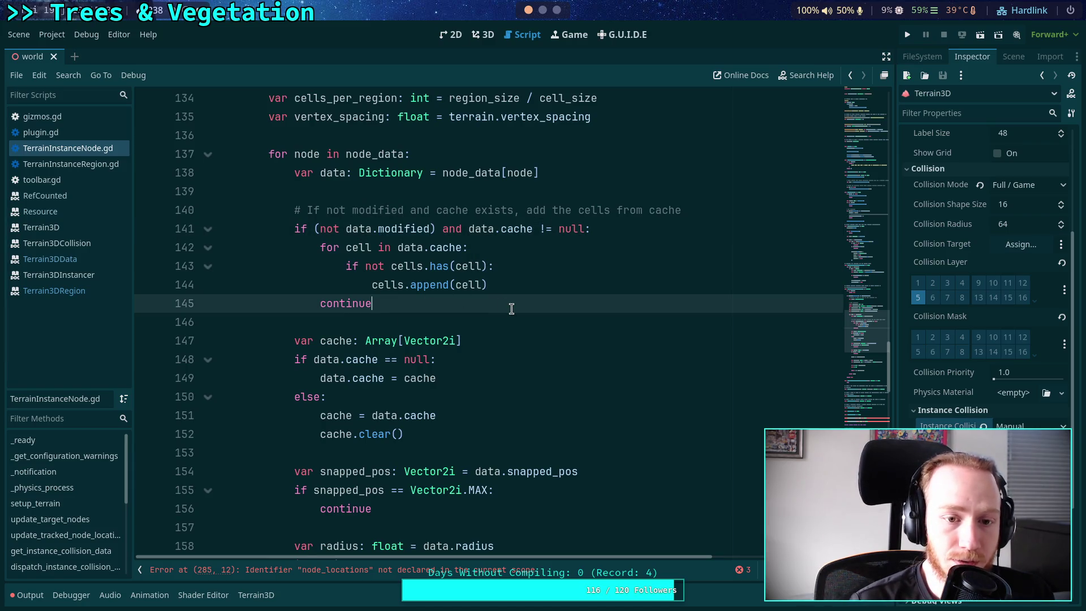
Write 'data.modified = false' with a 'Reset modified flag' comment above it
key(Return)
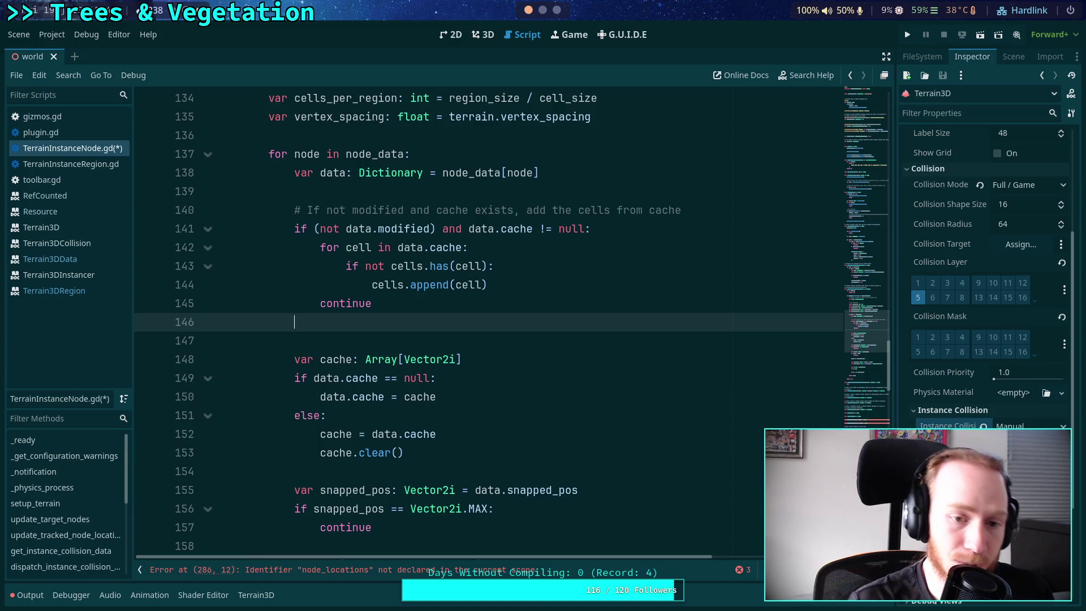
key(Return)
text(data.modified)
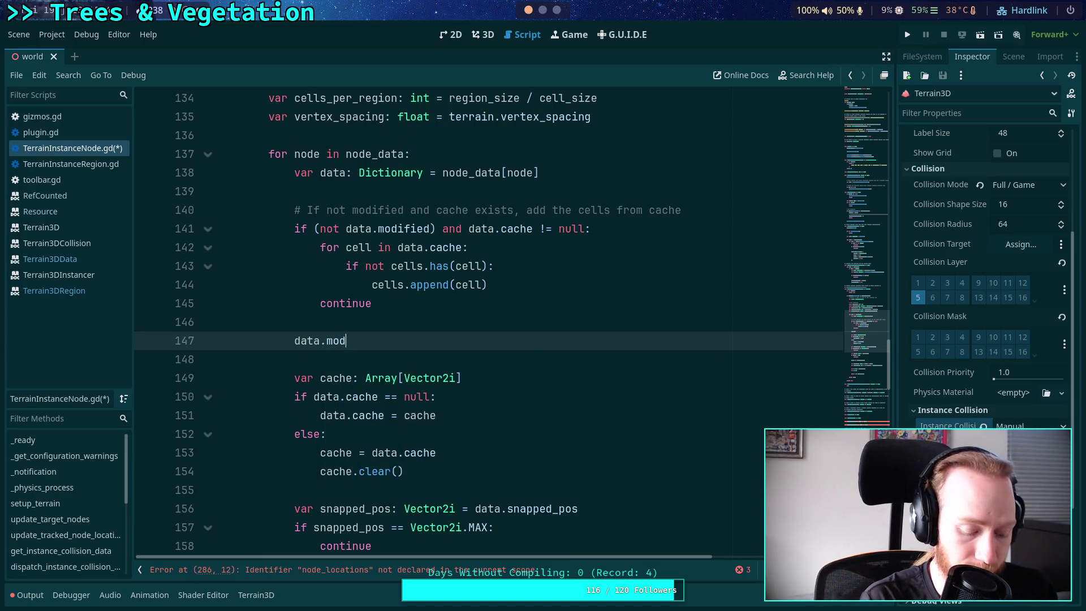
text( = false)
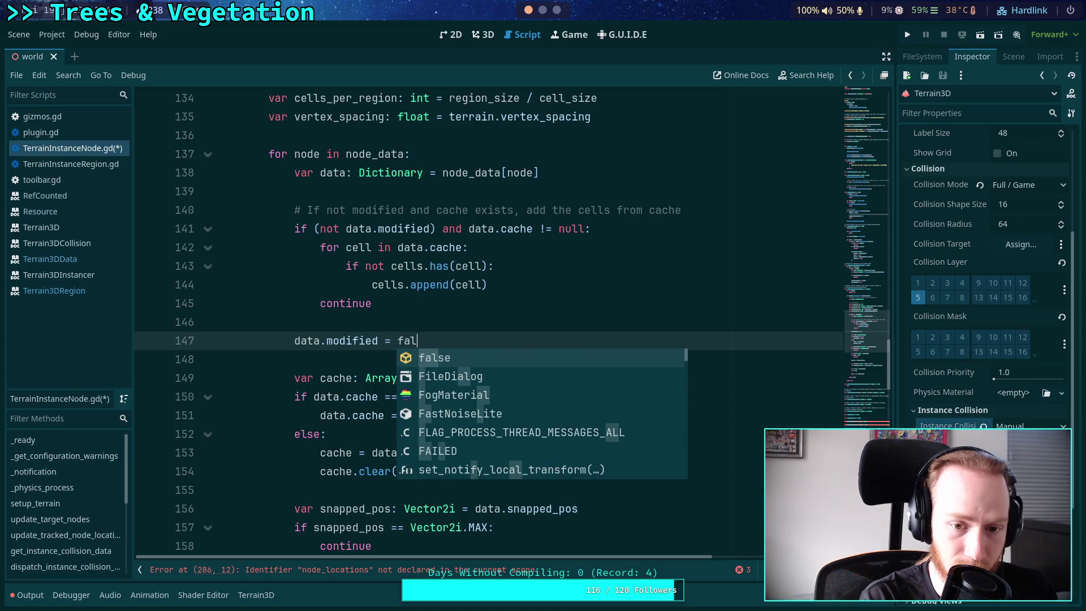
click(295, 322)
key(Return)
text(Reset modified)
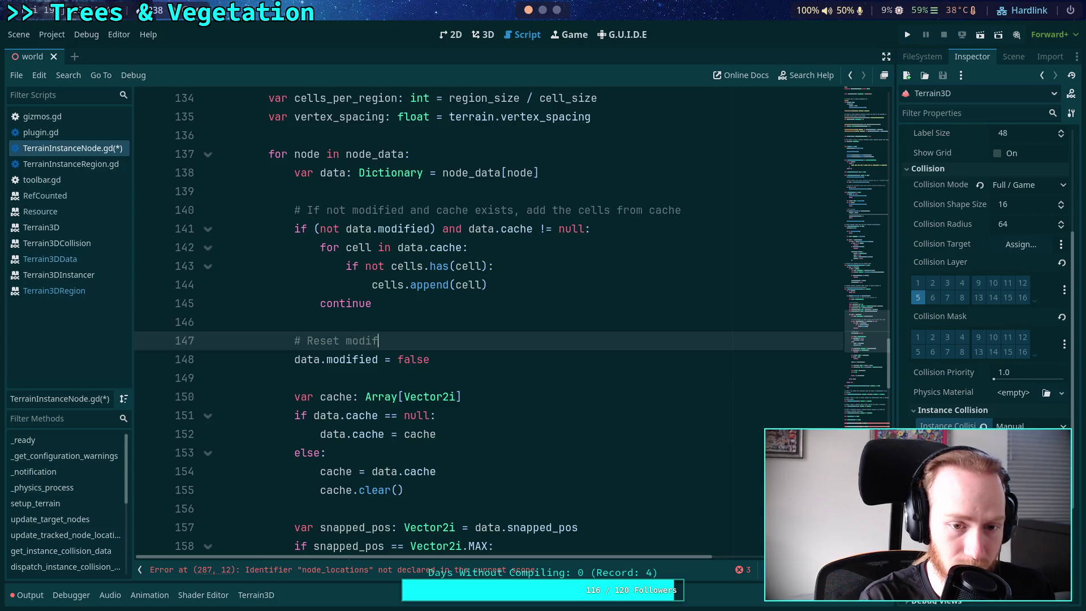
text( flag)
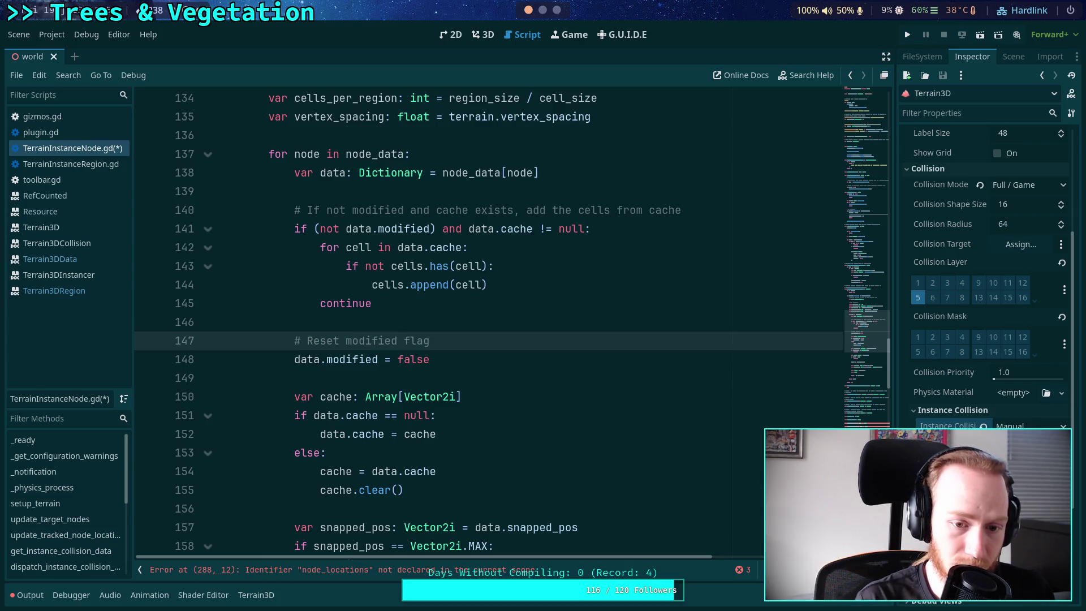
Move the reset comment and line below cache.clear() and delete the leftover empty line 146
key(shift+Down)
key(alt+Down)
key(alt+Down)
key(alt+Down)
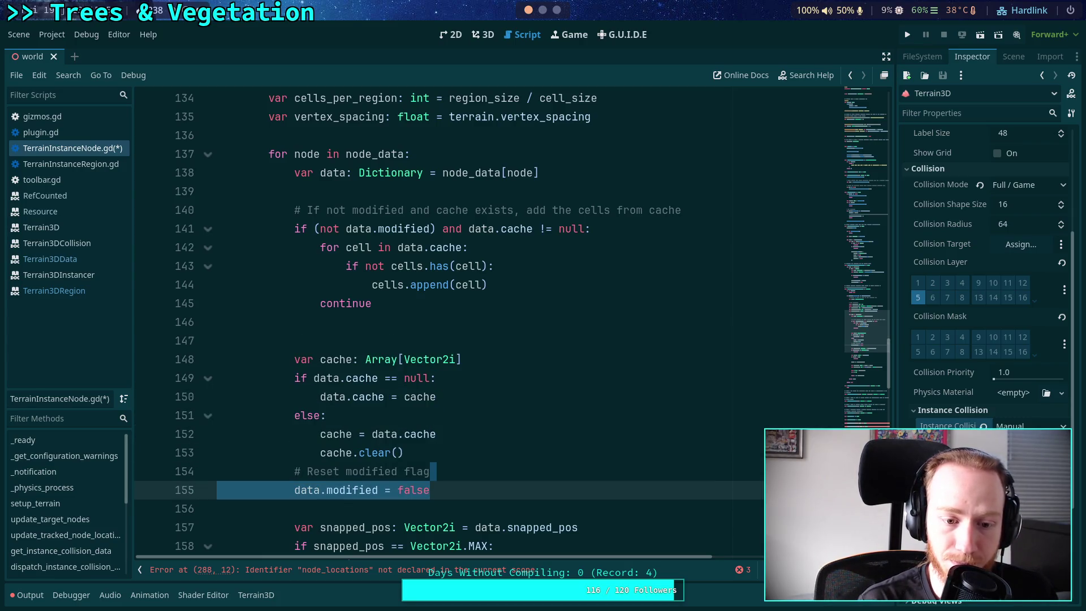
click(403, 453)
key(Return)
click(376, 328)
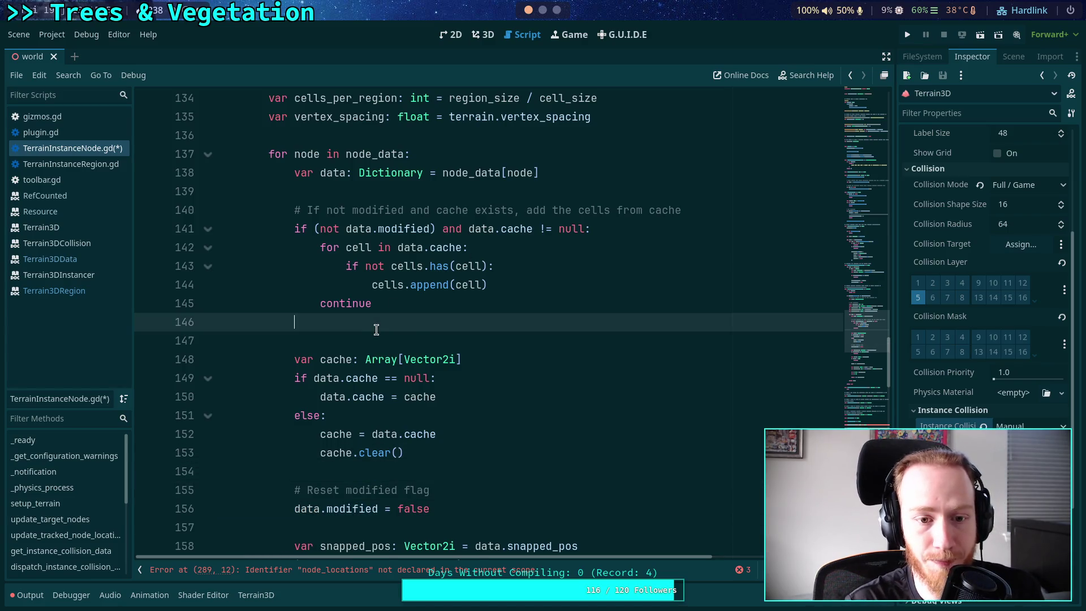
key(BackSpace)
key(BackSpace)
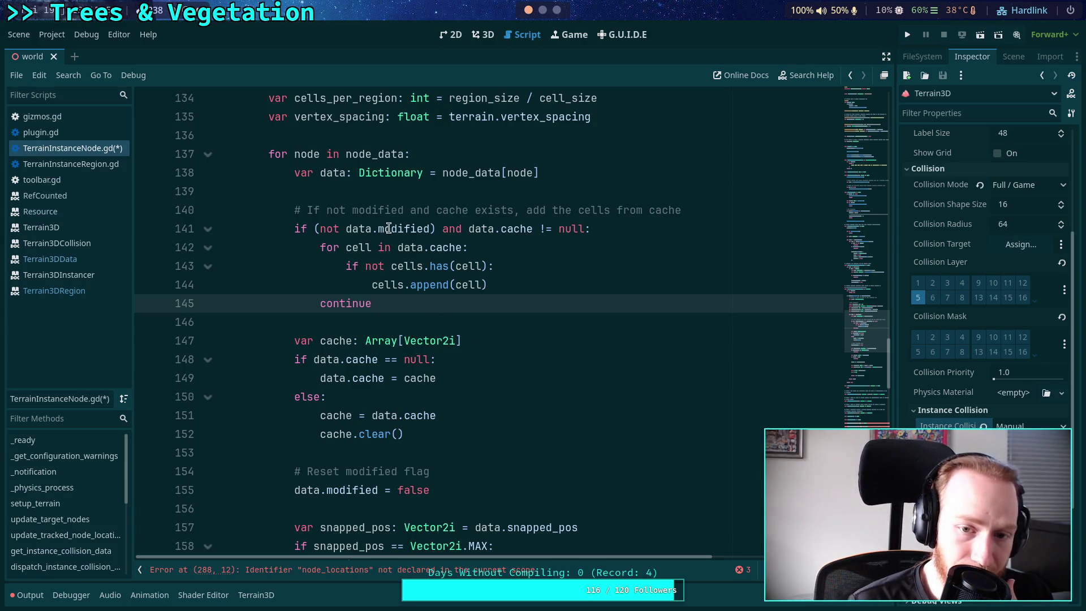
Review the snapped_pos check on lines 157–159
scroll(395, 266, down, 2)
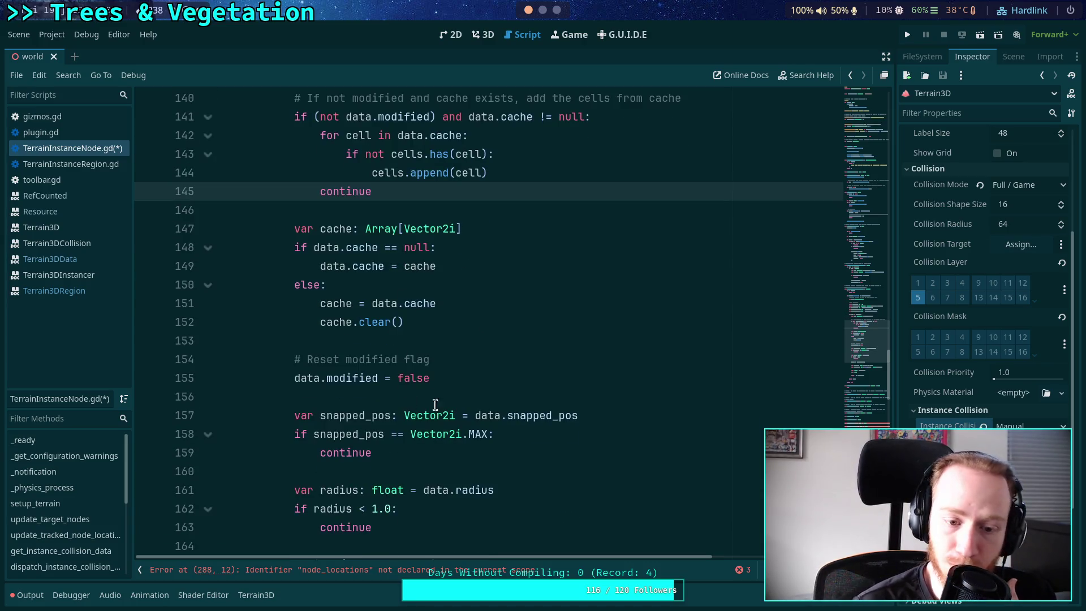
drag(448, 380, 335, 360)
scroll(379, 362, up, 1)
click(502, 483)
mouse_move(407, 512)
mouse_down()
mouse_move(298, 473)
mouse_move(389, 503)
mouse_up()
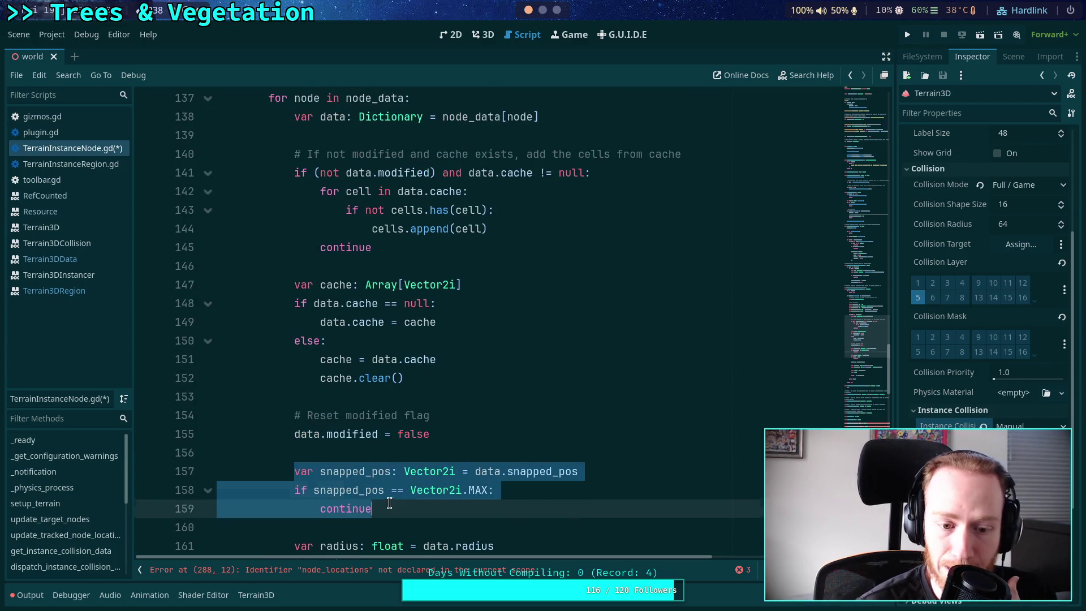
click(430, 454)
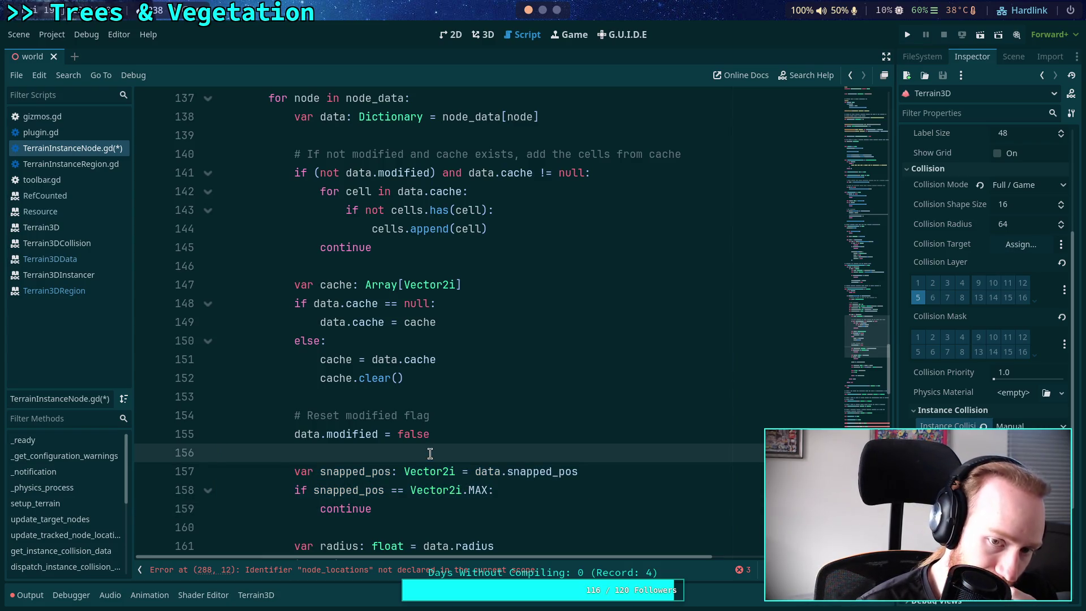
scroll(430, 454, up, 1)
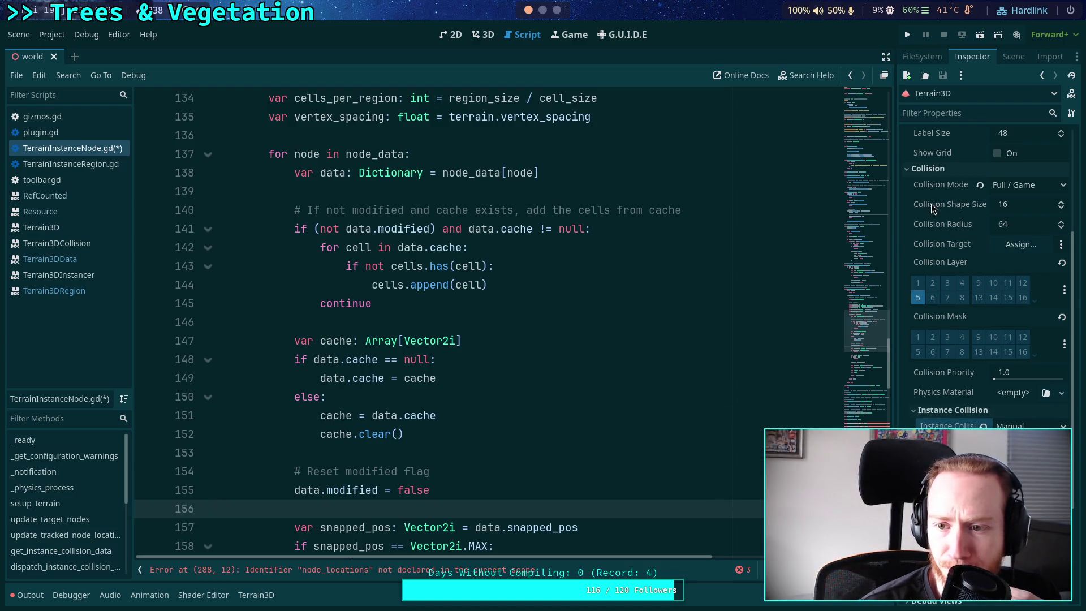
Step Terrain3D's Collision Shape Size up from 16 through 24 to 32 in the Inspector
mouse_move(952, 205)
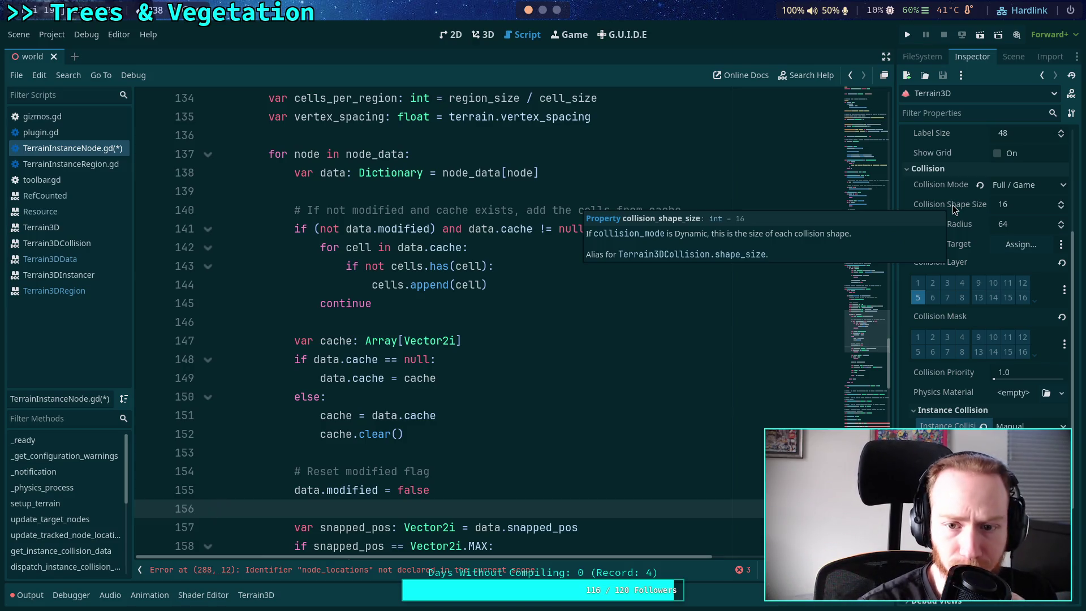
click(1061, 202)
click(1061, 203)
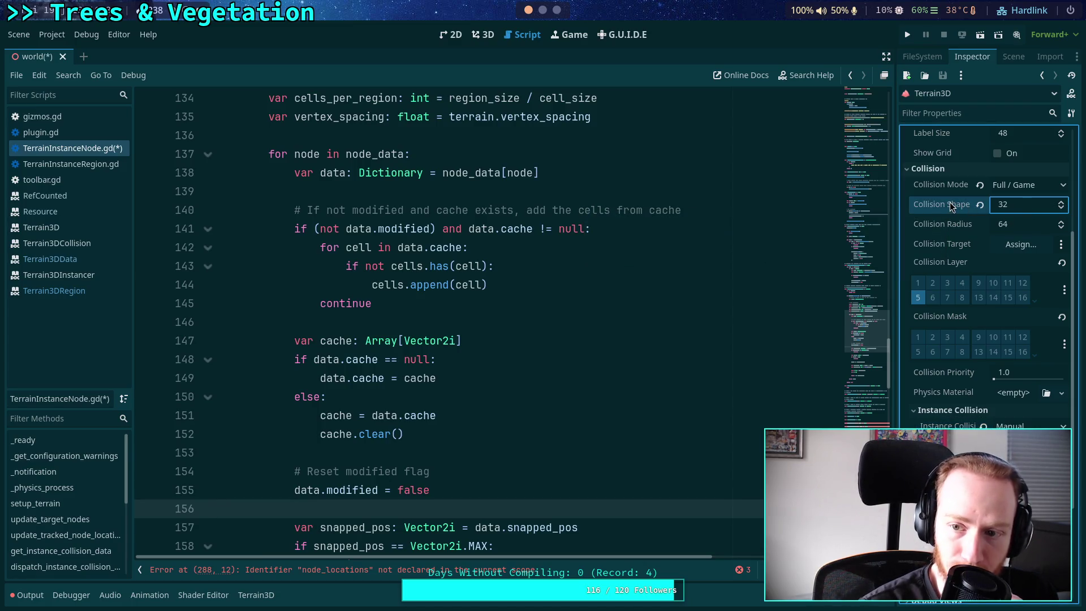
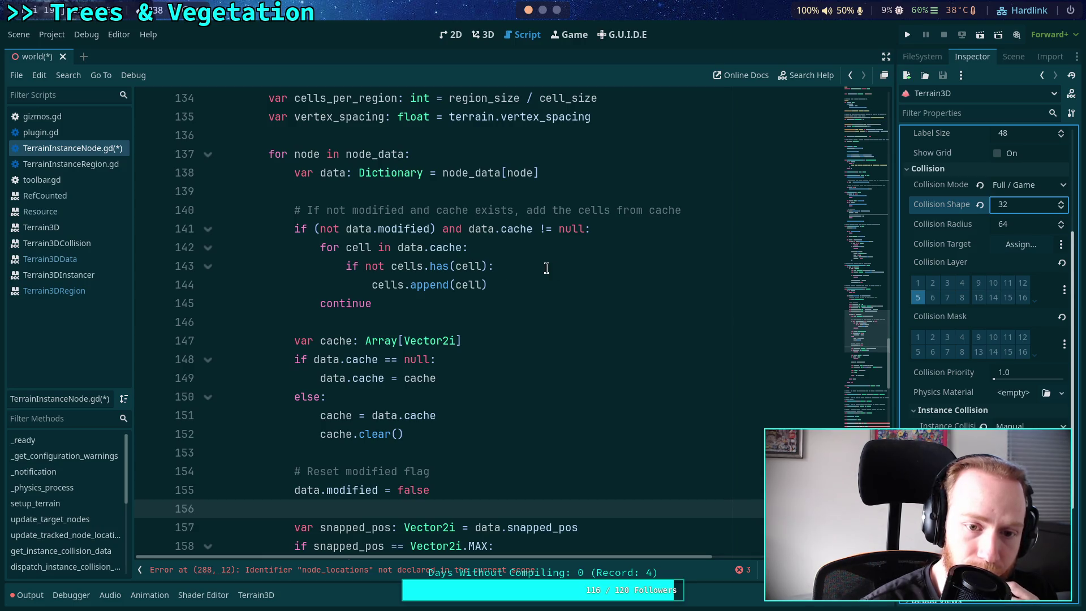
Step Terrain3D's Collision Shape Size down from 32 to 16, then save the world scene and TerrainInstanceNode.gd
click(1061, 208)
click(1061, 208)
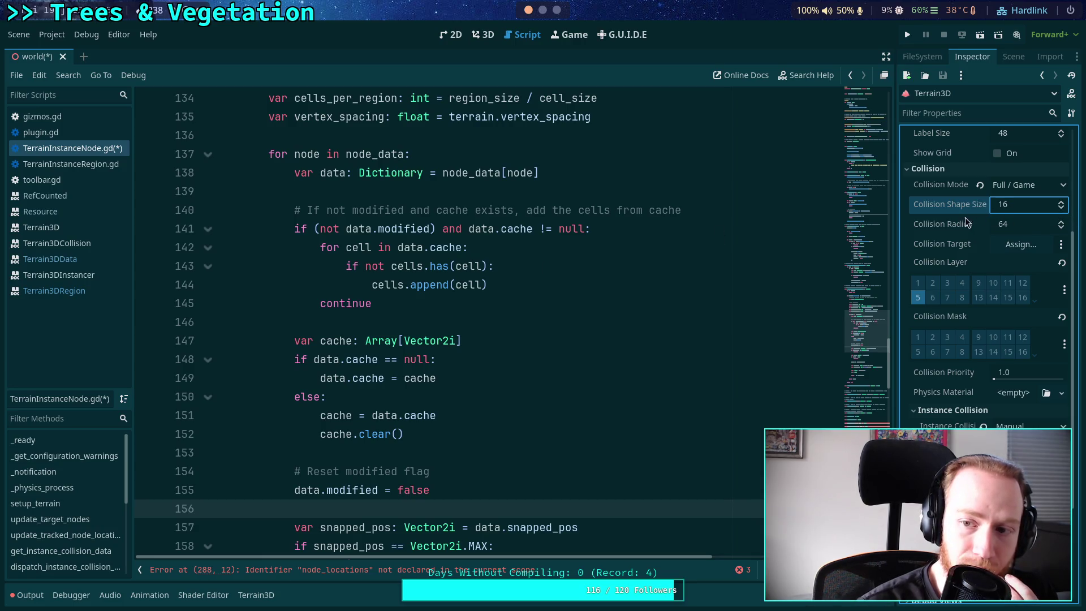
mouse_move(1003, 208)
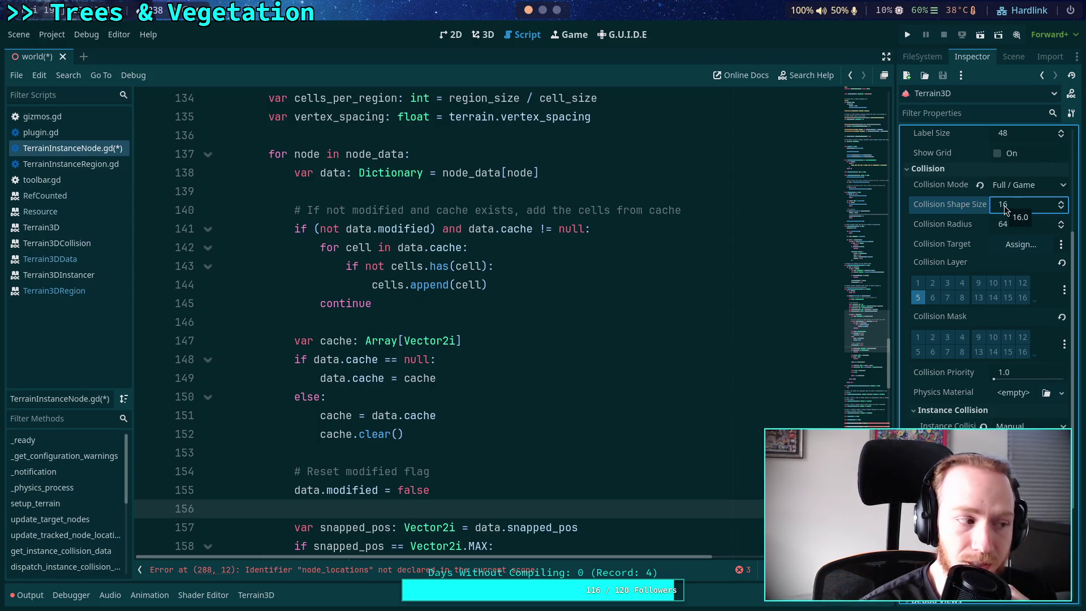
click(552, 306)
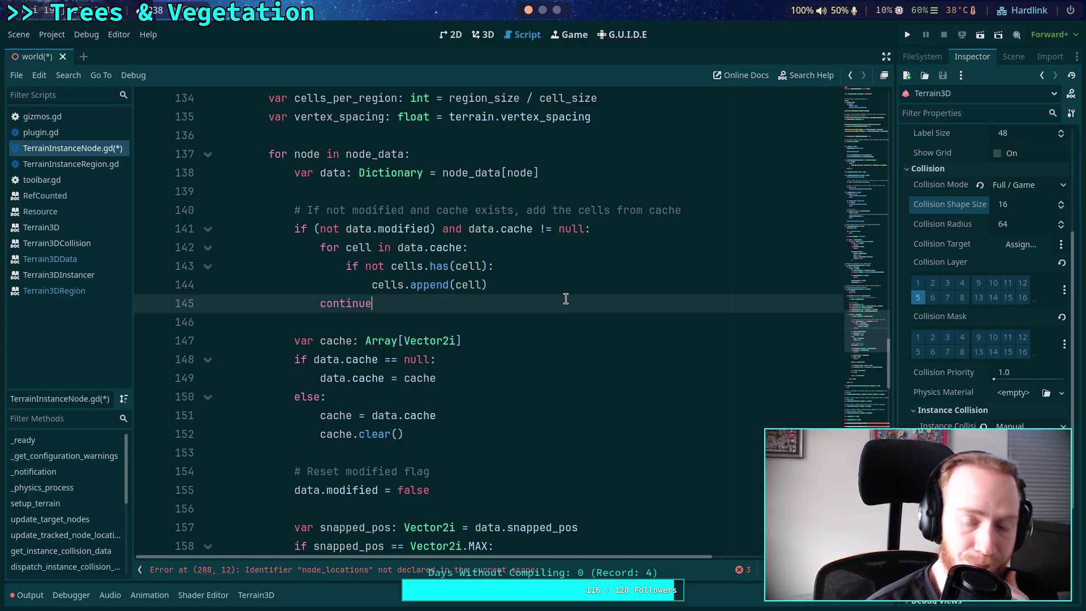
key(ctrl+s)
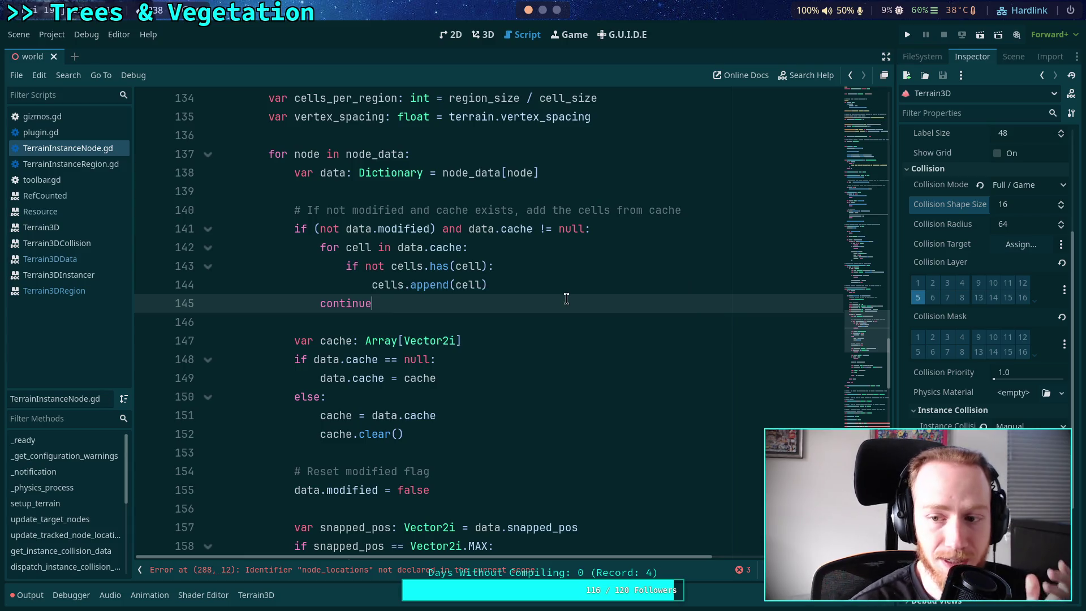
In on_node_added, change node_locations to node_data on line 288
scroll(577, 305, down, 9)
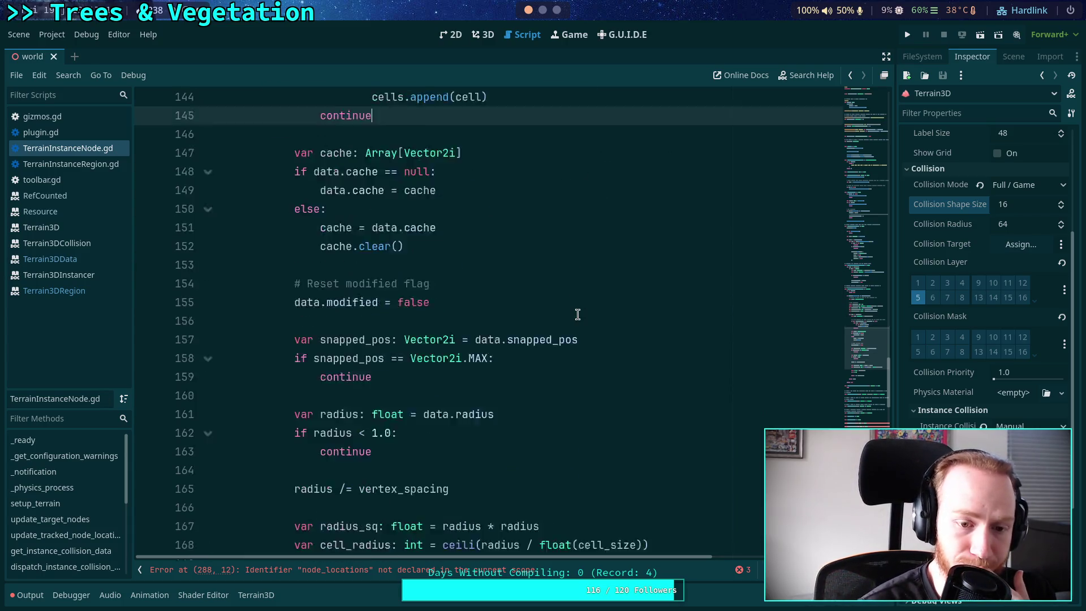
scroll(583, 312, down, 3)
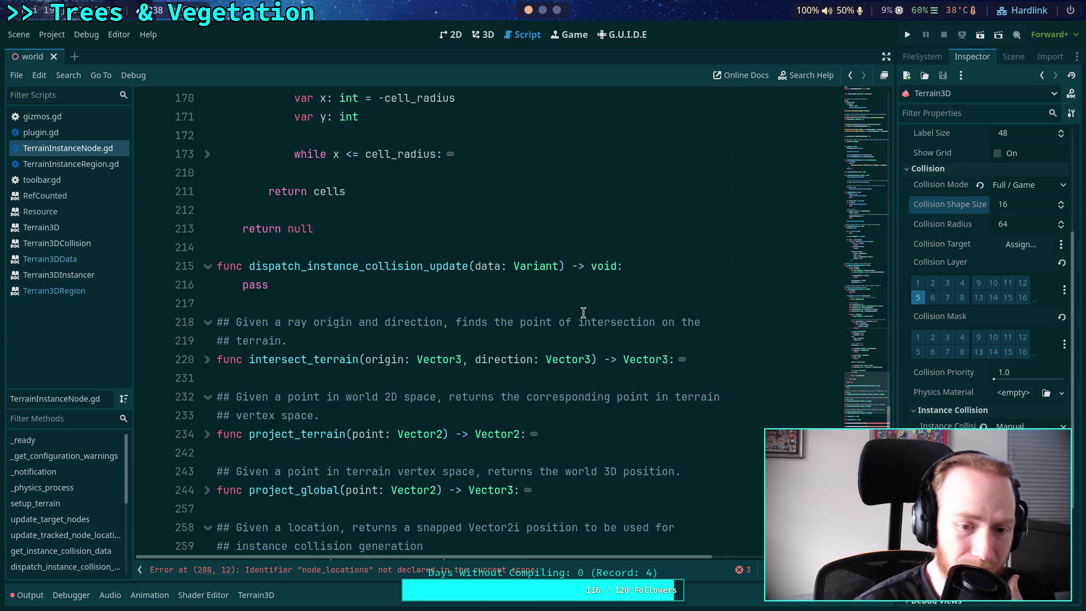
scroll(583, 312, down, 4)
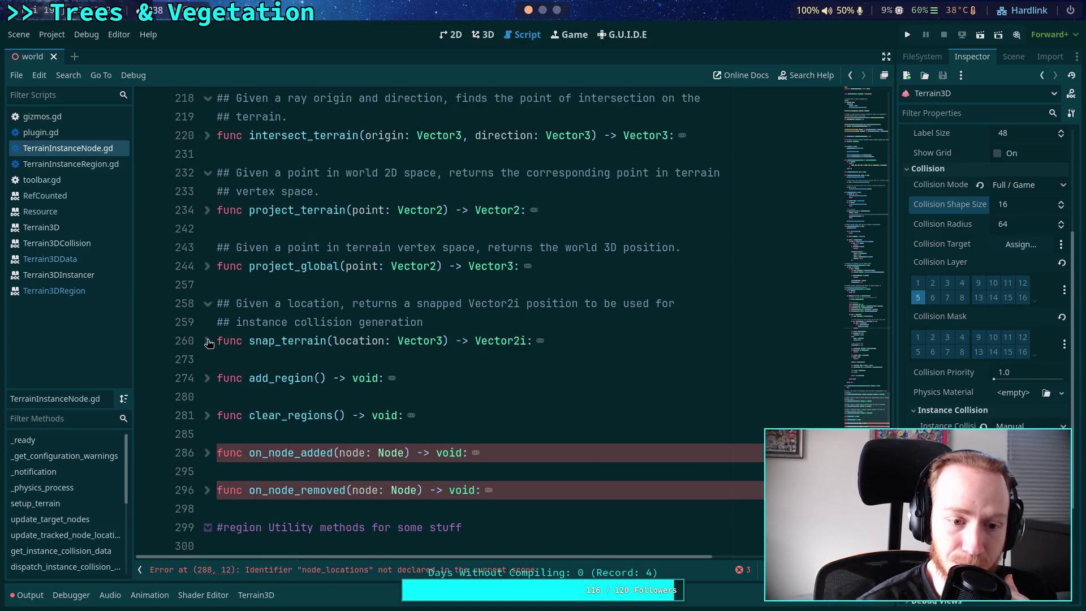
click(207, 452)
scroll(269, 435, down, 3)
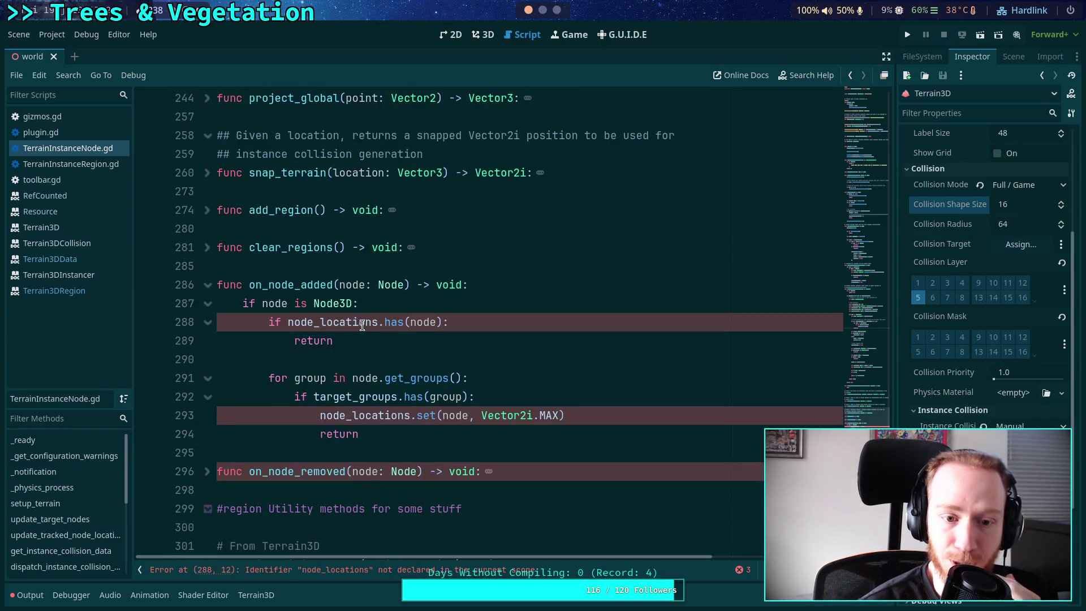
double_click(316, 322)
text(node_data)
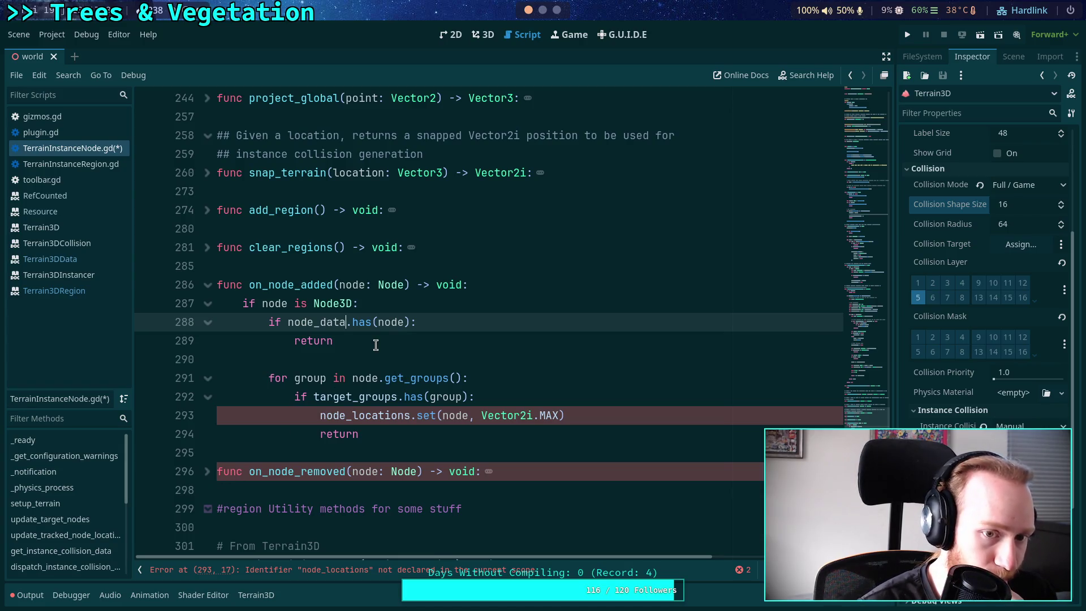
Fold get_instance_collision_data and update_tracked_node_locations, then place the caret on empty line 83
scroll(376, 344, up, 4)
scroll(392, 346, up, 4)
scroll(392, 347, up, 18)
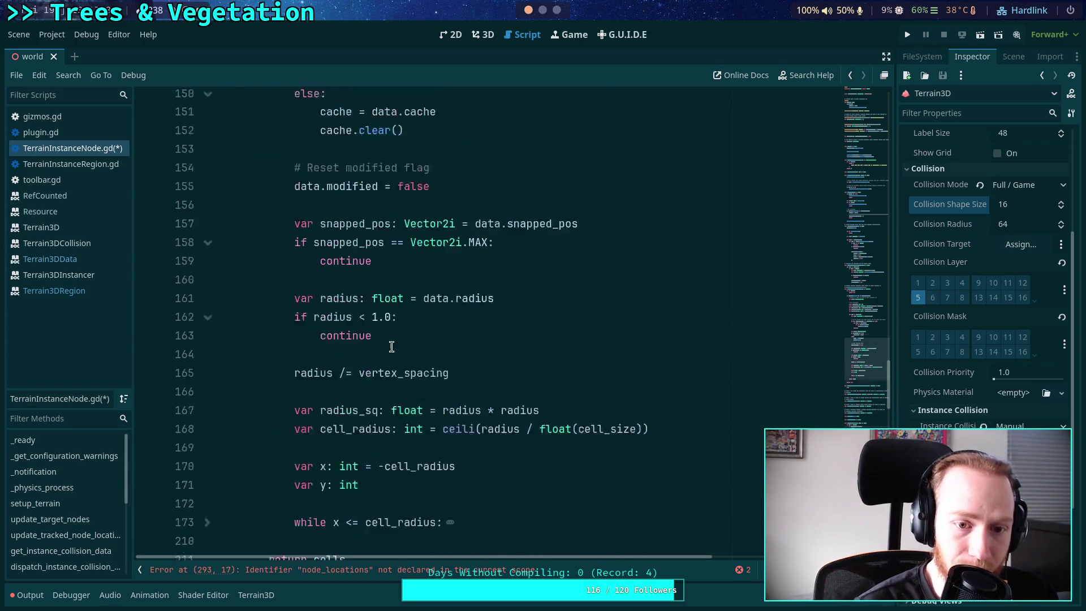
click(200, 324)
scroll(199, 324, up, 1)
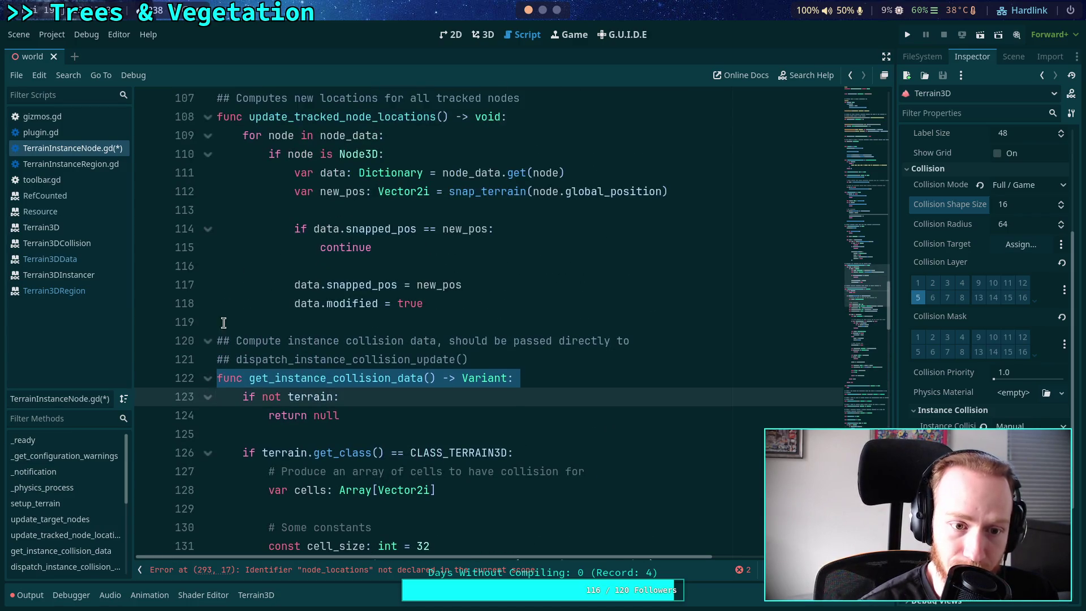
click(208, 378)
scroll(209, 362, up, 4)
click(208, 341)
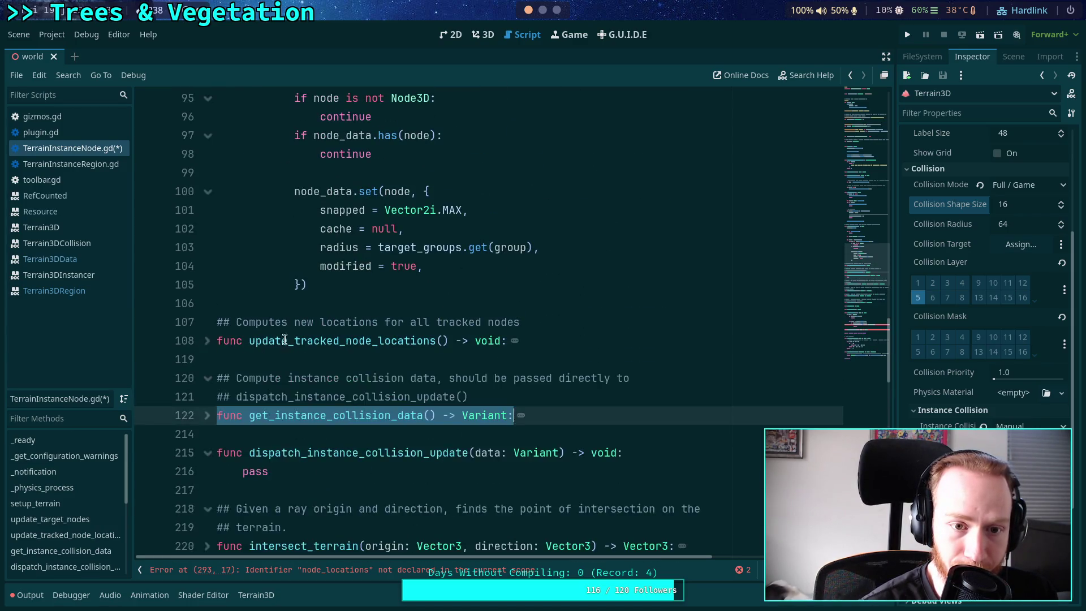
scroll(348, 441, up, 4)
scroll(349, 441, down, 1)
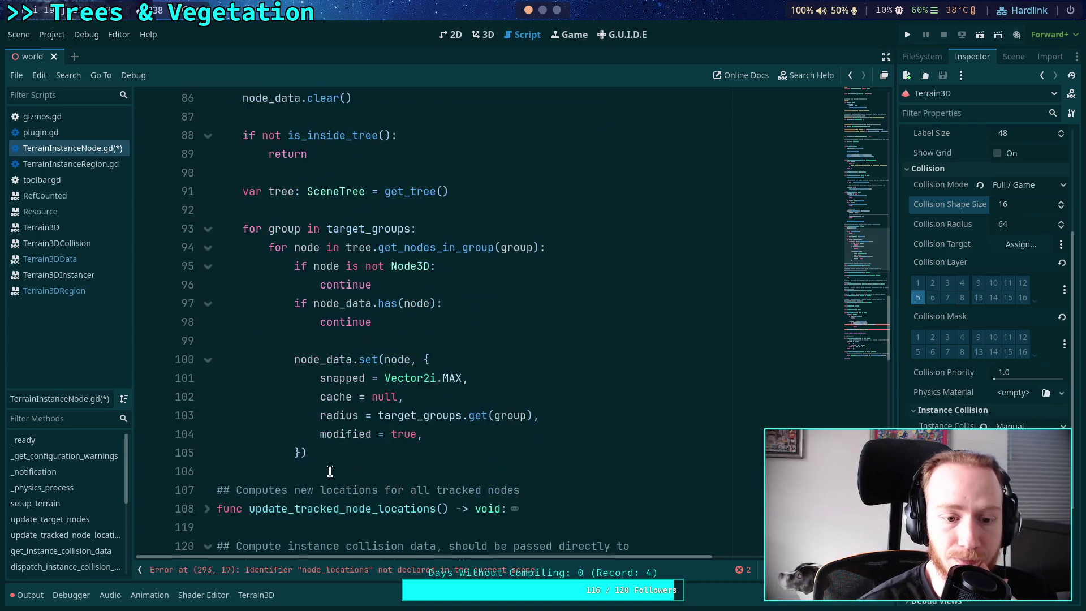
scroll(343, 447, up, 8)
scroll(340, 450, down, 2)
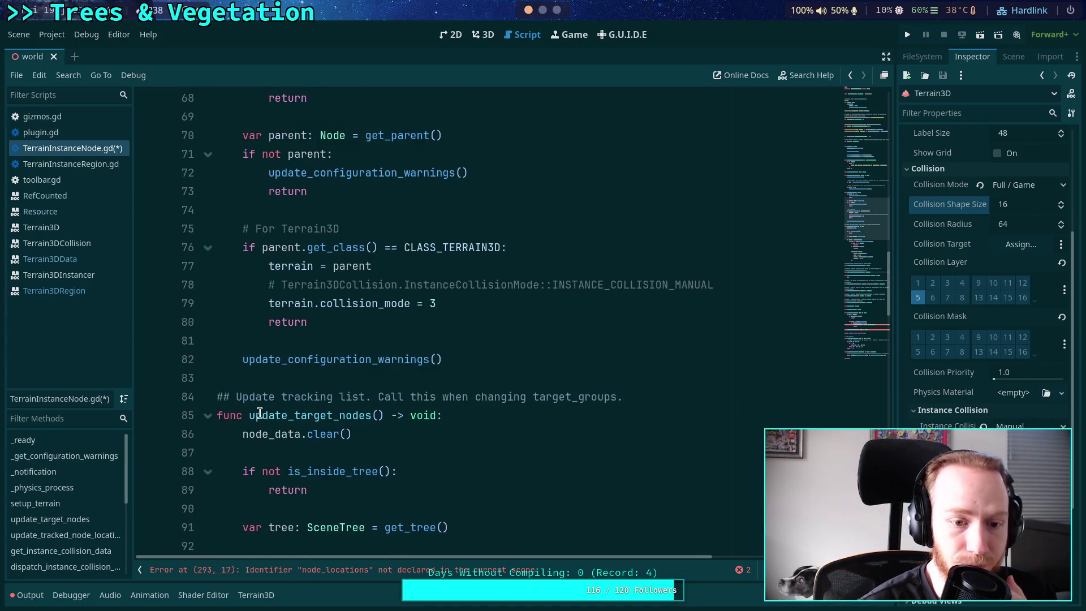
click(303, 377)
Add the function header 'func create_node_data() -> Dictionary:' below line 83
key(Return)
key(Return)
key(Up)
text(f)
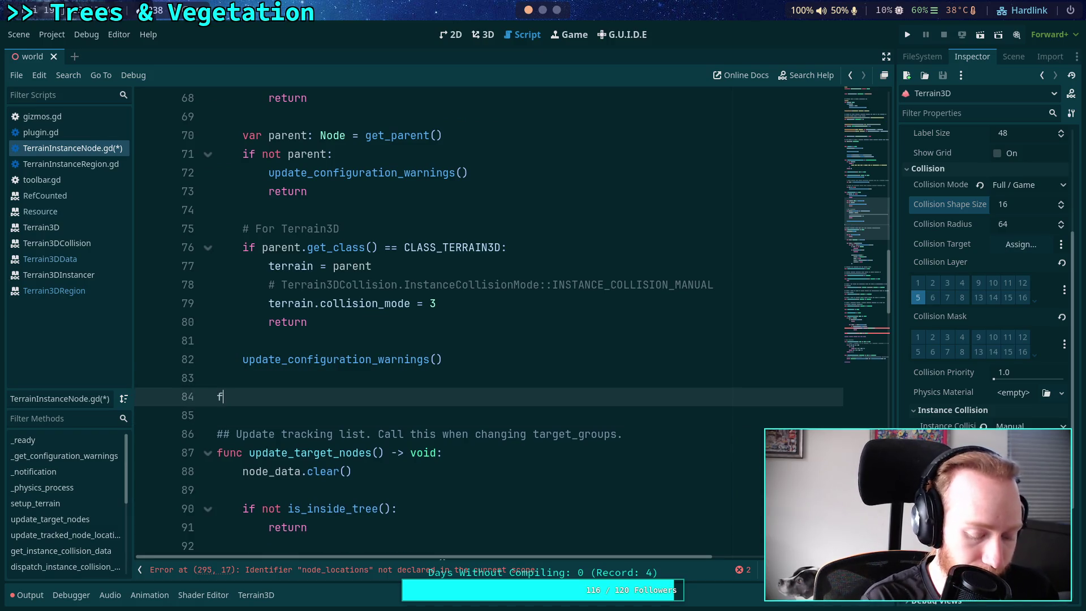
text(unc create_node_data() -)
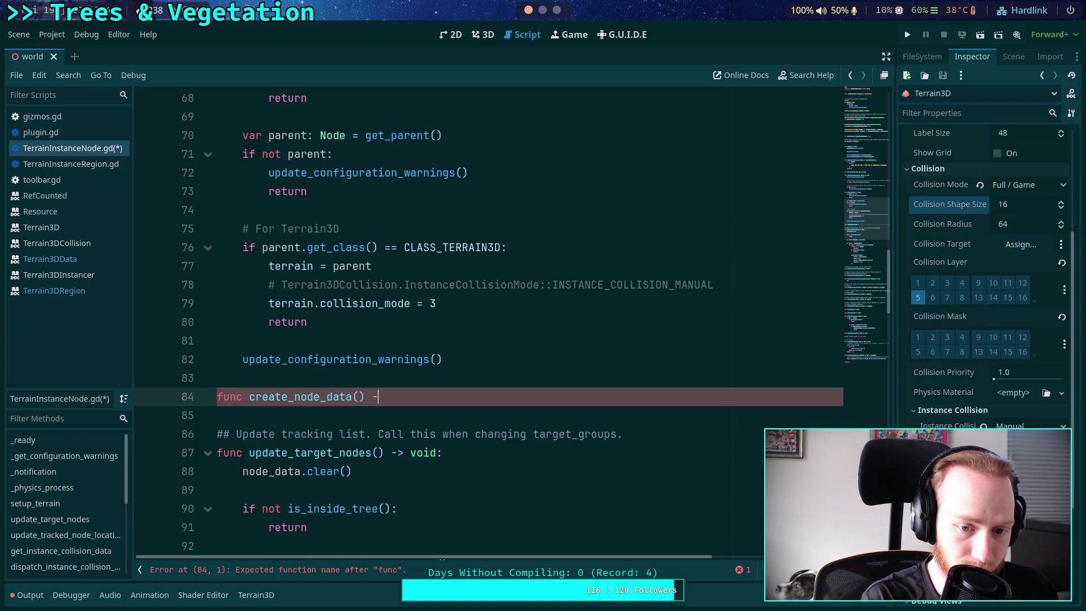
key(BackSpace)
key(BackSpace)
text(ict)
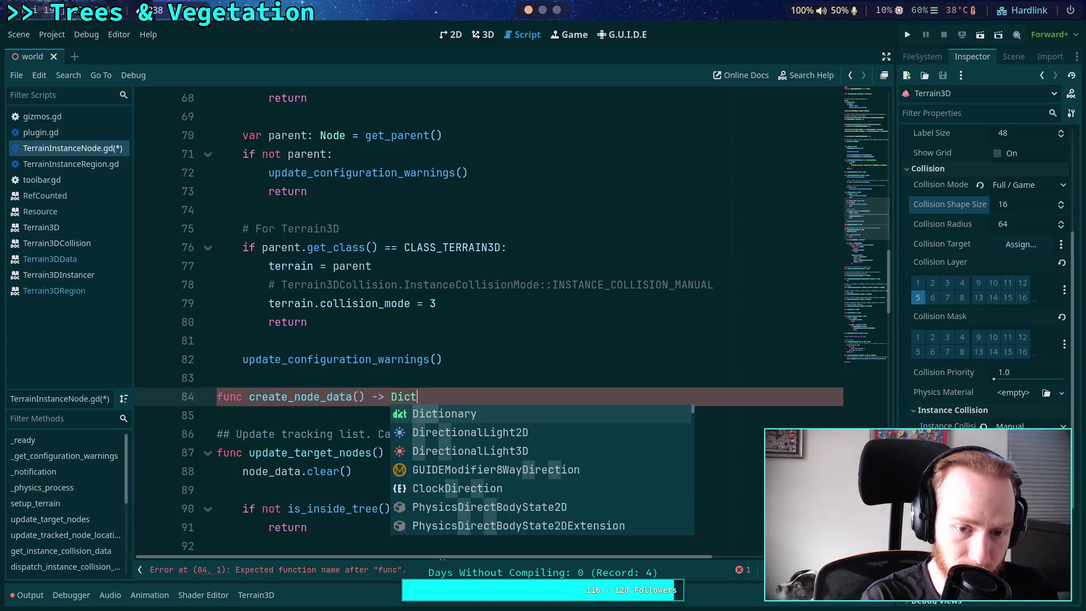
text(ionary:)
key(Return)
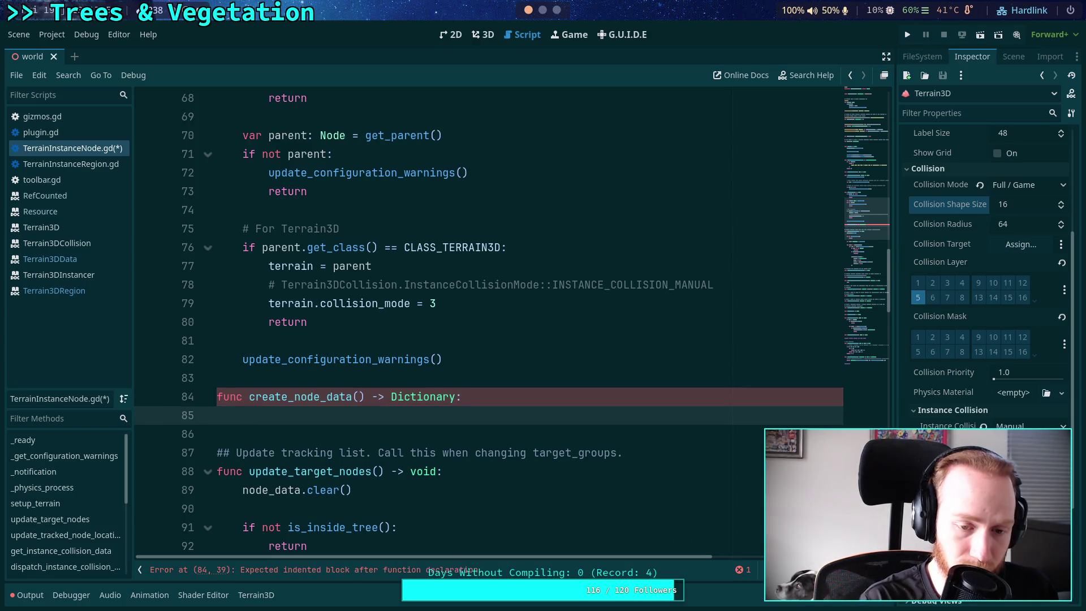
Make the body return the pasted node_data dictionary and dedent its lines
scroll(322, 338, down, 7)
scroll(322, 338, up, 2)
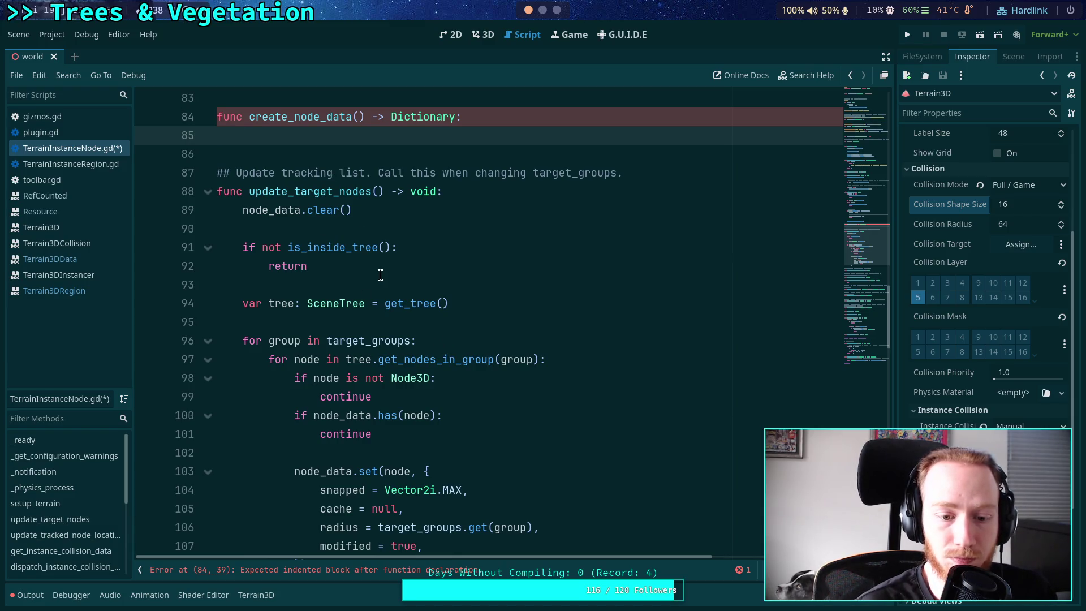
scroll(380, 277, down, 1)
mouse_move(423, 415)
mouse_down()
mouse_move(330, 497)
mouse_move(299, 510)
mouse_up()
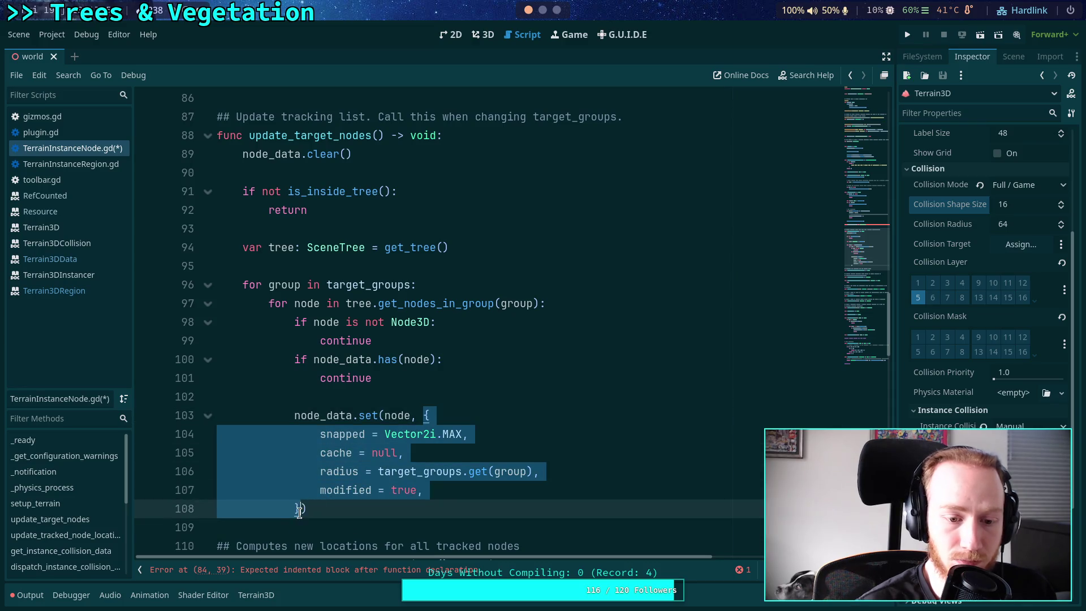
scroll(305, 396, up, 3)
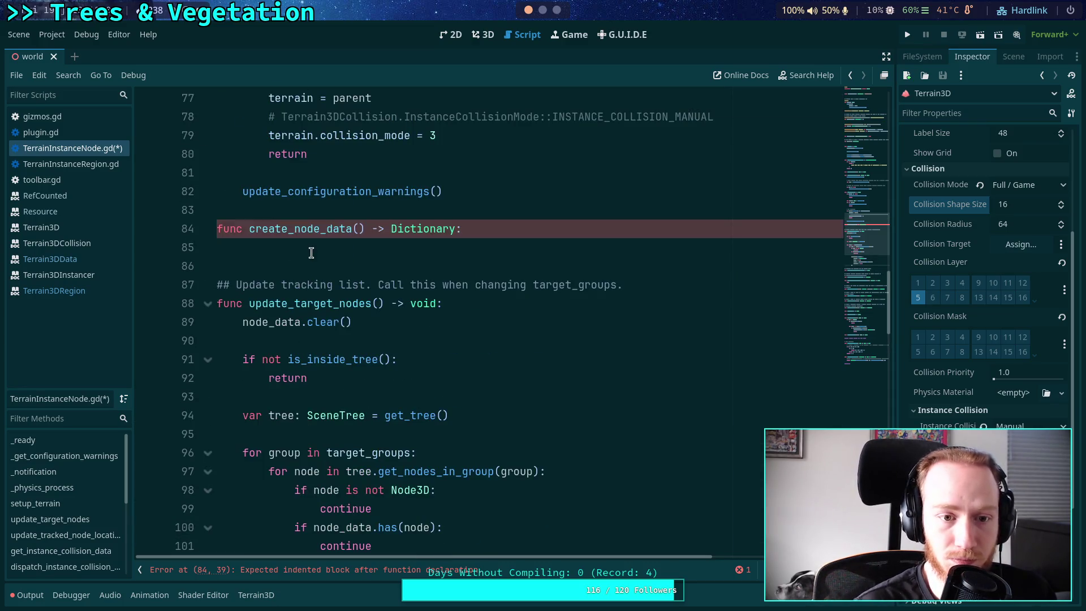
click(313, 248)
text(return {)
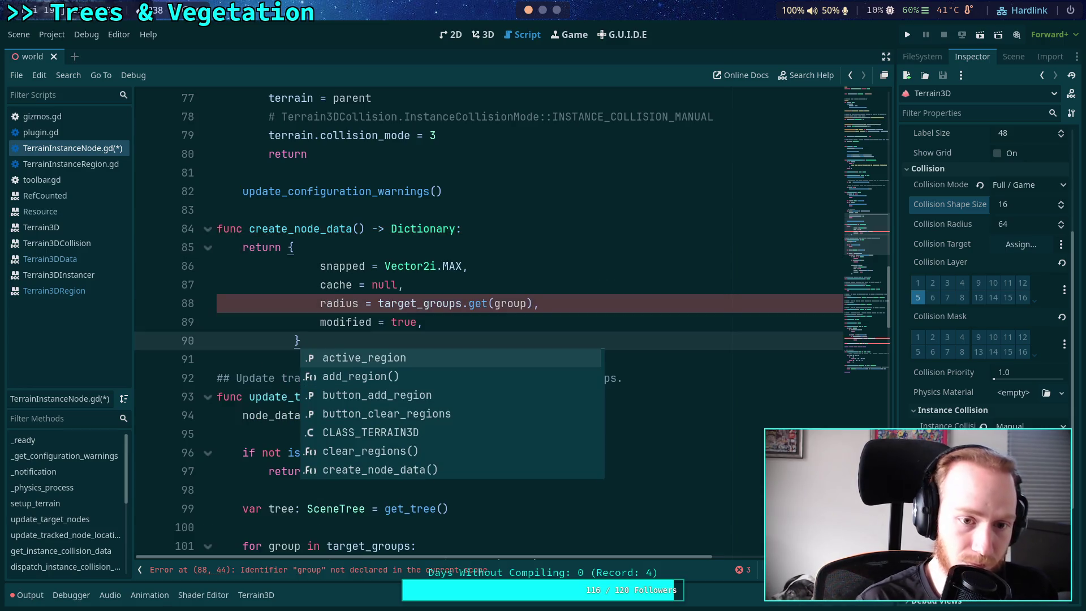
key(shift+Up)
key(shift+Up)
key(shift+Up)
key(shift+Tab)
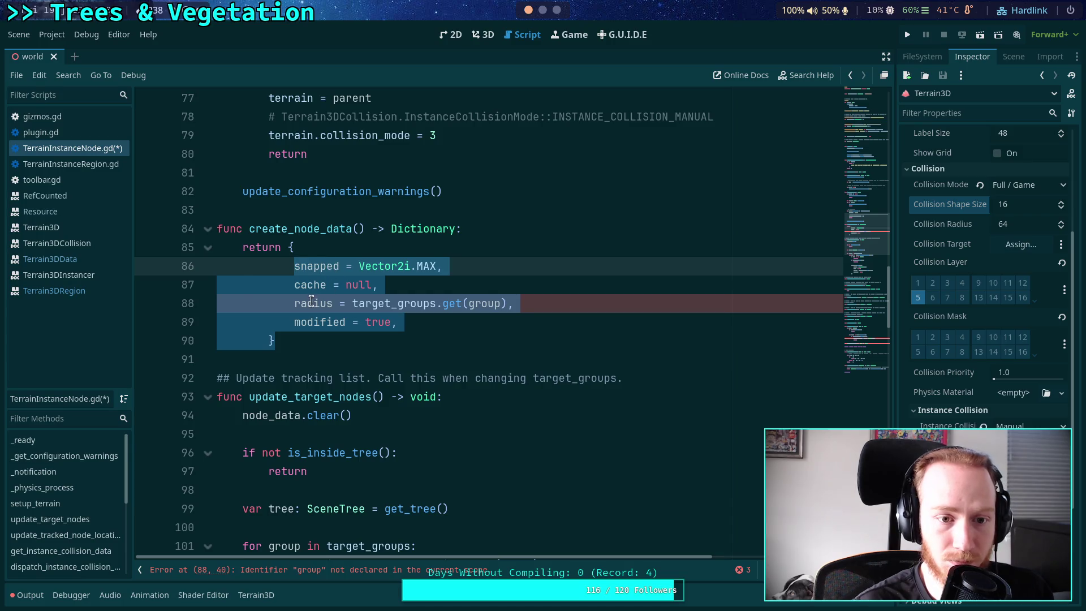
key(shift+Tab)
Indent the dictionary entries and set the defaults to modified false and radius 0
drag(271, 269, 285, 318)
key(Tab)
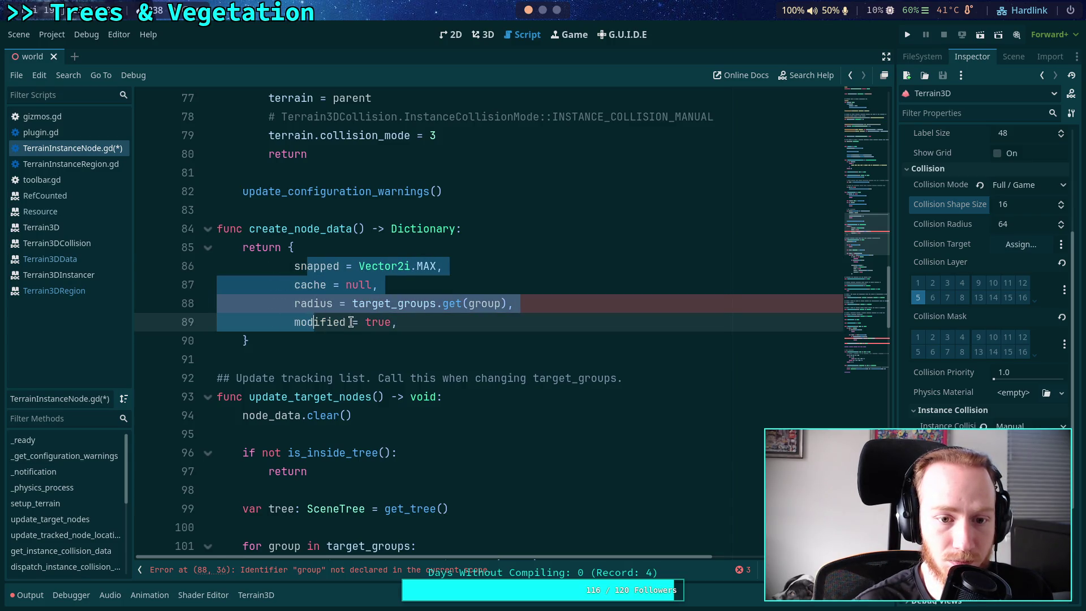
click(418, 310)
double_click(376, 322)
text(false)
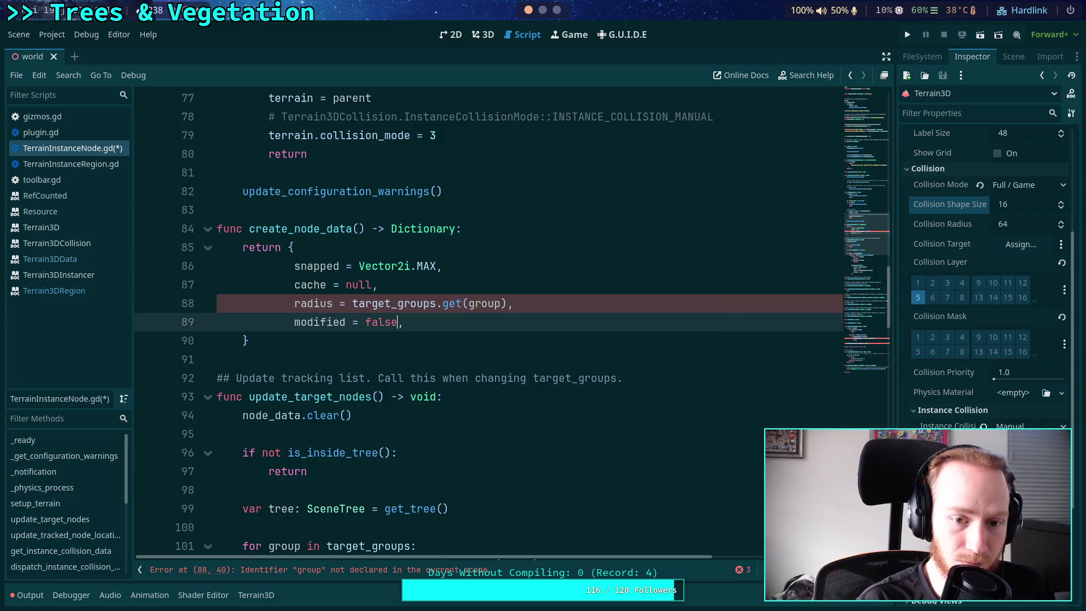
drag(353, 303, 509, 303)
text(0,)
scroll(475, 317, down, 6)
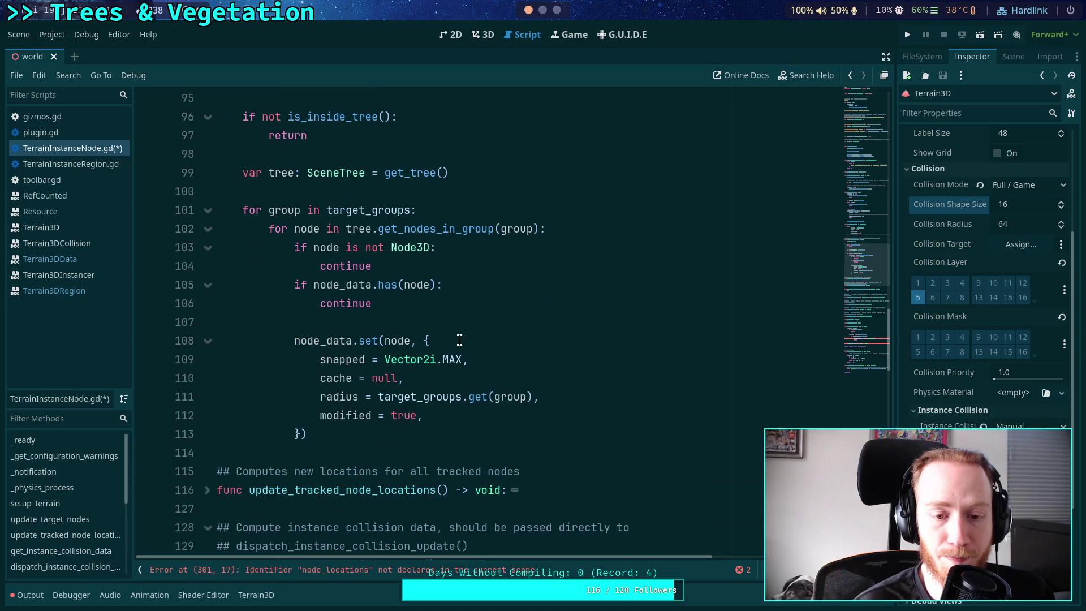
In the target-group loop, add 'var data: Dictionary = create_node_data()' and begin a data.radius line
scroll(446, 391, up, 2)
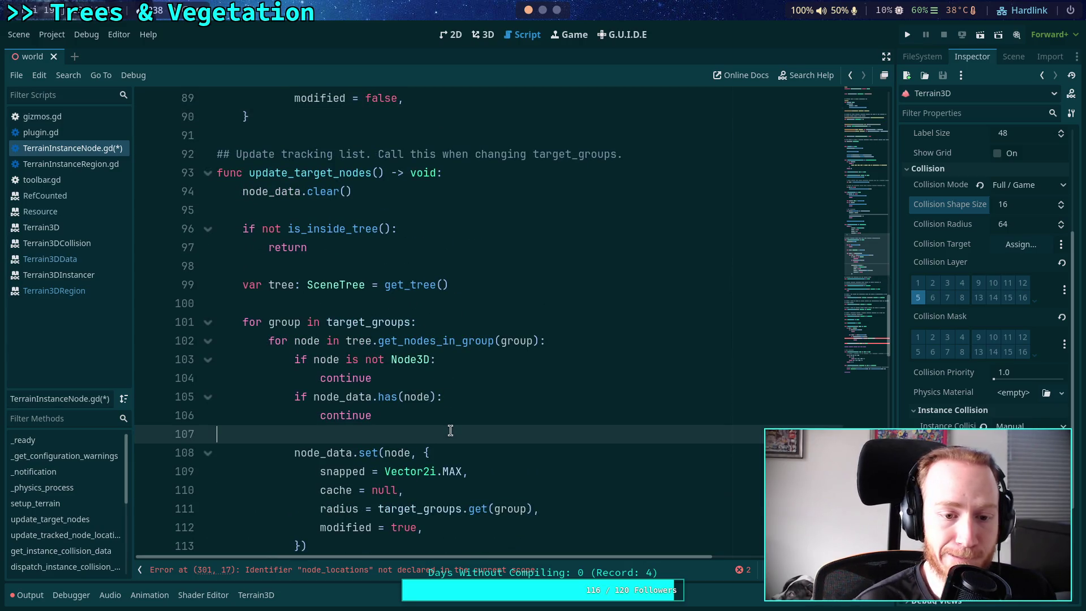
click(438, 435)
key(Return)
text(va)
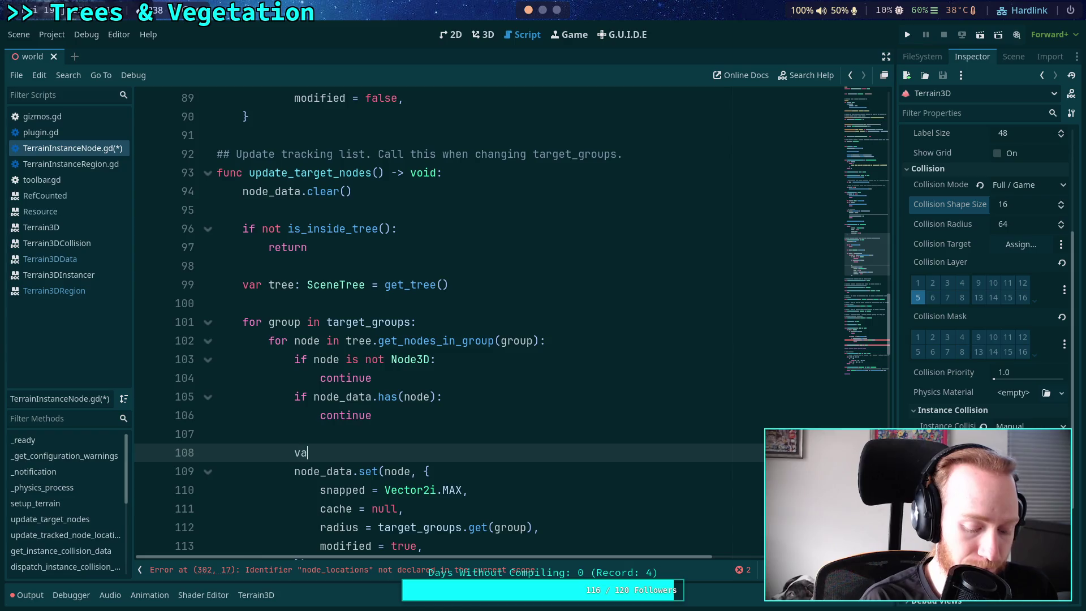
text(r data: Dictionary = create_)
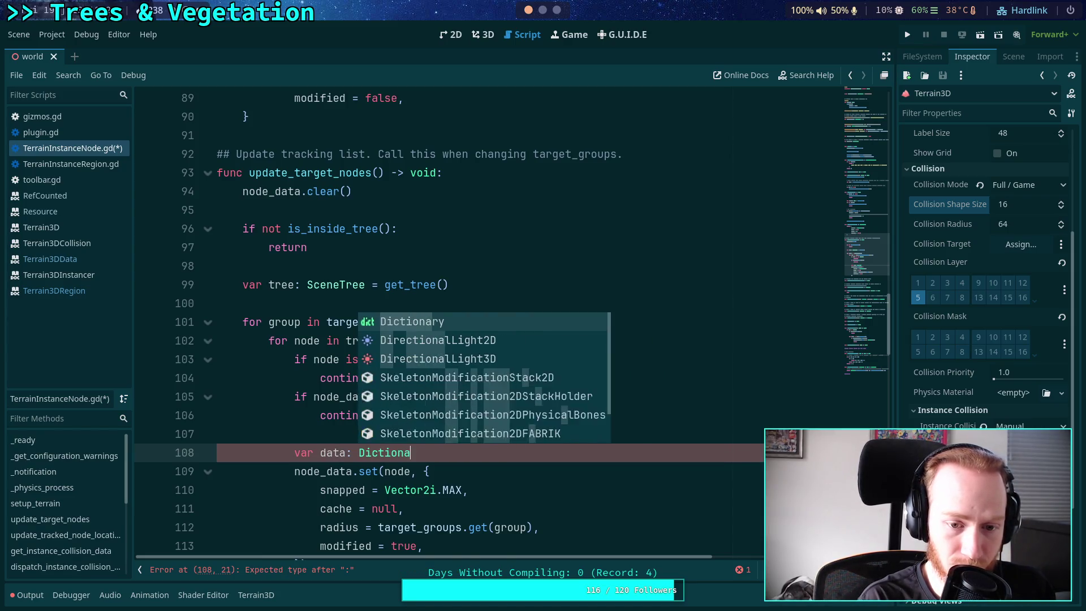
text(n)
key(Return)
key(Return)
scroll(492, 407, down, 2)
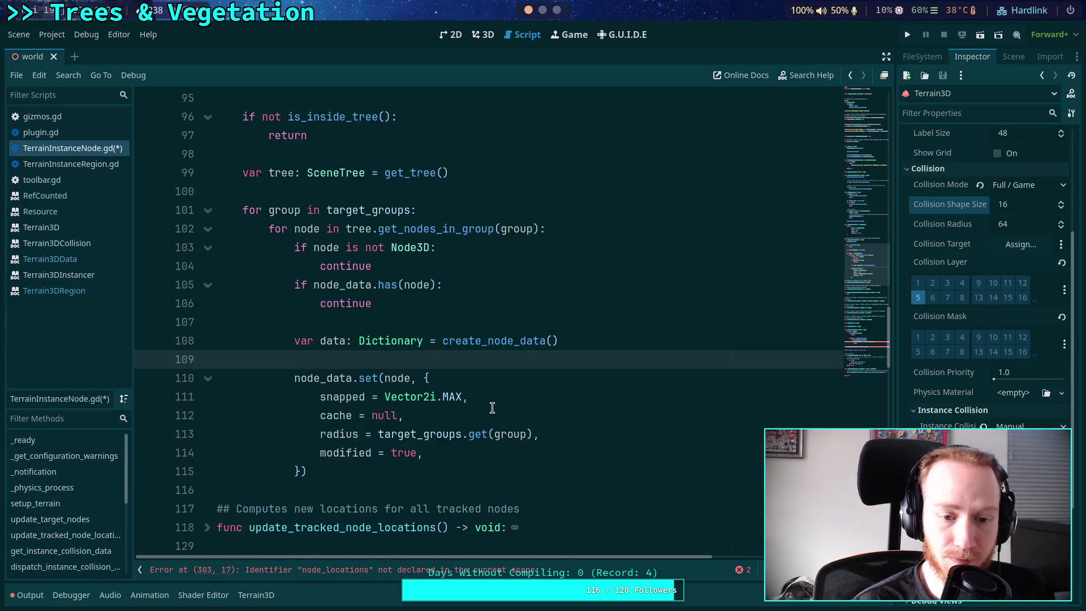
text(data.radius =)
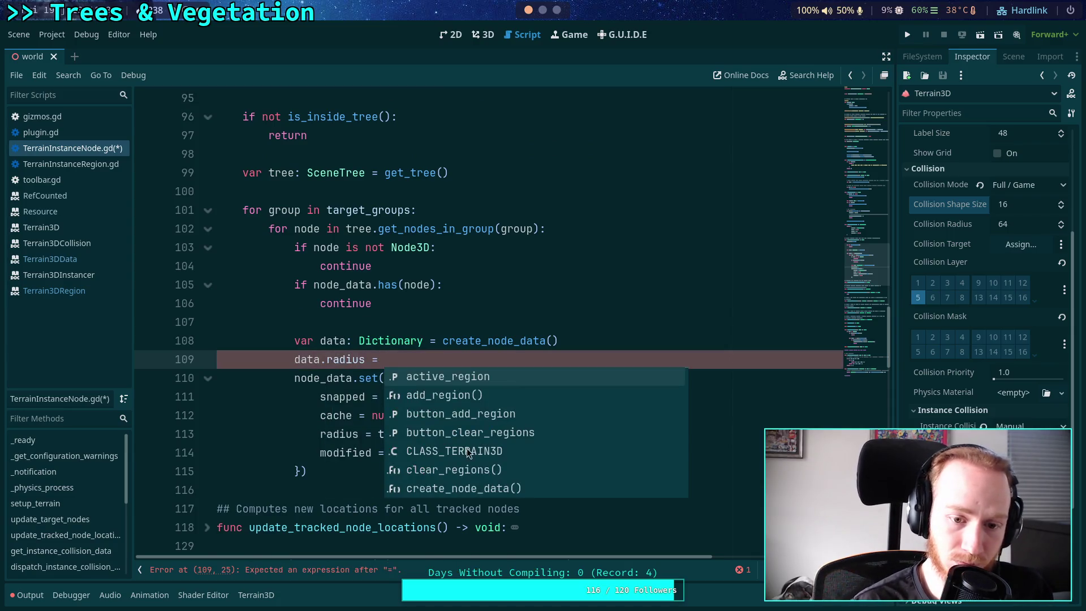
Move target_groups.get(group) into data.radius, add data.modified = true, and pass data to node_data.set
drag(378, 434, 531, 434)
key(ctrl+x)
click(487, 362)
key(ctrl+v)
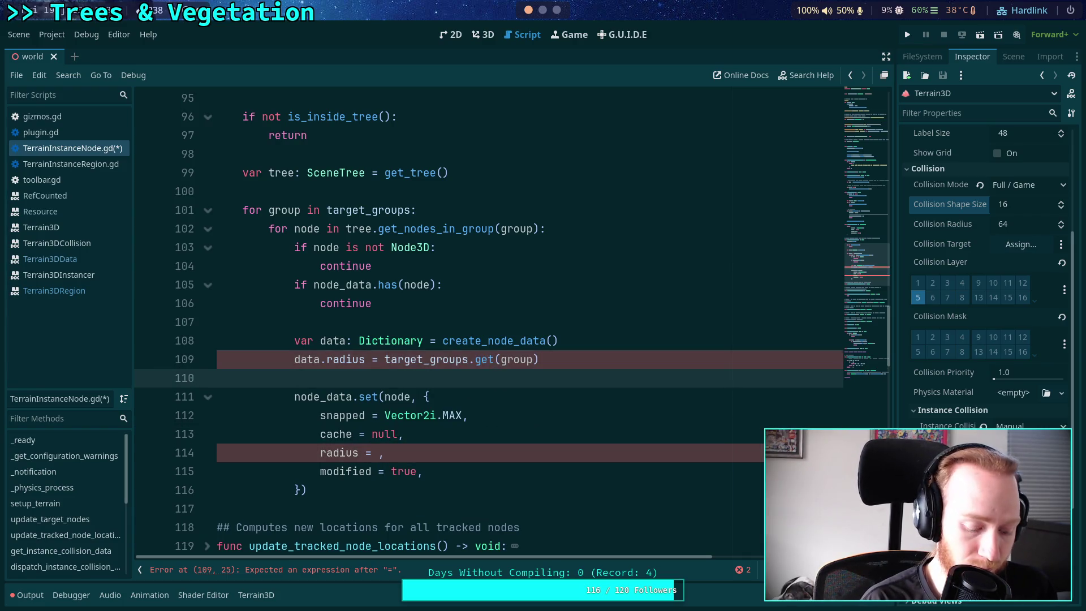
key(Return)
text(data.modified = )
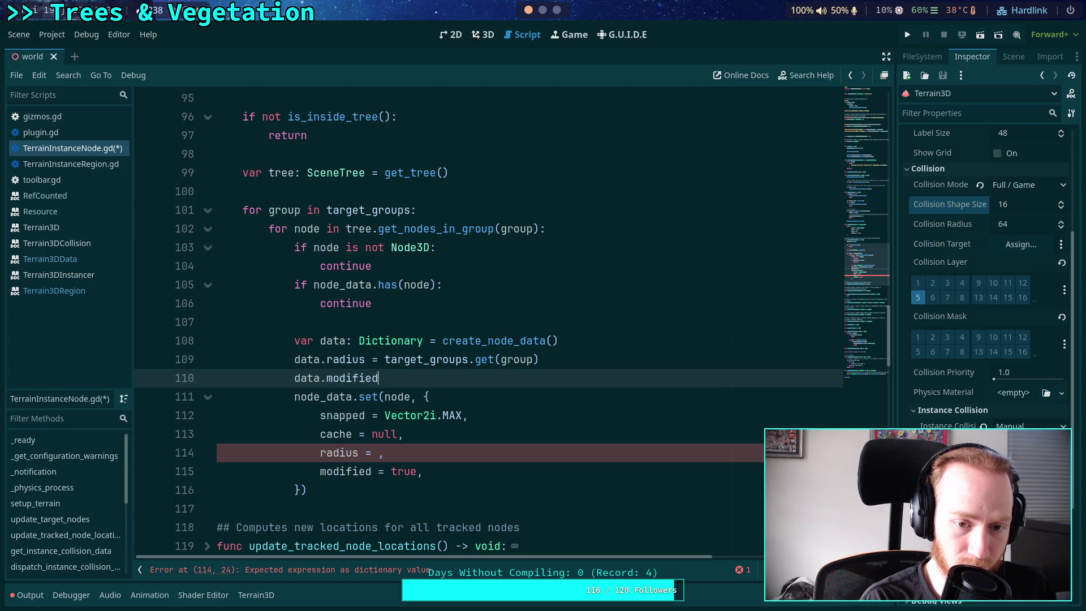
text(true)
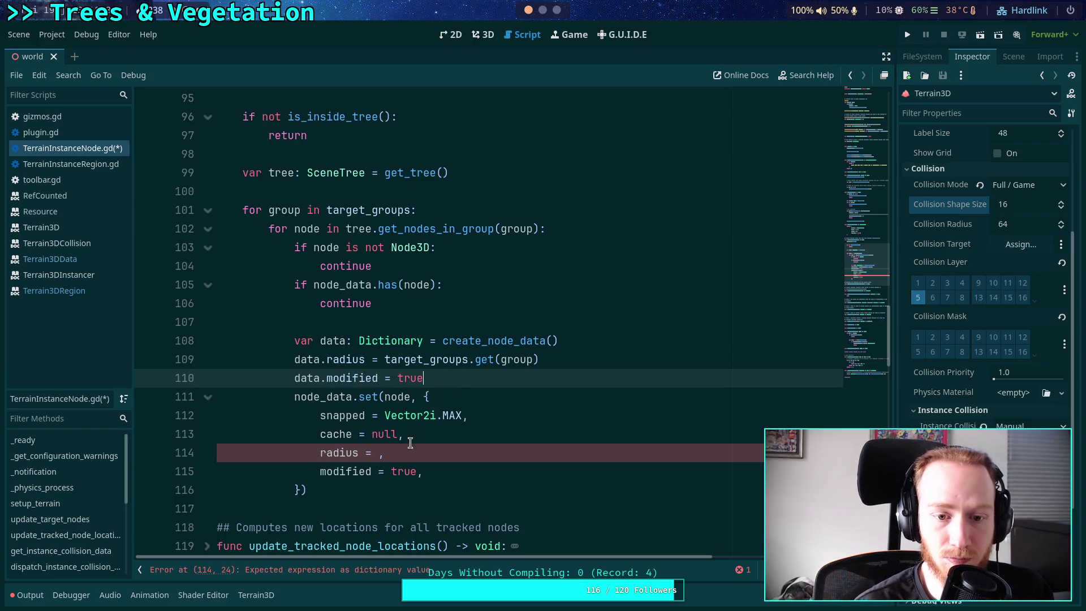
drag(306, 490, 424, 396)
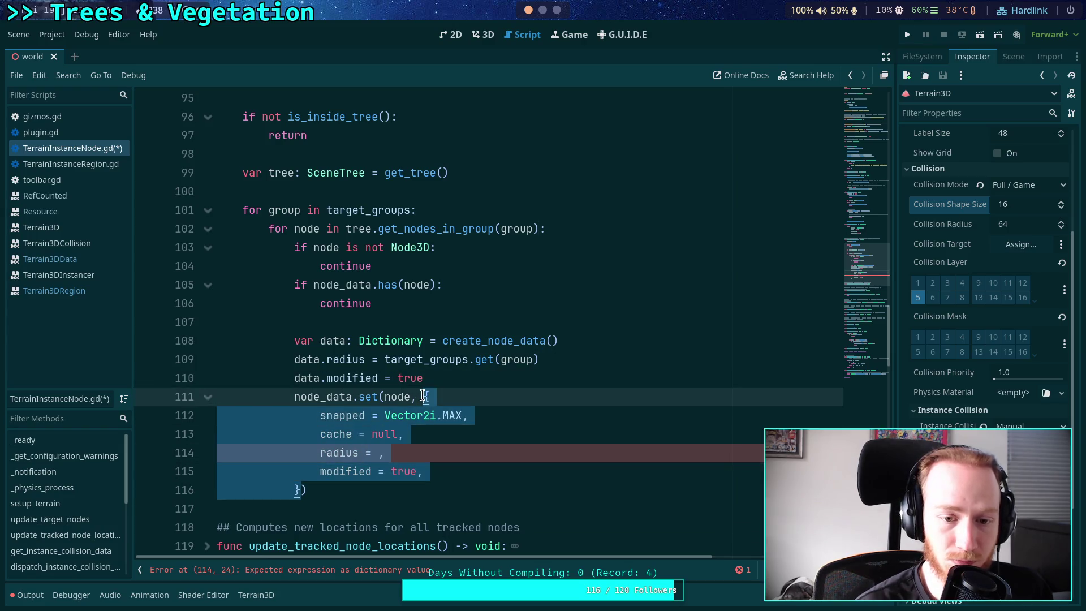
text(data)
click(461, 375)
scroll(461, 379, up, 1)
scroll(461, 383, down, 15)
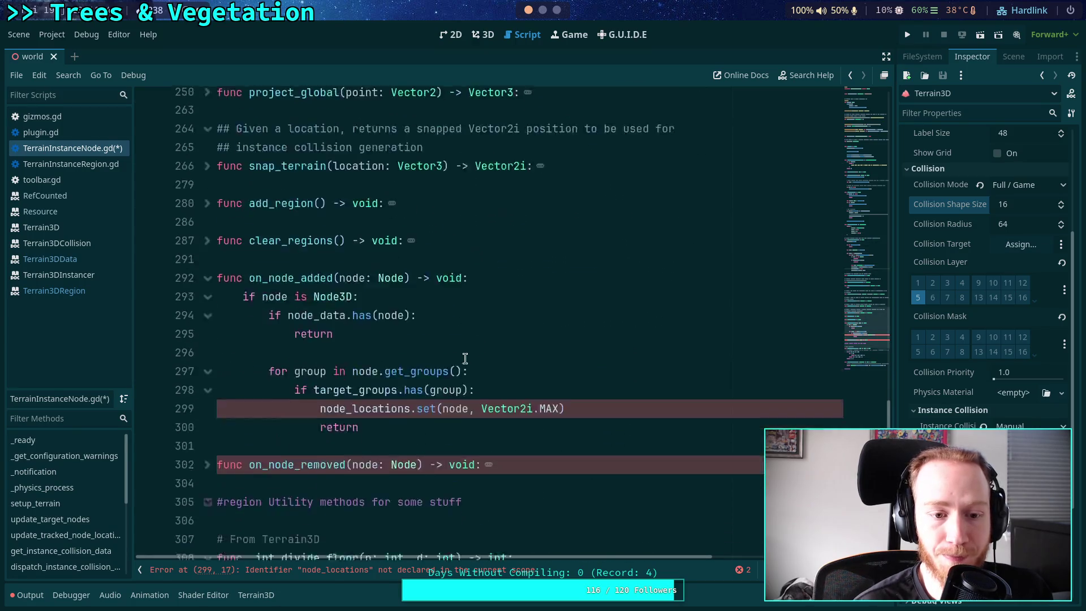
In on_node_added, create data from create_node_data() with radius target_groups.get(group) and modified = true
click(527, 362)
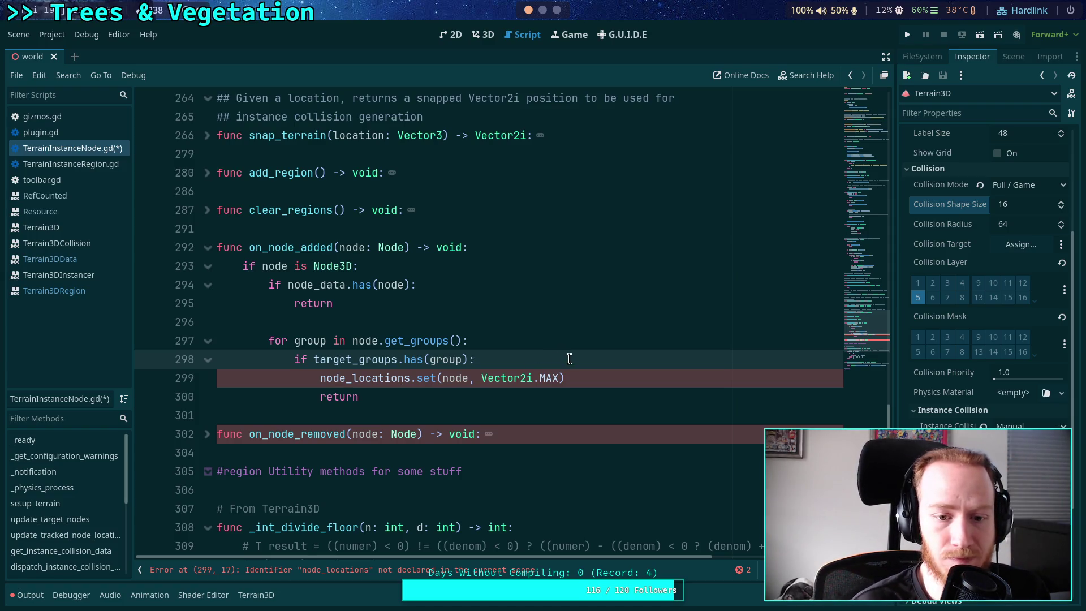
key(Return)
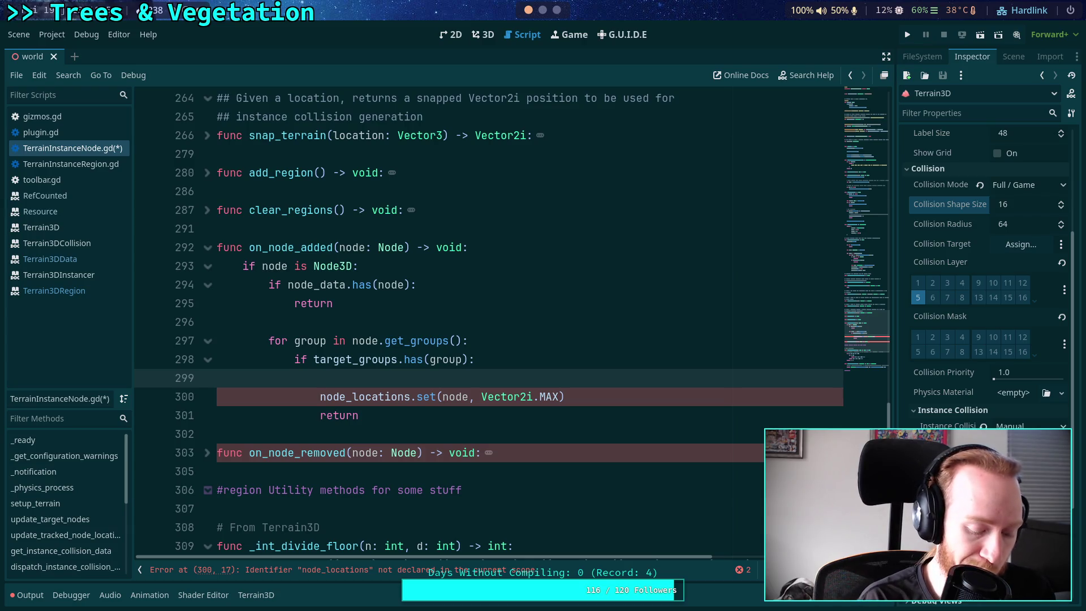
text(var data )
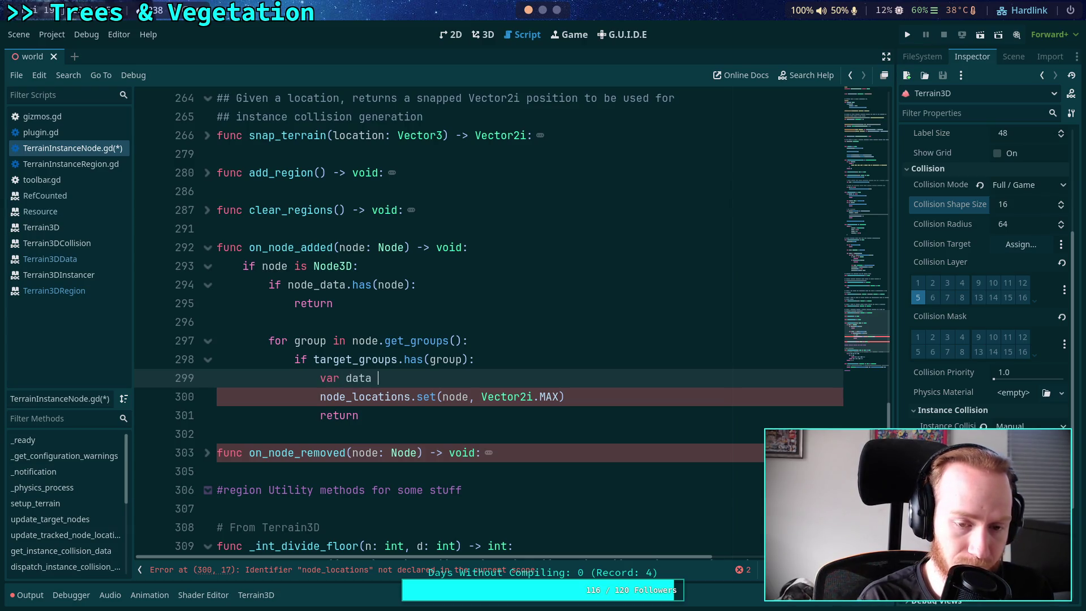
text(: dic)
key(Return)
text(create_)
key(Return)
key(Return)
text(data.radius =)
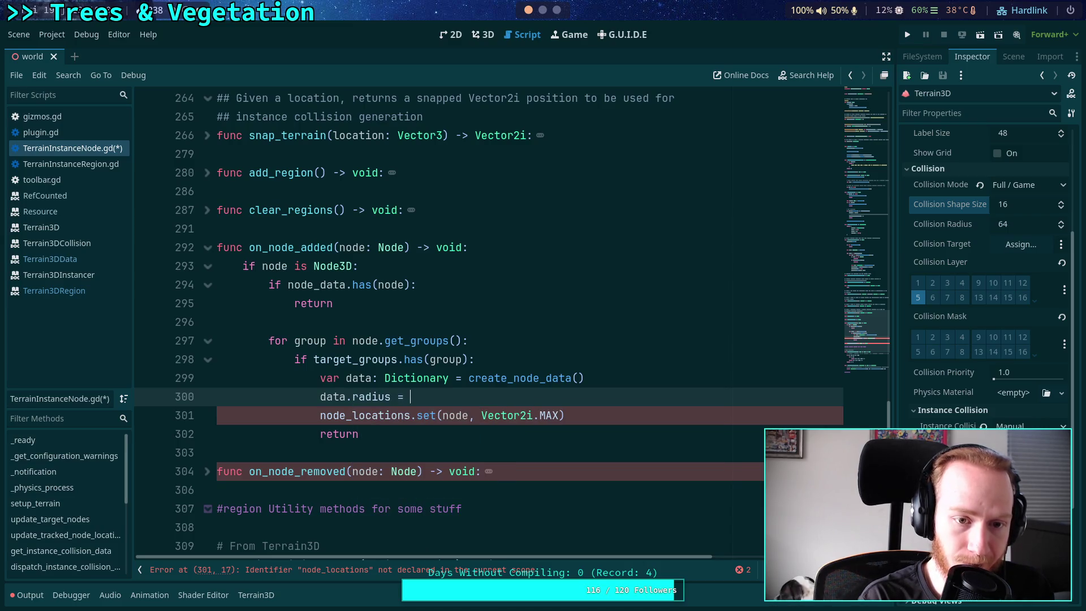
key(ctrl+space)
text(target_groups.get)
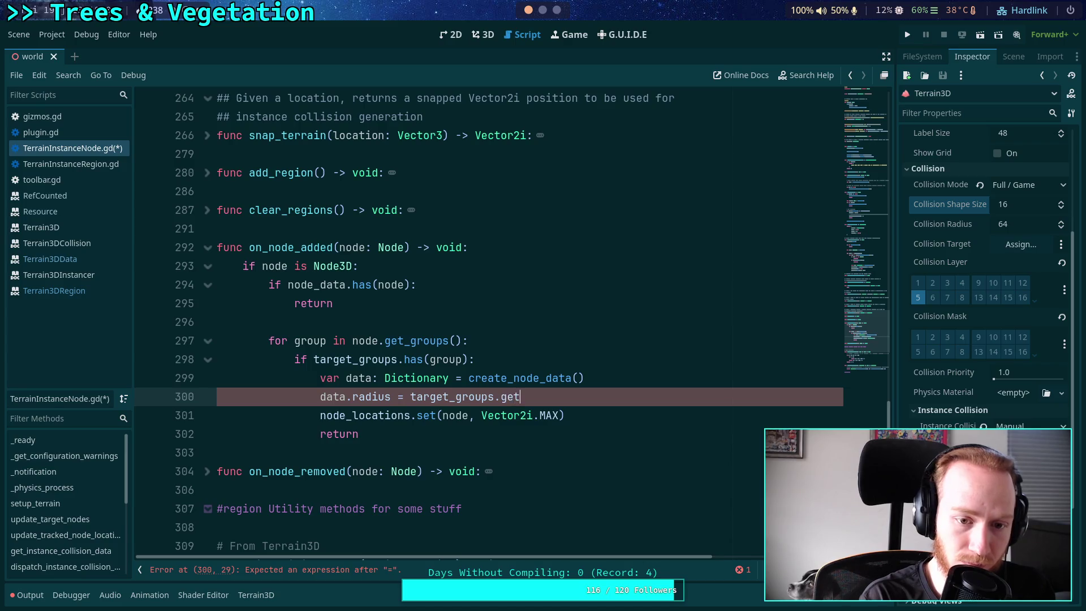
text((group))
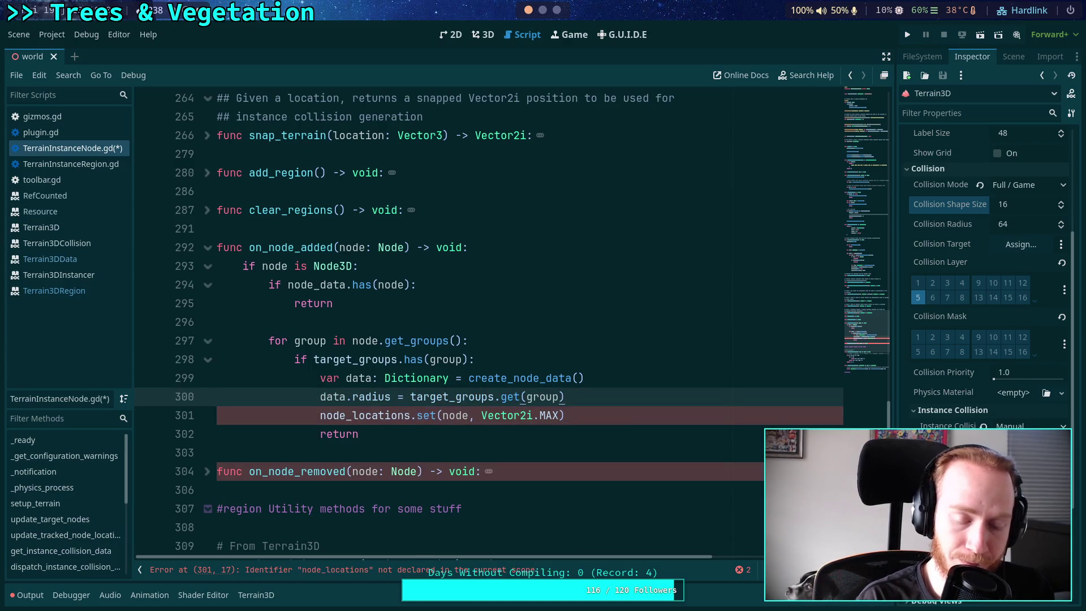
key(Return)
text(data.mo)
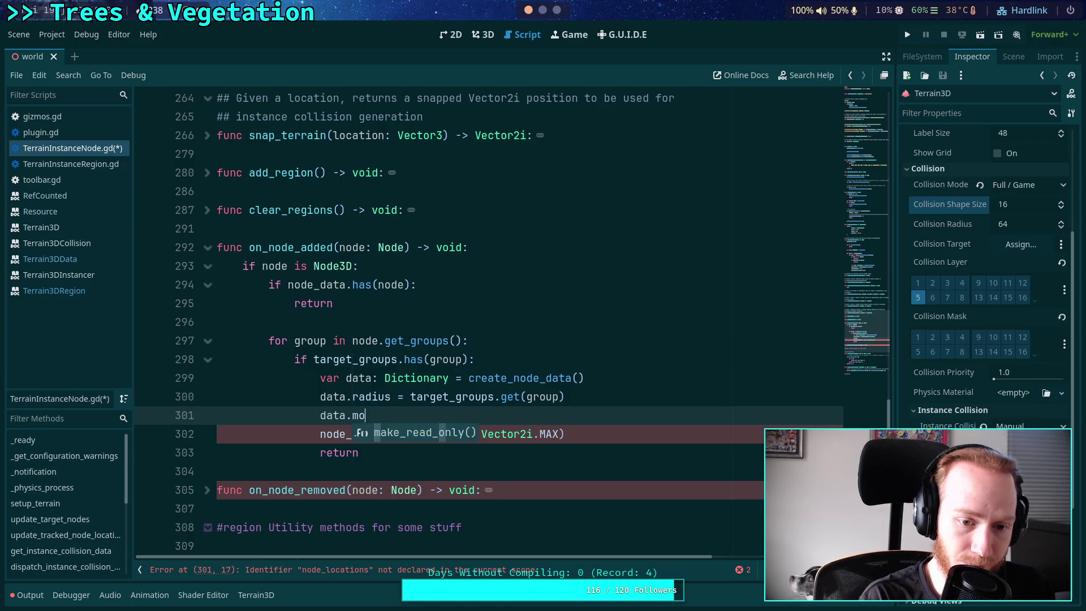
text(dified)
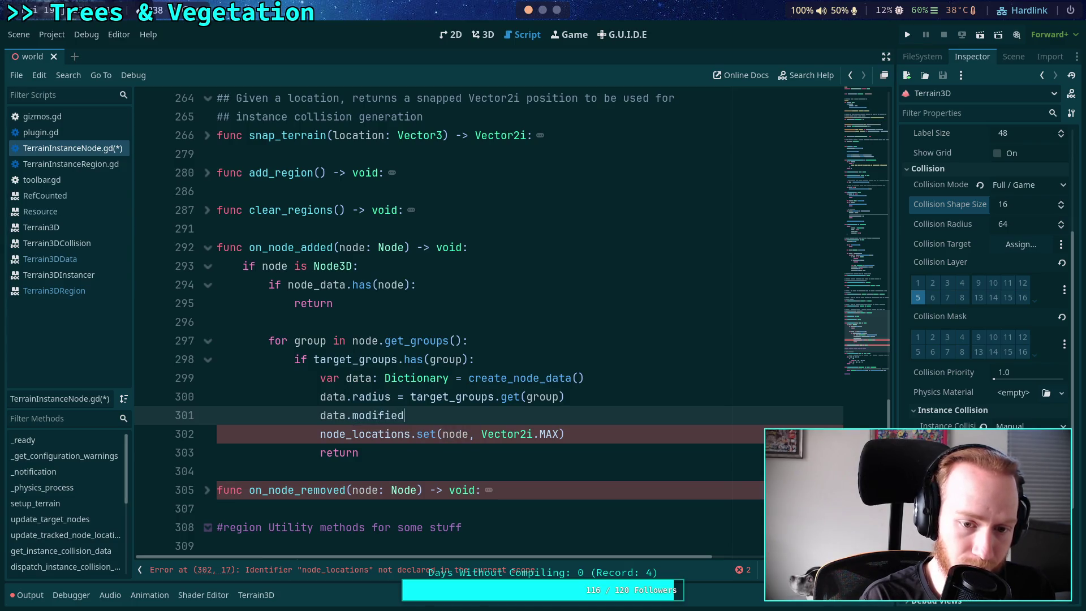
text( = true)
On line 302, replace Vector2i.MAX with data and node_locations with node_data, then save
drag(481, 434, 564, 433)
text(data)
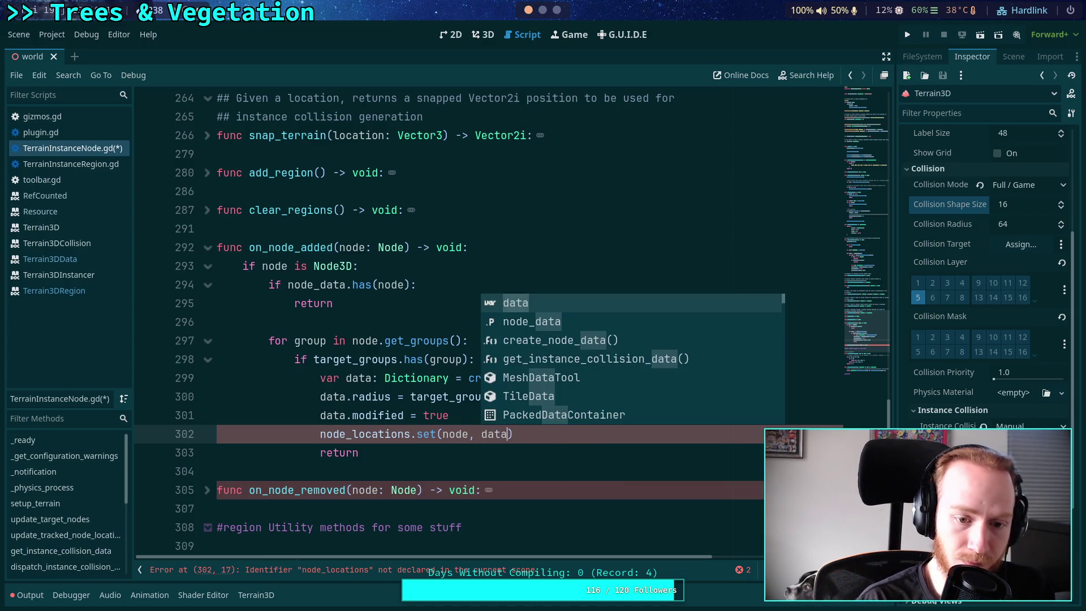
key(Return)
double_click(366, 434)
text(node_)
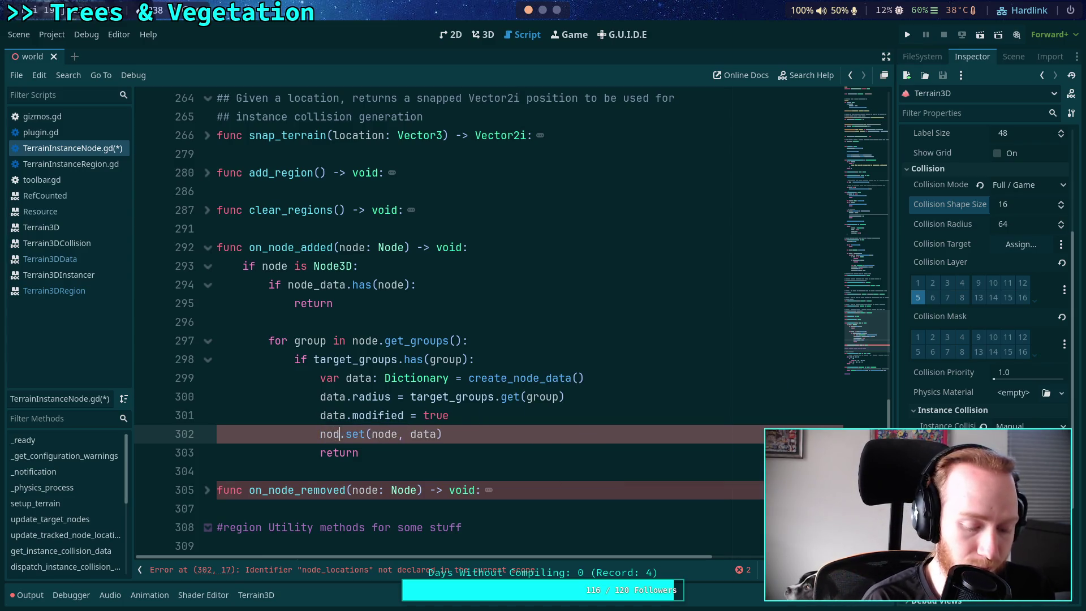
text(data)
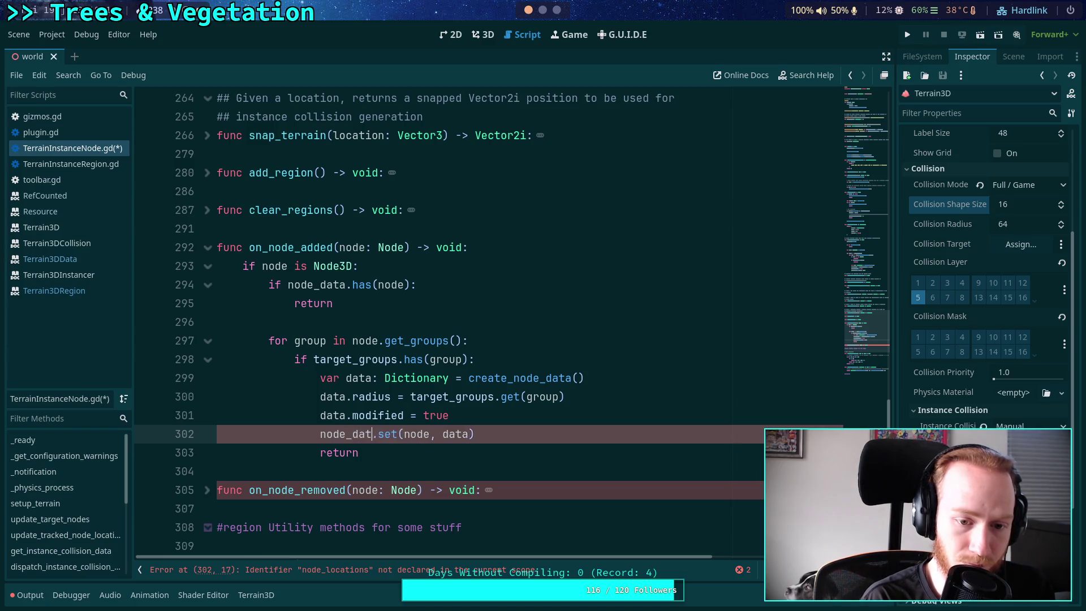
key(ctrl+s)
Add a return line, replace a selection in on_node_removed with data, and save the script and scene
scroll(307, 367, down, 1)
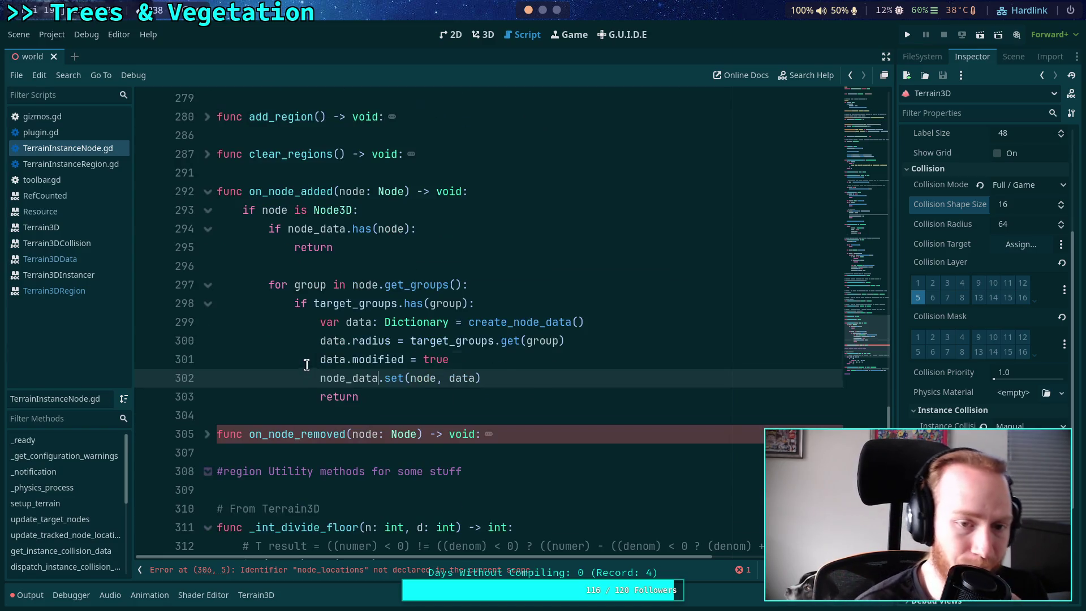
key(End)
key(Return)
text(return)
click(208, 436)
scroll(208, 438, down, 2)
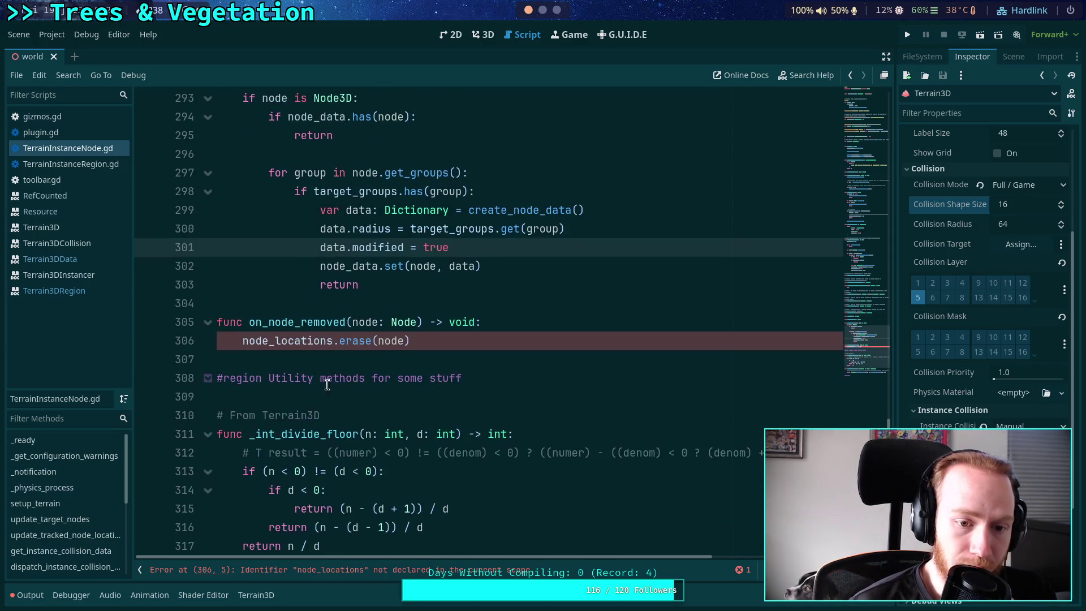
drag(275, 341, 334, 339)
text(data)
key(ctrl+s)
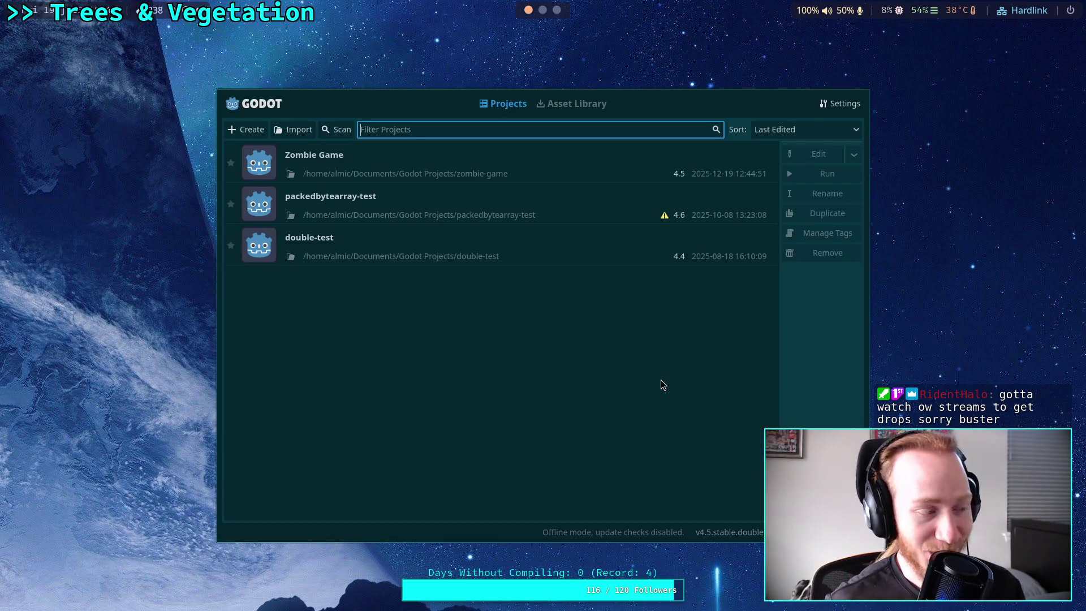
Open the Zombie Game project from the Project Manager in the editor
click(674, 165)
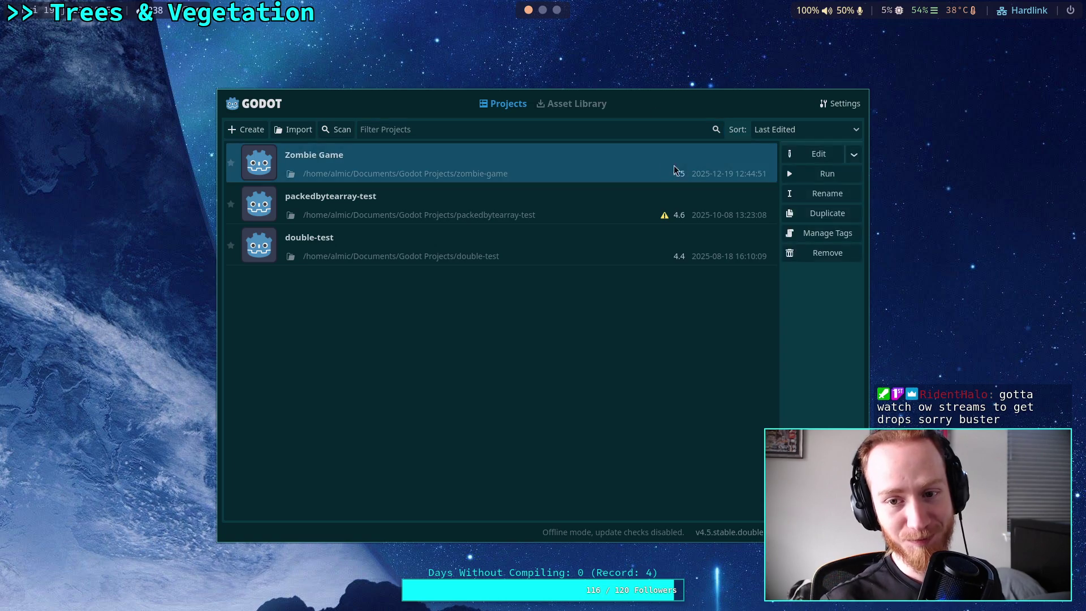
click(802, 154)
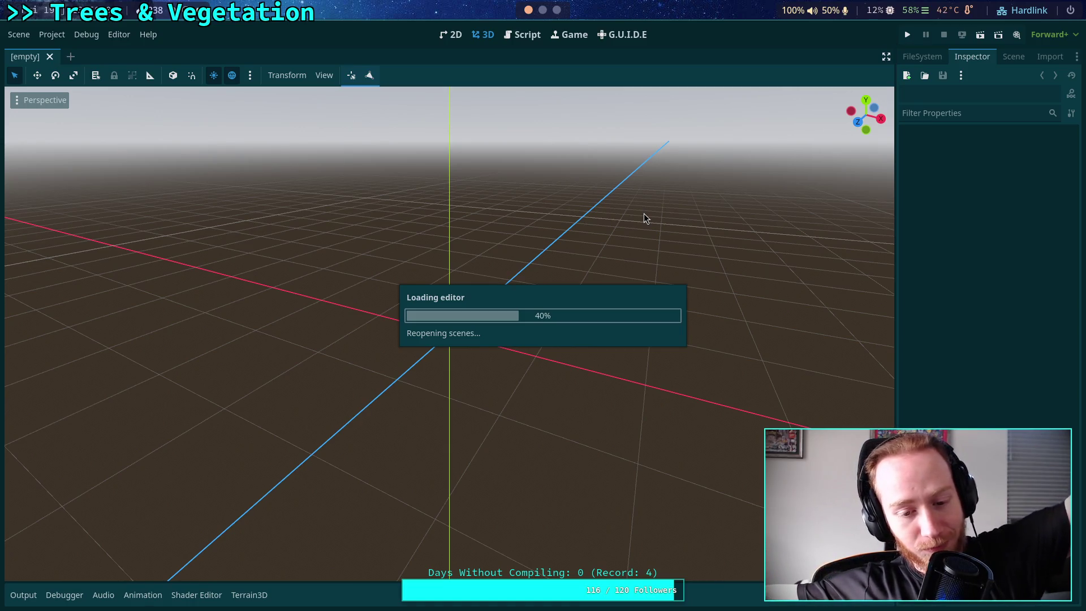
scroll(644, 213, down, 3)
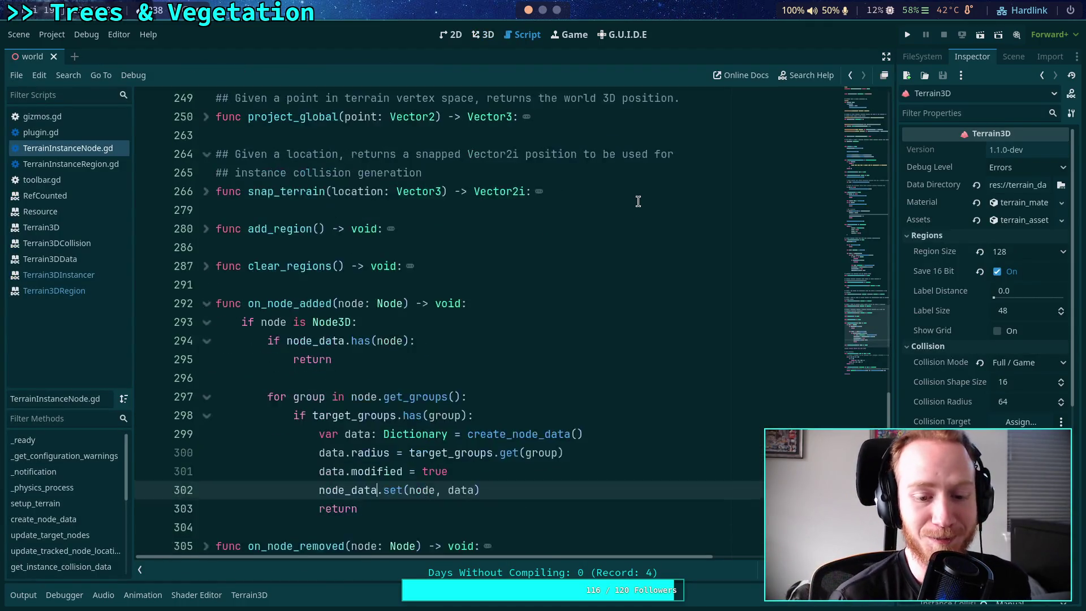
Save the scene and script, then fold on_node_removed and on_node_added
click(385, 395)
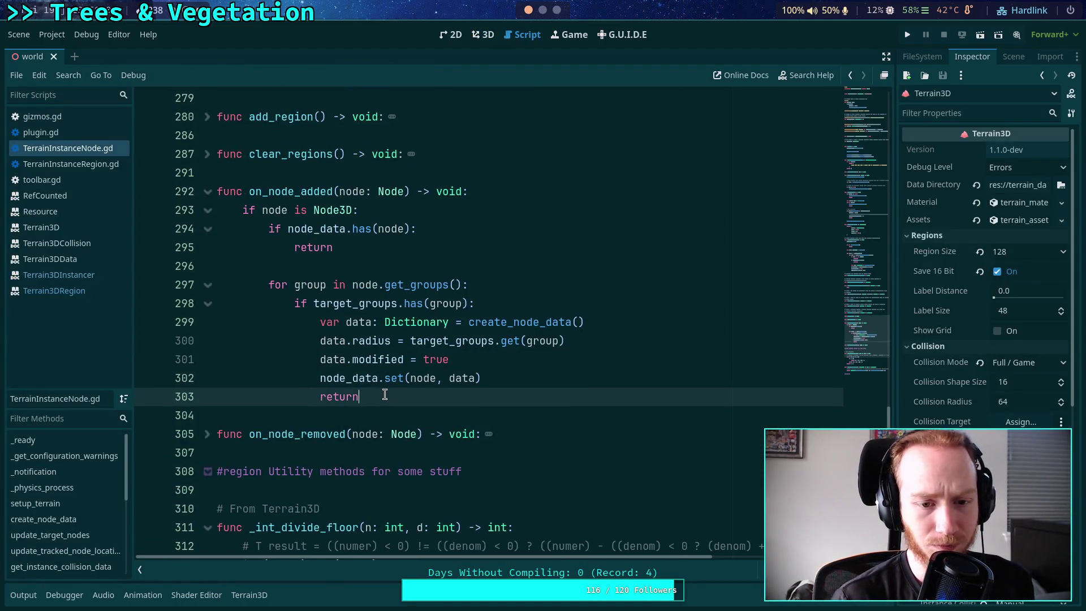
scroll(339, 370, down, 1)
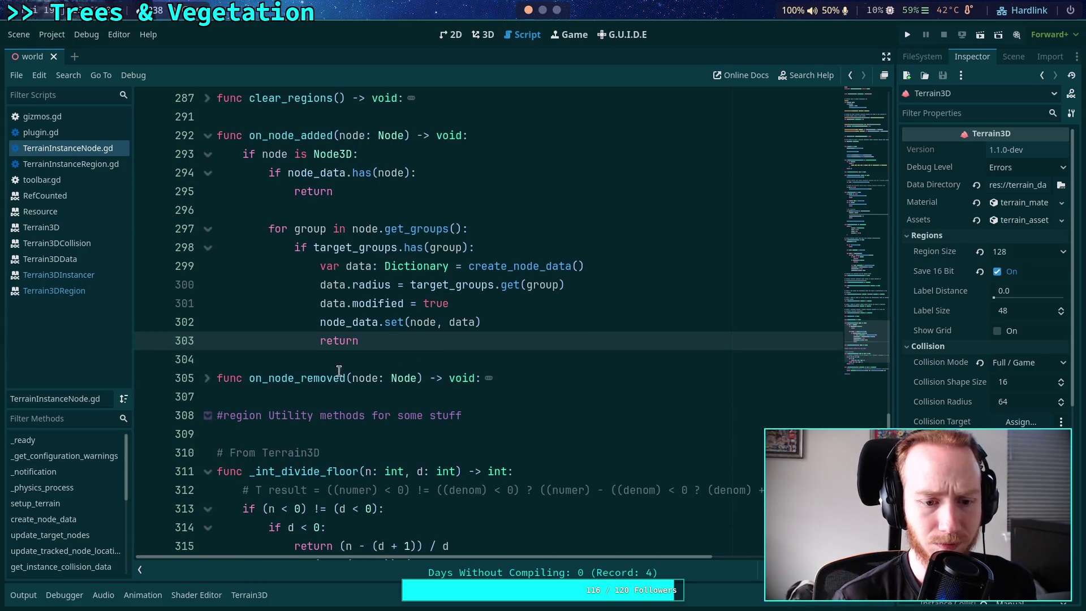
click(205, 379)
click(423, 396)
key(ctrl+s)
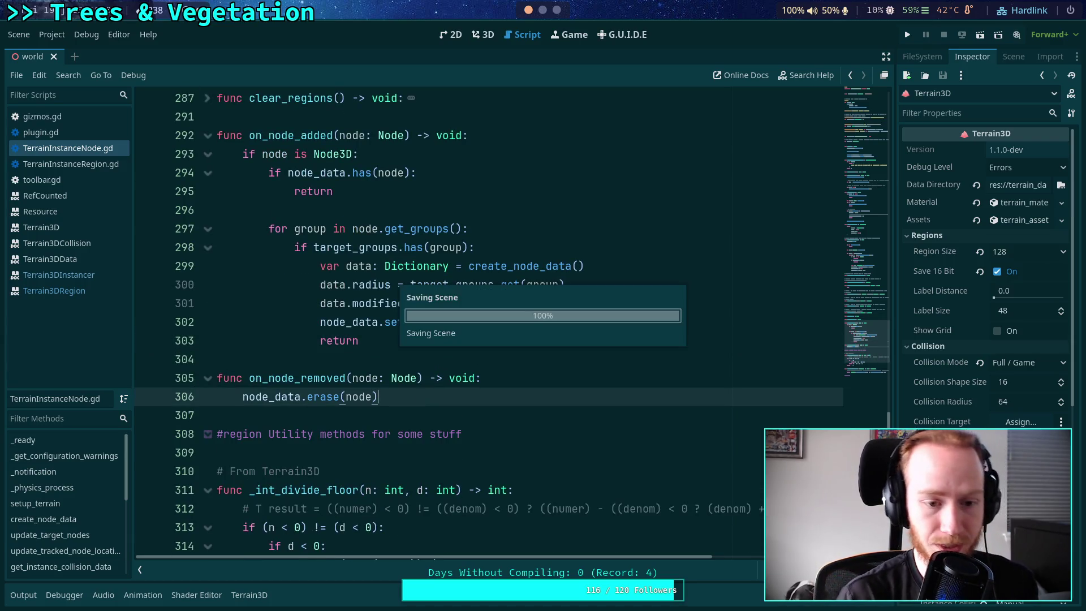
click(207, 378)
click(207, 135)
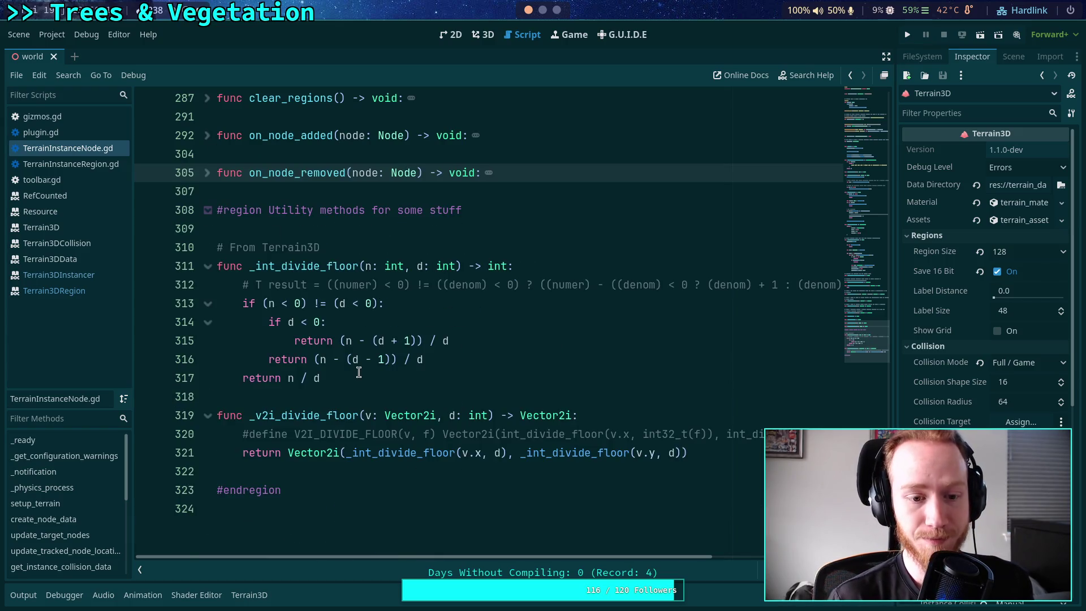
Unfold get_instance_collision_data and place the caret on line 130 to review its body
click(342, 397)
scroll(375, 400, up, 10)
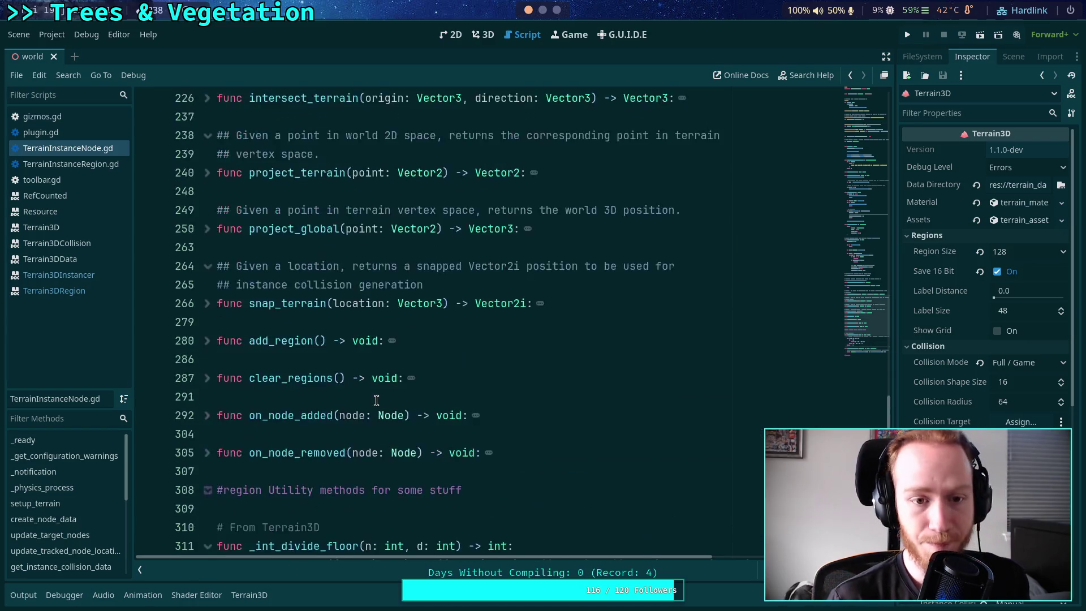
scroll(376, 400, up, 3)
scroll(376, 400, down, 5)
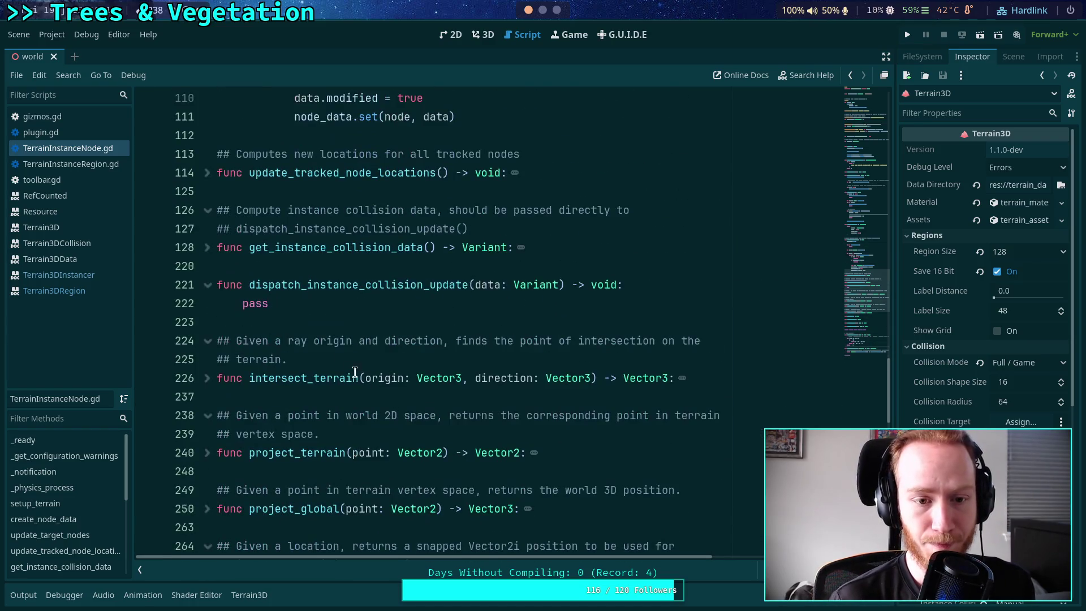
click(206, 248)
click(281, 284)
scroll(351, 327, down, 5)
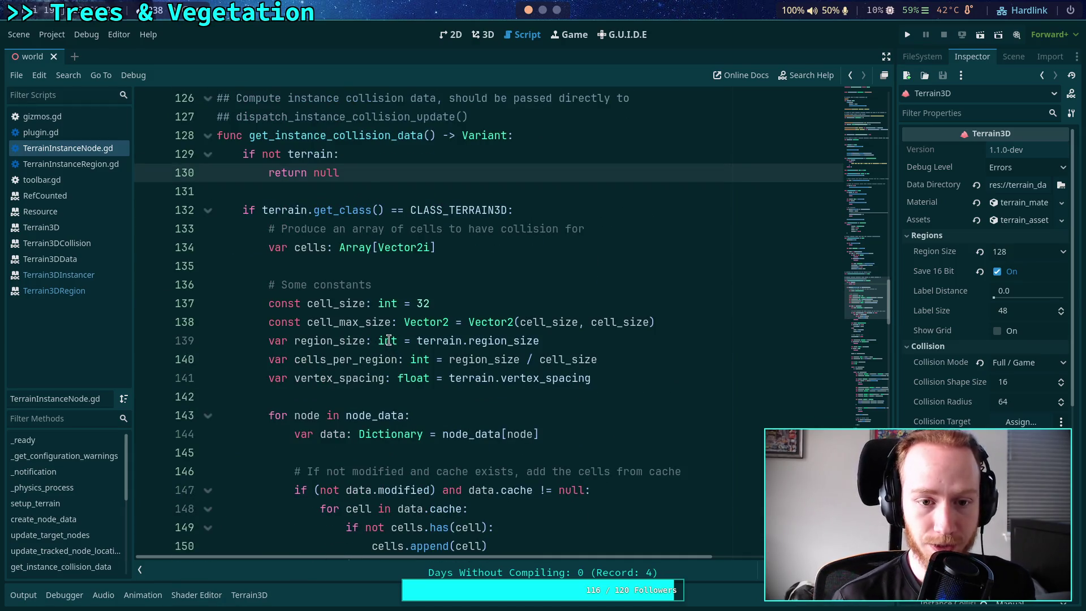
Change cells from Array[Vector2i] to Dictionary and add a comment about optimized set-like behavior
click(545, 264)
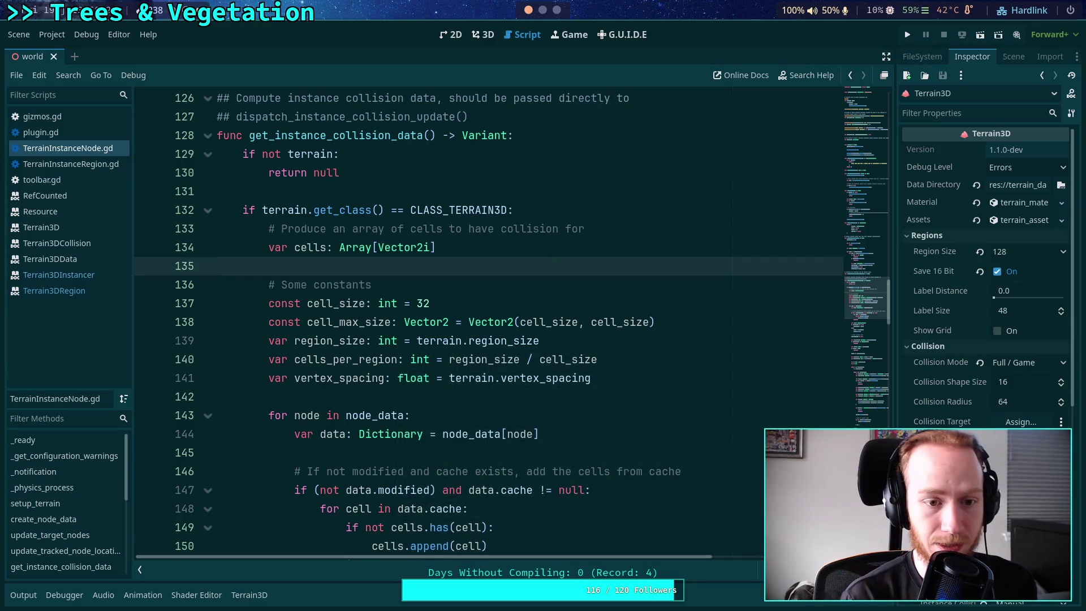
text(Set)
key(BackSpace)
key(BackSpace)
key(BackSpace)
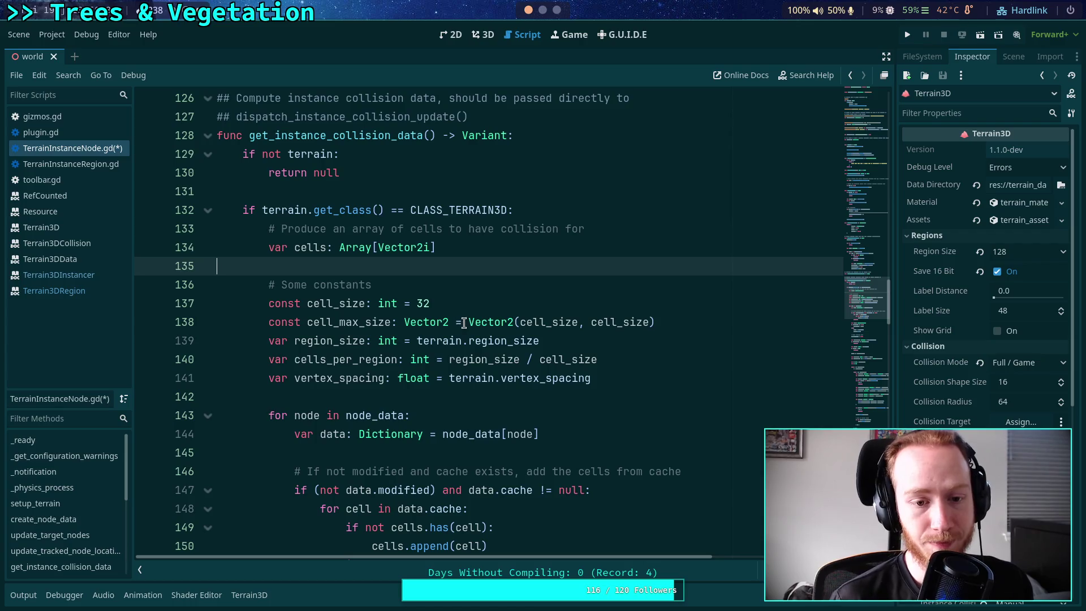
scroll(465, 315, down, 3)
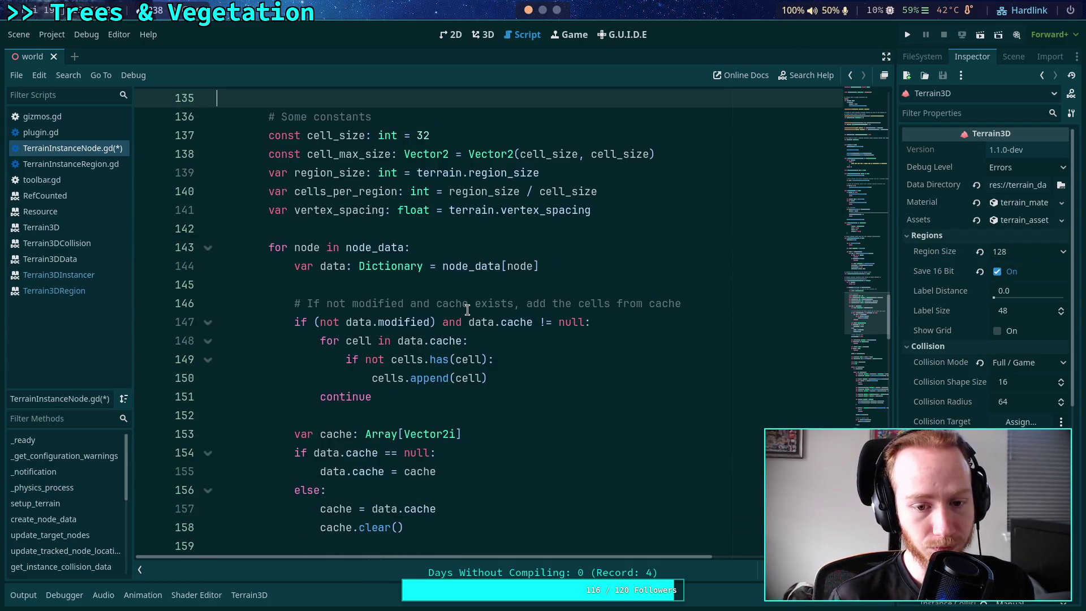
scroll(467, 309, up, 2)
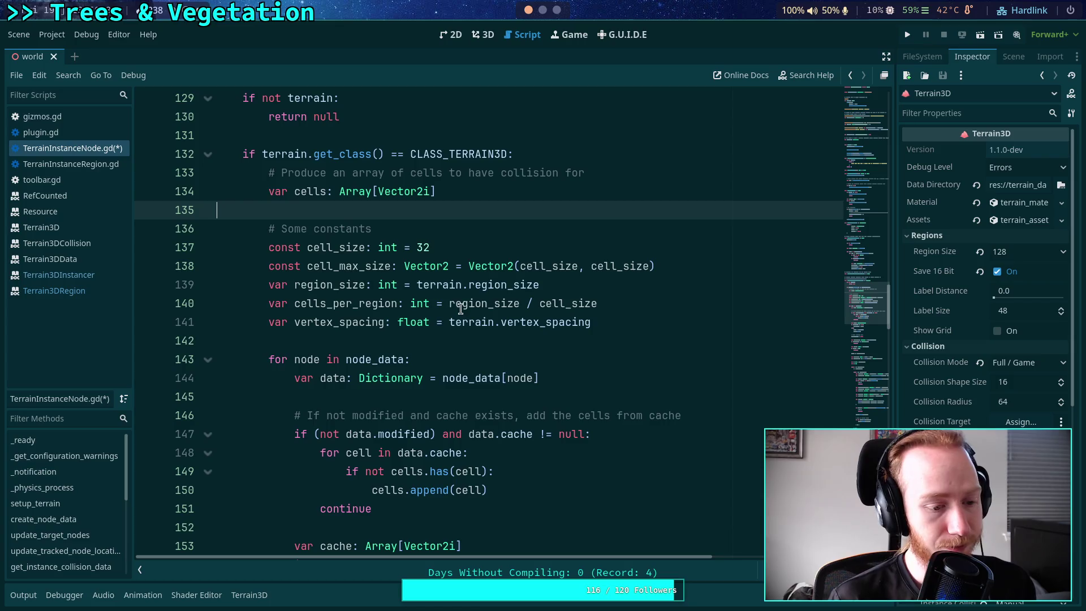
drag(438, 191, 338, 192)
text(Dictionary)
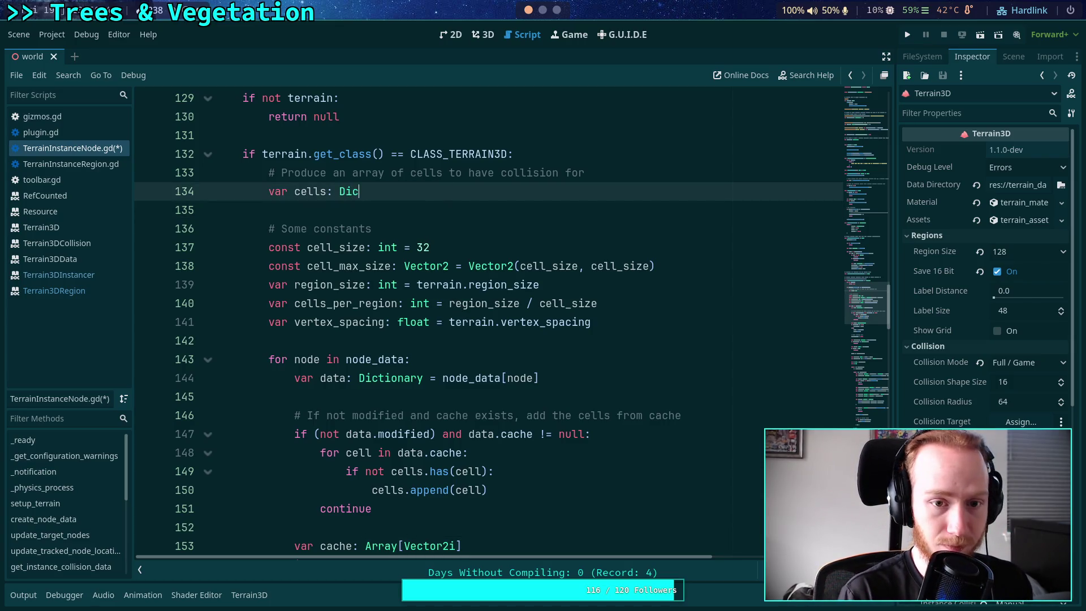
click(605, 177)
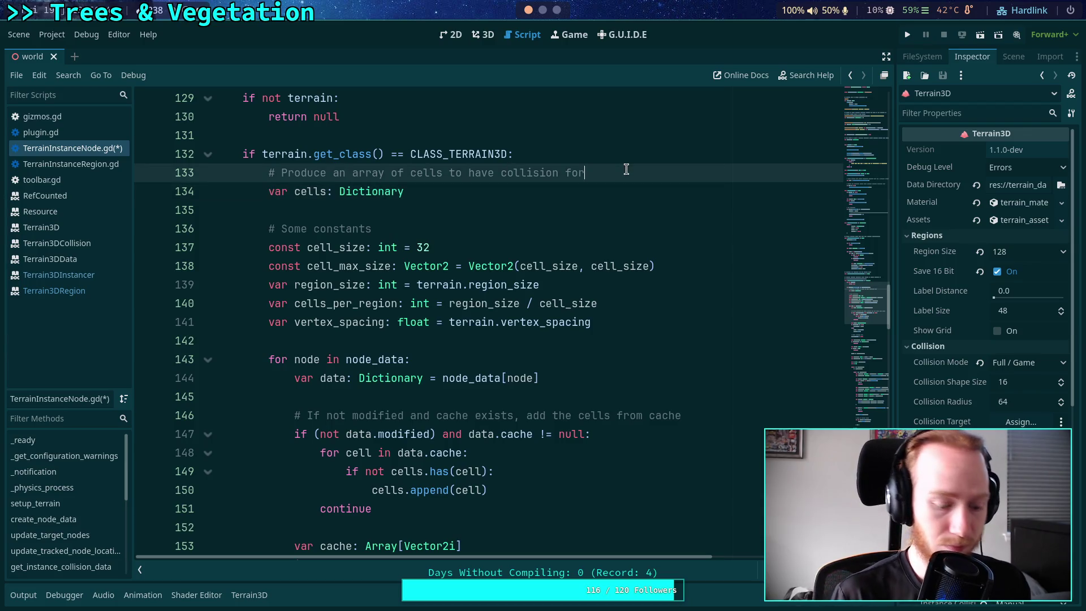
key(Return)
text(#)
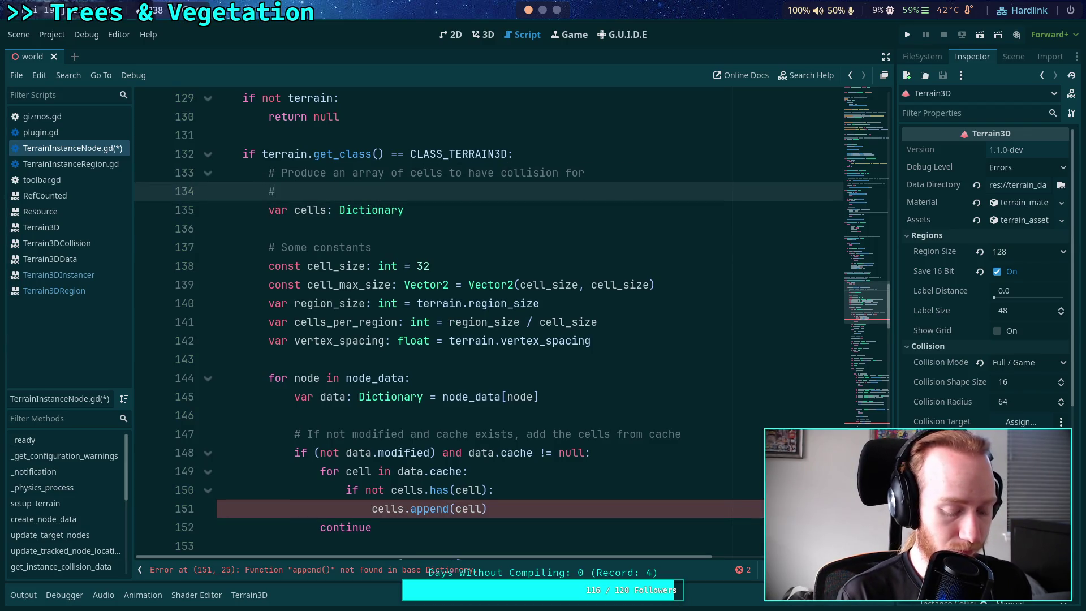
text( Using a dictio)
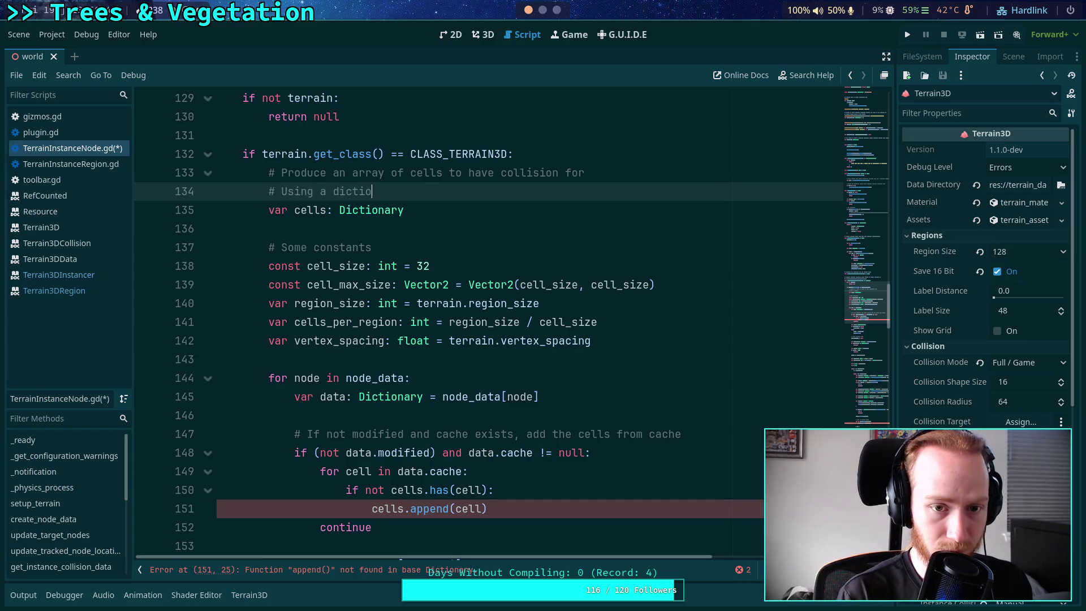
text(nary for opt)
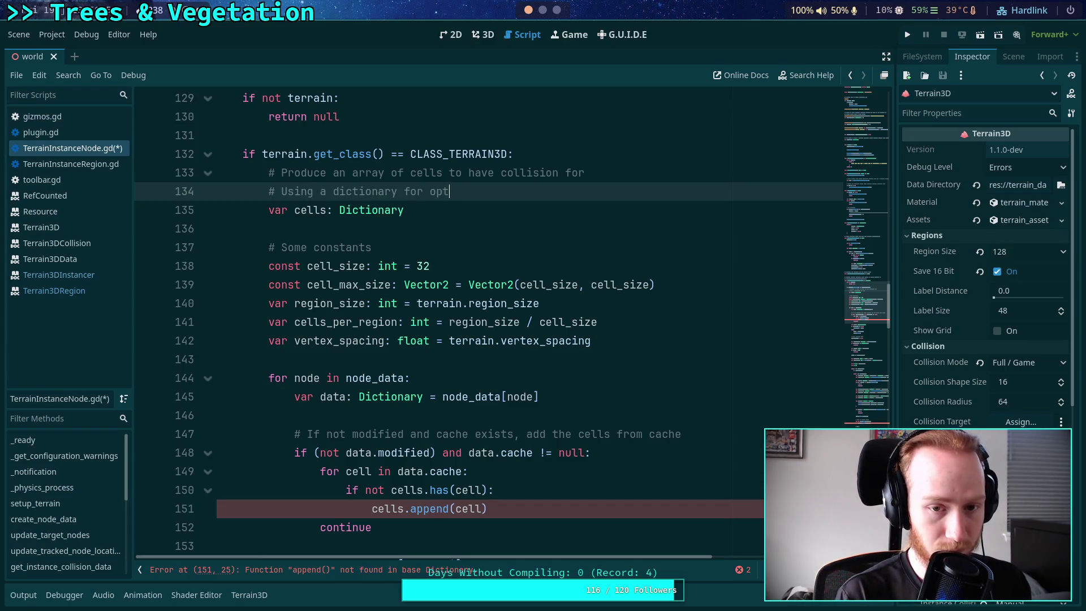
text(imized se)
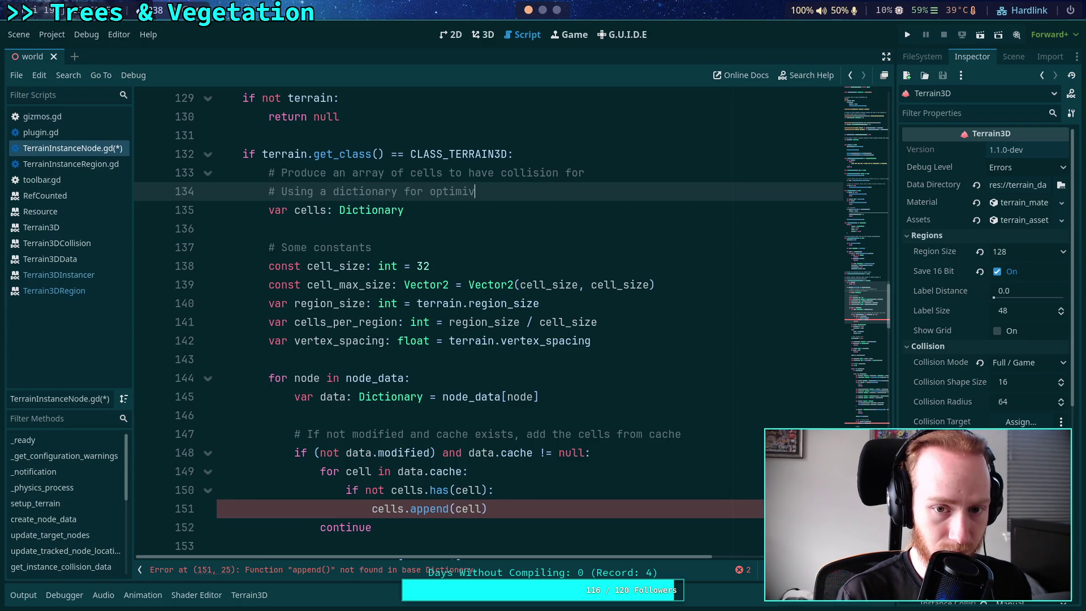
text(t-like behavie)
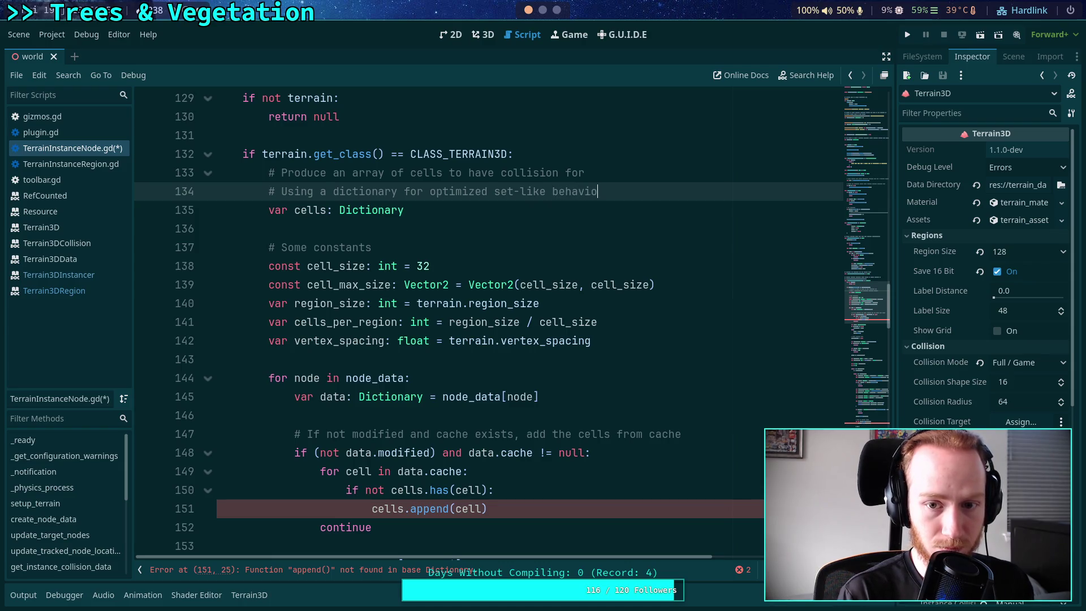
Replace the has-check and append lines with cells.set(cell, null)
scroll(511, 338, down, 2)
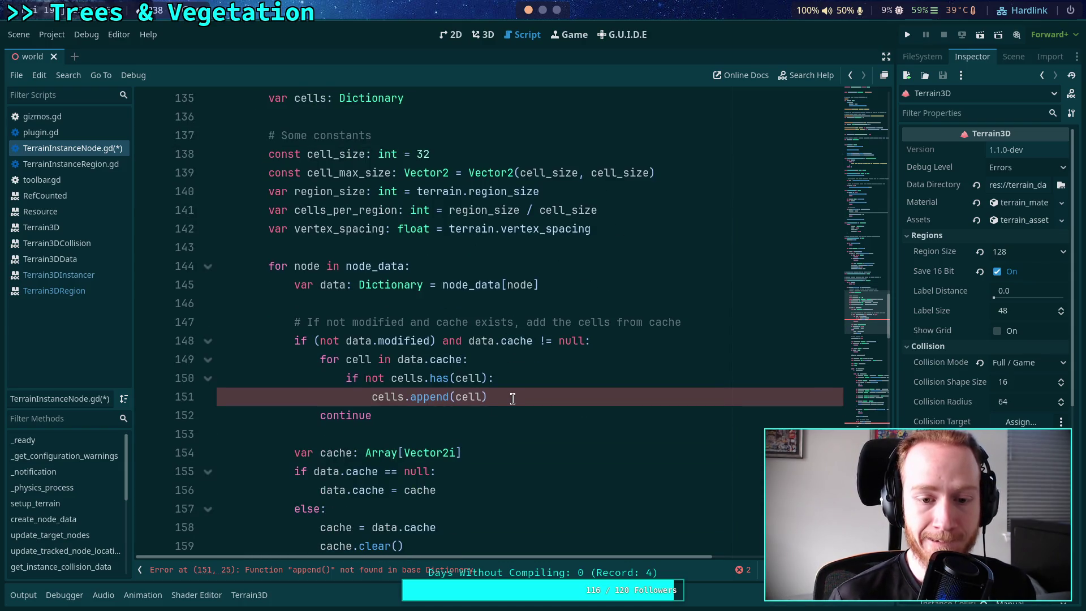
drag(509, 399, 411, 401)
mouse_move(492, 399)
mouse_down()
mouse_move(368, 399)
mouse_move(343, 384)
mouse_up()
text(cell.)
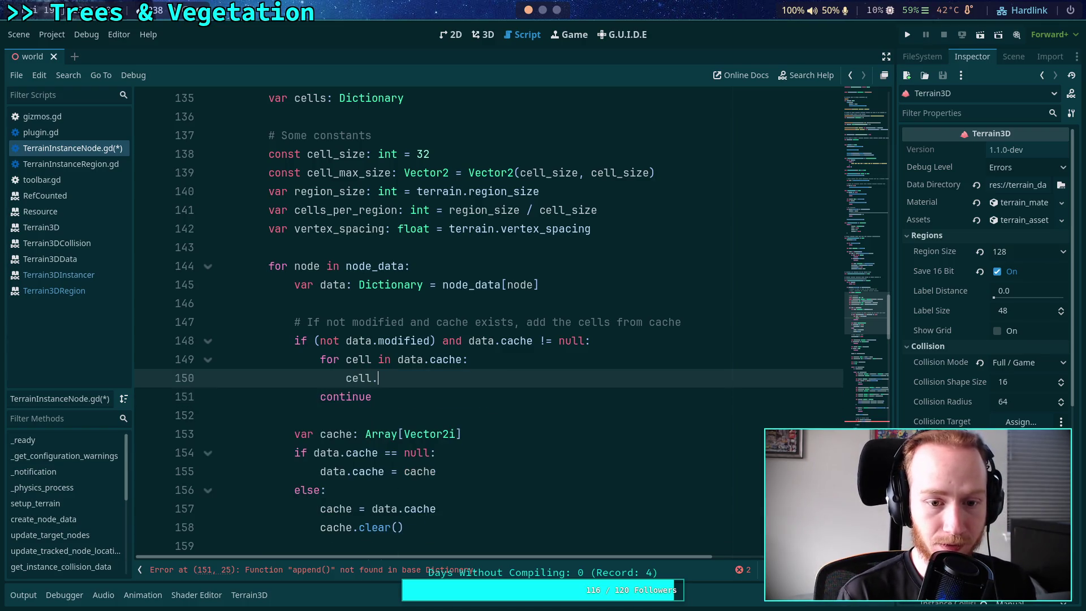
key(BackSpace)
text(s.set)
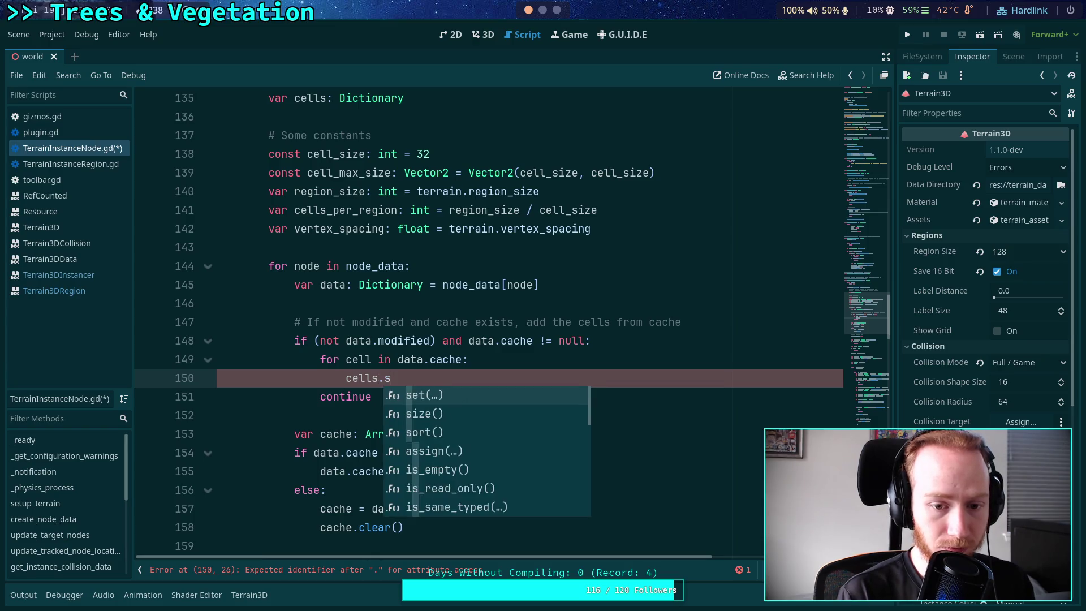
key(Return)
text(cell, )
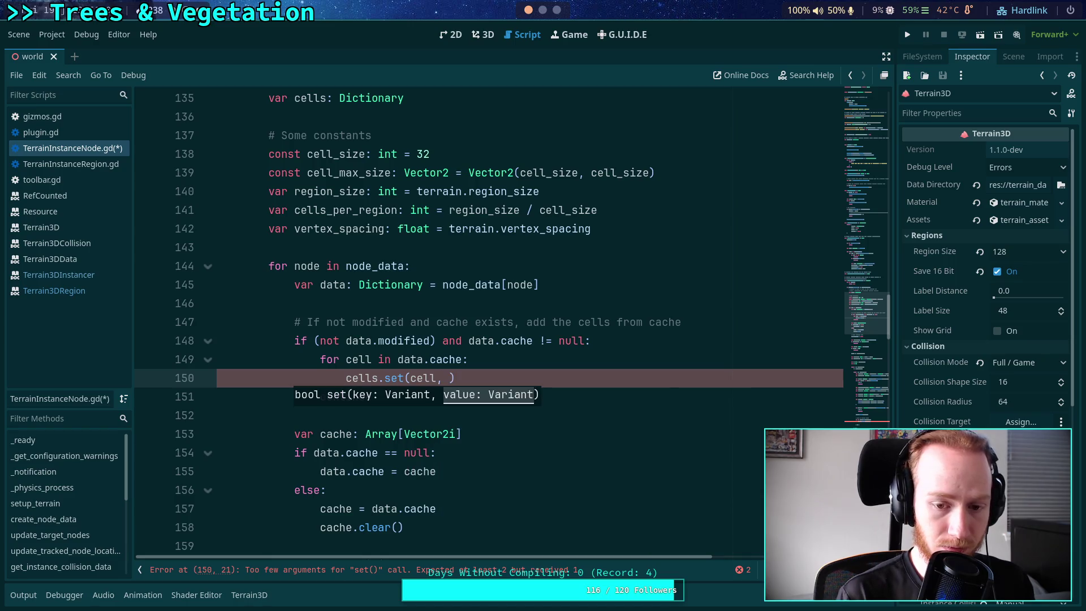
text(null))
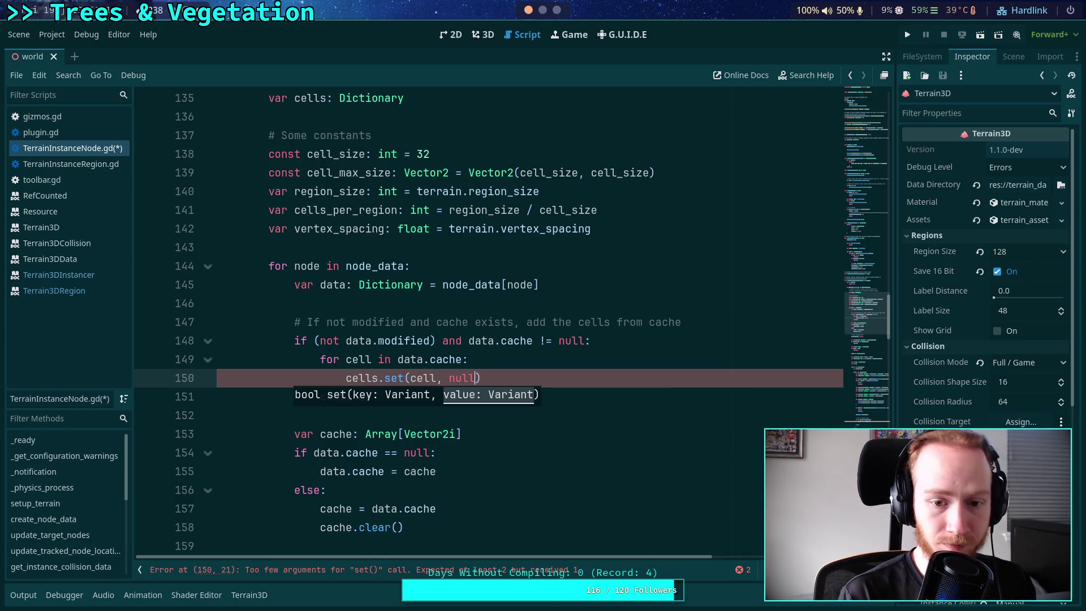
scroll(468, 411, down, 1)
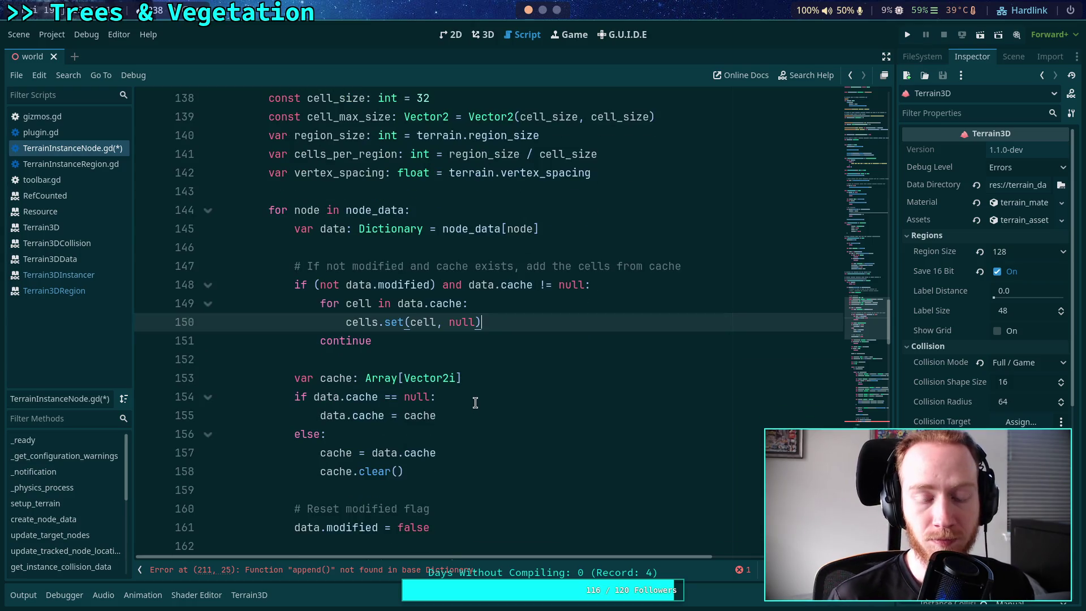
scroll(460, 387, down, 1)
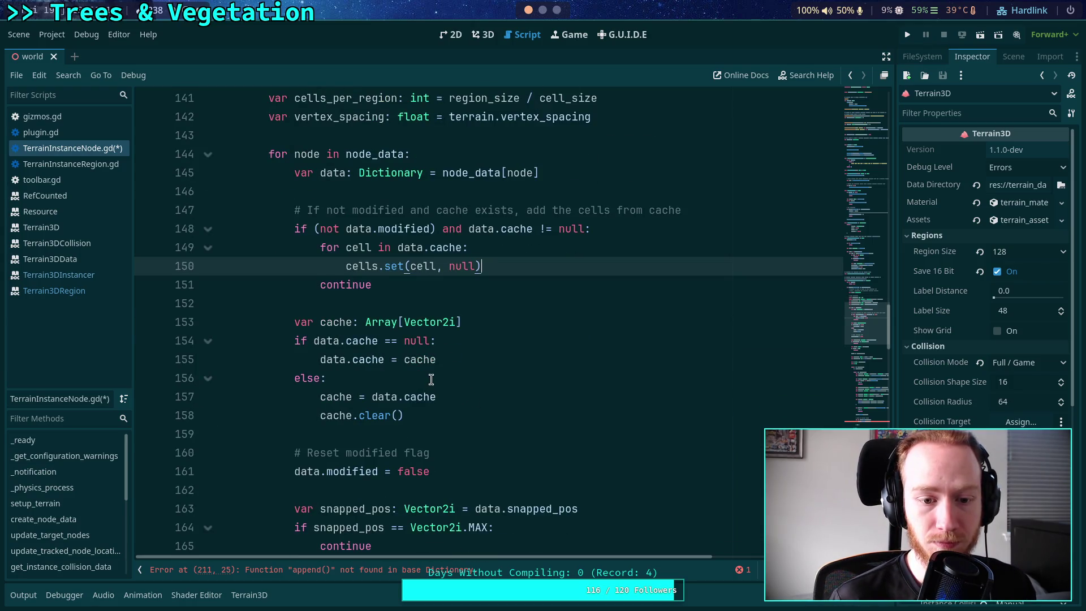
scroll(433, 380, down, 9)
scroll(445, 362, down, 9)
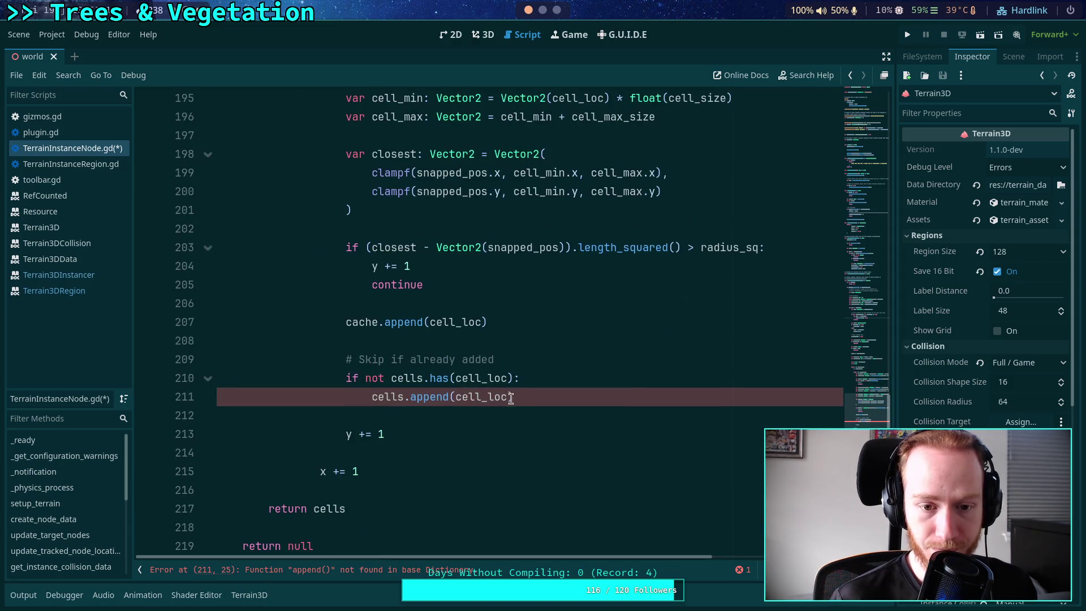
Replace the 'Skip if already added' check with a cells.set(cell_loc, …) call and save
mouse_move(529, 395)
mouse_down()
mouse_move(509, 397)
mouse_move(440, 339)
mouse_up()
key(BackSpace)
click(472, 323)
key(Down)
text(cells)
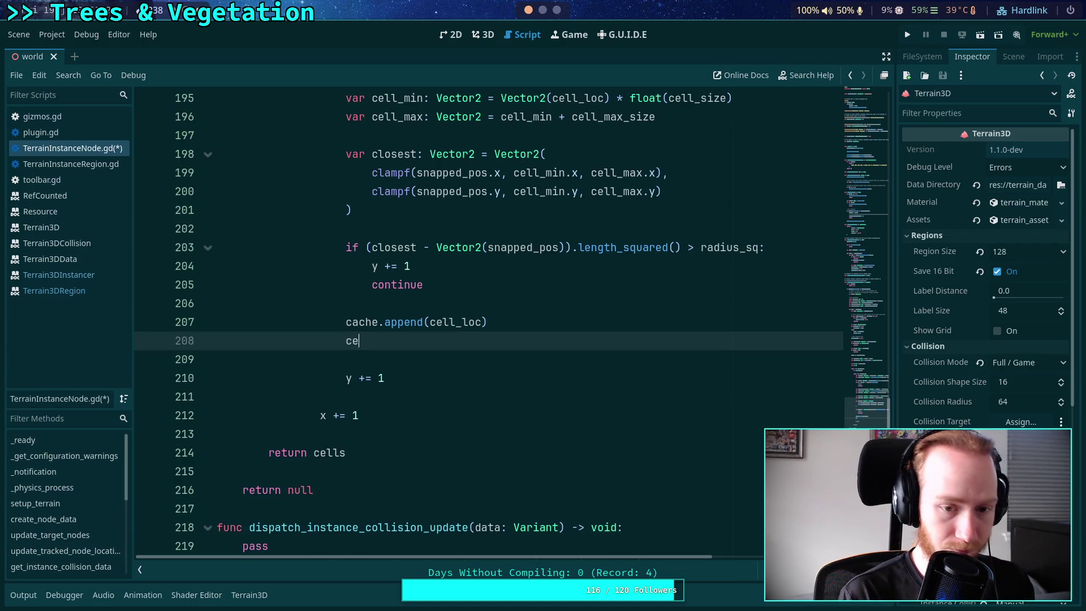
key(Escape)
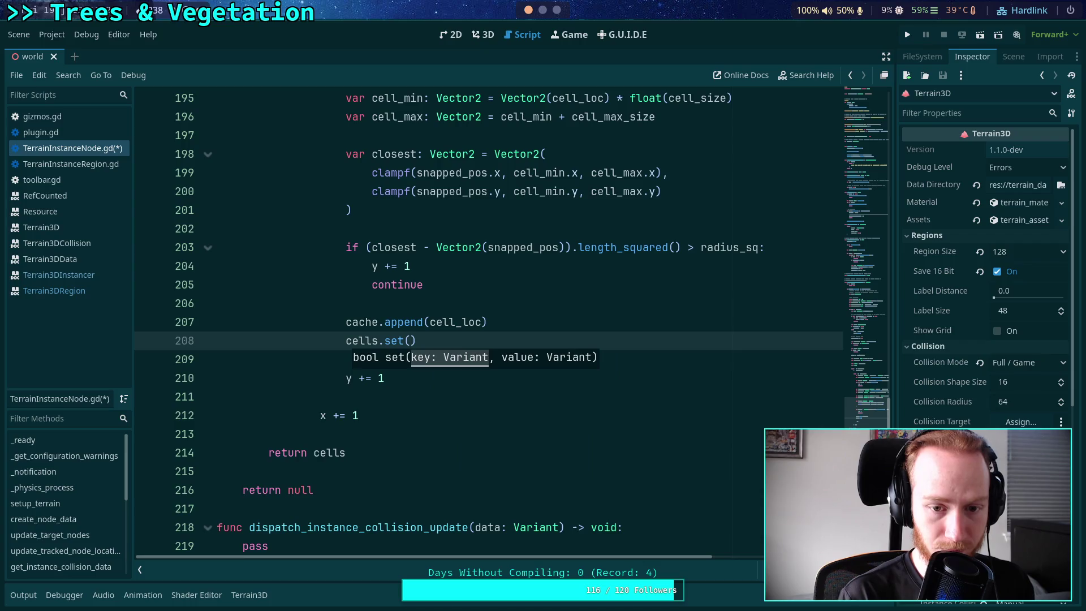
text(cell_loc,)
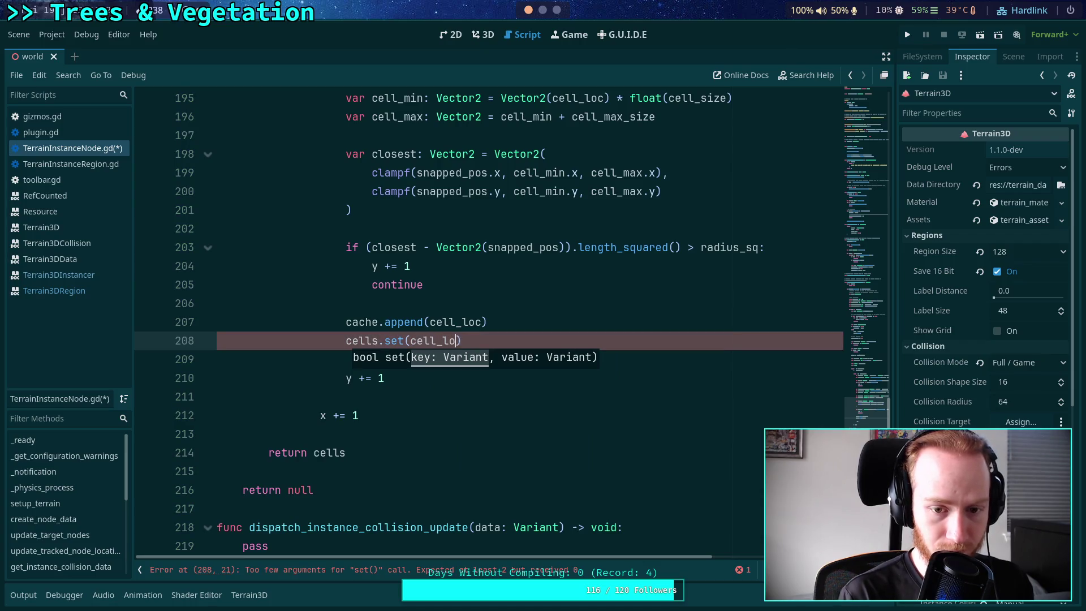
text( true)
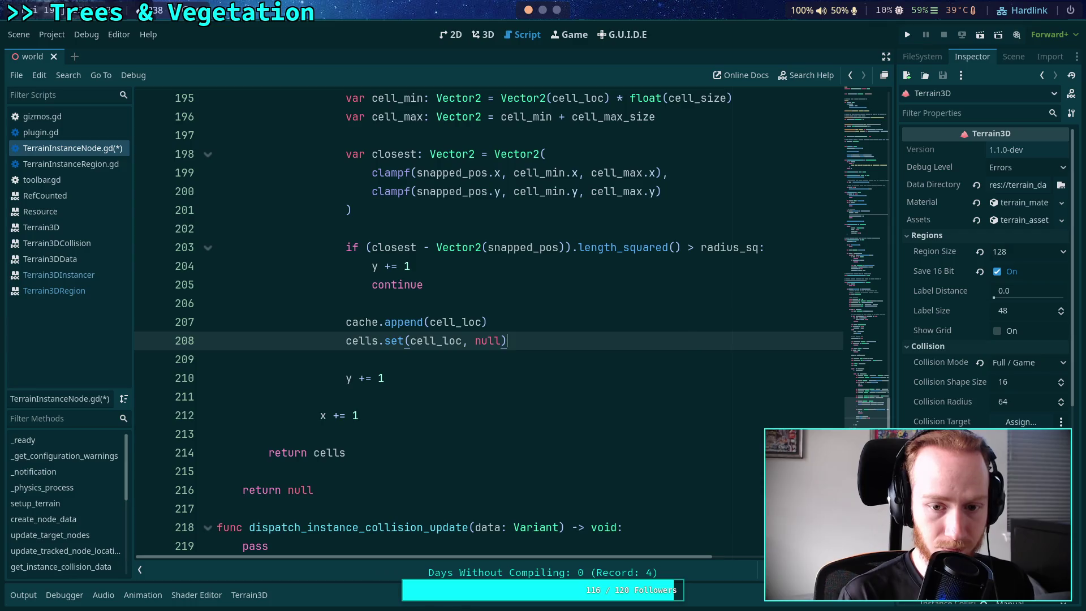
key(ctrl+s)
Make the function return cells.keys(), save, and begin a var cells_array: Array[Vector2i] line above it
mouse_move(395, 342)
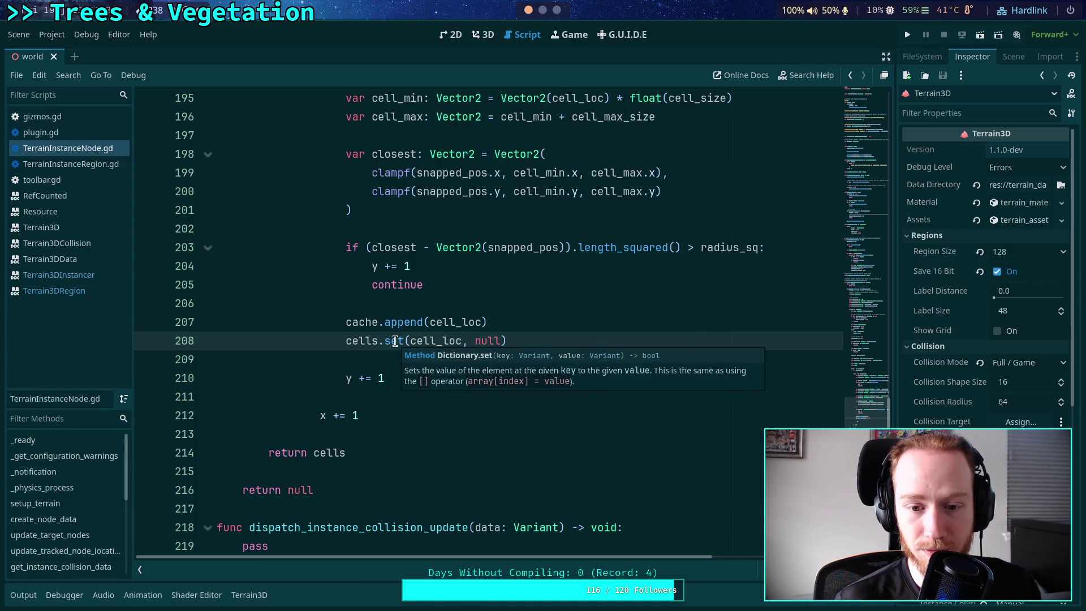
click(435, 362)
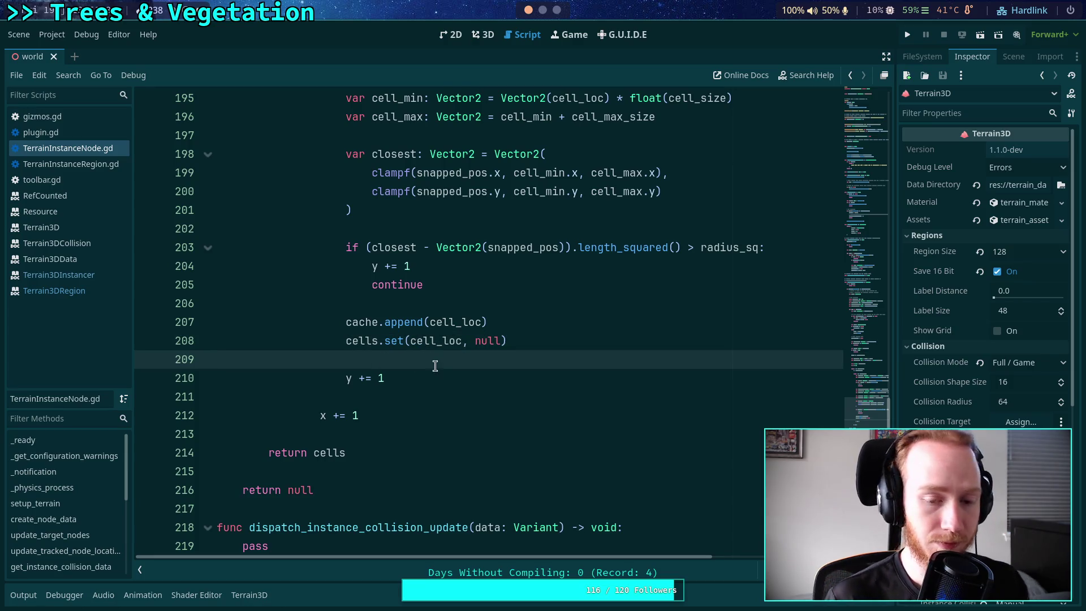
click(369, 454)
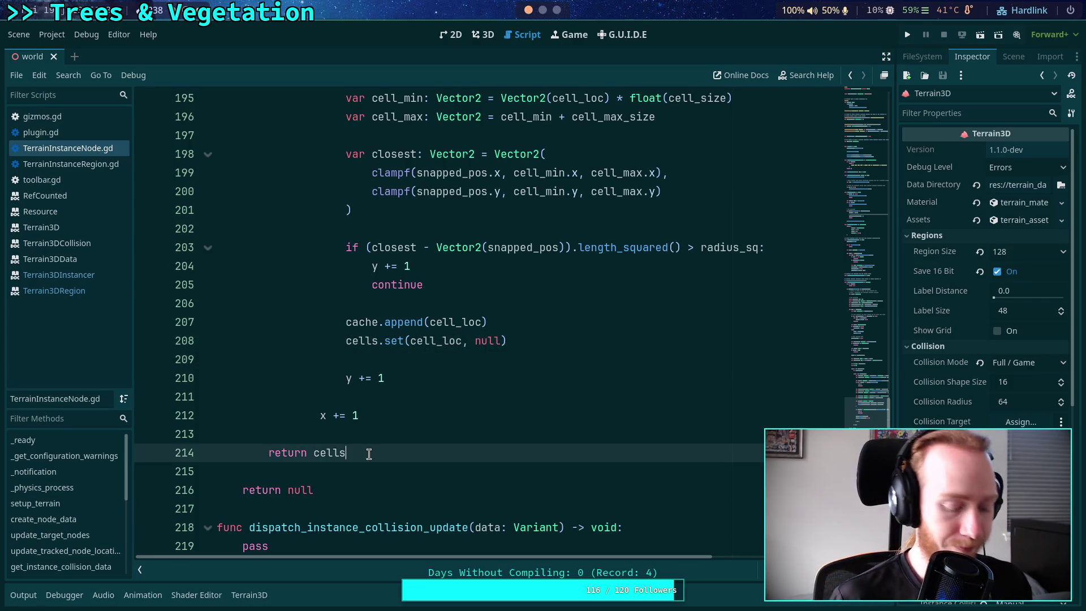
text(.keys)
key(Return)
mouse_move(366, 453)
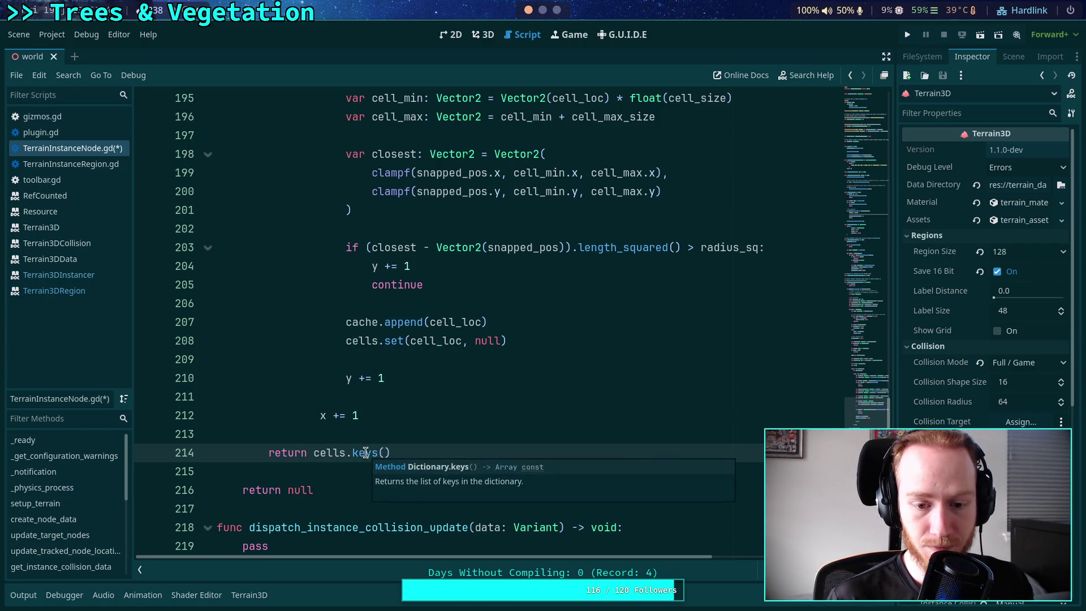
click(381, 431)
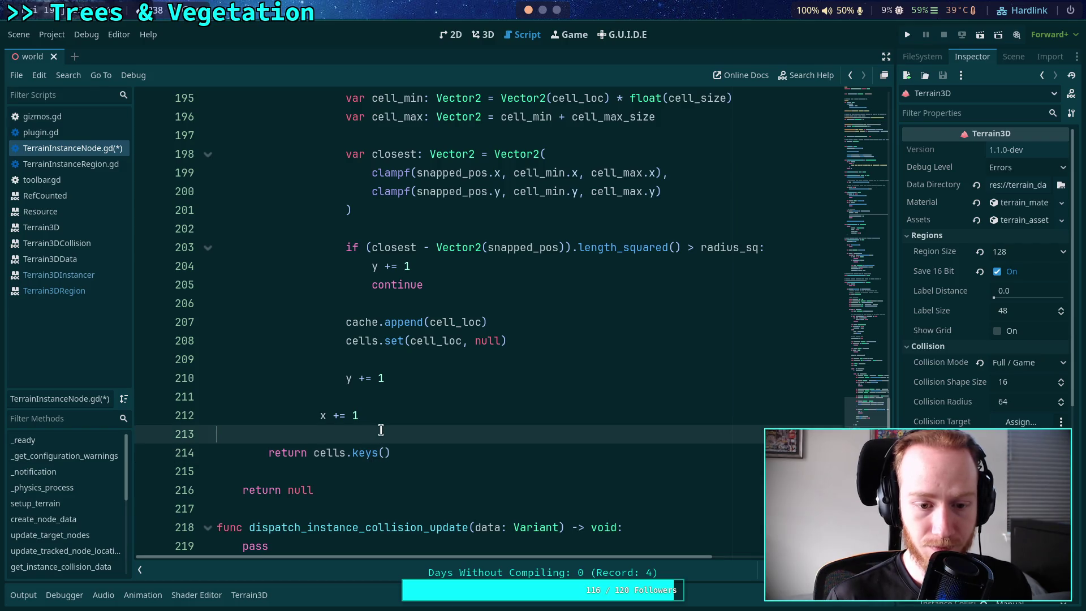
key(ctrl+s)
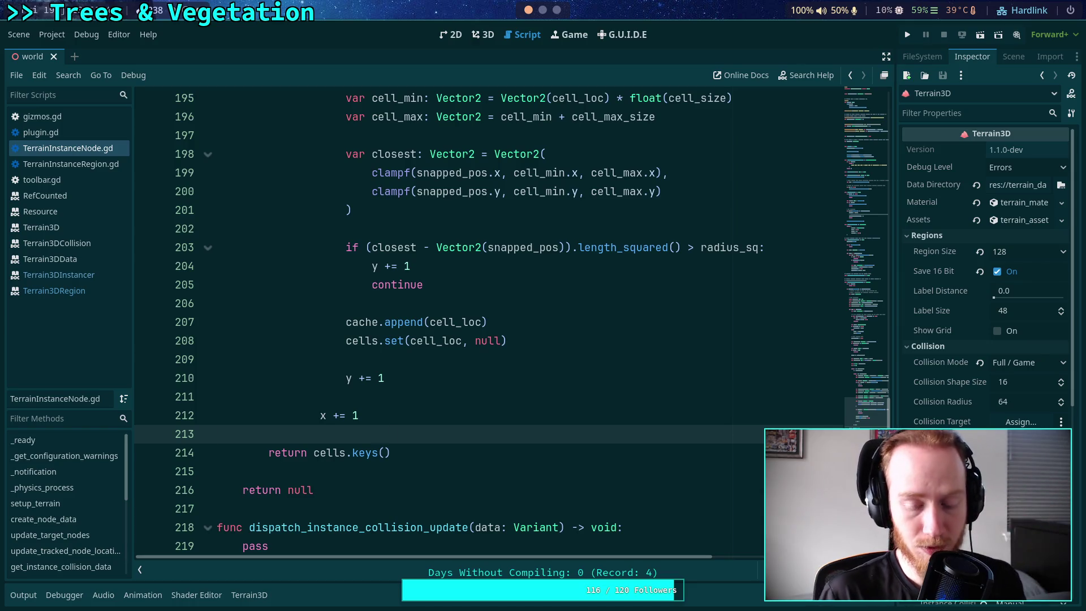
key(Return)
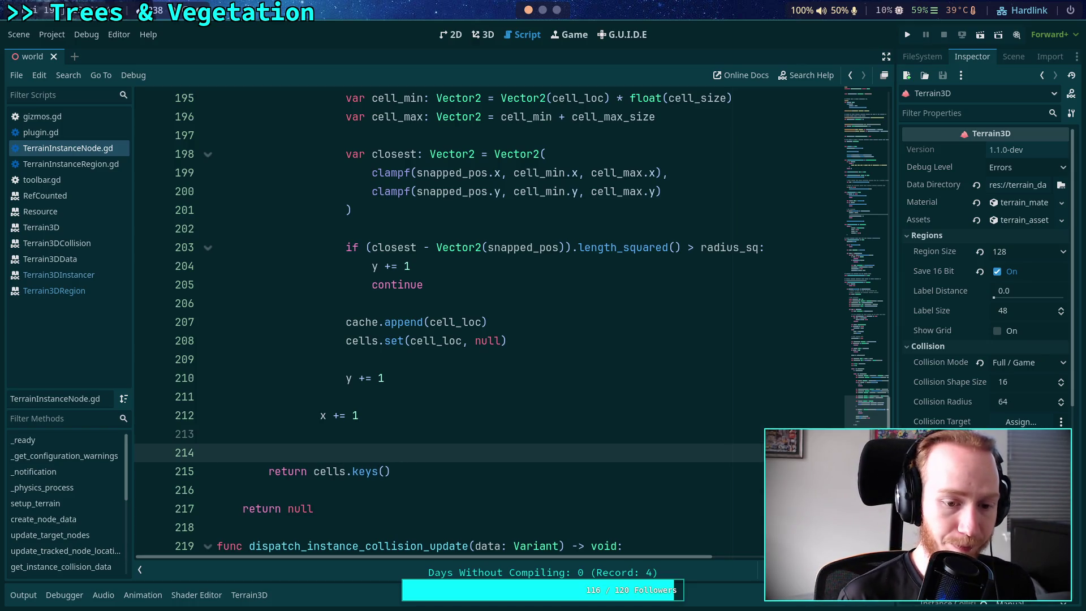
text(var cells)
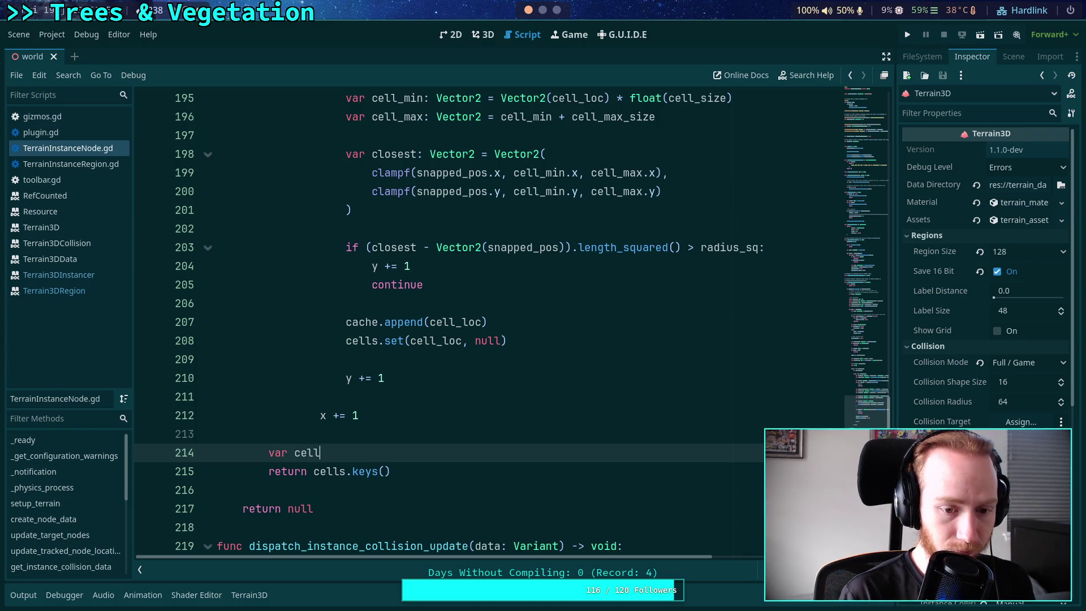
text(_array)
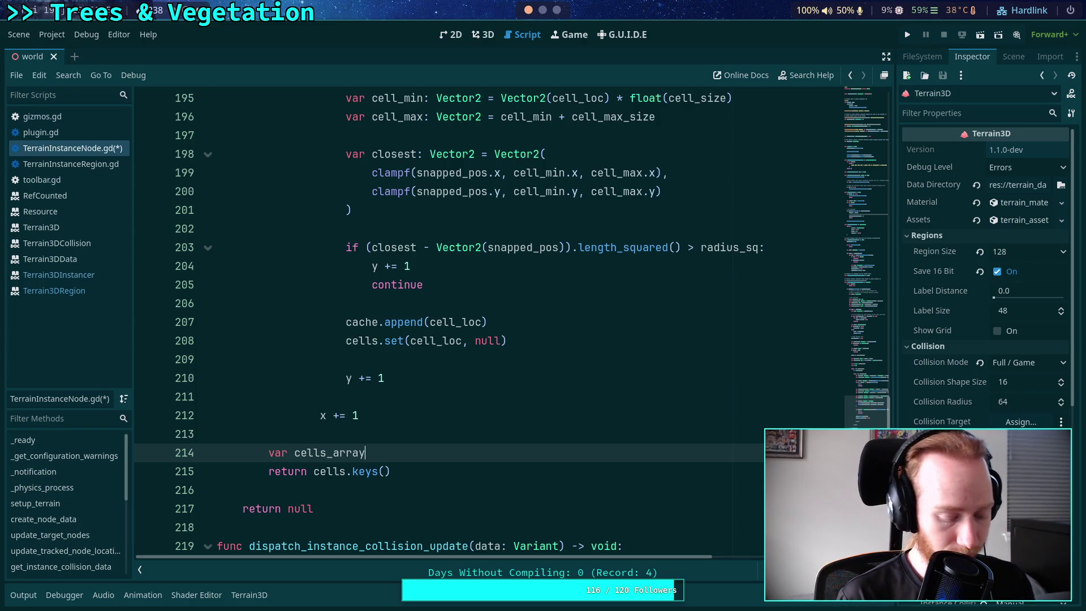
text(: Array[Vector2i)
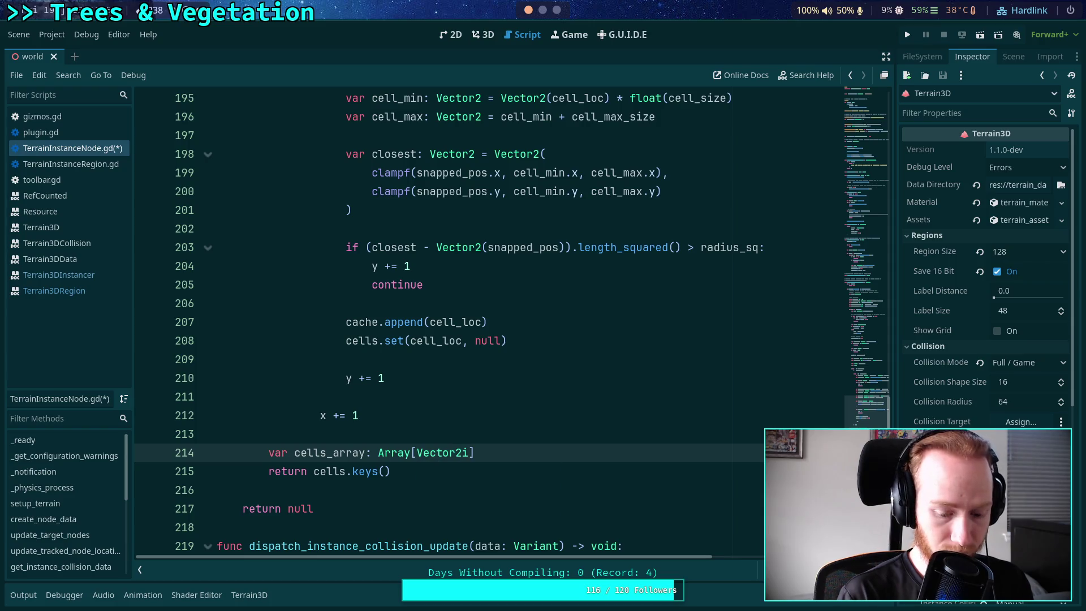
Add a cells_array.assign(cell_set.keys()) line after the cells_array declaration
key(Return)
text(cells)
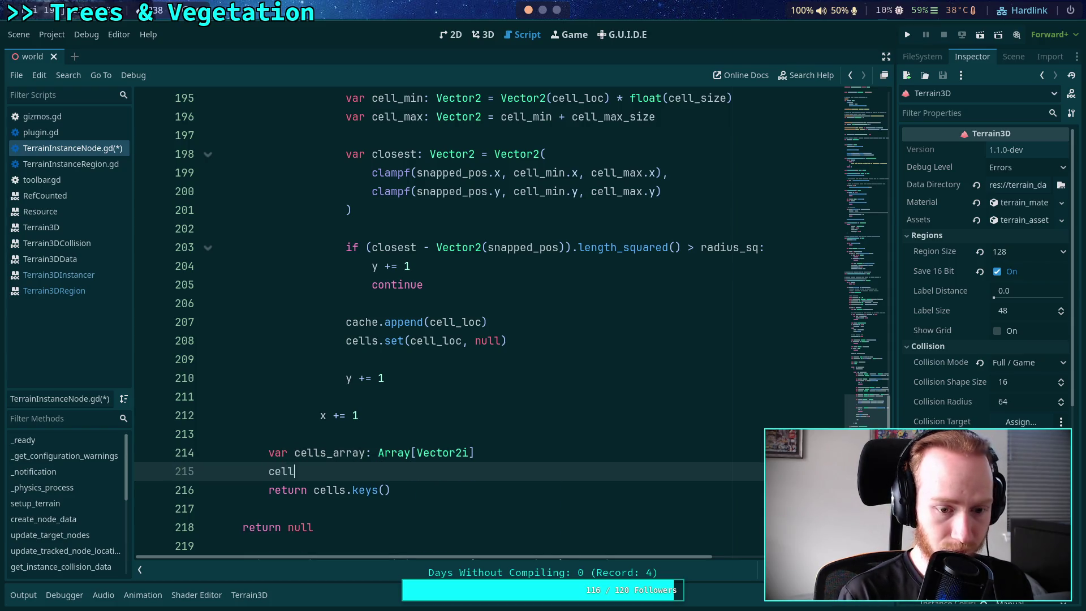
key(Escape)
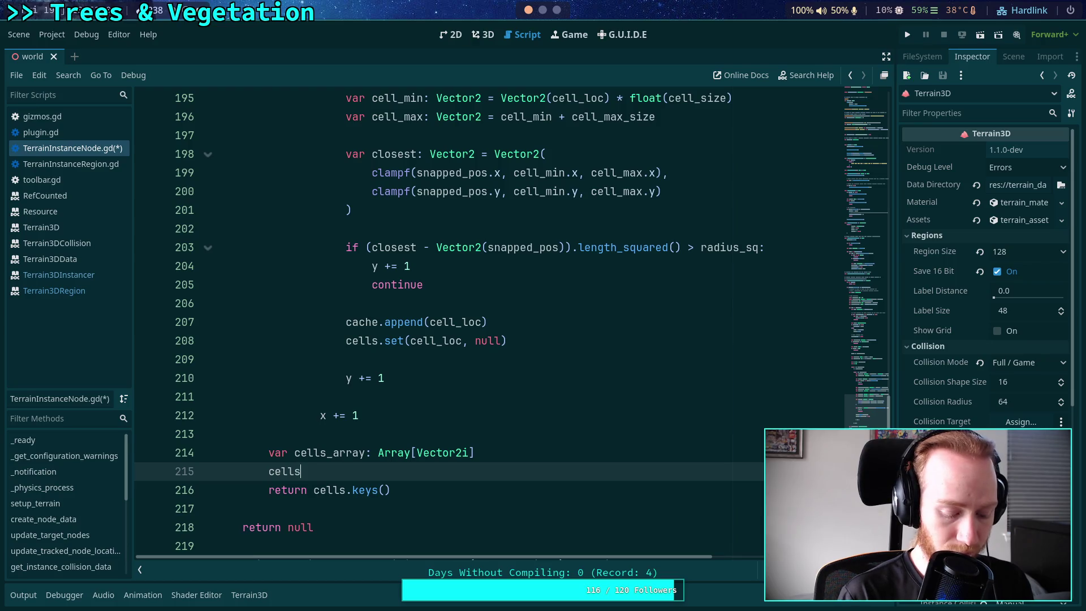
text(_array.ass)
key(Return)
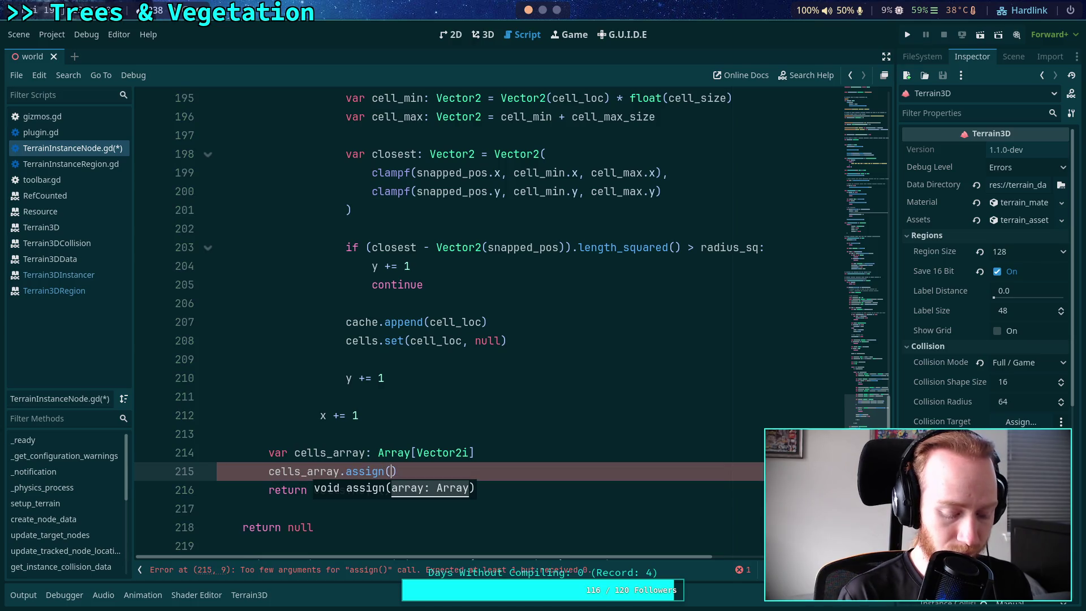
text(cells.keys)
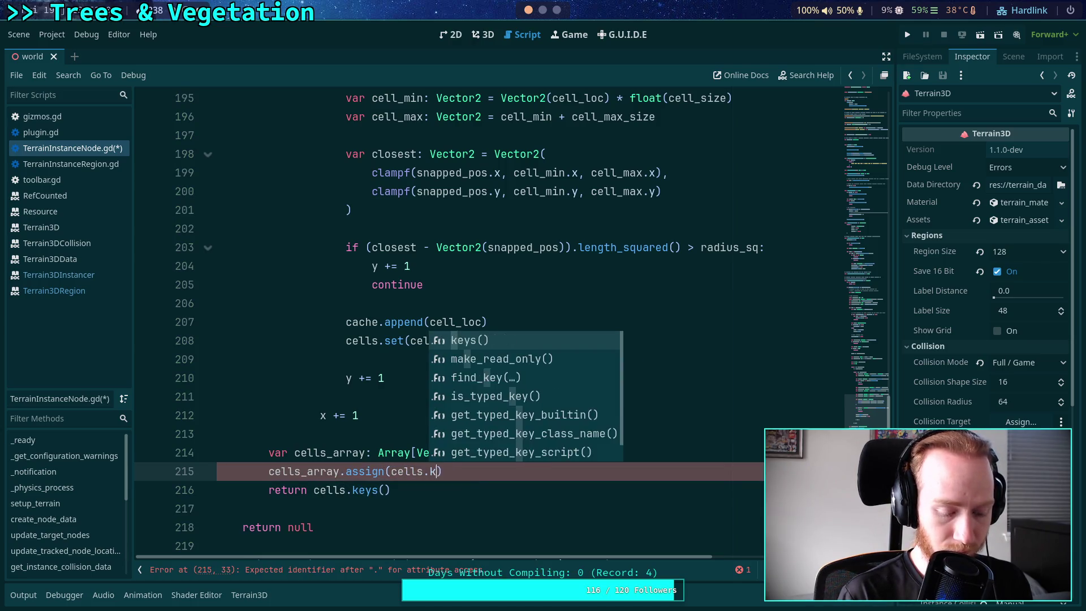
key(Return)
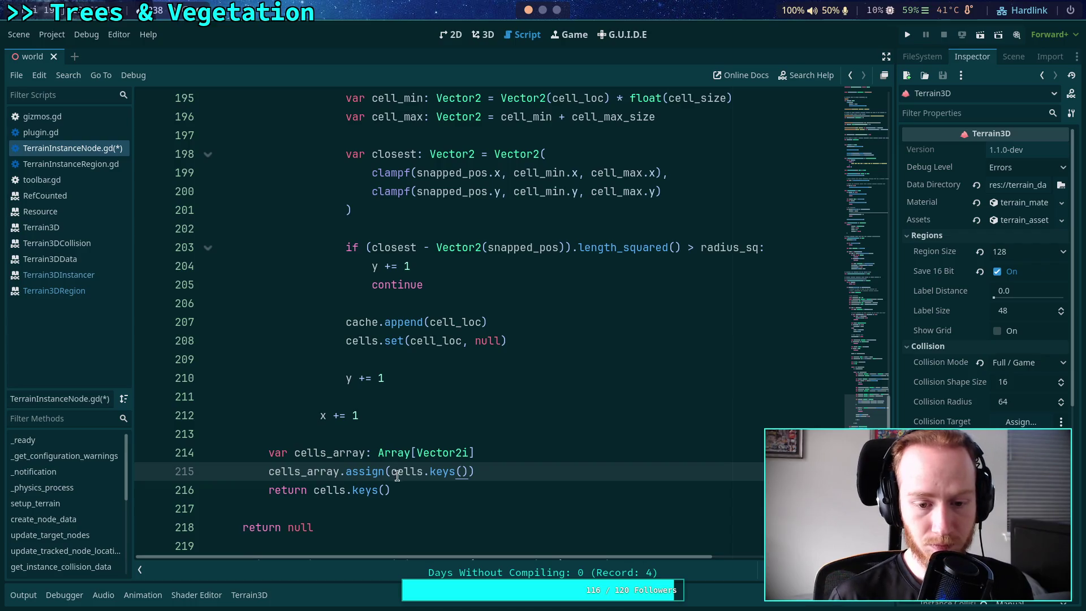
click(417, 472)
text(_se)
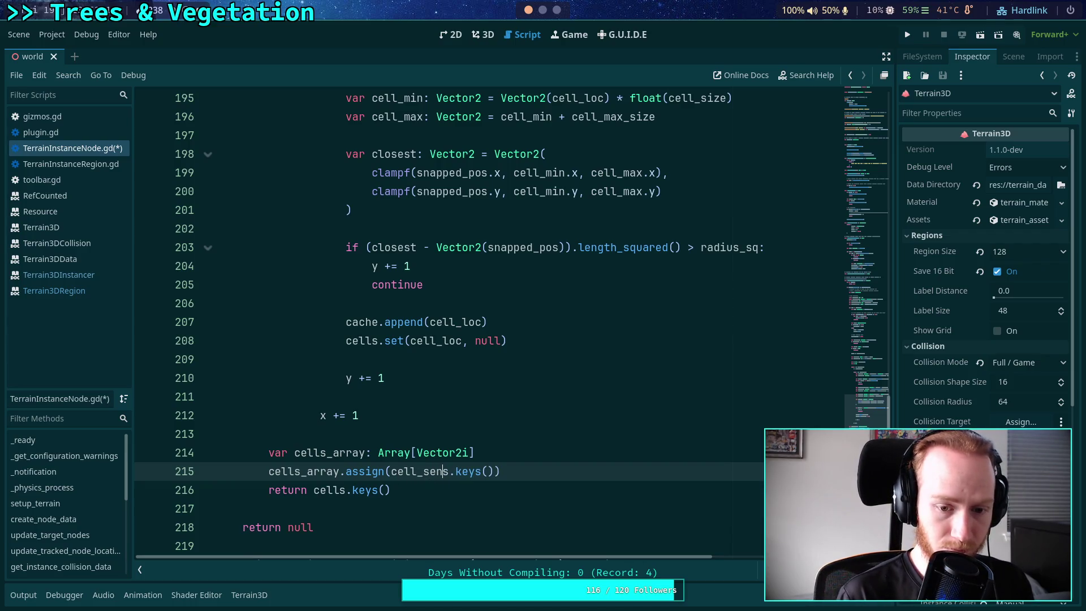
key(Delete)
text(t)
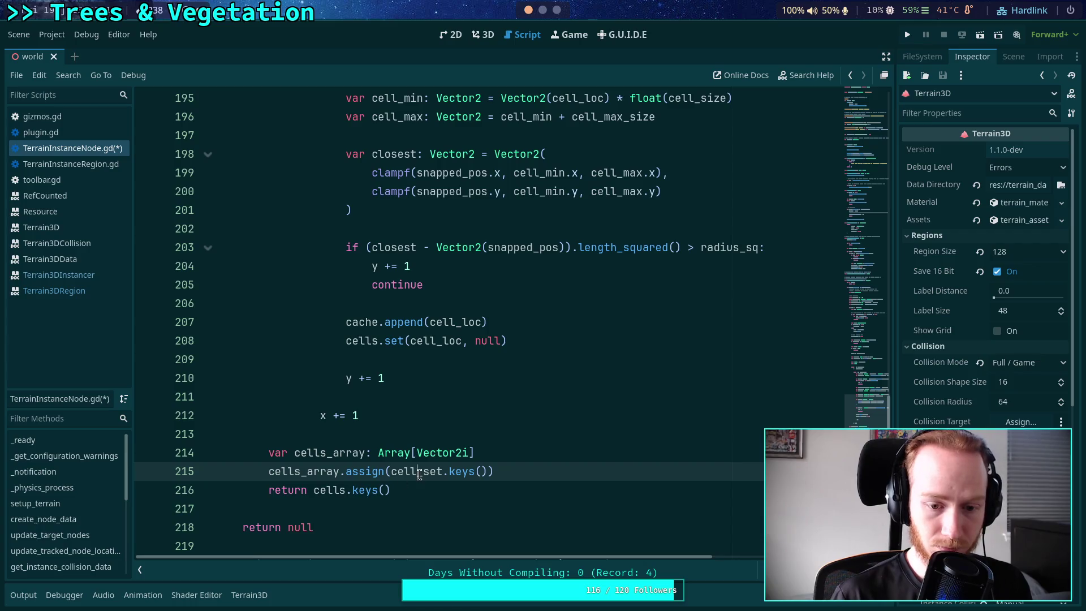
Change the return statement to return cells_array
double_click(419, 472)
key(ctrl+c)
double_click(330, 490)
key(ctrl+v)
click(452, 489)
drag(452, 489, 316, 489)
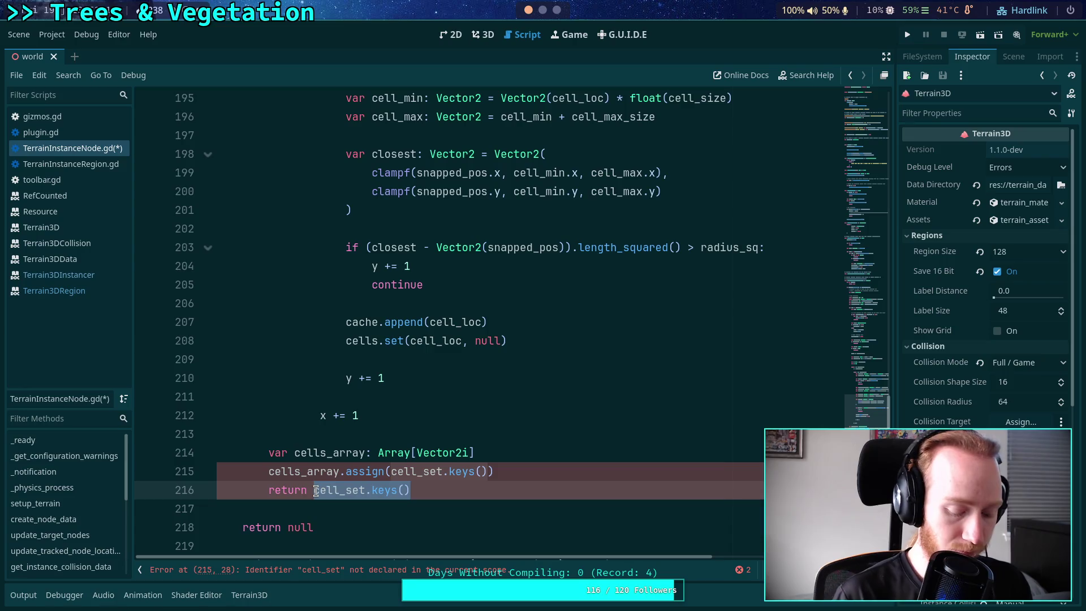
text(cells_a)
key(Return)
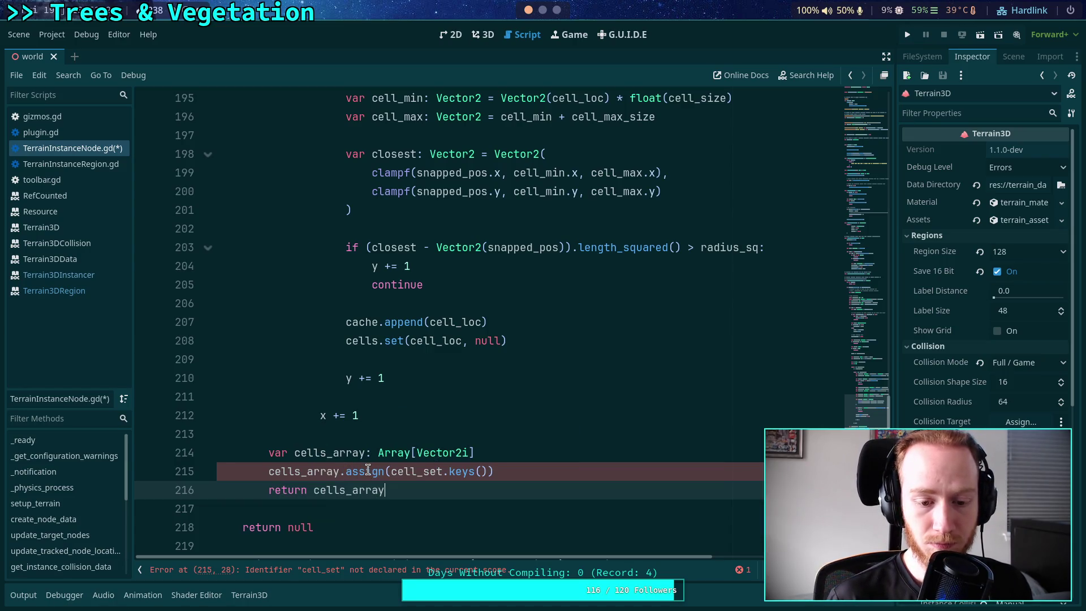
Replace cells with cell_set in the set call on line 208
mouse_move(368, 469)
double_click(421, 469)
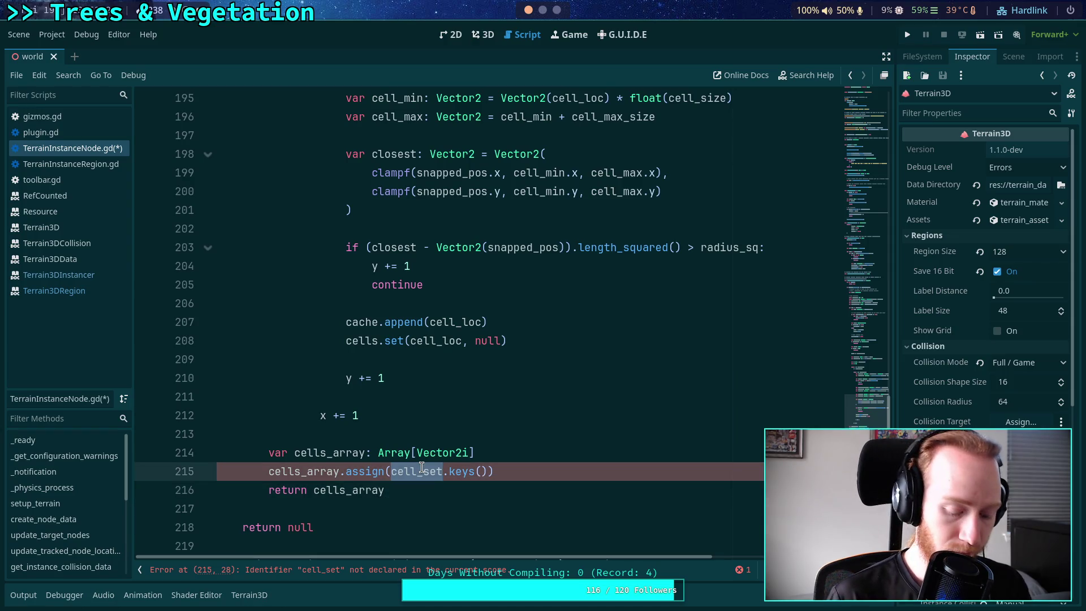
key(ctrl+c)
double_click(354, 341)
key(ctrl+v)
drag(399, 341, 430, 341)
Rewrite line 208 as cell_set[cell_loc] = null
text([)
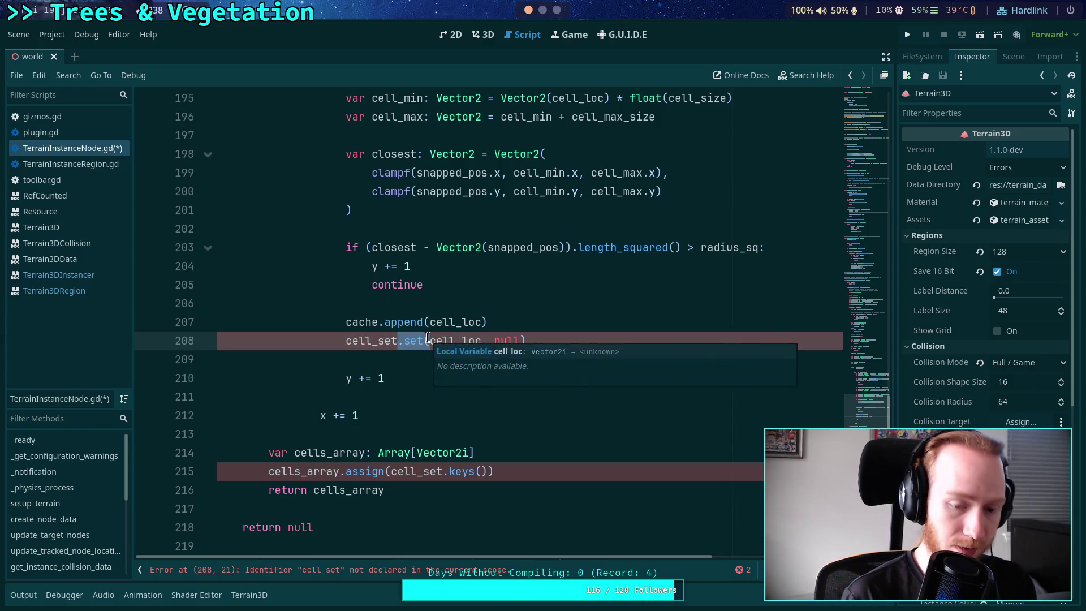
click(410, 341)
text(])
key(Delete)
text(=)
key(End)
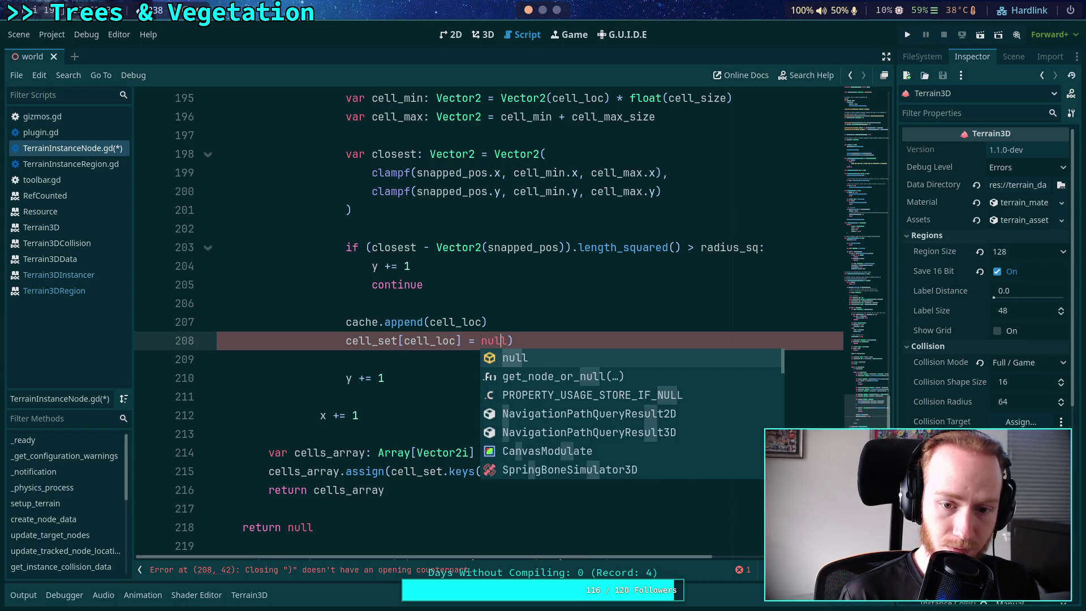
key(BackSpace)
click(382, 348)
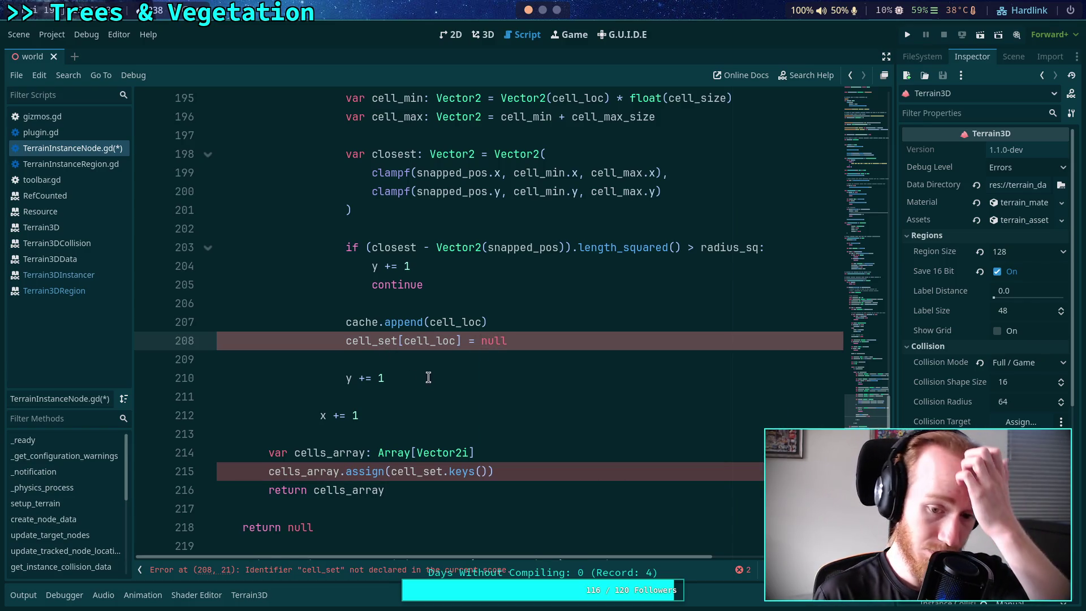
Rewrite line 150's cells.set call as cell_set[cell] = null
double_click(379, 340)
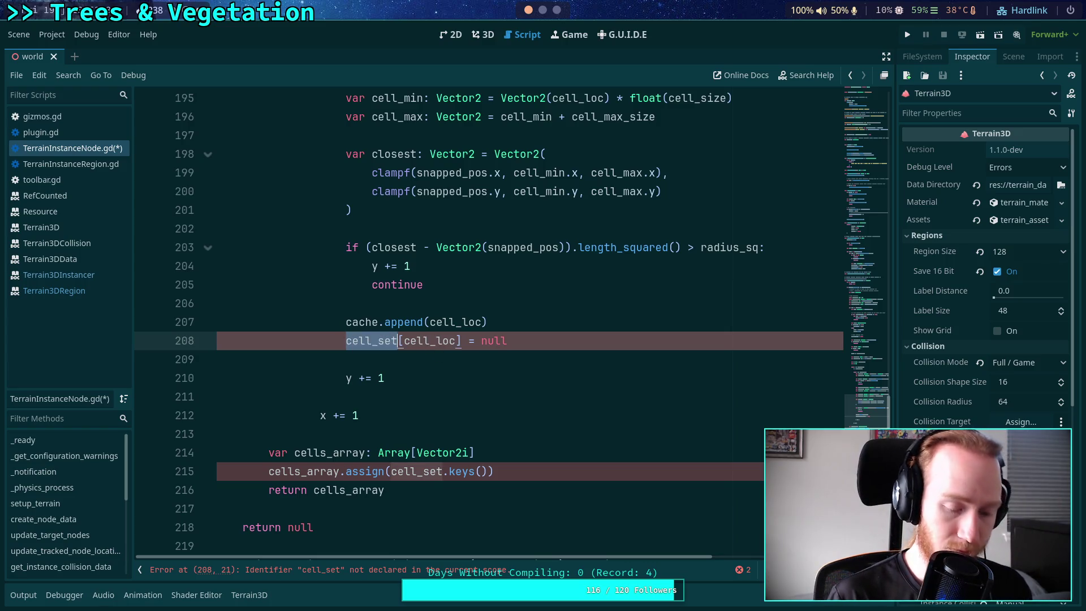
scroll(456, 362, up, 8)
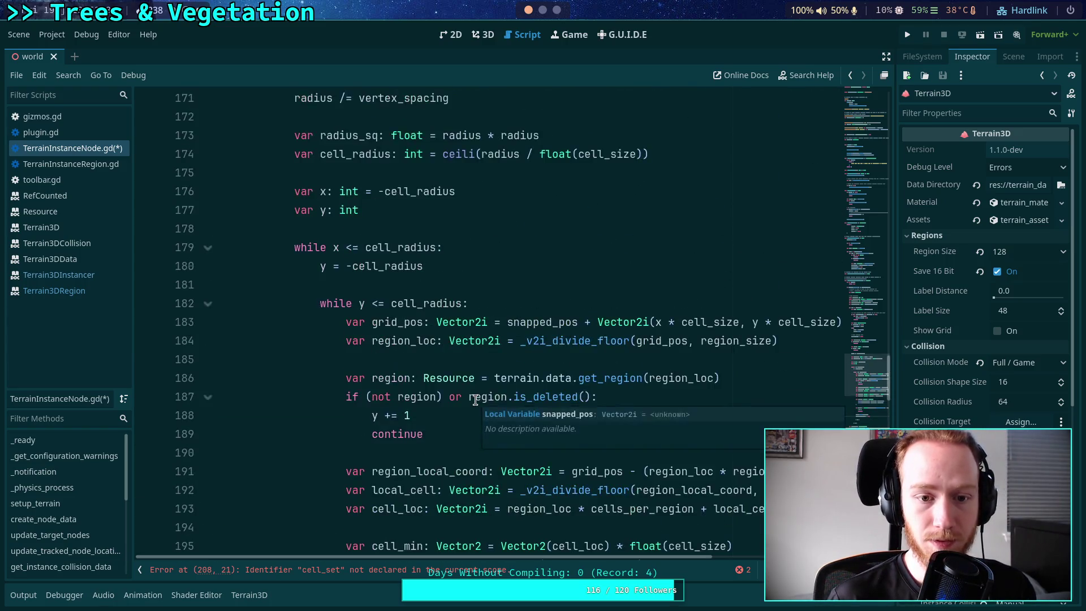
scroll(475, 400, up, 11)
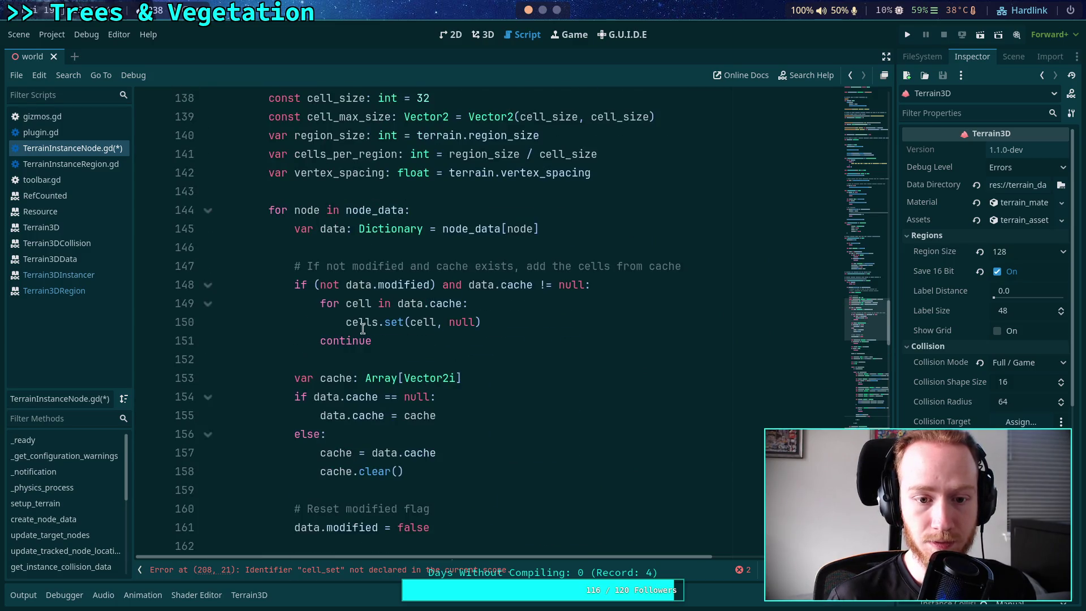
double_click(360, 322)
drag(346, 322, 408, 322)
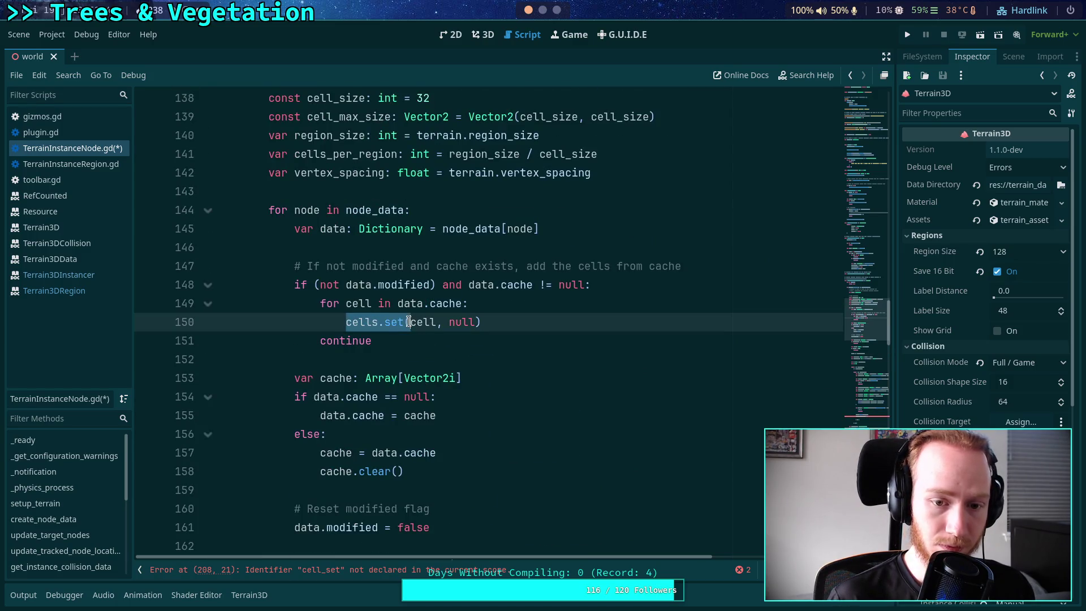
text(cell_set)
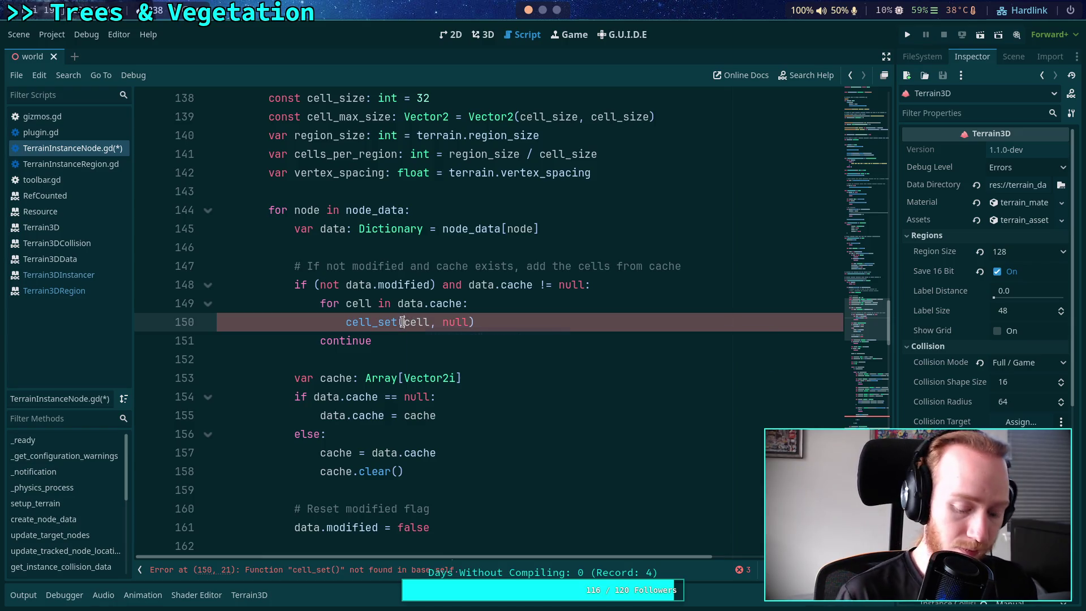
click(423, 322)
text(])
key(Delete)
key(Delete)
key(Delete)
text(= nu)
key(Right)
key(Right)
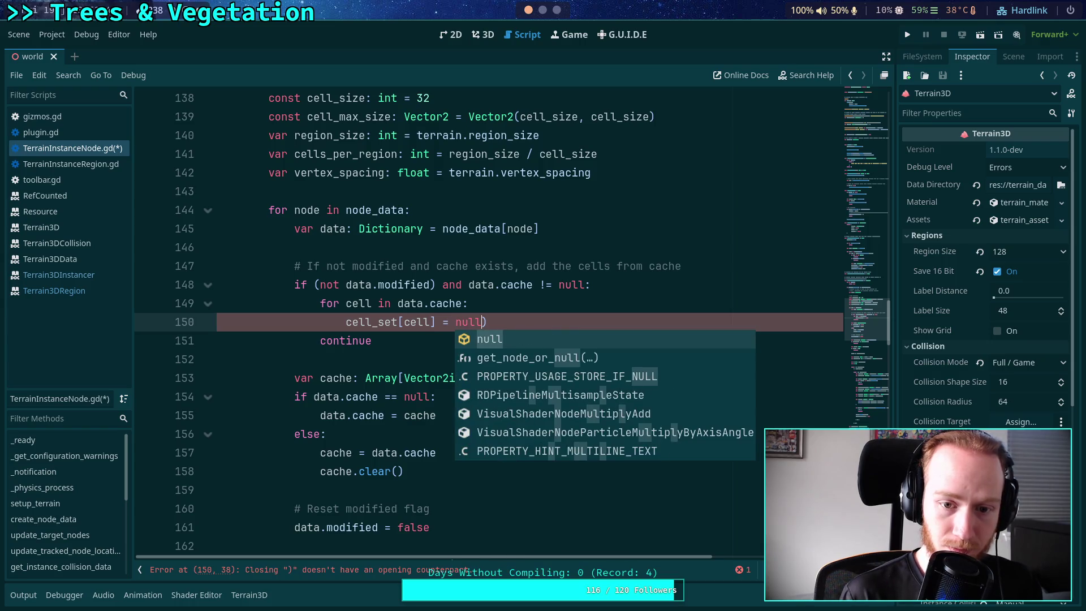
Rename the Dictionary declaration on line 135 from cells to cell_set and save
scroll(356, 293, up, 1)
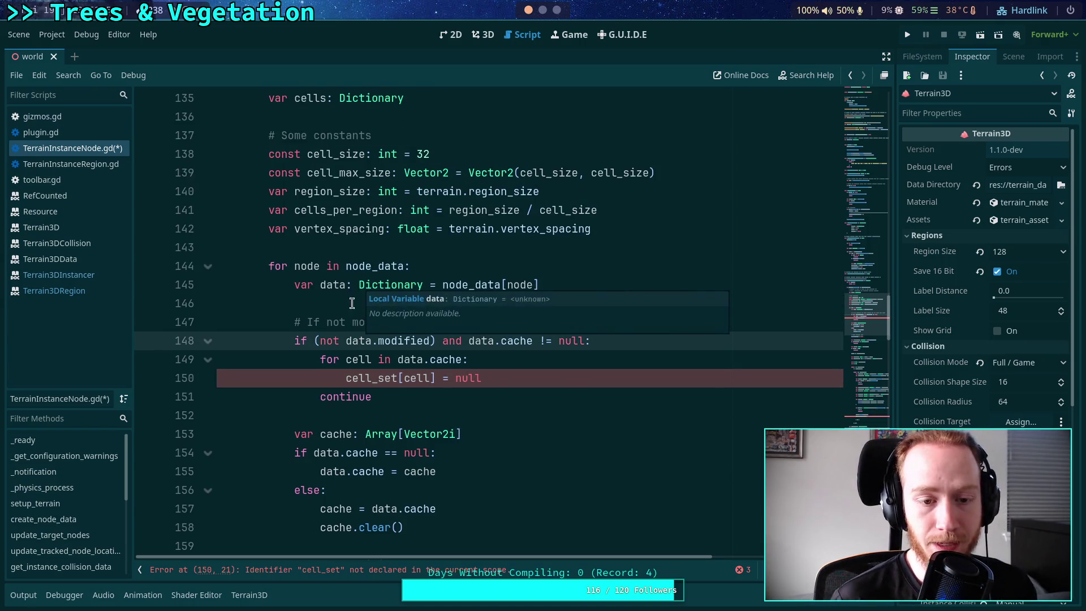
click(319, 300)
scroll(337, 170, up, 3)
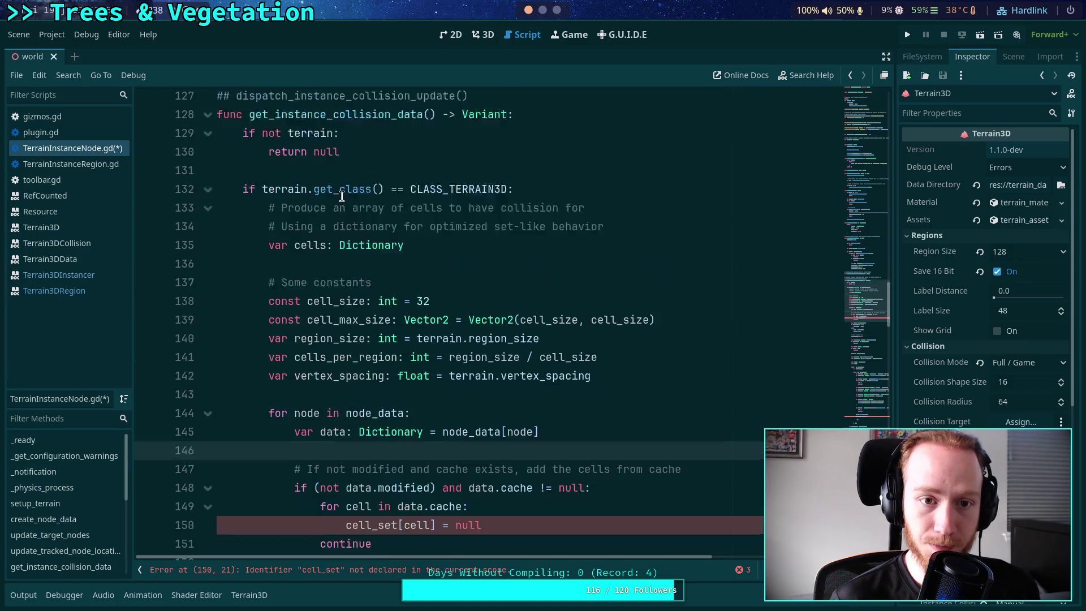
click(326, 267)
text(_s)
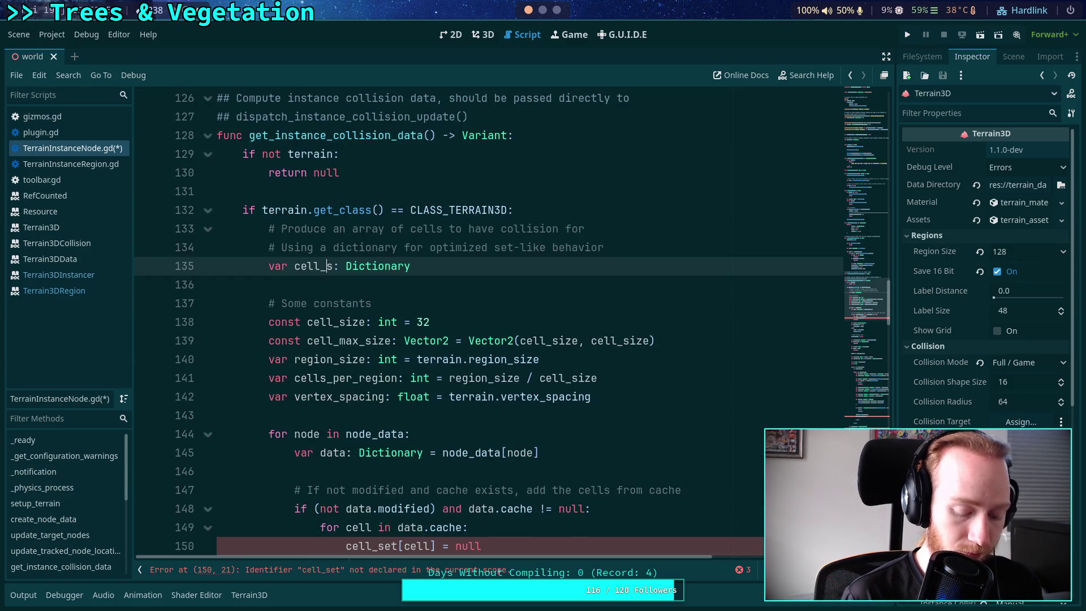
text(et)
key(ctrl+s)
click(296, 285)
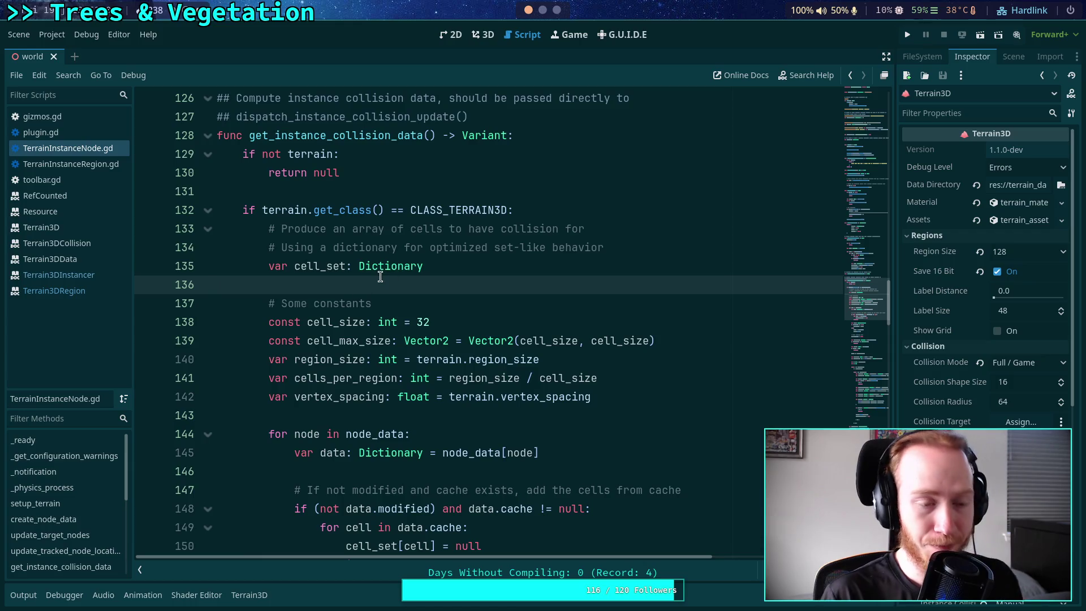
Open guide_set.gd from the guide addon folder in the project file browser
click(941, 58)
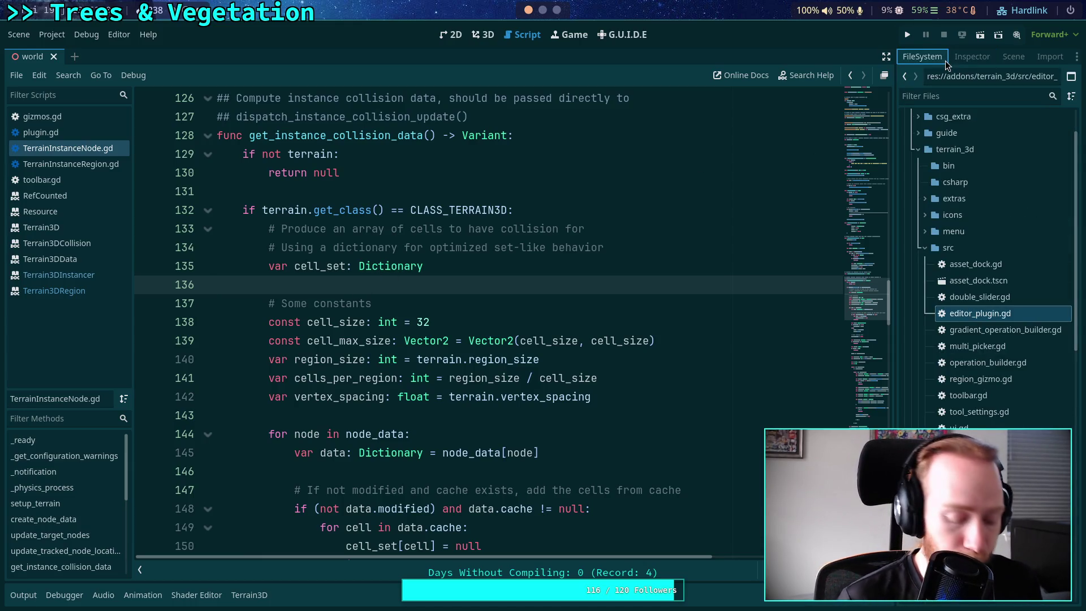
scroll(927, 220, up, 2)
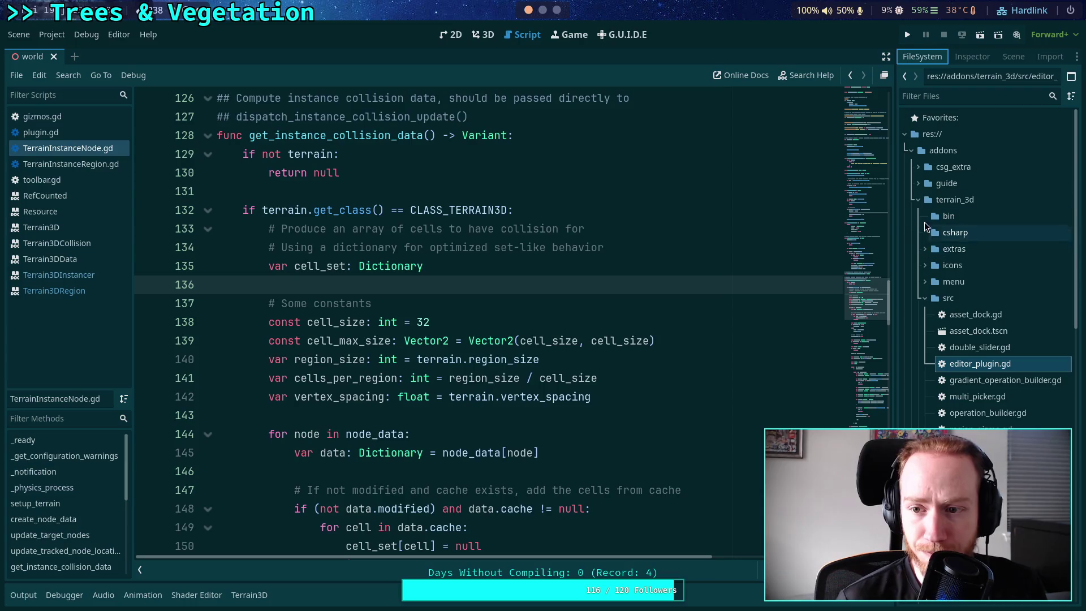
click(917, 183)
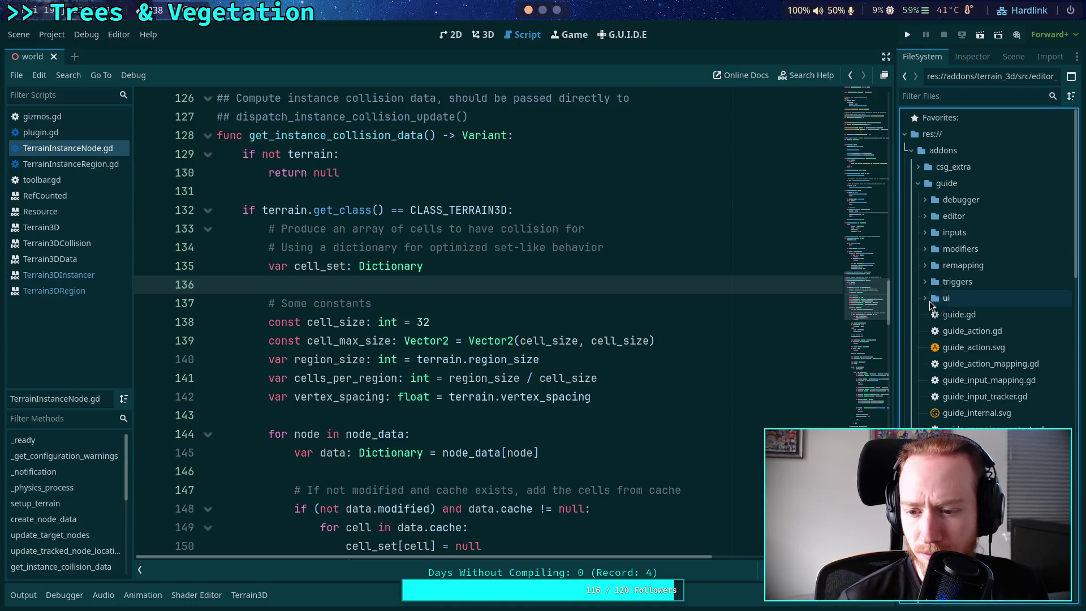
double_click(973, 462)
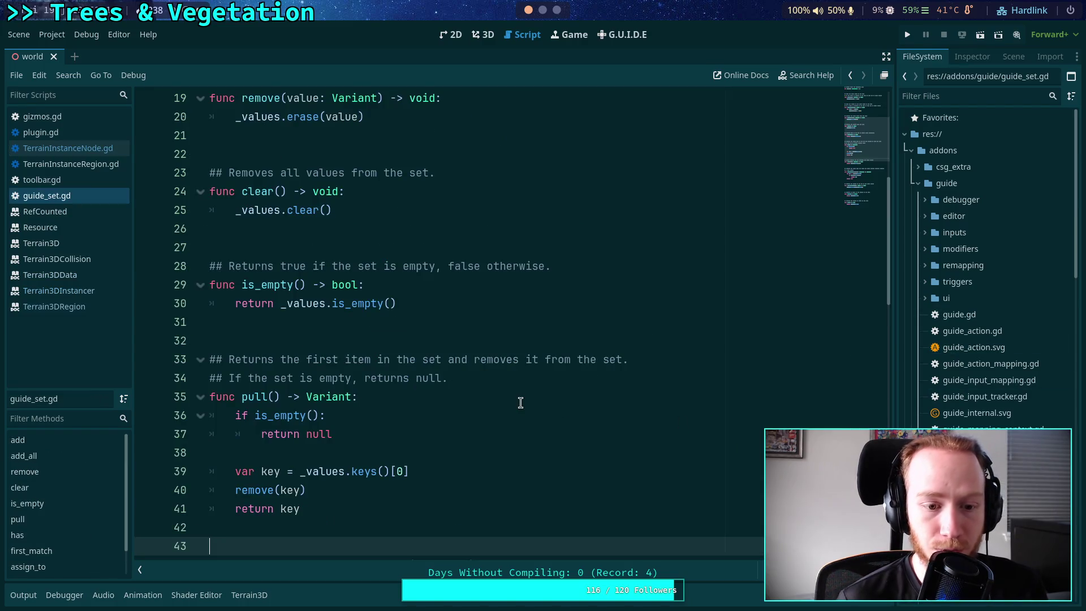
Look through guide_set.gd, highlighting every use of value and its add function
scroll(446, 379, up, 4)
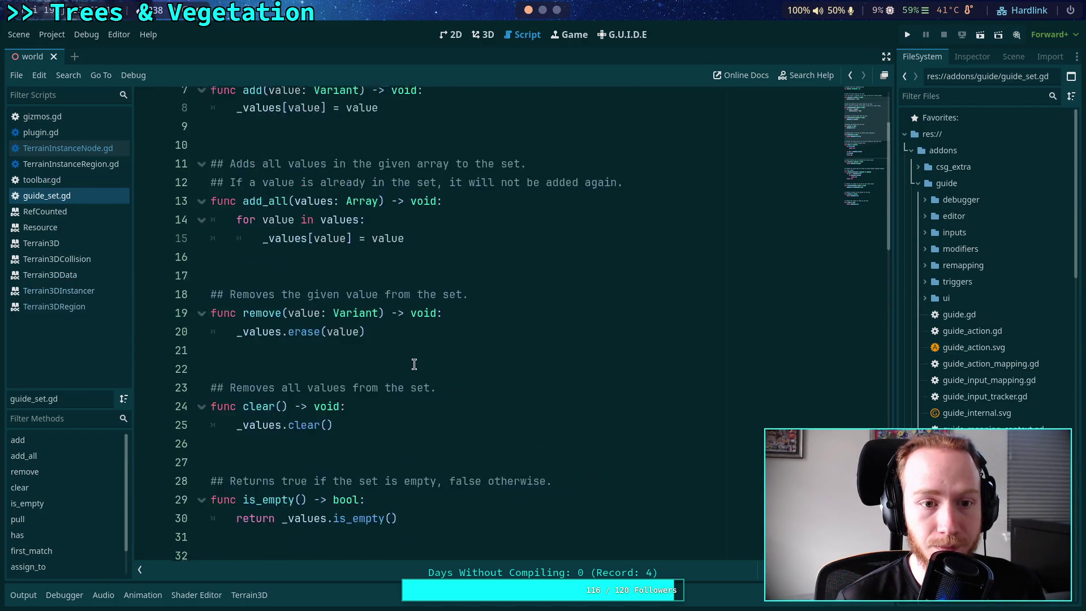
scroll(414, 363, up, 2)
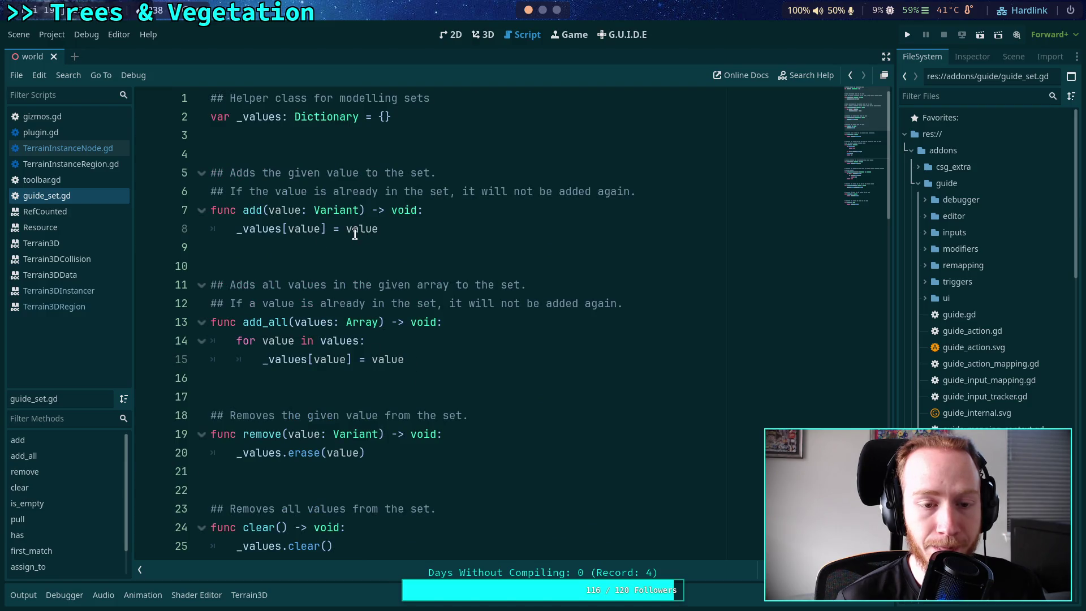
double_click(362, 229)
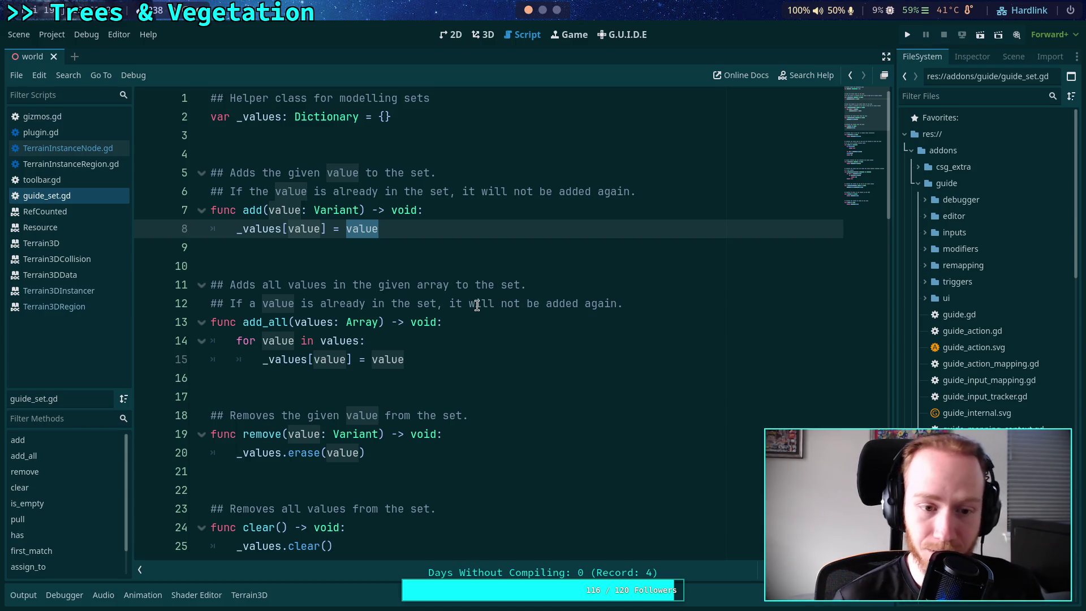
scroll(478, 304, down, 8)
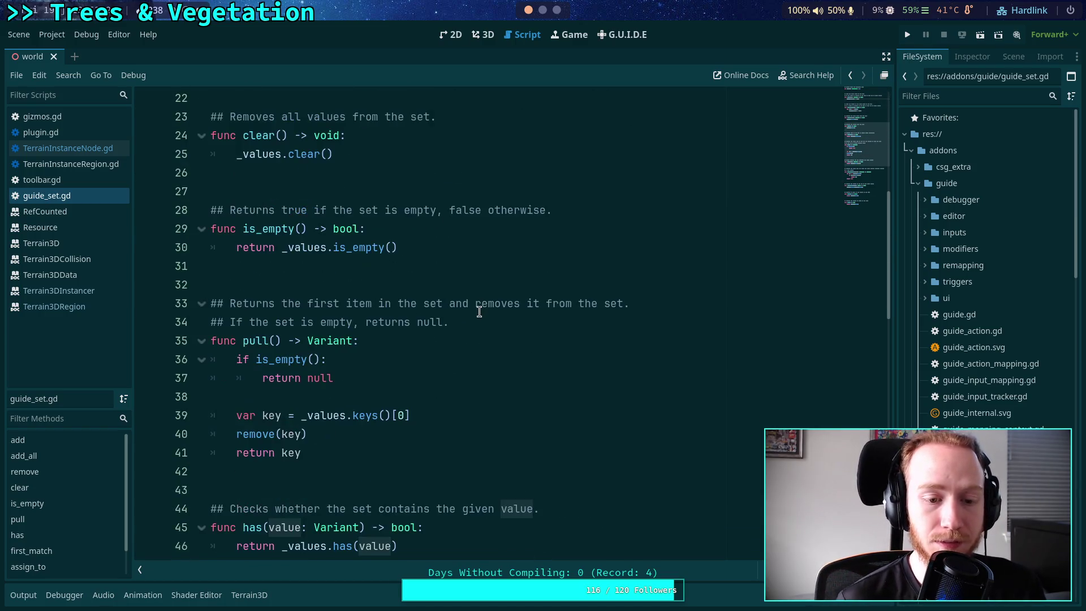
scroll(478, 304, down, 3)
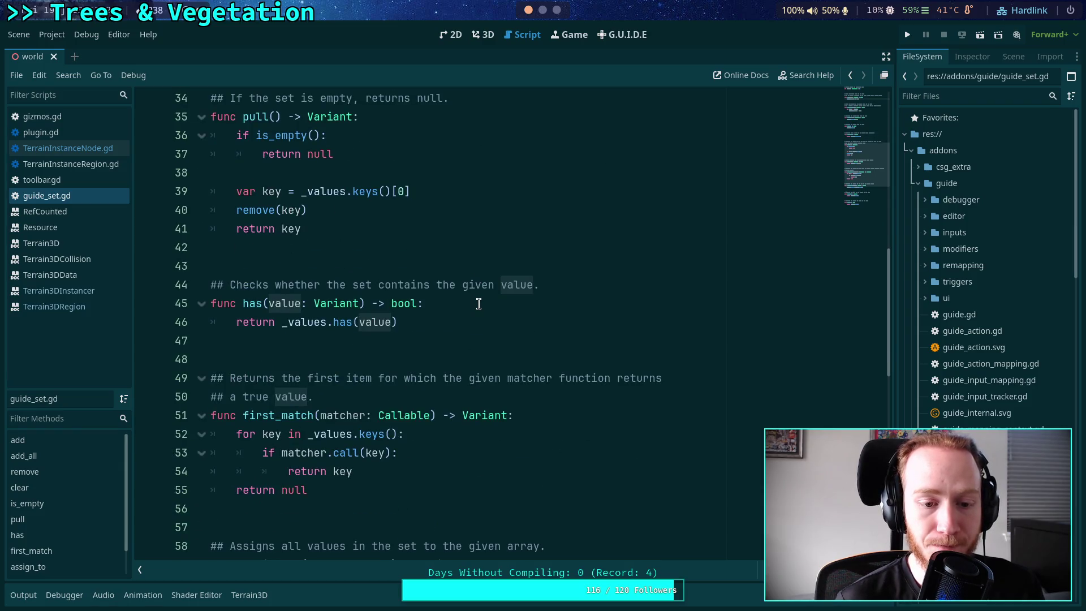
scroll(479, 304, up, 11)
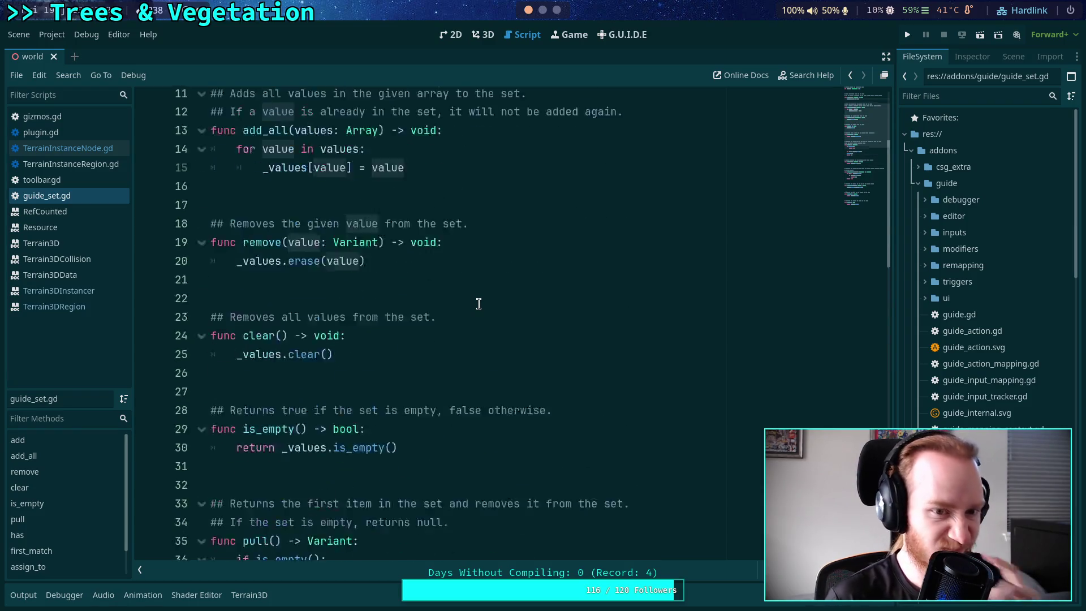
click(478, 303)
click(305, 251)
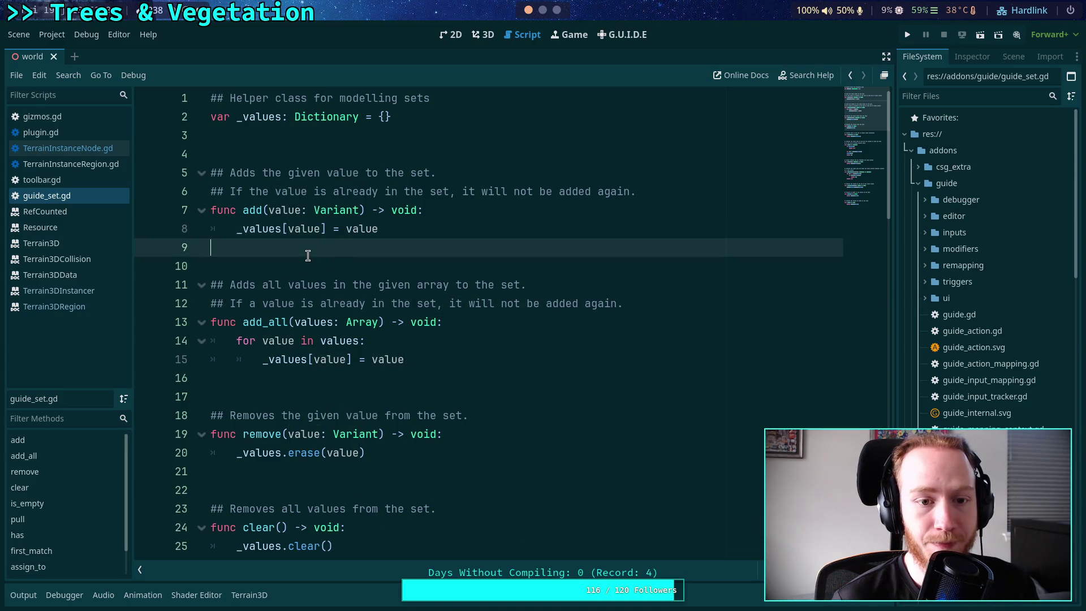
scroll(380, 268, down, 3)
scroll(381, 268, down, 14)
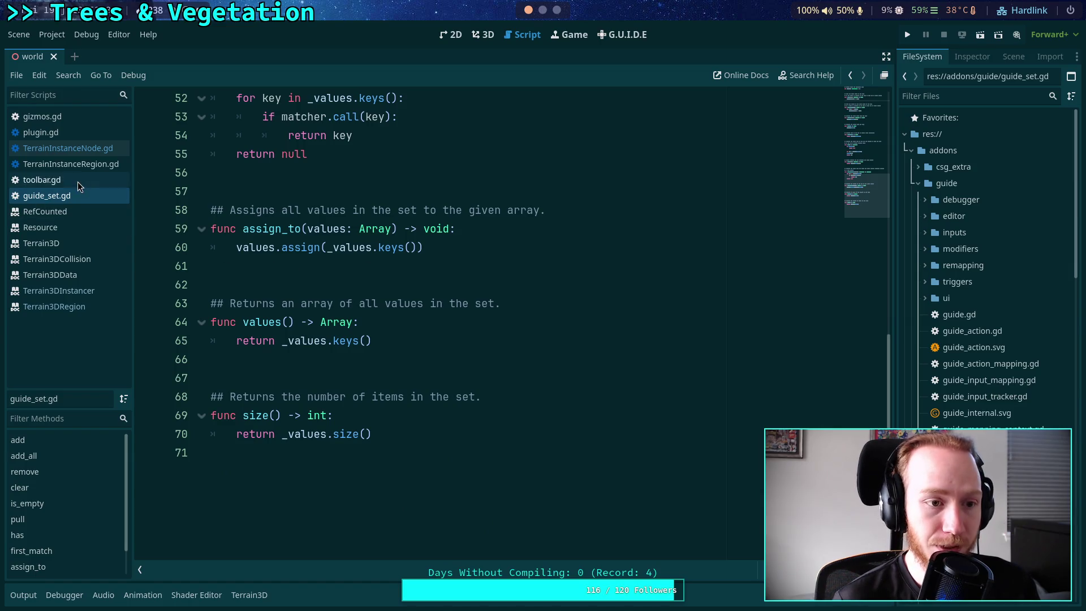
Close guide_set.gd and scroll TerrainInstanceNode.gd back to its collision data code
right_click(42, 195)
click(65, 233)
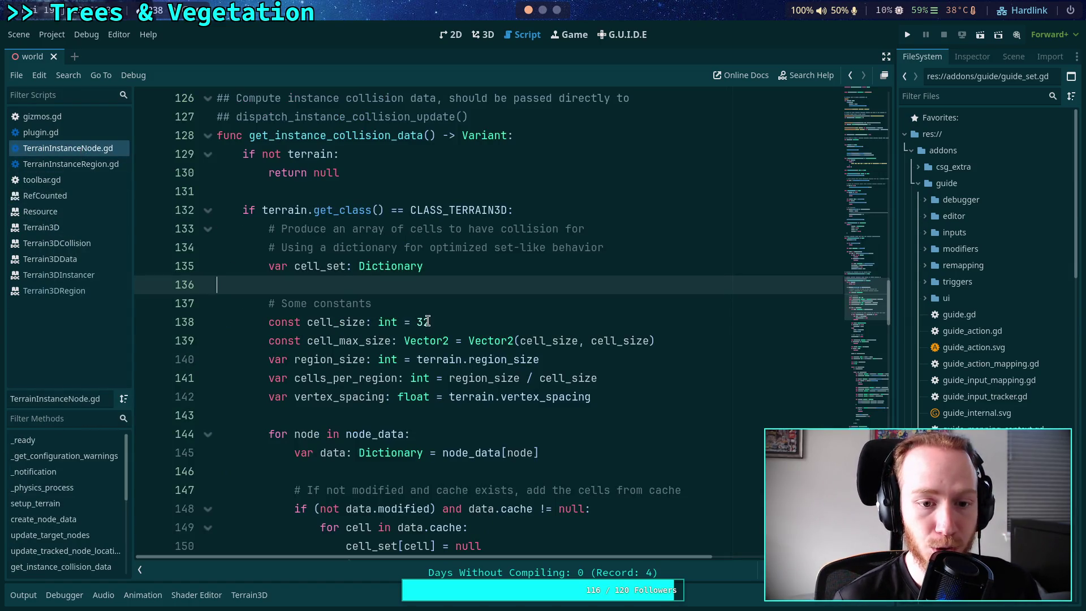
scroll(484, 317, down, 8)
scroll(484, 317, down, 1)
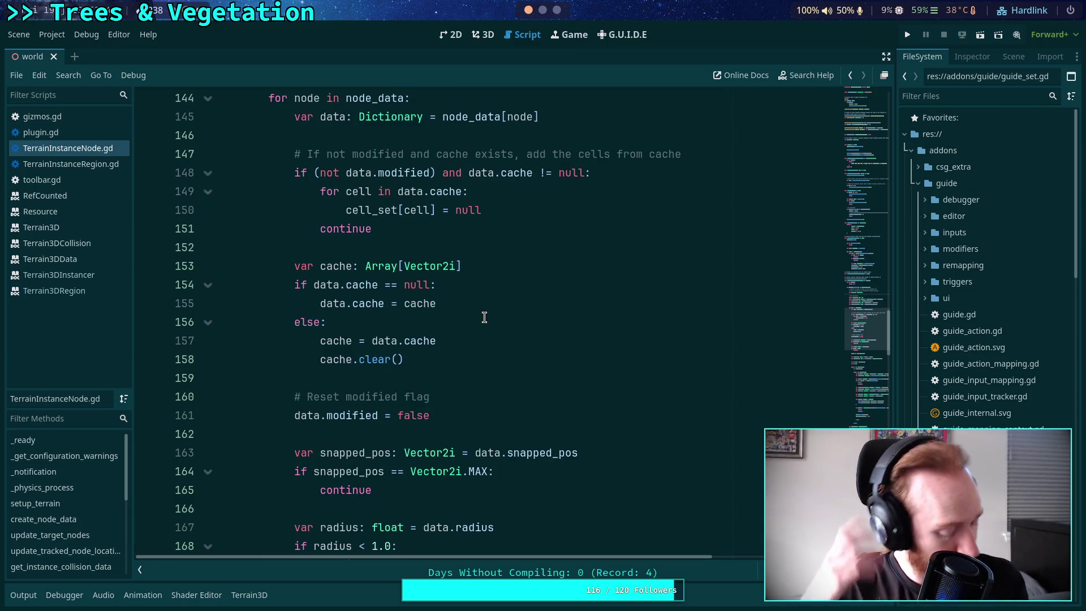
key(super+2)
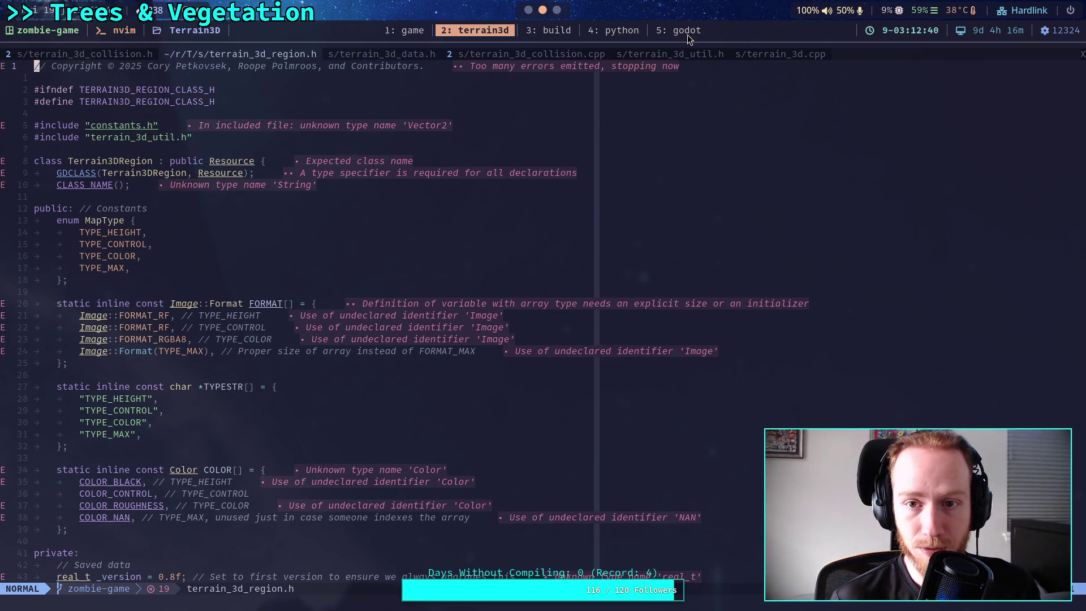
In the godot workspace, find and open core/variant/variant.h with the file finder
click(687, 35)
click(543, 305)
key(space)
key(f)
key(f)
text(variant)
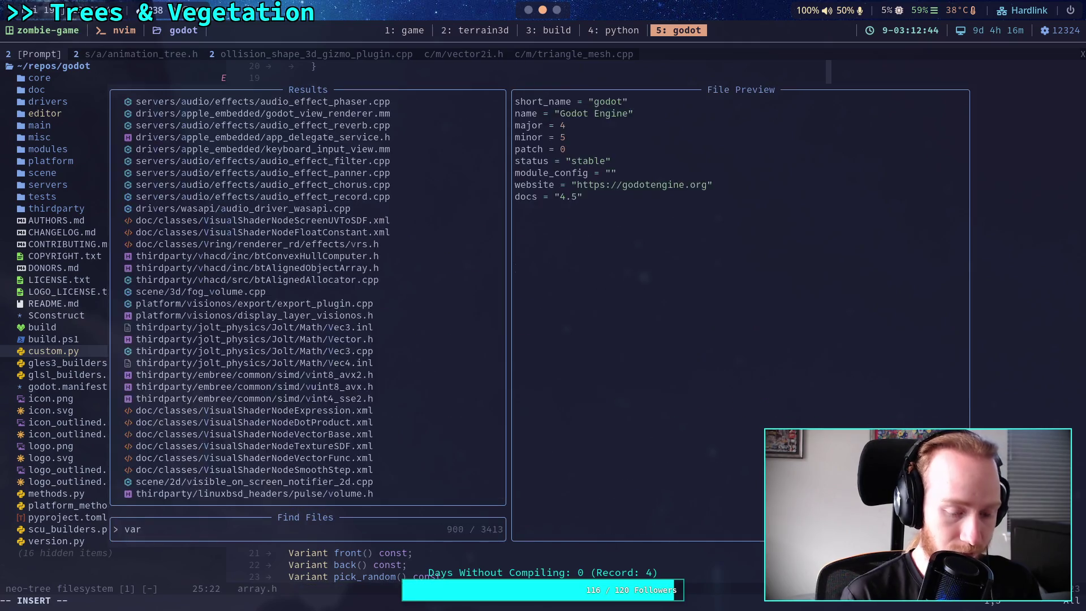
key(Up)
key(Up)
key(Up)
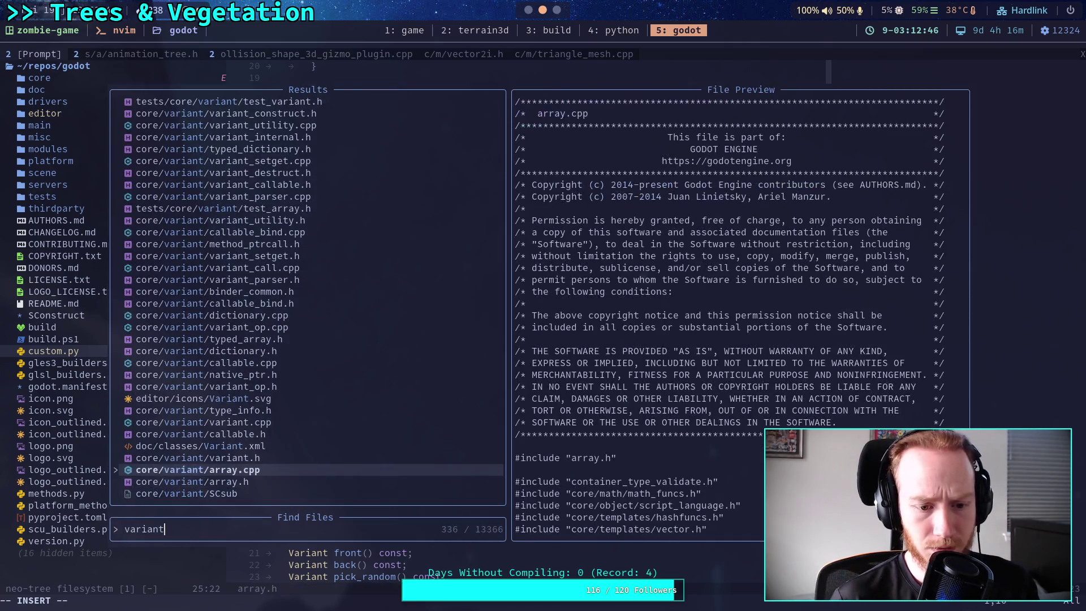
key(Return)
Scroll through variant.h to read the Variant class declarations
scroll(570, 375, down, 20)
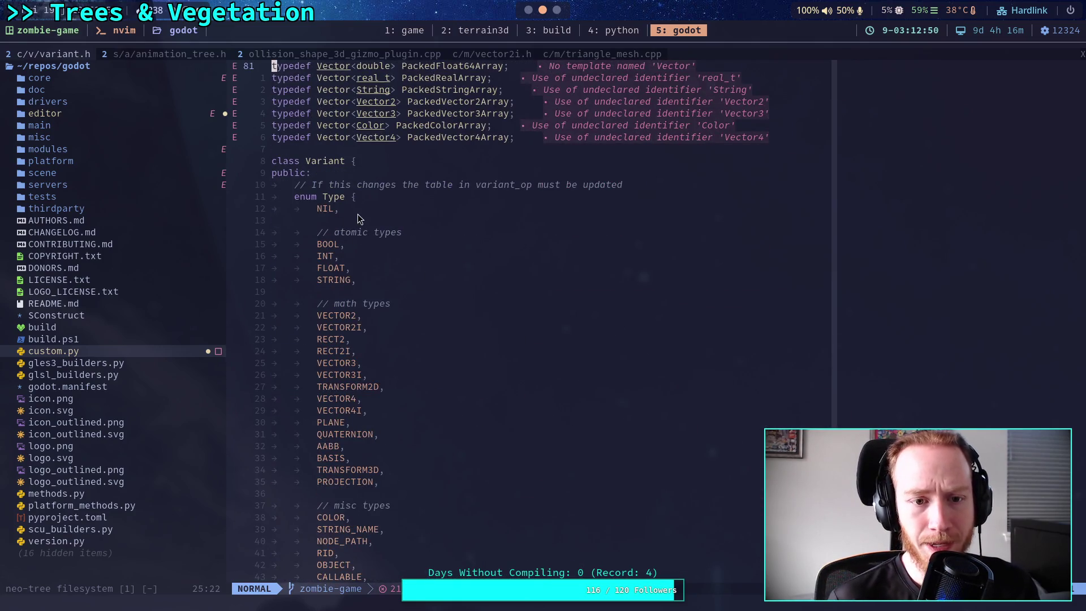
scroll(449, 229, down, 19)
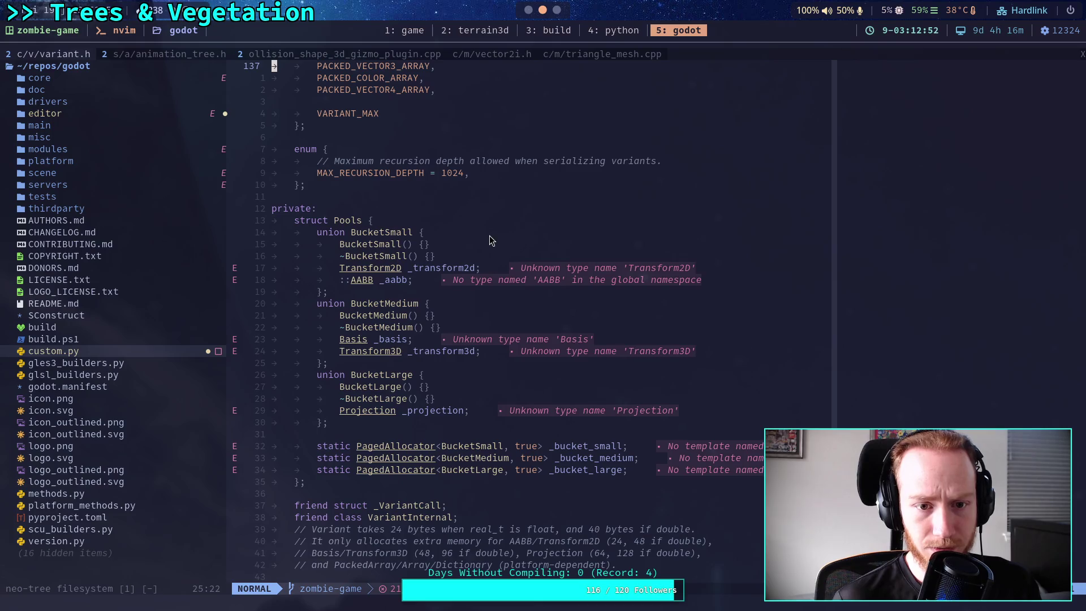
scroll(486, 237, down, 8)
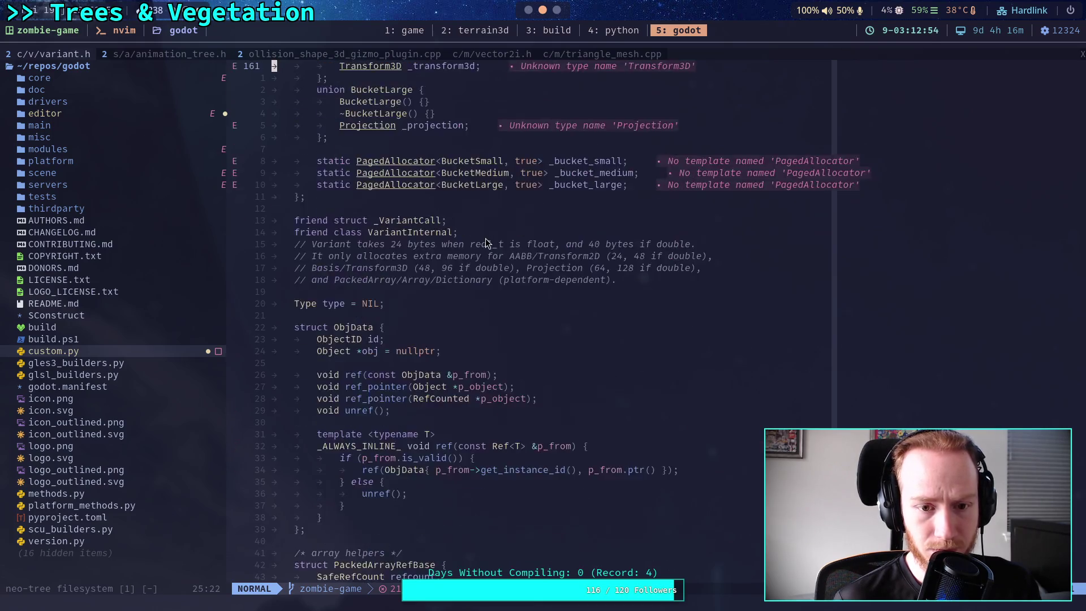
scroll(582, 244, down, 3)
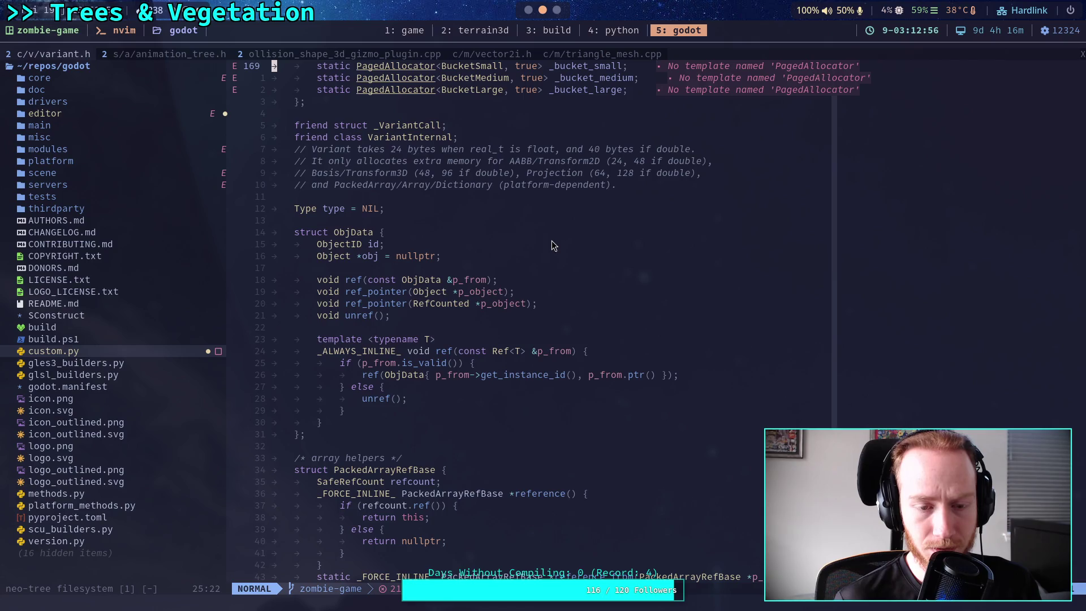
scroll(551, 241, down, 4)
scroll(552, 241, down, 12)
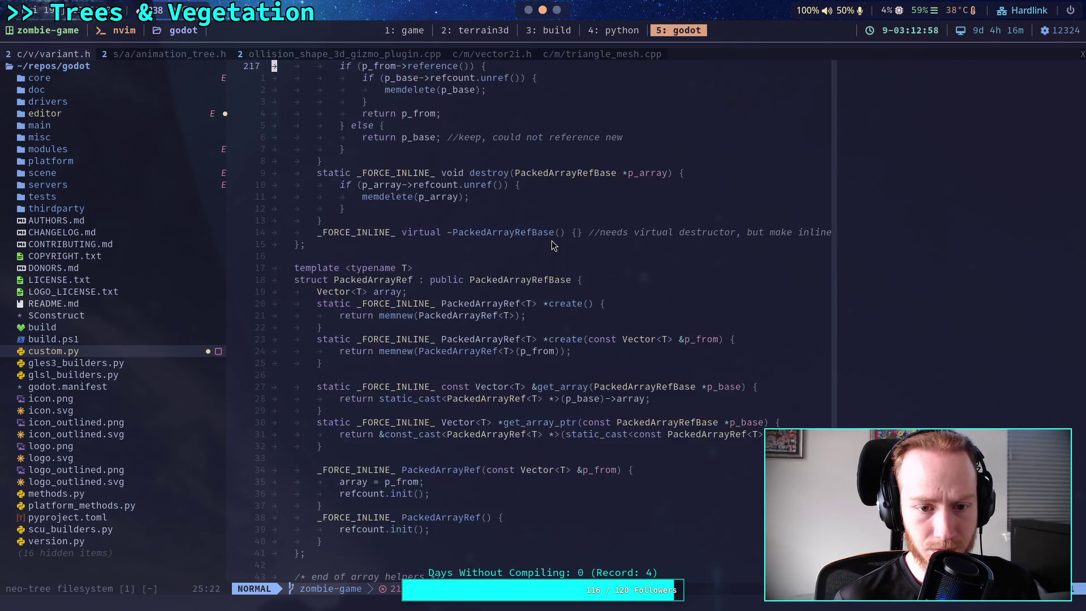
scroll(552, 239, down, 8)
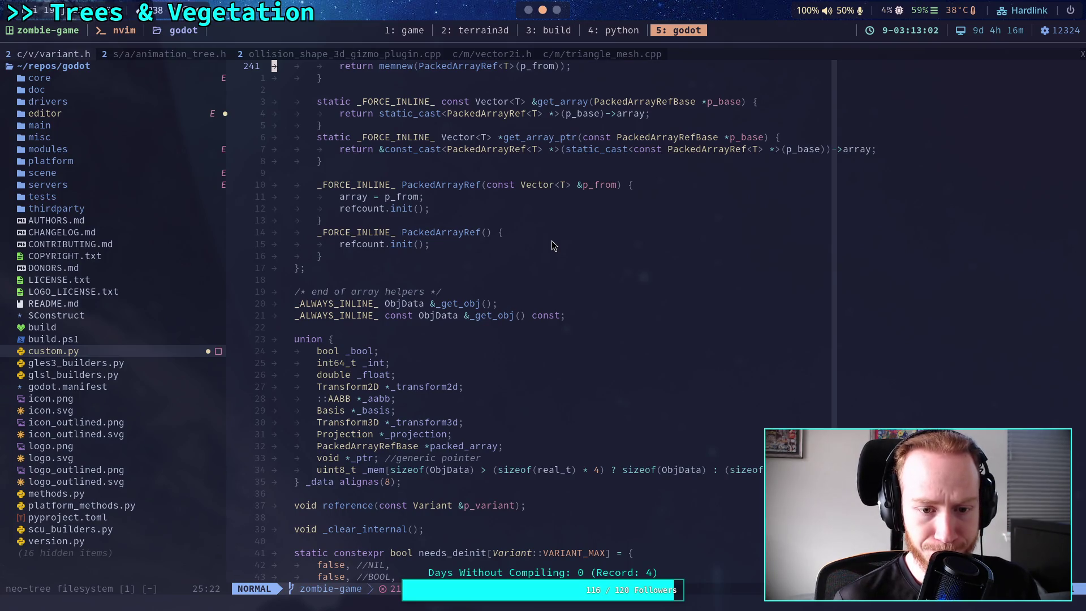
scroll(551, 240, down, 4)
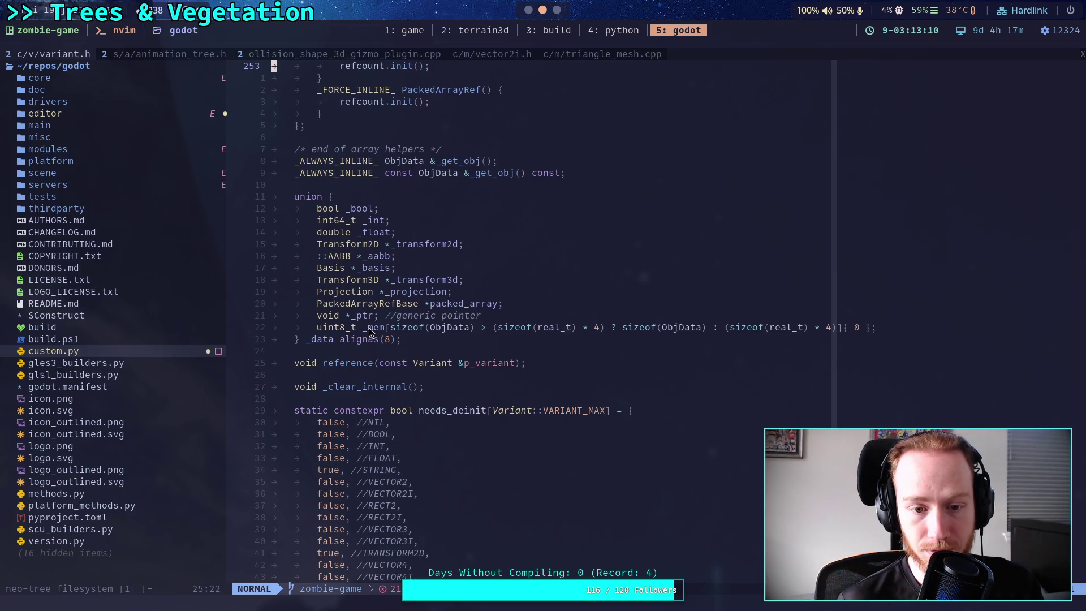
scroll(368, 327, down, 12)
scroll(368, 321, up, 5)
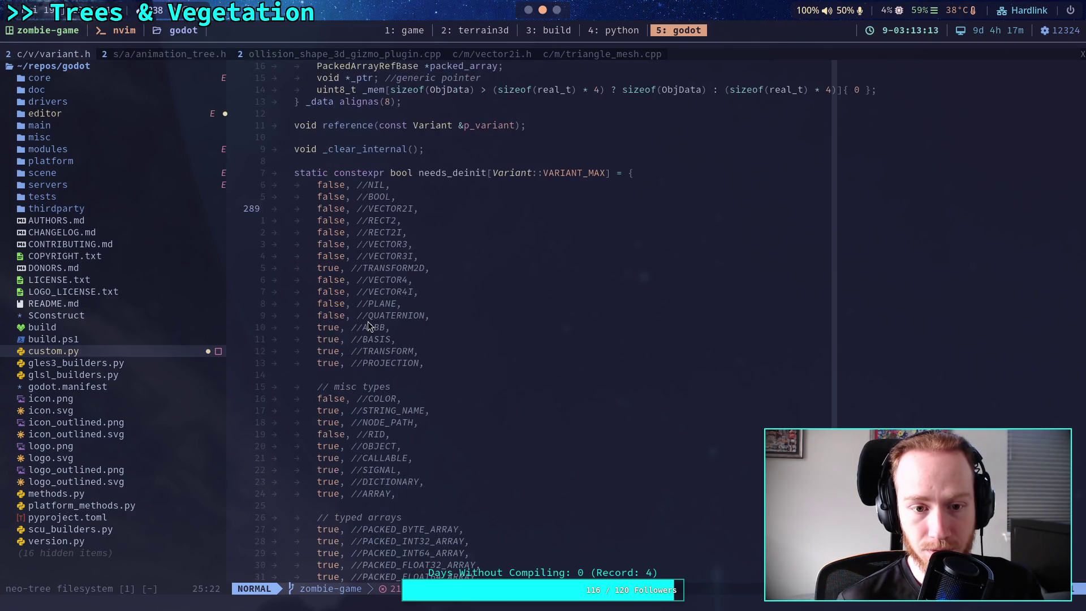
scroll(368, 321, down, 8)
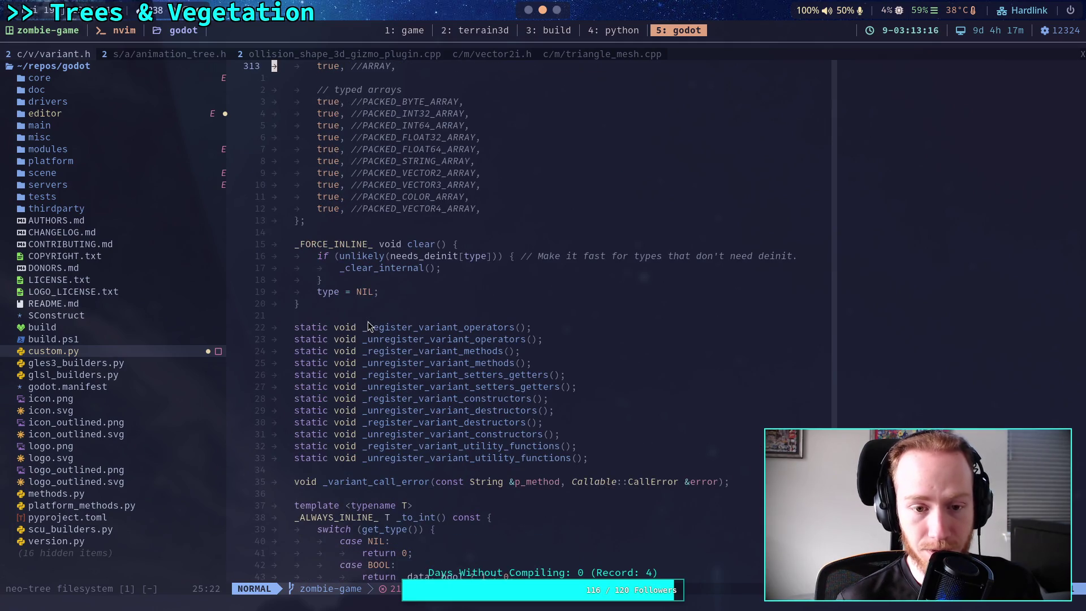
scroll(367, 321, down, 2)
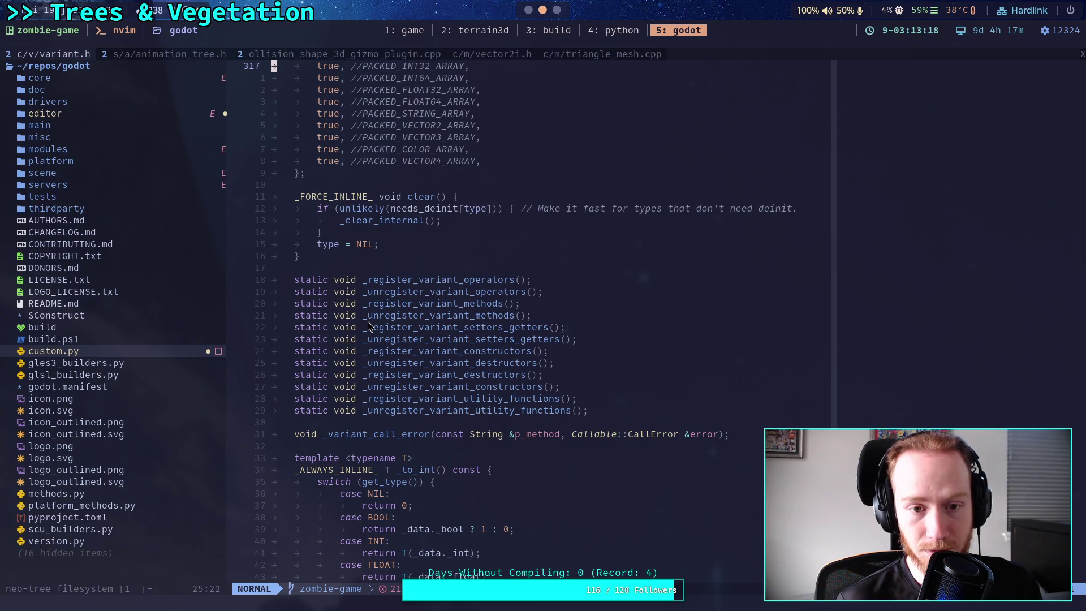
scroll(367, 323, down, 17)
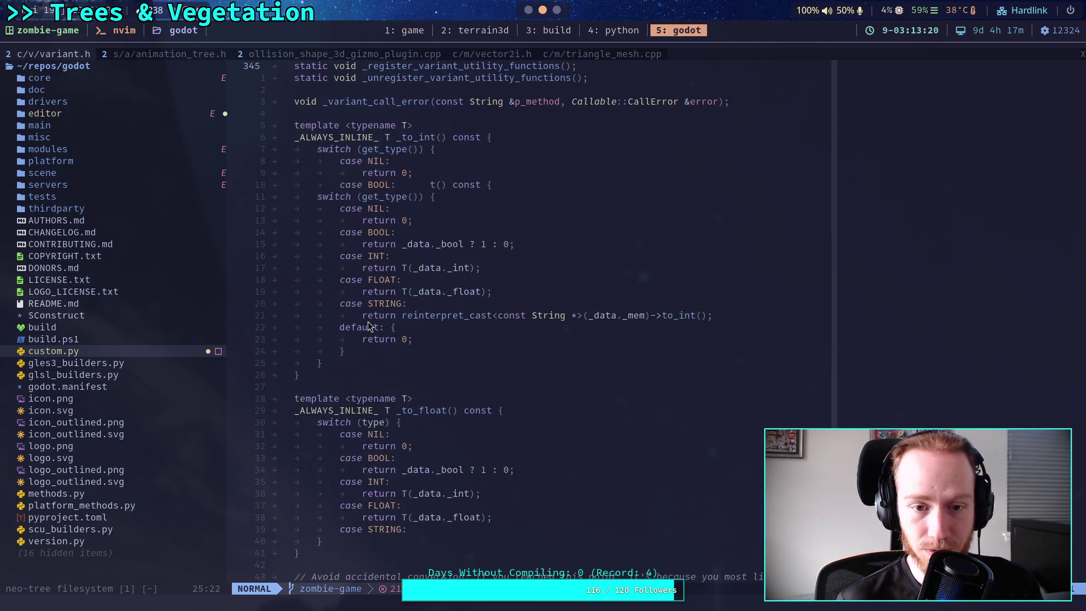
scroll(368, 327, down, 20)
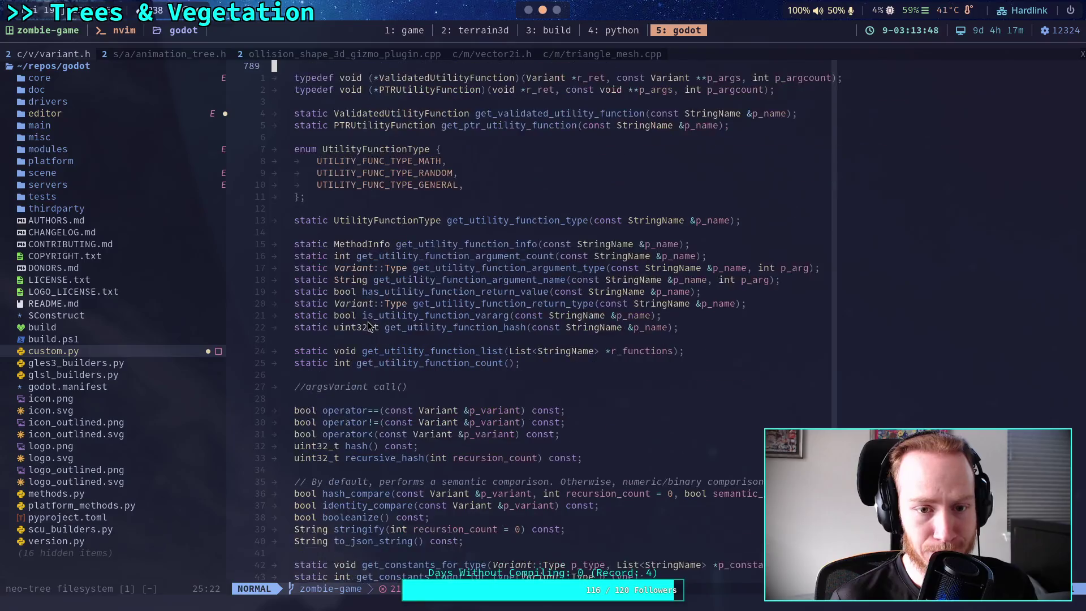
scroll(367, 326, down, 7)
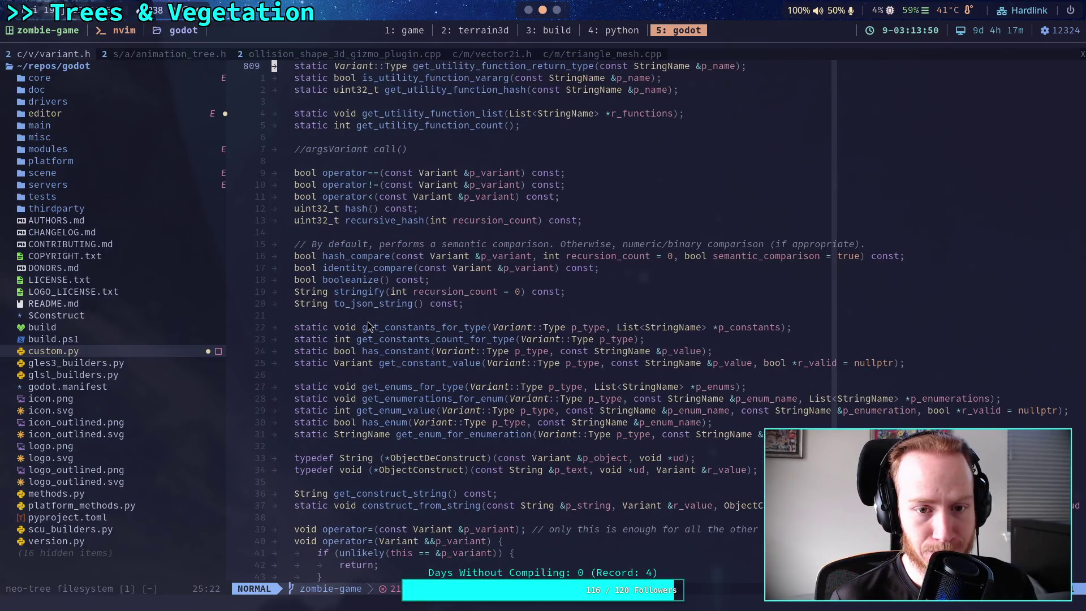
scroll(367, 327, down, 11)
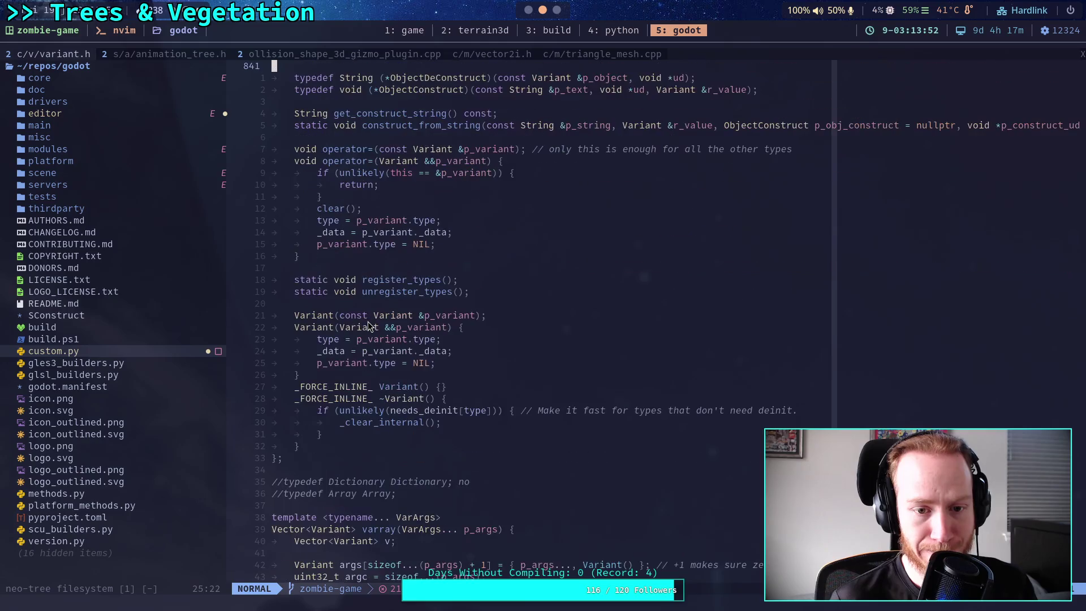
scroll(367, 327, down, 5)
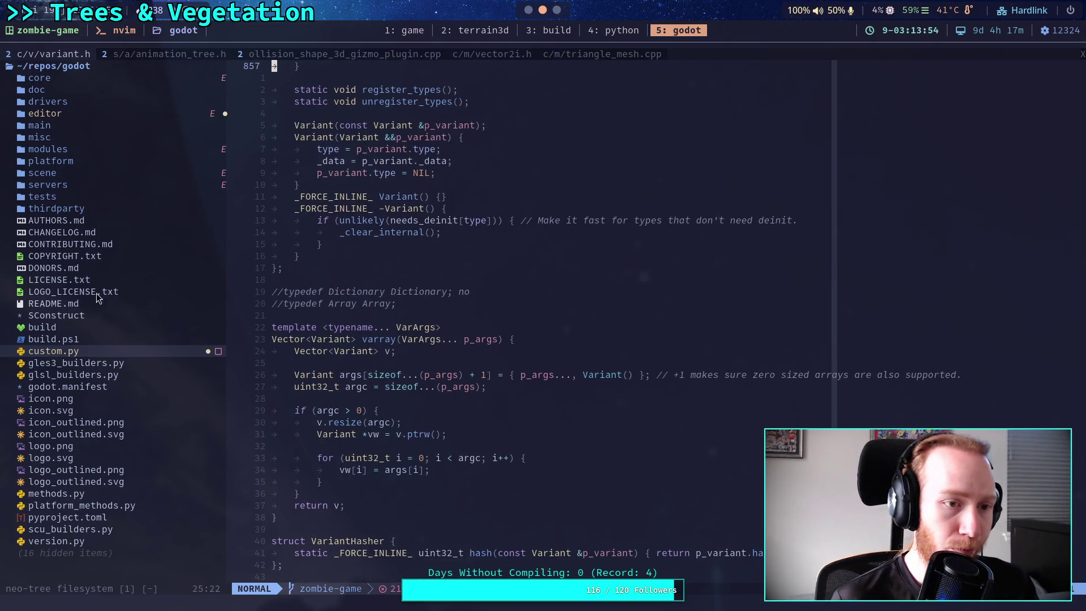
Start a new file-finder search for 'dictionary' in the Godot repo
click(490, 374)
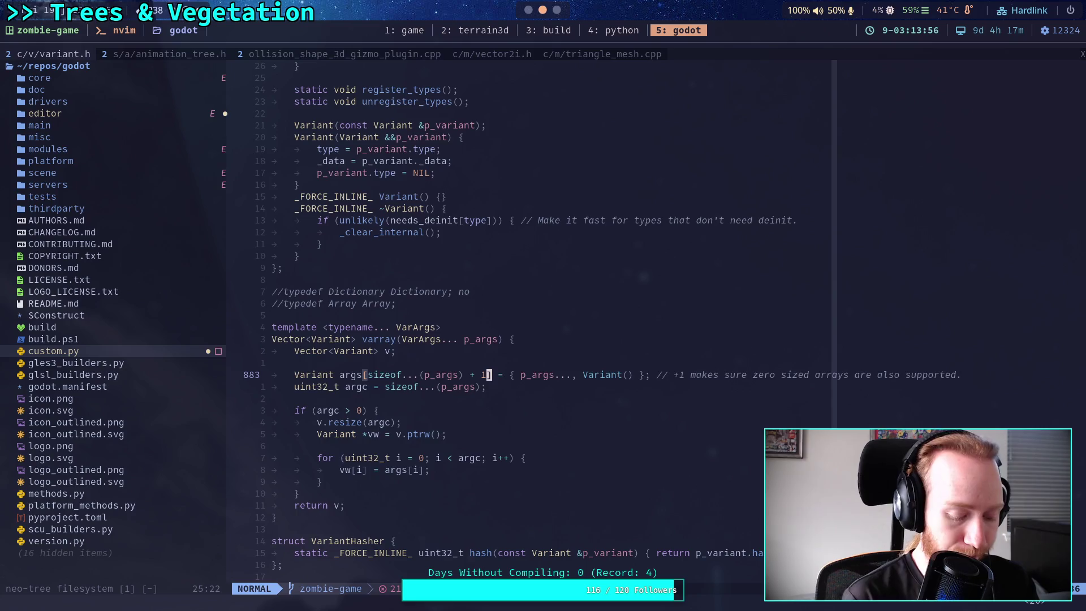
key(space)
key(f)
key(f)
text(dic)
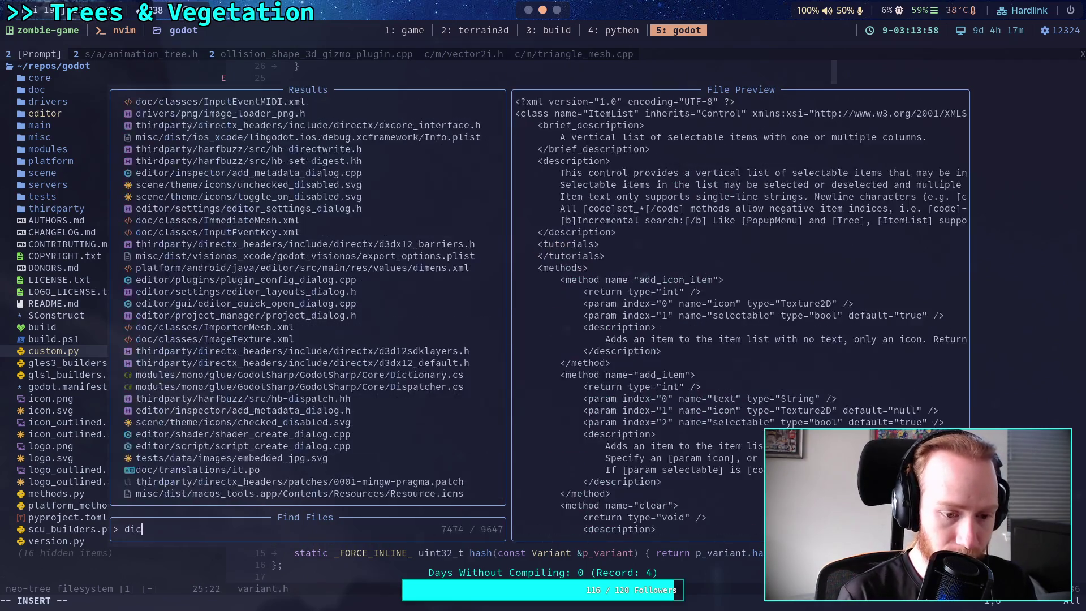
text(tionary)
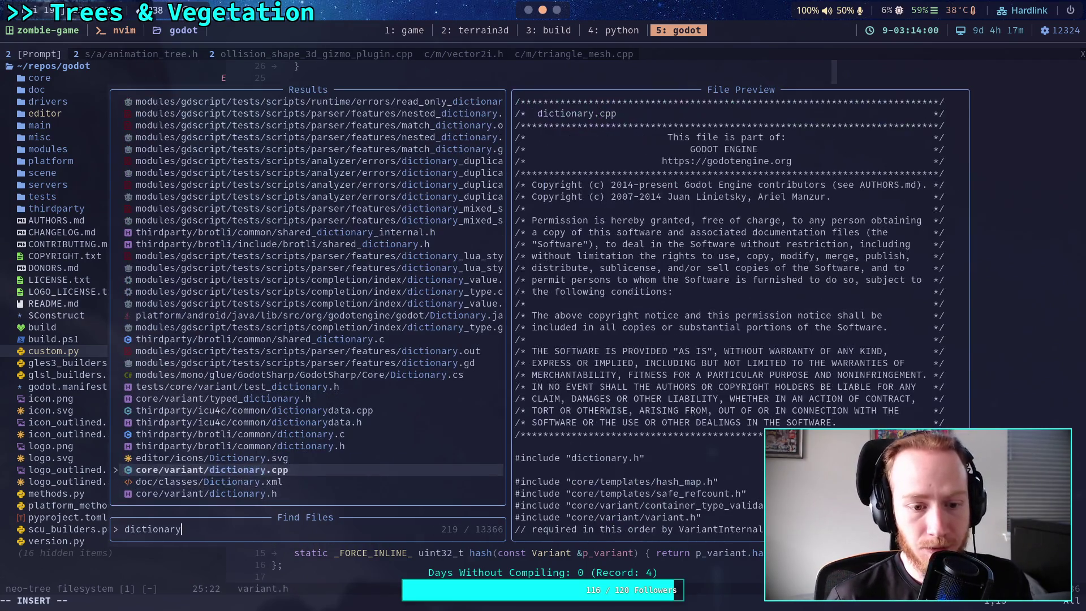
Open core/variant/dictionary.h in Neovim and skim through it
key(Down)
key(Down)
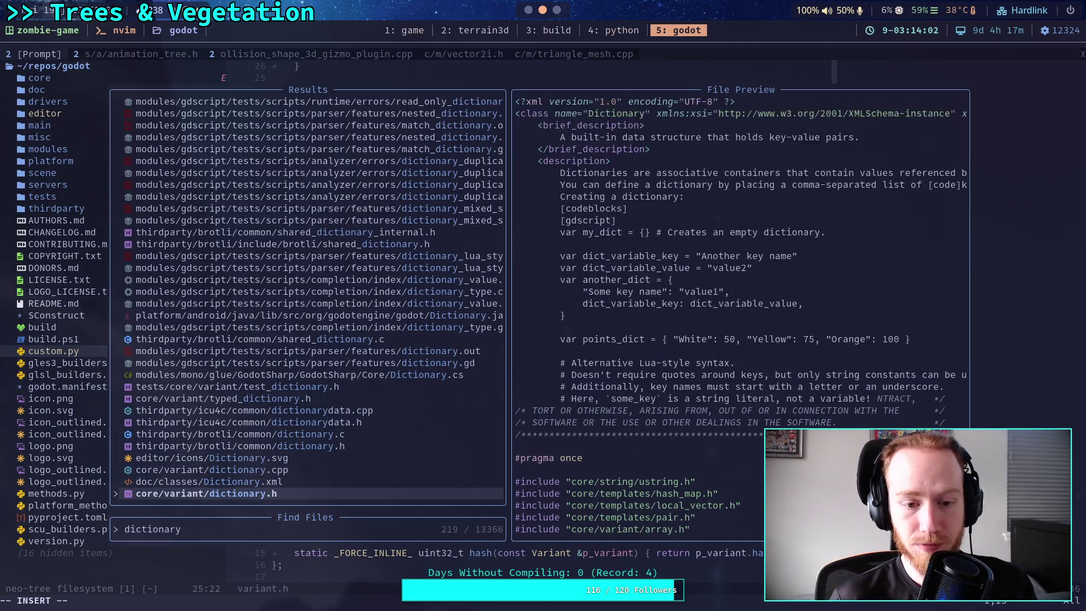
key(Up)
key(Up)
key(Down)
key(Down)
key(Return)
scroll(488, 379, down, 16)
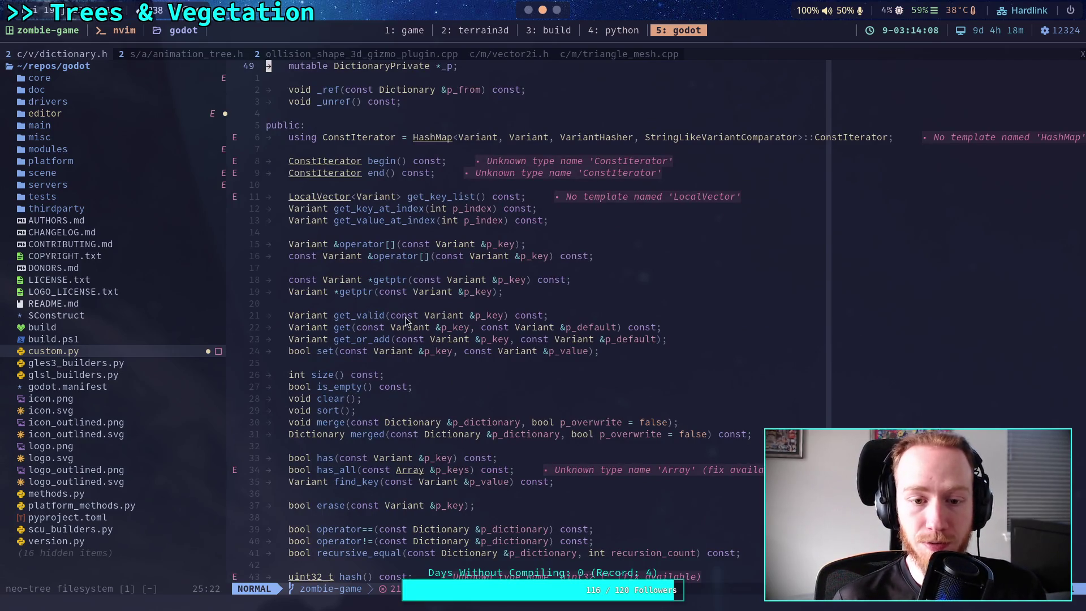
scroll(408, 338, down, 3)
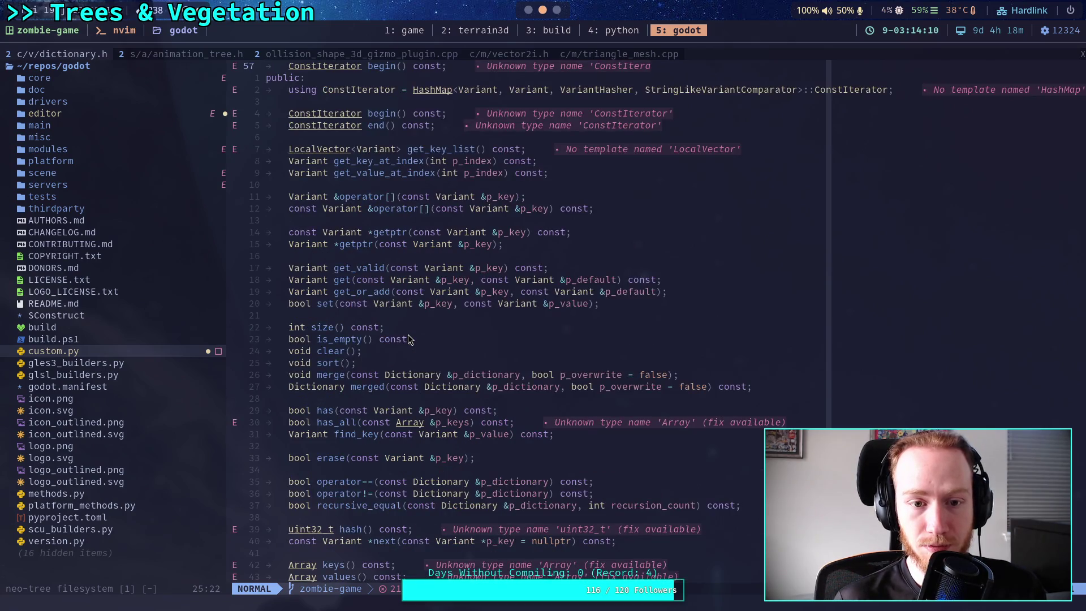
scroll(458, 333, down, 20)
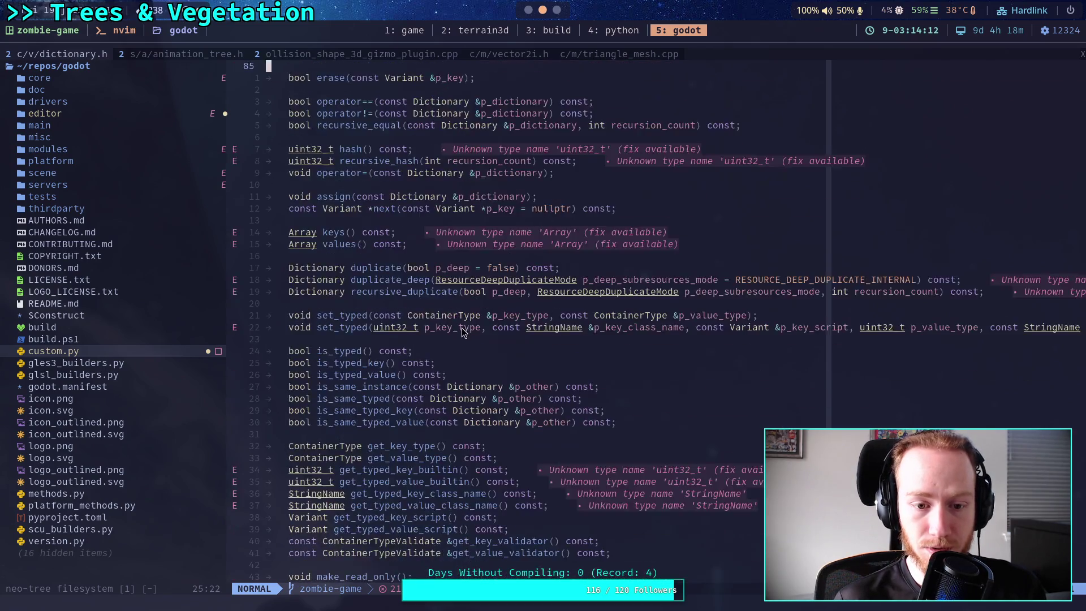
scroll(457, 332, up, 3)
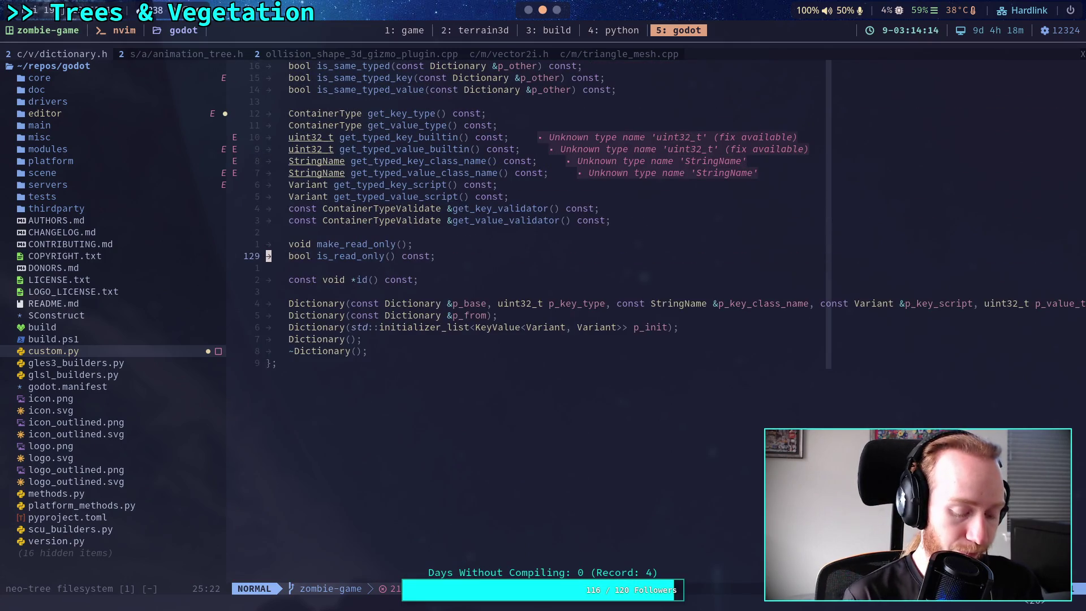
Find and open dictionary.cpp with Telescope Find Files
key(space)
key(f)
key(f)
text(dictionary)
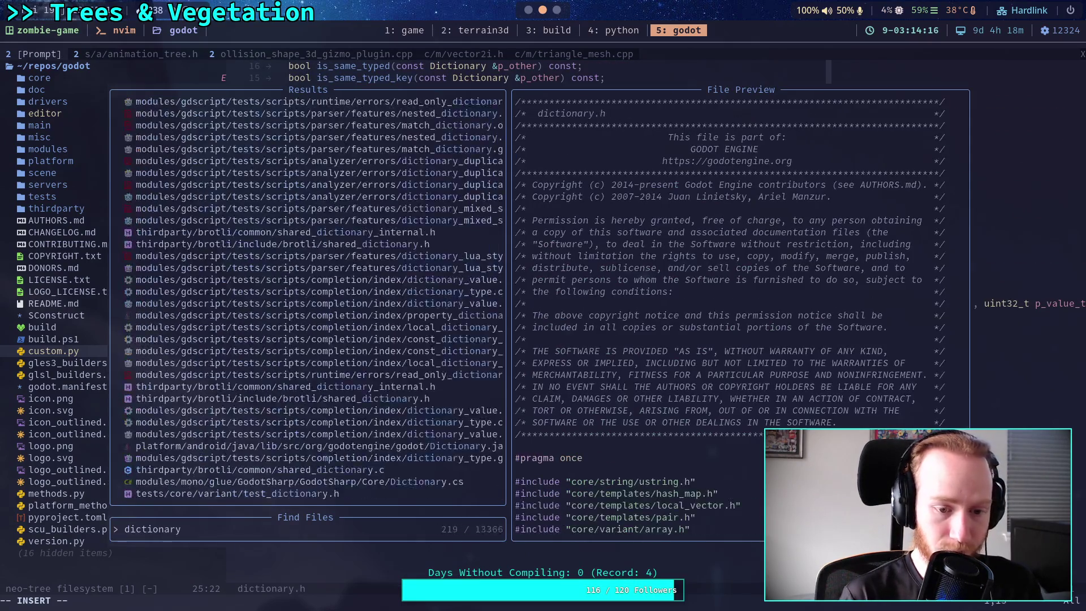
key(Down)
key(Up)
key(Return)
Read operator[], getptr and Dictionary::set in dictionary.cpp, then return to Godot
scroll(500, 326, down, 10)
scroll(499, 328, down, 7)
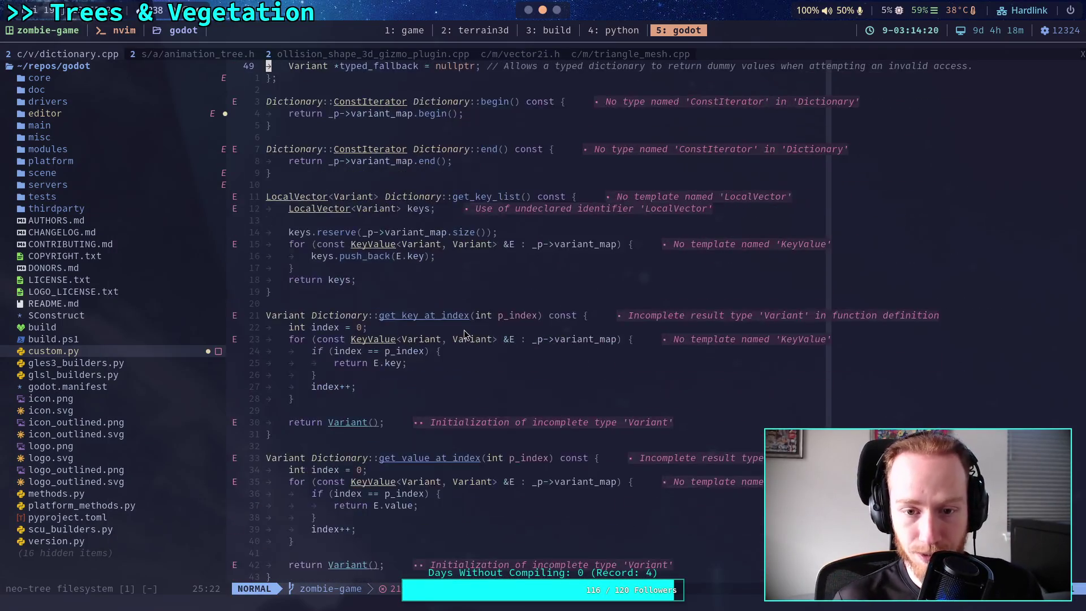
scroll(444, 342, down, 12)
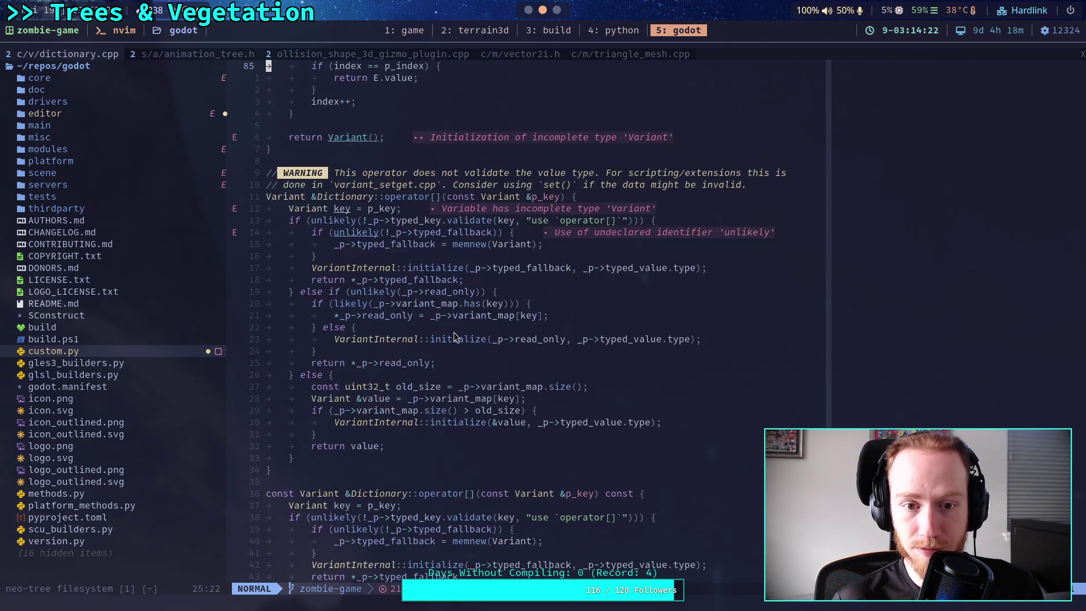
scroll(454, 336, down, 8)
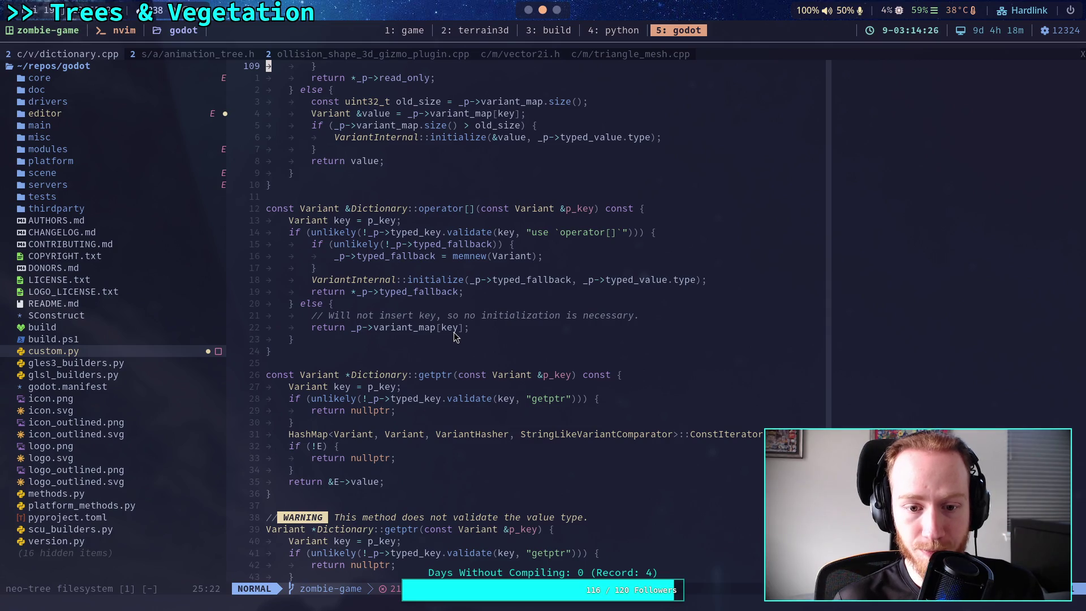
scroll(456, 337, down, 5)
scroll(456, 283, up, 4)
click(456, 198)
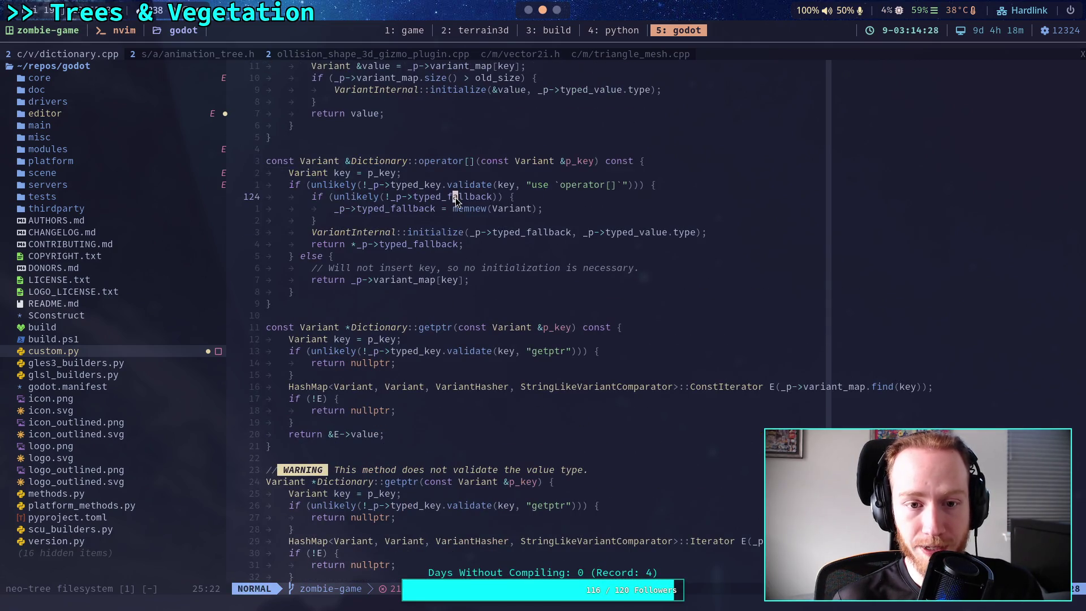
scroll(479, 290, down, 8)
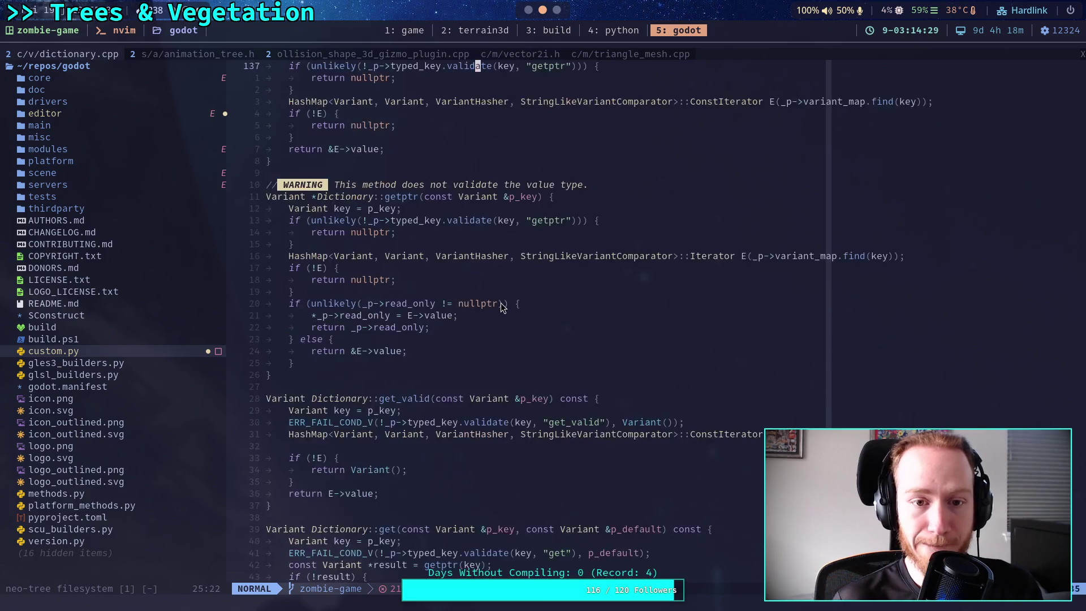
scroll(501, 303, down, 17)
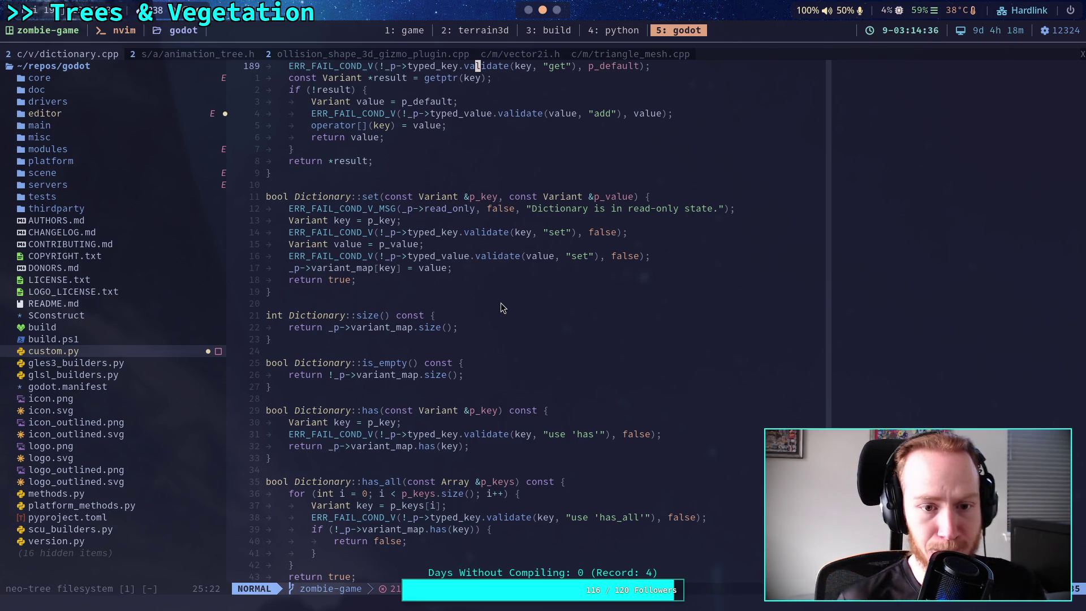
click(407, 288)
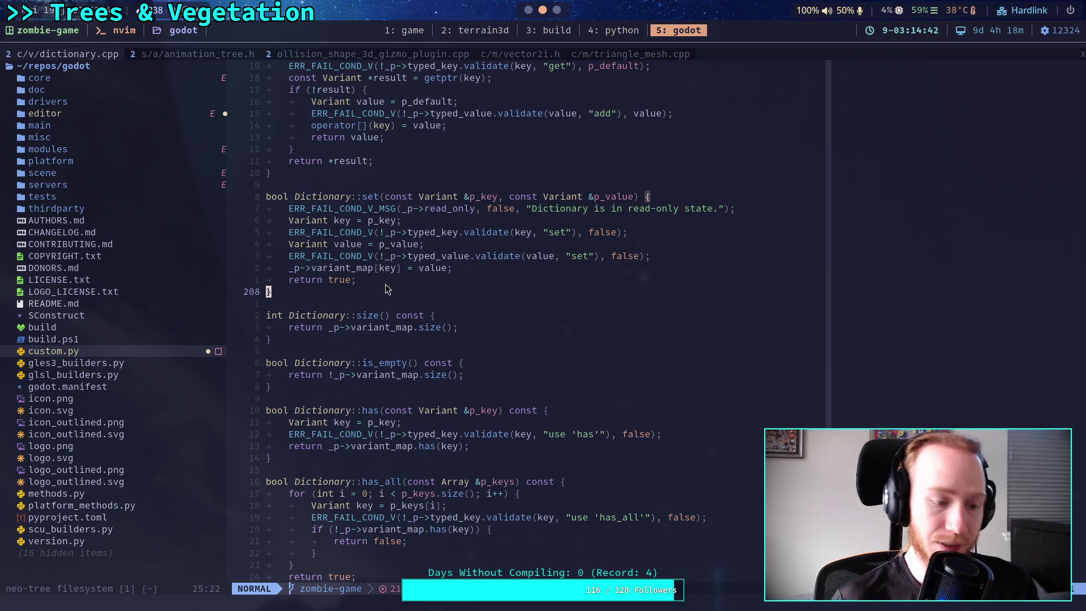
key(alt+Tab)
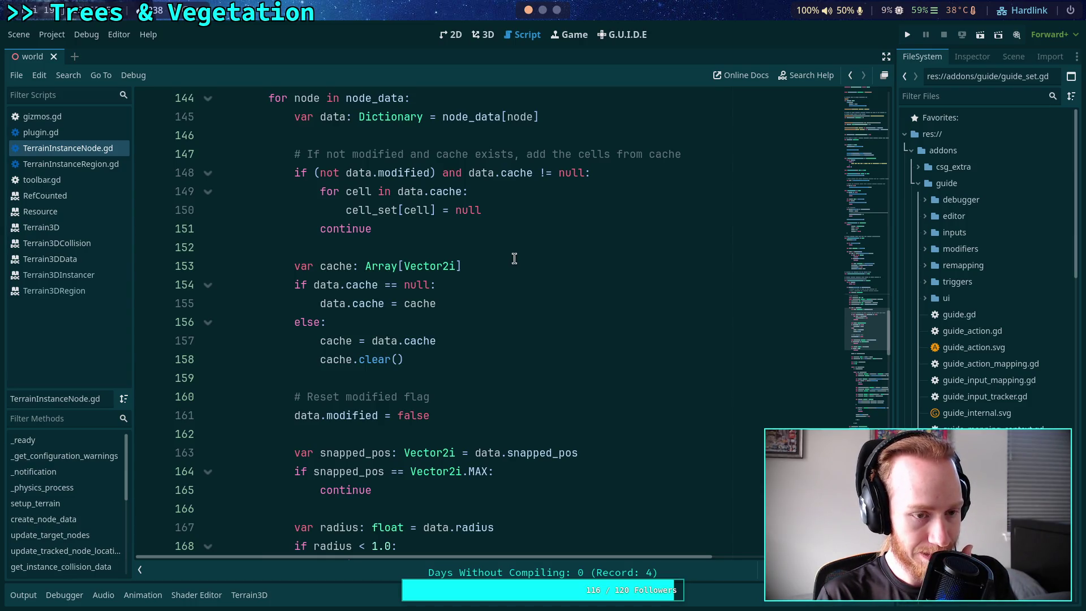
Review the cell-gathering code, highlighting cells_array occurrences, down to the collision update's pass
scroll(514, 258, up, 5)
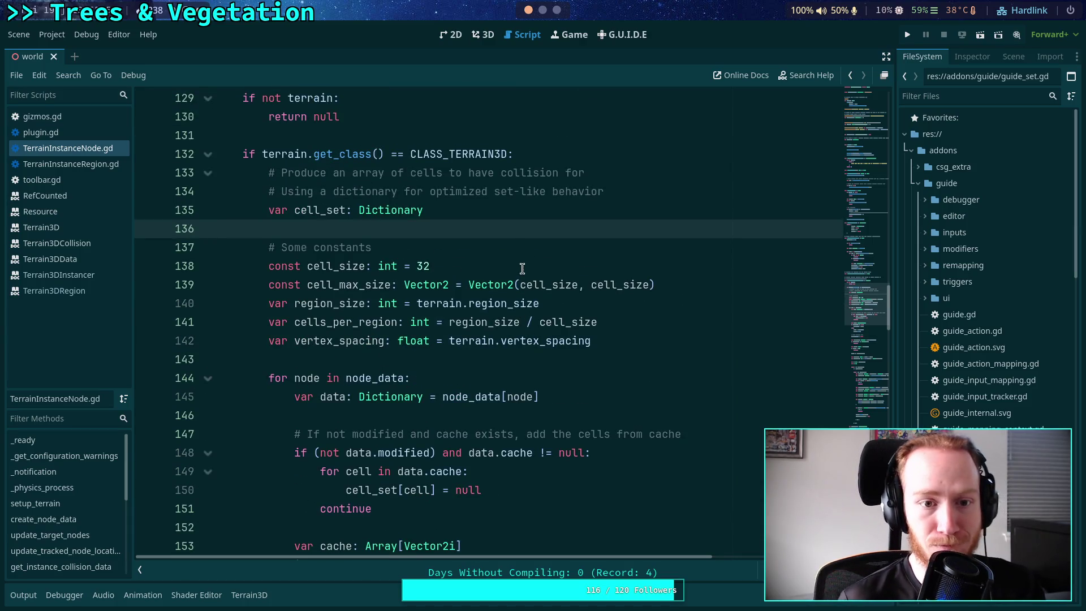
scroll(532, 274, down, 3)
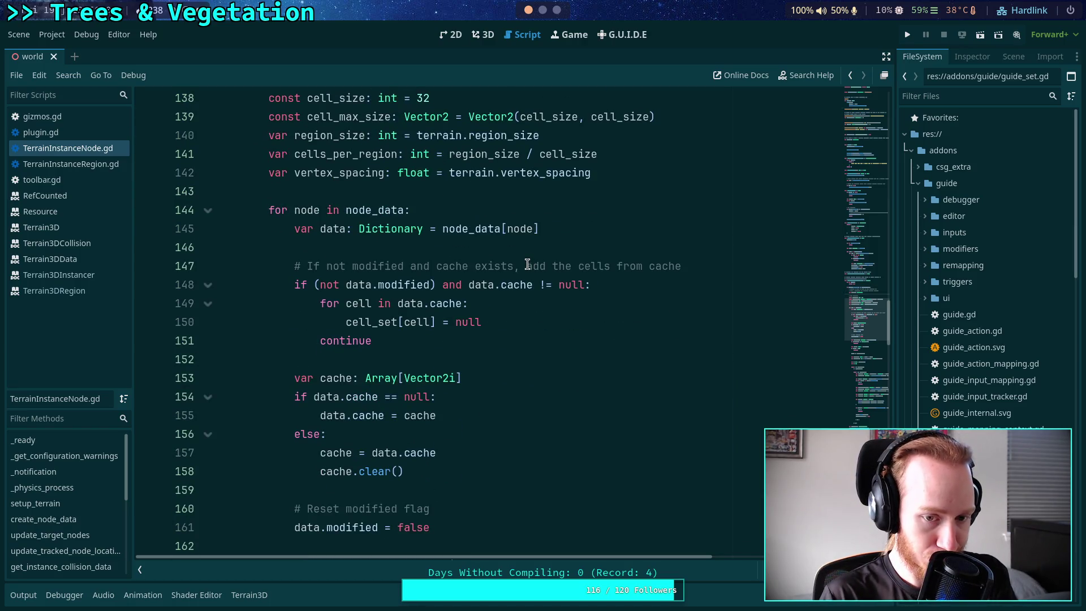
scroll(527, 264, down, 1)
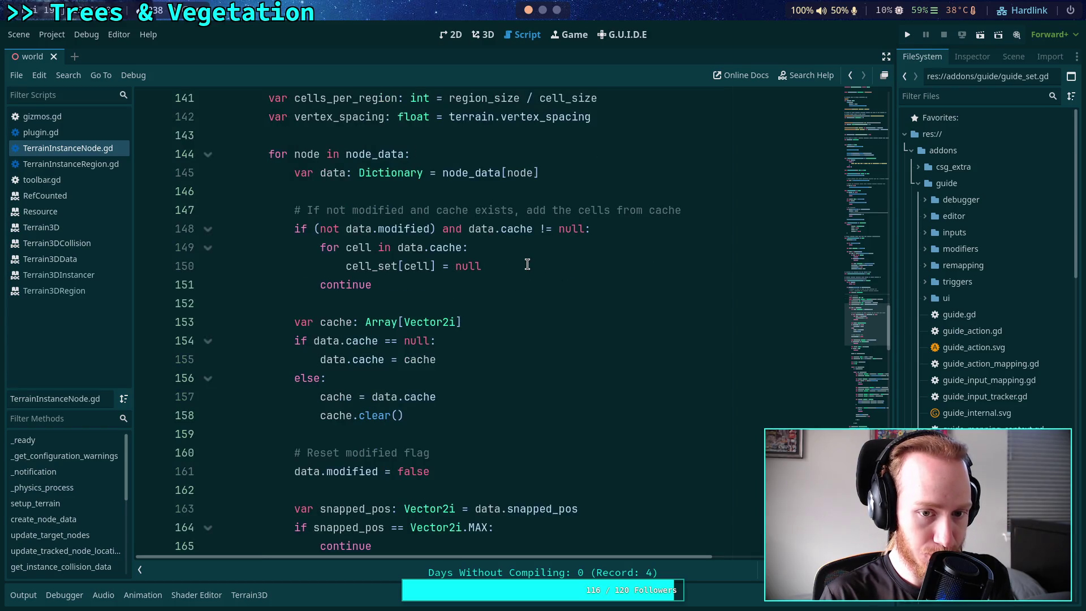
scroll(527, 264, down, 9)
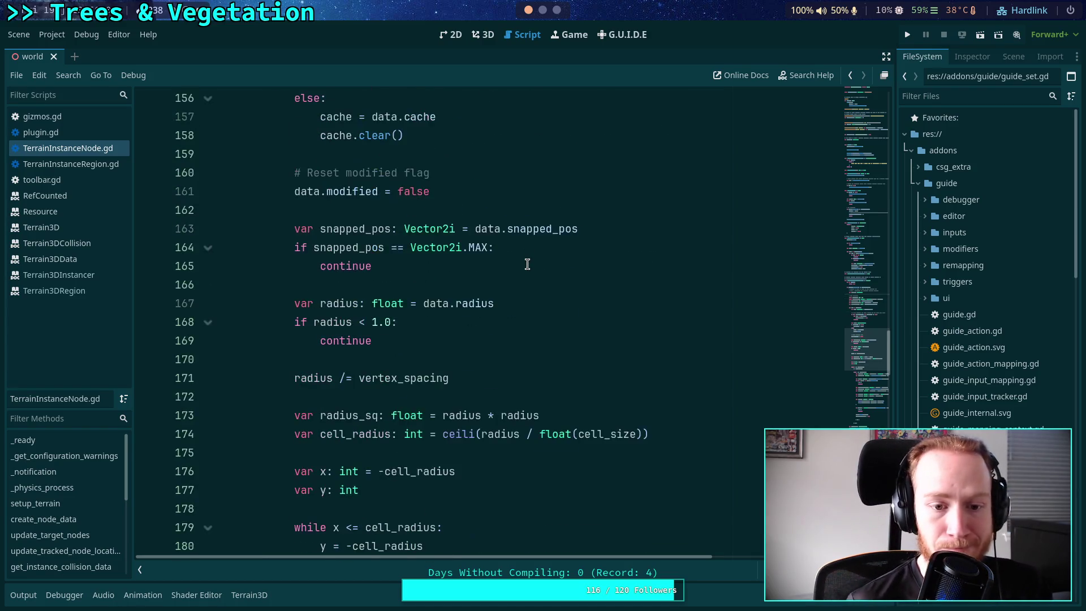
scroll(527, 264, down, 9)
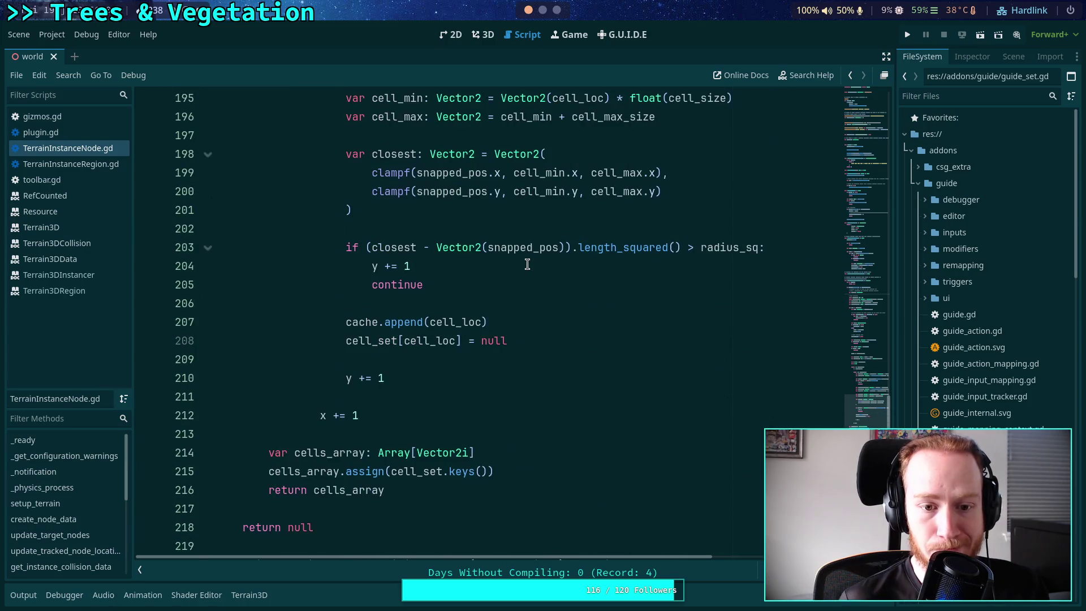
scroll(446, 342, down, 2)
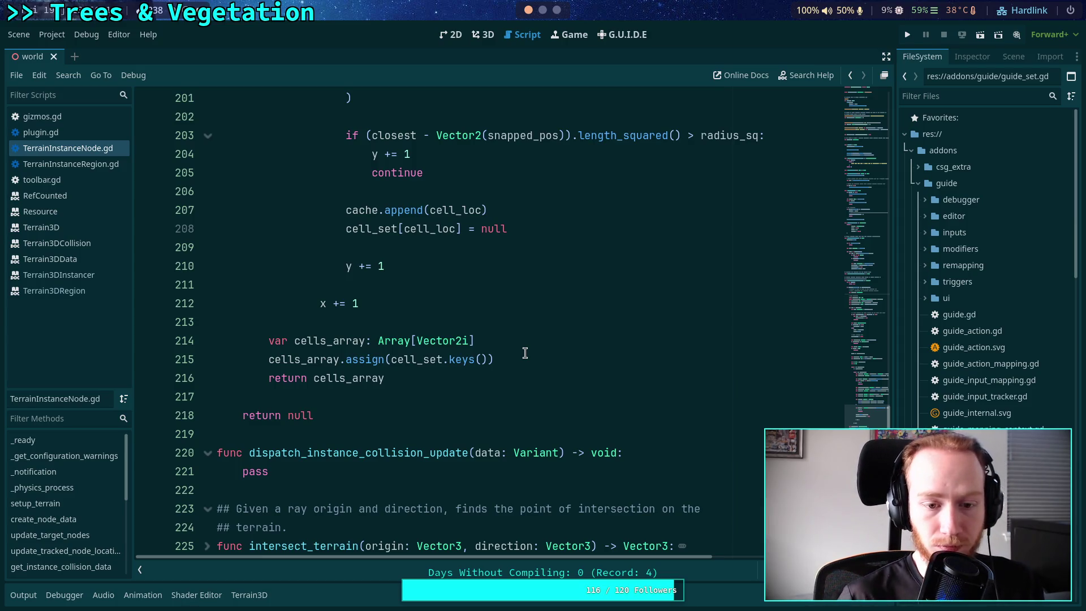
click(451, 380)
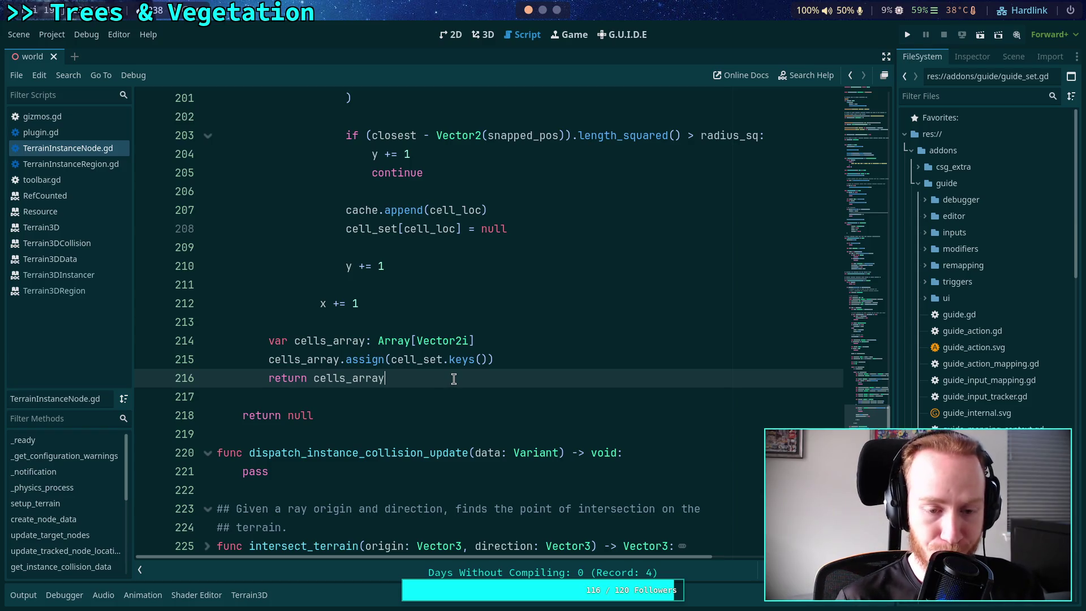
double_click(358, 341)
scroll(492, 370, up, 10)
scroll(500, 370, up, 8)
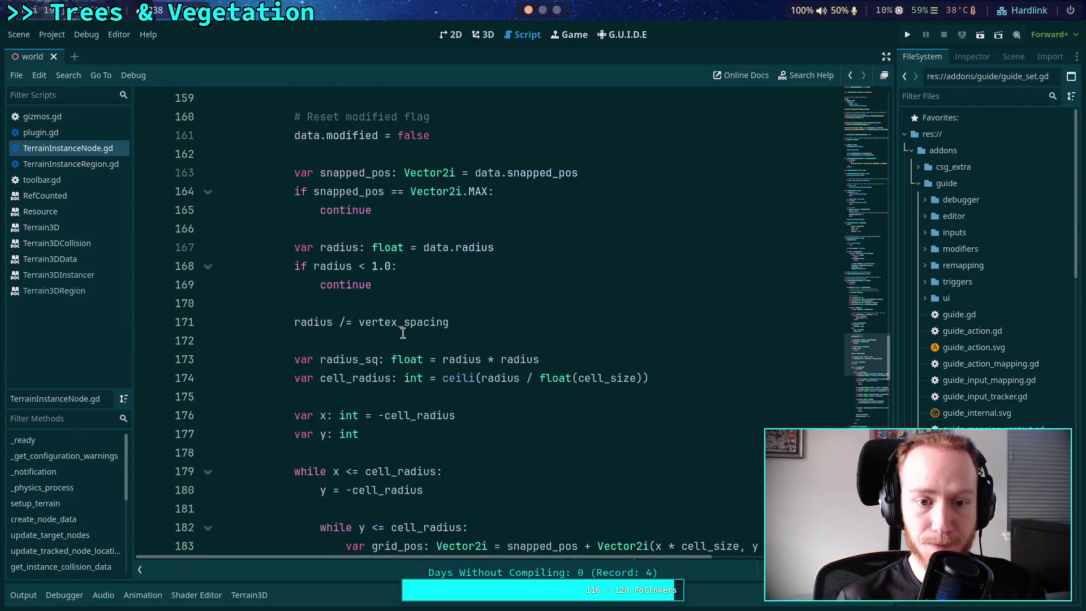
scroll(424, 327, down, 12)
scroll(430, 325, down, 8)
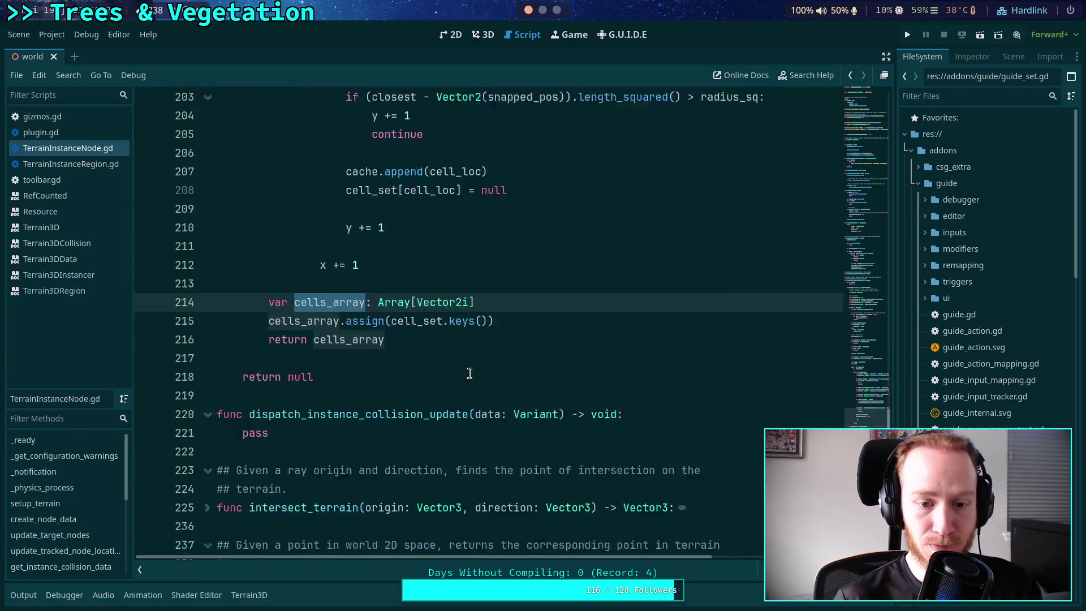
click(311, 415)
Save the scene, read the Terrain3DCollision class reference, then go back to TerrainInstanceNode.gd
key(ctrl+s)
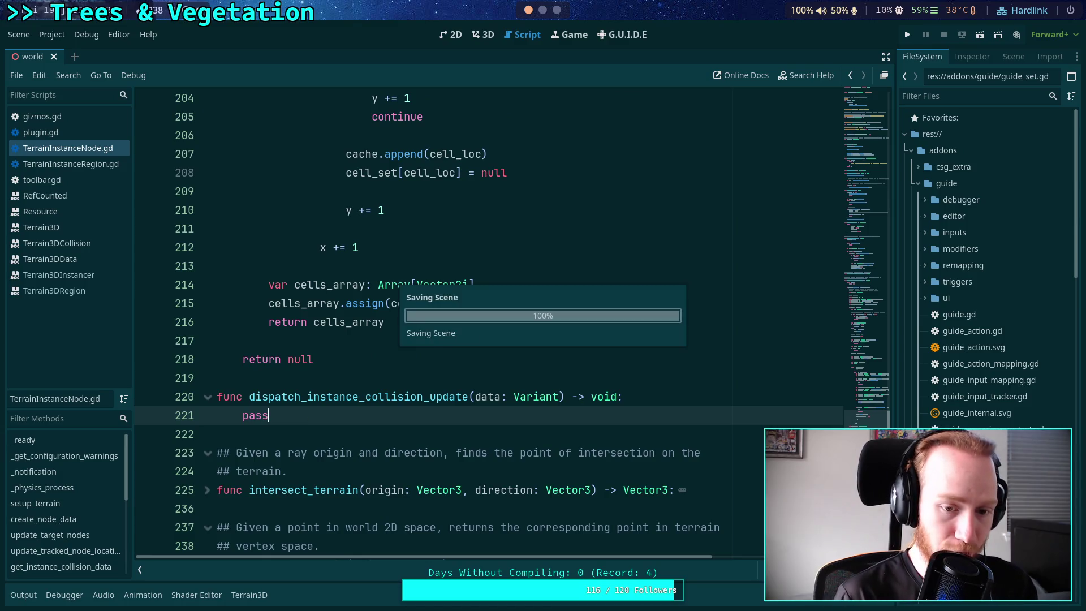
click(71, 242)
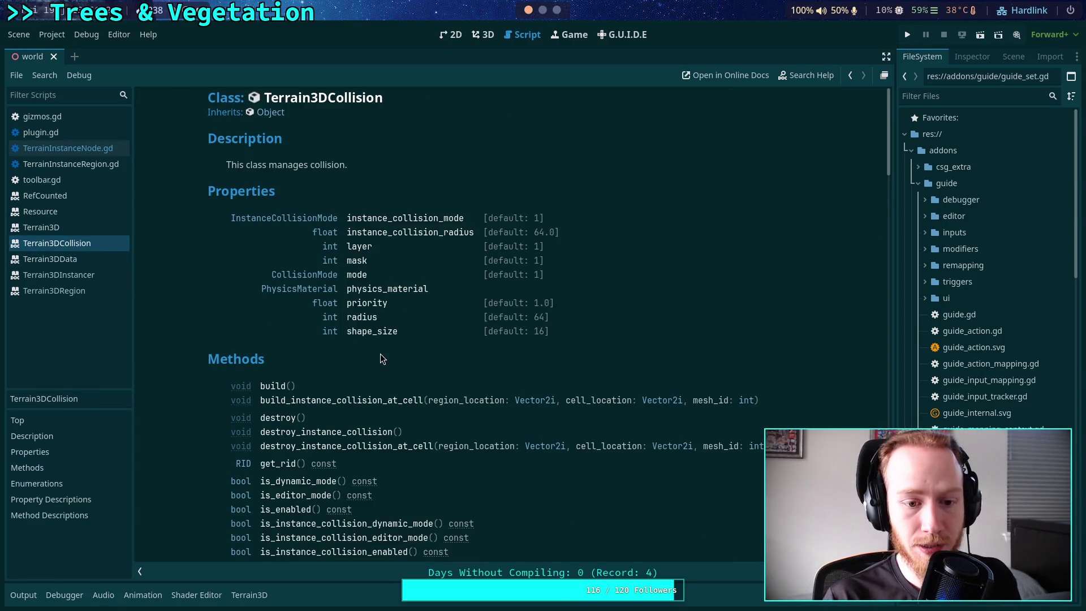
scroll(379, 356, down, 3)
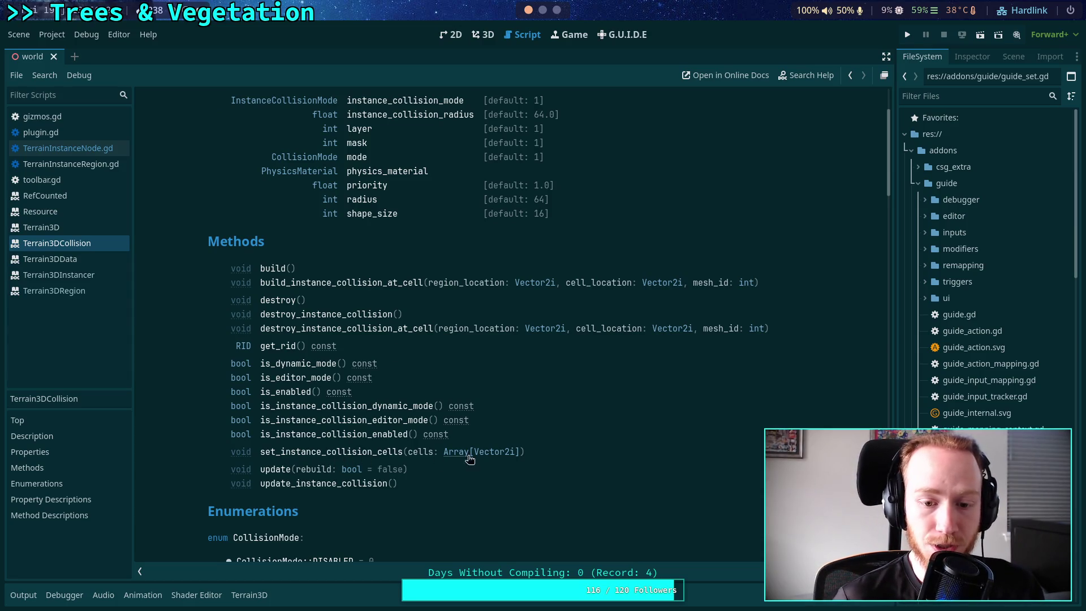
click(76, 150)
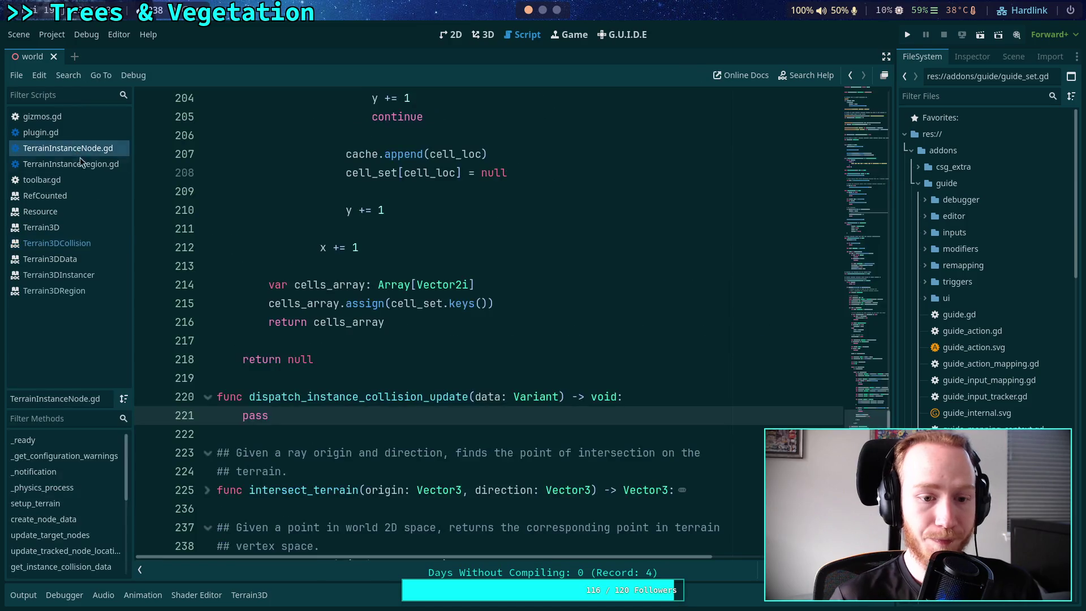
Replace the placeholder pass with an 'if not terrain: return' guard and a get_class() CLASS_TERRAIN3D check
drag(287, 362, 242, 362)
text(if )
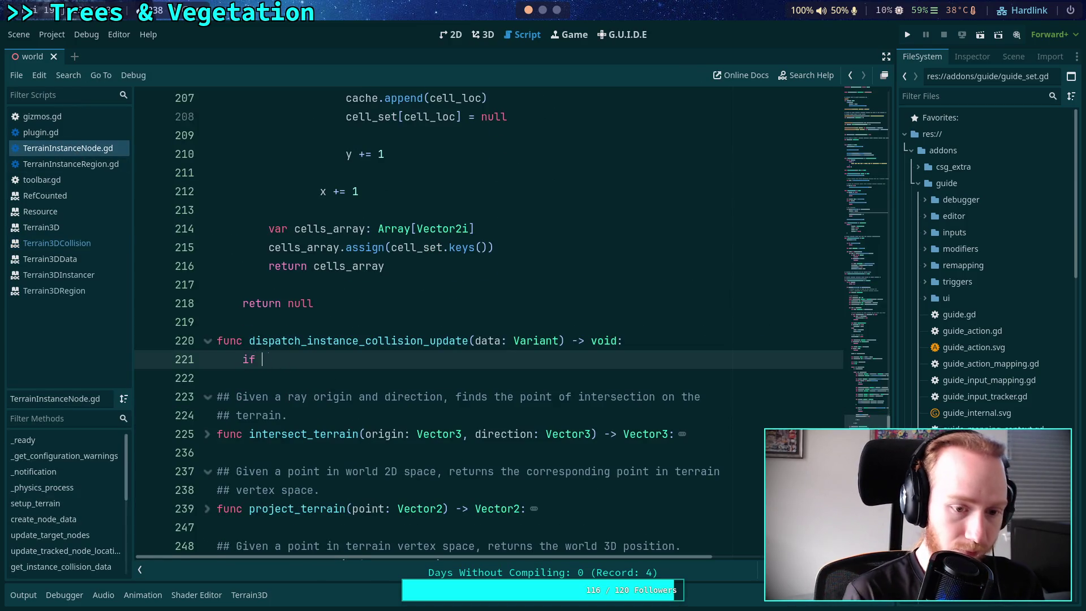
text(not terrain:)
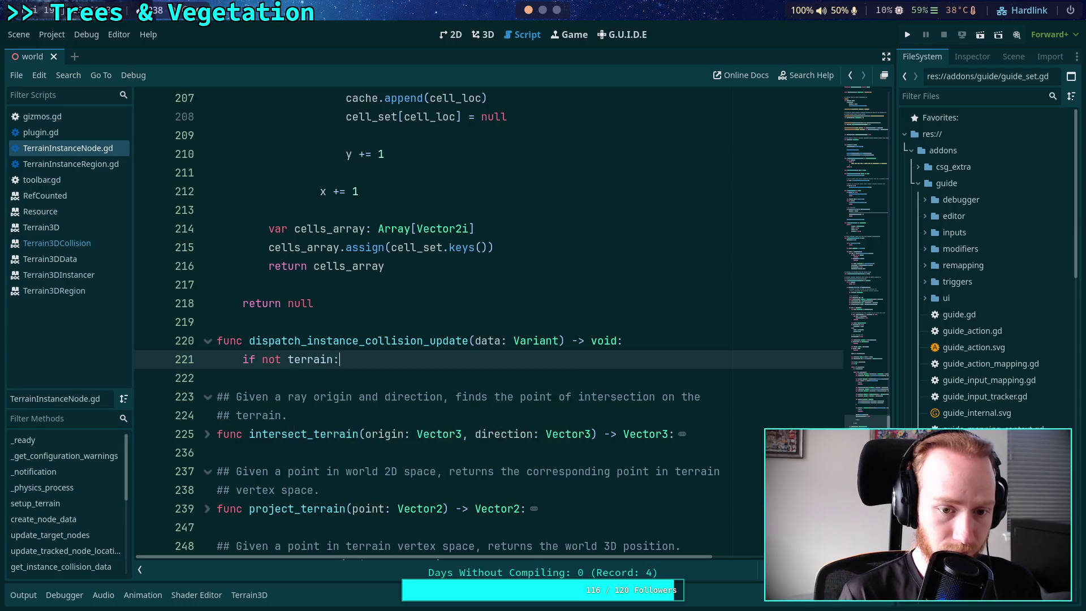
key(Return)
text(return)
key(Return)
key(Return)
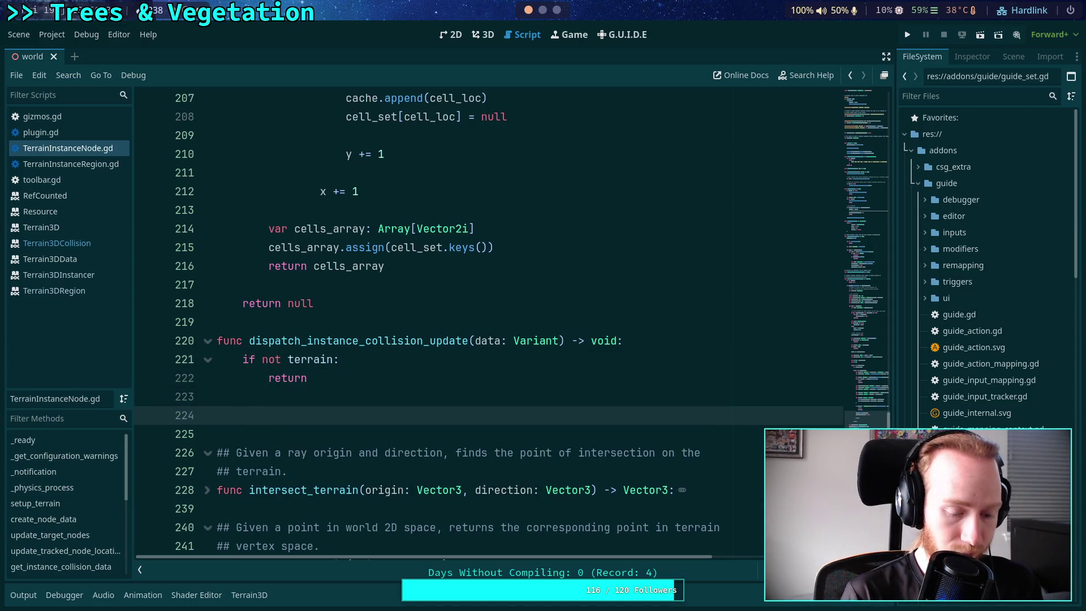
text(if terain.get_gc)
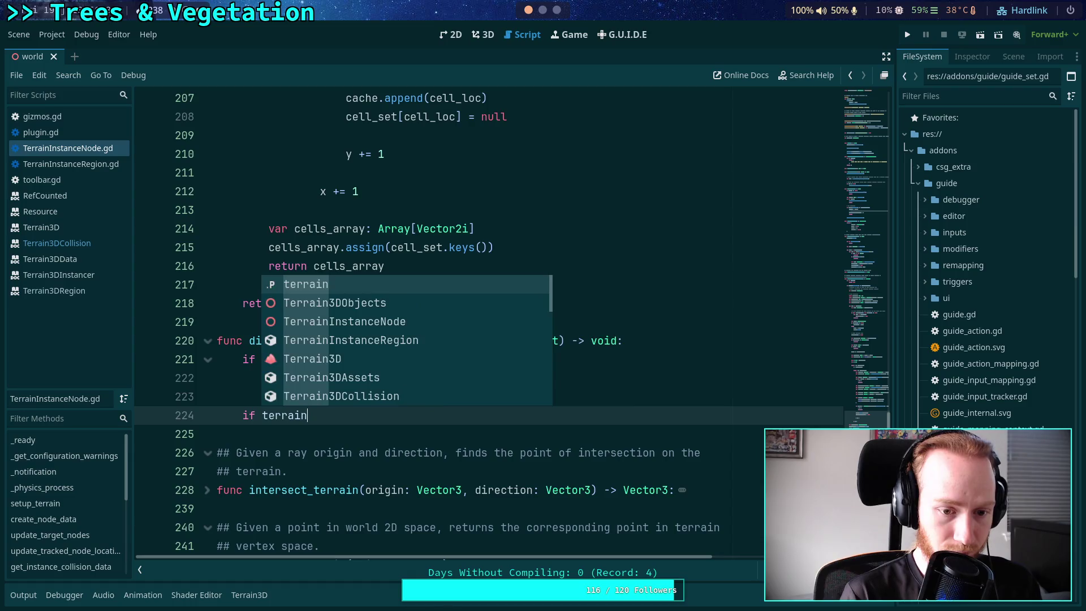
key(BackSpace)
key(BackSpace)
text(class)
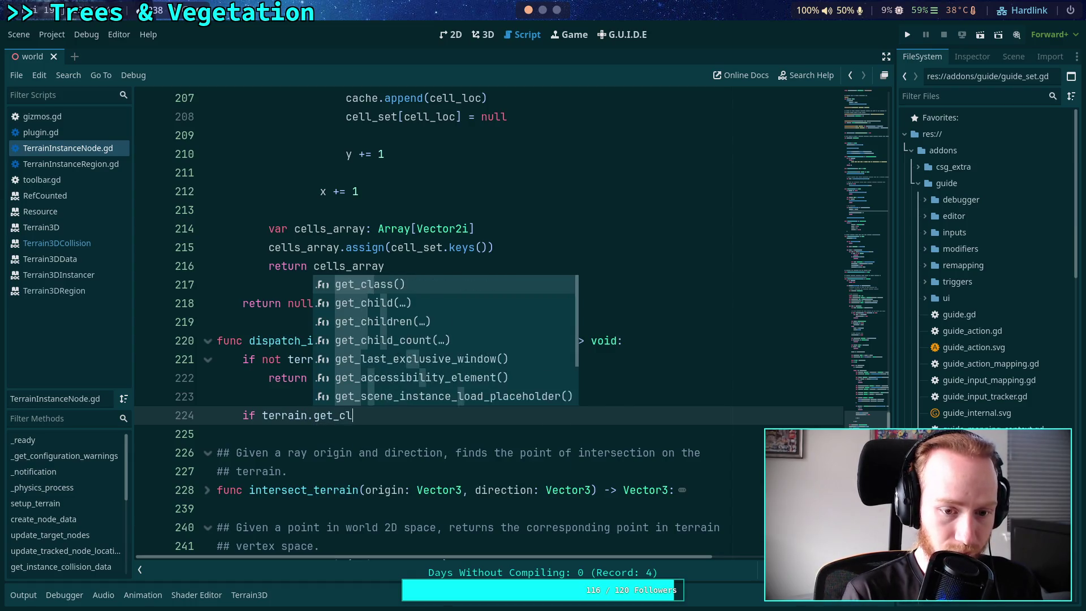
key(Return)
text(= CLAS)
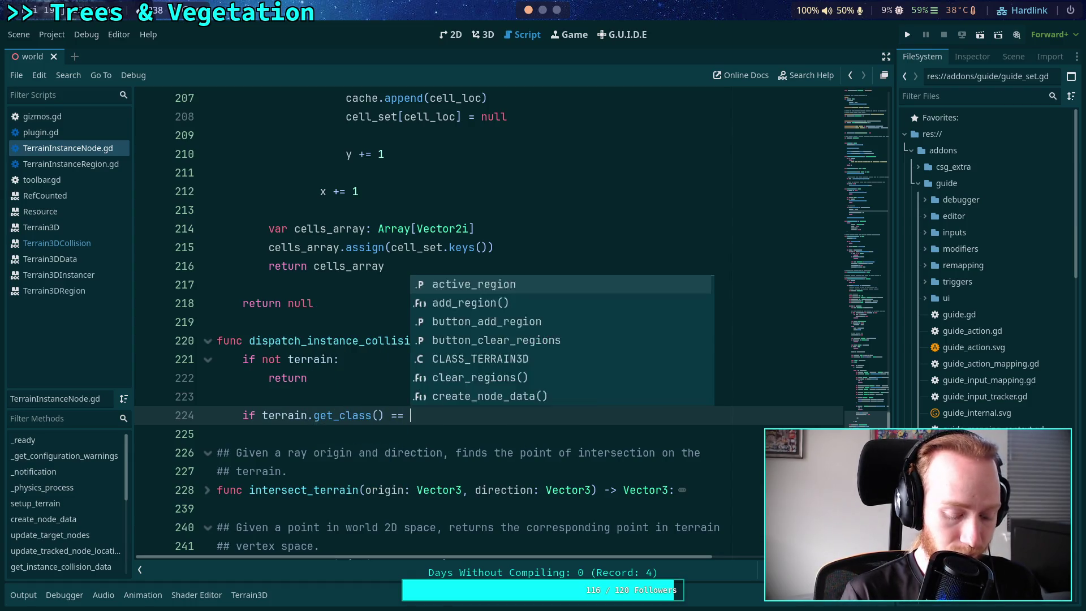
key(Return)
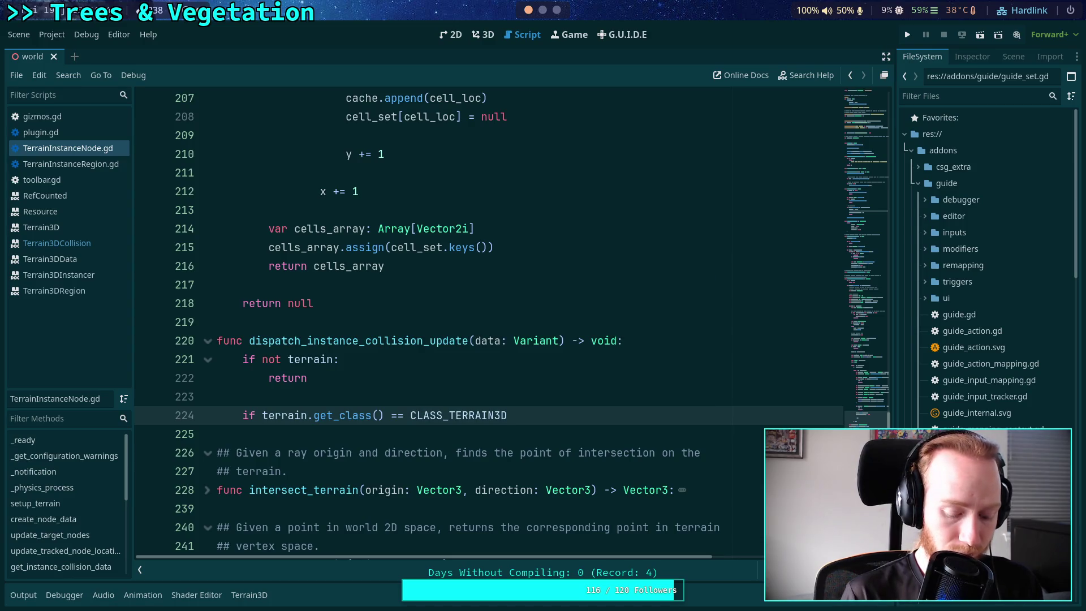
text(:)
key(Return)
key(ctrl+s)
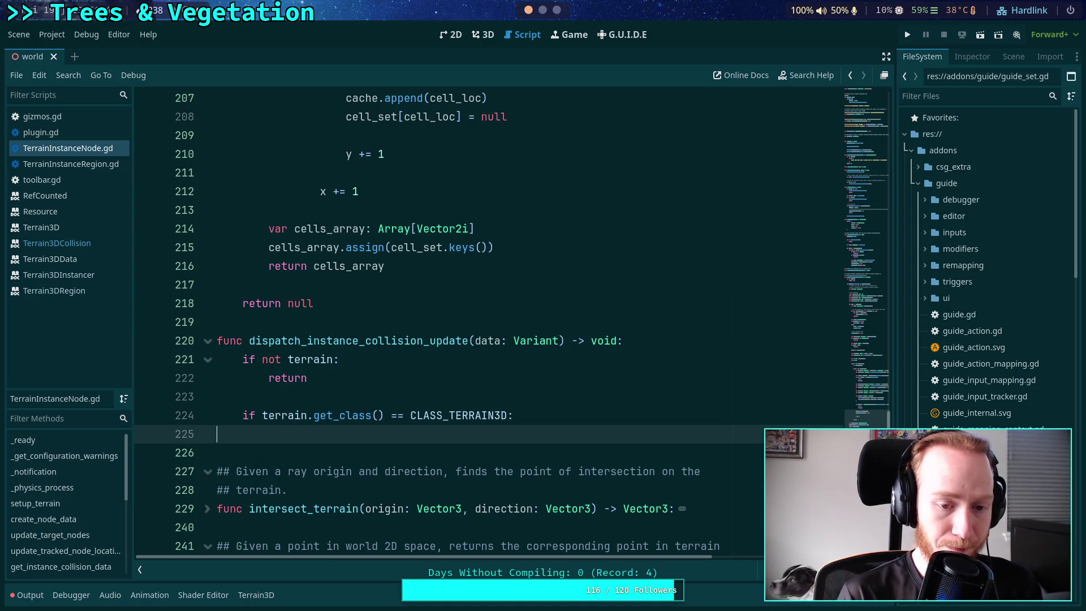
Write terrain.collision.set_instance_collision_cells, copying the method name from the Terrain3DCollision docs
text(terrain)
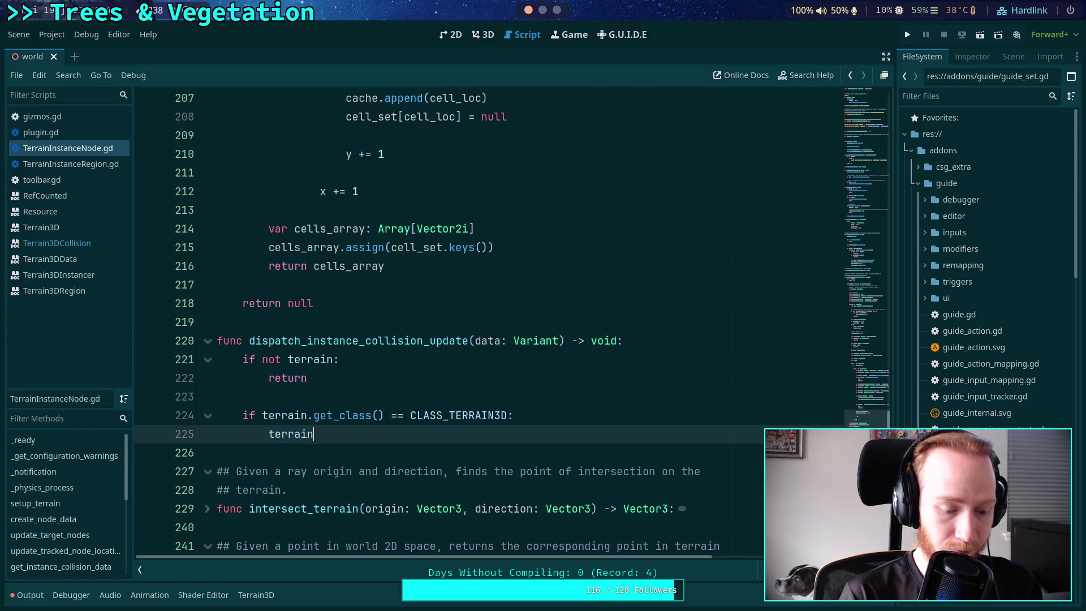
text(.collision.)
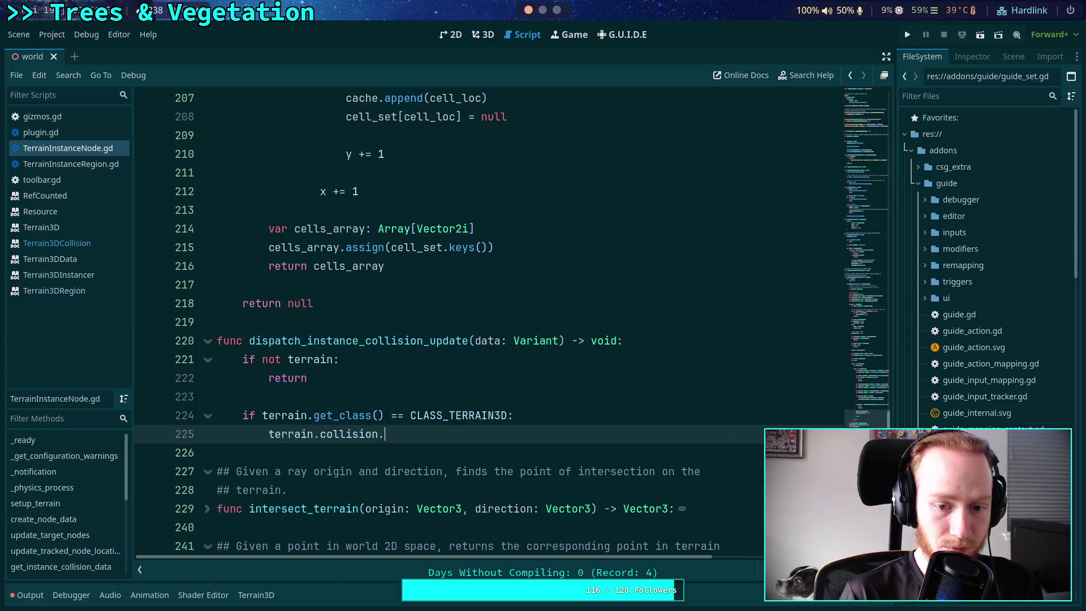
click(62, 244)
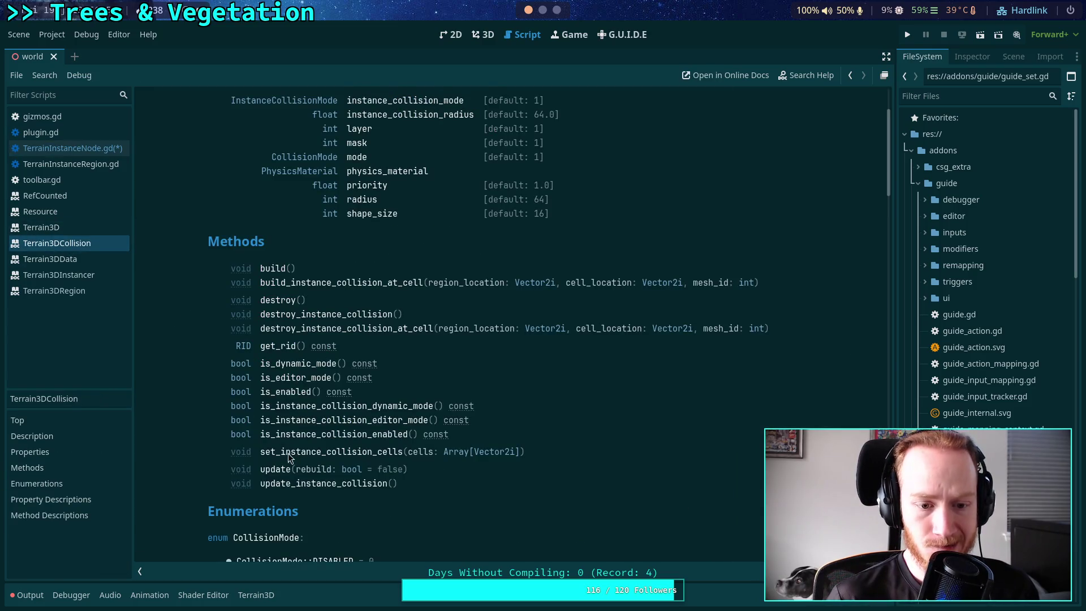
drag(260, 454, 402, 452)
key(ctrl+c)
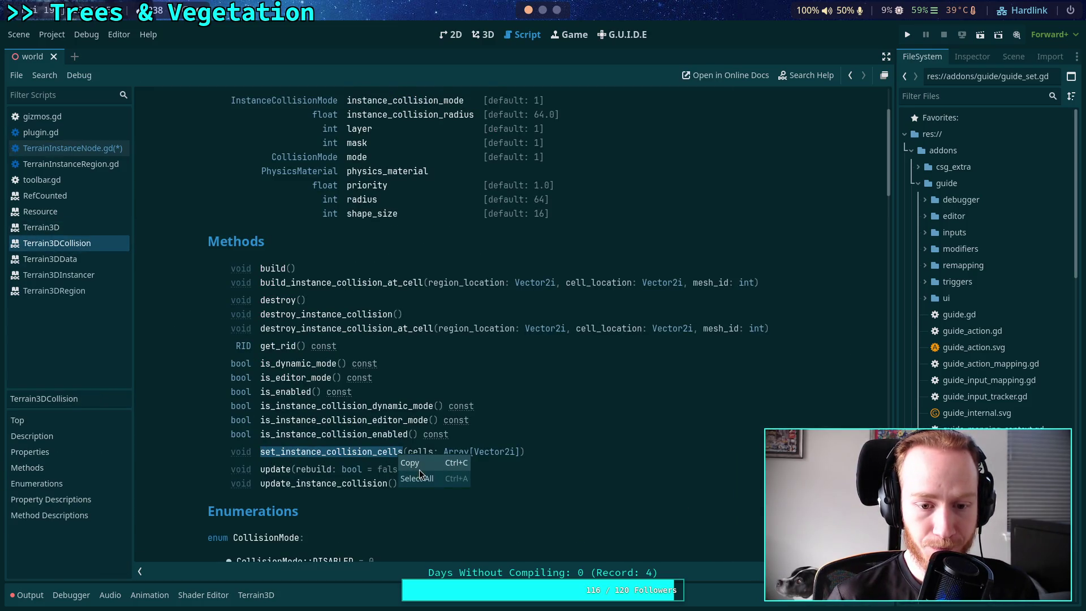
click(72, 147)
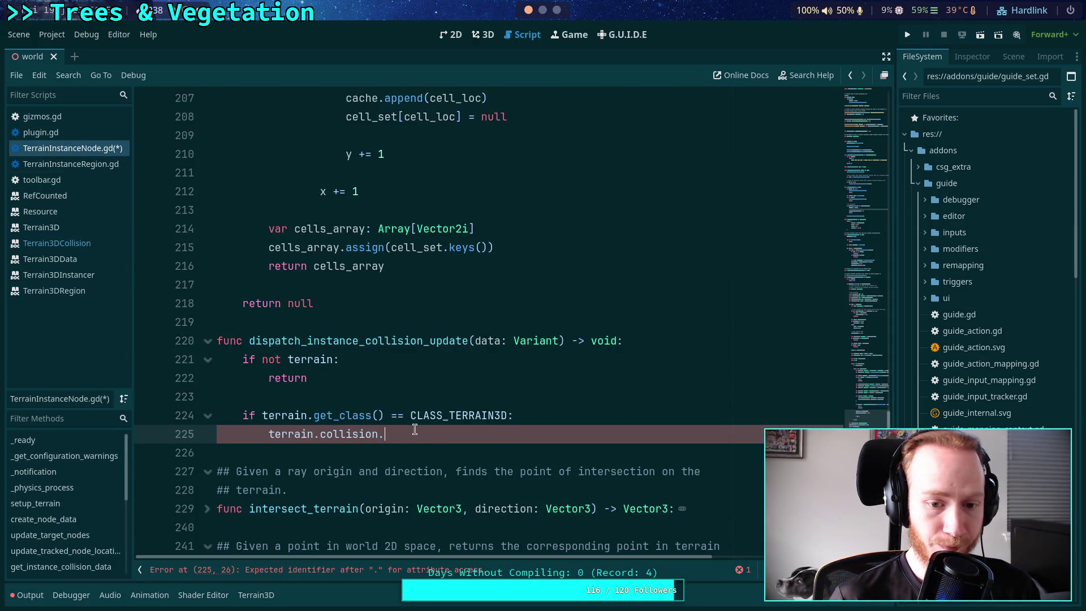
key(ctrl+v)
key(Return)
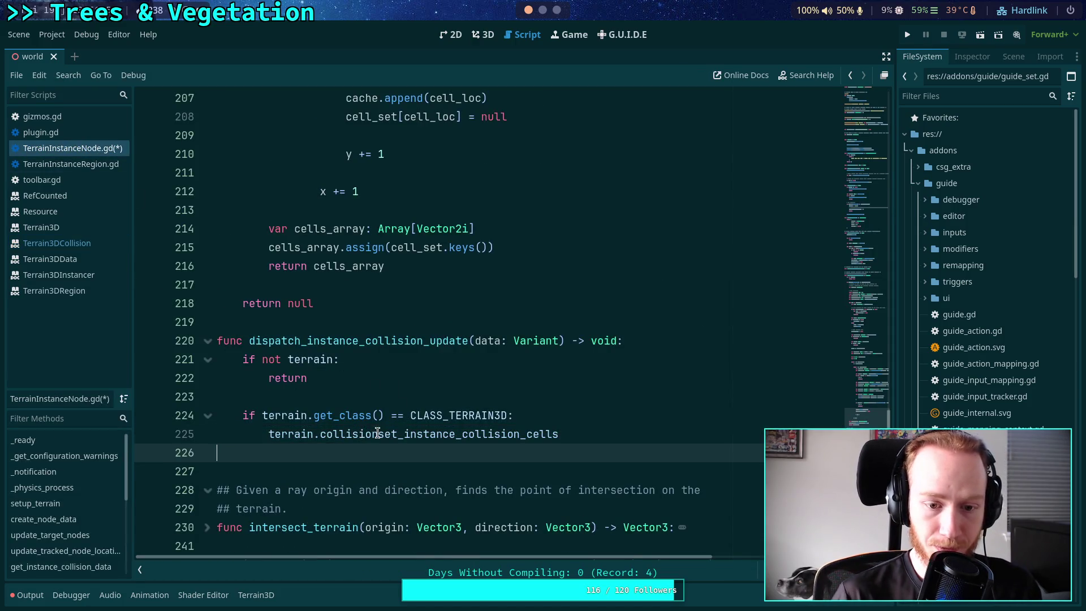
Pass (data) to the call, add a return after it, and save the script
click(378, 434)
text(.)
text(()
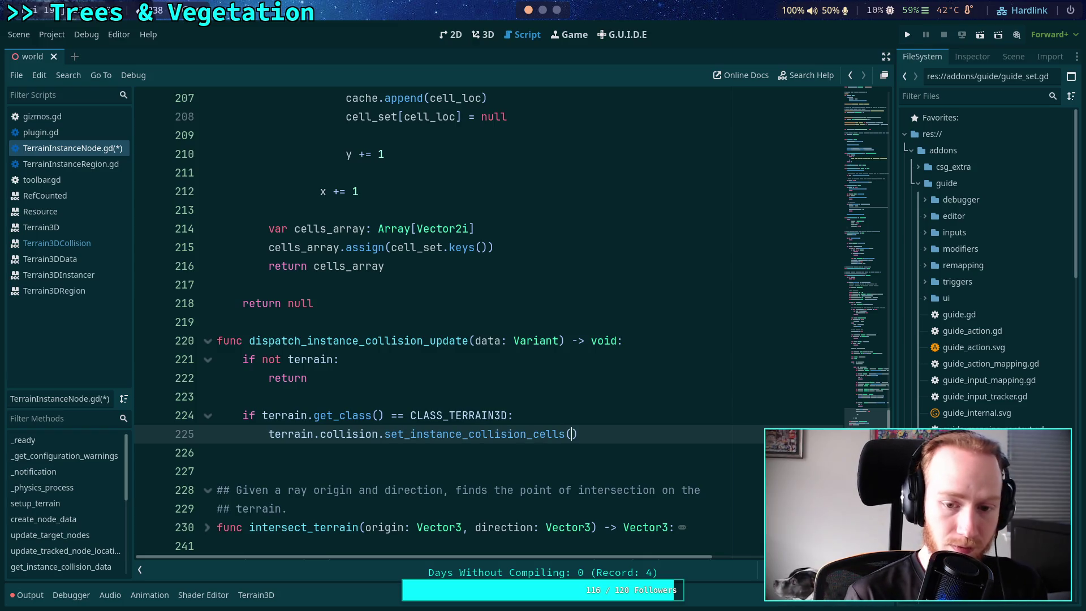
text(data)
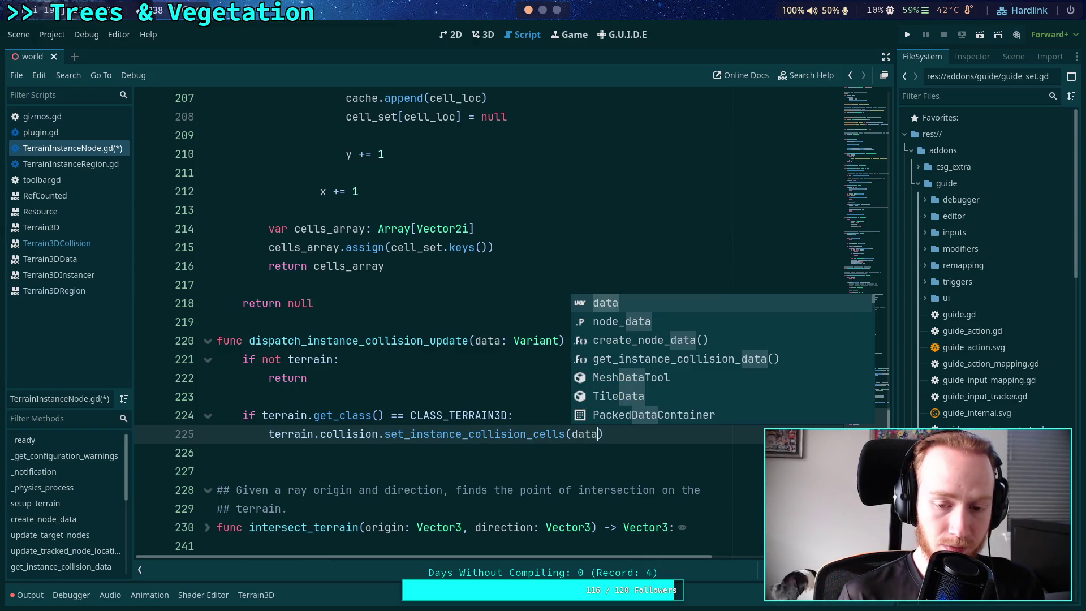
click(514, 415)
key(Down)
key(Down)
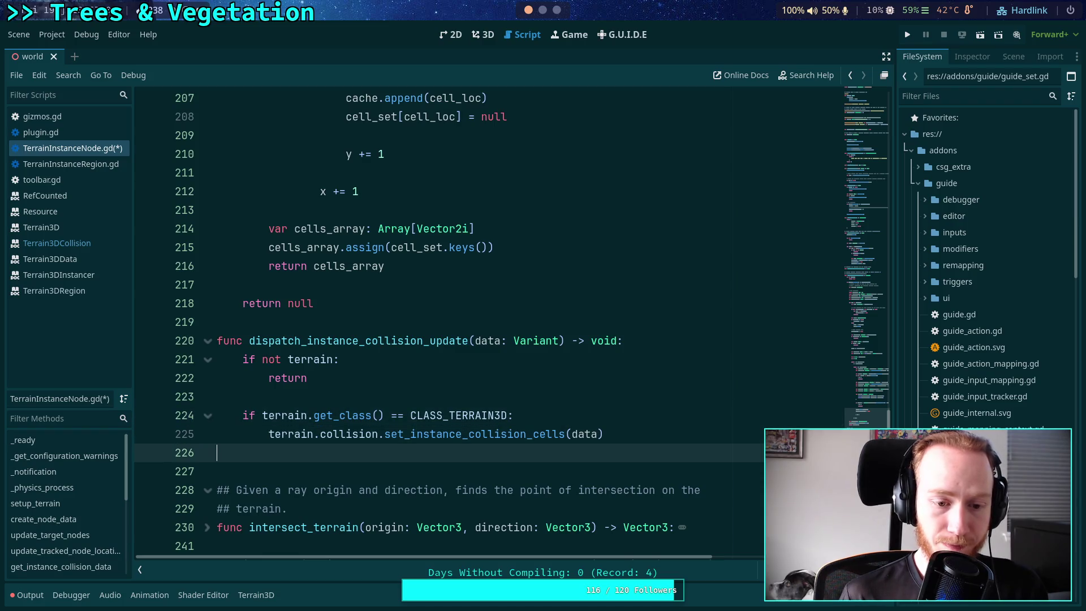
text(return)
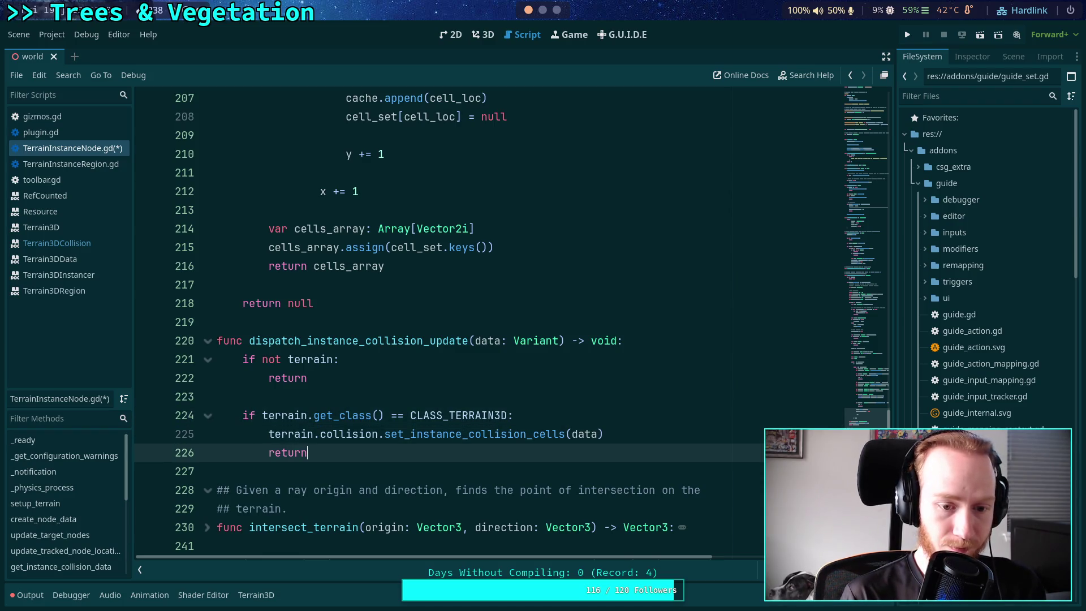
key(ctrl+s)
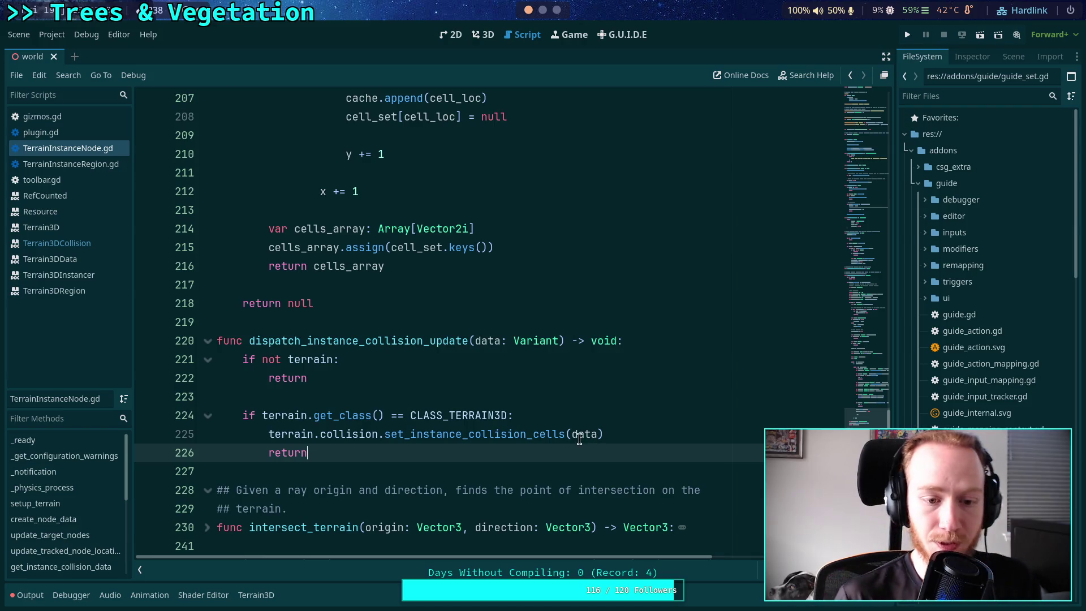
scroll(564, 435, down, 2)
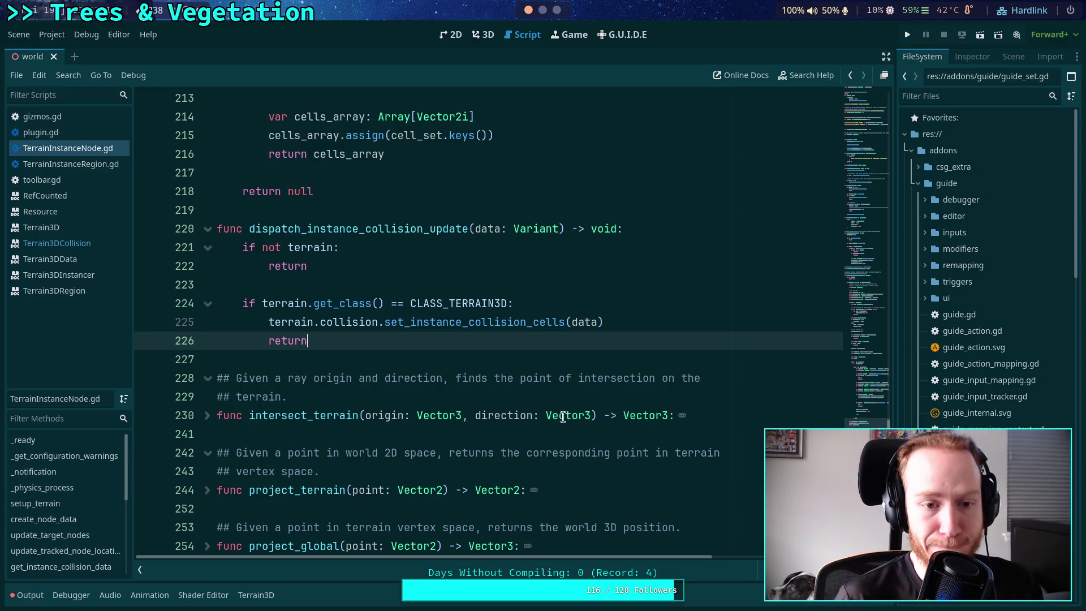
Scroll the script up to _physics_process and the top lines, then show the world scene in 3D
scroll(506, 404, up, 4)
scroll(507, 403, up, 20)
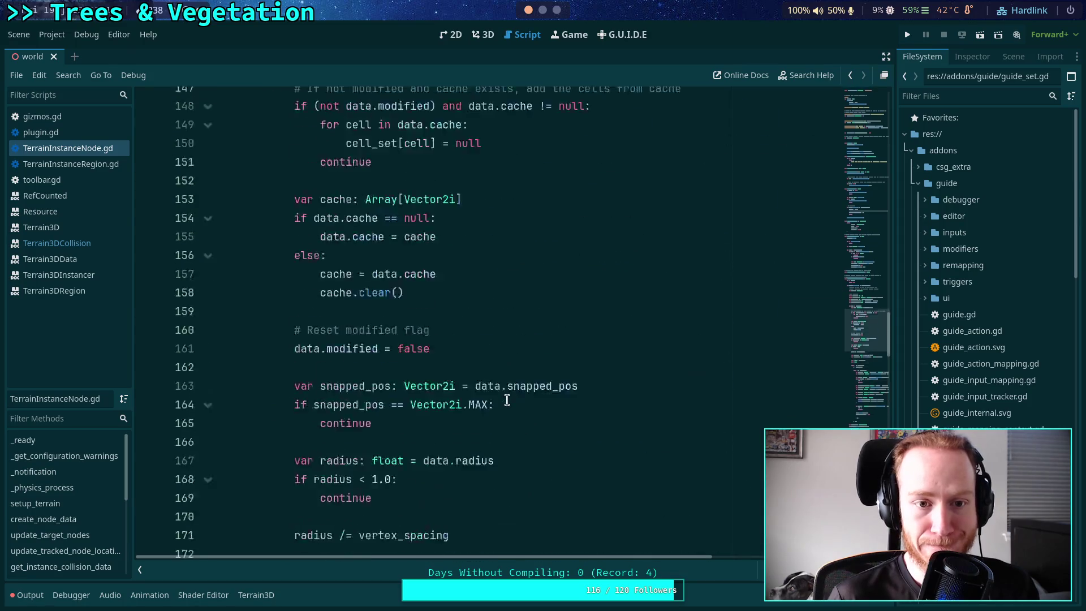
scroll(378, 377, up, 17)
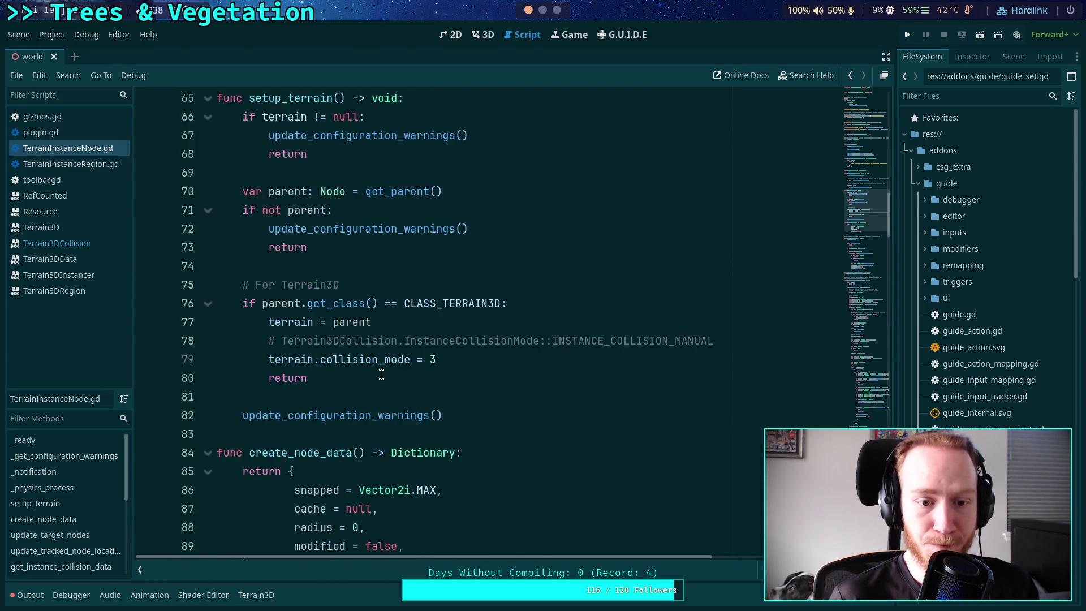
scroll(381, 374, down, 3)
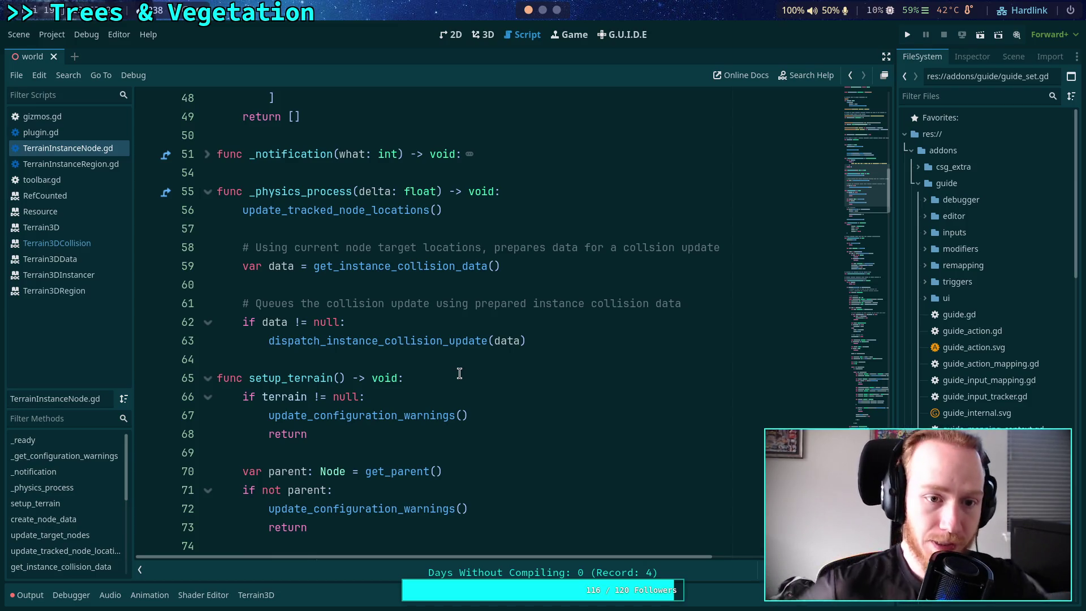
click(530, 195)
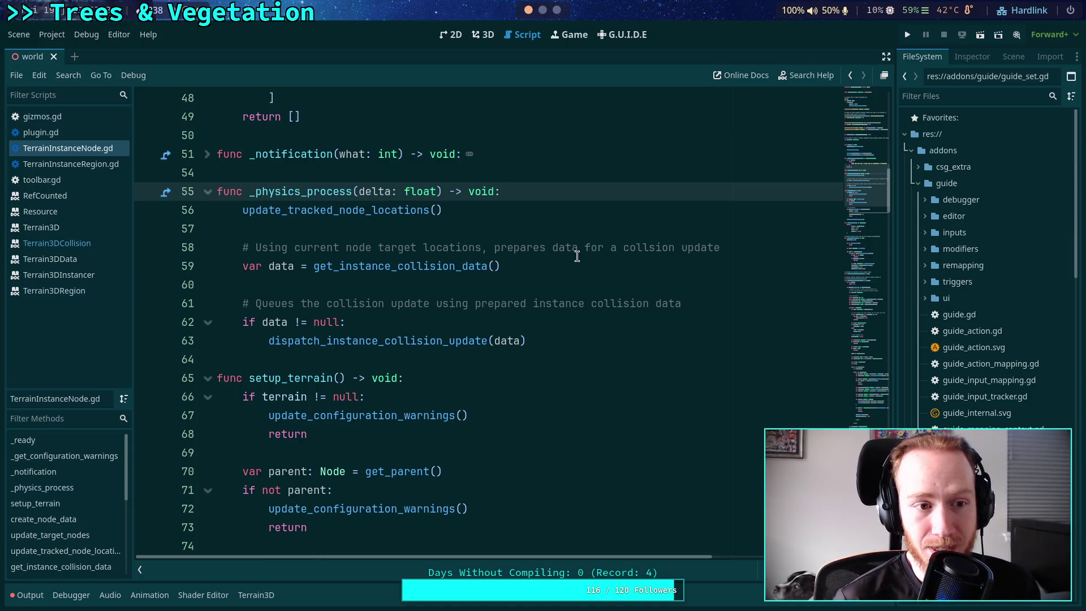
click(873, 97)
click(868, 189)
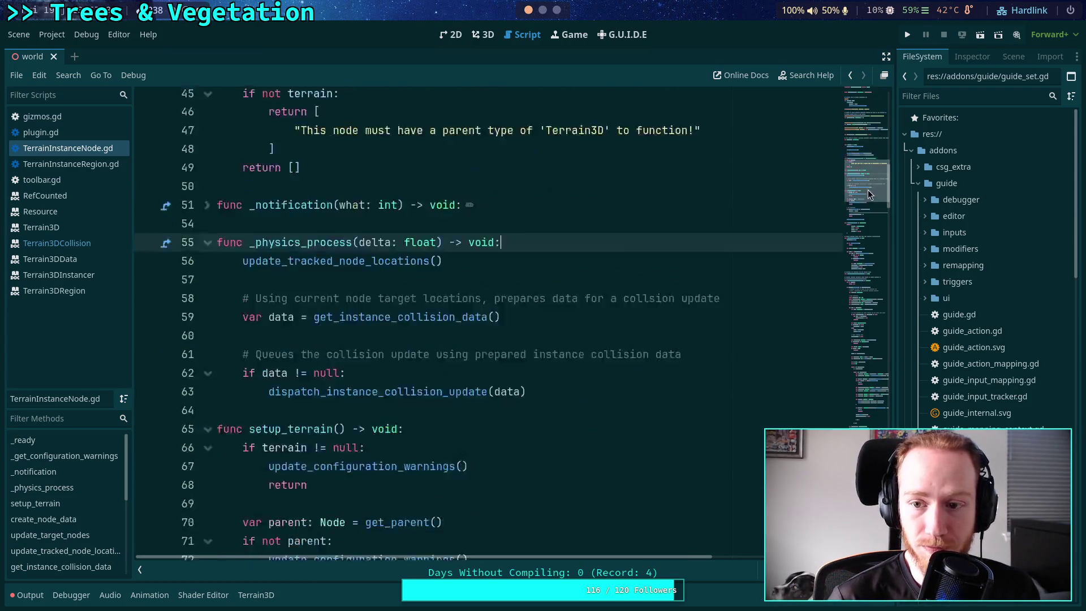
click(483, 34)
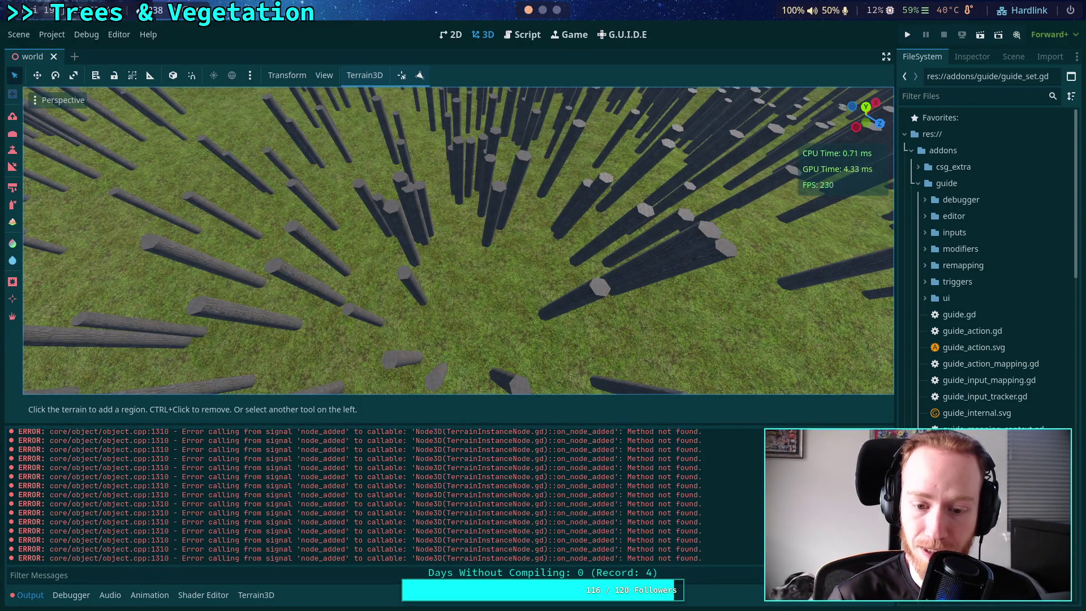
Clear the Output log, widen the side dock, and open the player node's group memberships
key(ctrl+alt+k)
scroll(707, 367, down, 5)
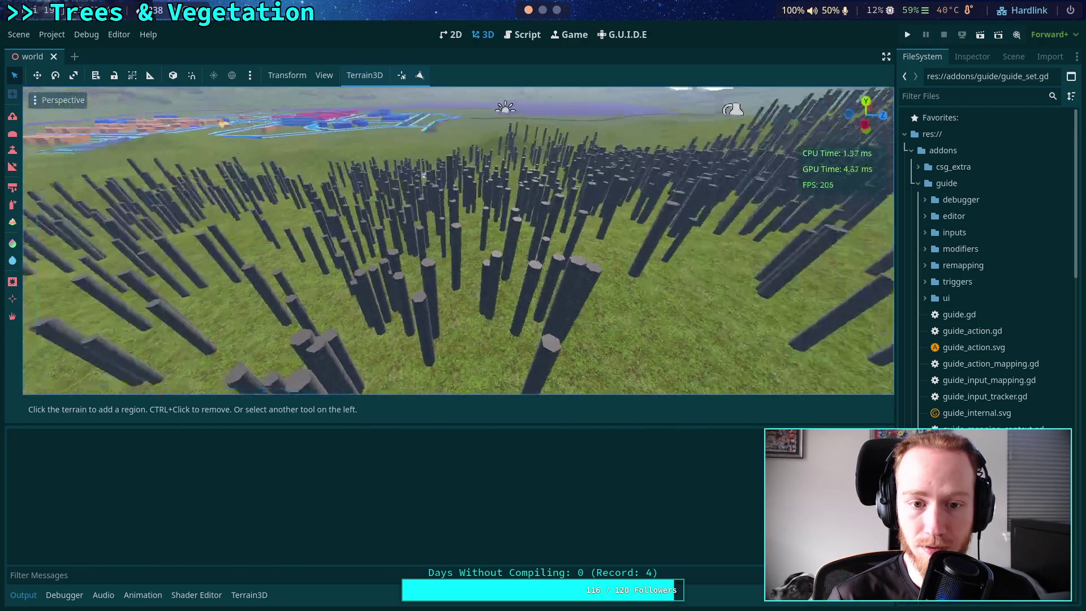
click(970, 61)
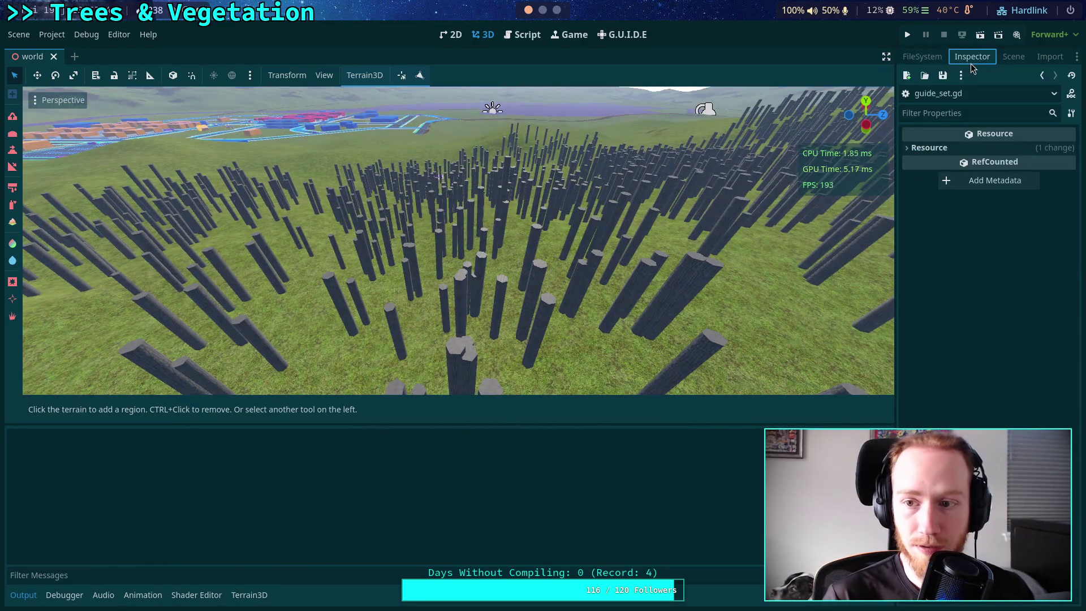
drag(895, 191, 837, 191)
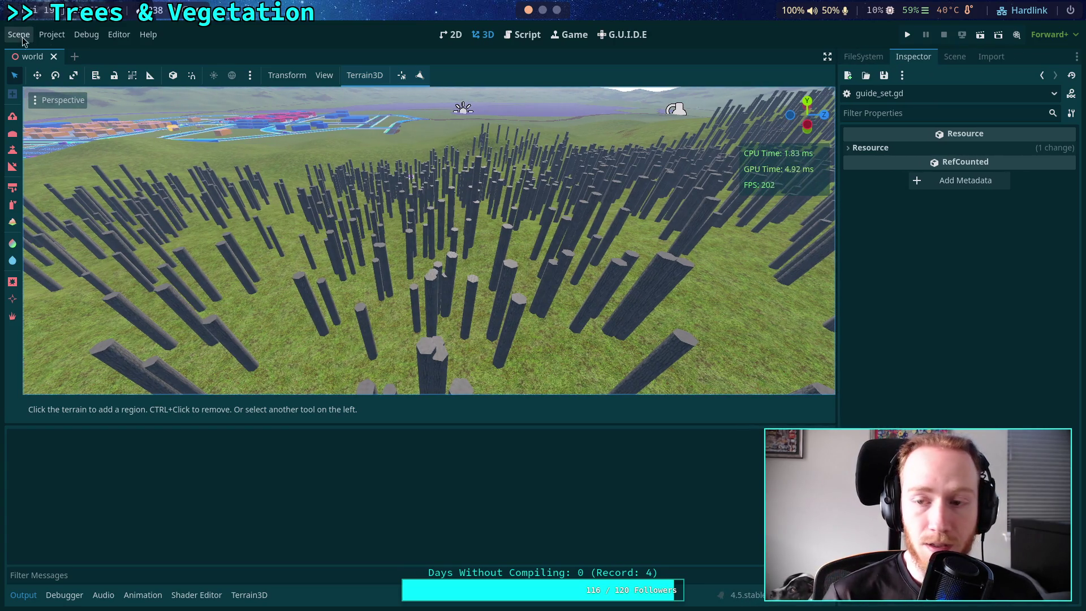
click(955, 57)
click(916, 328)
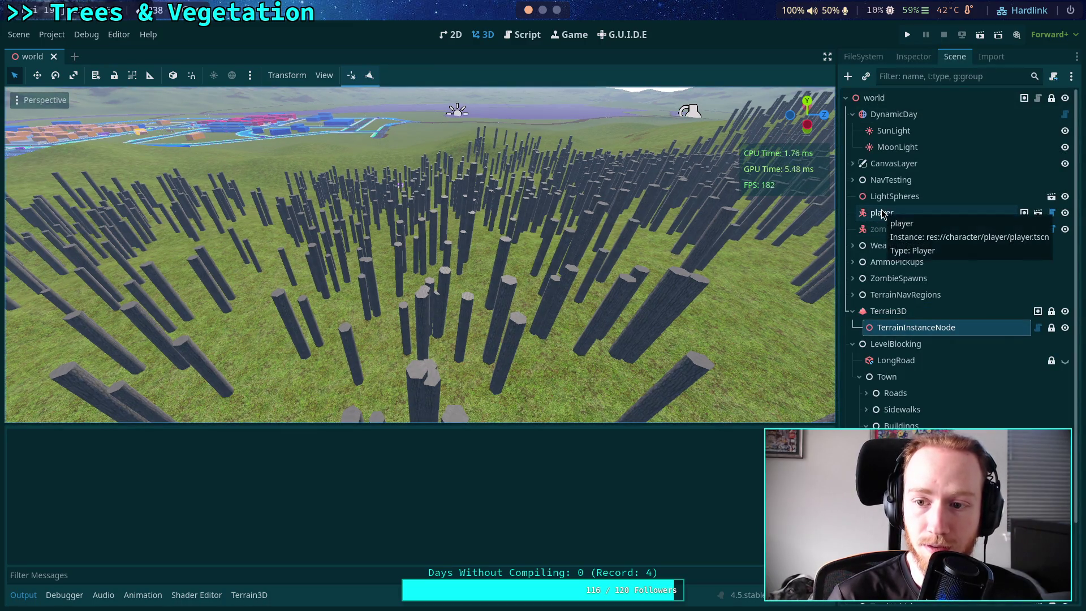
click(1024, 214)
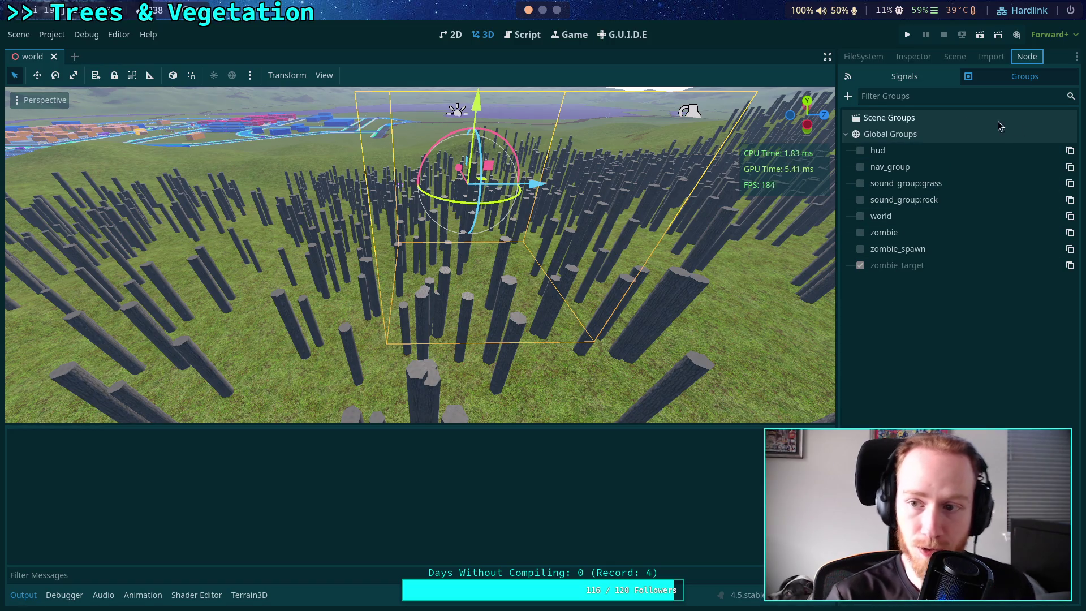
Add a global group 'player' described as 'Is a player', toggle the node's membership, and show the Inspector
click(848, 96)
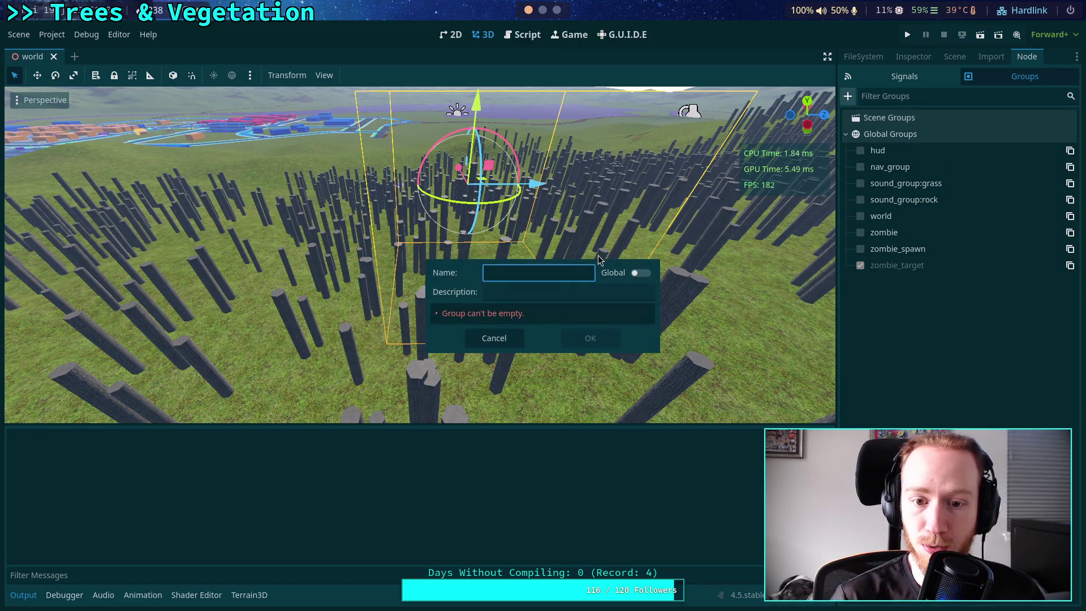
click(639, 273)
click(568, 272)
text(player)
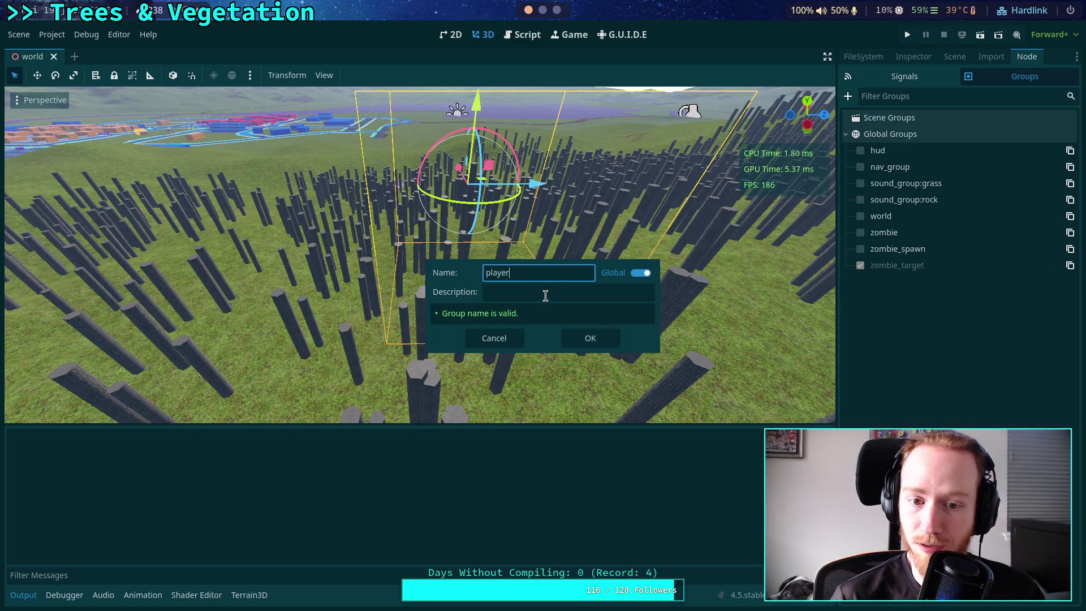
click(547, 292)
text(Is a player)
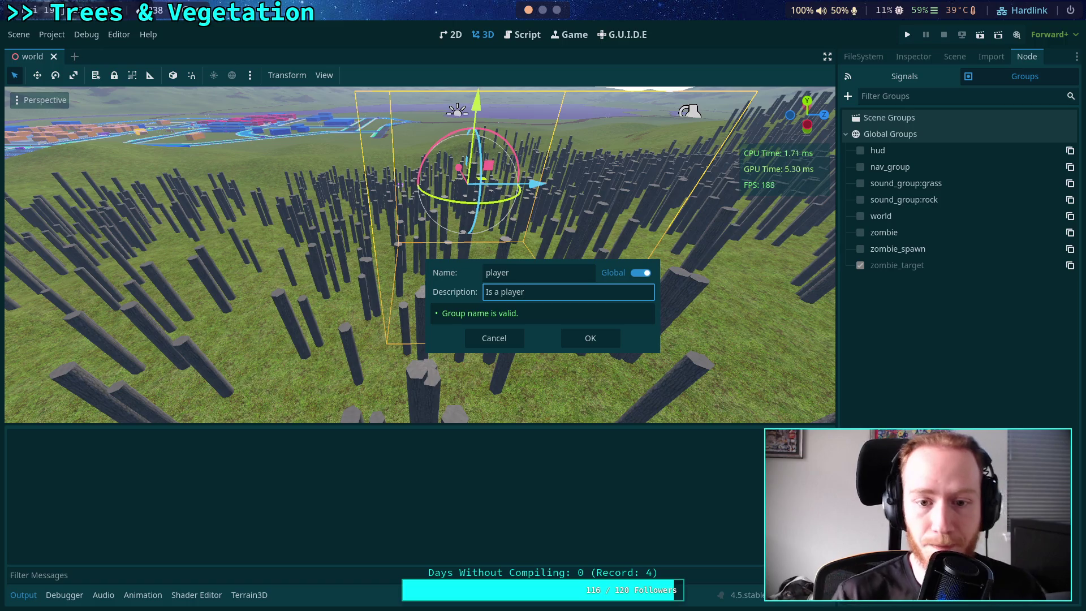
click(581, 337)
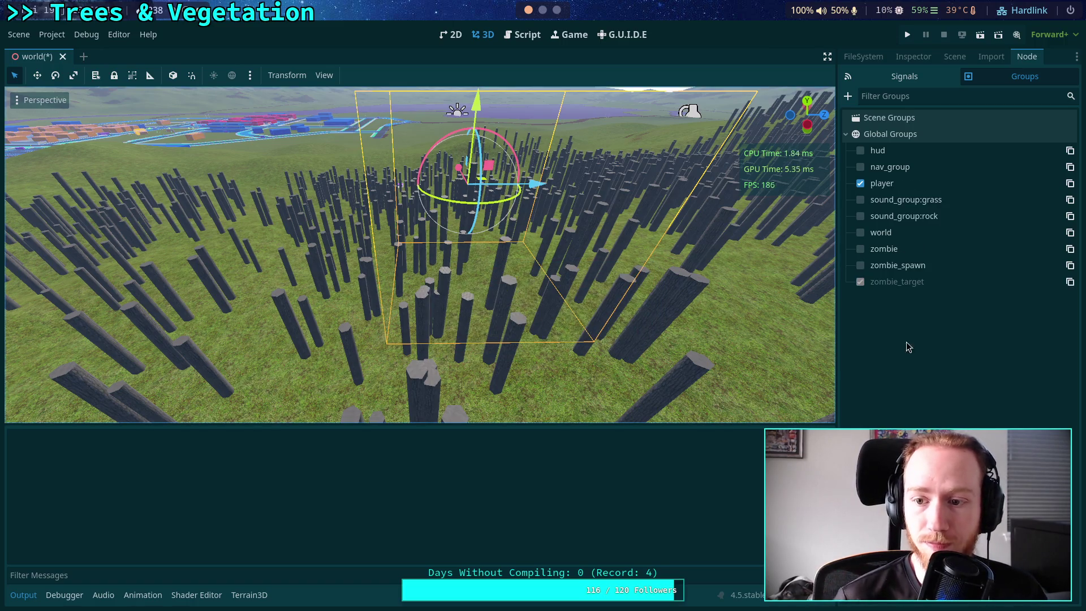
click(862, 184)
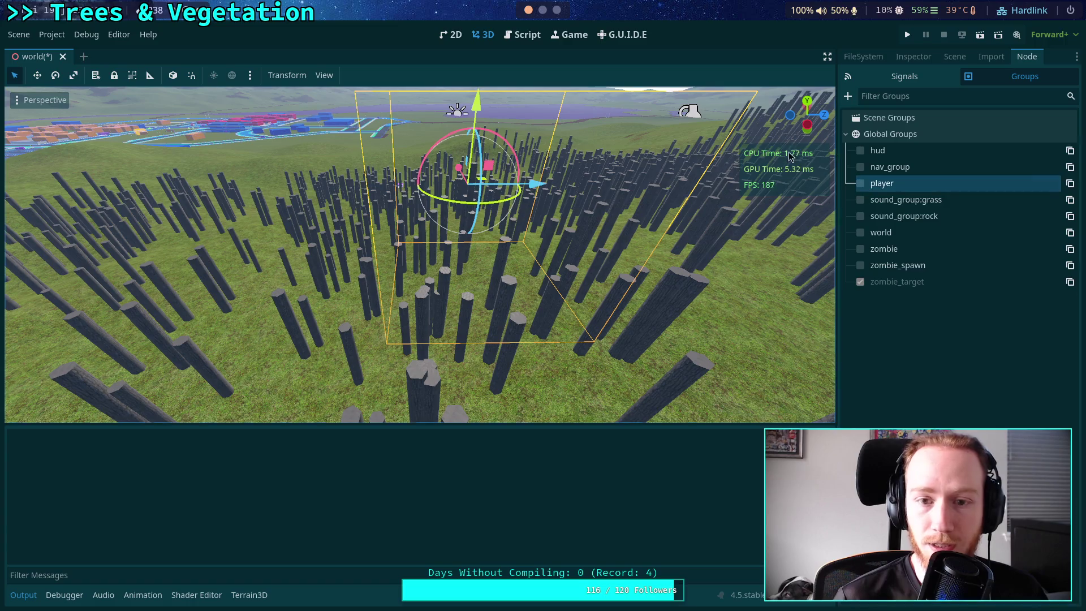
click(913, 57)
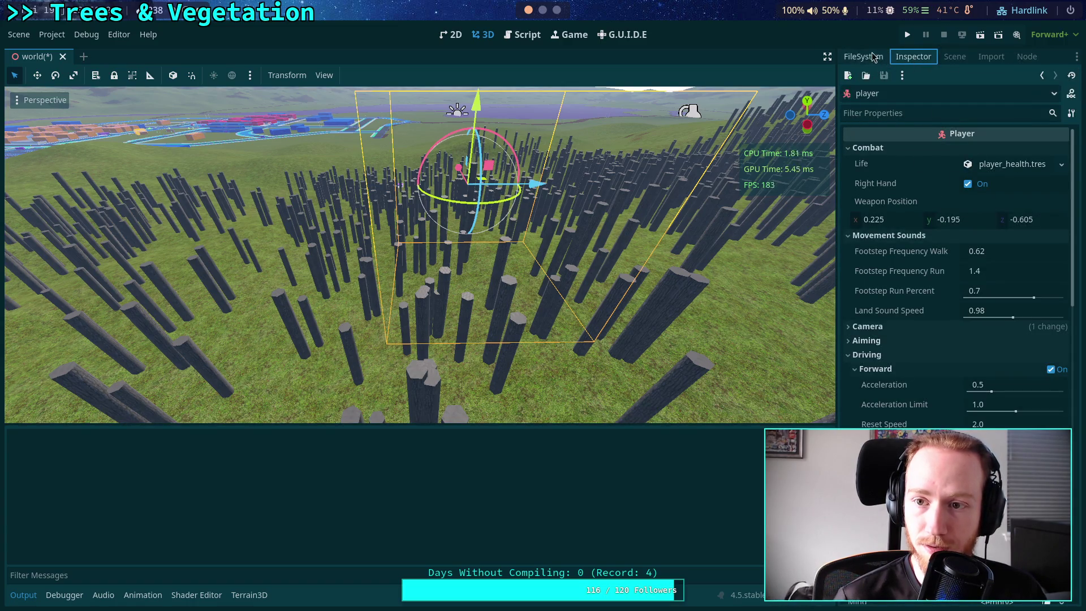
Open the player scene, check 'player' in its root node's groups, save, and close the tab
click(959, 59)
click(1037, 213)
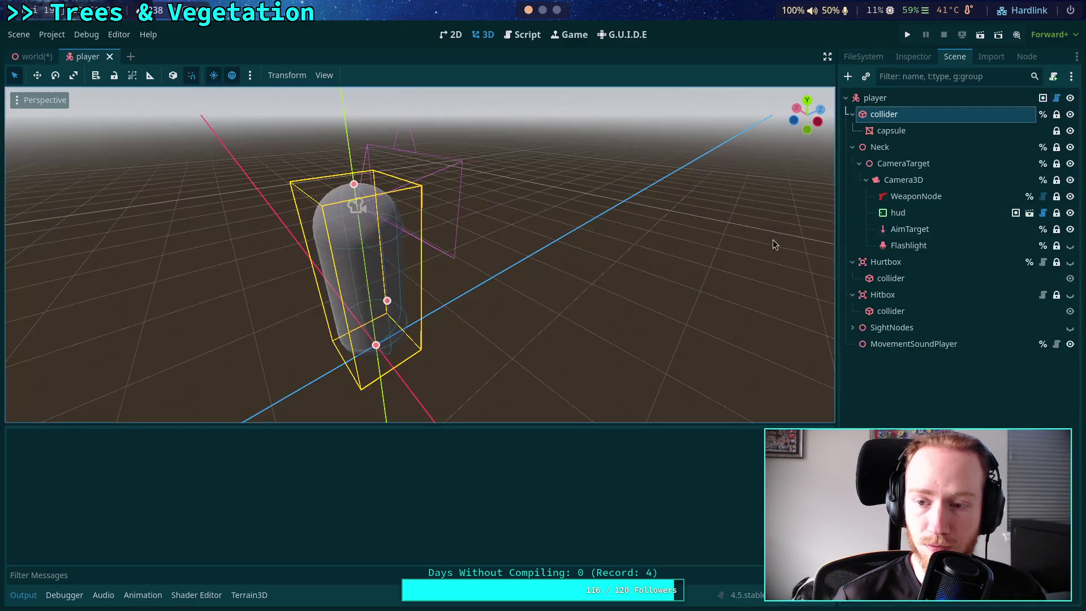
click(905, 98)
click(912, 56)
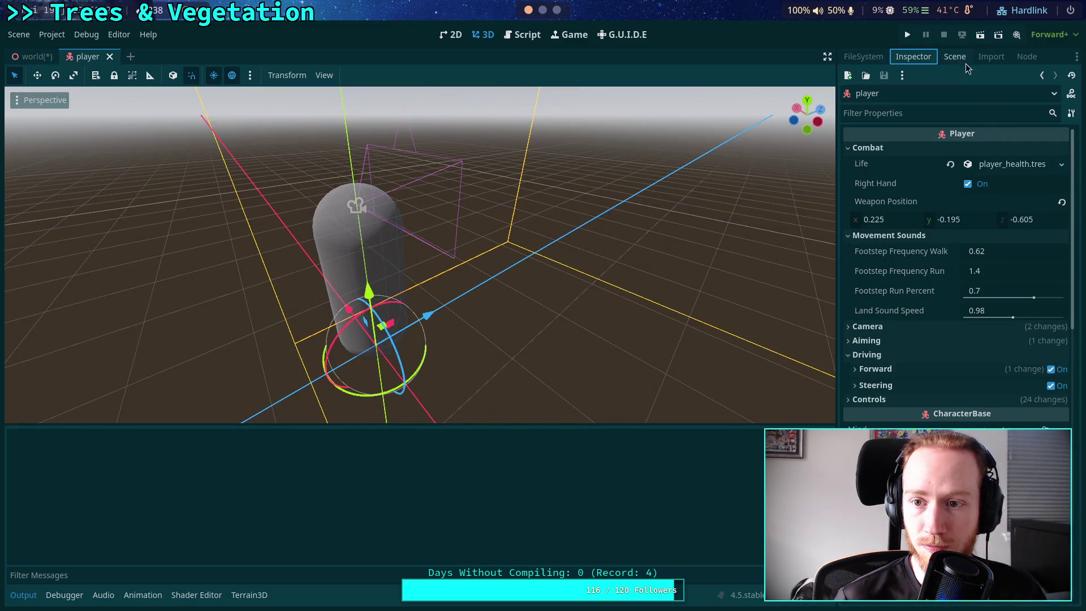
click(1026, 56)
click(860, 183)
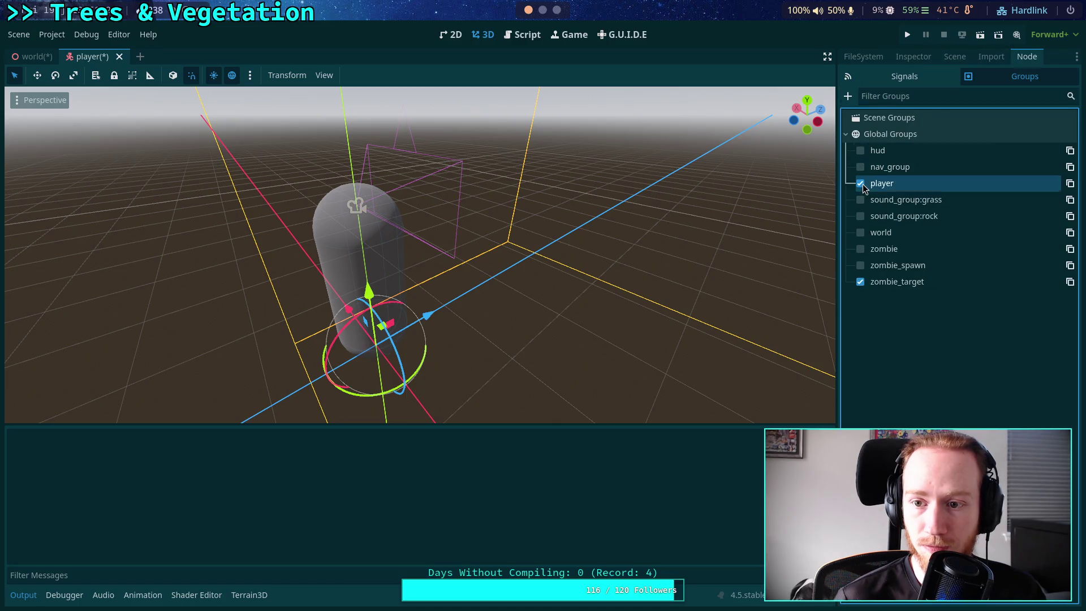
key(ctrl+s)
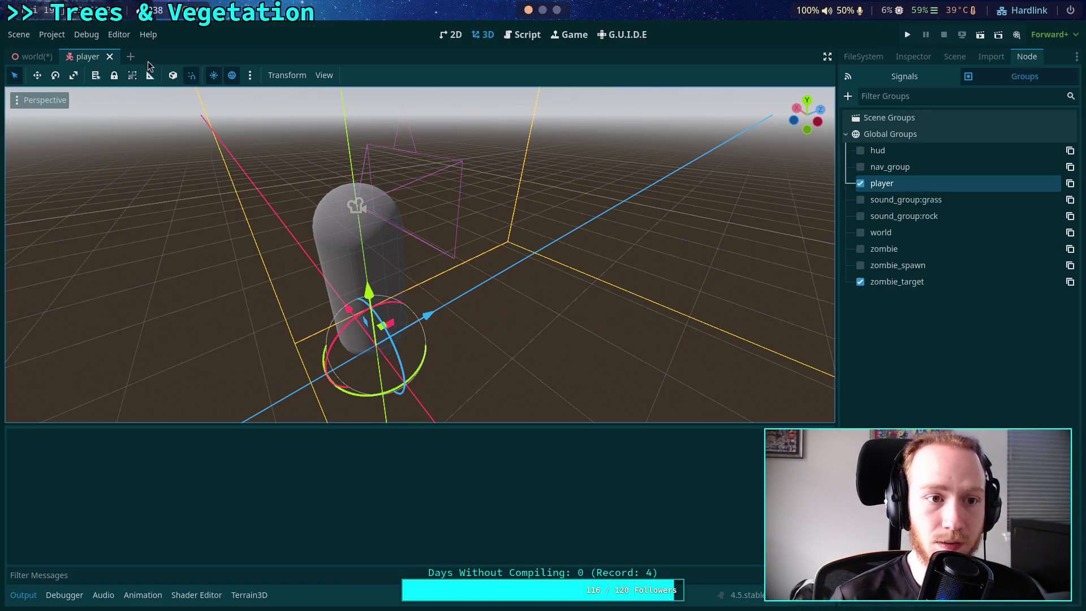
click(110, 57)
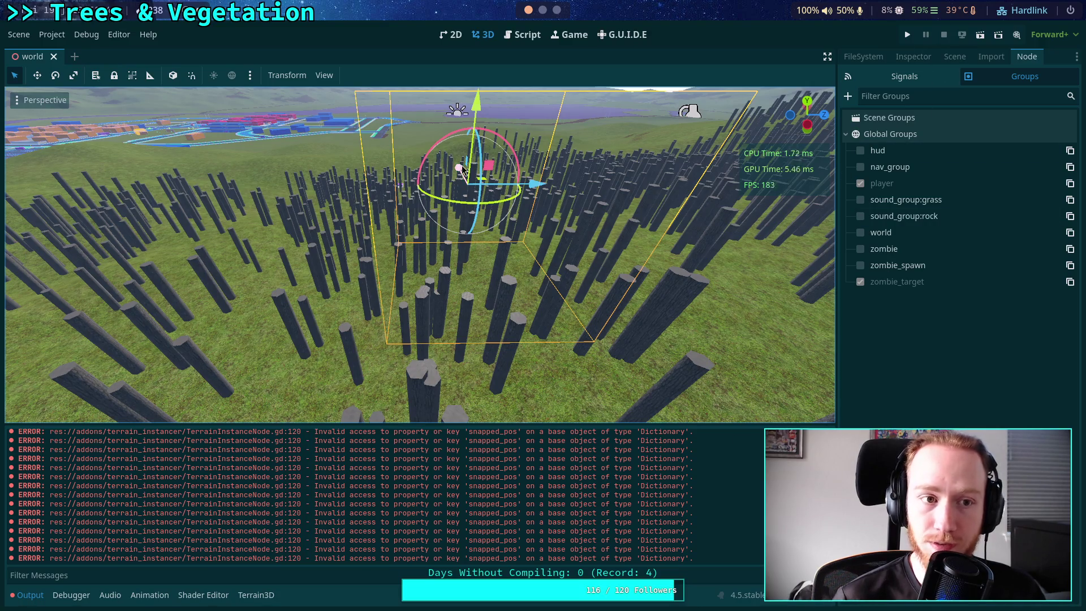
Switch to the Script workspace, enlarge the code area, and clear the Output log
click(523, 35)
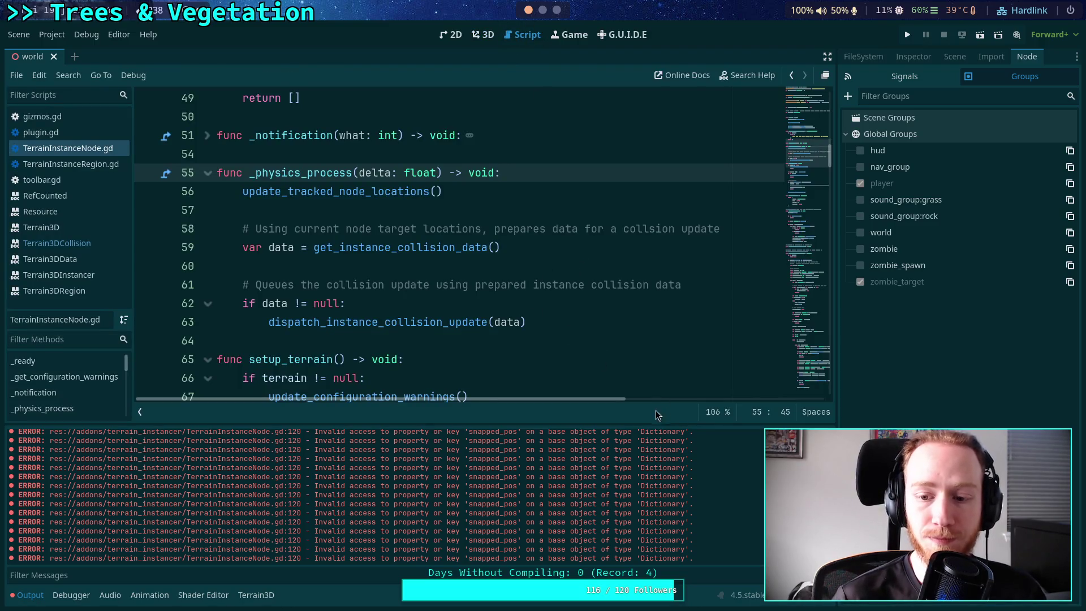
drag(419, 424, 420, 459)
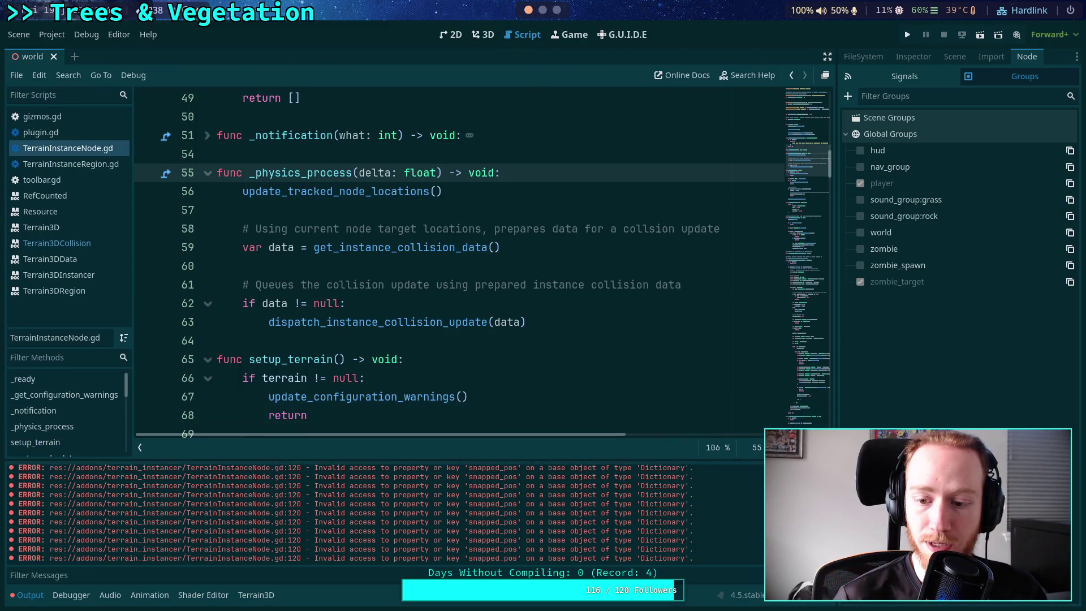
click(1063, 470)
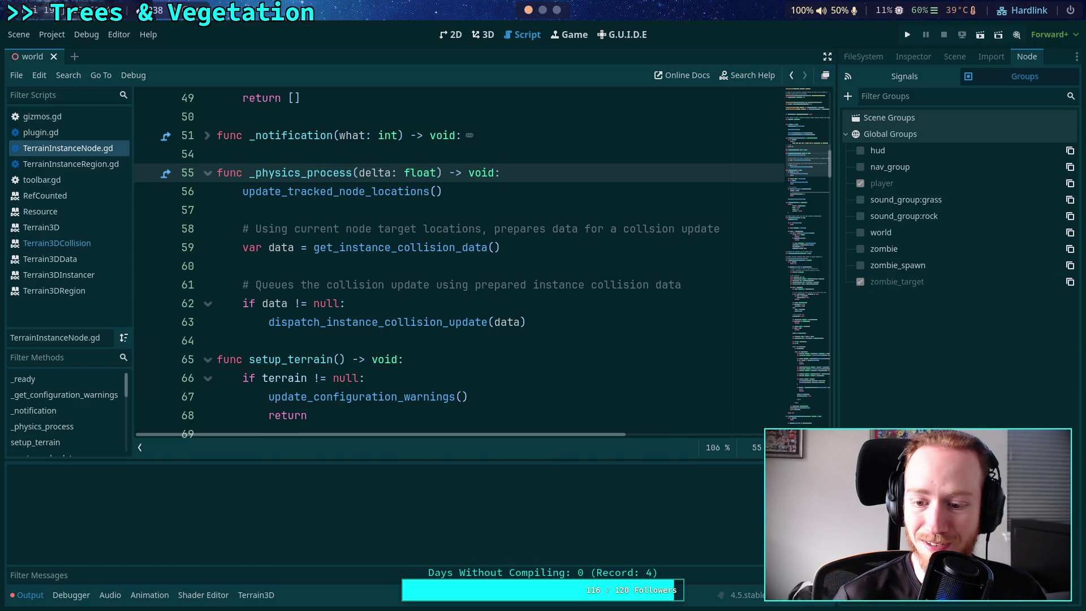
scroll(581, 276, down, 5)
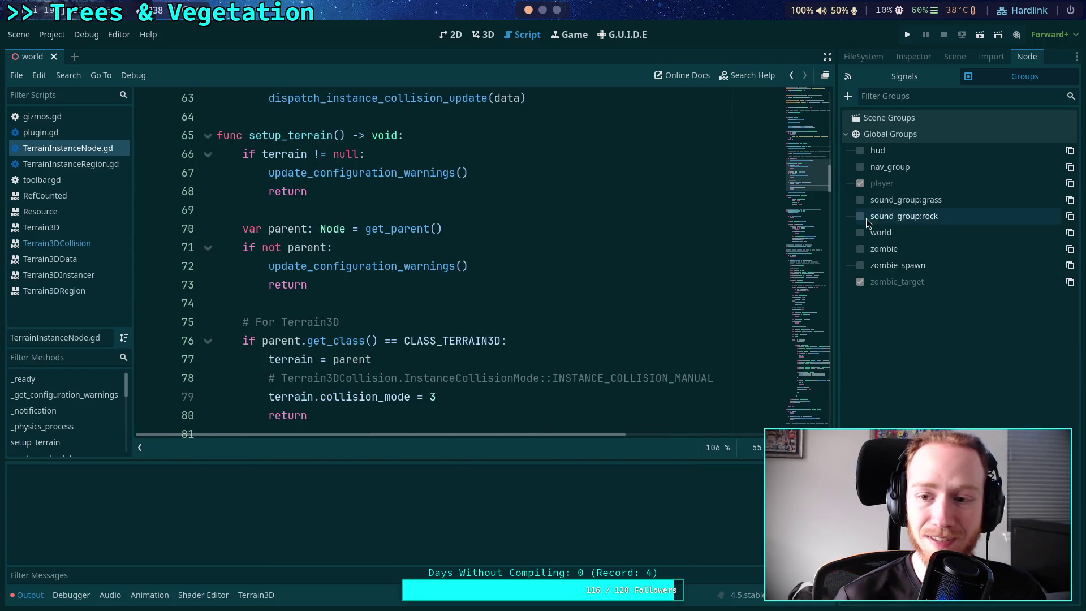
Select TerrainInstanceNode to show its properties, and place the caret on empty line 16
click(914, 57)
click(946, 60)
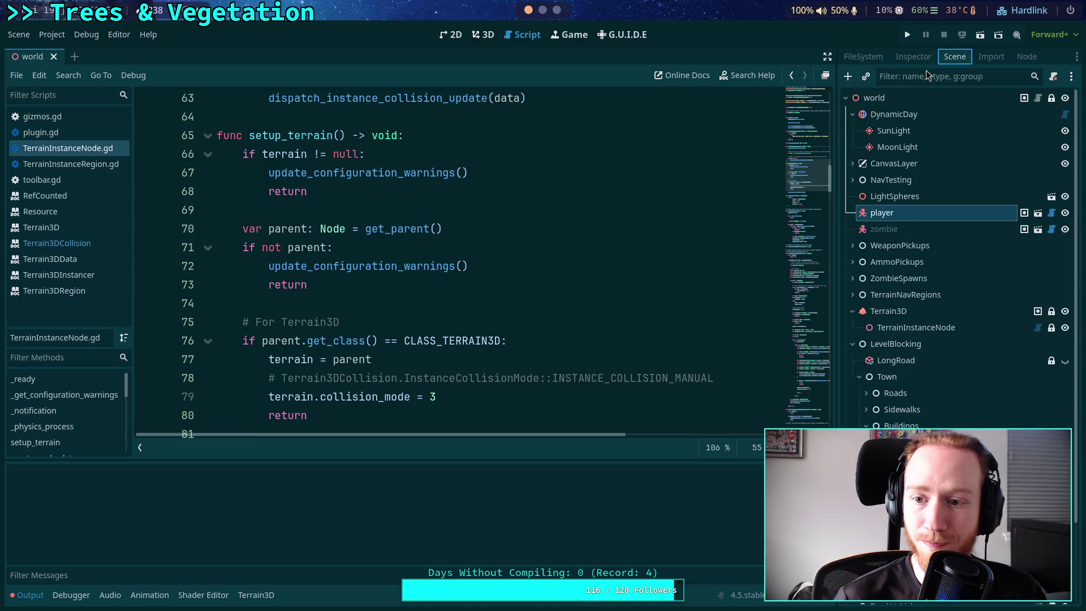
click(920, 329)
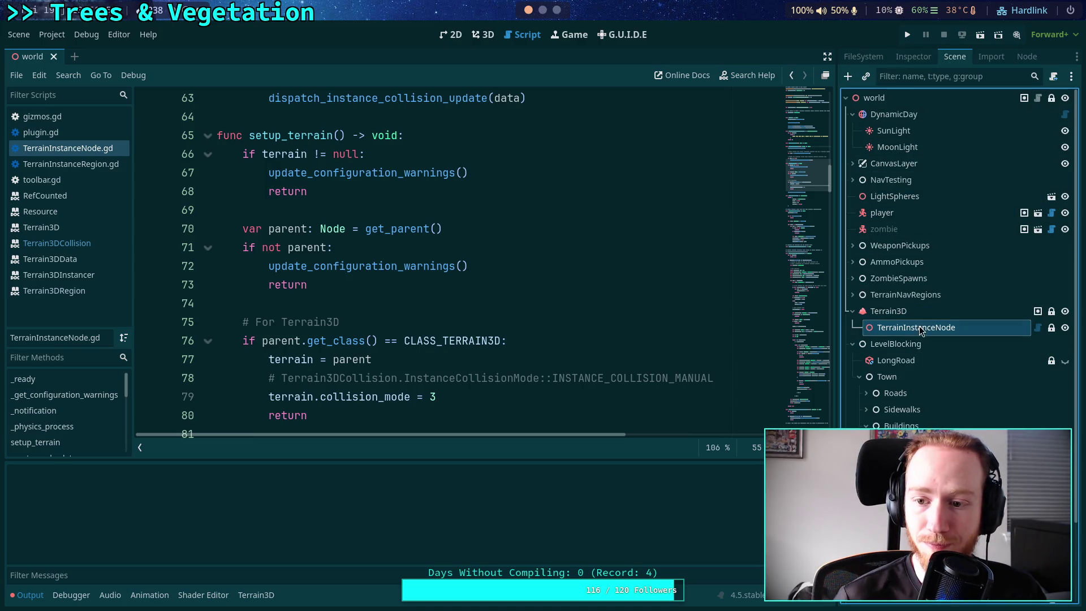
click(913, 58)
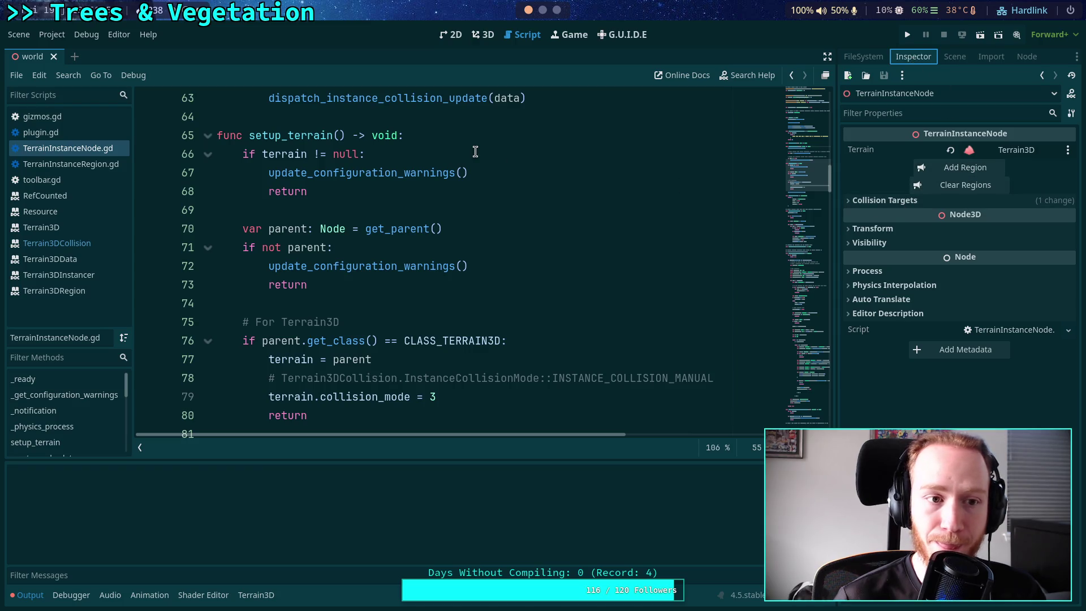
scroll(437, 212, up, 7)
scroll(437, 212, up, 14)
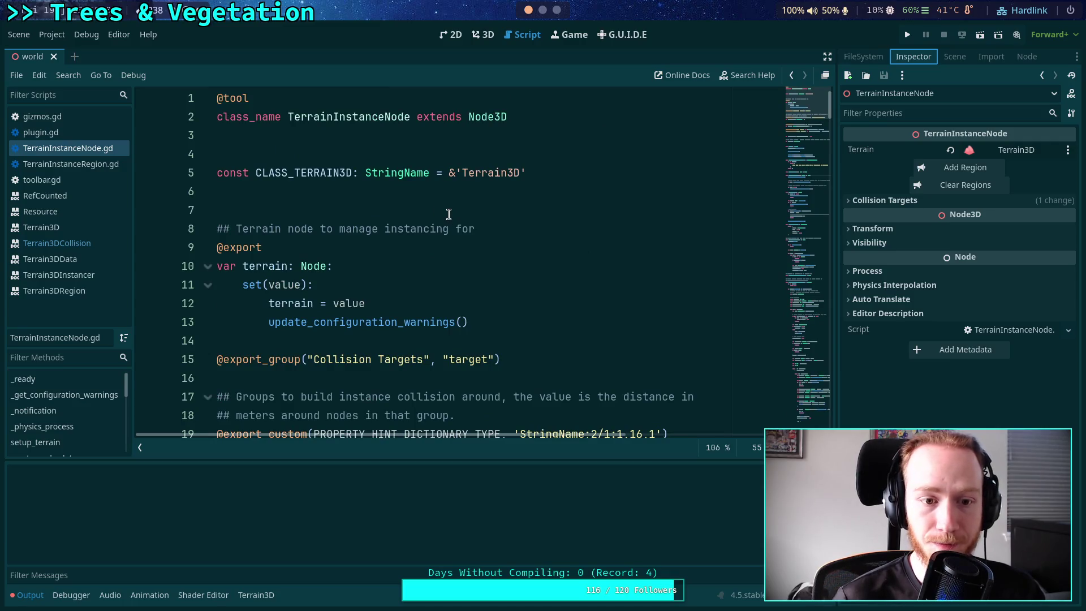
scroll(560, 237, down, 3)
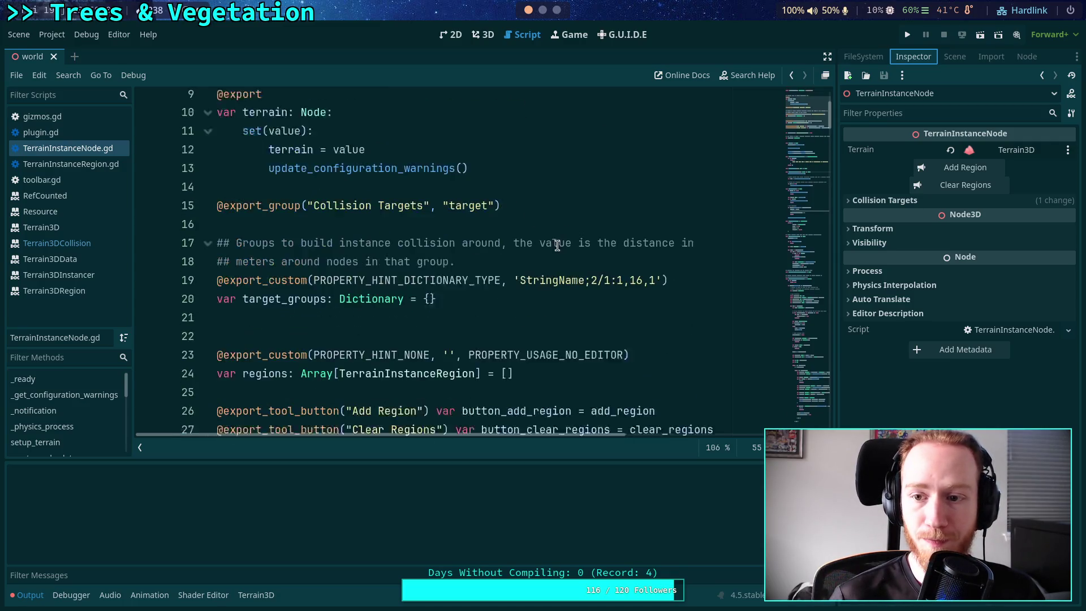
click(565, 204)
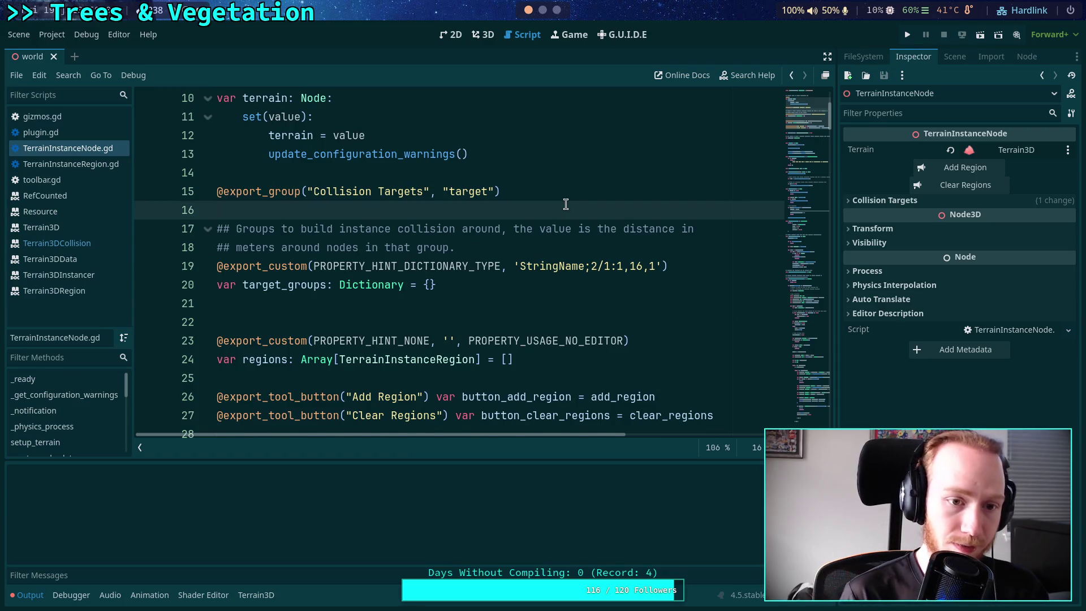
key(Return)
key(Return)
key(Up)
text(export_)
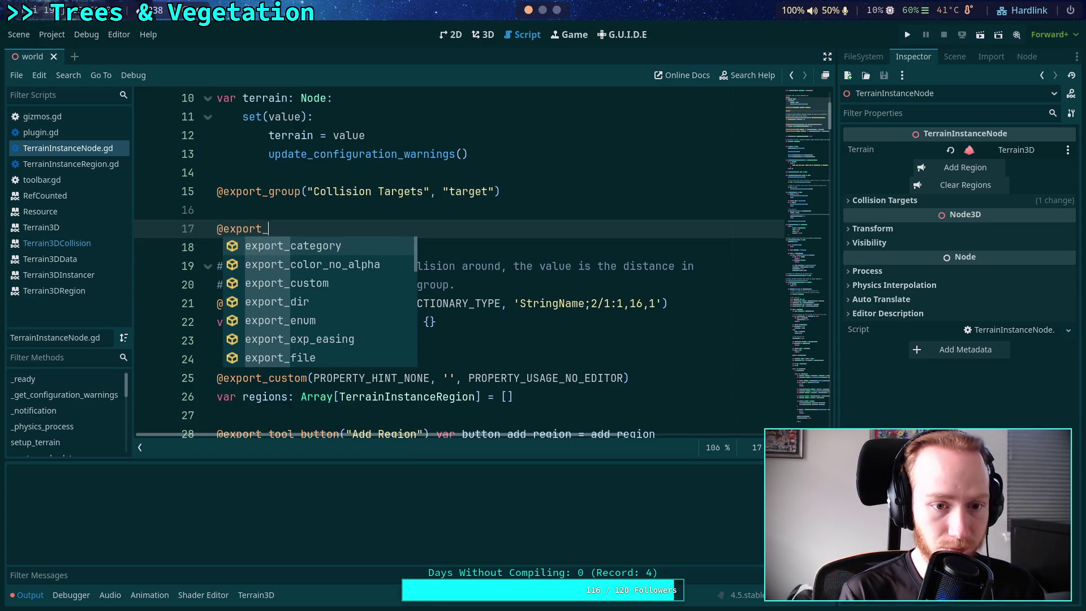
text(cust)
key(BackSpace)
key(BackSpace)
key(BackSpace)
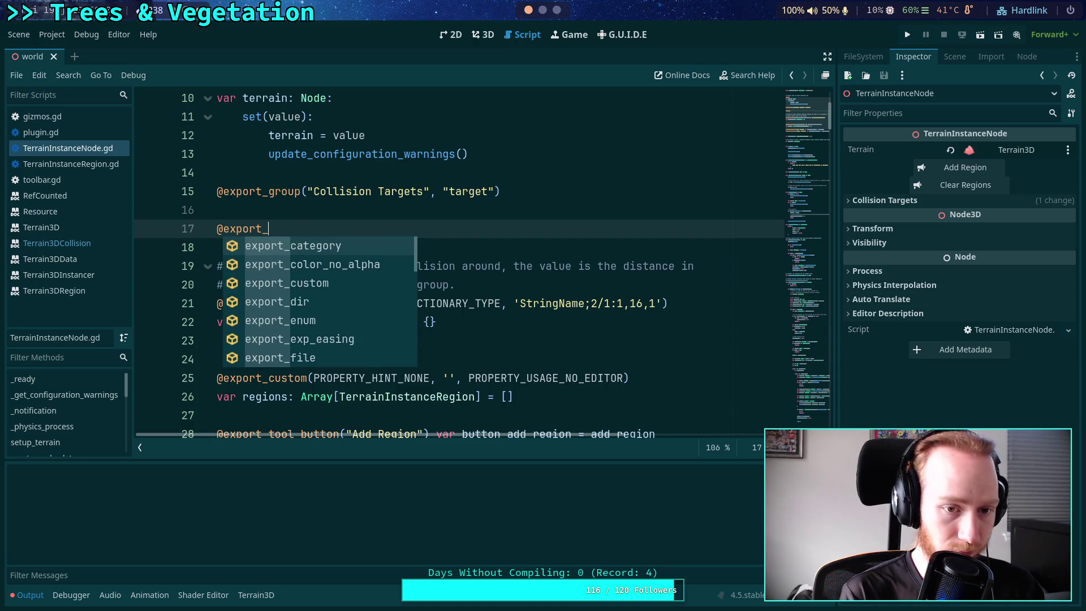
text(gr)
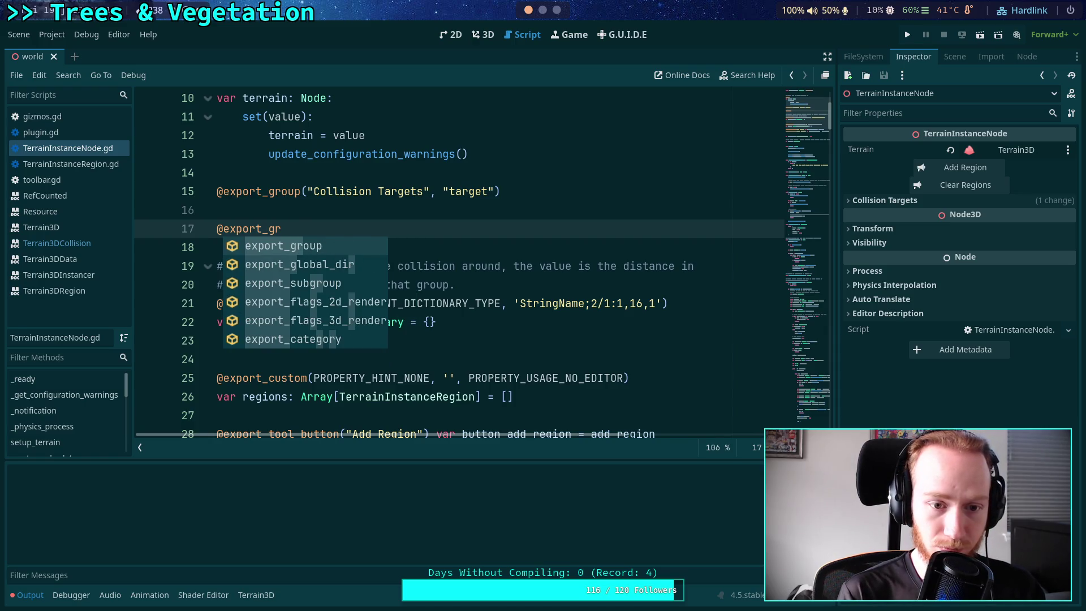
key(BackSpace)
key(BackSpace)
text(cus)
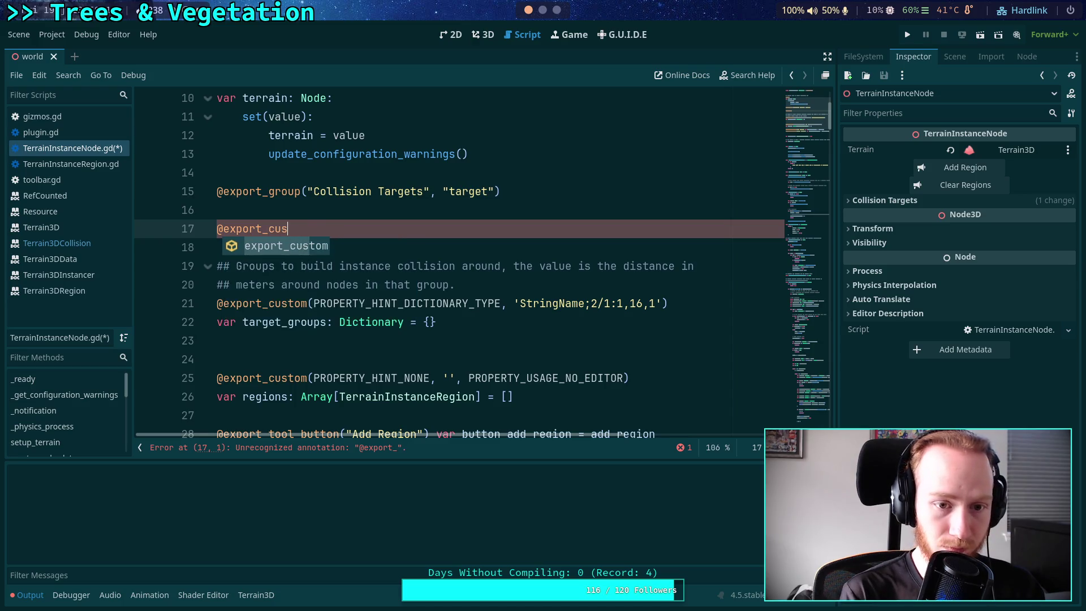
key(Return)
key(Down)
key(Down)
key(Down)
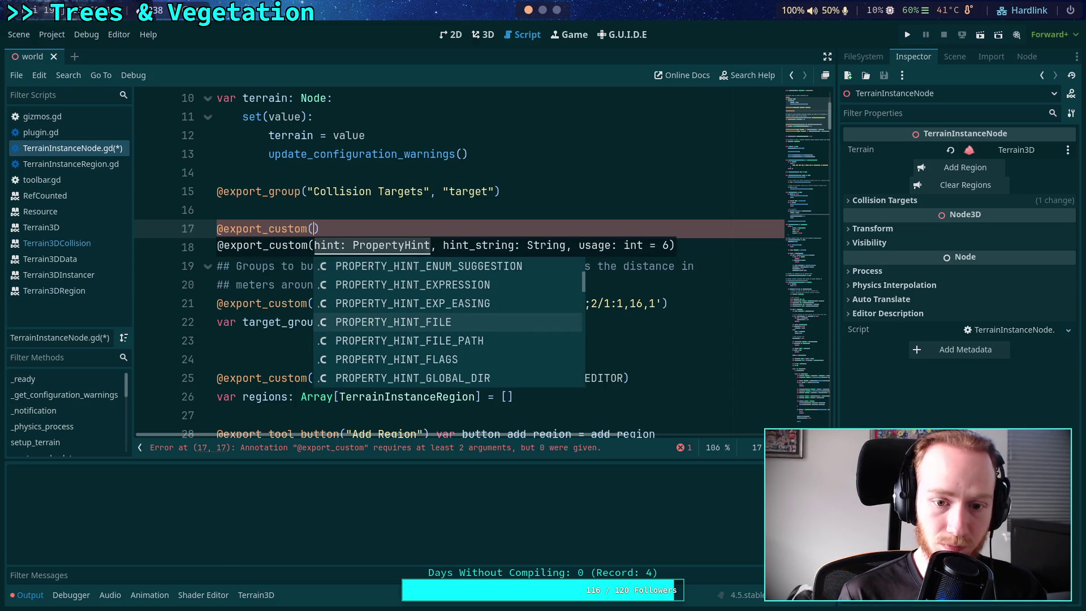
key(Down)
key(Down)
key(Down)
key(Return)
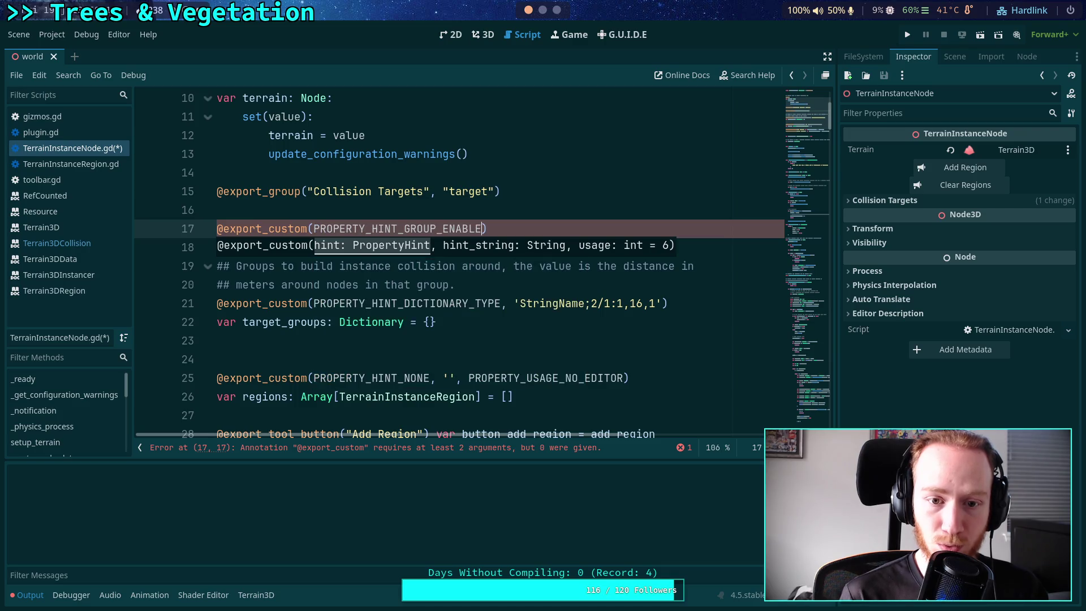
text(, 'chek)
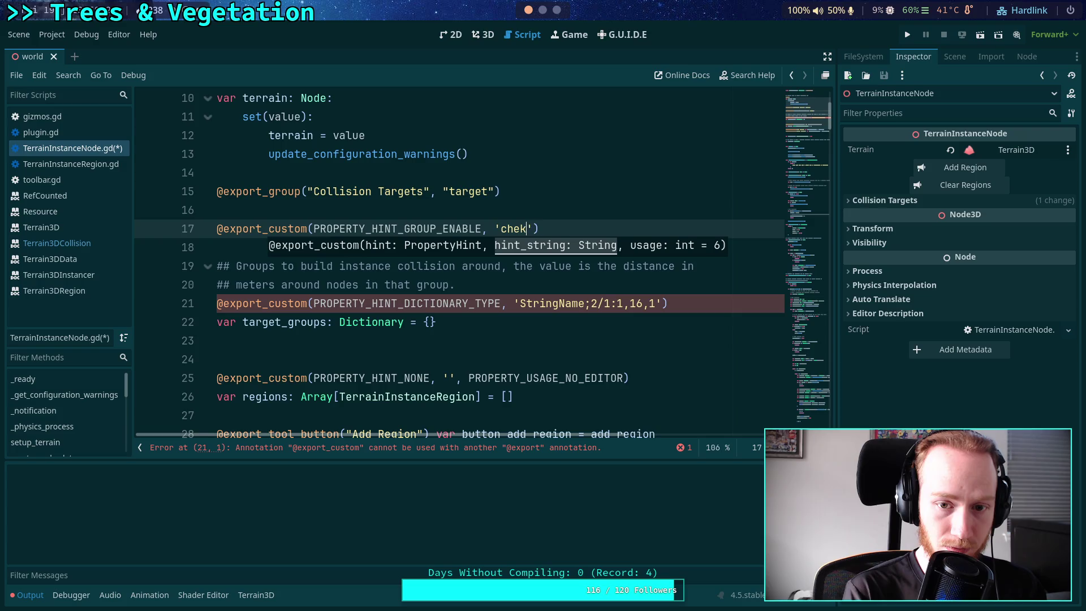
key(BackSpace)
text(che)
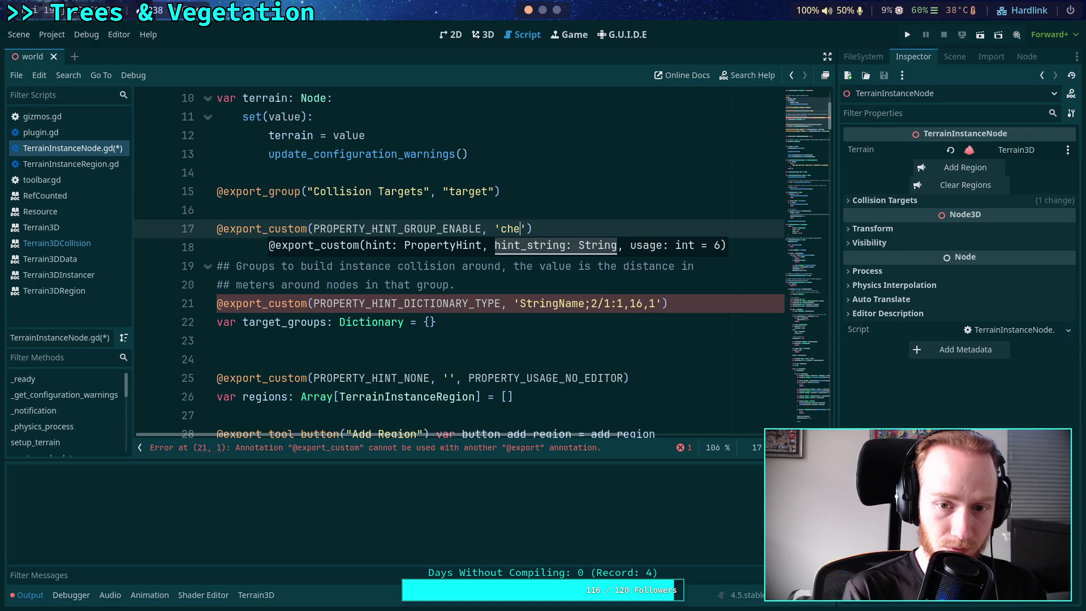
text(ckbox_only)
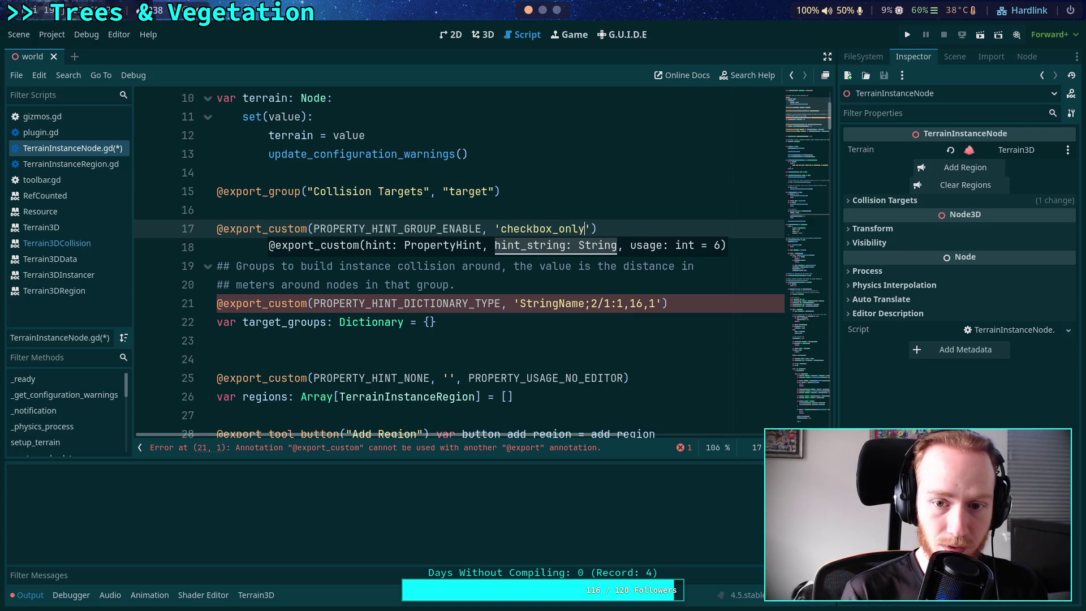
Declare var target_groups_enabled: bool = false beneath it and save the script
key(Return)
text(var)
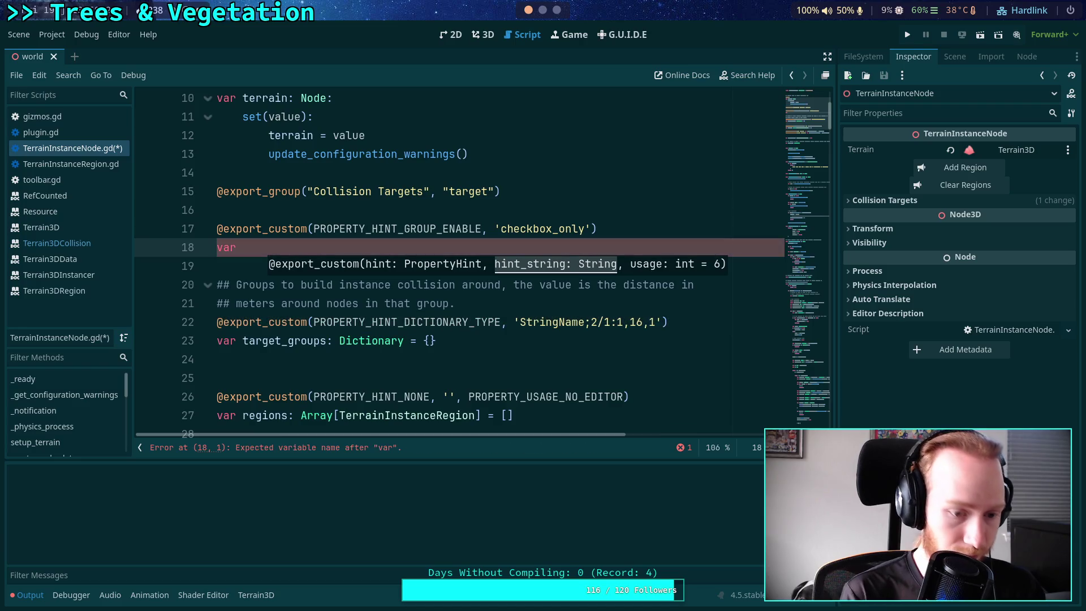
text( target_groups_enabled: bool =)
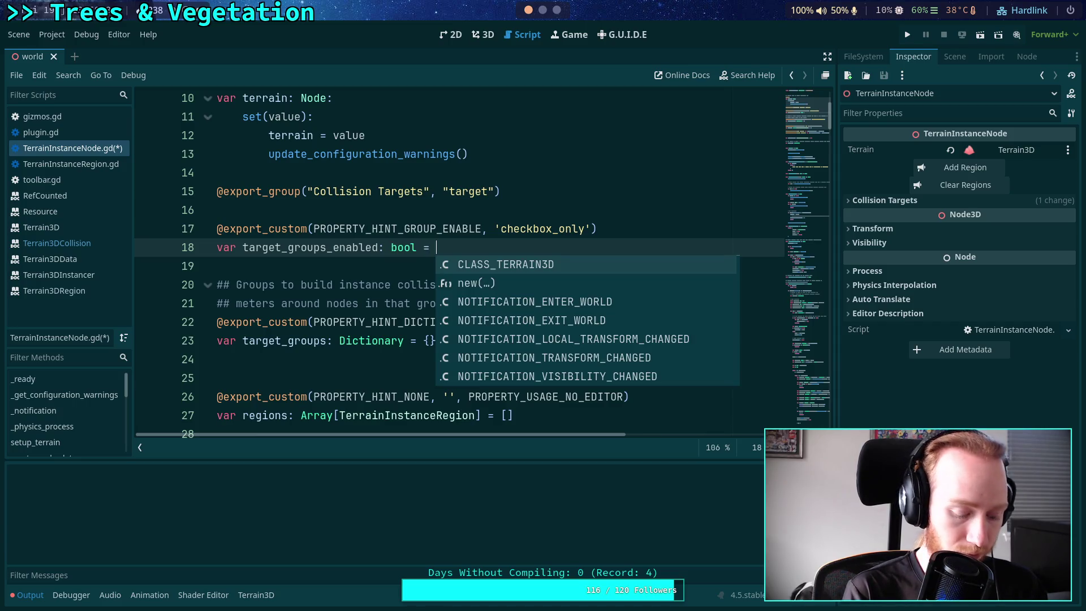
text( false)
key(ctrl+s)
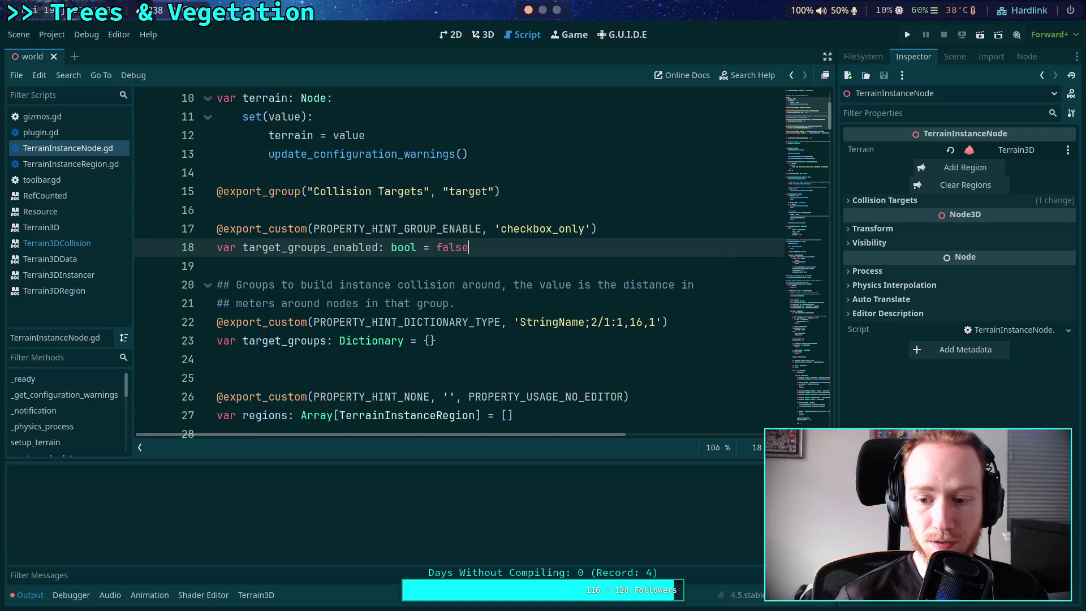
scroll(543, 251, down, 10)
Add an early return at the start of _physics_process tied to target_groups_enabled
scroll(534, 253, down, 3)
scroll(492, 235, up, 1)
click(502, 233)
key(Return)
text(if not up)
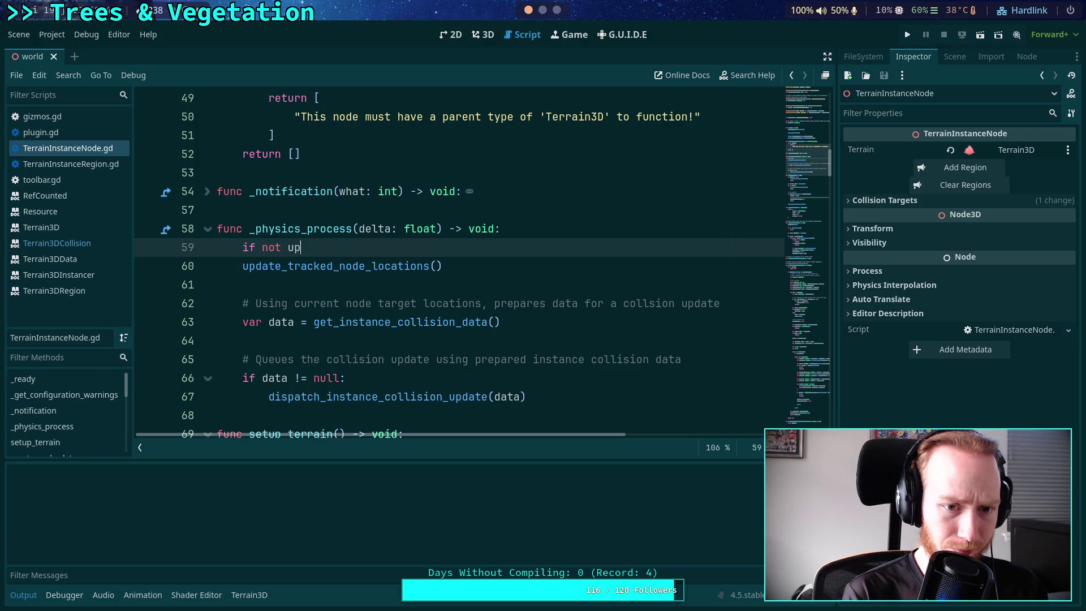
text(d)
key(BackSpace)
key(BackSpace)
key(BackSpace)
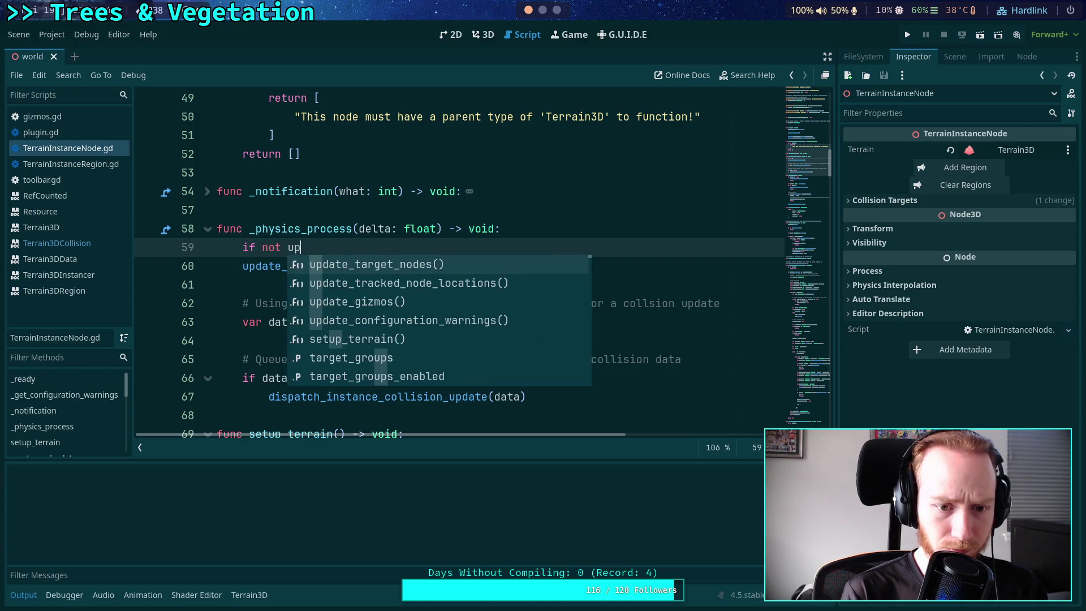
text(ta)
key(Return)
text(:)
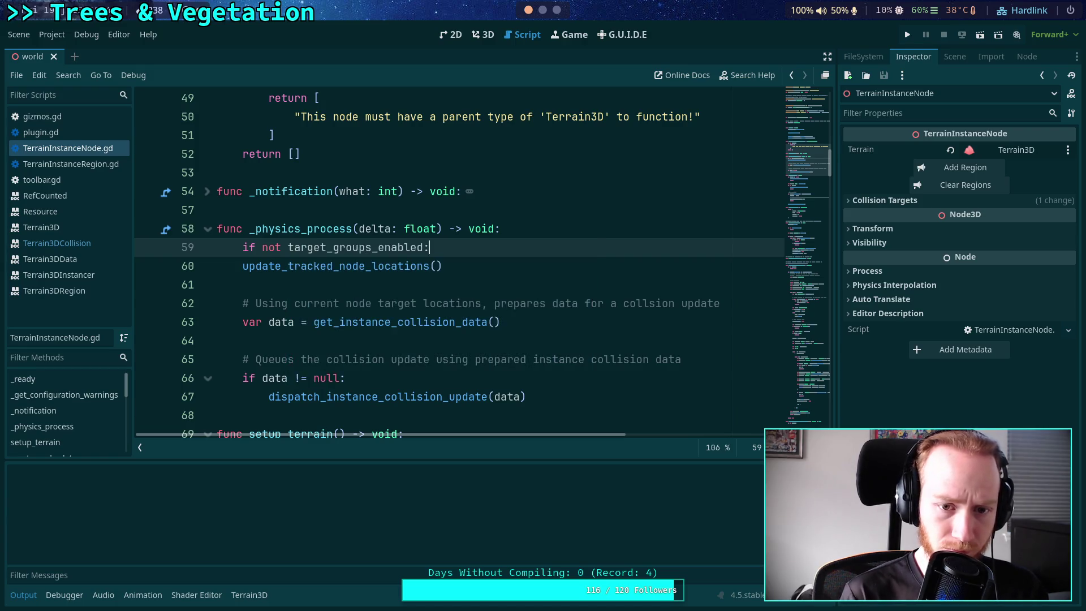
key(Return)
text(return)
key(Return)
key(BackSpace)
key(BackSpace)
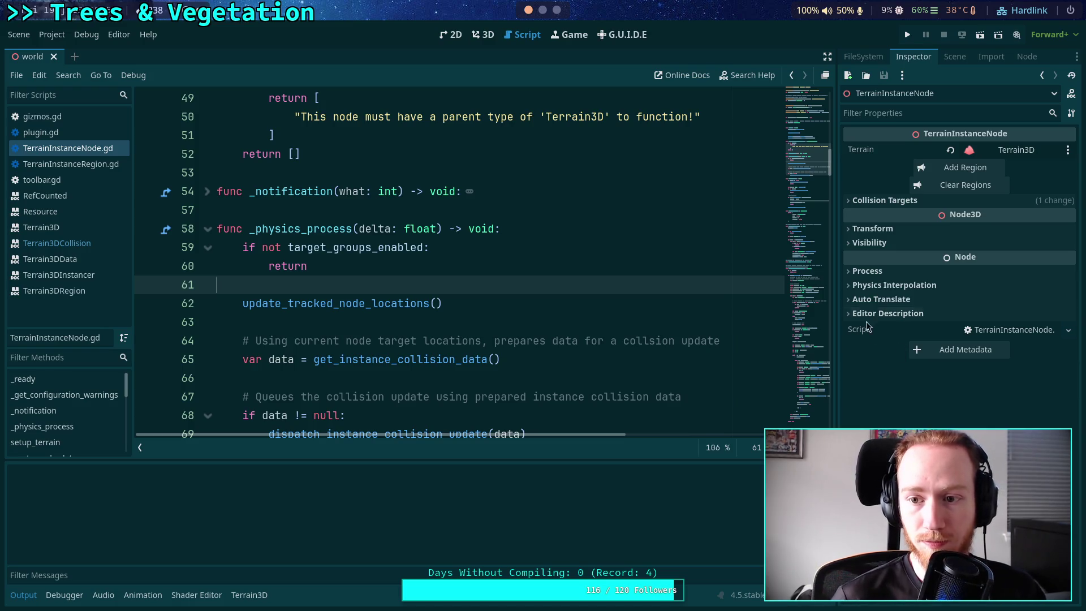
Select TerrainInstanceNode, expand Collision Targets, and tick then untick its On checkbox
click(863, 204)
click(872, 202)
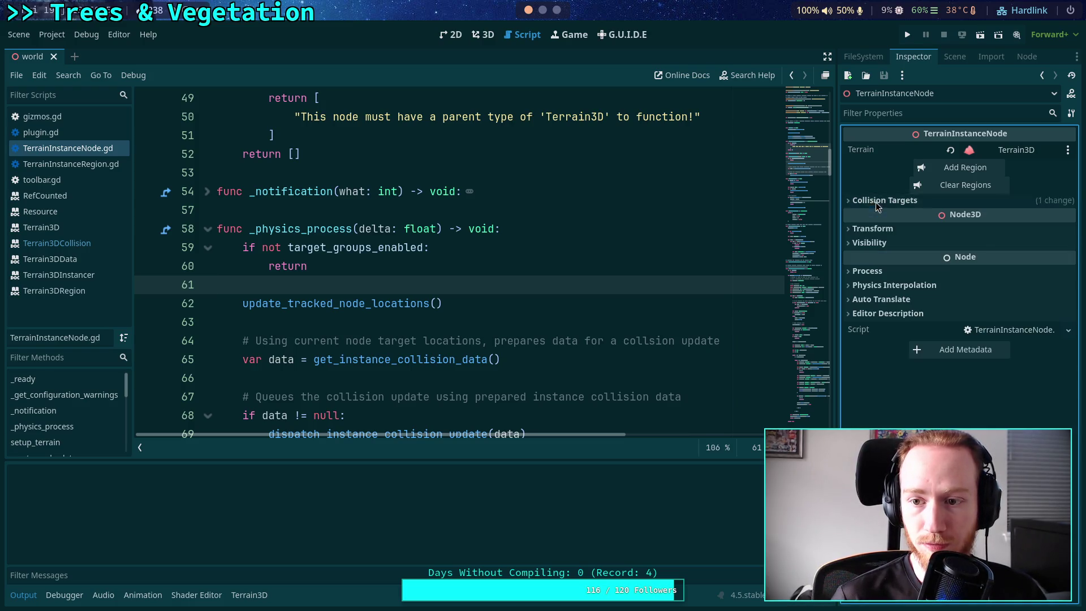
click(954, 56)
click(888, 311)
click(888, 331)
click(908, 58)
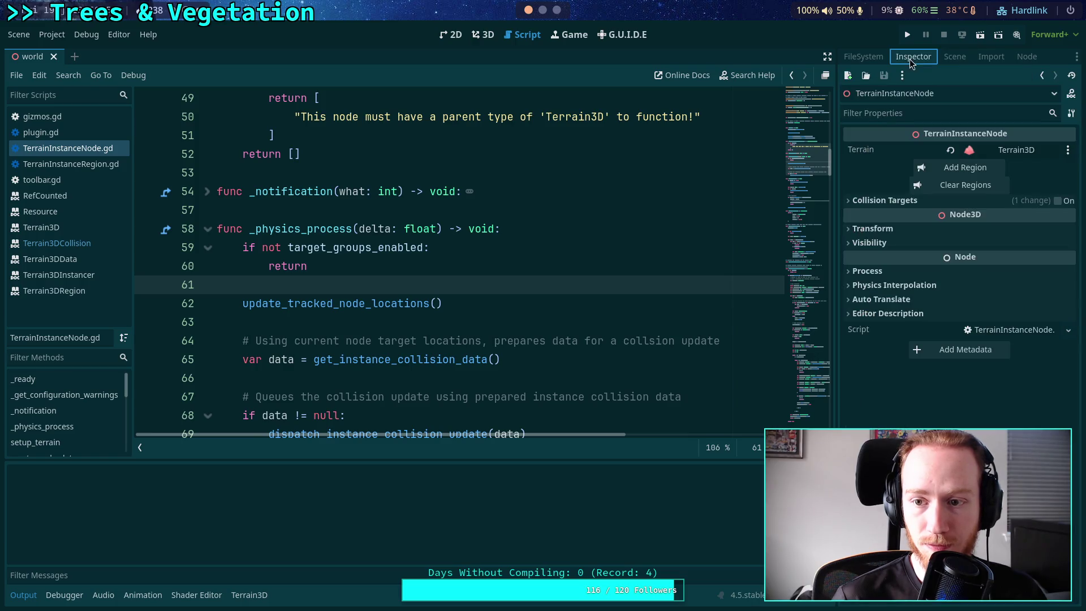
click(885, 201)
click(1057, 201)
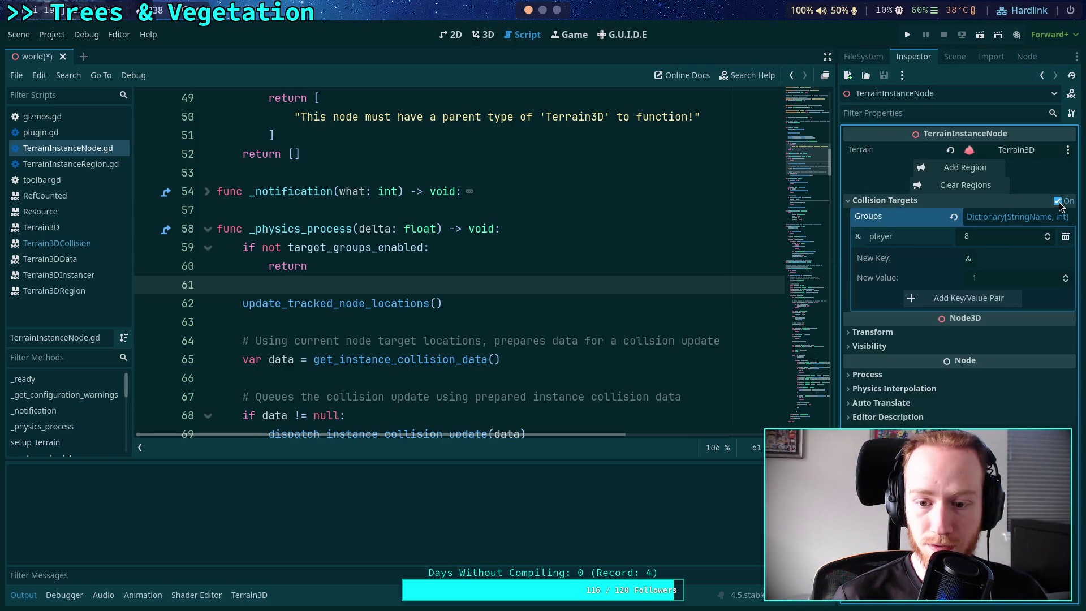
click(1057, 200)
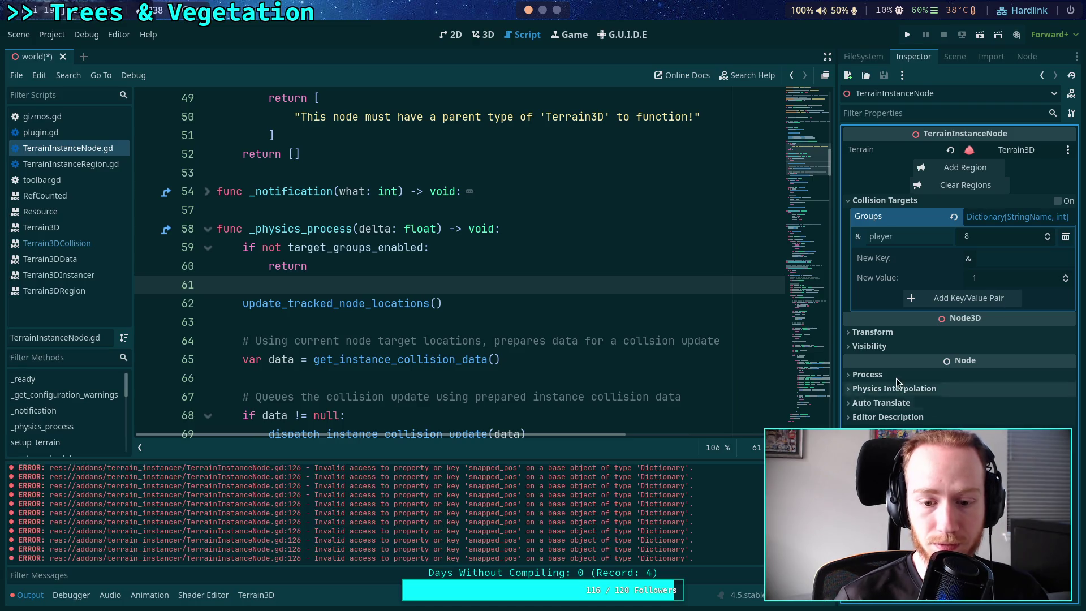
Edit the key on line 92, keep it named 'snapped', and save the script
scroll(607, 269, down, 5)
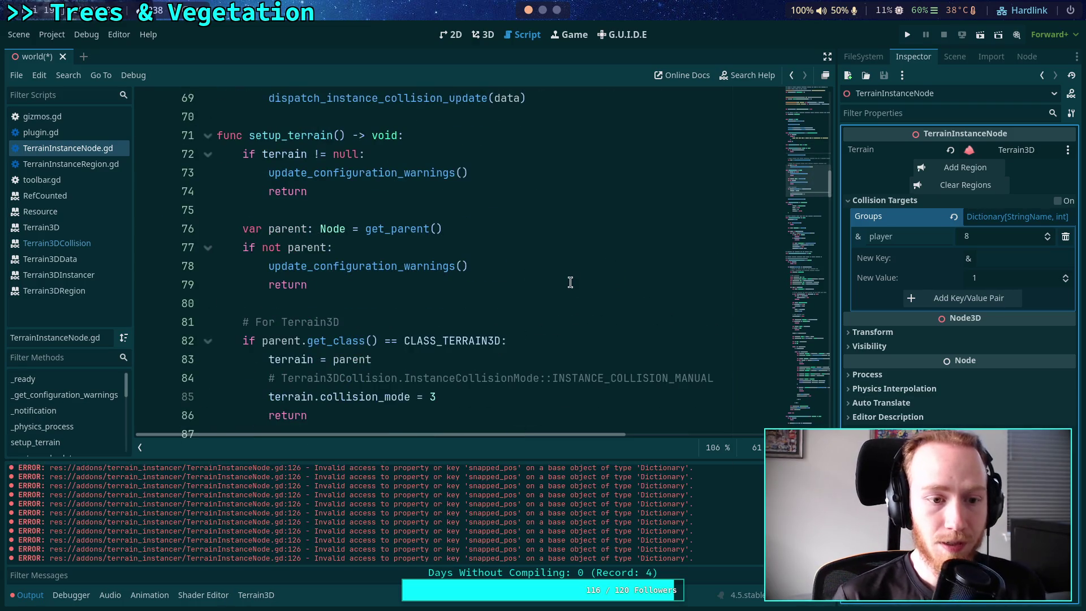
scroll(565, 283, down, 6)
scroll(518, 289, down, 3)
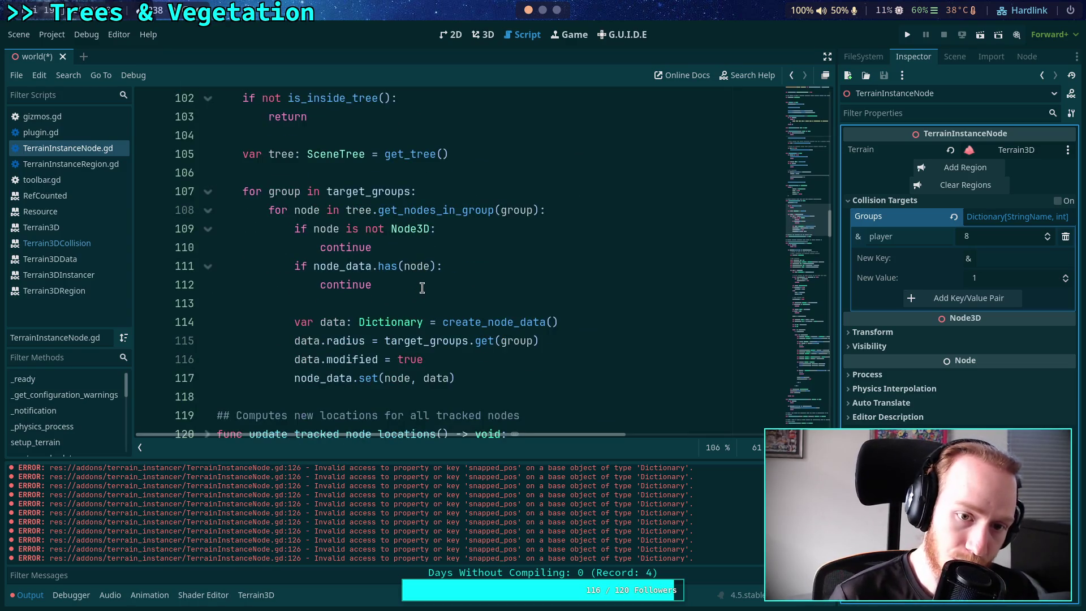
scroll(321, 311, down, 4)
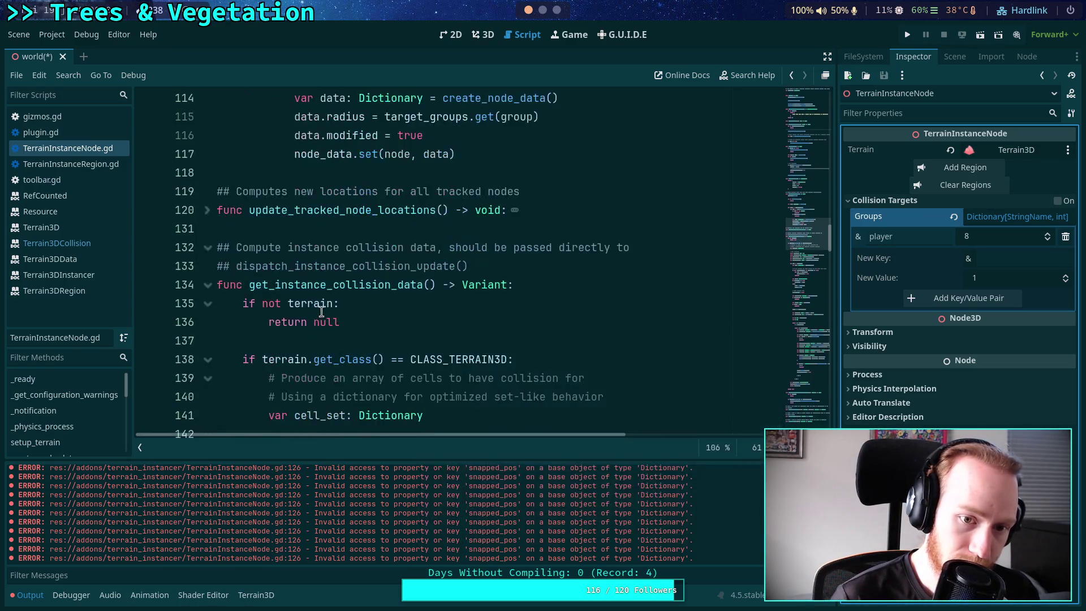
scroll(347, 301, up, 9)
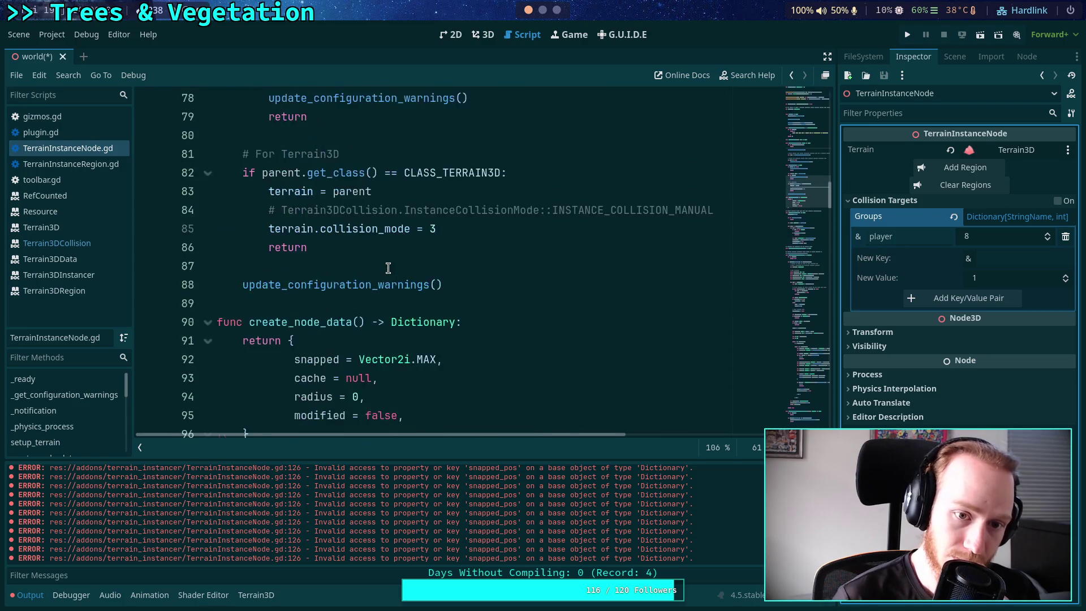
double_click(312, 303)
double_click(327, 302)
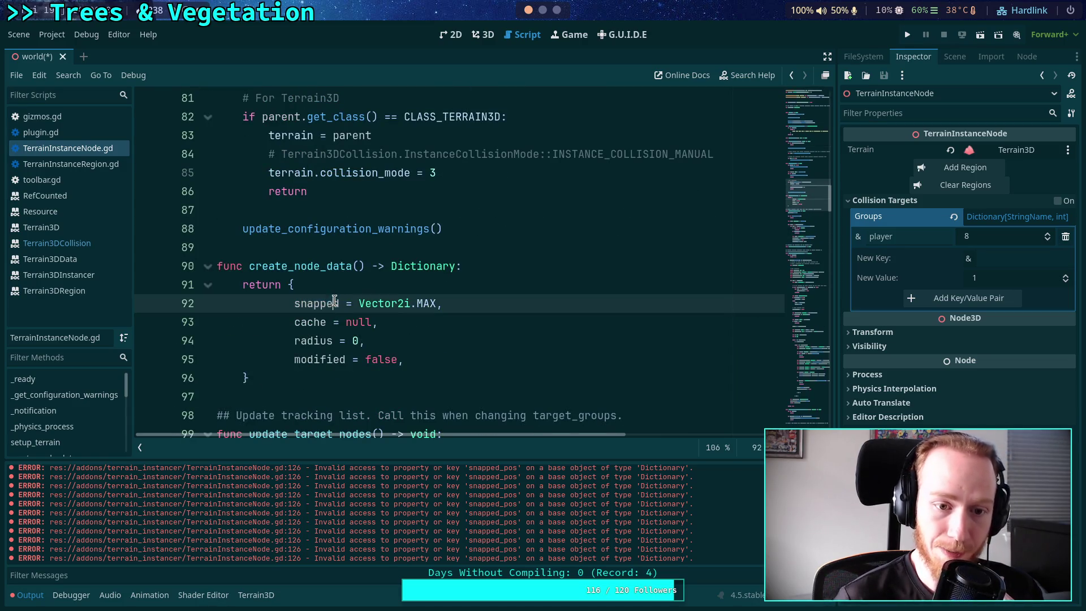
key(Right)
text(_pos)
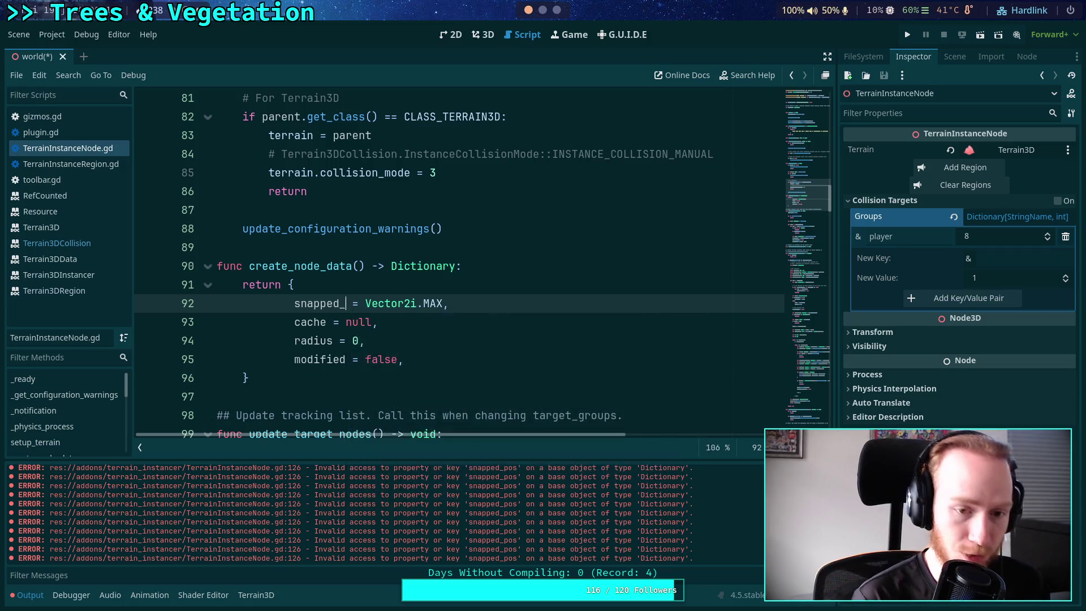
scroll(465, 296, up, 15)
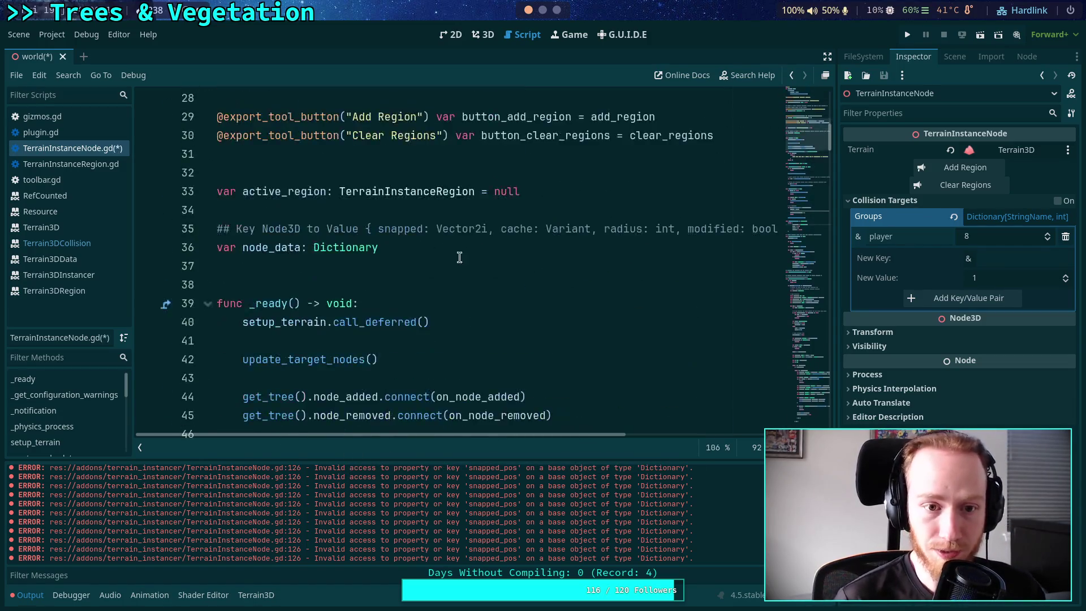
scroll(511, 320, down, 17)
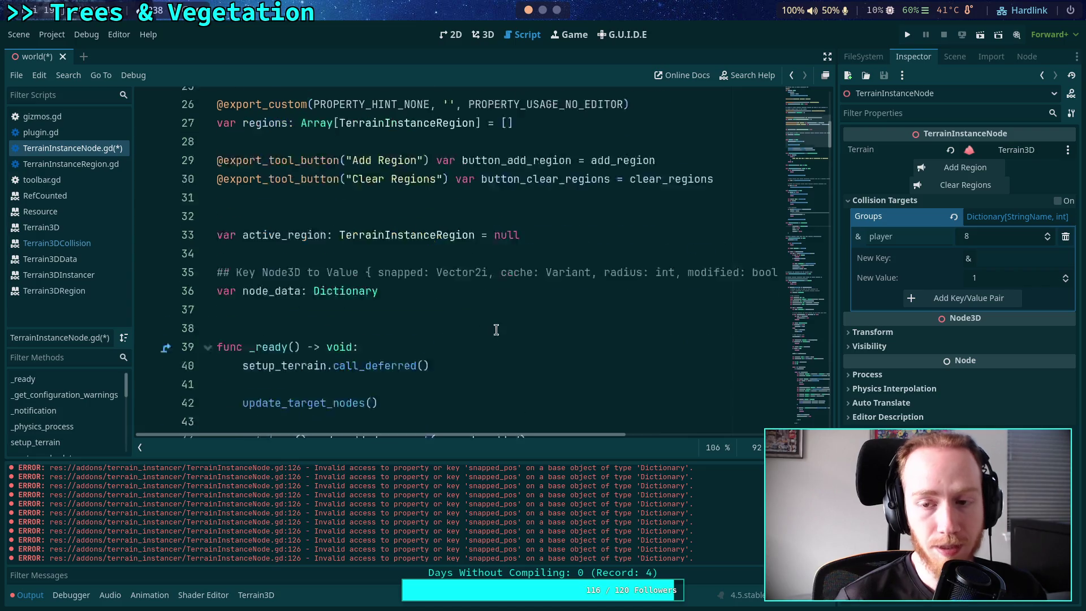
key(BackSpace)
key(BackSpace)
key(BackSpace)
key(ctrl+s)
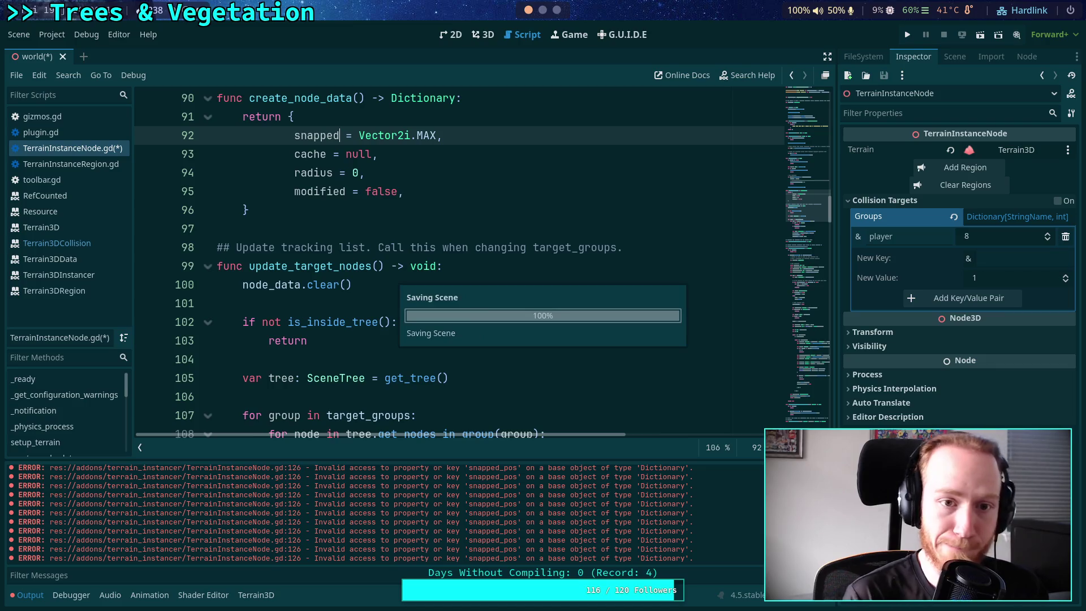
In update_tracked_node_locations, change data.snapped_pos to data.snapped on lines 126 and 129
scroll(504, 275, down, 5)
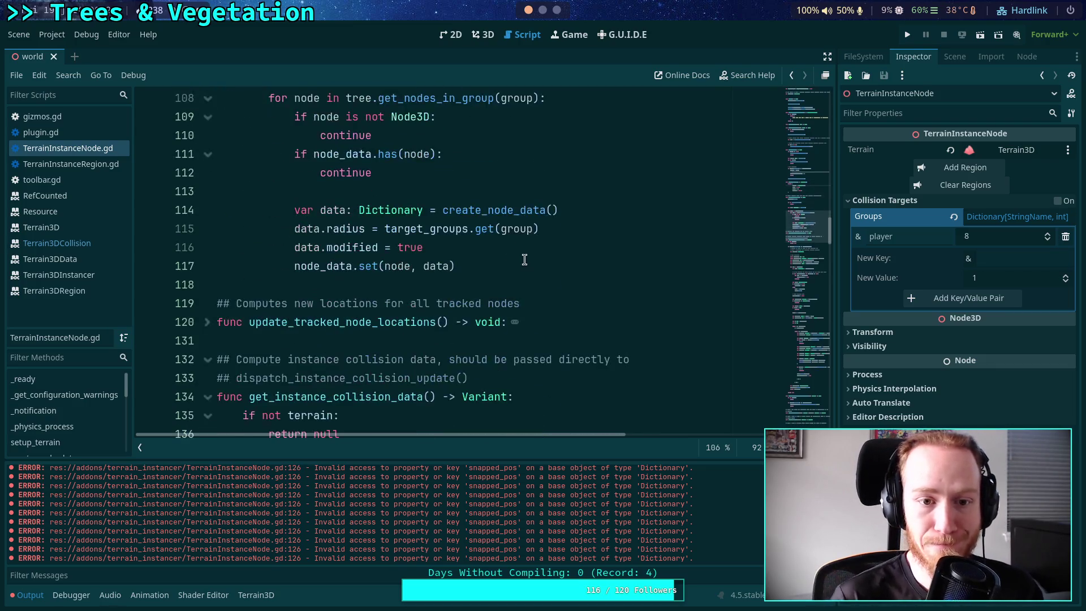
scroll(525, 251, down, 2)
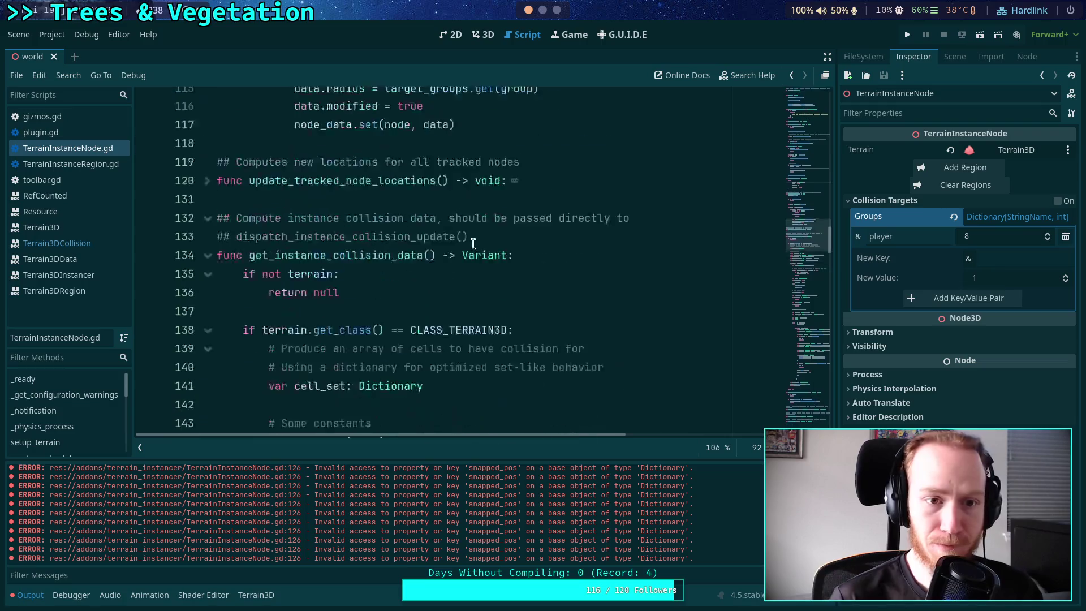
click(207, 211)
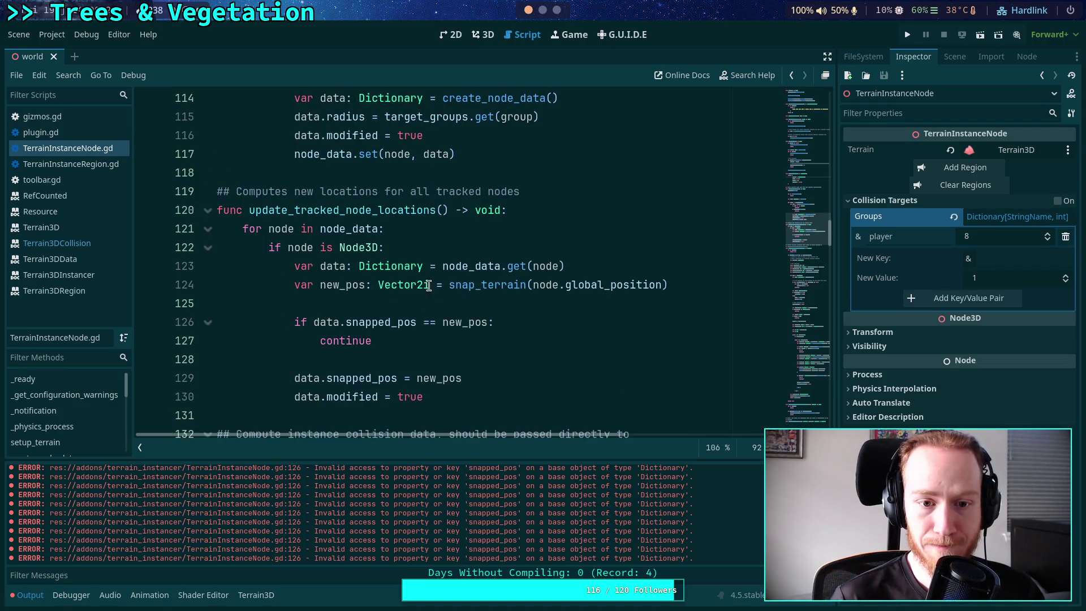
click(389, 322)
key(ctrl+shift+Right)
key(Delete)
text(d)
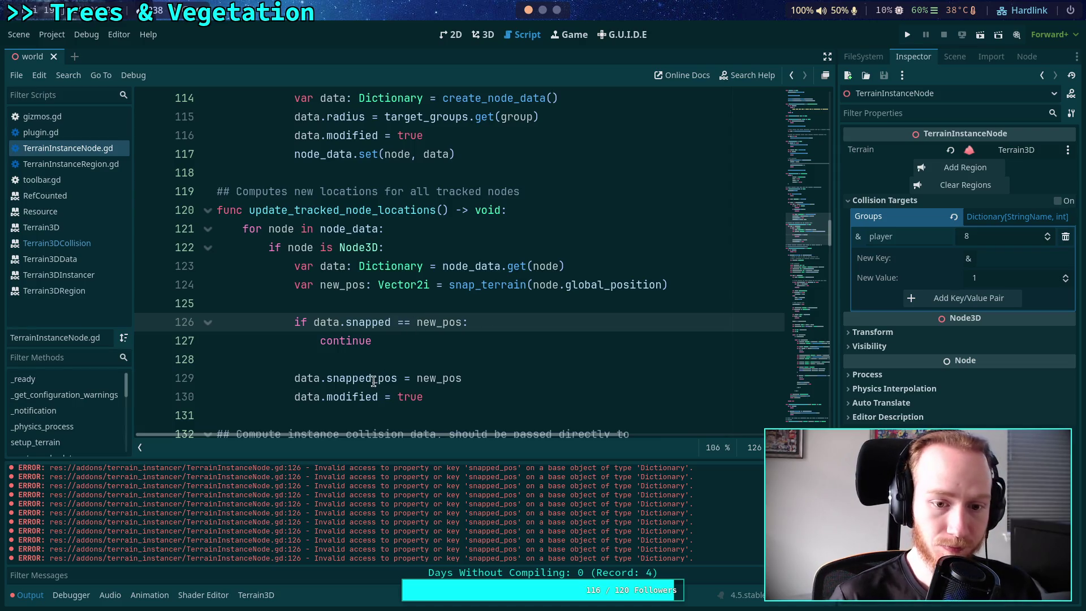
click(373, 378)
key(ctrl+shift+Right)
key(Delete)
click(395, 360)
scroll(403, 340, down, 1)
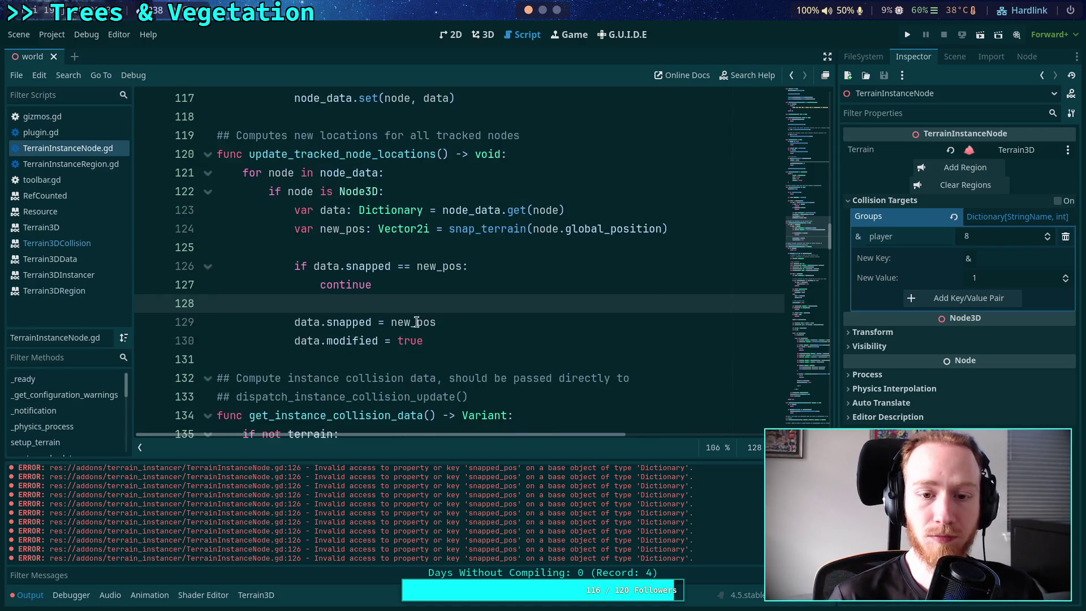
scroll(448, 304, down, 1)
scroll(465, 293, down, 2)
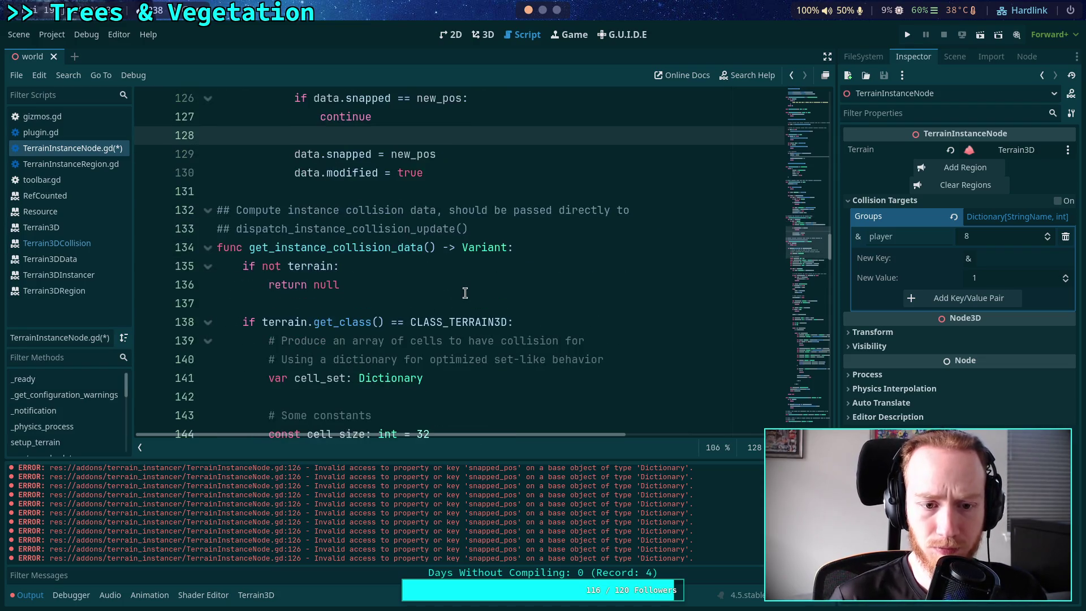
scroll(458, 254, up, 2)
key(ctrl+f)
Search for 'snapped', change data.snapped_pos to data.snapped on line 169, and review the remaining matches
text(snapped)
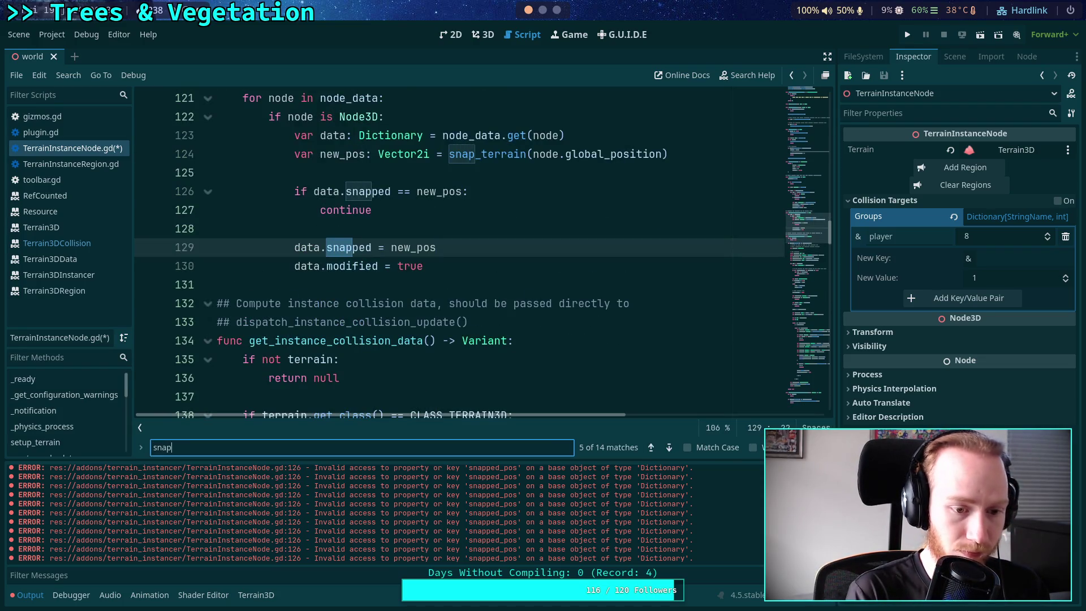
click(671, 448)
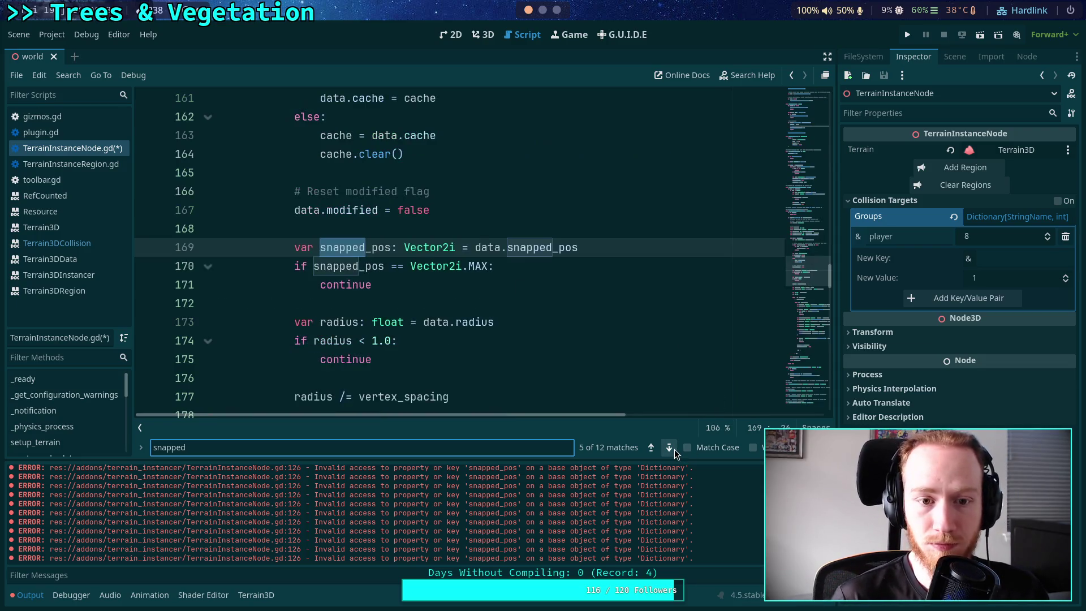
double_click(563, 252)
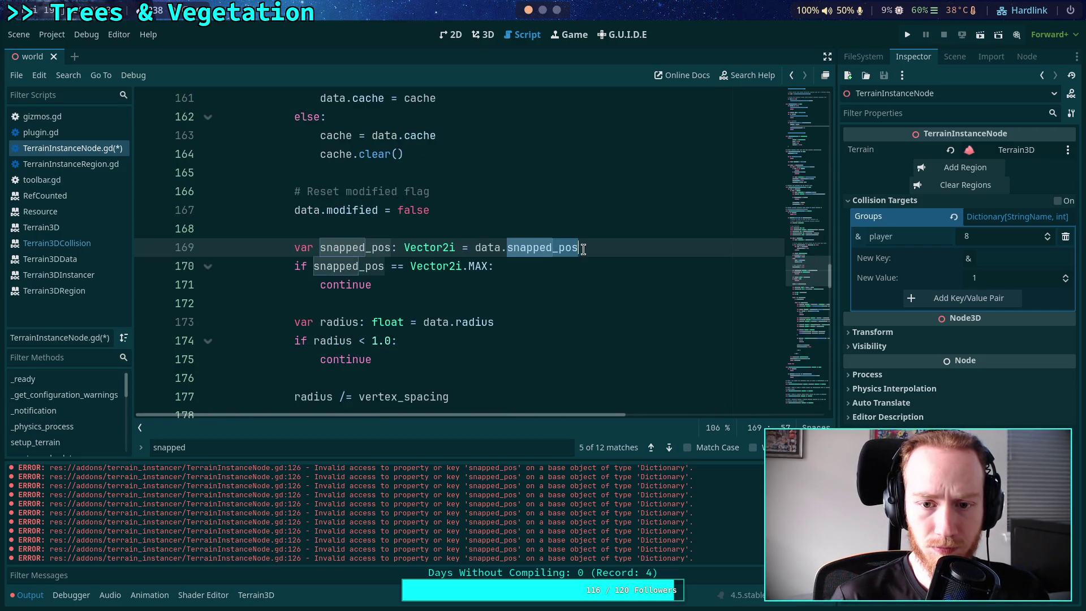
click(583, 249)
key(BackSpace)
key(BackSpace)
key(BackSpace)
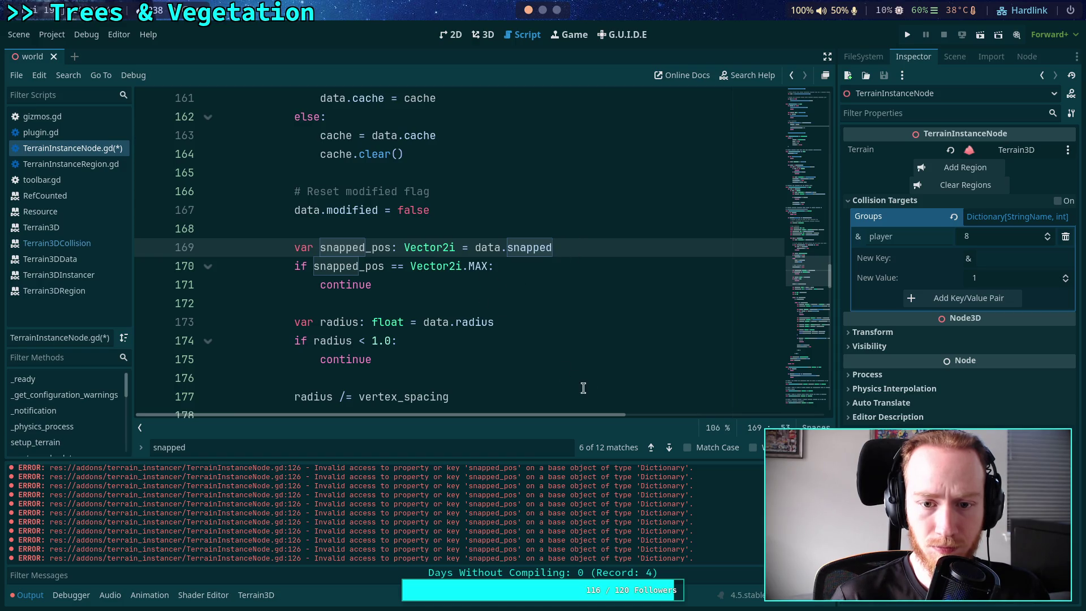
click(669, 448)
click(669, 447)
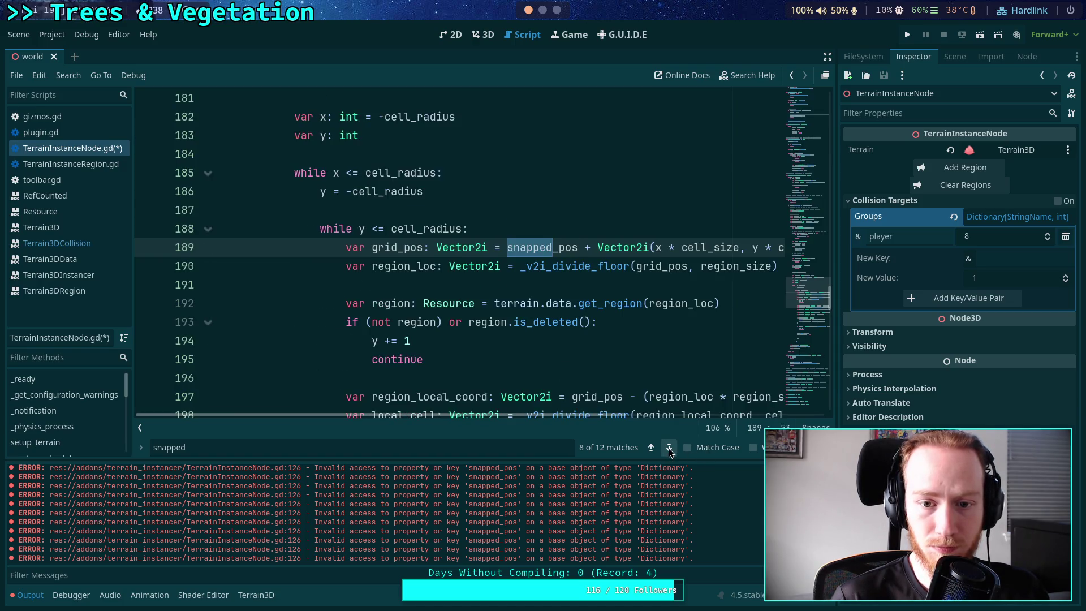
click(669, 448)
click(669, 448)
click(668, 448)
click(668, 448)
click(668, 447)
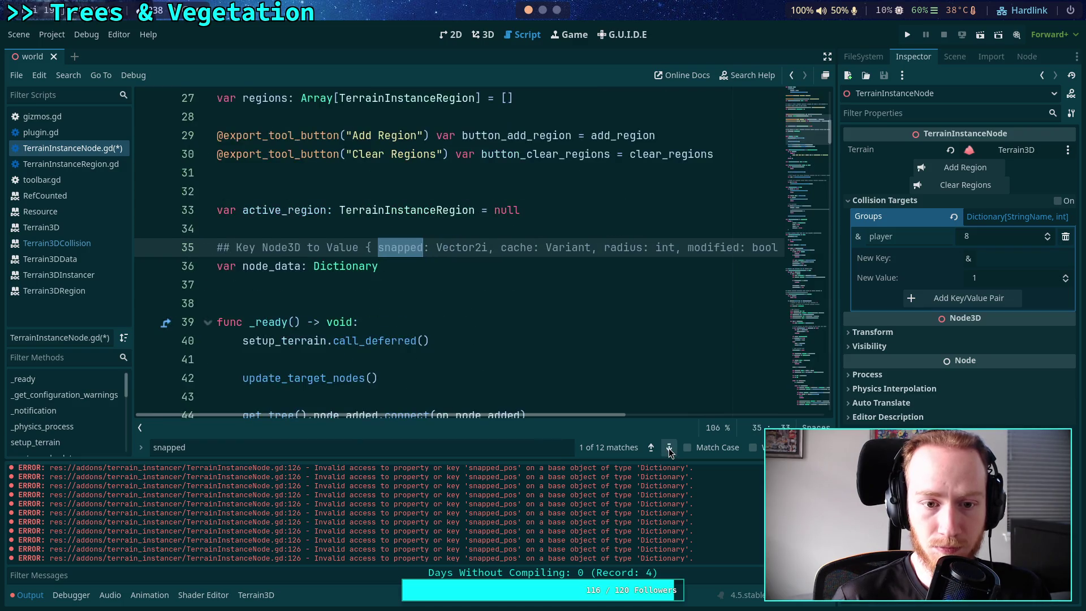
click(668, 448)
Save the script and enable Collision Targets in the 3D view
click(534, 318)
key(ctrl+s)
key(ctrl+alt+k)
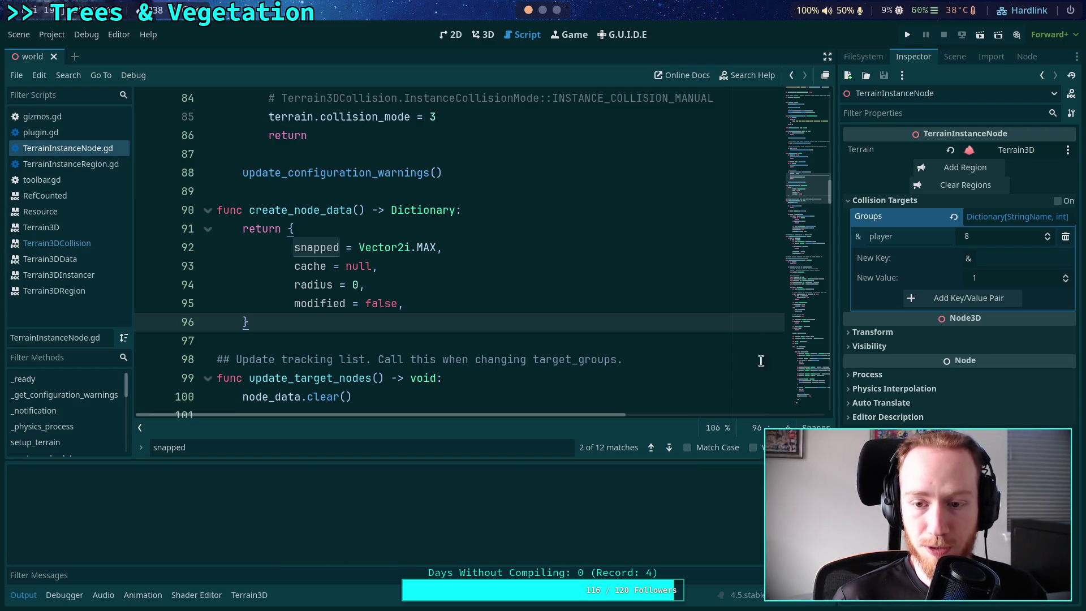
click(482, 35)
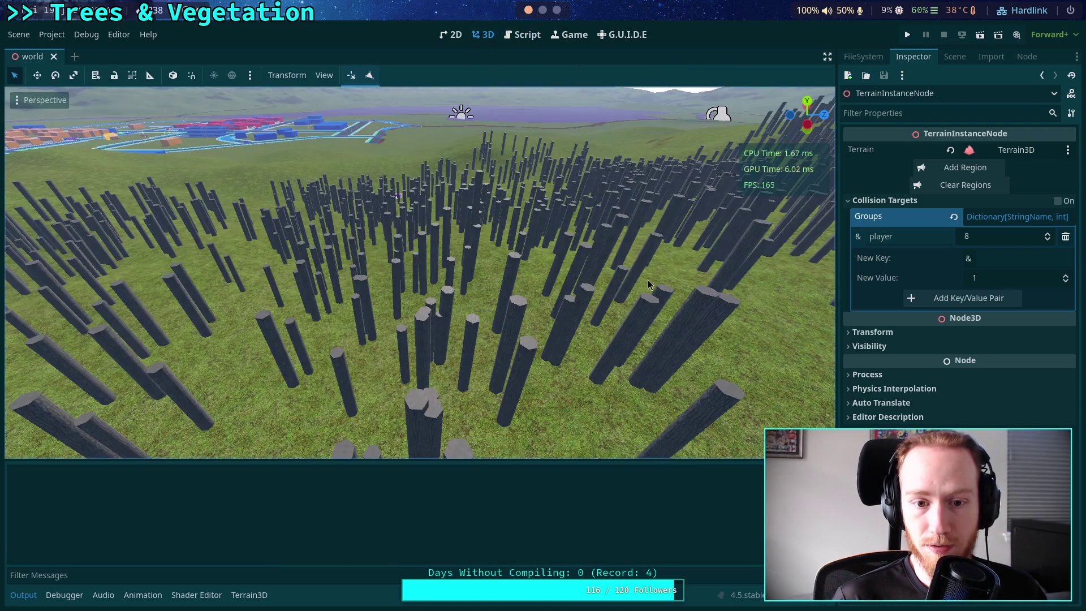
click(1057, 201)
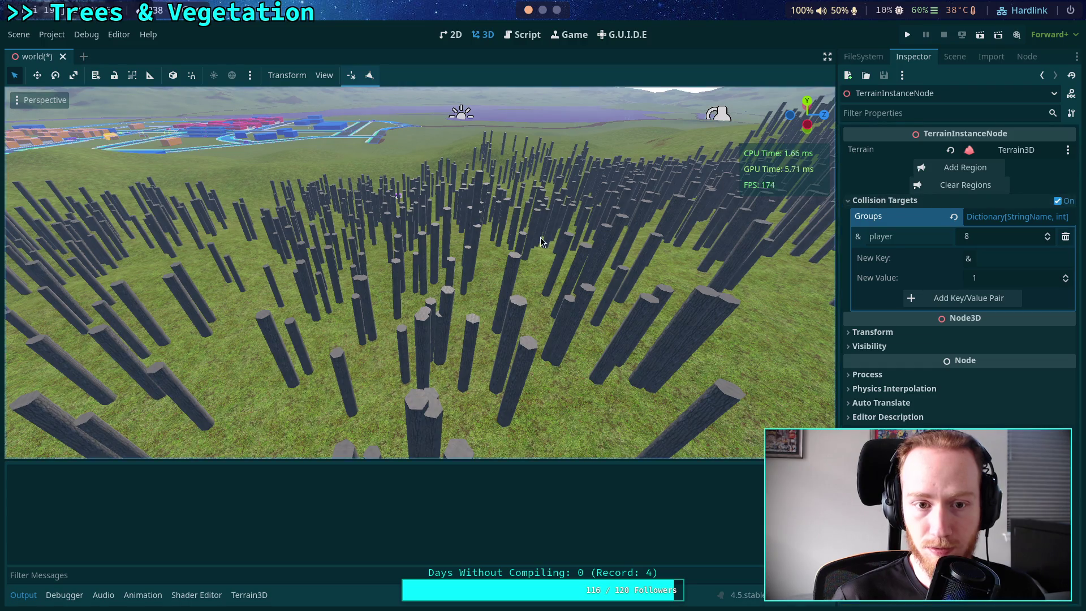
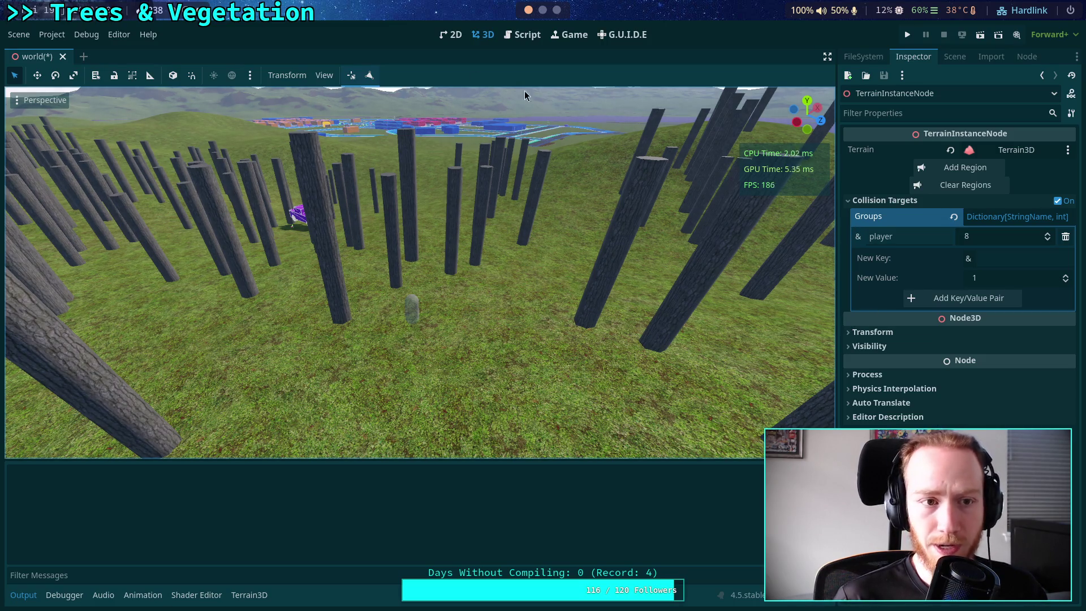
Open TerrainInstanceNode.gd in the Script workspace and select the update_target_nodes function name
click(520, 38)
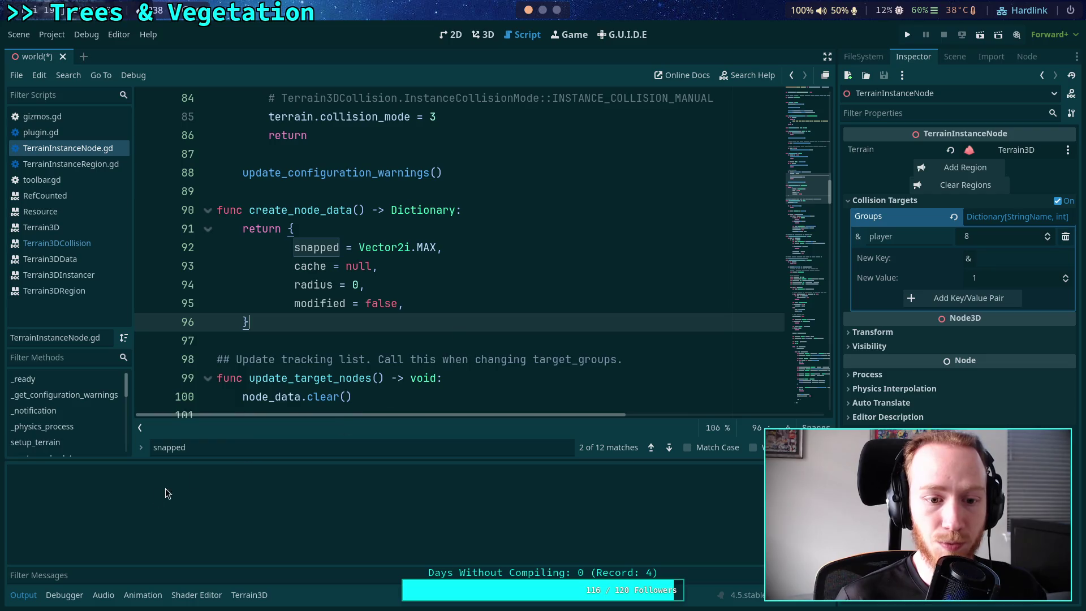
scroll(367, 361, down, 2)
double_click(315, 267)
Scroll back to the Collision Targets group and place the cursor after target_groups_enabled on line 18
scroll(474, 312, down, 5)
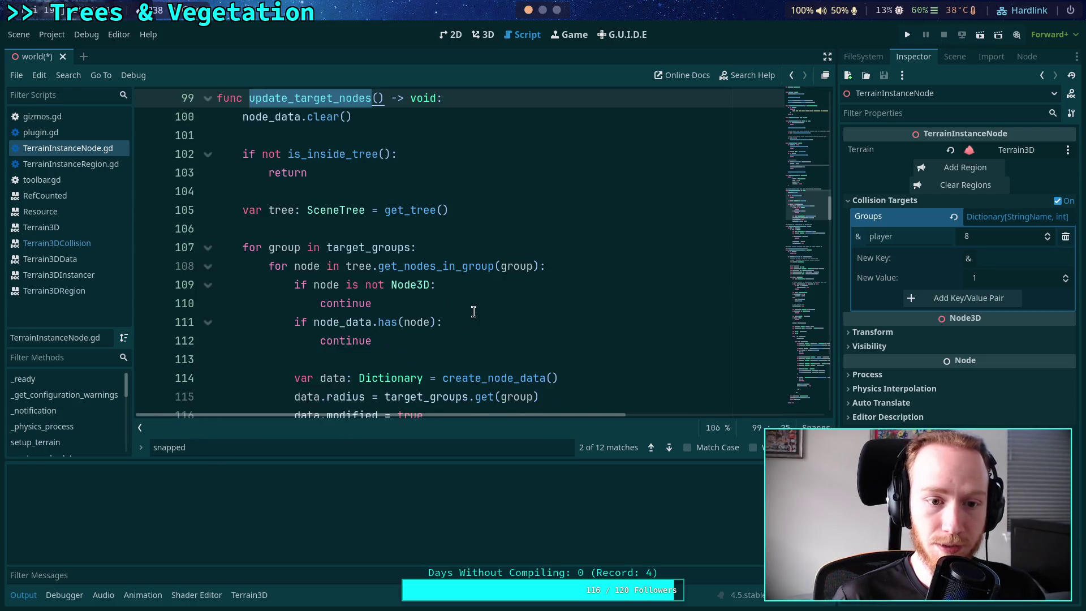
scroll(473, 312, up, 1)
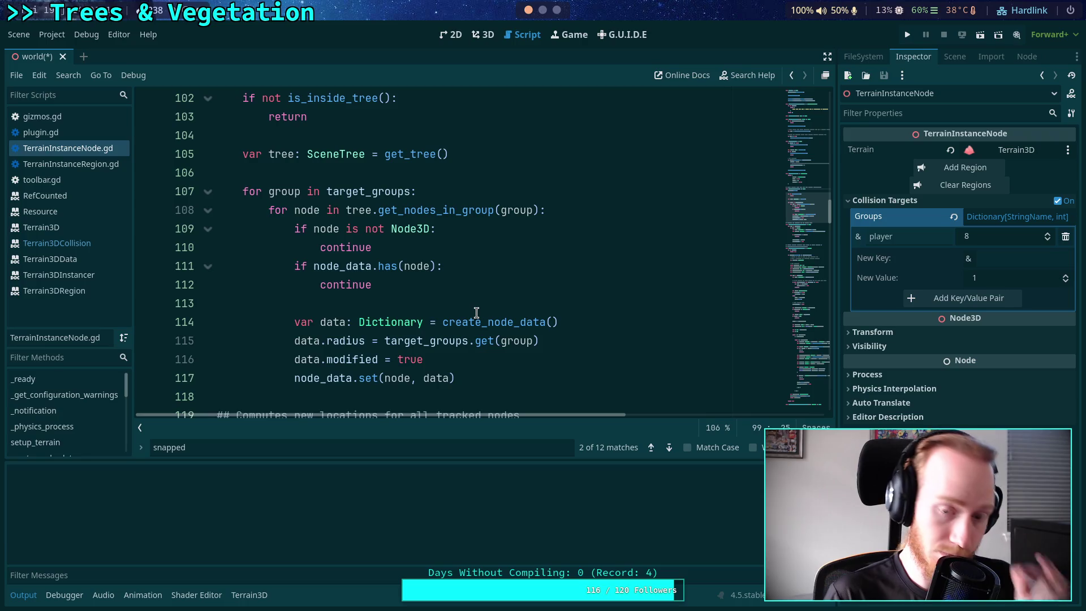
scroll(476, 313, up, 9)
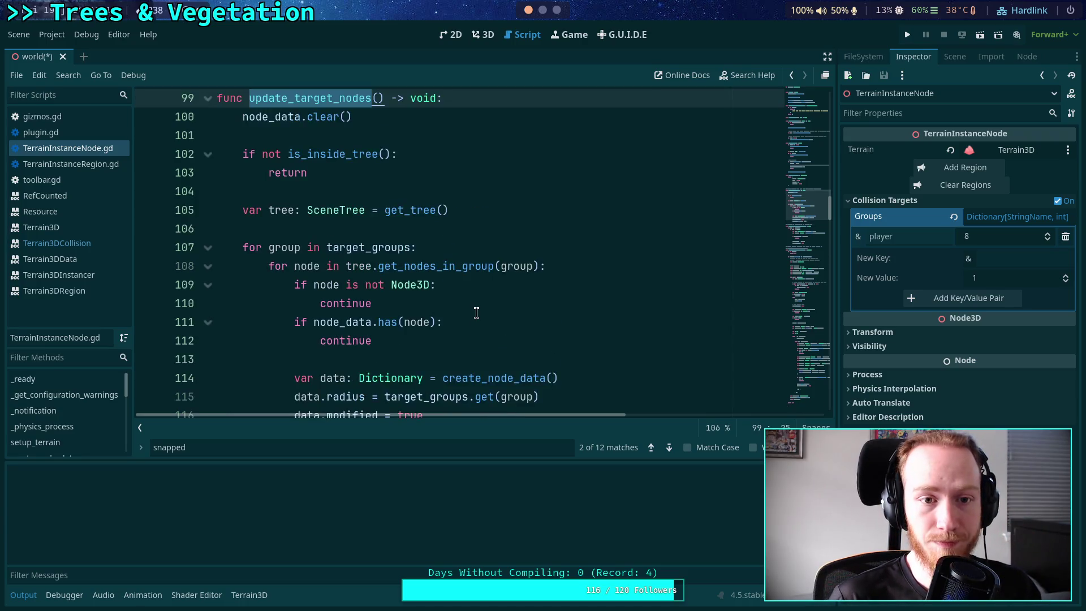
scroll(563, 249, up, 17)
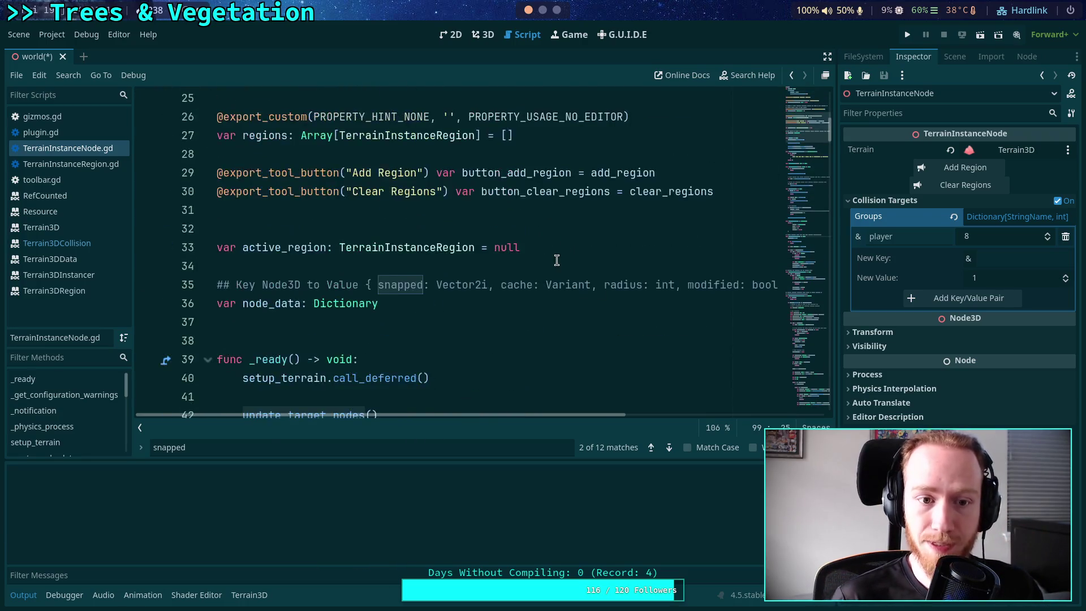
scroll(552, 317, up, 2)
scroll(537, 336, down, 2)
scroll(509, 254, up, 2)
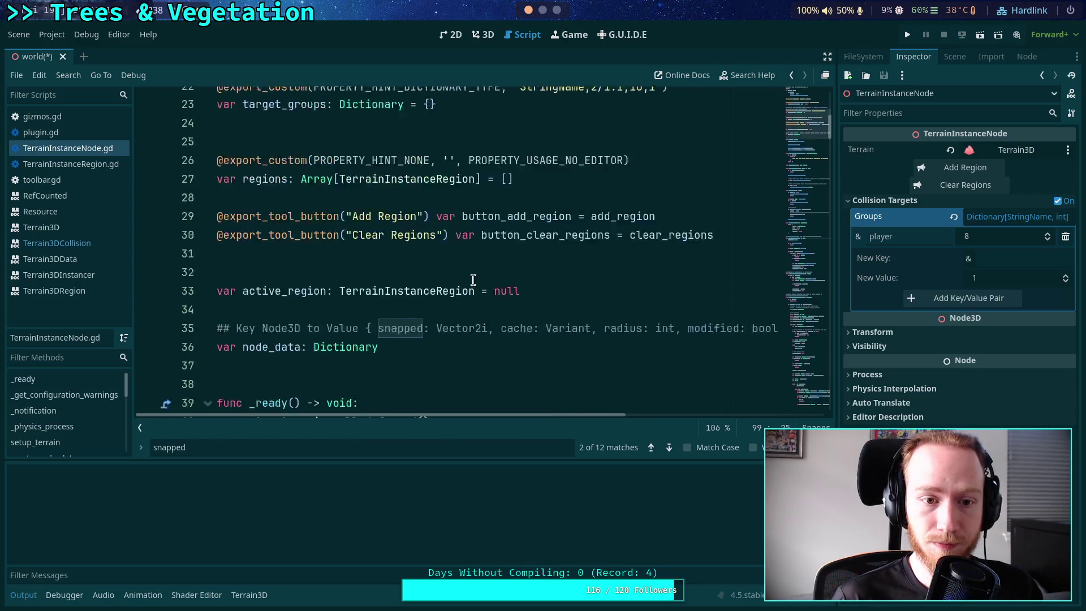
scroll(537, 243, up, 2)
click(539, 198)
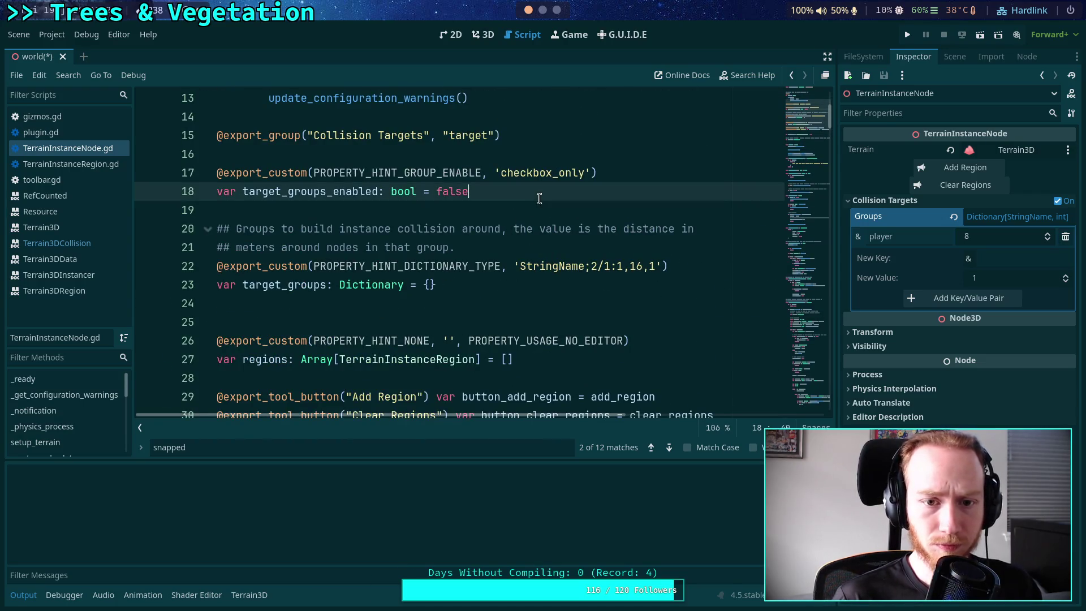
key(Return)
key(Return)
text(e)
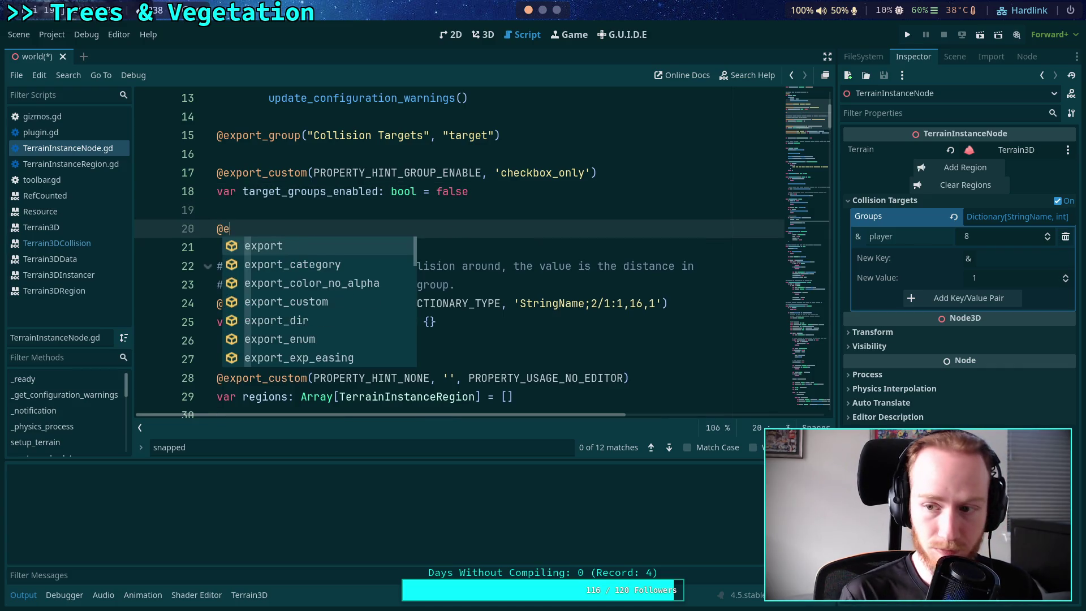
text(xport_bu)
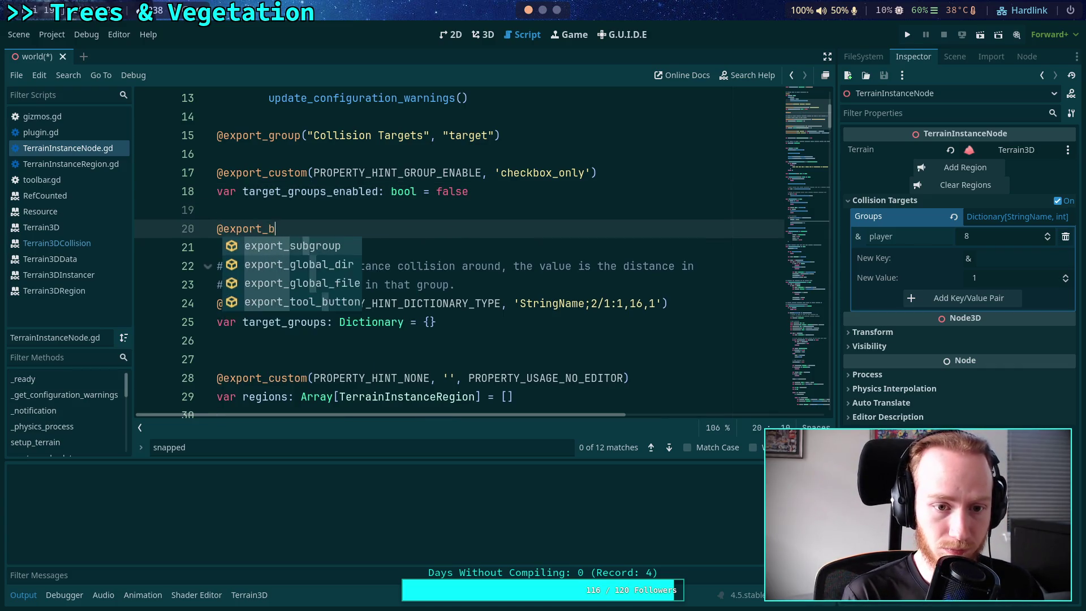
key(Return)
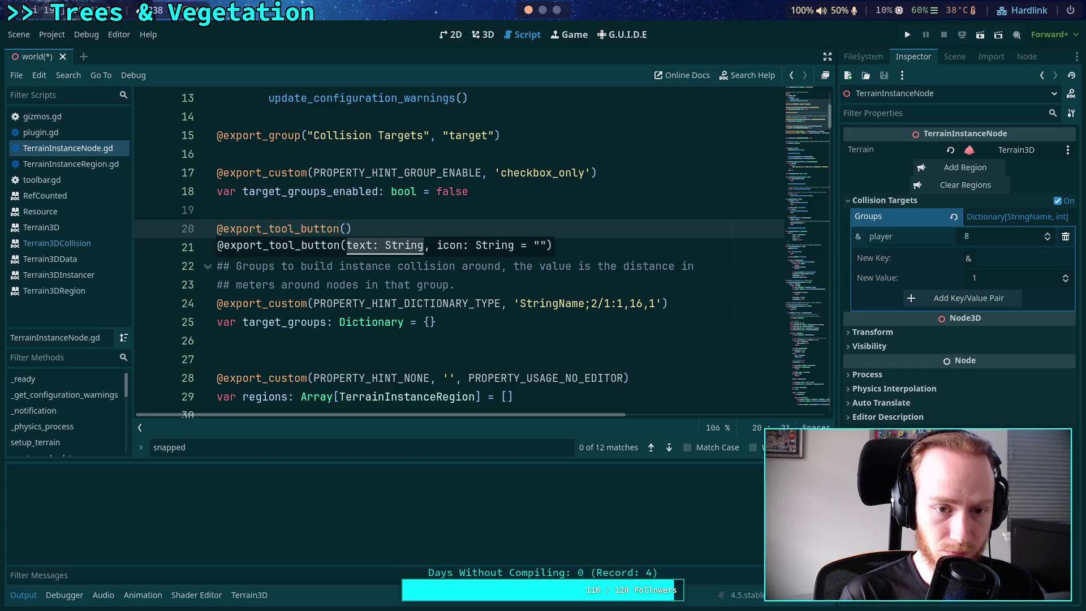
text(Udpta)
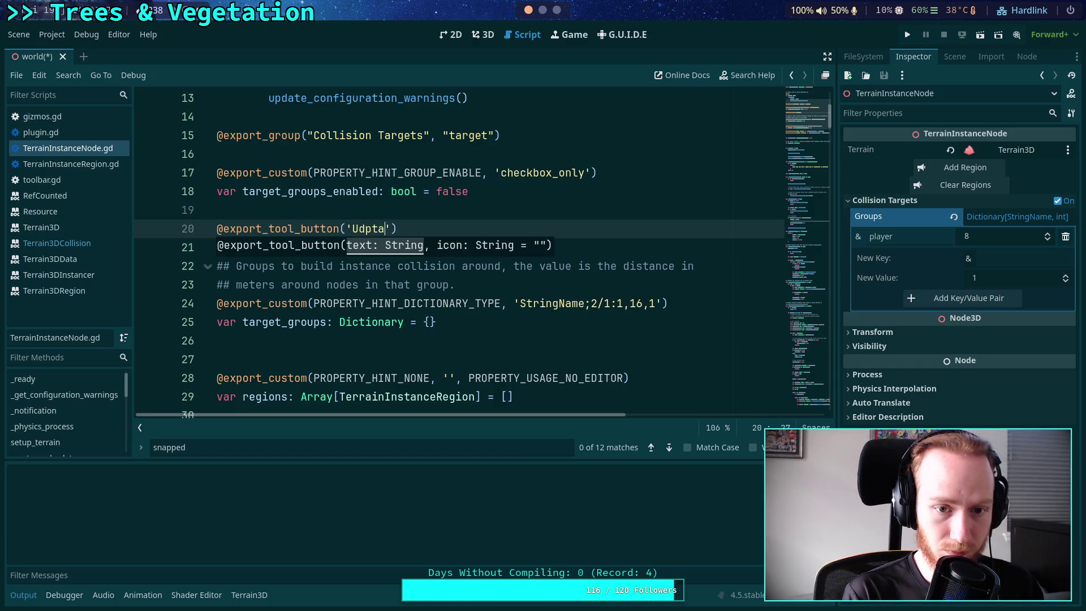
key(BackSpace)
key(BackSpace)
text(pdate)
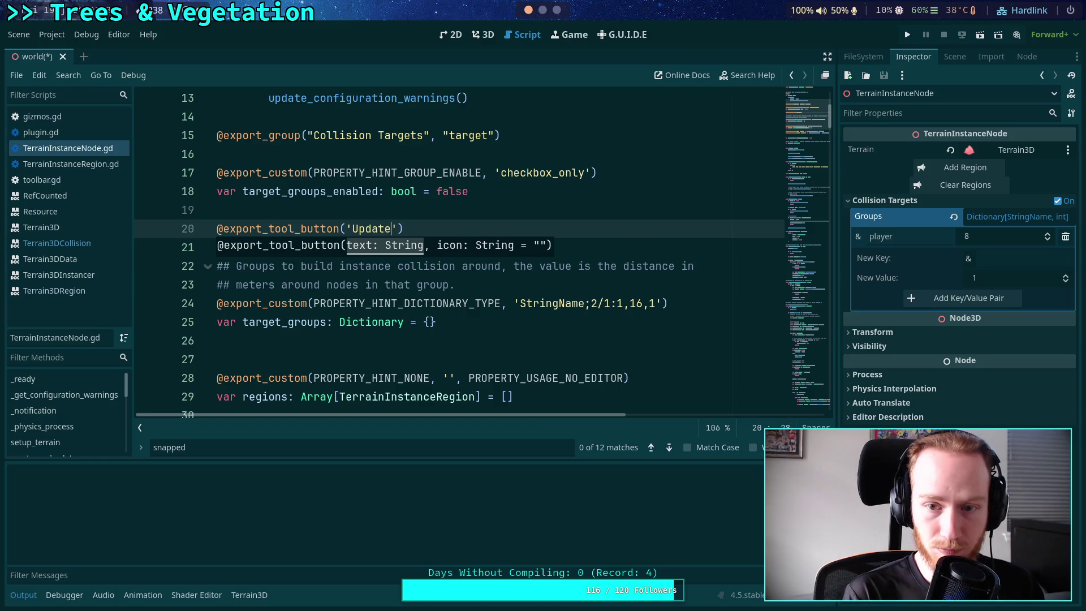
text(gets)
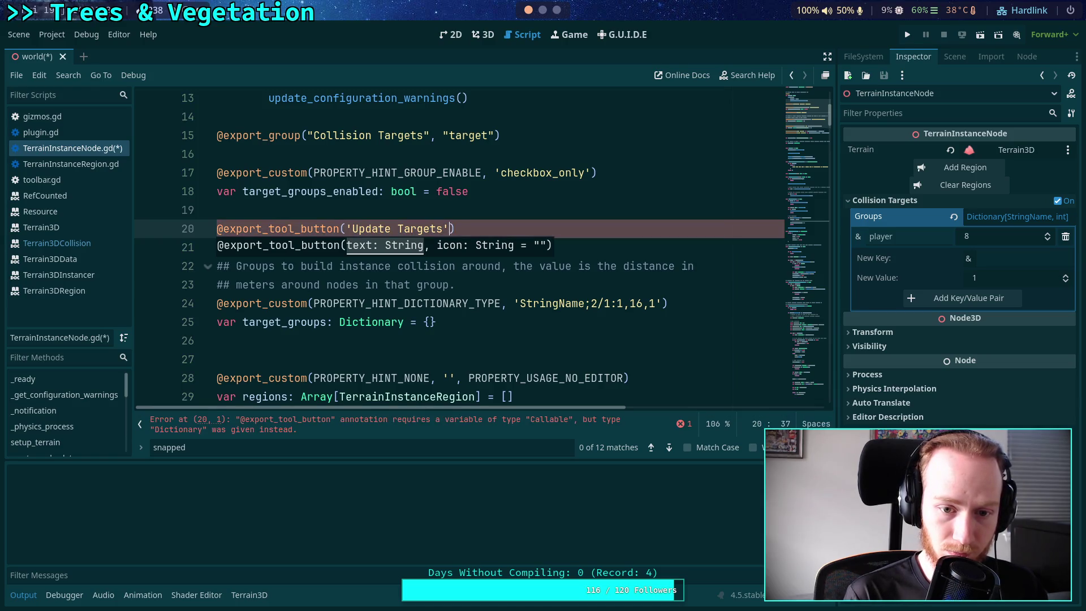
text(,)
key(BackSpace)
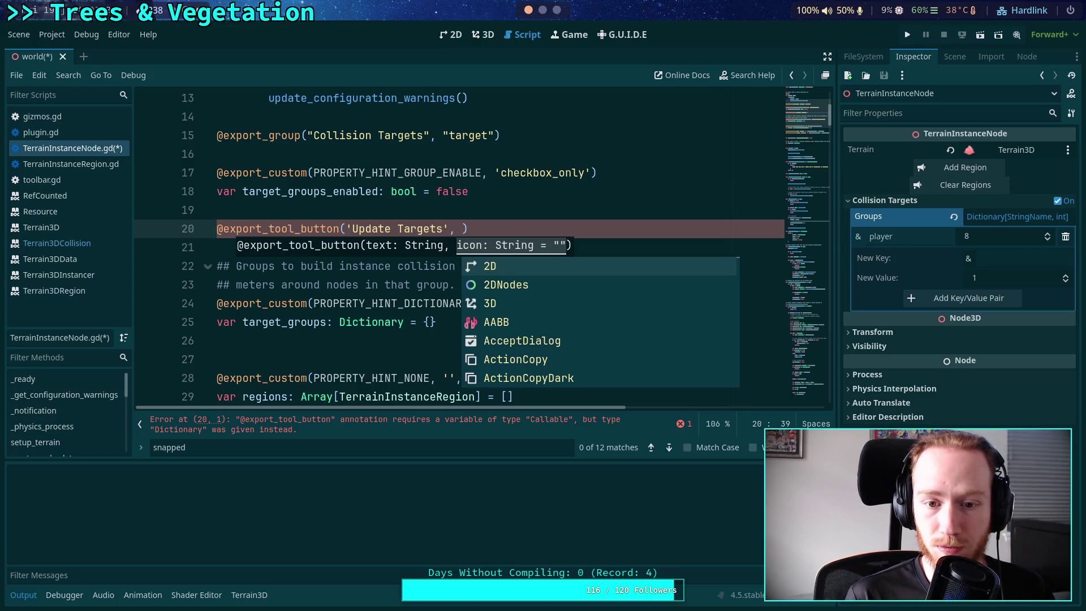
Browse the editor icon suggestions and insert Loop as the Update Targets button's icon argument
key(Down)
key(Down)
key(Down)
key(Down)
key(Down)
key(Down)
key(Down)
key(Down)
key(Down)
key(Down)
key(Down)
key(Down)
key(Down)
key(Down)
key(Down)
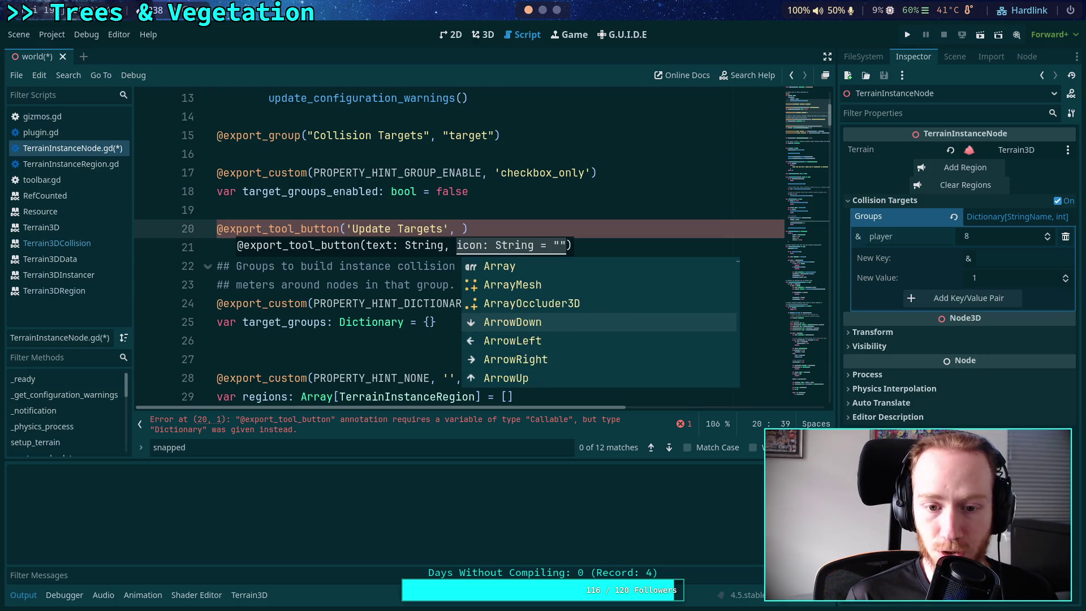
key(Down)
key(Down)
key(Down)
key(Down)
key(Down)
key(Down)
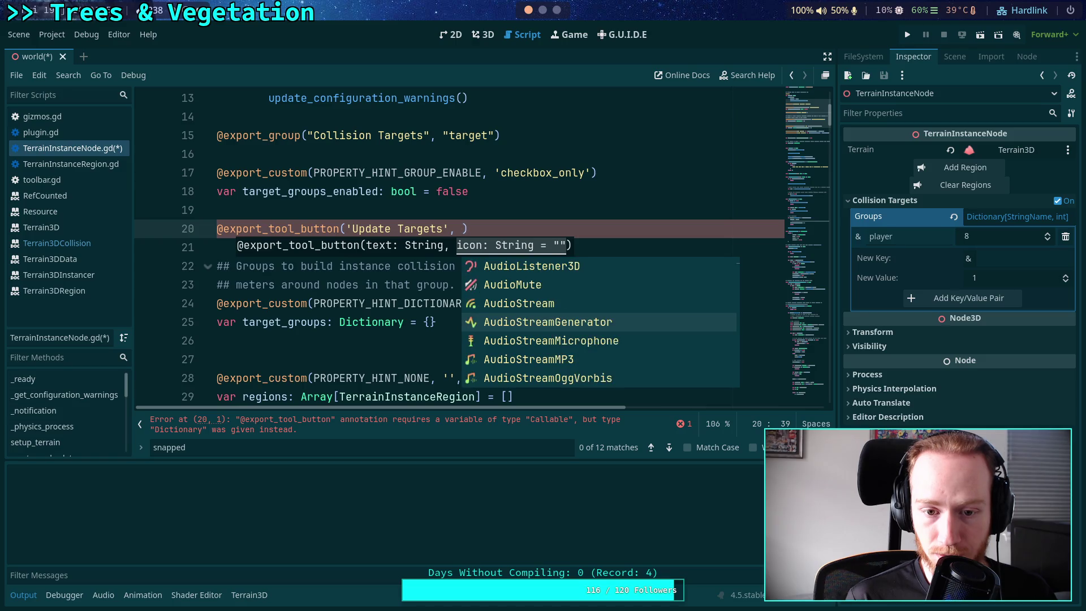
key(Down)
key(Down)
key(Down)
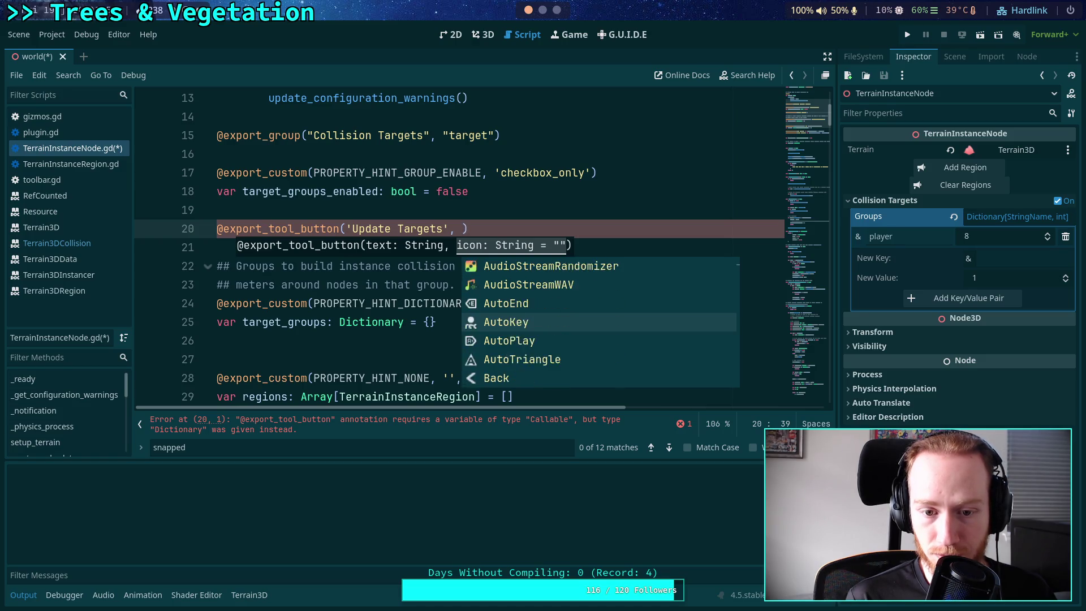
key(Down)
key(Down)
key(Down)
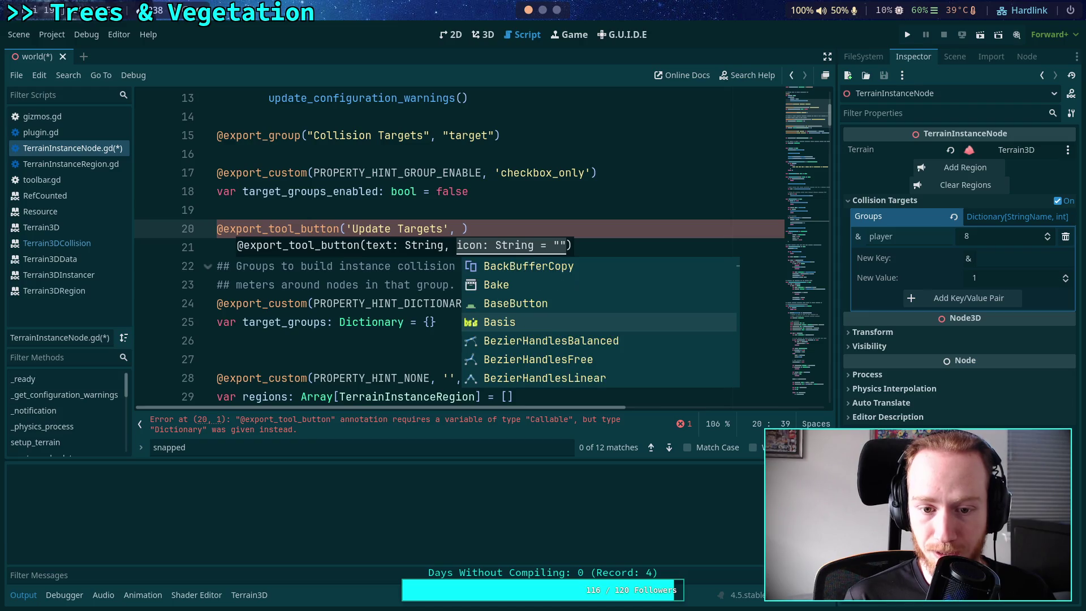
key(Down)
key(Down)
key(Down)
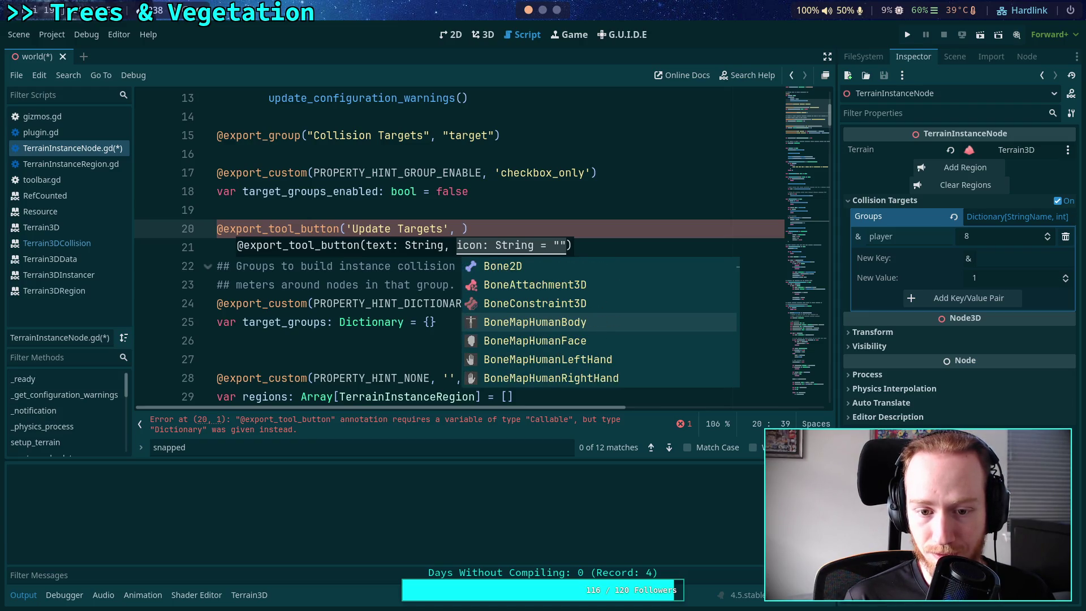
key(Down)
key(Down)
key(Down)
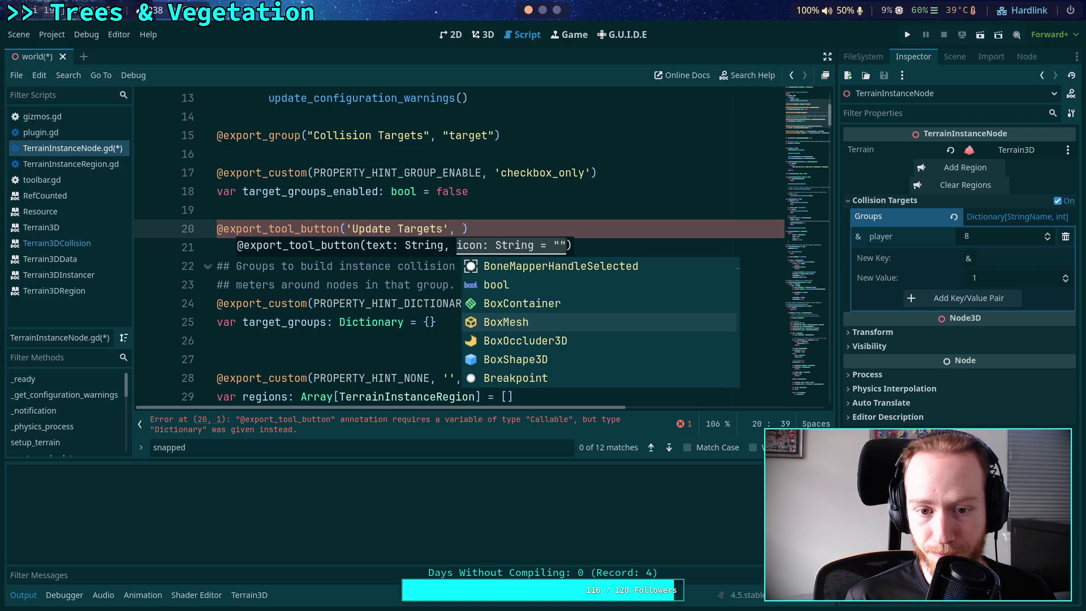
key(Down)
key(Down)
key(Down)
key(Down)
key(Down)
key(Down)
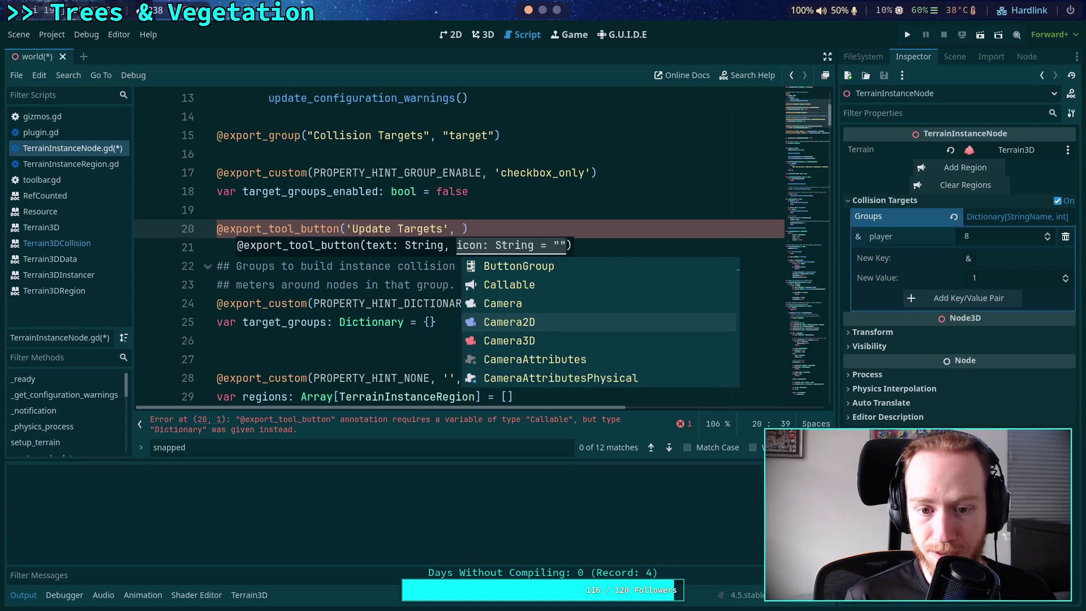
key(Up)
key(Up)
key(Up)
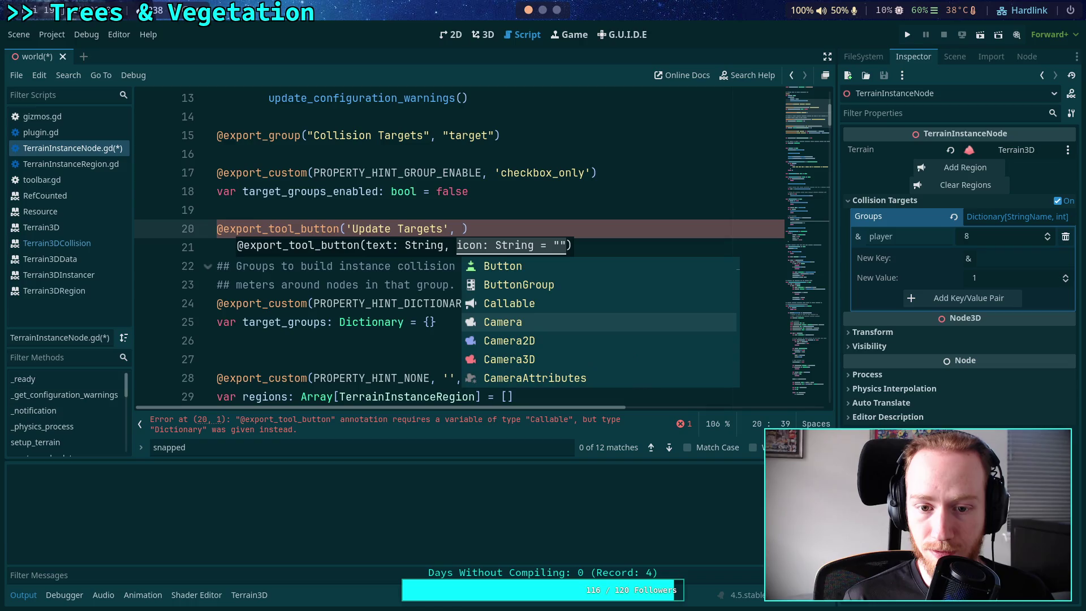
key(Down)
key(Down)
key(Down)
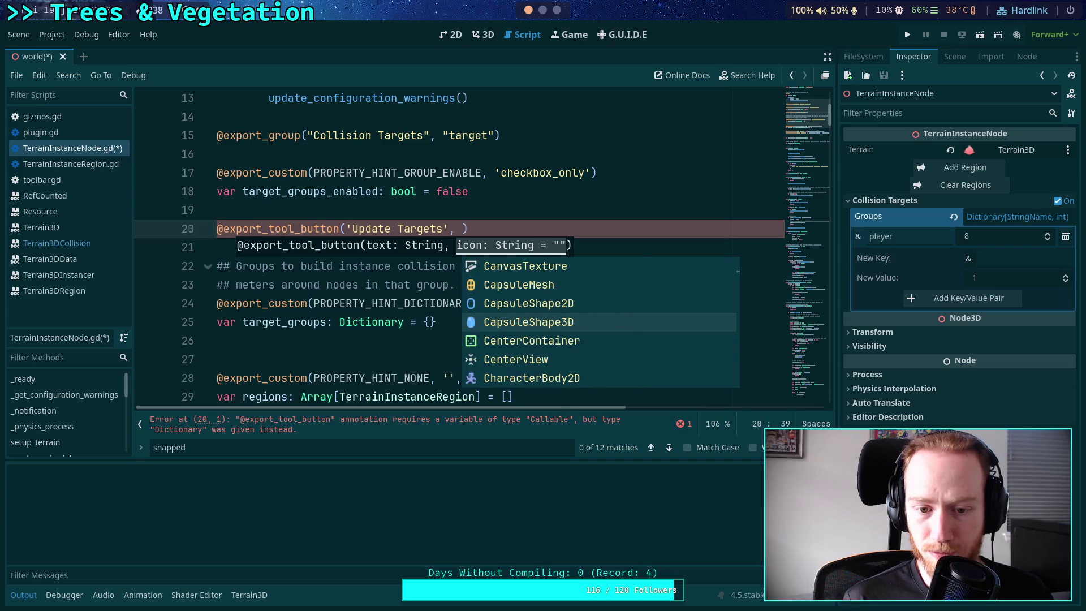
key(Down)
key(Down)
key(Down)
key(Down)
key(Down)
key(Down)
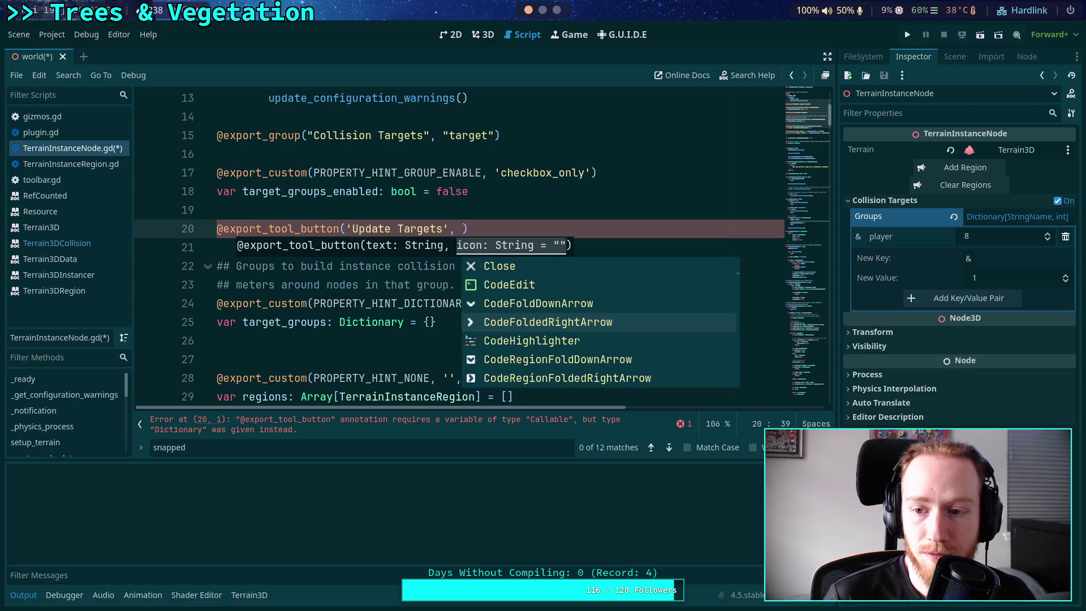
key(Down)
key(Down)
key(Down)
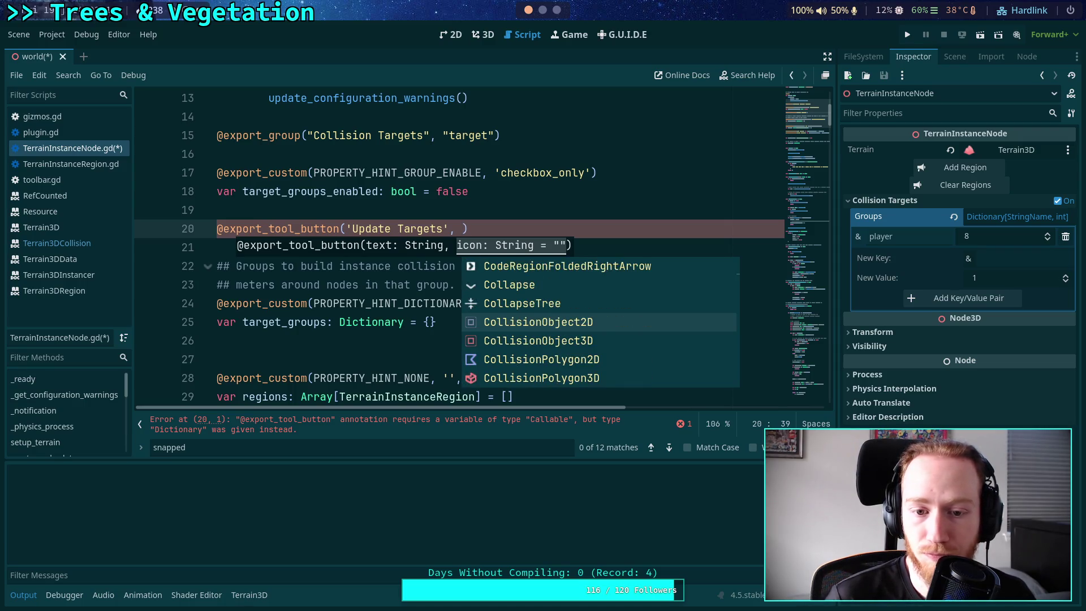
key(Down)
key(Down)
key(Down)
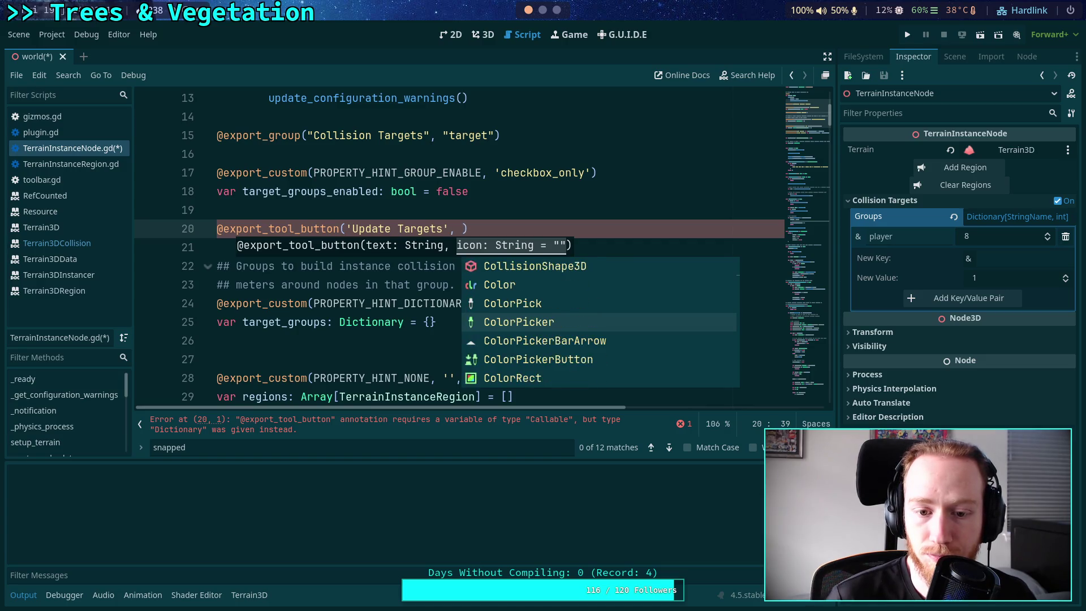
key(Down)
key(Down)
key(Down)
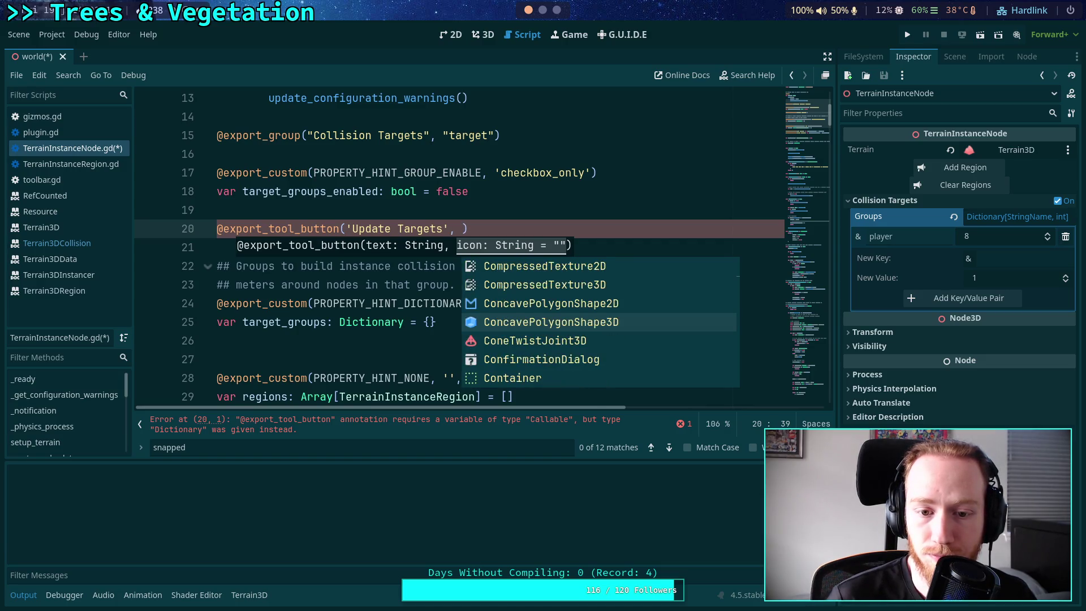
key(Down)
key(Down)
key(Down)
key(Down)
key(Down)
key(Down)
key(Down)
key(Down)
key(Down)
key(Down)
key(Down)
key(Down)
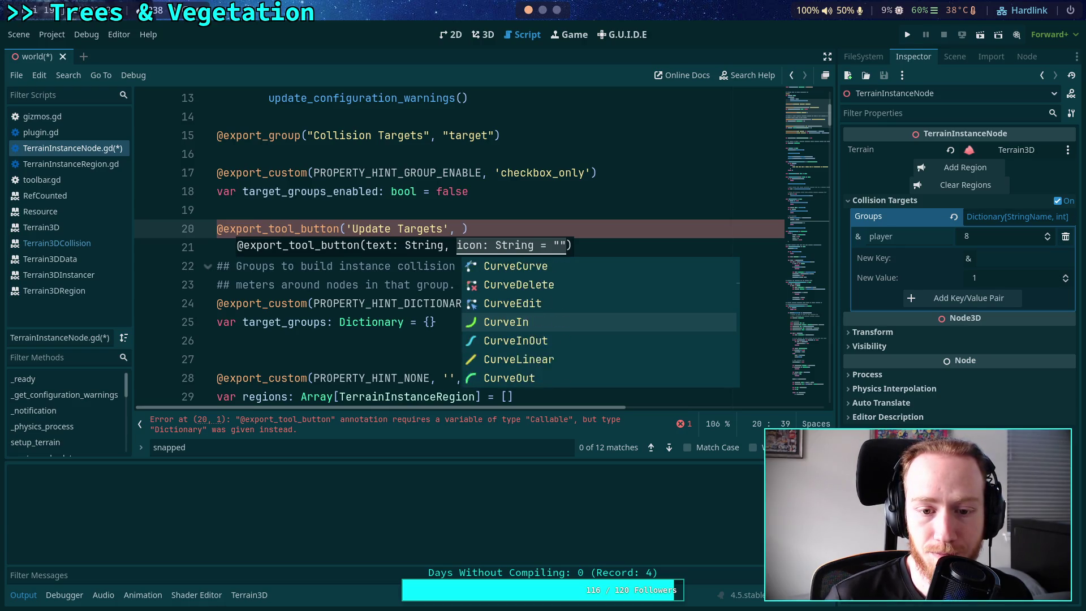
key(Down)
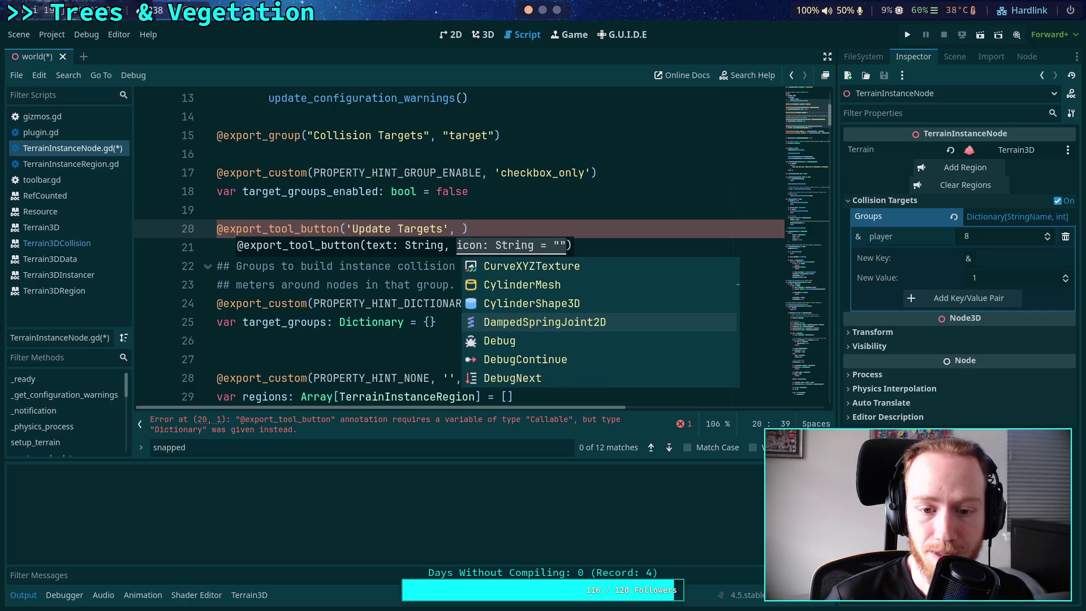
key(Down)
key(Down)
key(Down)
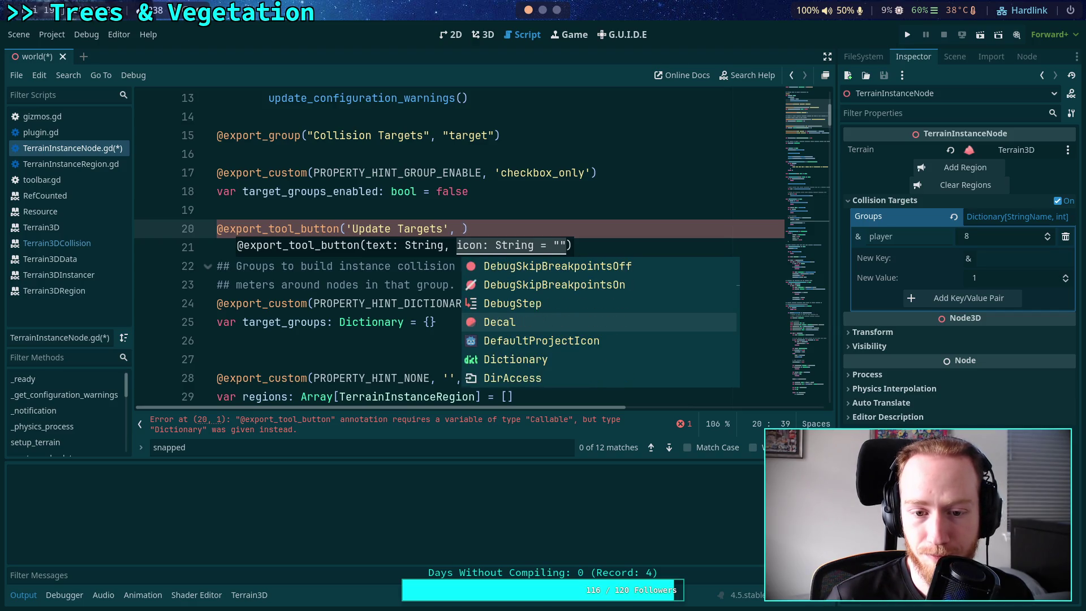
key(Down)
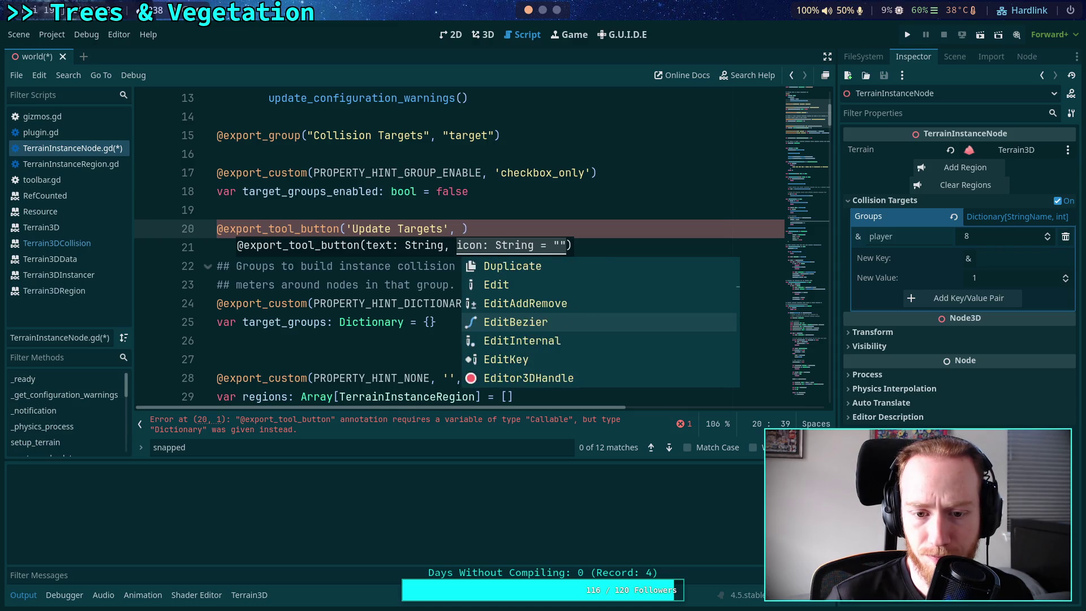
key(Down)
key(Down)
key(Down)
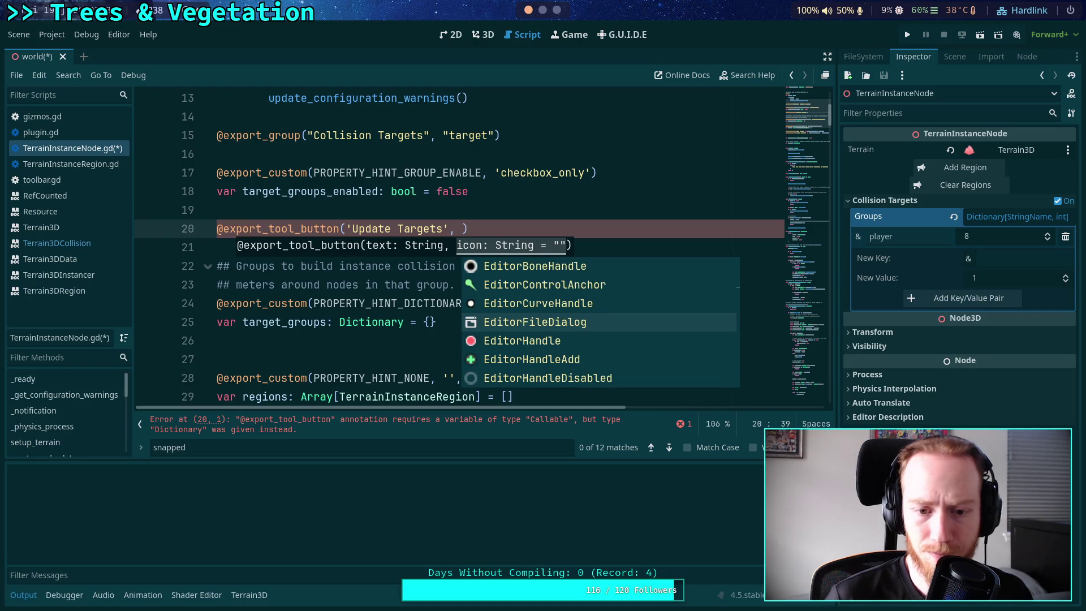
key(Down)
key(Down)
key(Down)
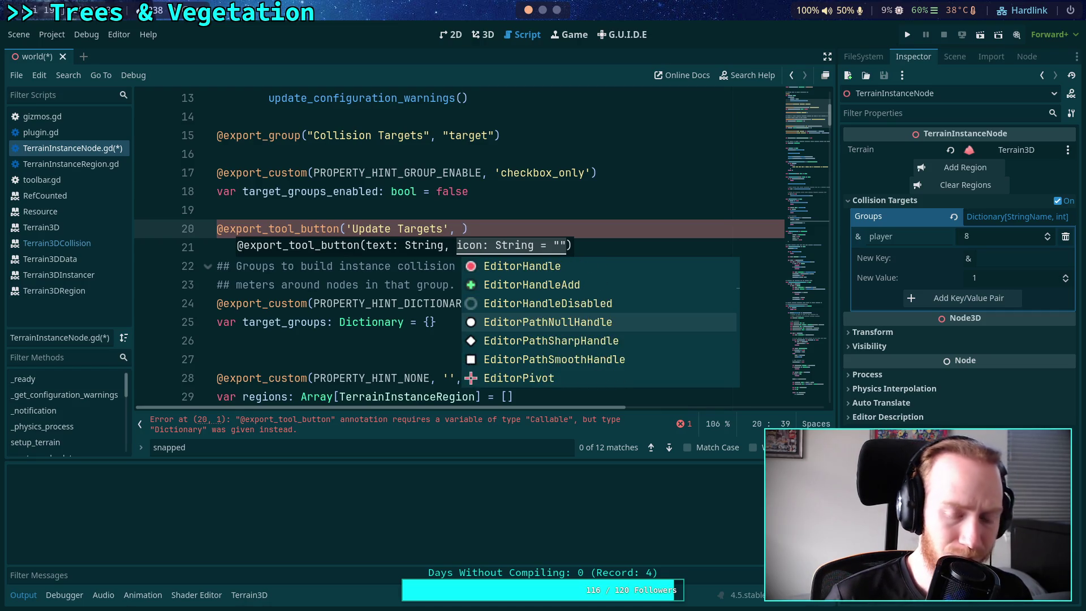
key(Down)
key(Down)
key(Down)
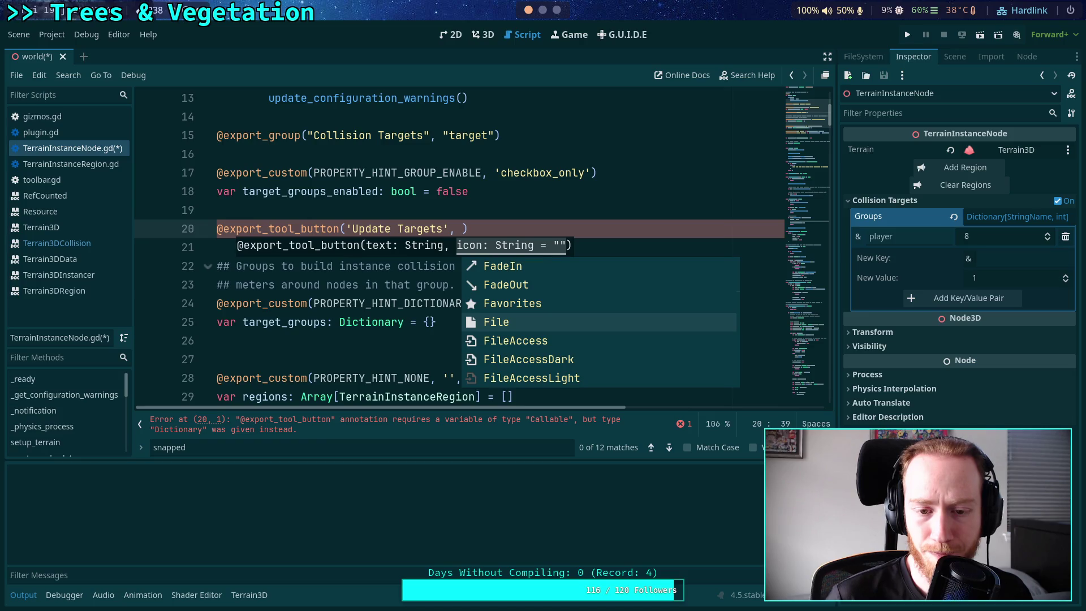
key(Up)
key(Up)
key(Up)
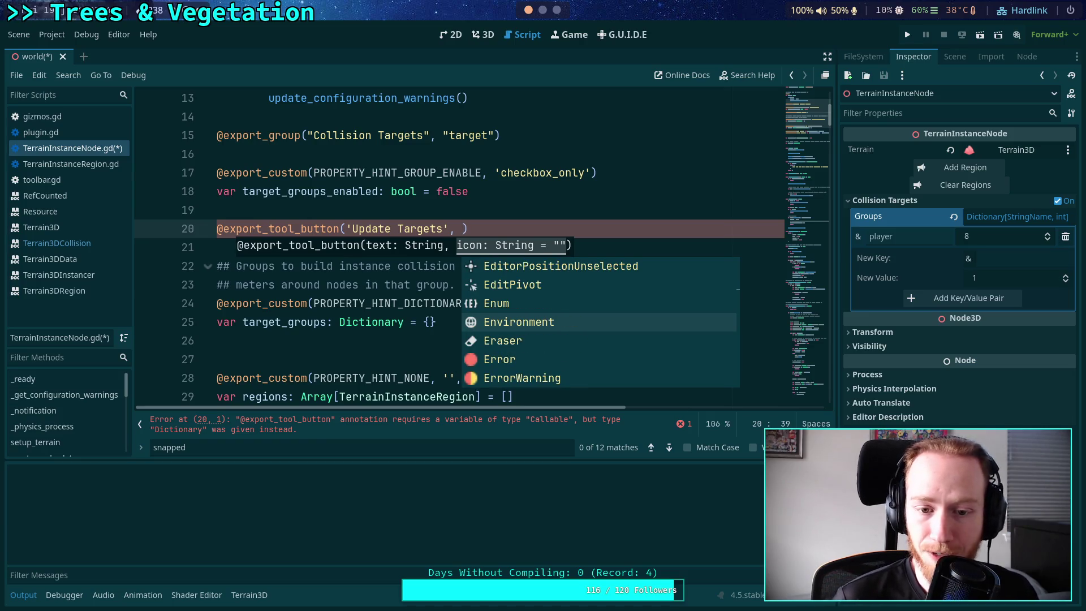
key(Down)
key(Down)
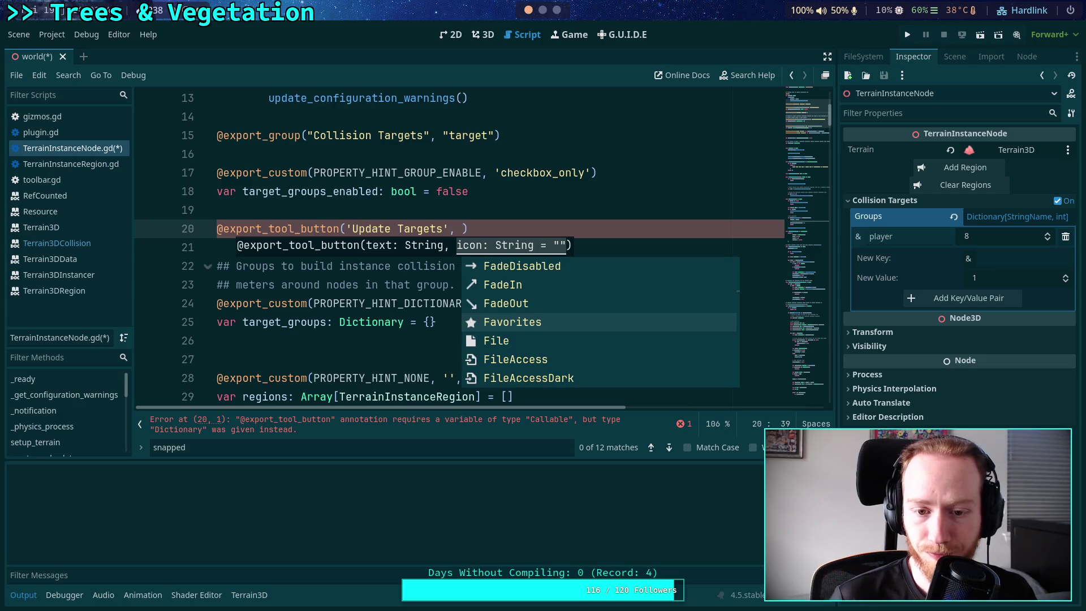
key(Down)
key(Down)
key(Down)
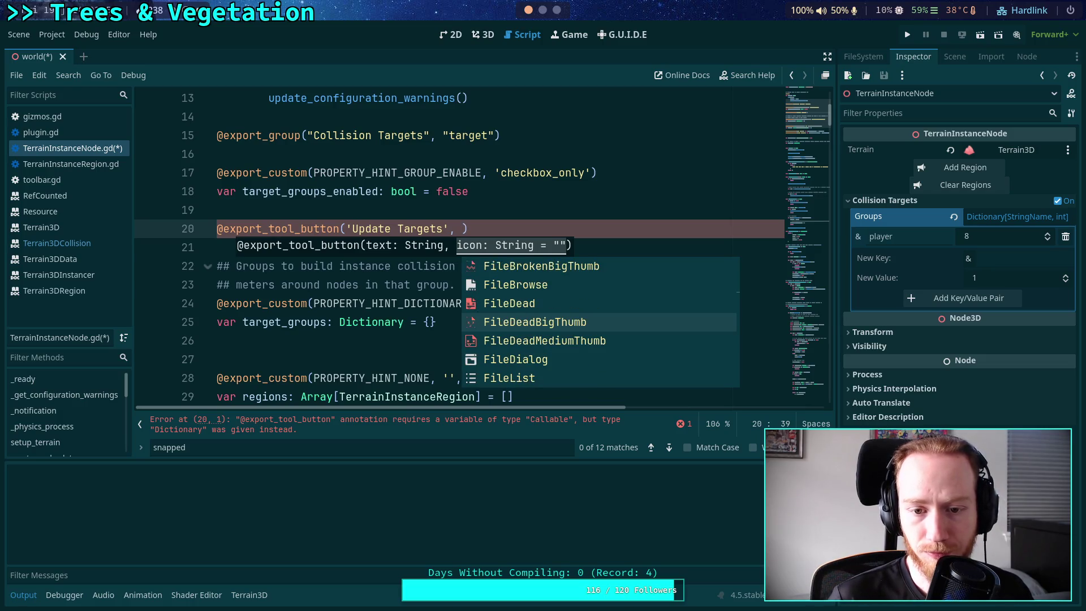
key(Down)
key(Down)
key(Down)
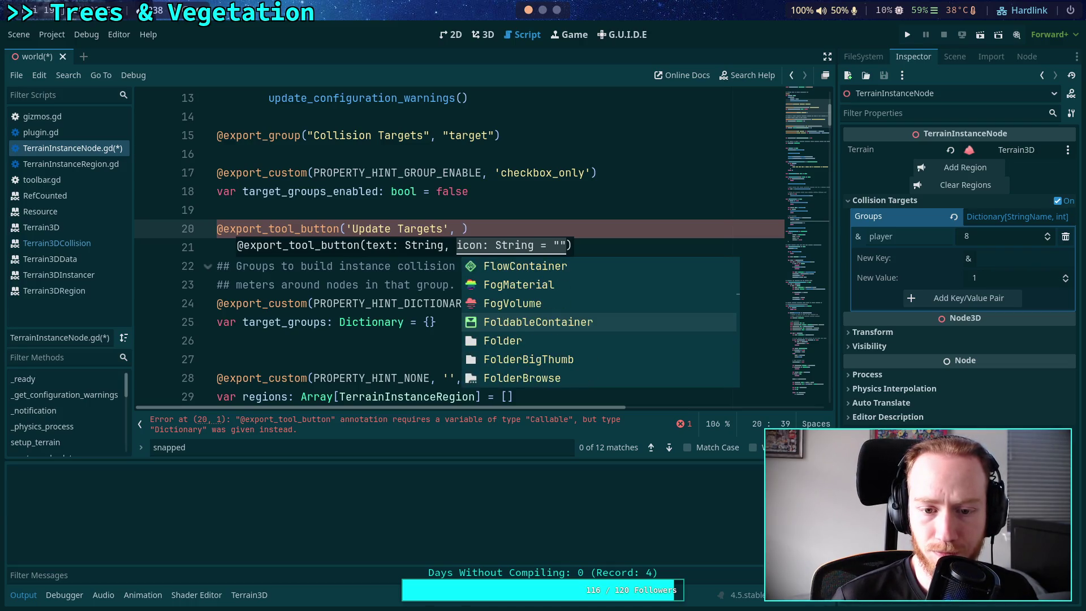
key(Down)
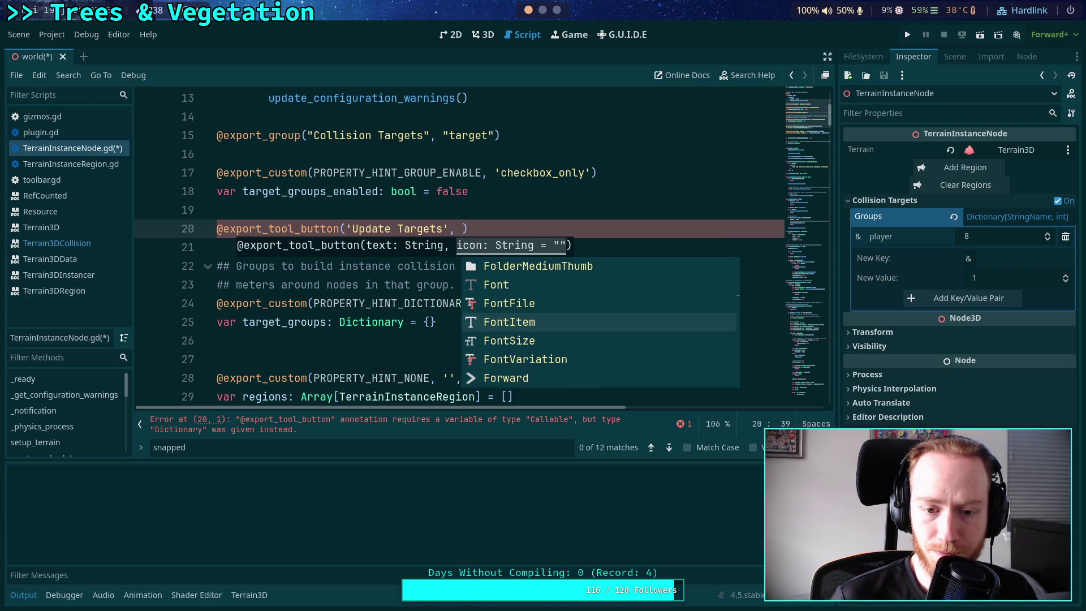
key(Down)
key(Down)
key(Down)
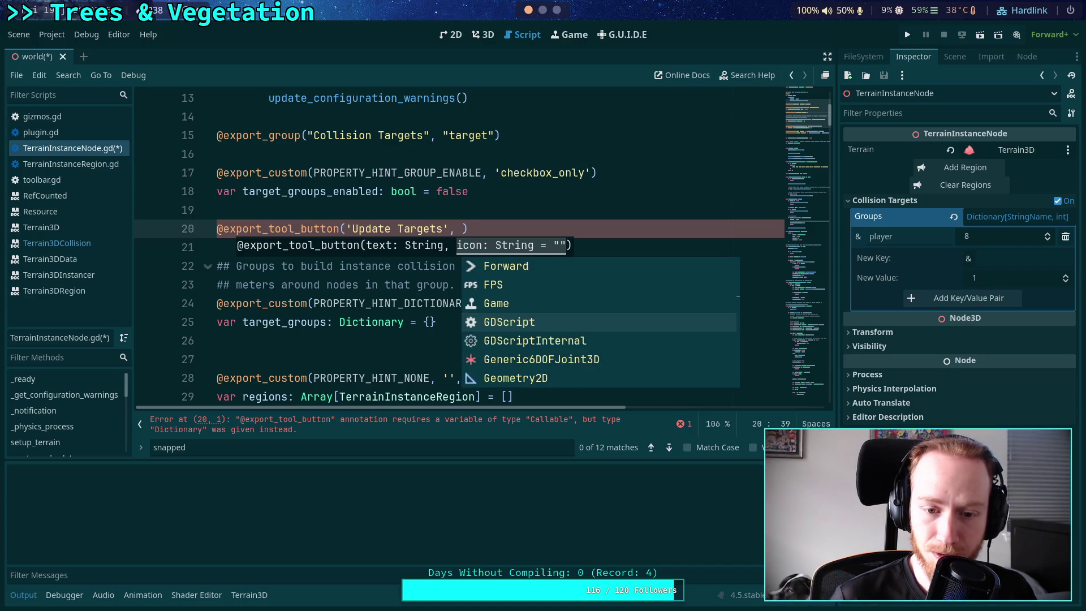
key(Down)
key(Down)
key(Down)
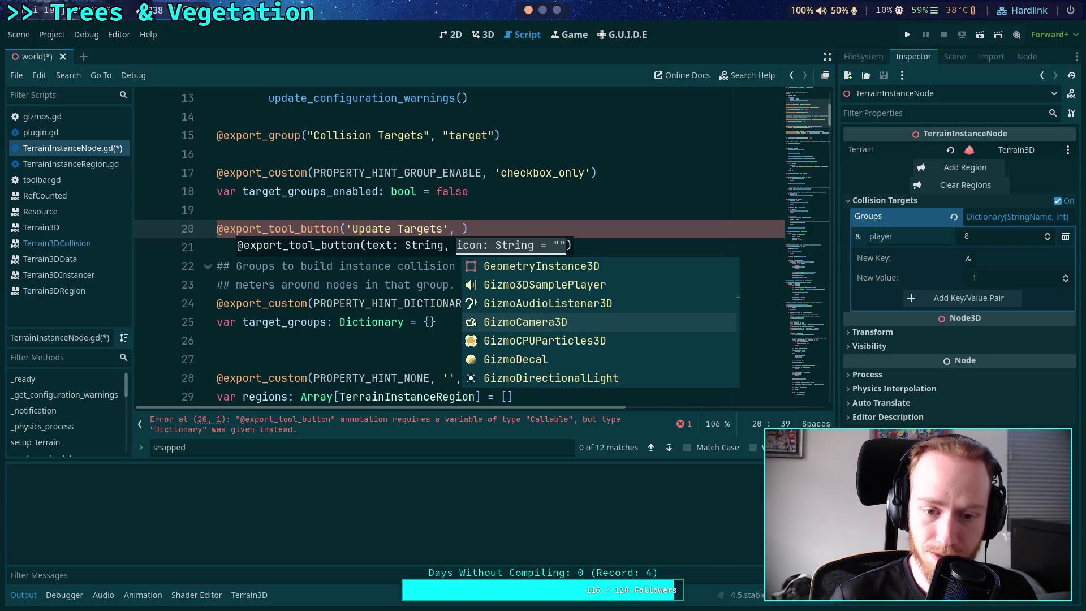
key(Down)
key(Down)
key(Down)
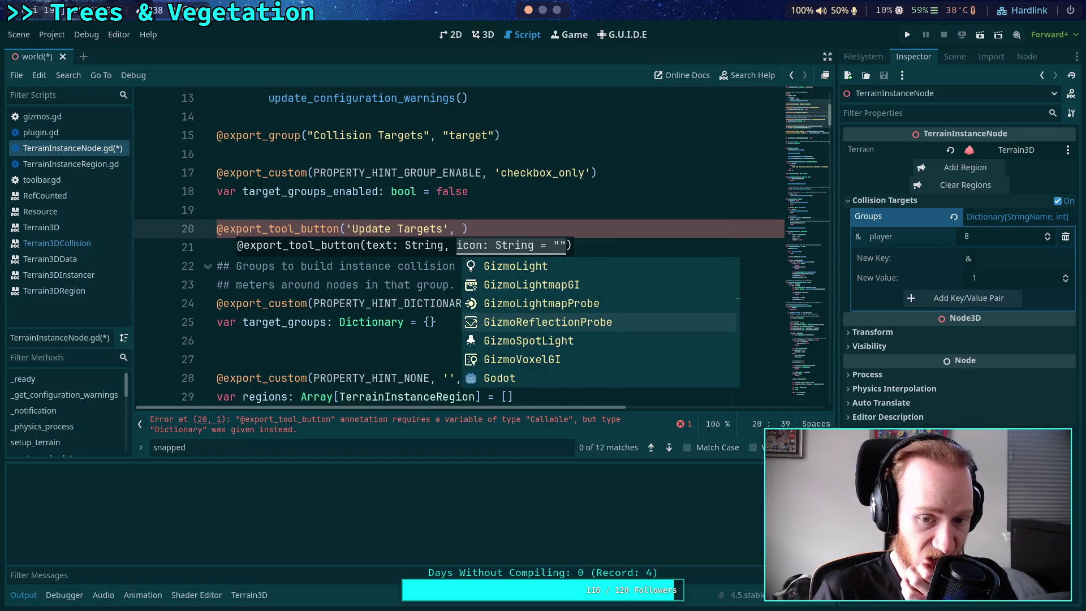
key(Down)
key(Down)
key(Down)
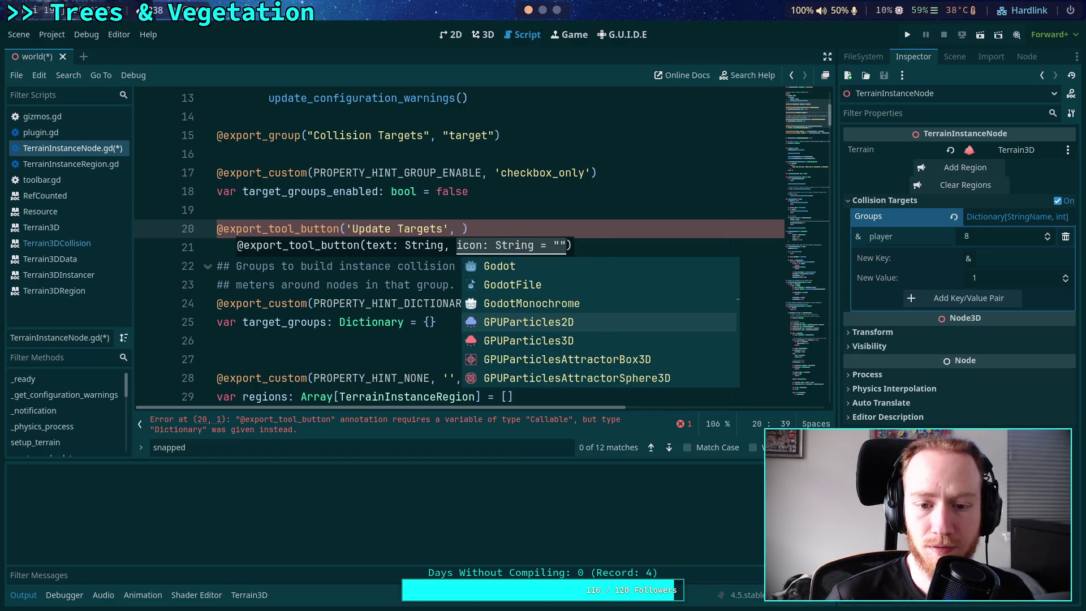
key(Down)
key(Down)
key(Down)
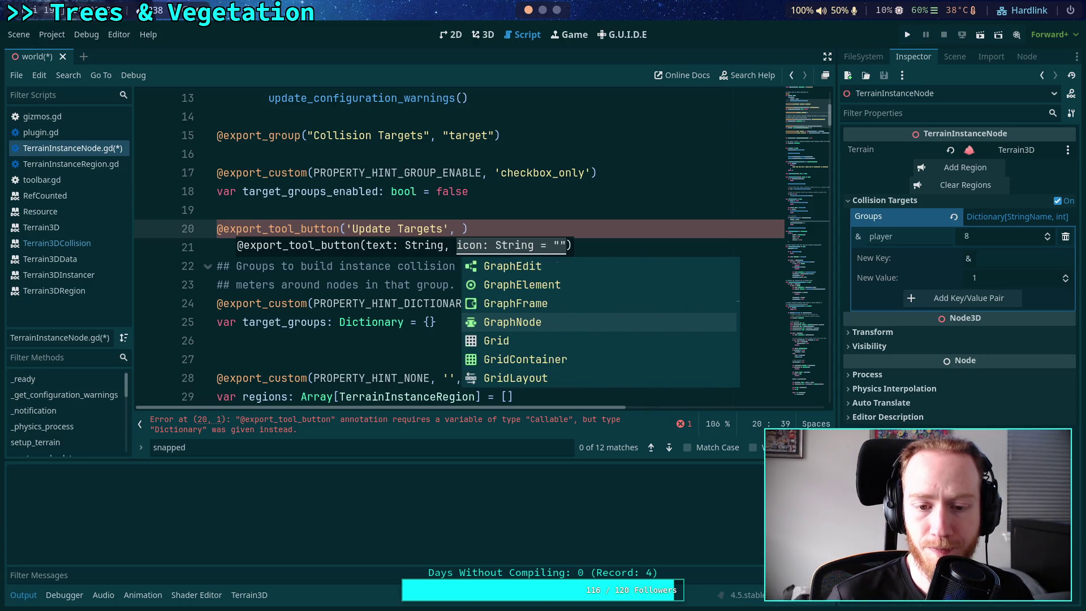
key(Down)
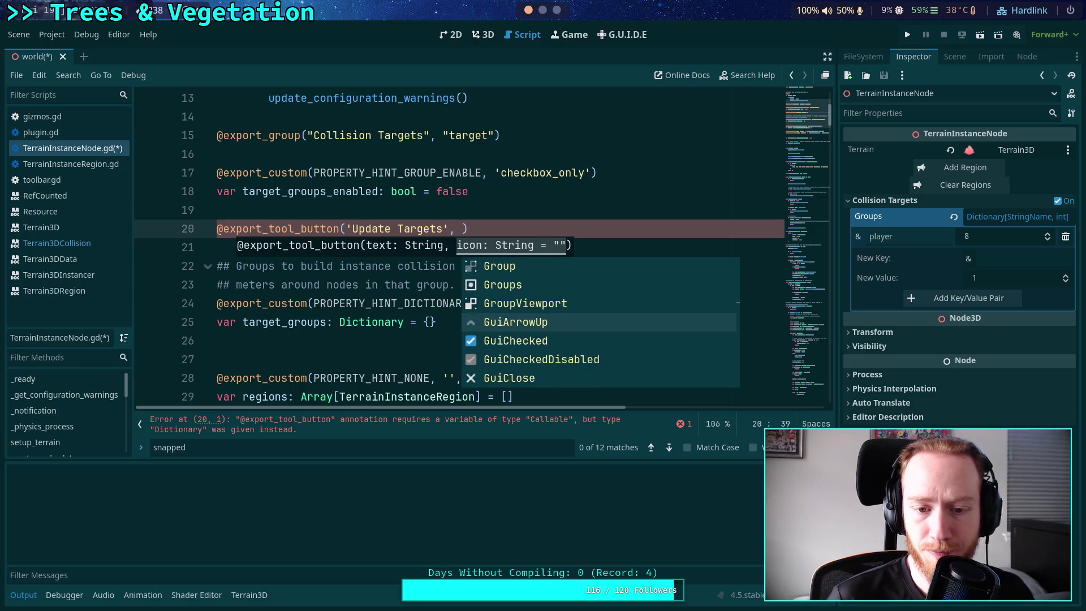
key(Down)
key(Down)
key(Down)
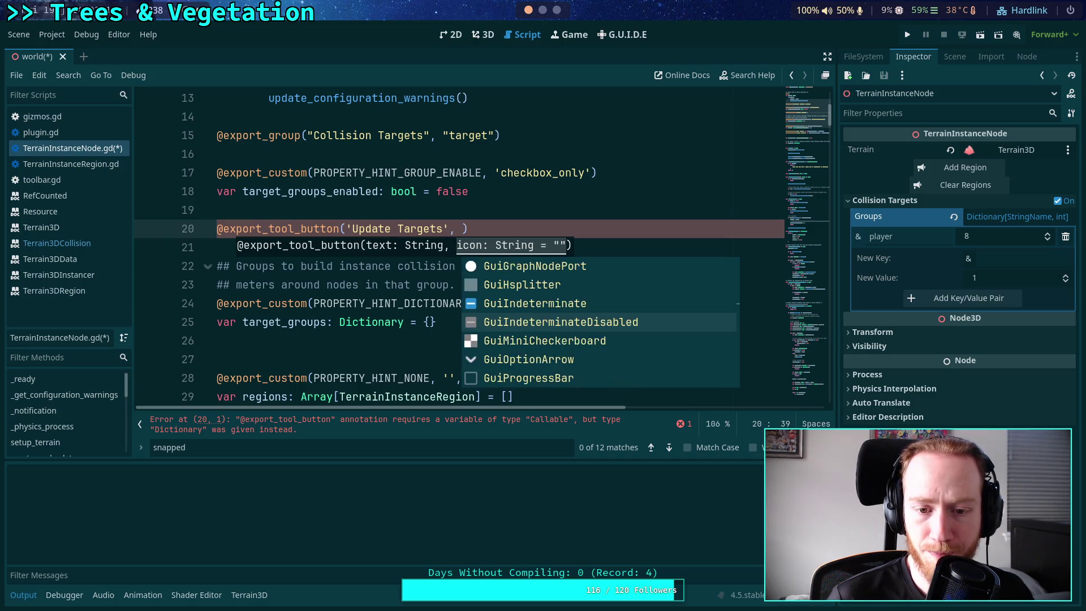
key(Down)
key(Down)
key(Down)
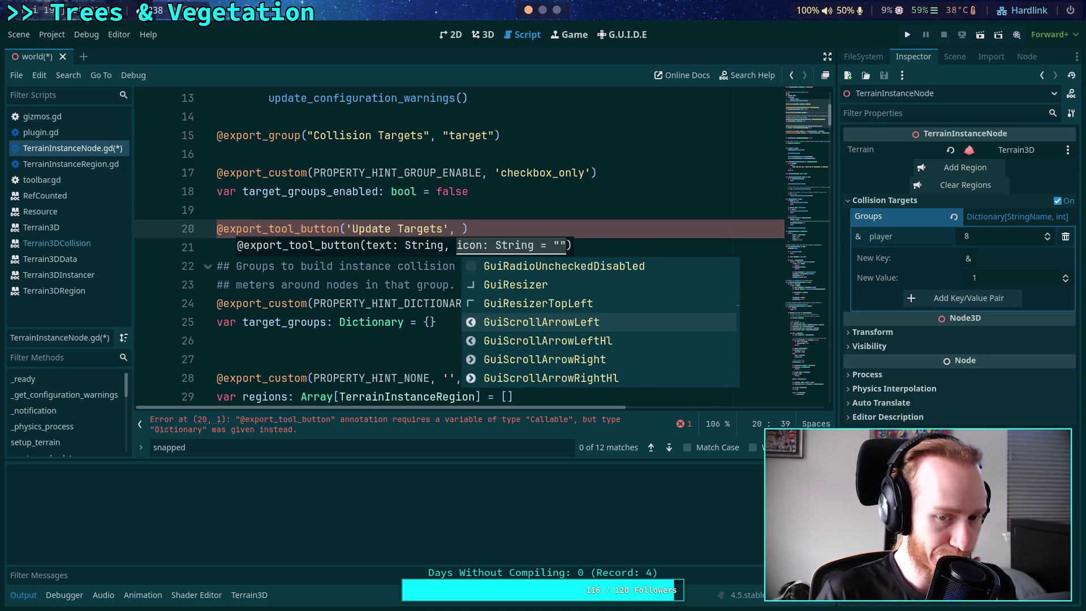
key(Down)
key(Down)
key(Down)
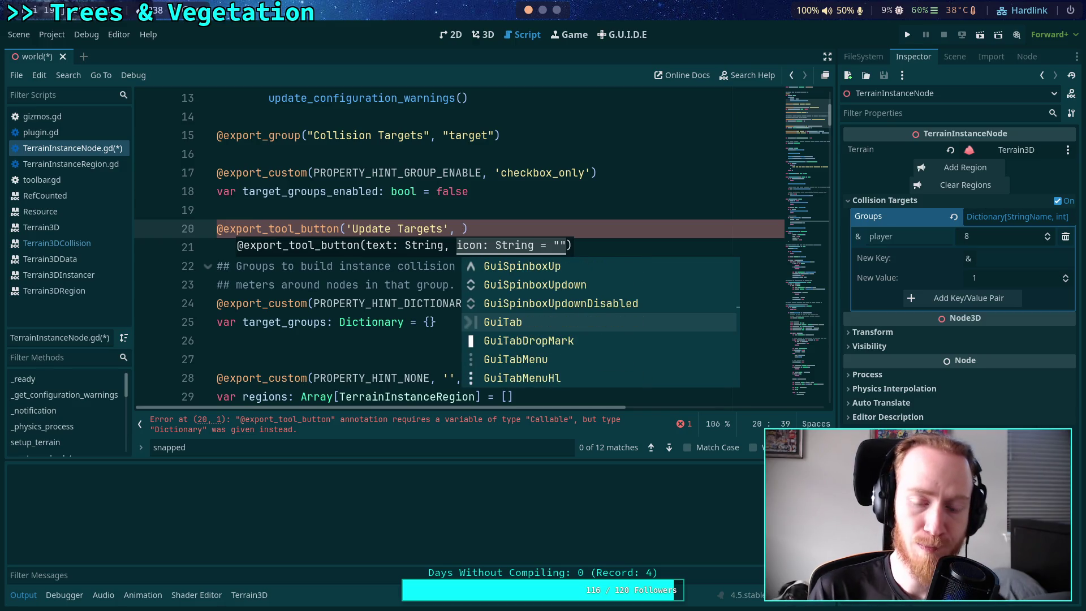
key(Down)
key(Down)
key(Down)
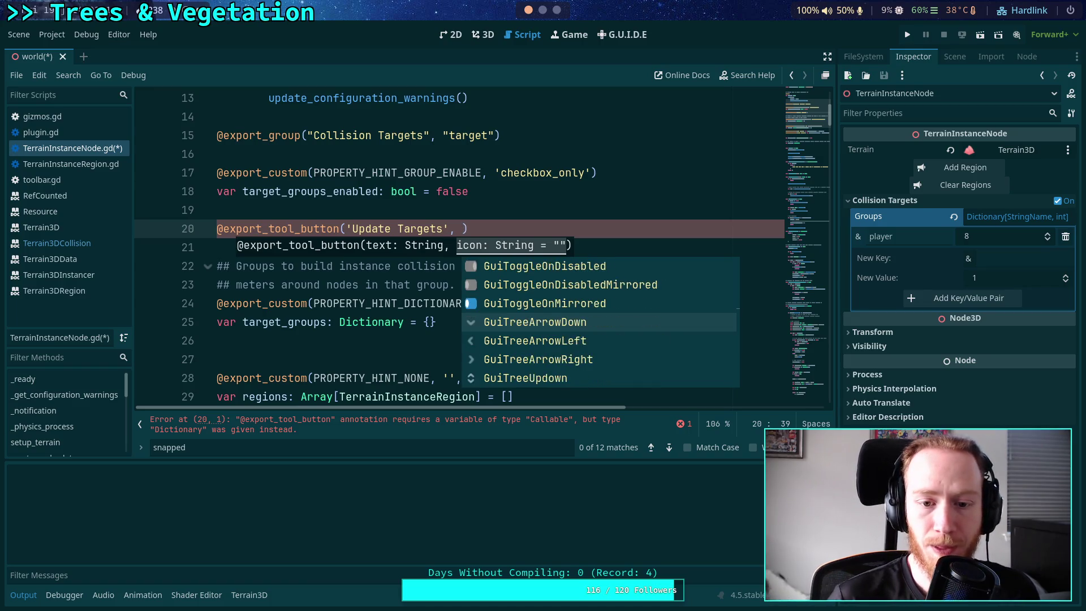
key(Down)
key(Down)
key(Down)
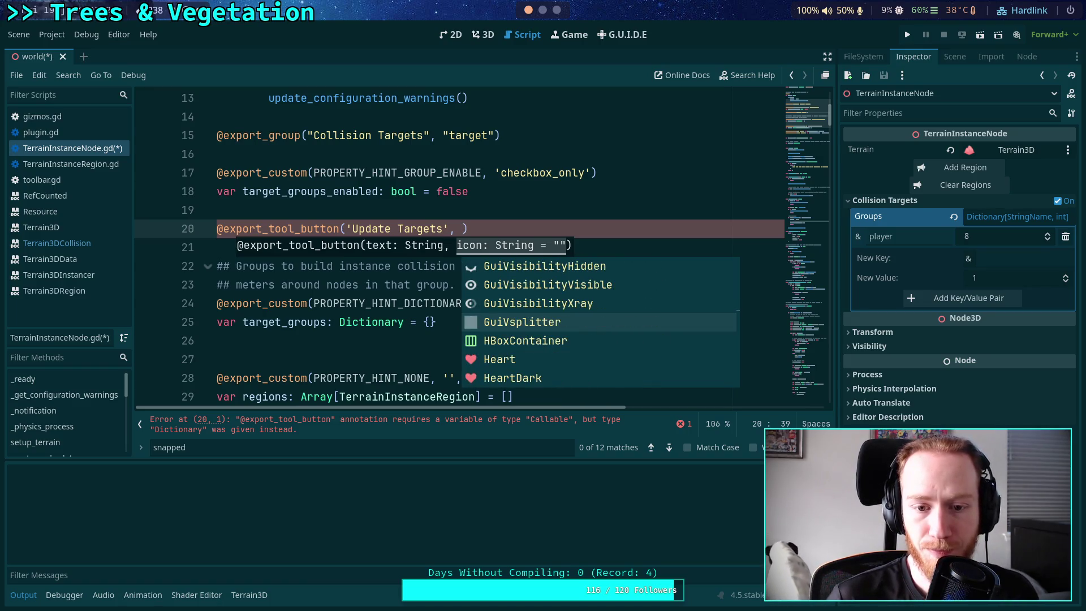
key(Down)
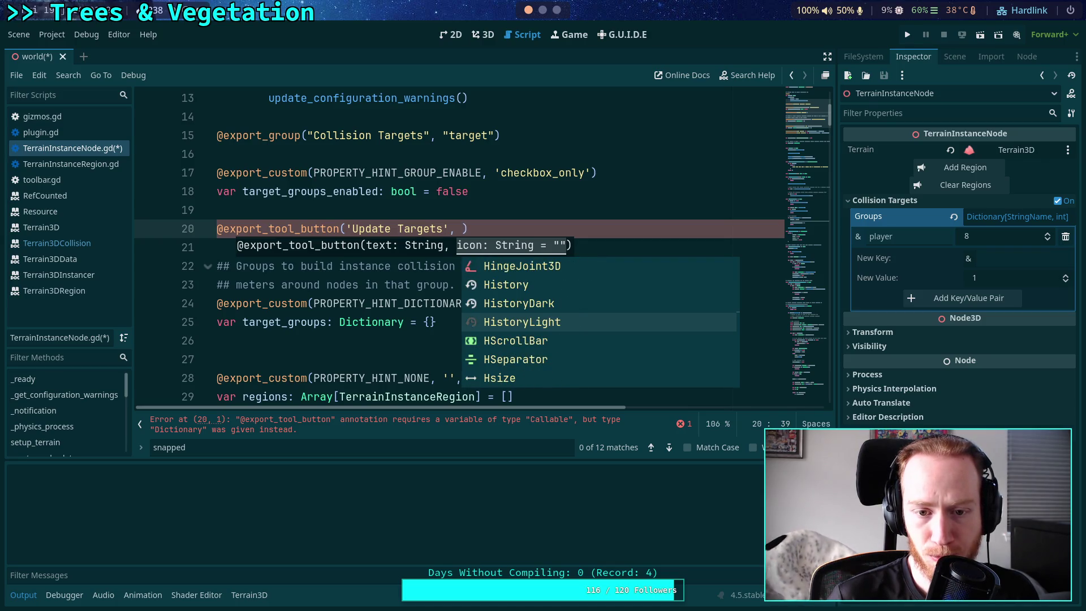
key(Down)
key(Down)
key(Down)
key(Down)
key(Down)
key(Down)
key(Down)
key(Down)
key(Down)
key(Down)
key(Down)
key(Down)
key(Down)
key(Down)
key(Down)
key(Down)
key(Down)
key(Down)
key(Down)
key(Down)
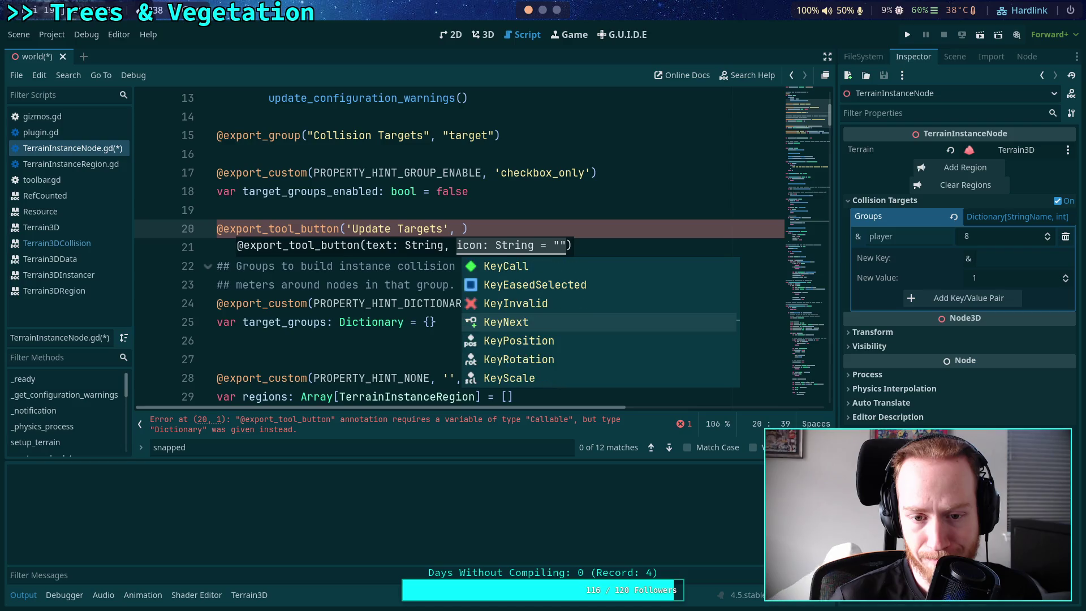
key(Down)
key(Down)
key(Down)
key(Down)
key(Down)
key(Down)
key(Down)
key(Down)
key(Down)
key(Down)
key(Down)
key(Down)
key(Up)
key(Up)
key(Up)
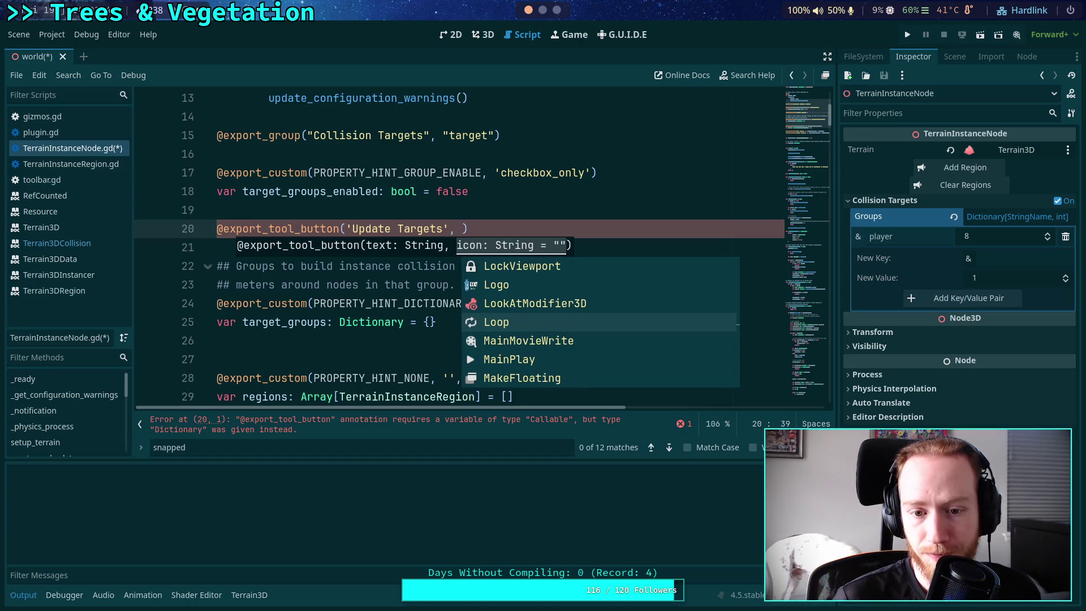
key(Return)
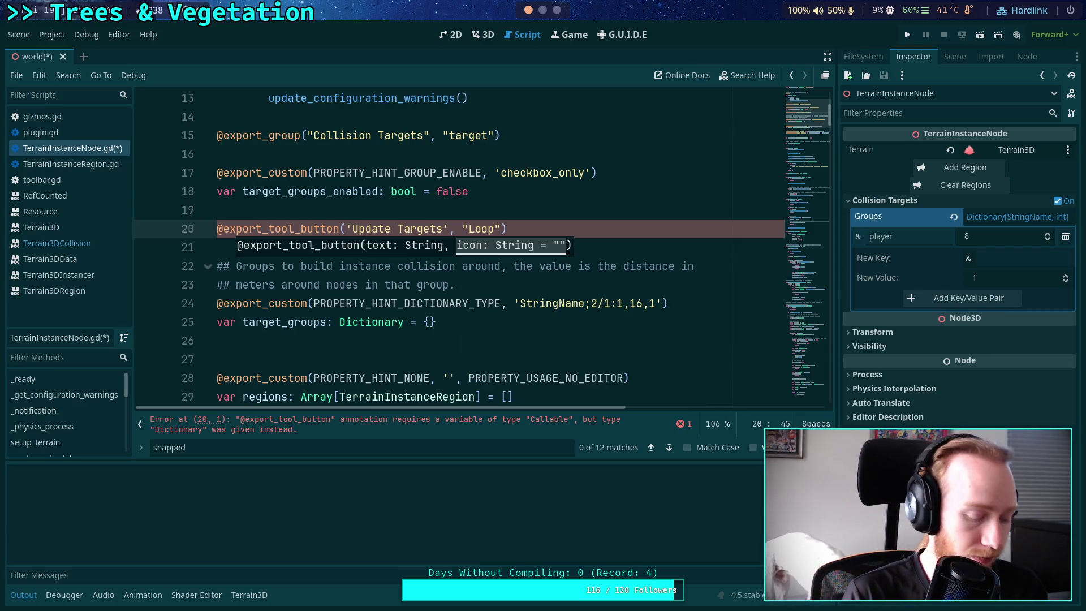
Change the double quotes around the Loop icon name to single quotes
key(BackSpace)
text(')
key(Left)
key(Left)
key(Left)
key(ctrl+space)
key(Left)
key(BackSpace)
text(')
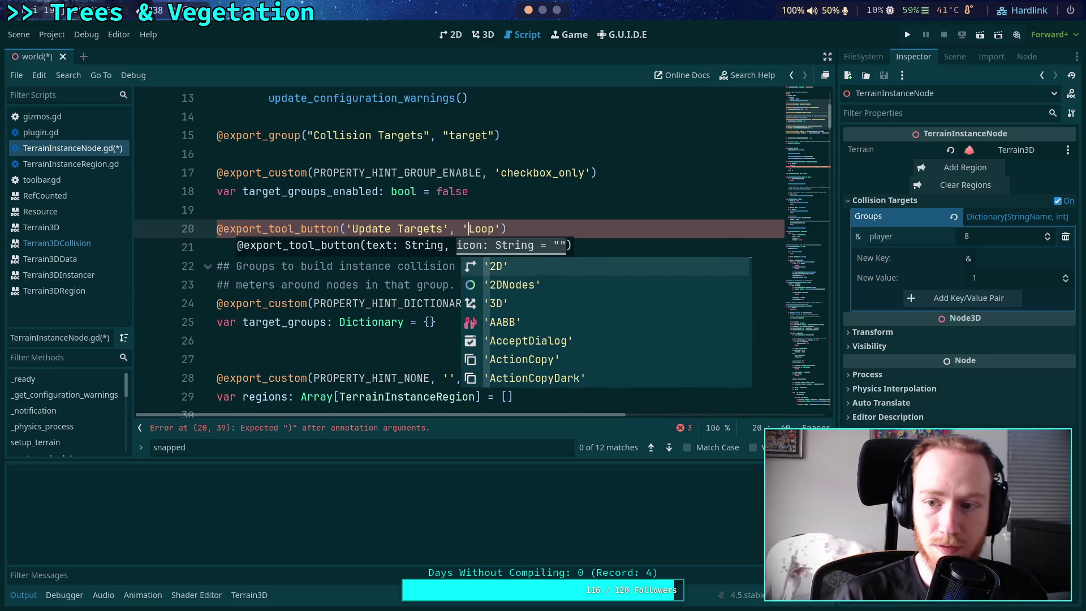
click(540, 192)
Add a 'var _btn_update_targets =' line below the Update Targets annotation
click(590, 229)
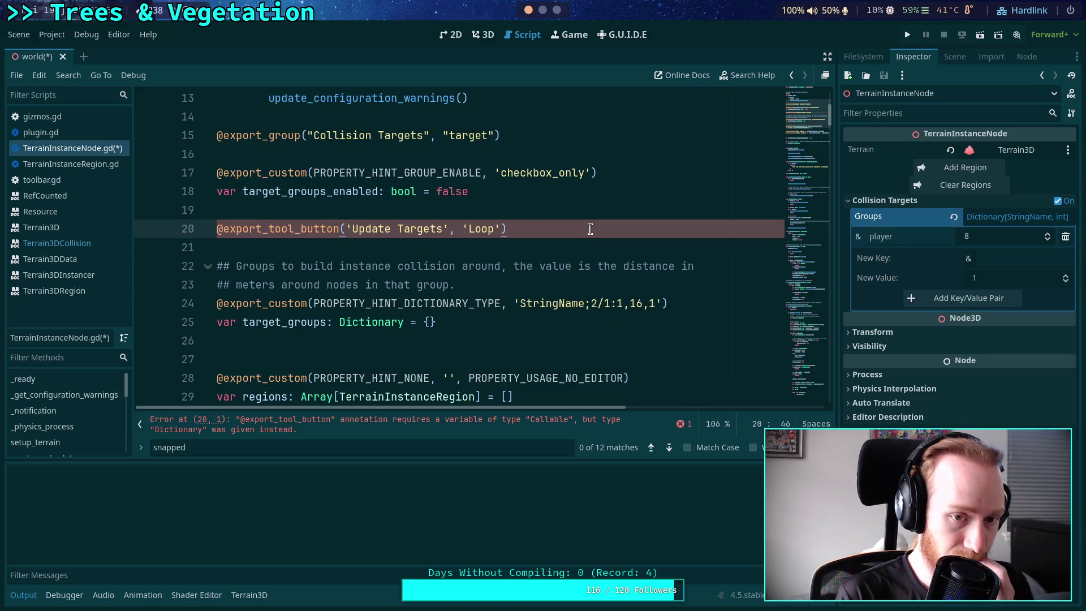
key(Return)
text(var )
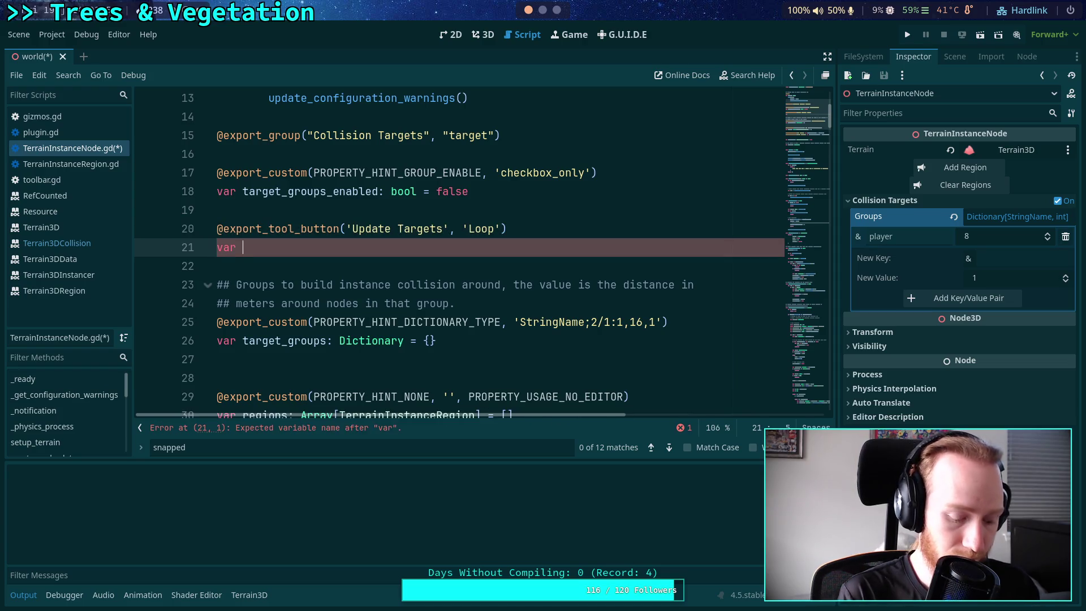
text(btn)
key(BackSpace)
key(BackSpace)
key(BackSpace)
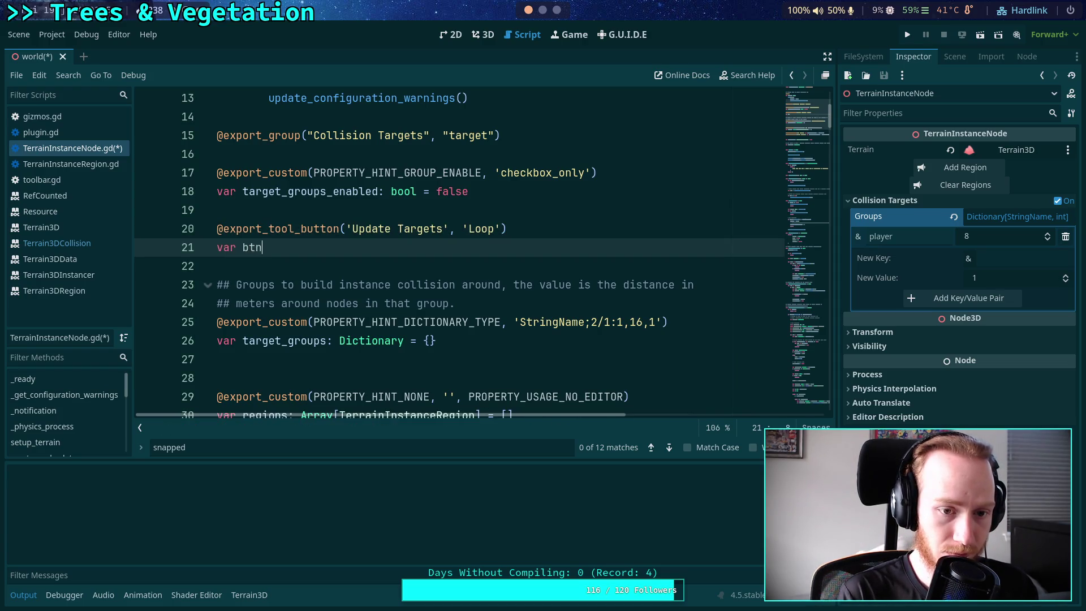
text(btn_update_targets =)
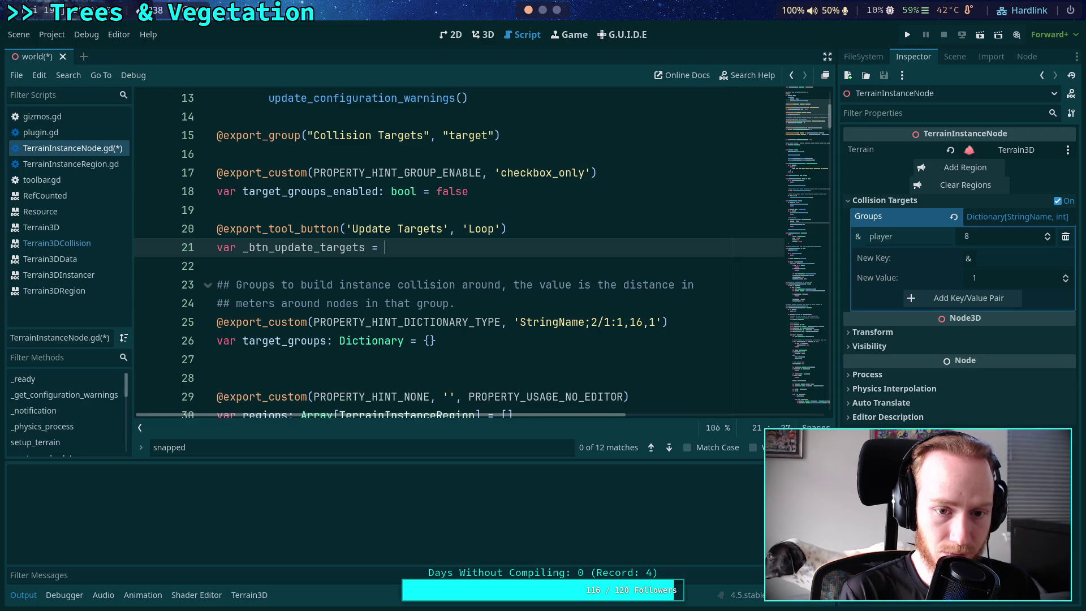
key(ctrl+space)
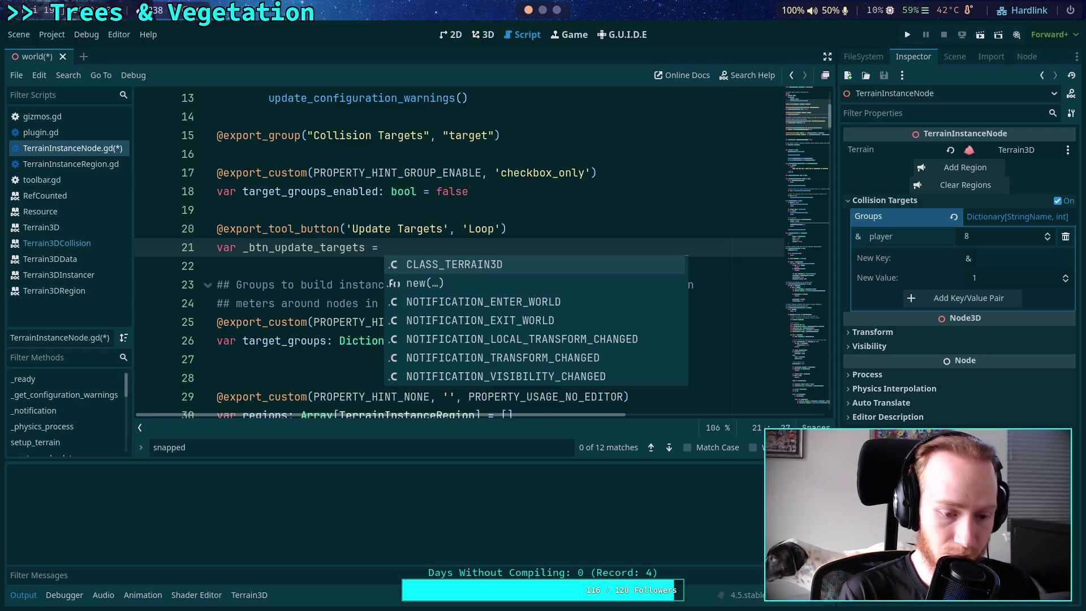
text(update)
key(BackSpace)
key(BackSpace)
key(BackSpace)
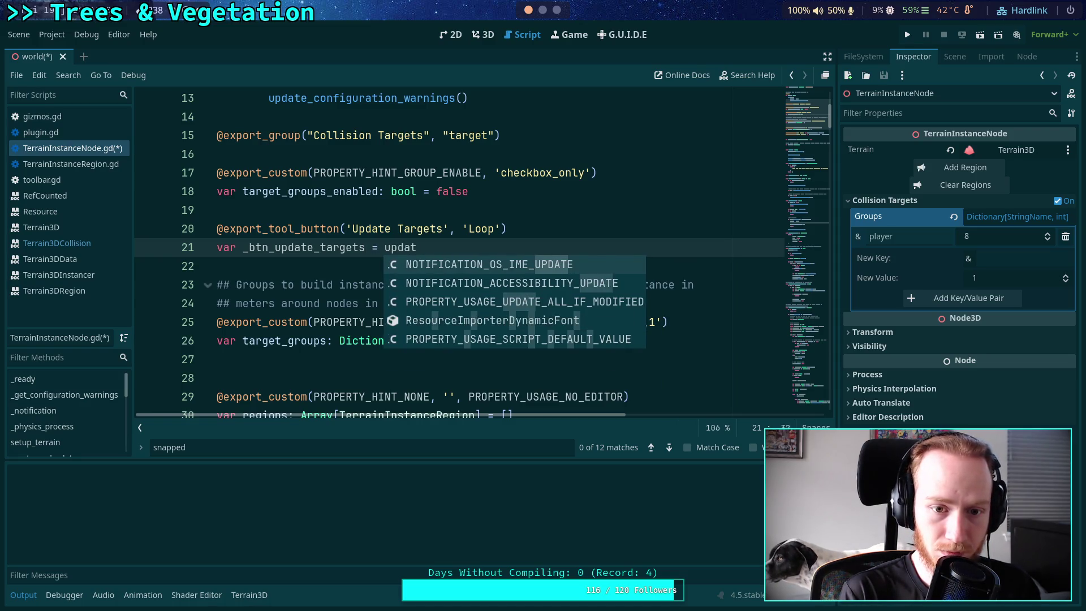
key(BackSpace)
key(BackSpace)
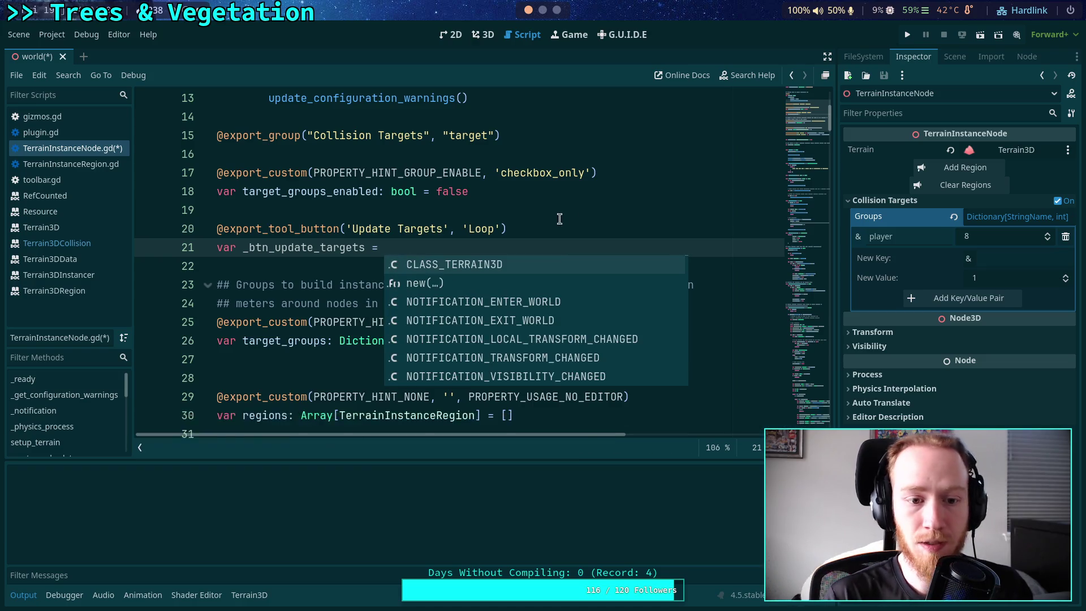
Select the update_target_nodes function name further down, then return to the end of line 21
scroll(523, 207, down, 10)
scroll(523, 207, down, 15)
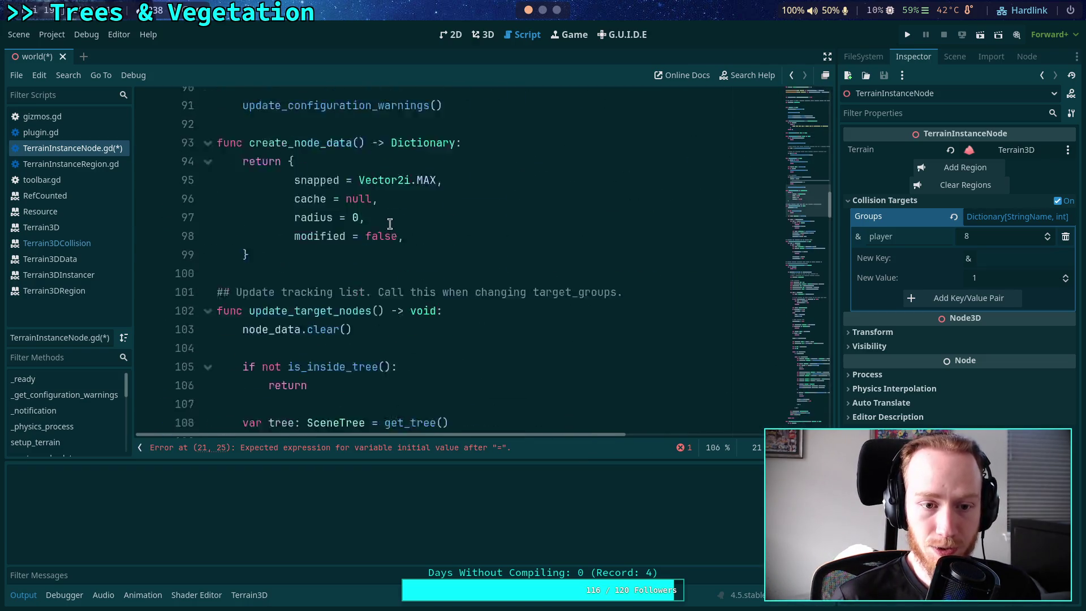
scroll(361, 236, up, 2)
double_click(316, 320)
key(ctrl+c)
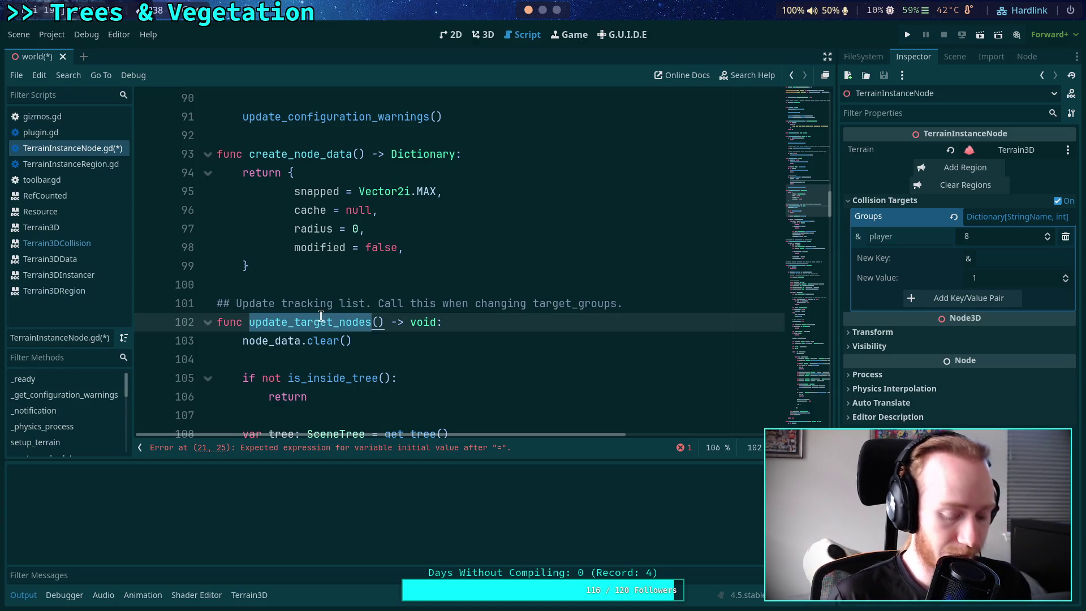
scroll(441, 283, up, 15)
scroll(442, 283, up, 9)
click(413, 135)
Paste update_target_nodes as the value of _btn_update_targets, save, and check the Inspector
key(ctrl+v)
key(ctrl+s)
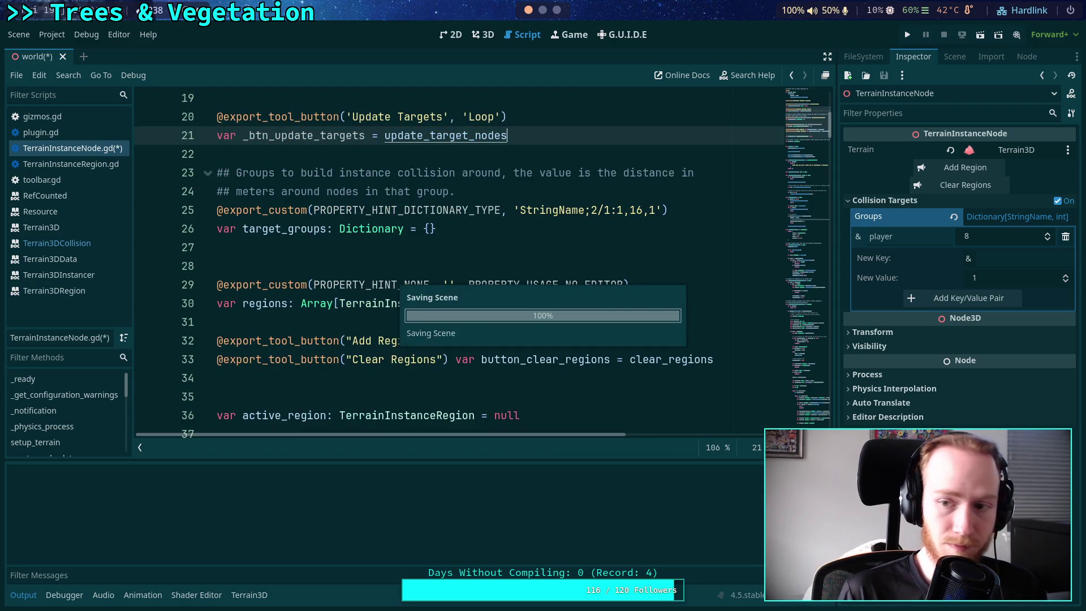
click(954, 56)
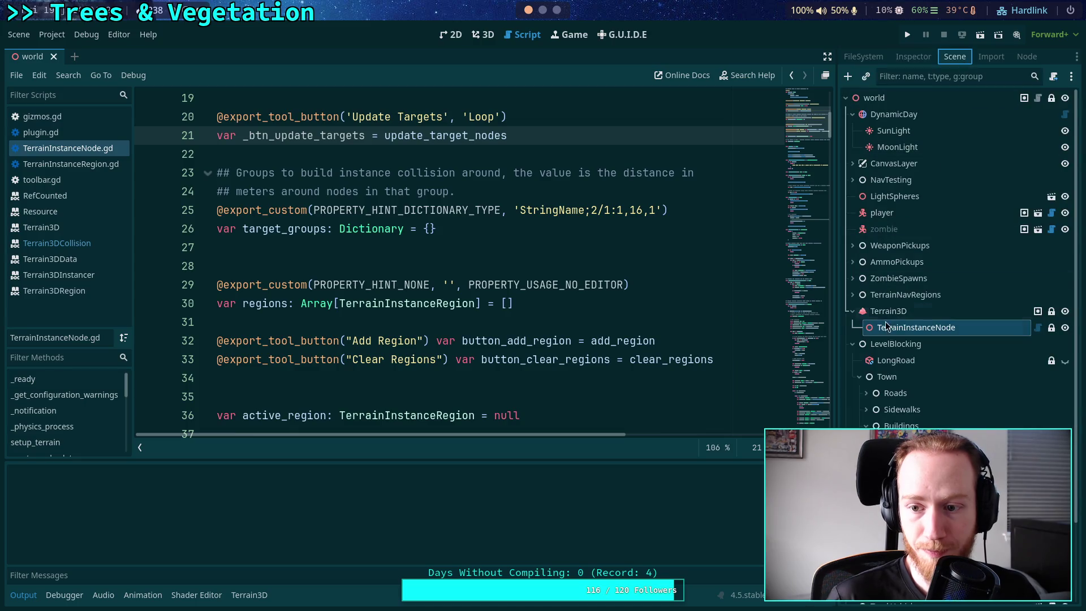
click(923, 60)
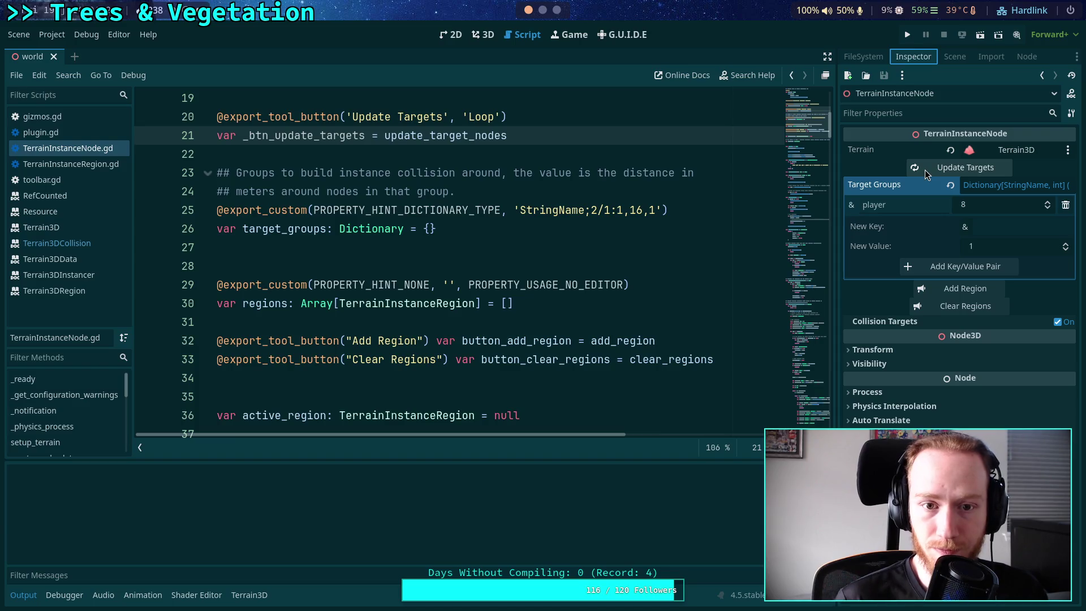
scroll(345, 206, up, 2)
Add the doc comment '## Update target nodes for editor debugging' above the annotation and save
click(345, 208)
key(Return)
text(##)
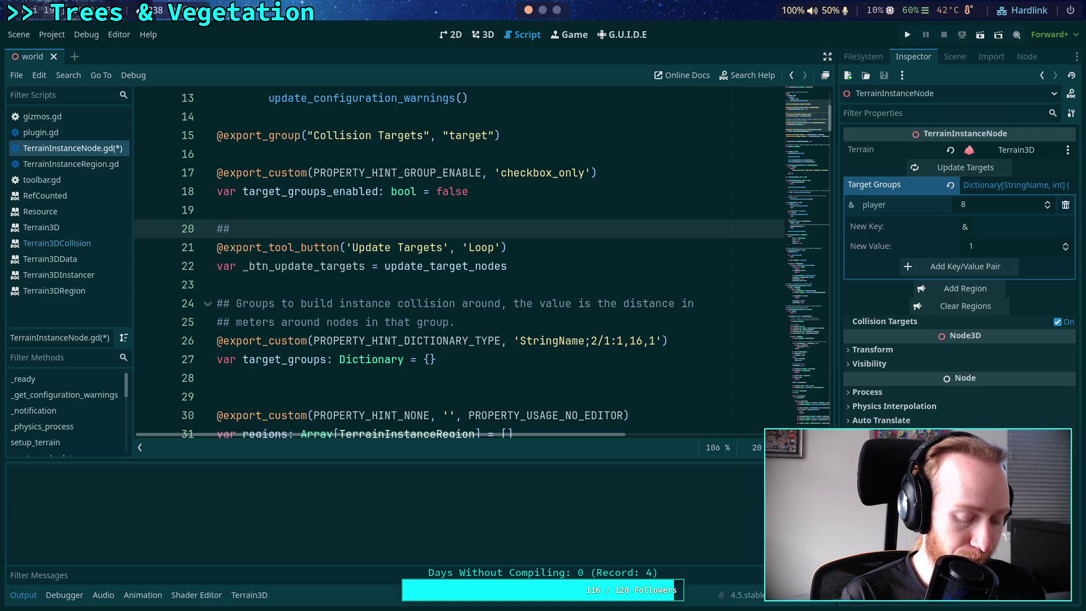
text( Updat)
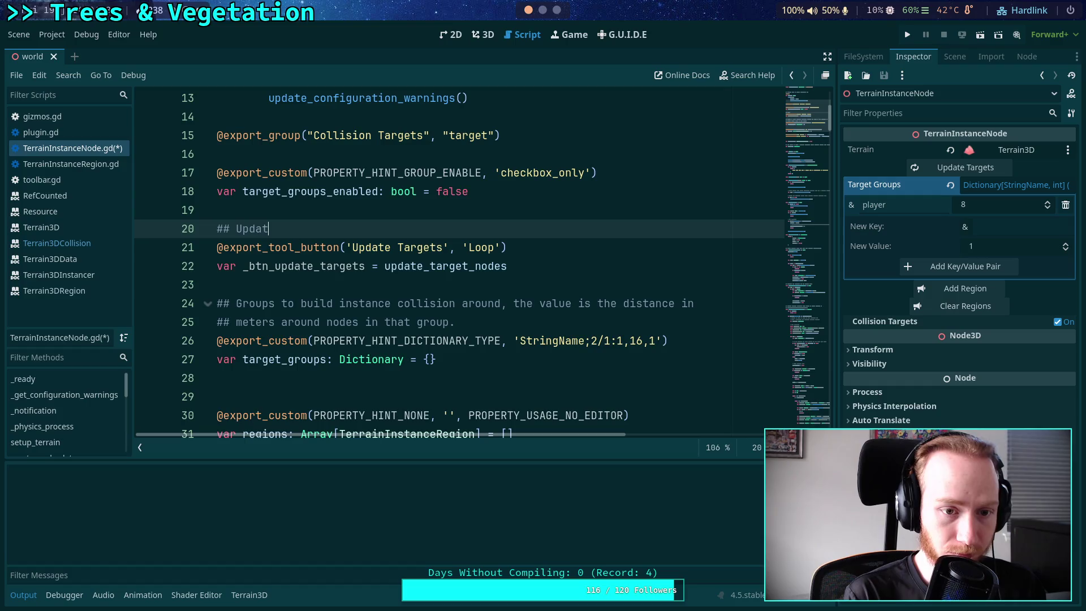
text(e target nodes, ma)
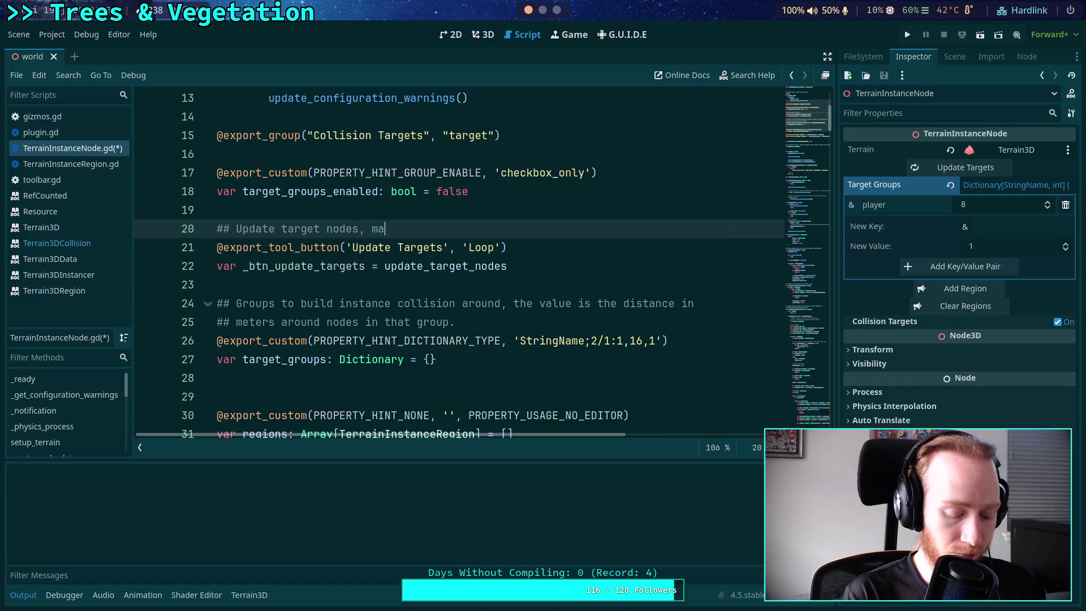
key(BackSpace)
key(BackSpace)
key(BackSpace)
key(BackSpace)
text( for )
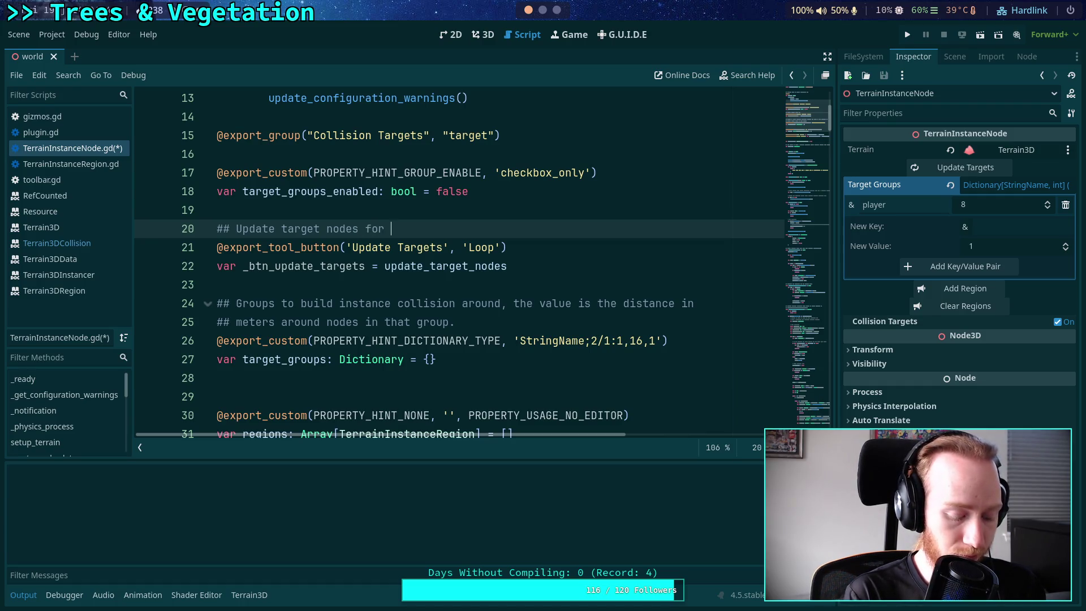
text(editor debugging)
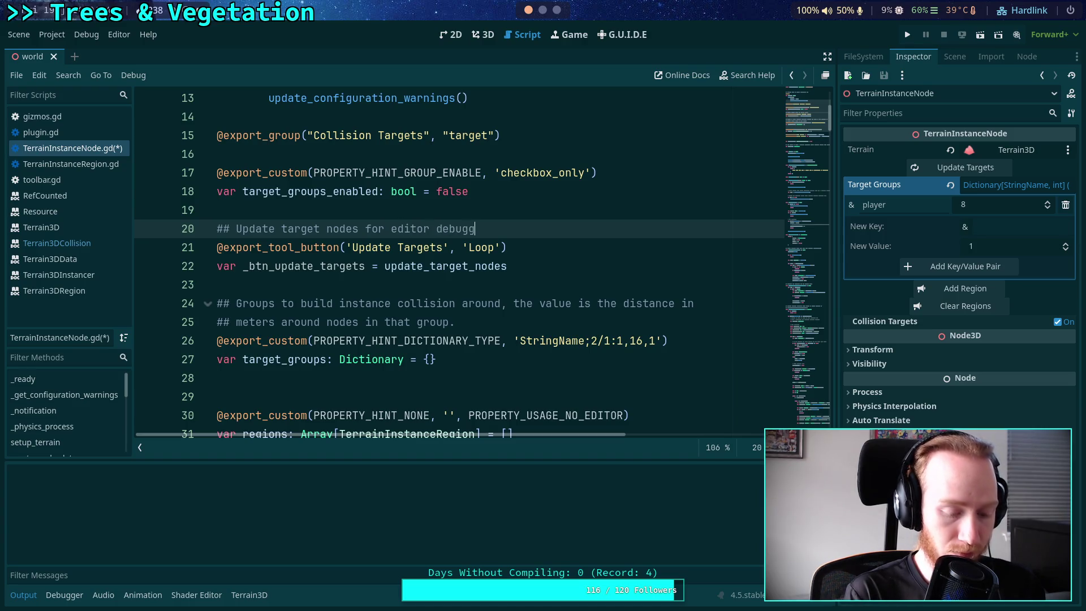
key(ctrl+s)
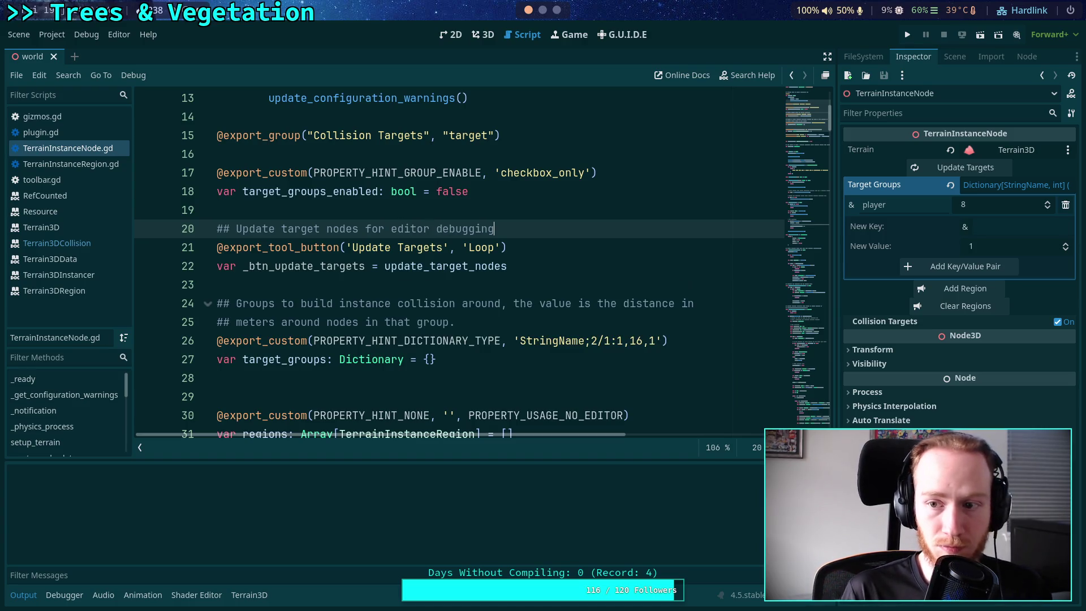
In the 3D view, press Update Targets in the TerrainInstanceNode's Inspector
click(482, 35)
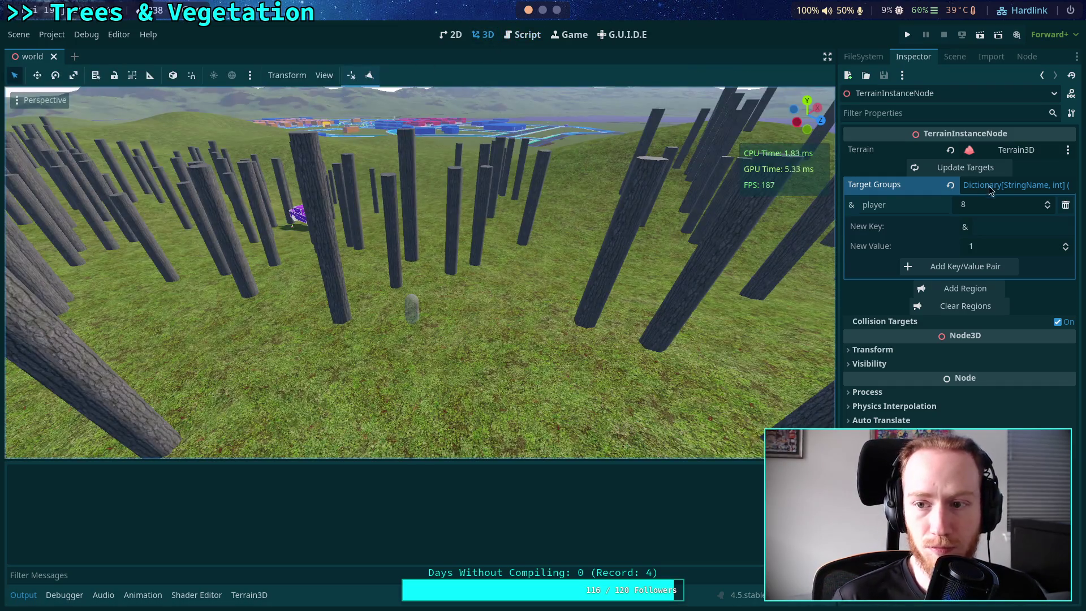
click(955, 56)
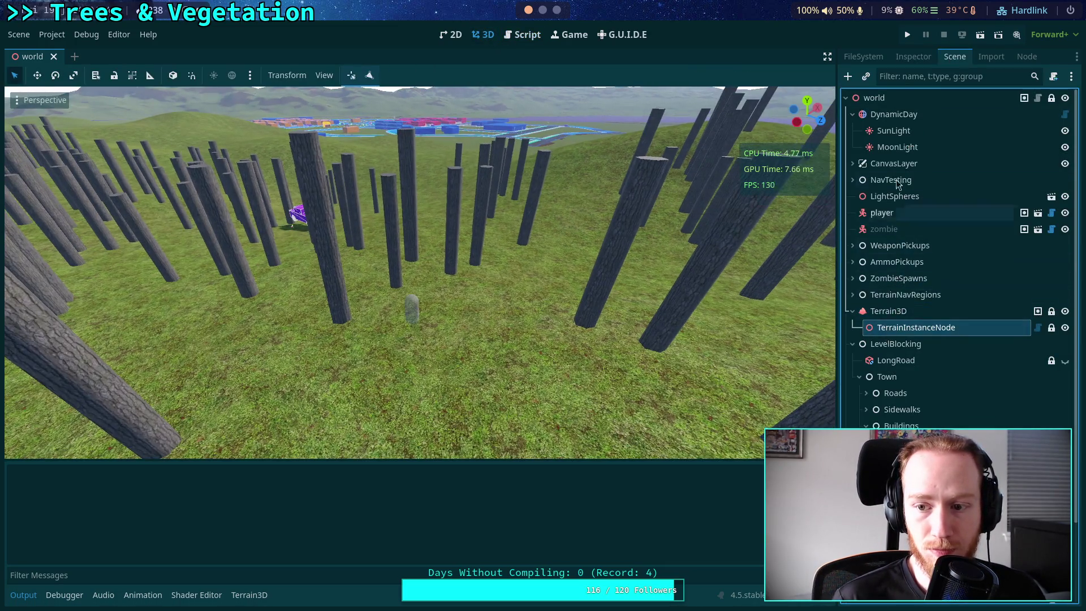
click(913, 56)
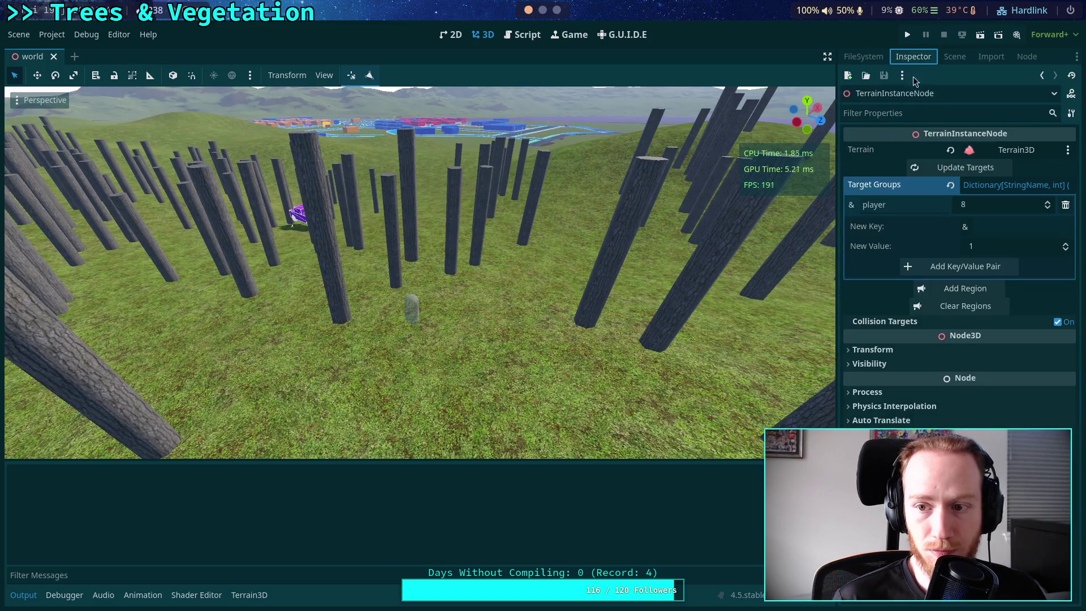
click(960, 167)
mouse_move(595, 337)
mouse_down()
mouse_move(596, 97)
mouse_move(419, 252)
mouse_up()
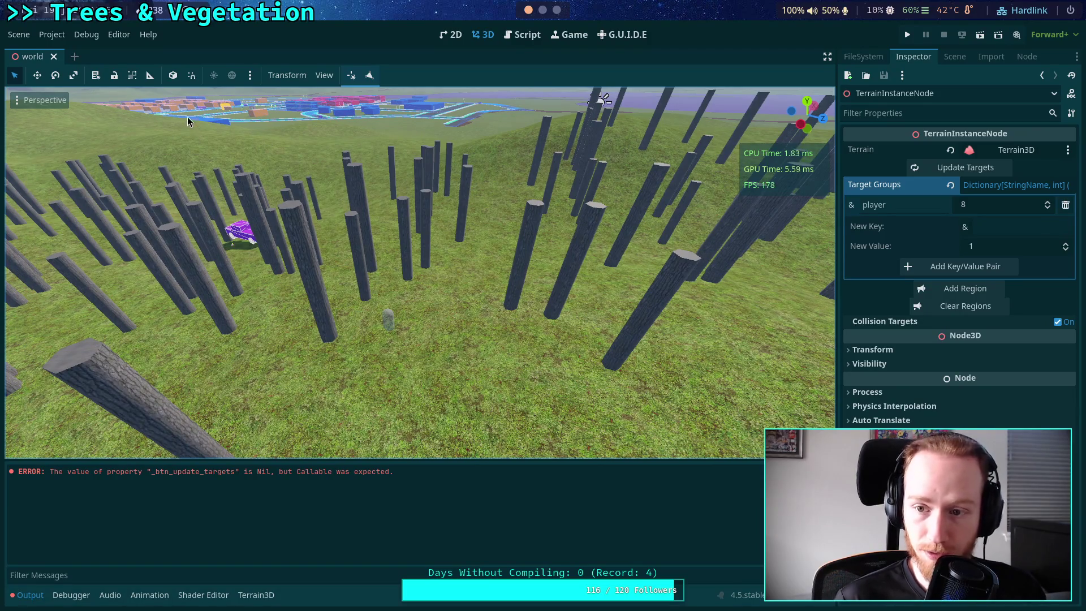
Reload the scene from its saved version and press Update Targets again
click(18, 35)
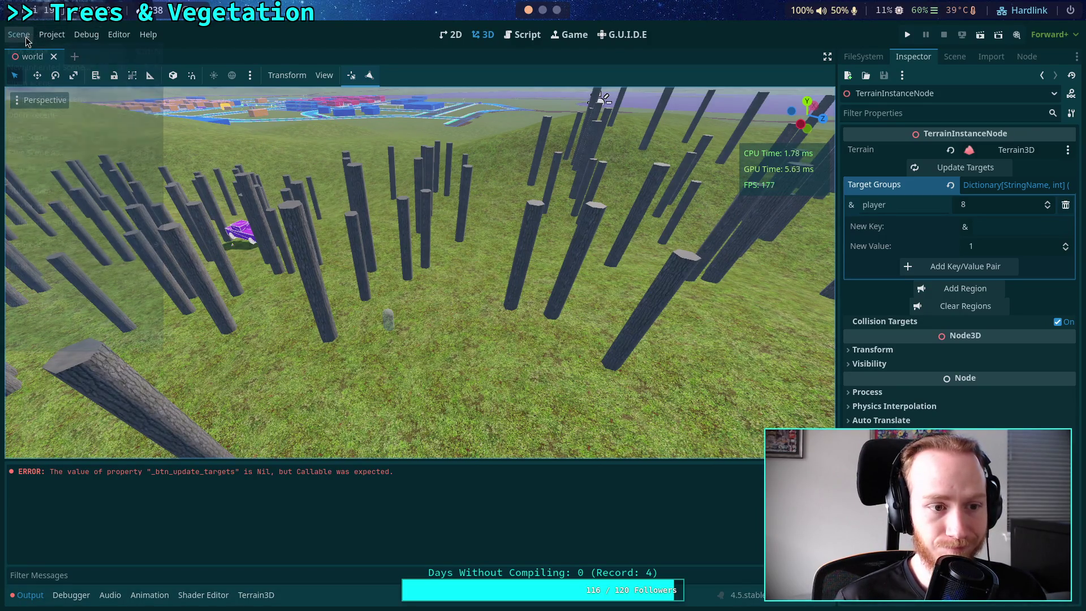
click(45, 304)
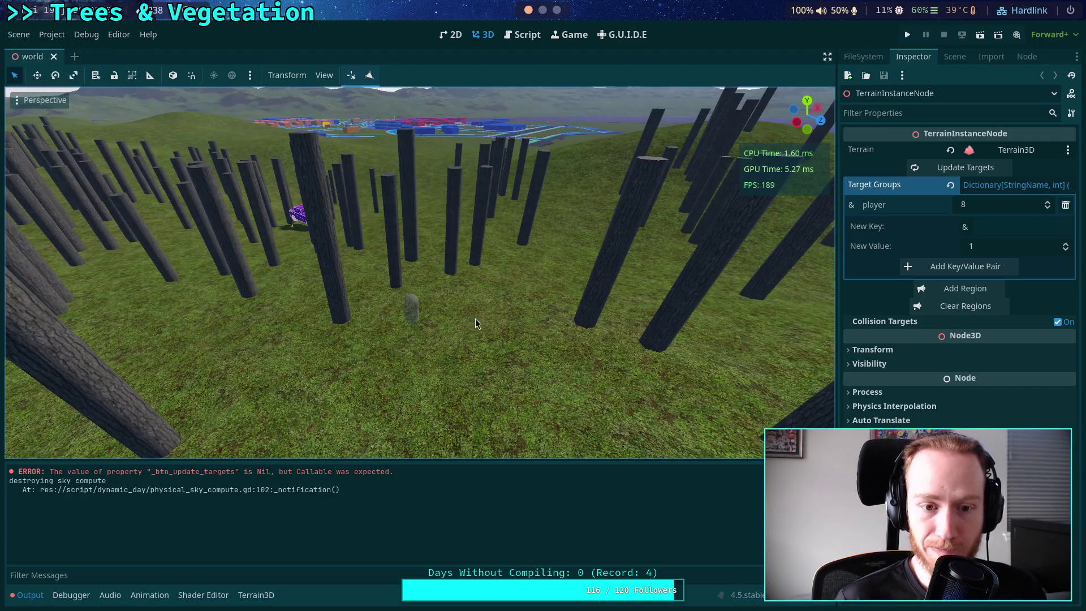
drag(475, 323, 831, 263)
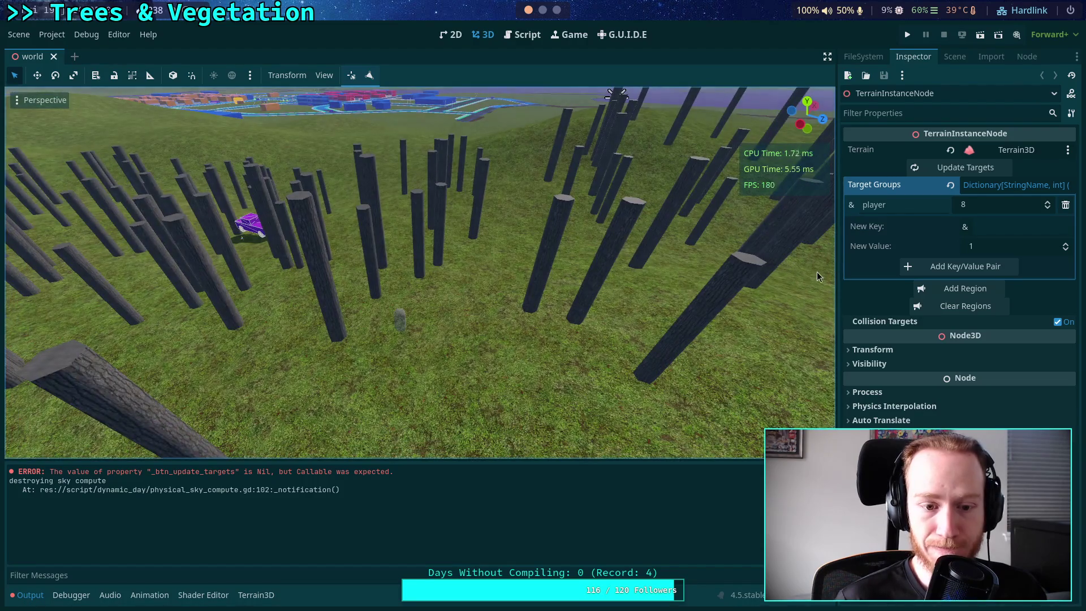
click(961, 167)
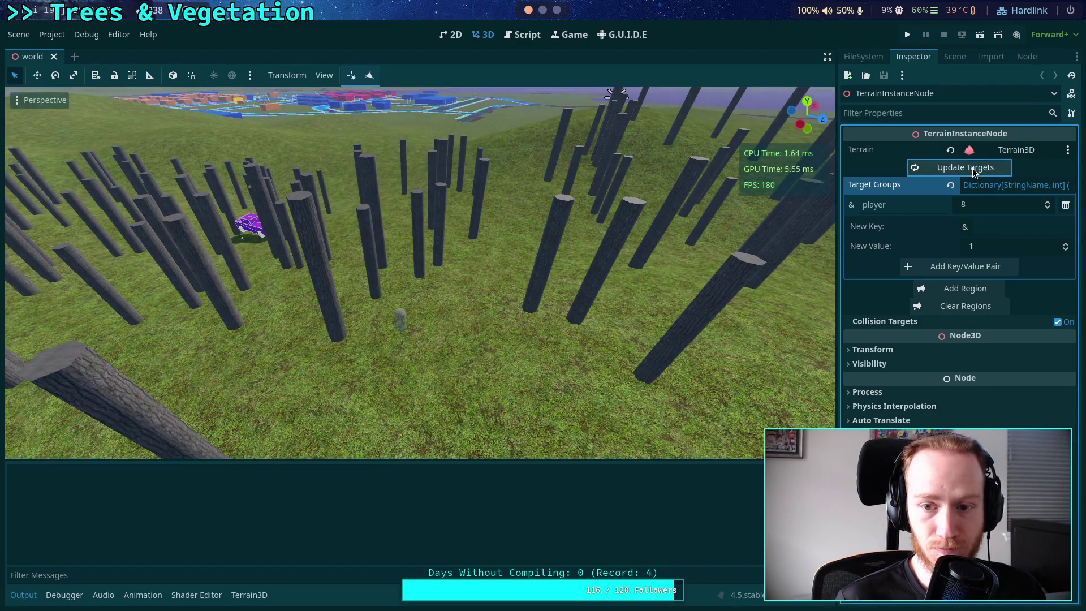
drag(791, 254, 735, 243)
key(w)
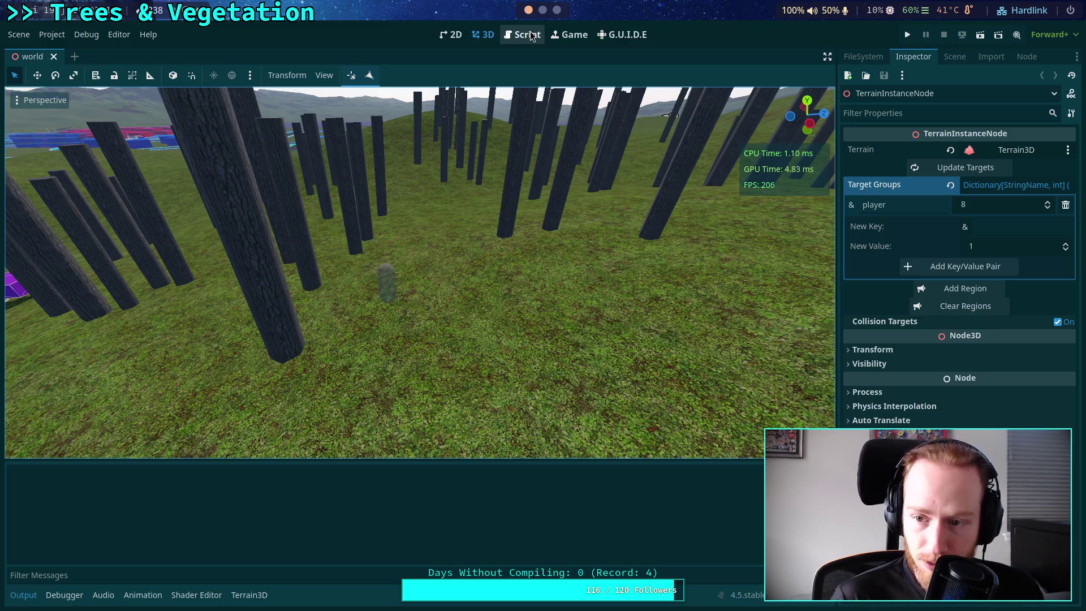
Confirm the player node's groups are player and zombie_target, then return to TerrainInstanceNode.gd
click(892, 207)
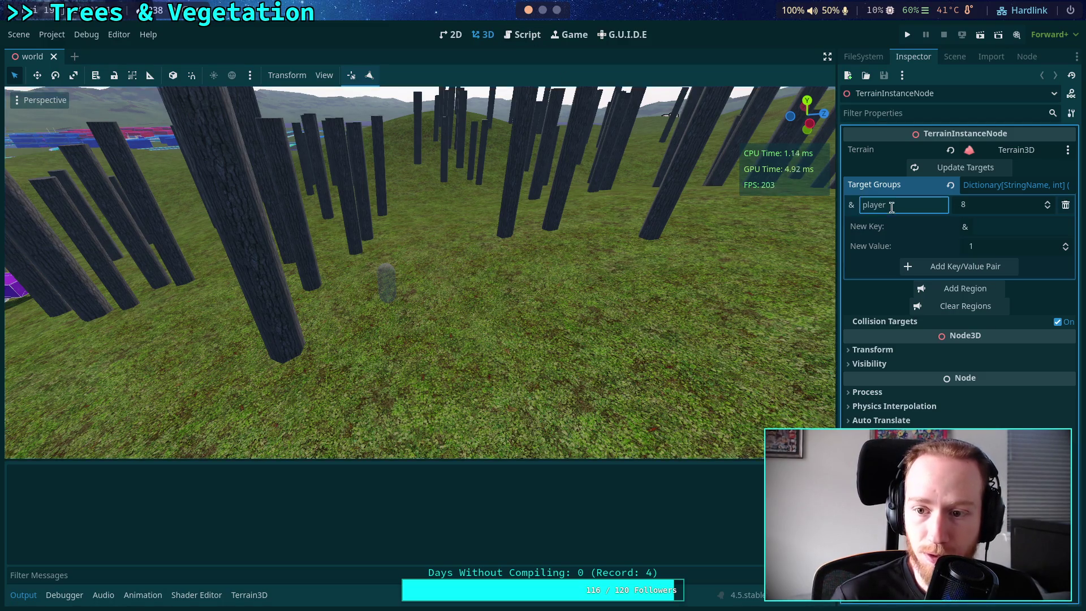
click(956, 57)
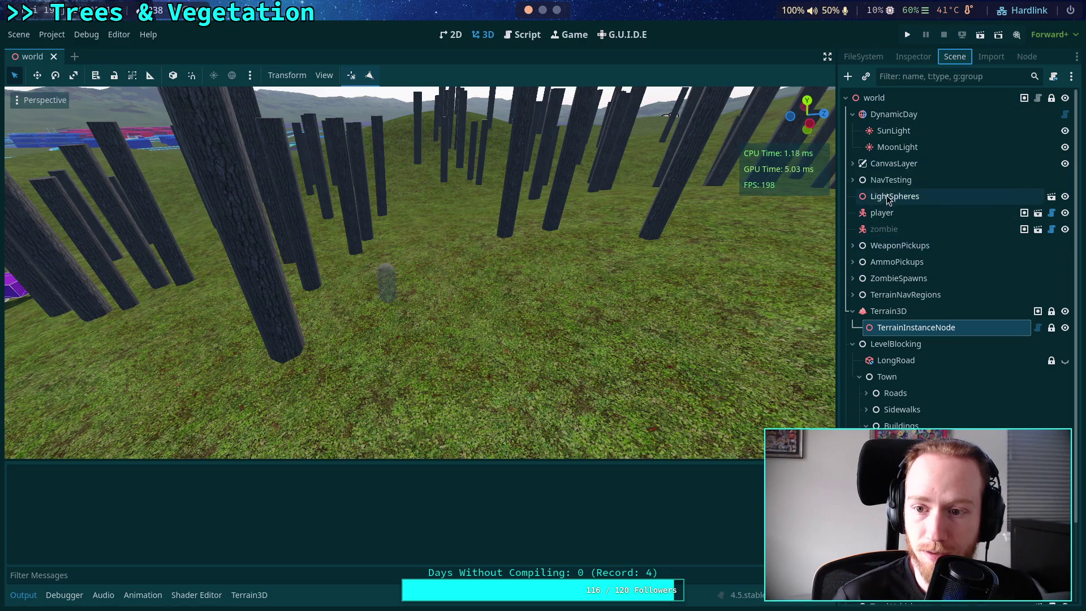
click(882, 212)
click(913, 57)
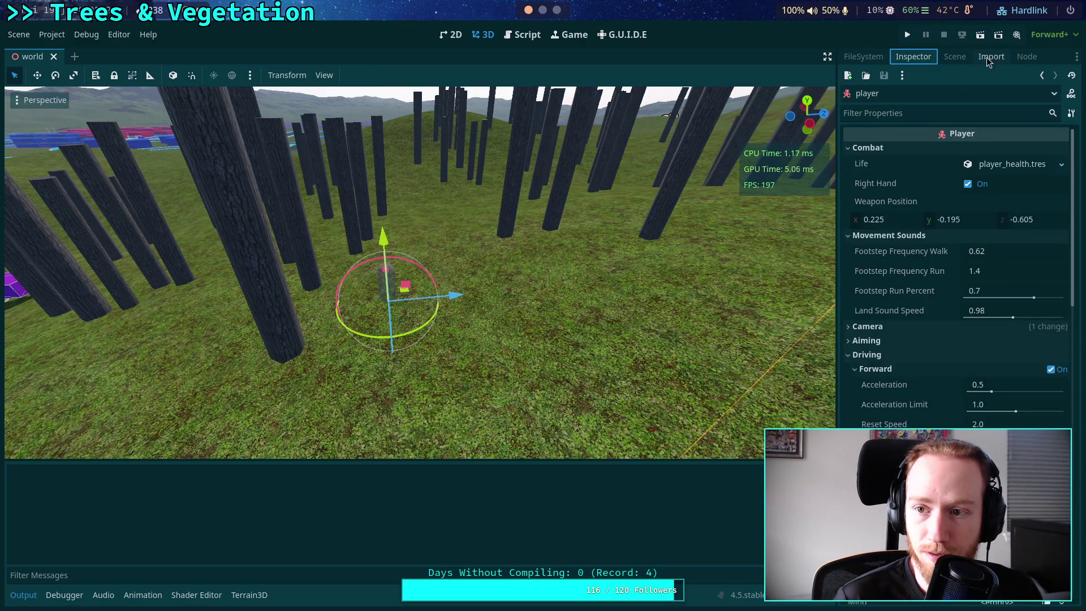
click(1027, 57)
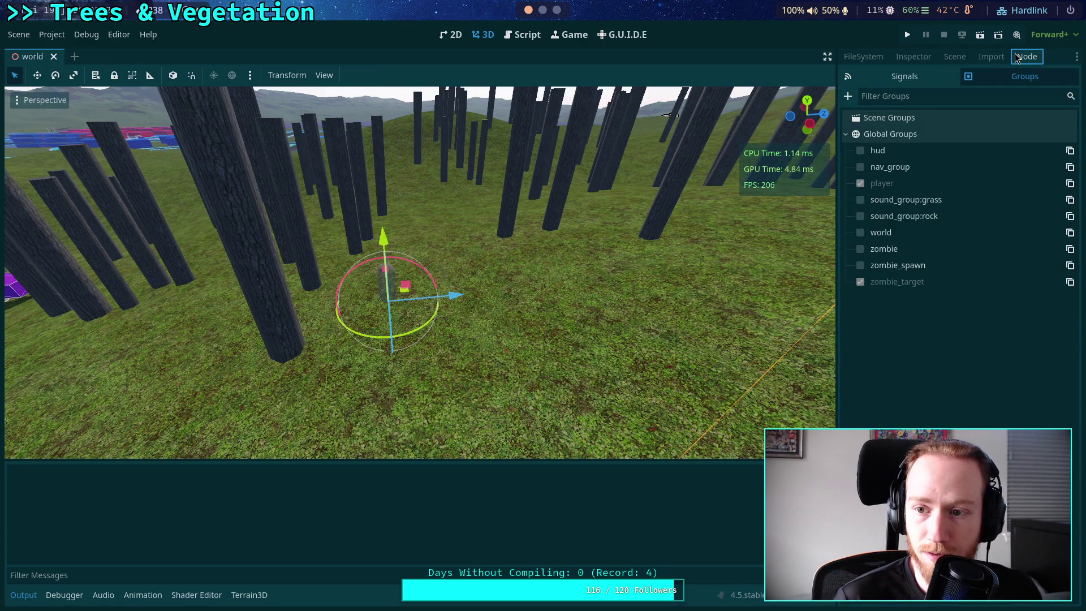
click(914, 57)
click(864, 56)
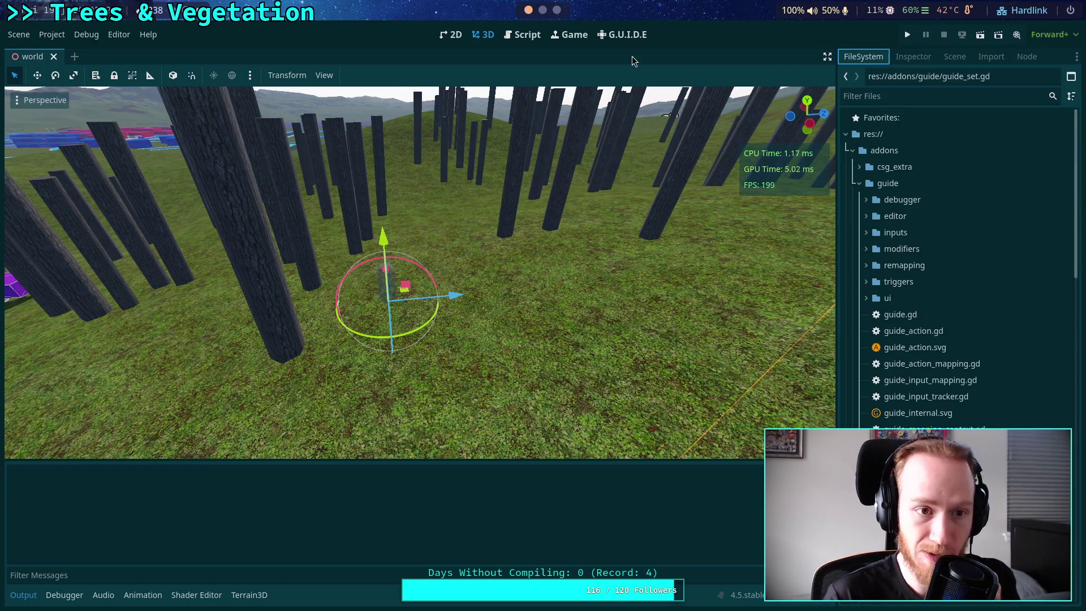
click(515, 36)
Add print(node_data) after the group loop in update_target_nodes and save the script
scroll(449, 281, down, 18)
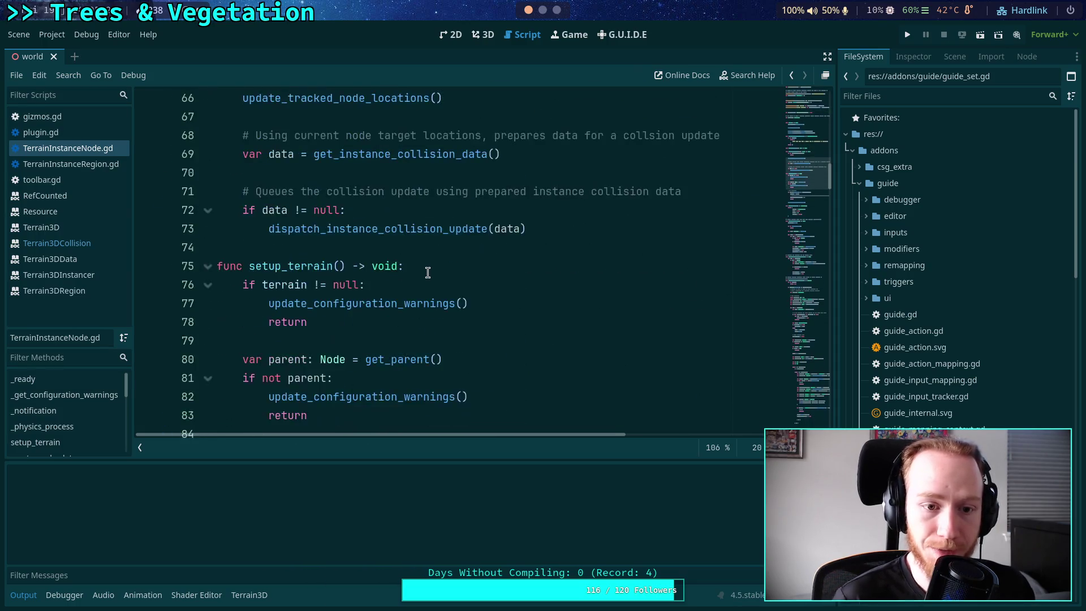
scroll(428, 273, down, 14)
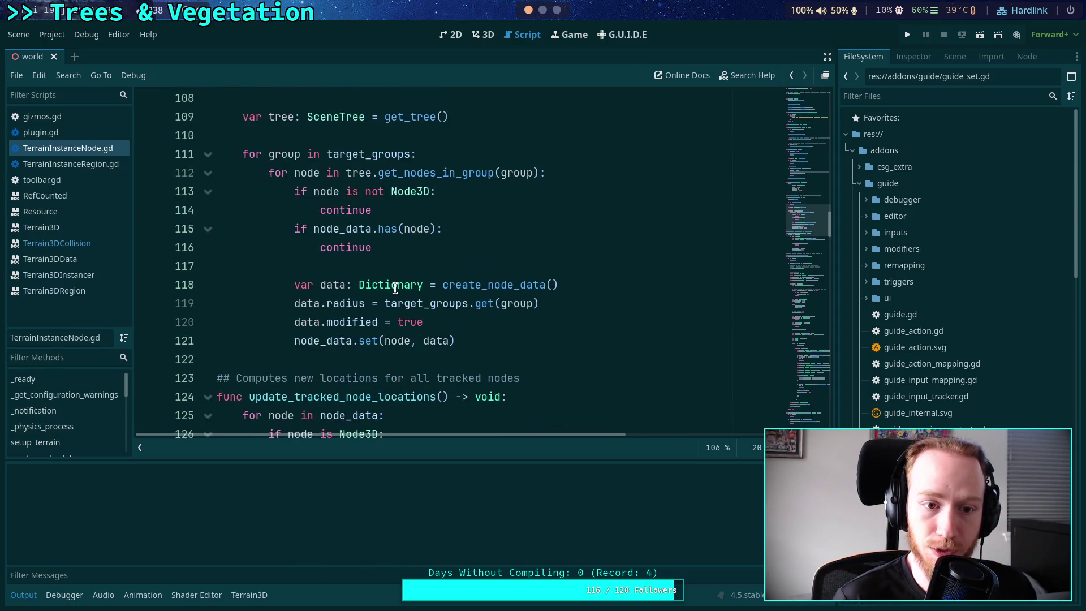
click(208, 154)
scroll(356, 214, up, 2)
click(320, 289)
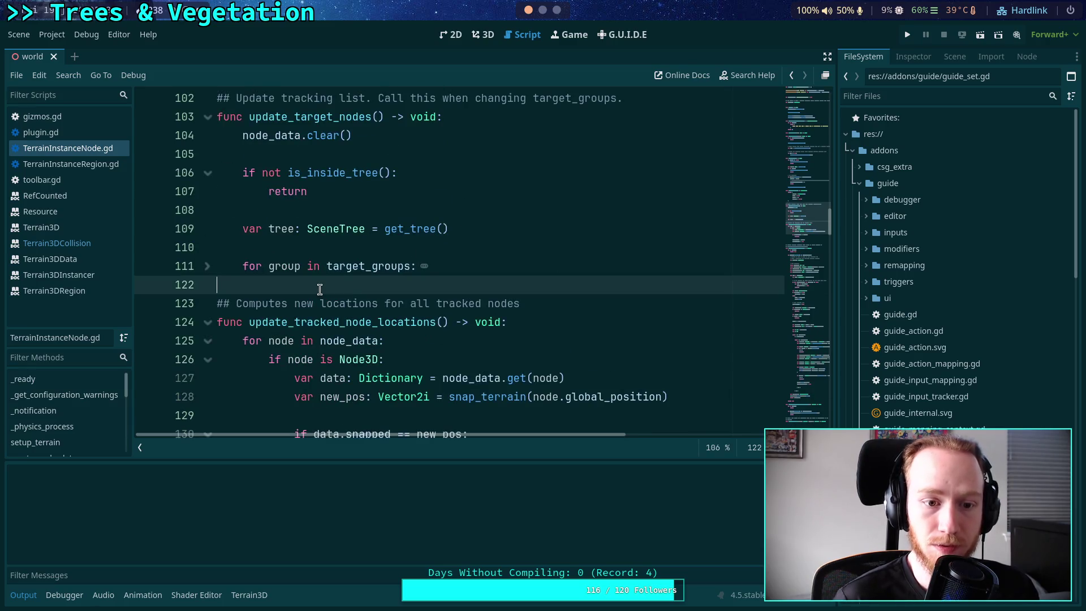
key(Return)
key(Return)
key(Up)
text(print)
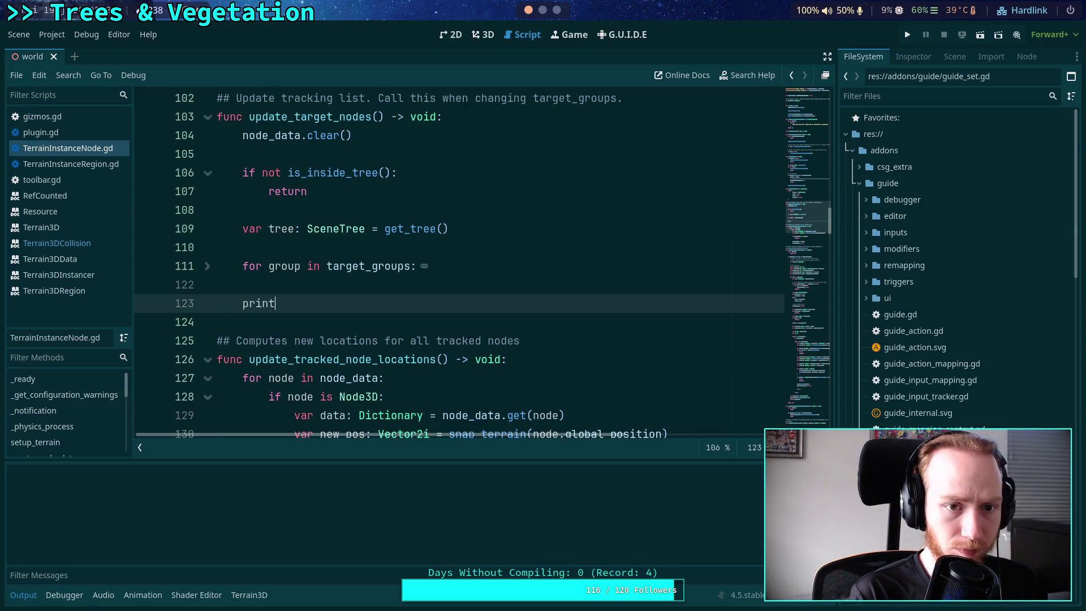
text((node_data)
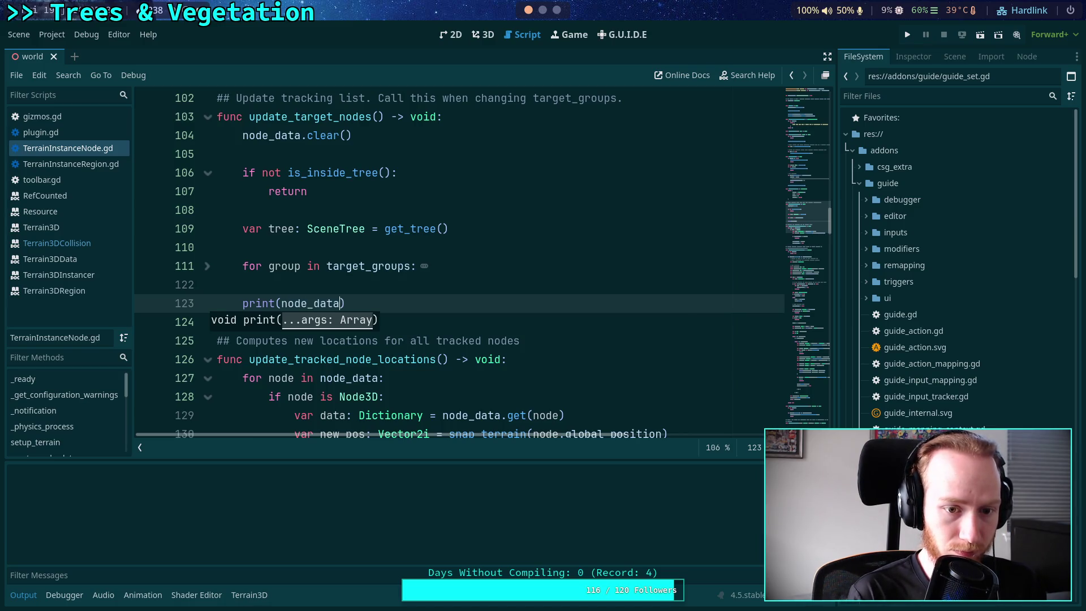
key(ctrl+s)
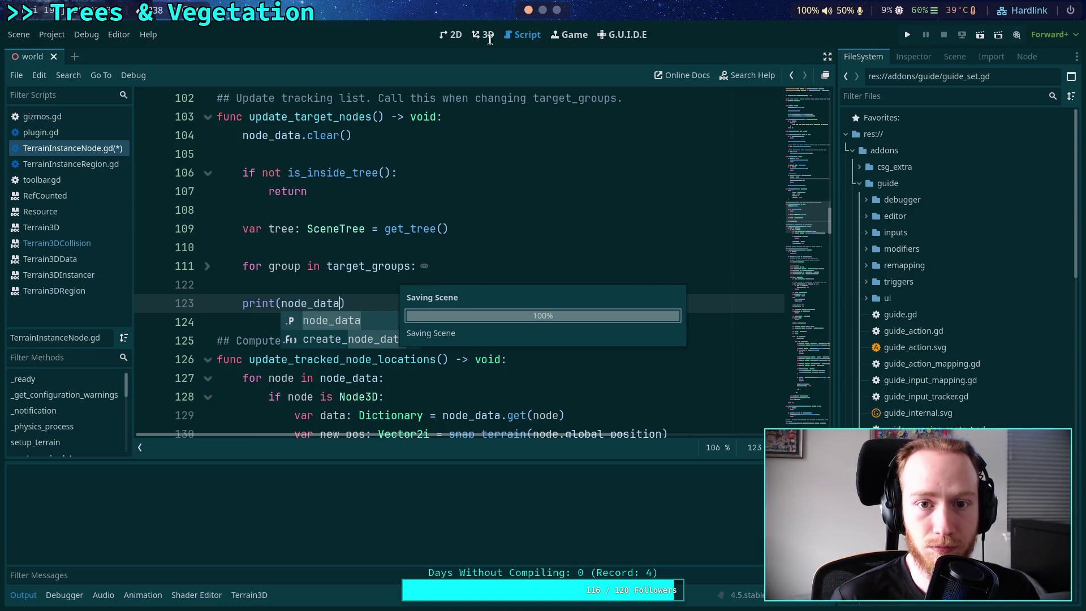
Press Update Targets on TerrainInstanceNode and inspect the printed player node data in the Output
click(485, 35)
click(955, 58)
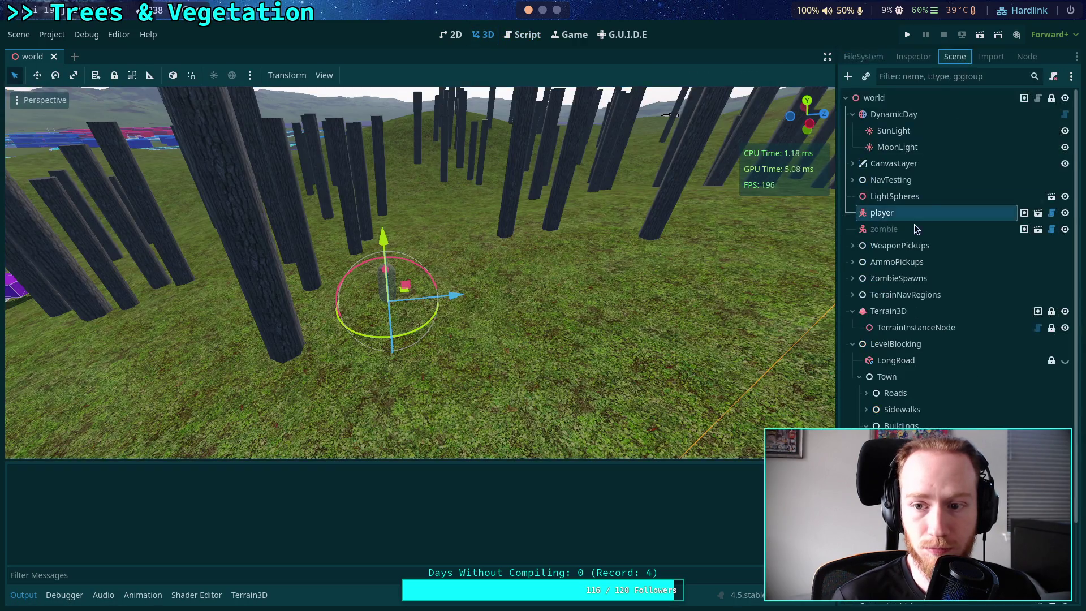
click(897, 327)
click(912, 56)
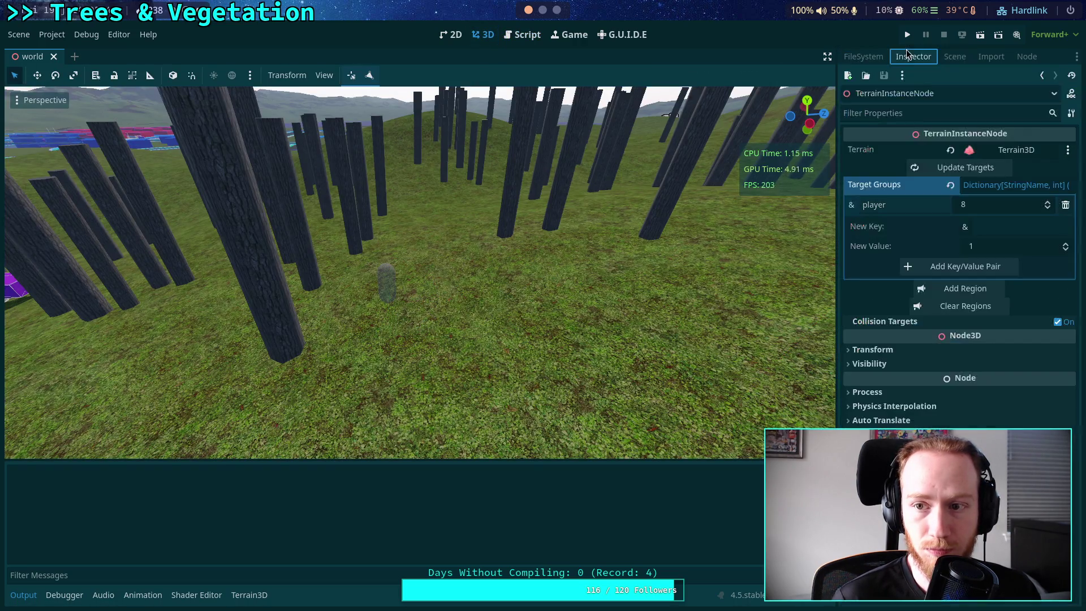
click(964, 169)
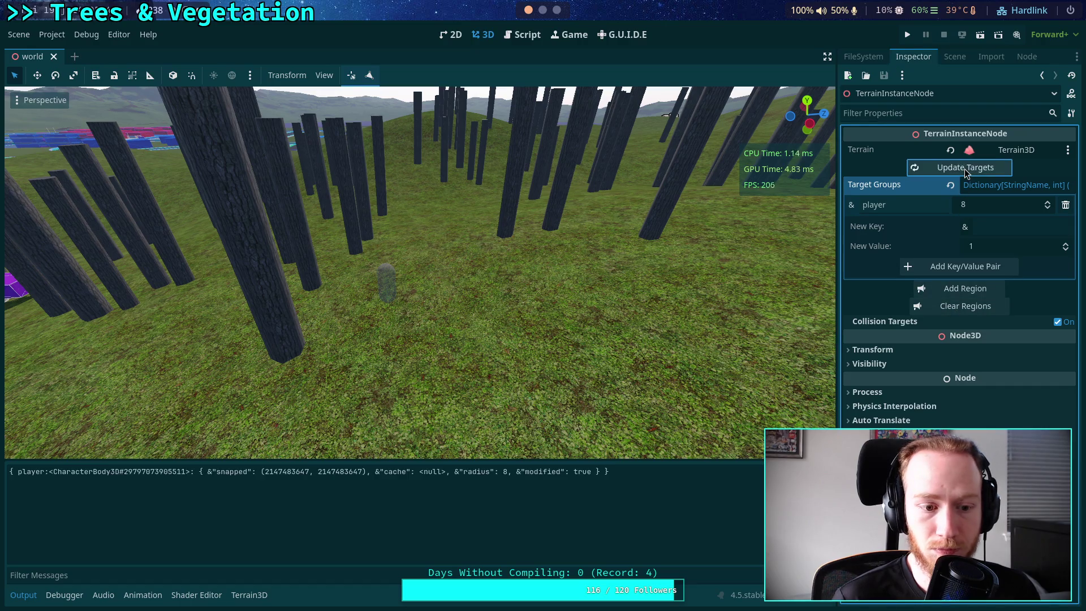
drag(262, 474, 369, 474)
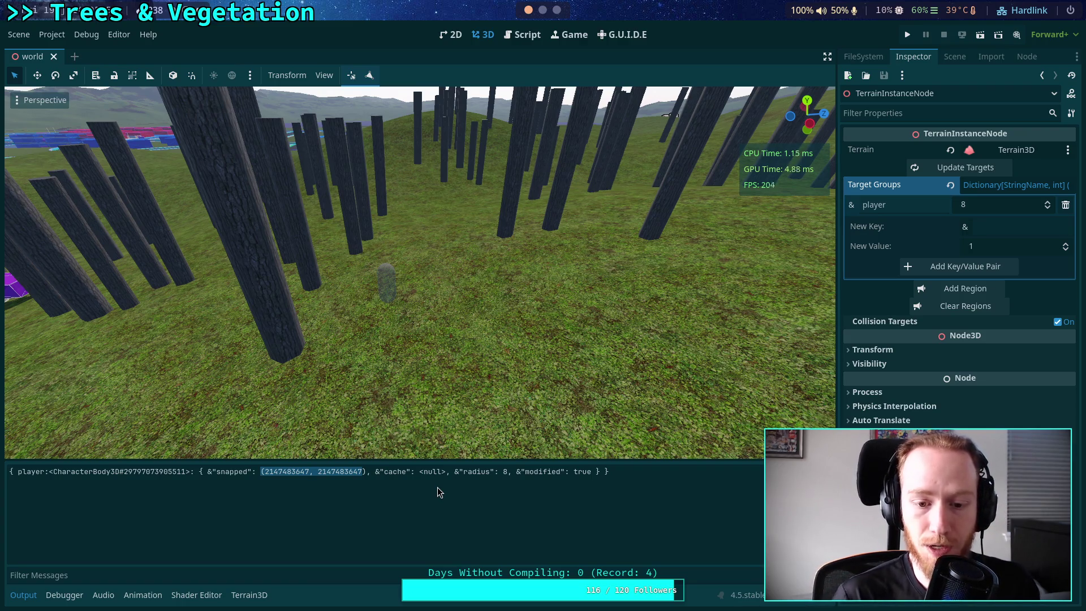
click(521, 36)
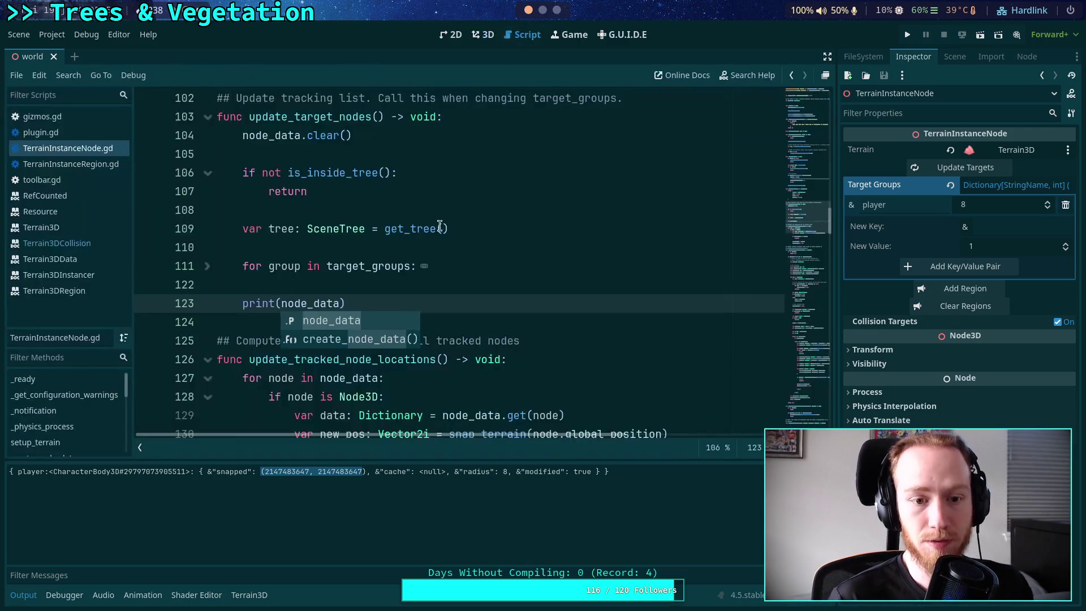
scroll(425, 278, up, 6)
scroll(400, 286, up, 4)
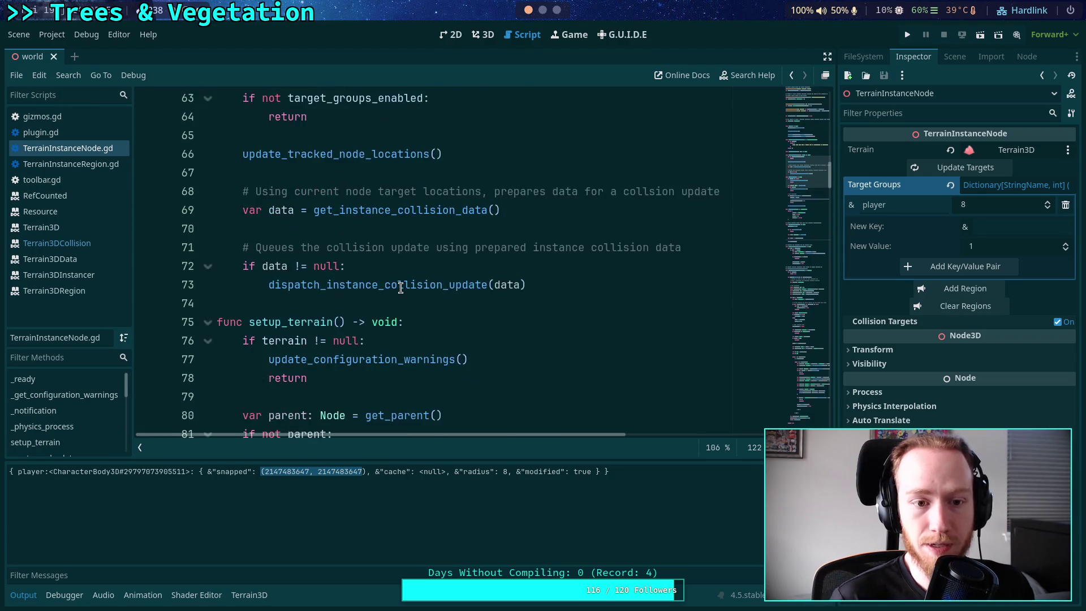
scroll(400, 286, up, 3)
scroll(328, 232, down, 3)
scroll(321, 204, up, 1)
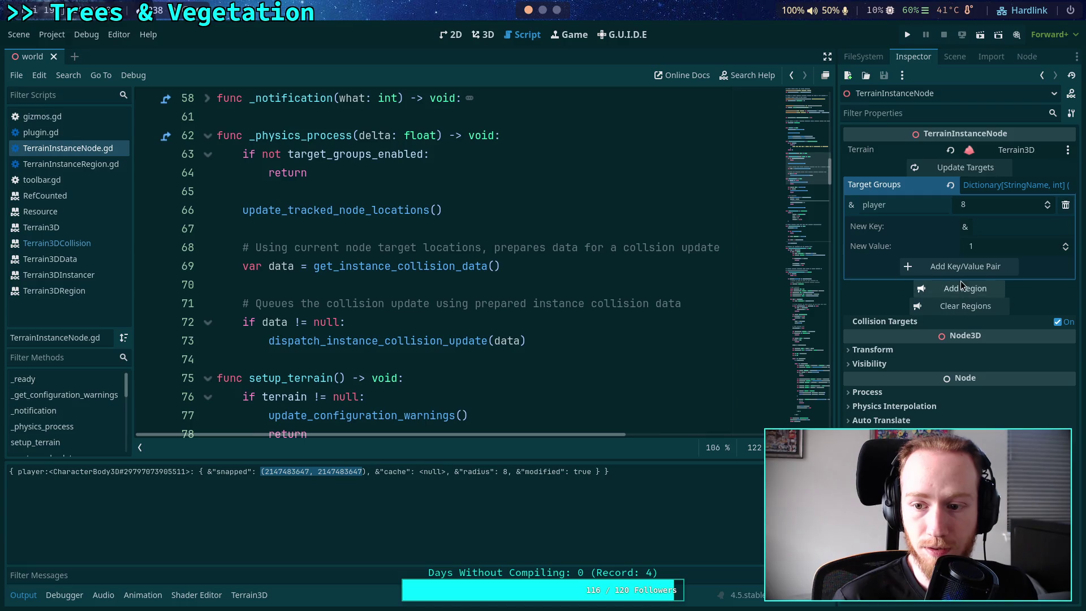
click(877, 323)
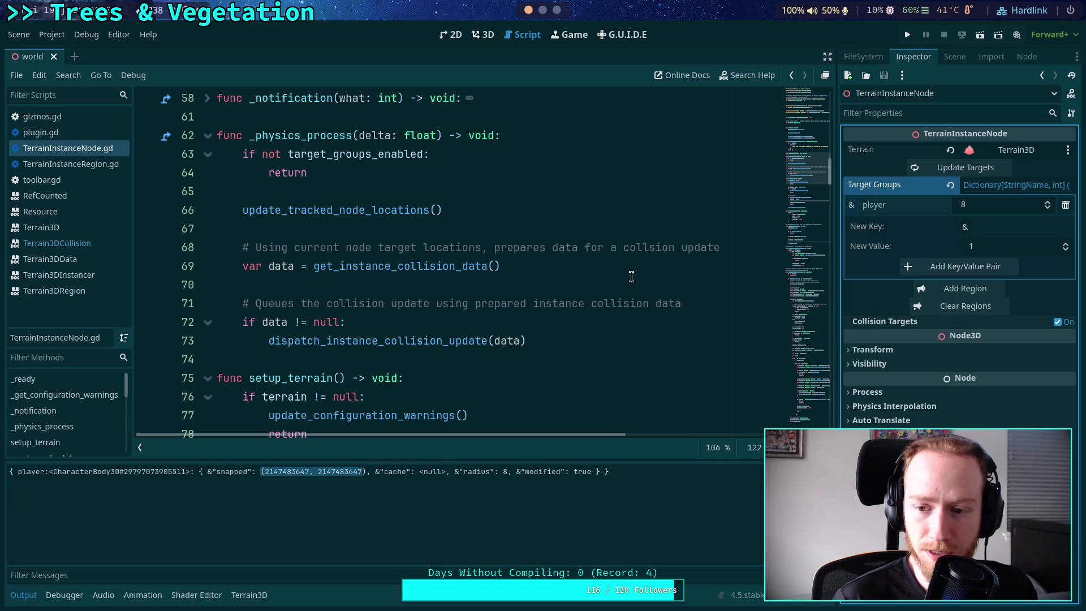
scroll(477, 266, up, 8)
scroll(476, 266, up, 5)
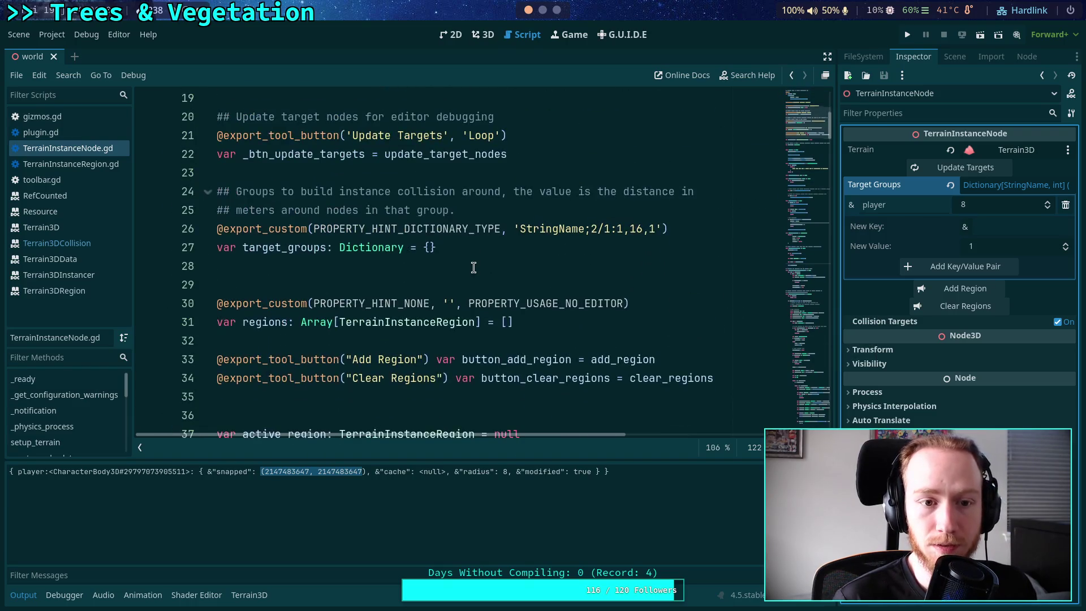
scroll(474, 267, up, 2)
click(243, 269)
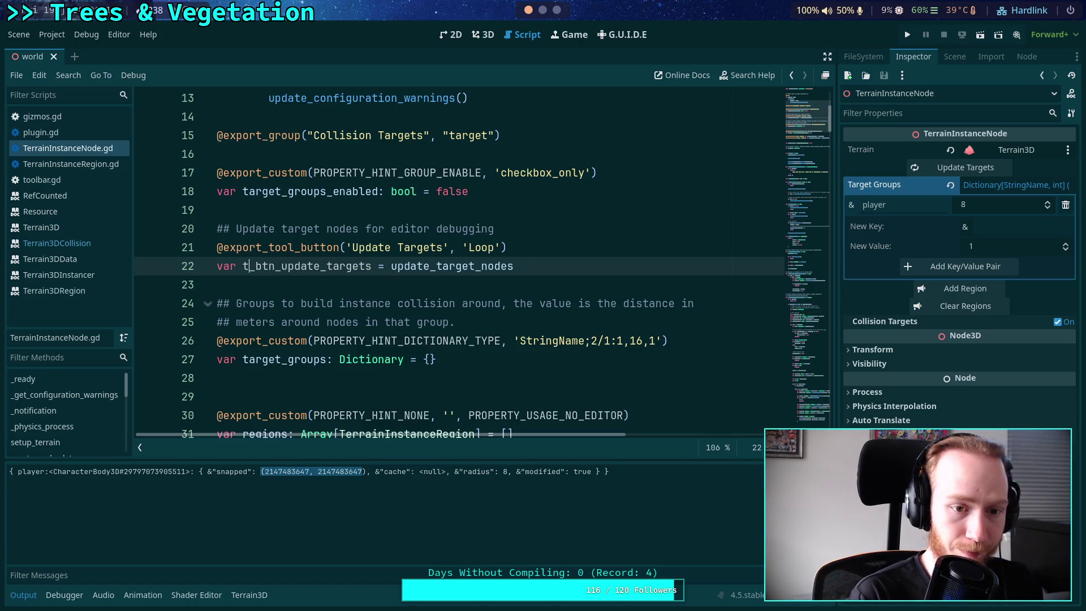
Rename the button variable to target_btn_update_targets, without a leading underscore, and save
text(target)
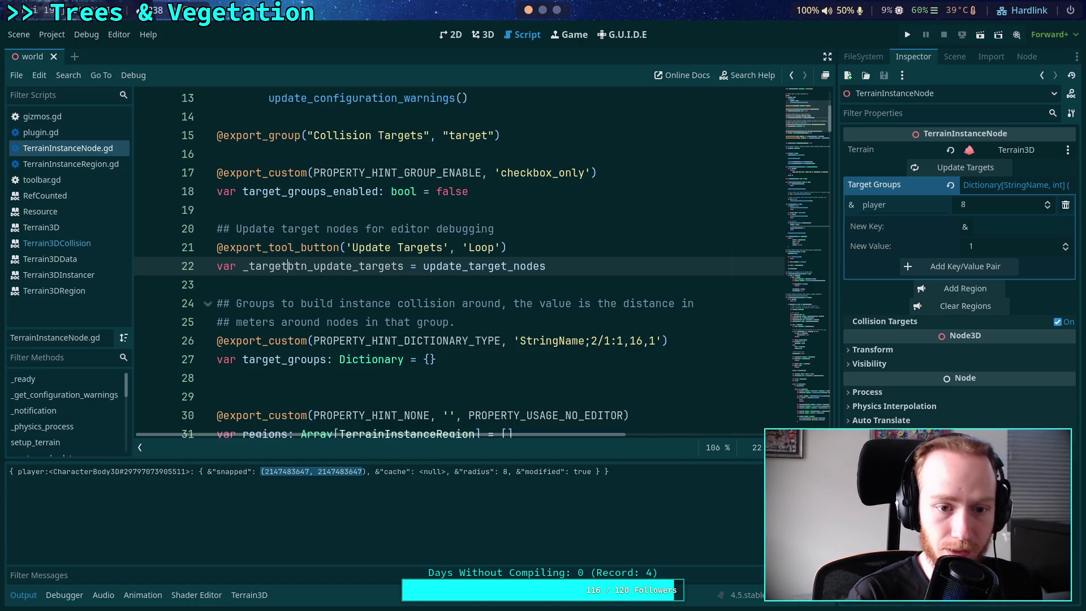
key(ctrl+0)
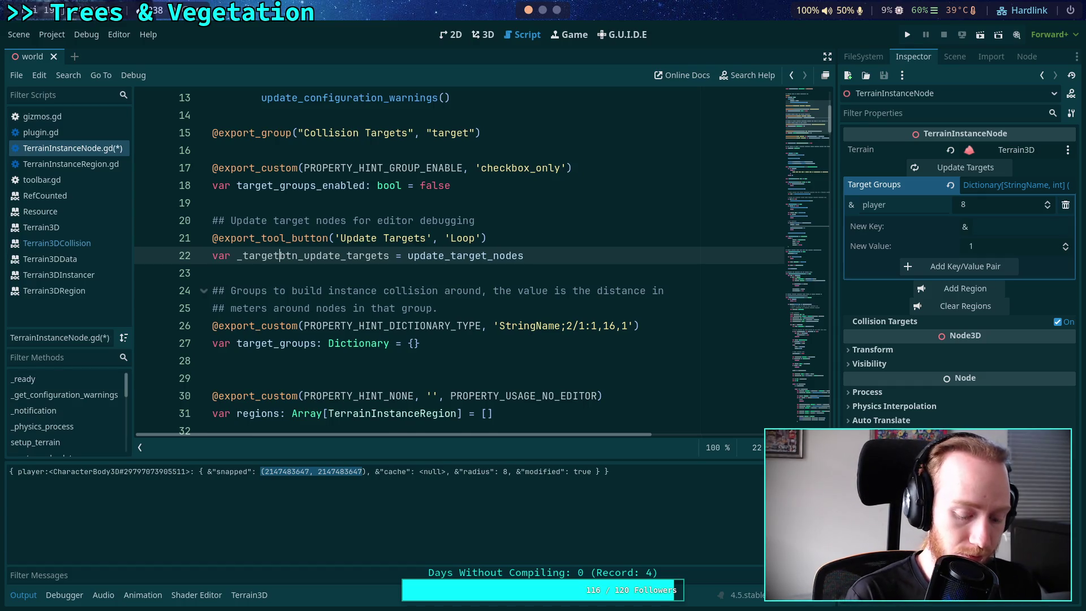
key(ctrl+equal)
text(_)
key(ctrl+s)
click(955, 57)
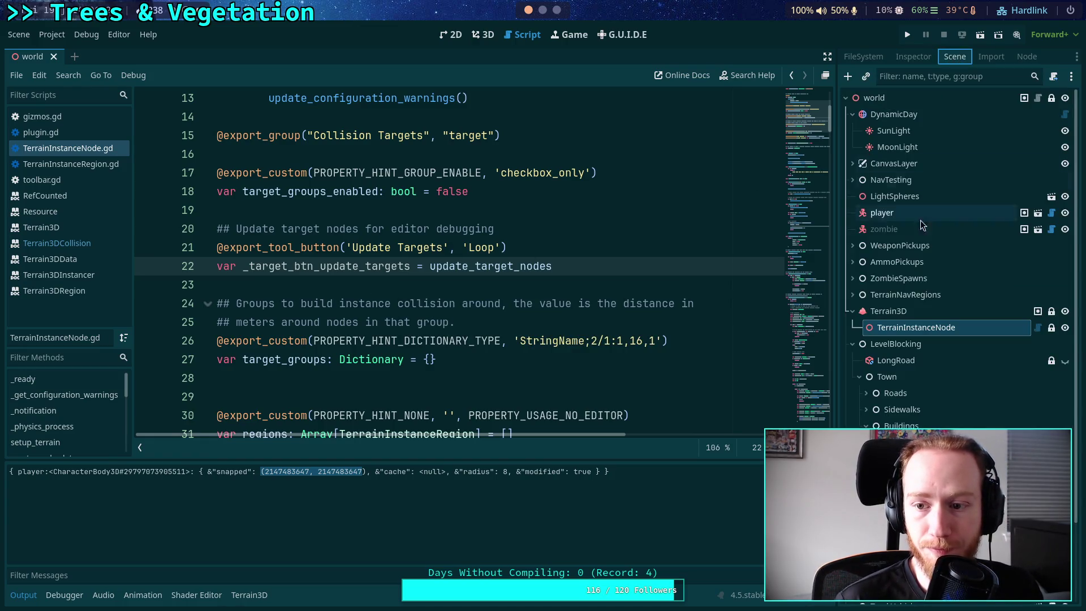
click(912, 60)
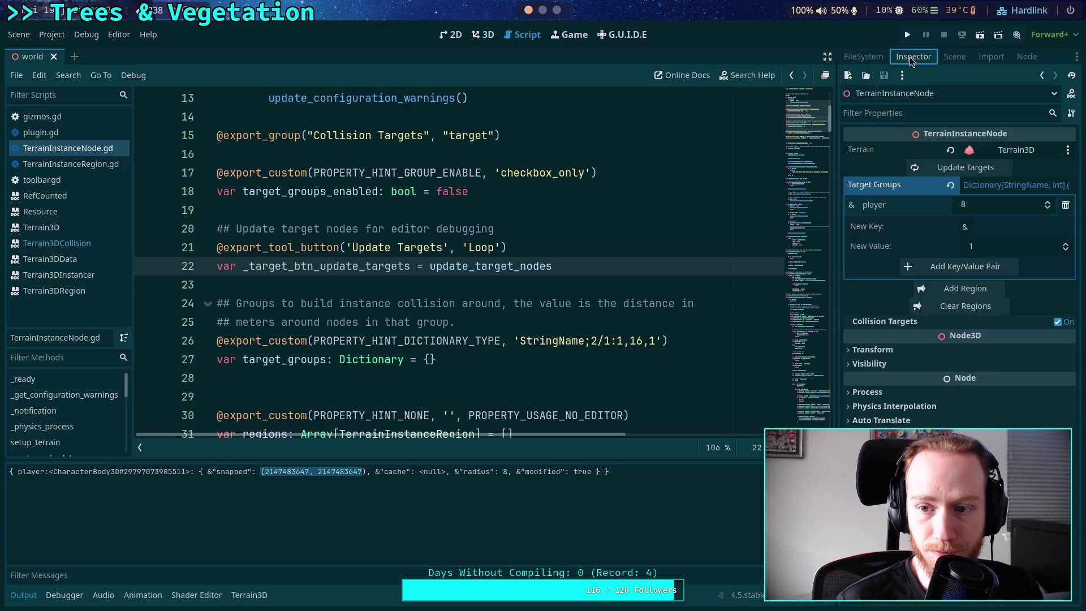
click(250, 266)
key(BackSpace)
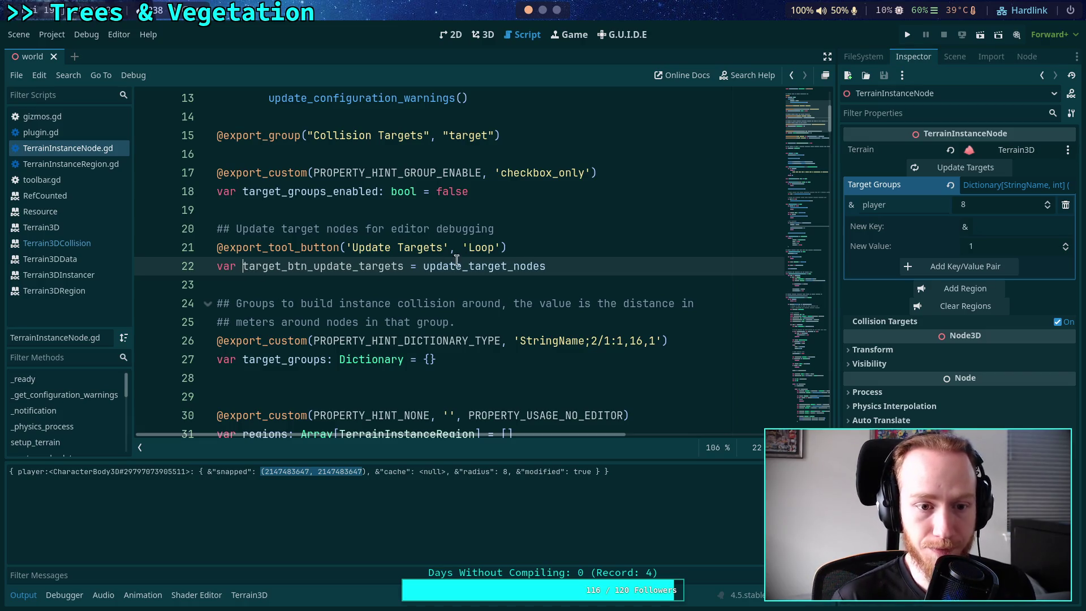
key(ctrl+s)
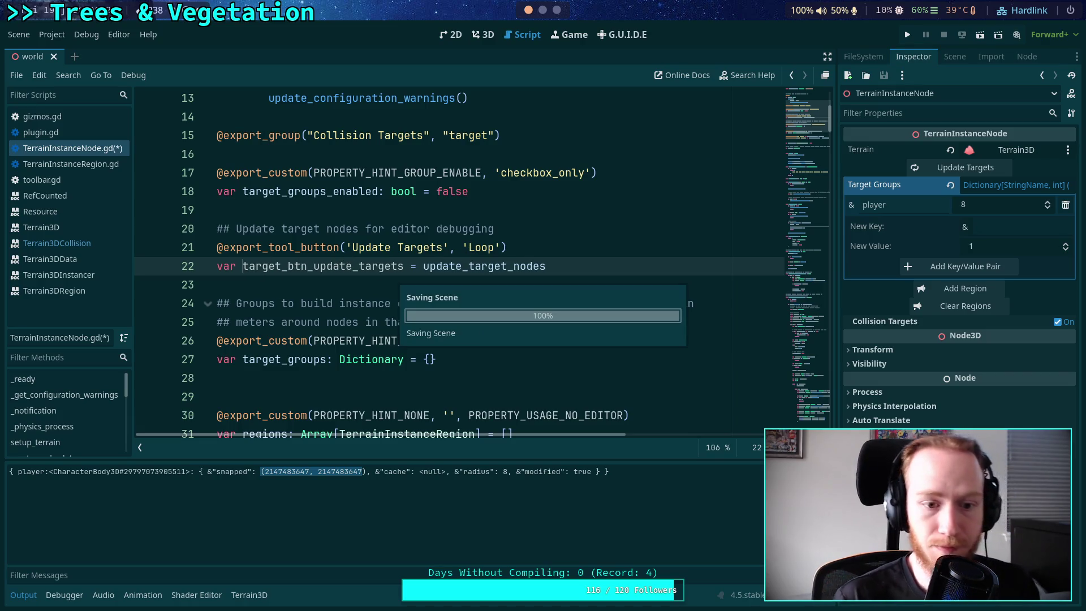
Select TerrainInstanceNode, expand Collision Targets and press the new Update Targets button
click(954, 57)
click(892, 329)
click(914, 56)
click(887, 201)
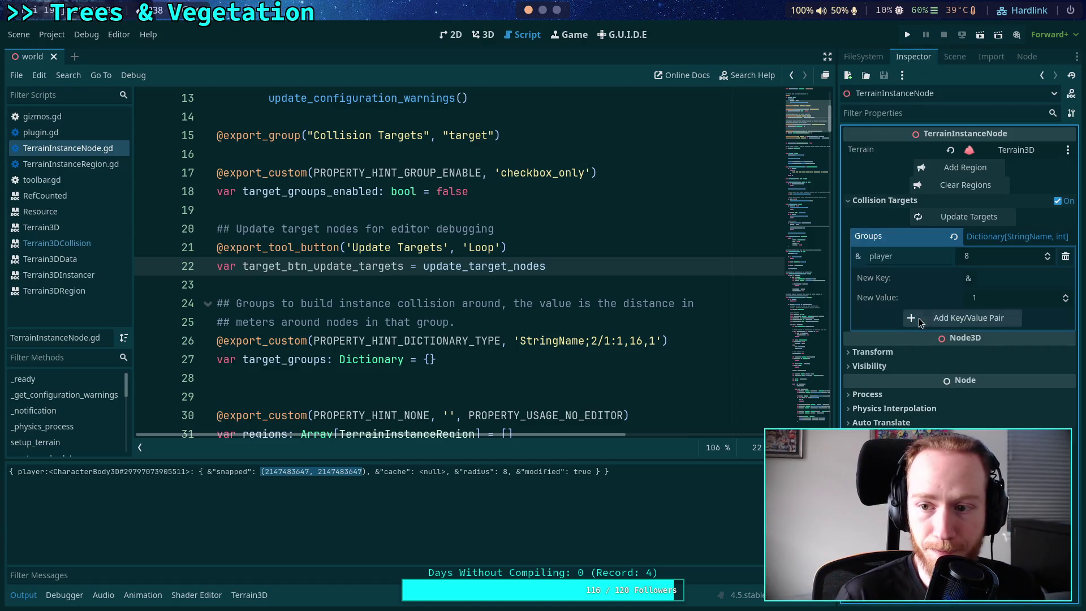
click(960, 221)
Reload the scene from its saved file via the Scene menu
click(539, 303)
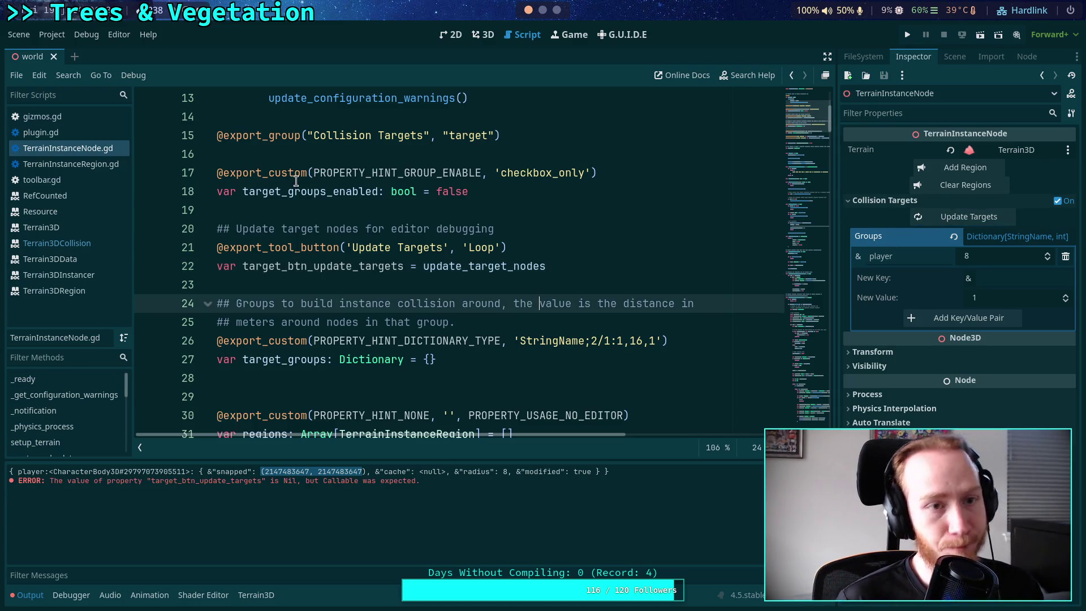
click(20, 35)
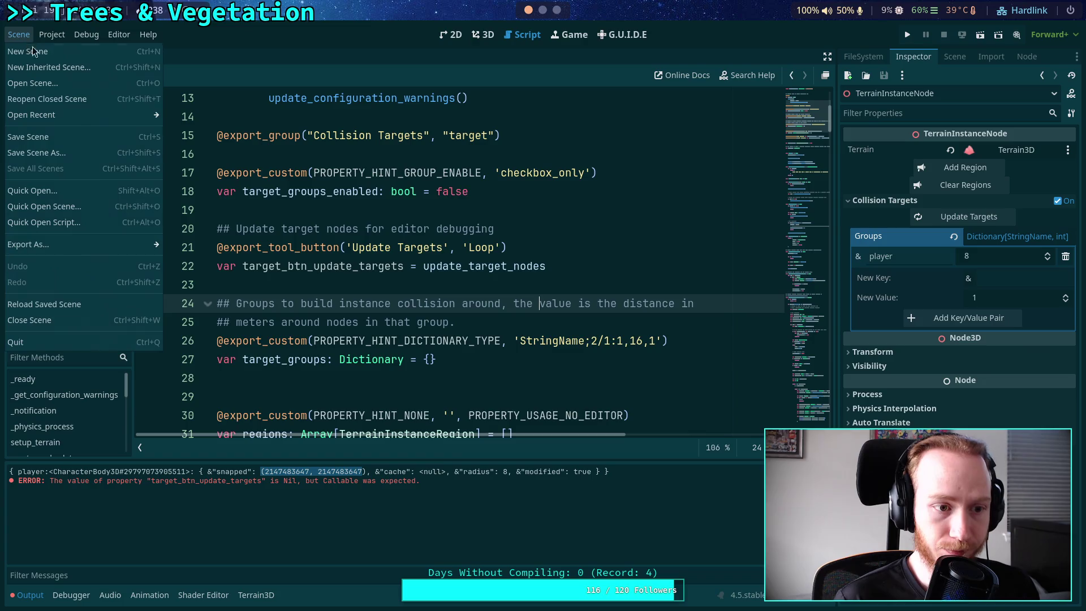
click(43, 305)
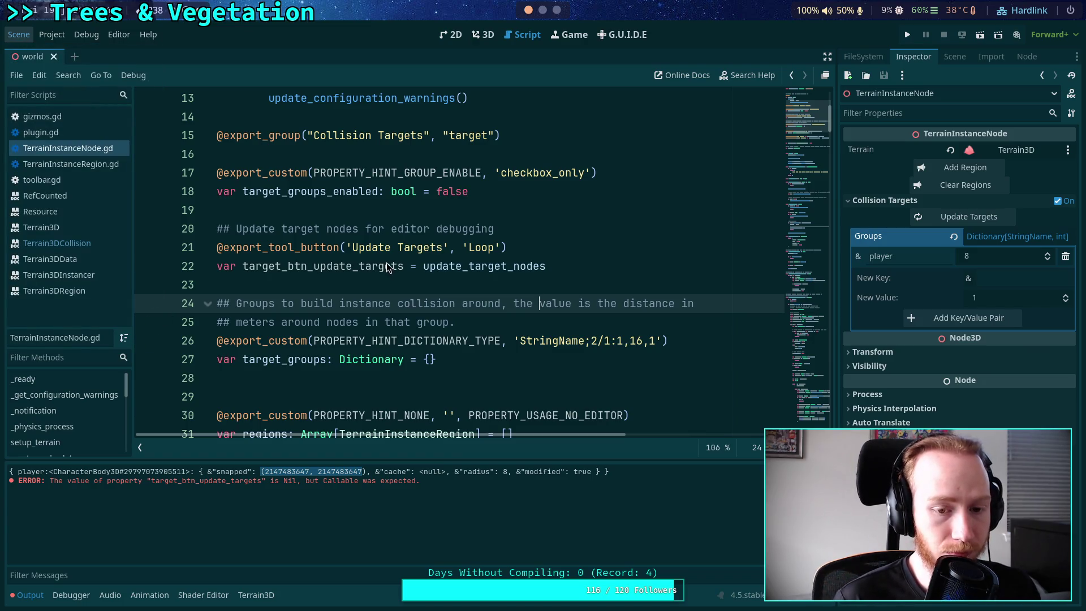
Switch to the 3D view and fly the camera forward through the tree pillars
click(484, 34)
key(w)
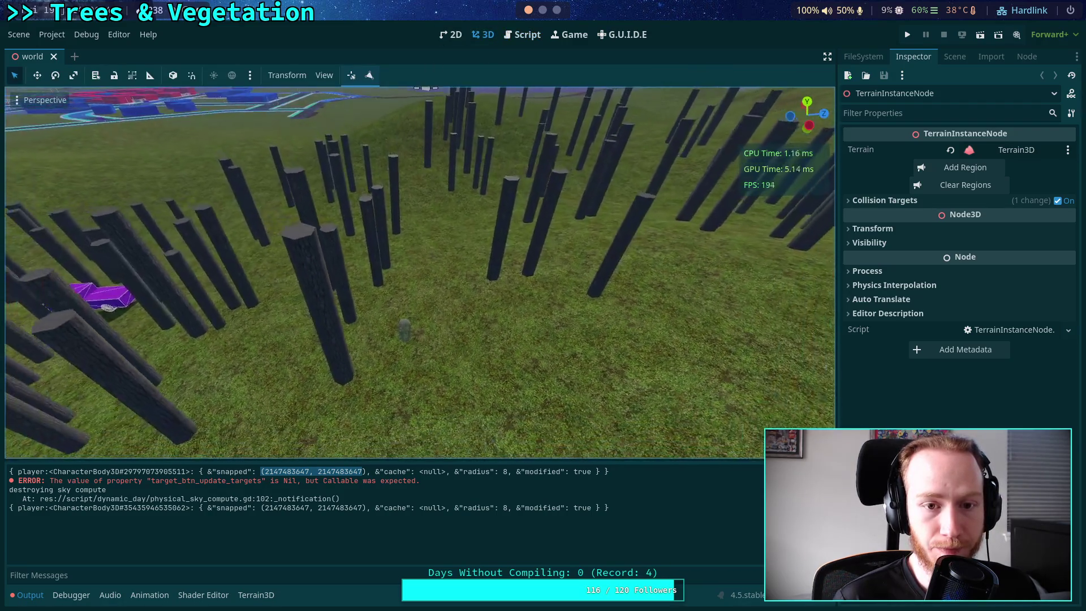
key(w)
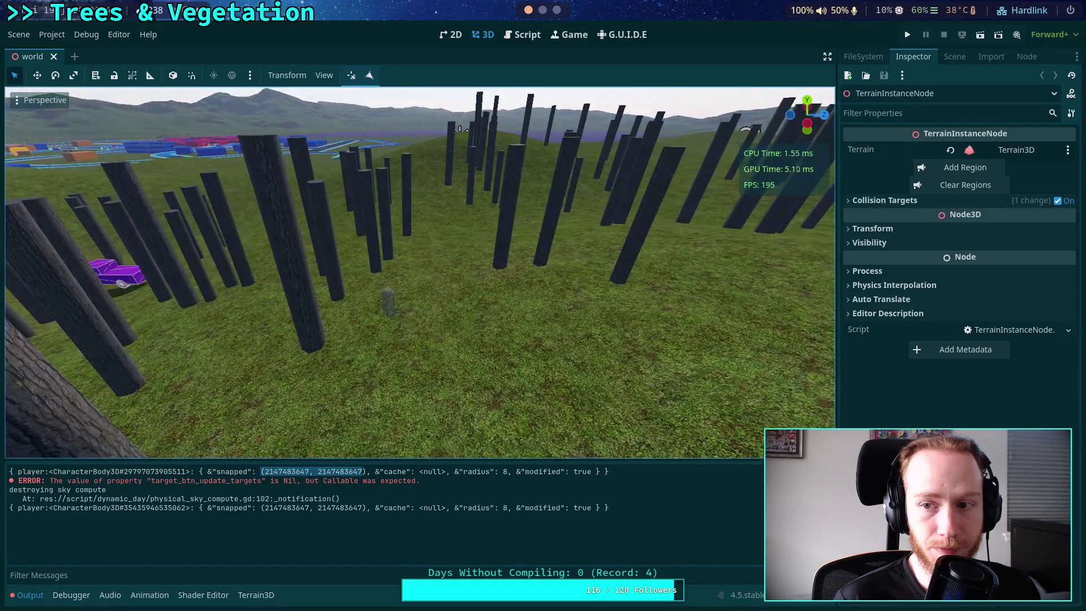
Select the Terrain3D node and show its Collision and Instance Collision Mode settings
click(953, 56)
click(905, 311)
click(913, 57)
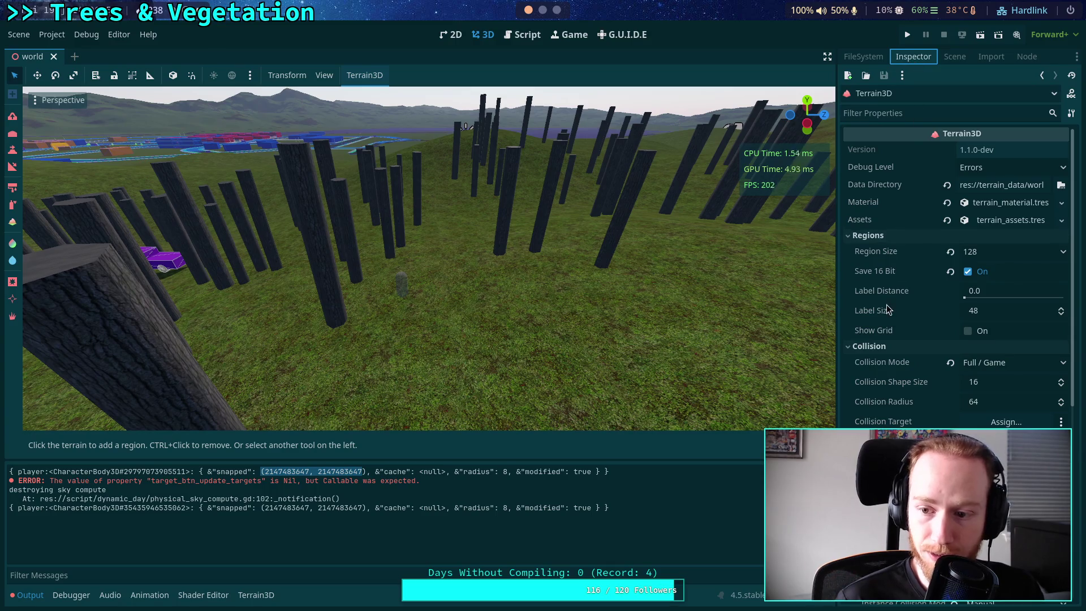
scroll(931, 321, down, 2)
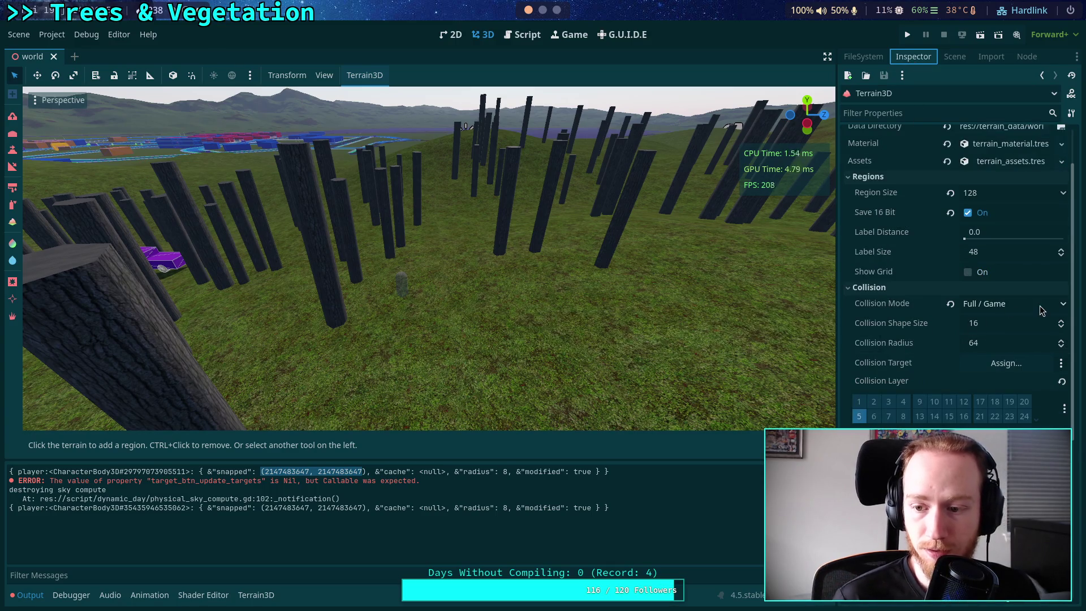
scroll(891, 354, down, 2)
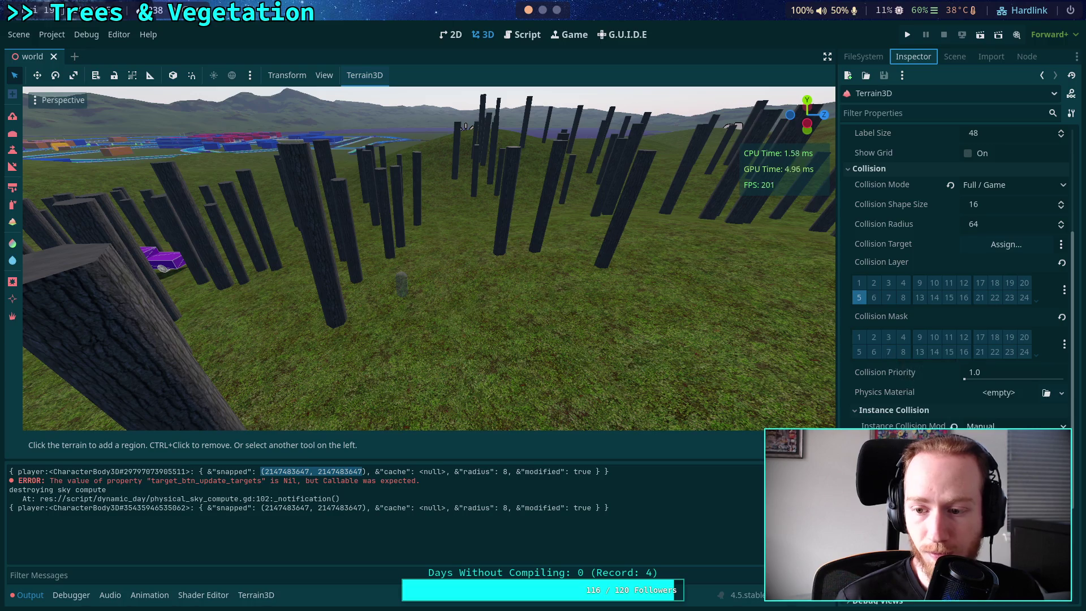
click(996, 426)
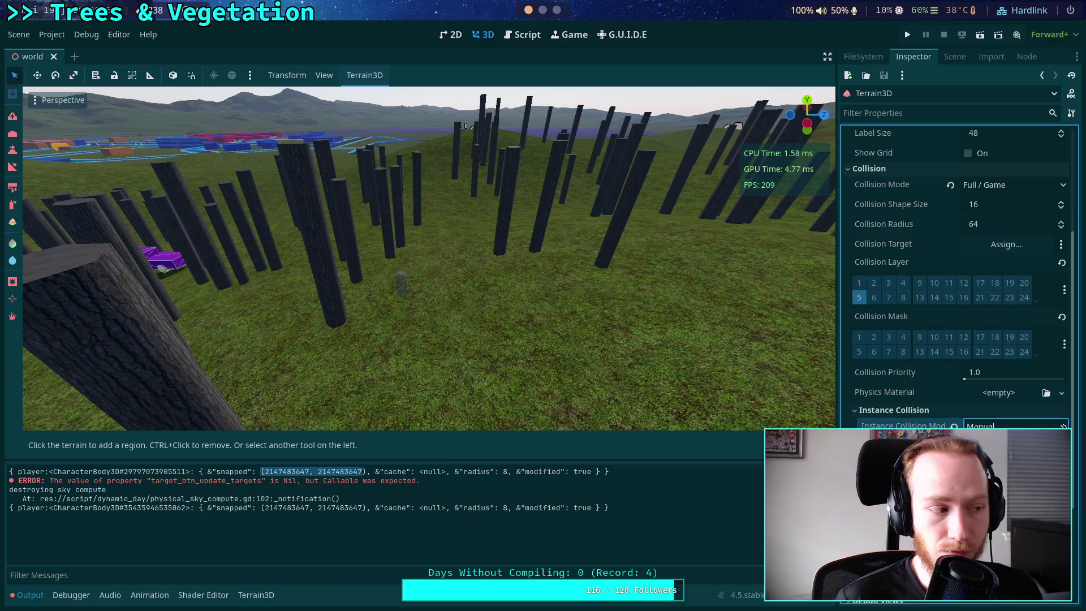
key(w)
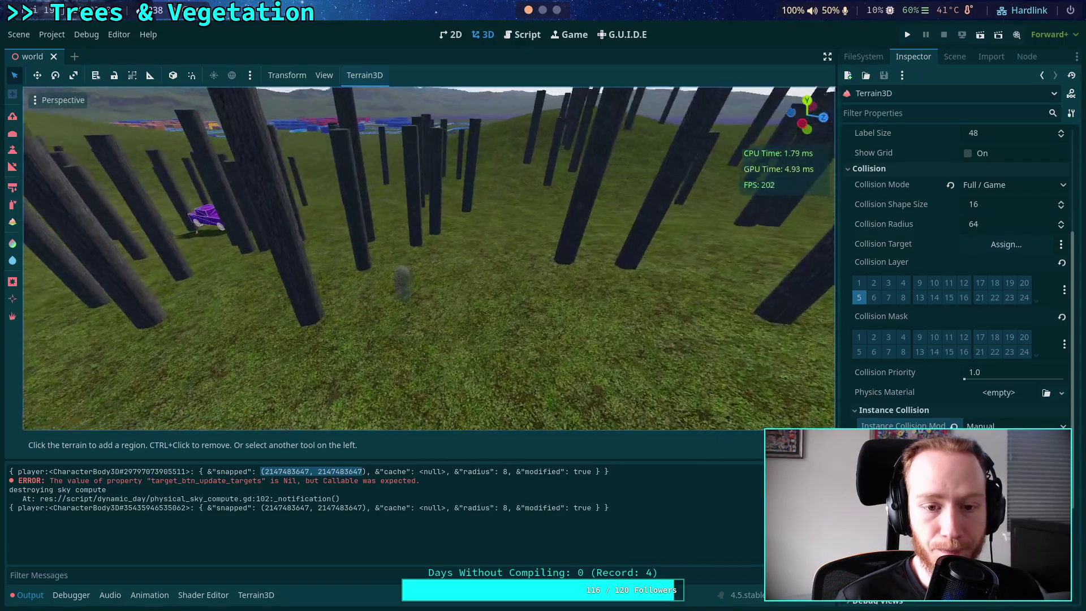
Return to TerrainInstanceNode.gd and read through it, placing the caret on empty line 65
click(522, 35)
scroll(532, 301, down, 8)
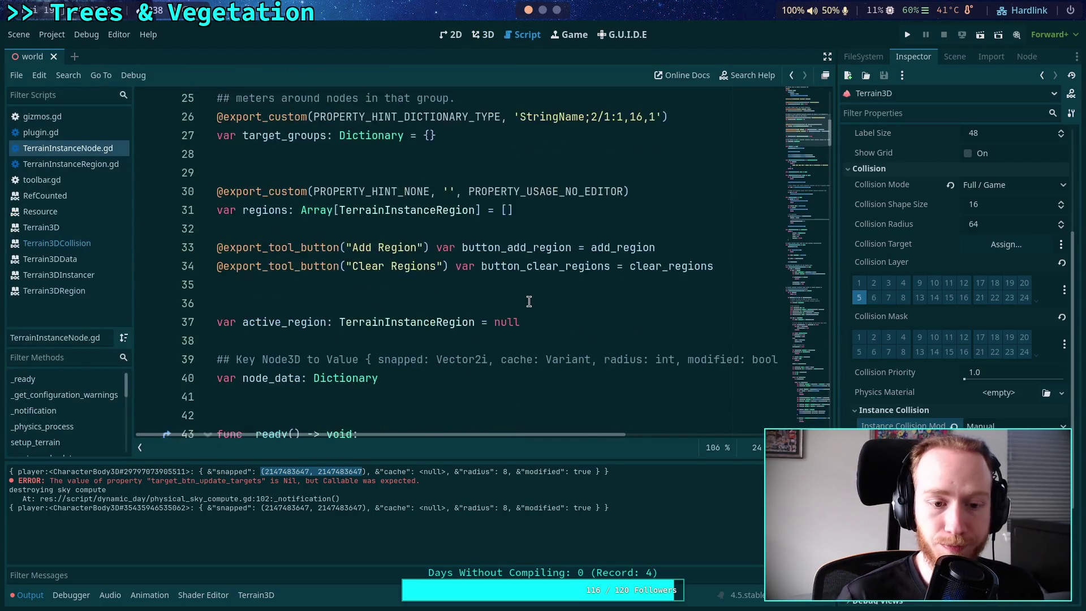
mouse_move(502, 322)
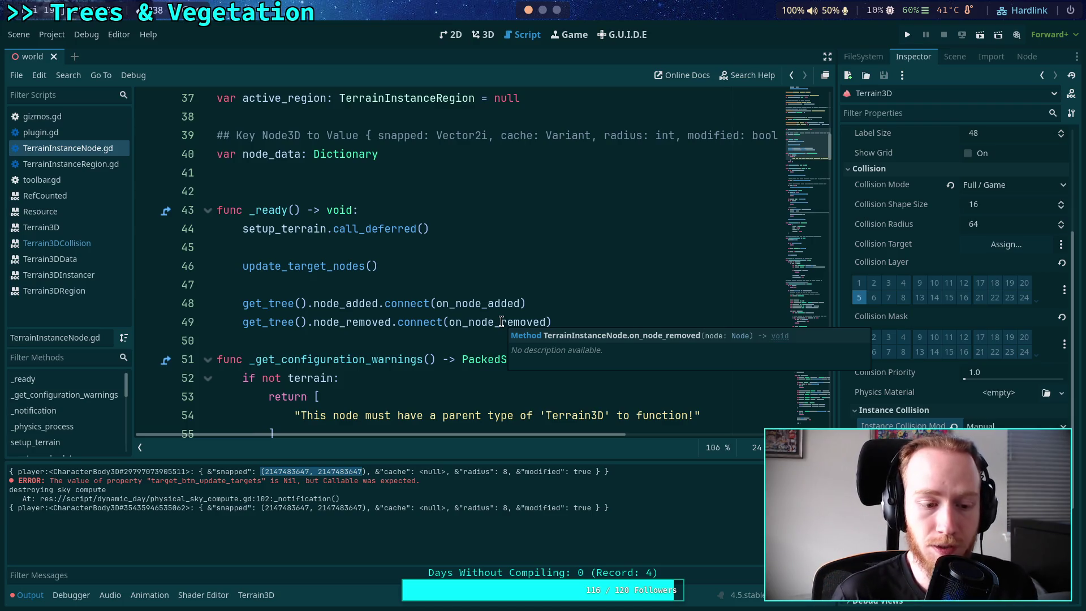
scroll(501, 321, down, 5)
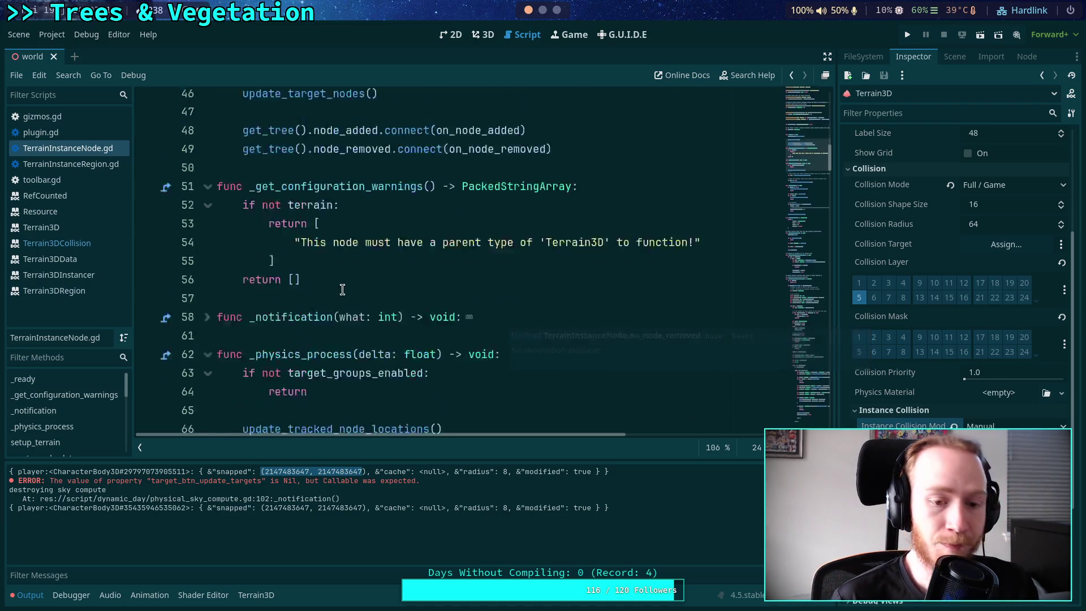
click(404, 302)
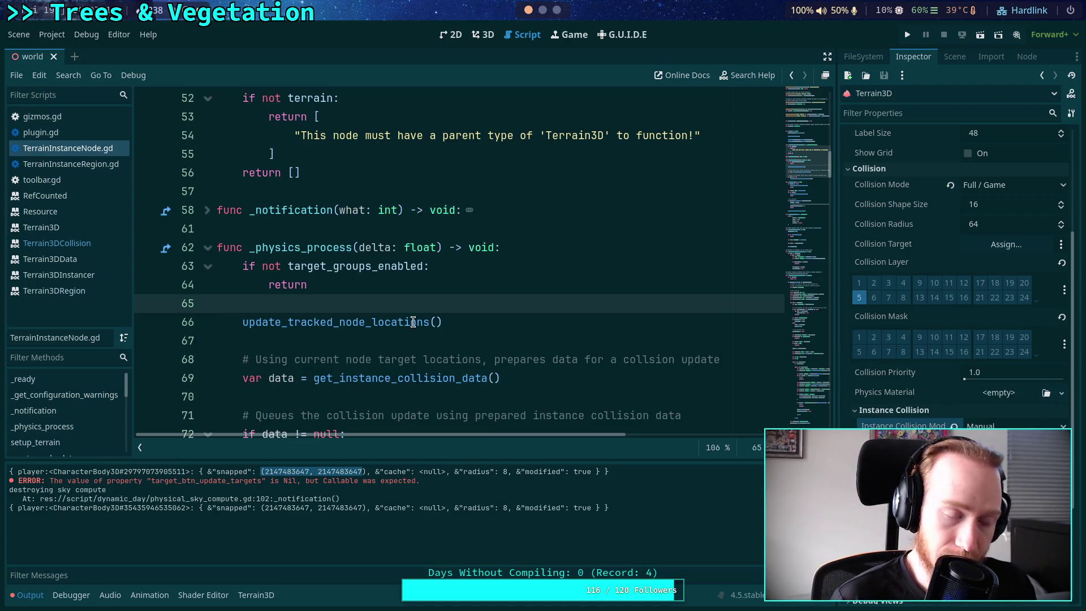
scroll(421, 311, down, 2)
scroll(423, 310, down, 6)
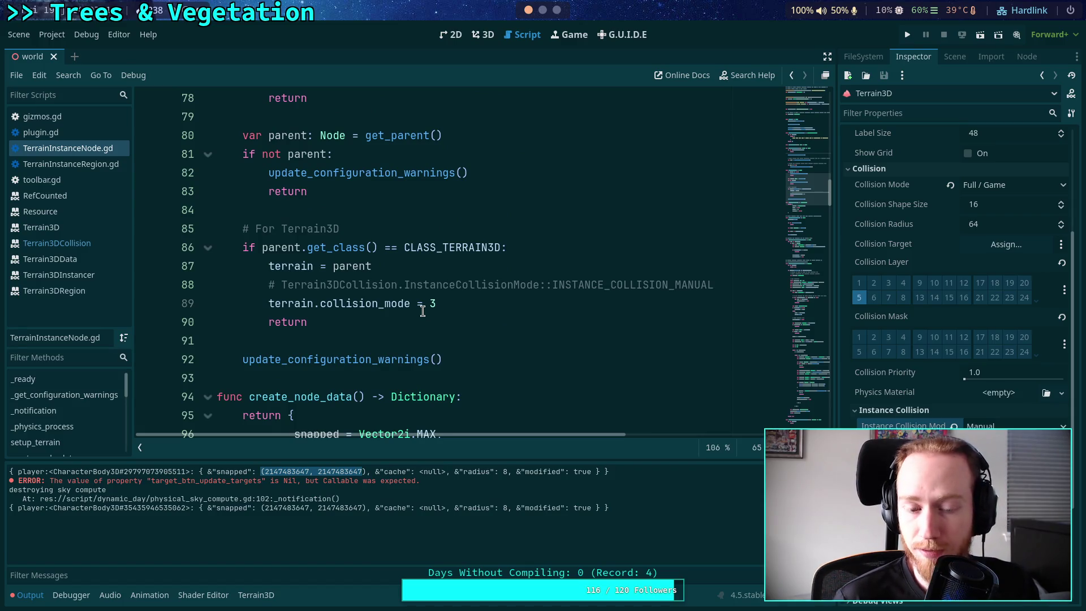
scroll(423, 310, down, 3)
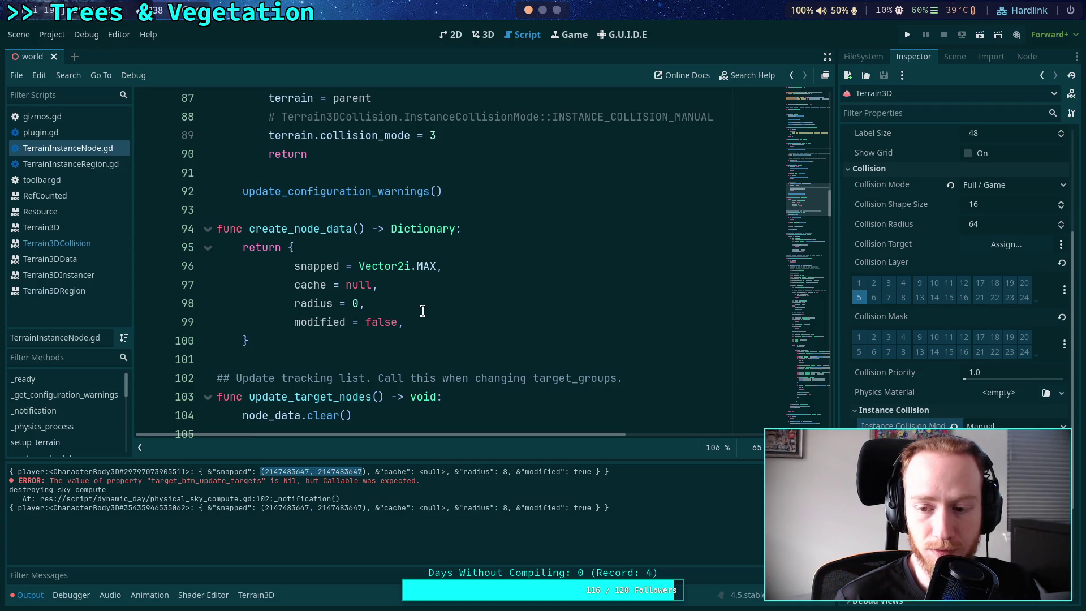
Finish reviewing the script and move to the tmux terminal's 2: terrain3d window
scroll(422, 310, down, 5)
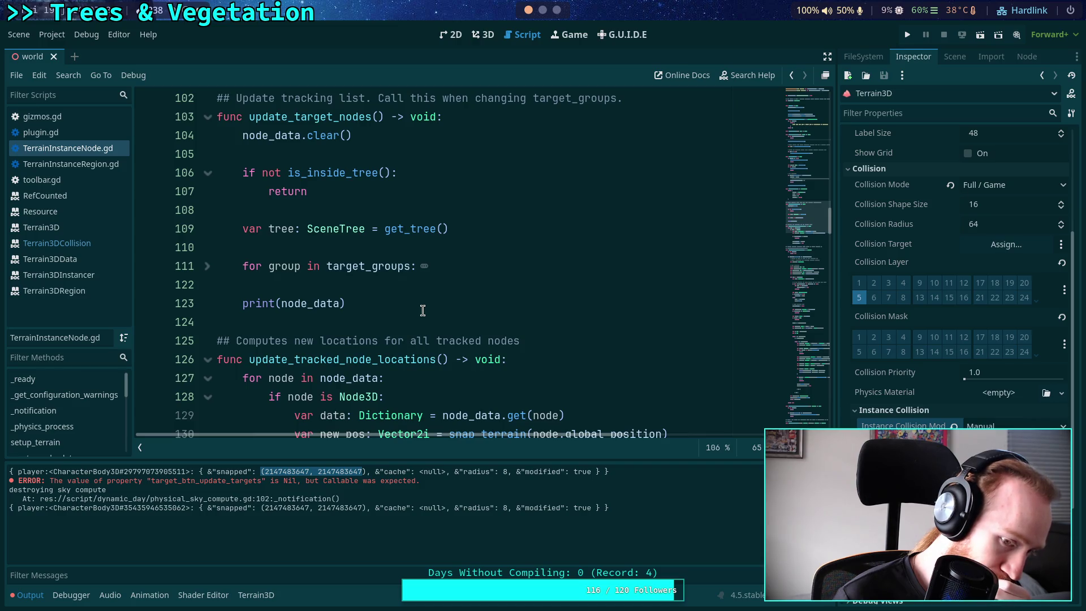
scroll(423, 310, down, 2)
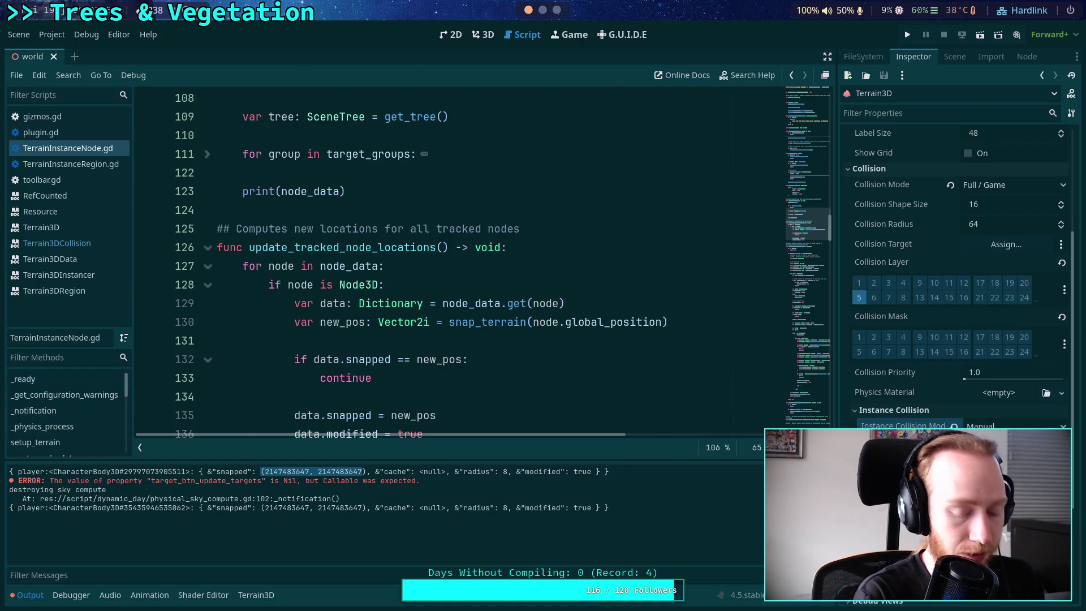
key(alt+Tab)
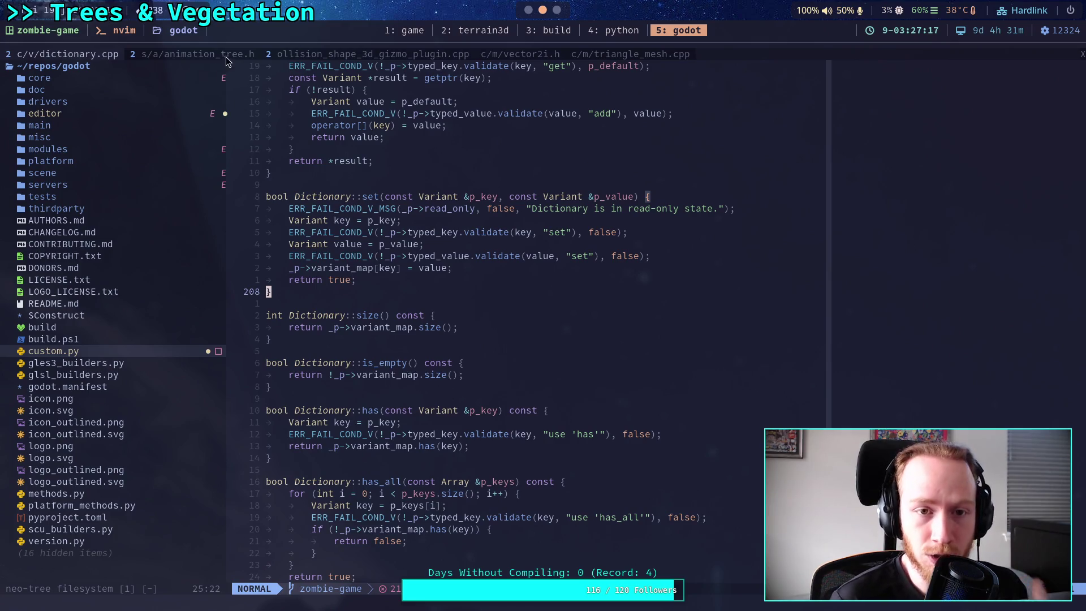
click(481, 32)
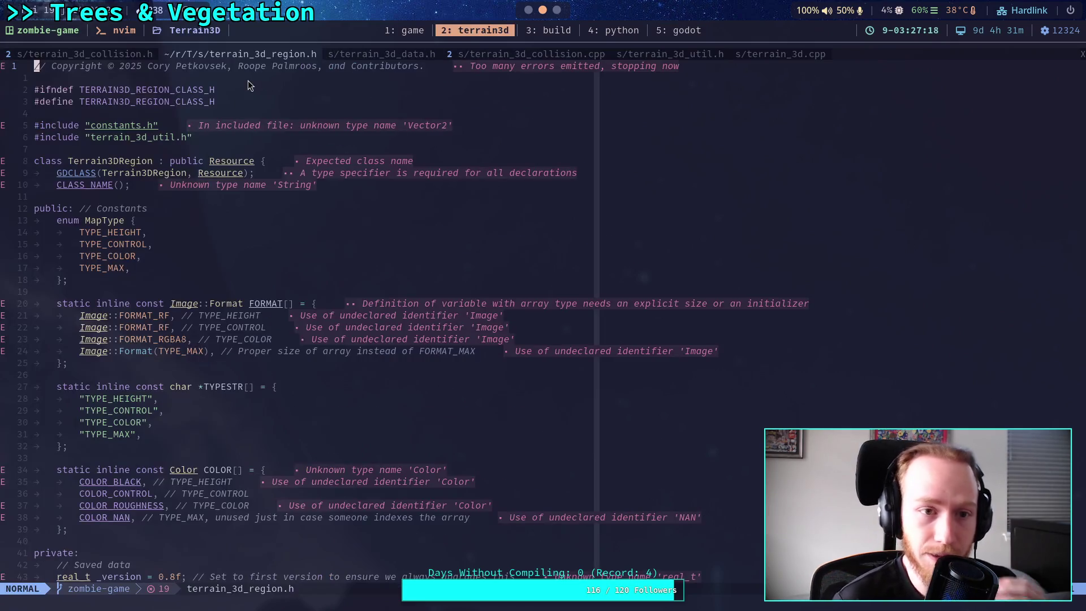